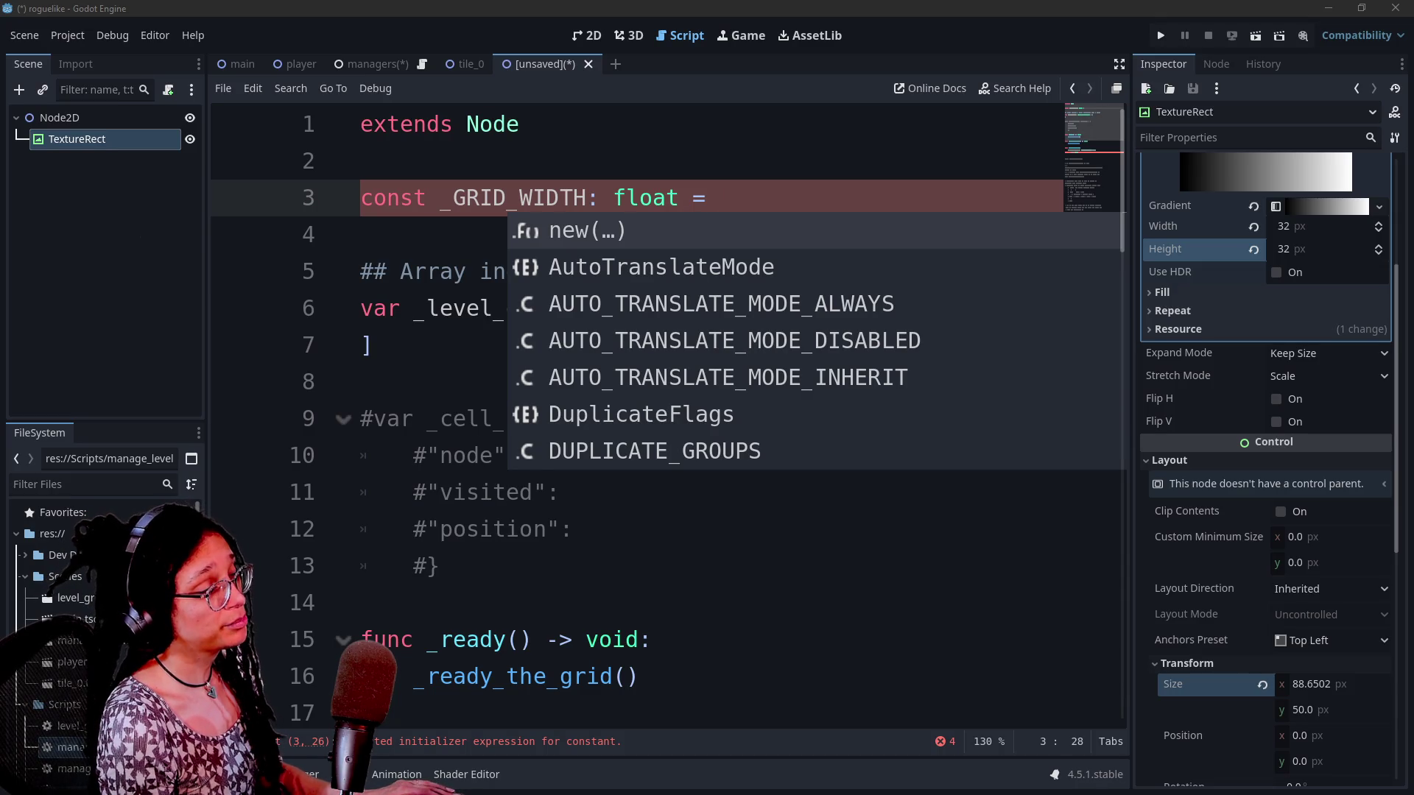
# Inspect the Node2D and TextureRect nodes and the Node2D actions list in the scene tree
pyautogui.press('Escape')
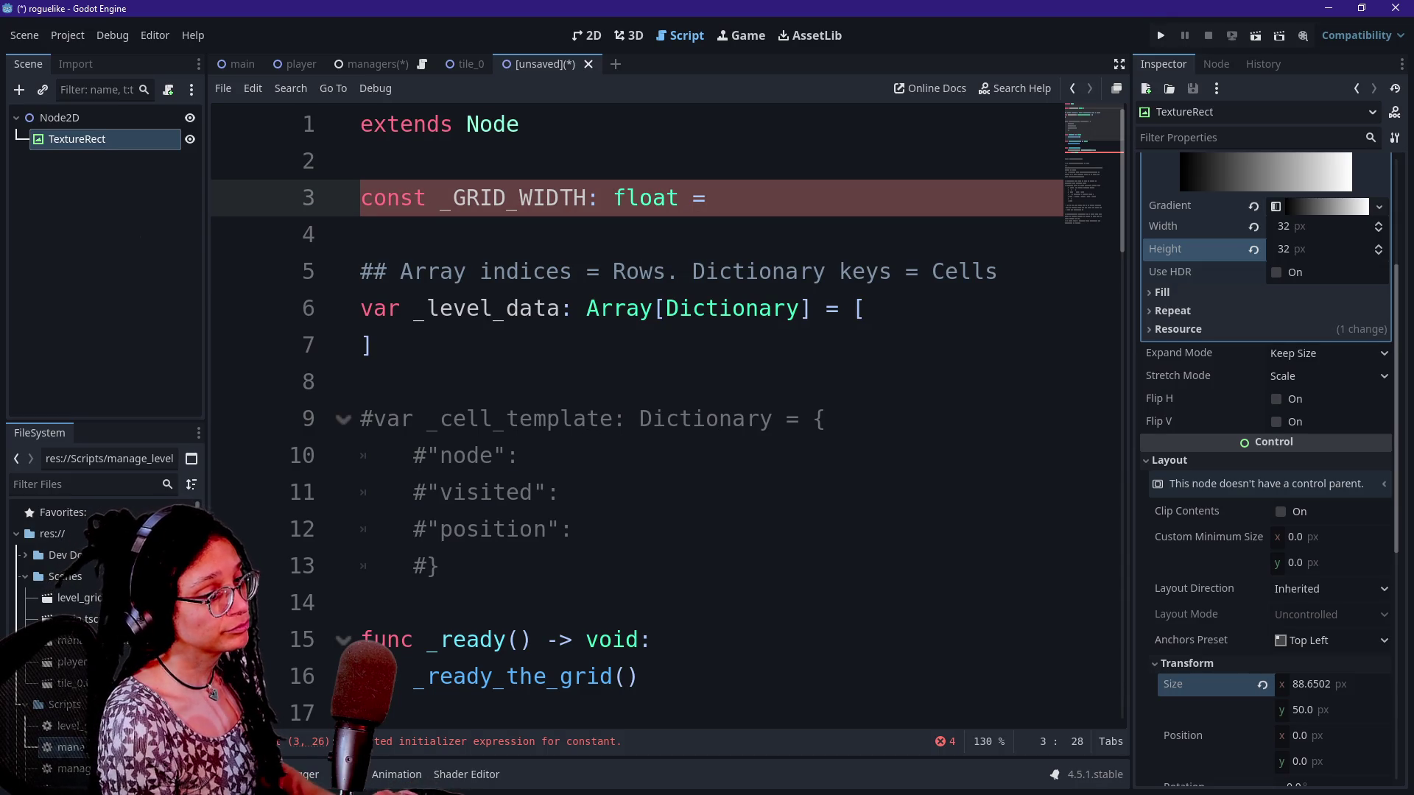
pyautogui.click(88, 118)
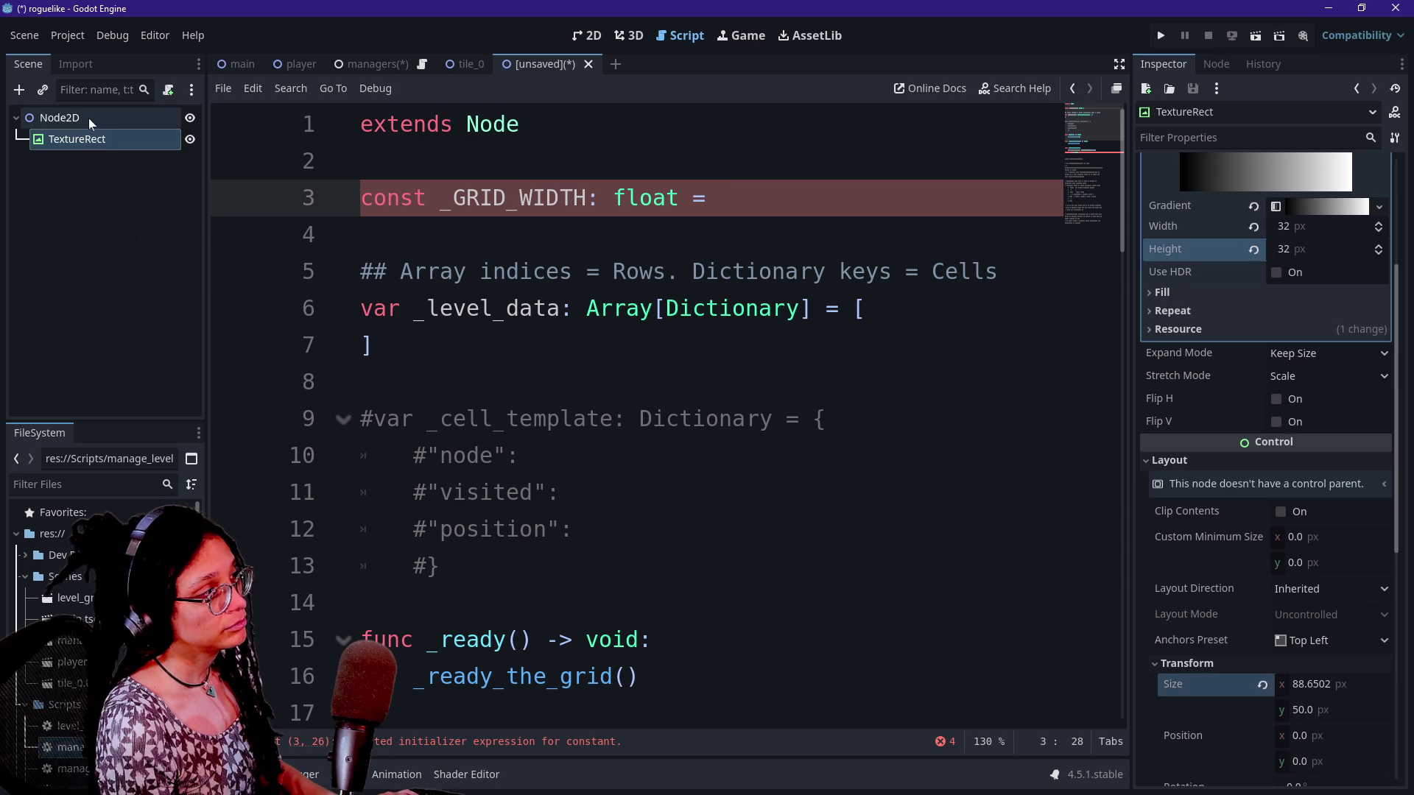
pyautogui.click(94, 139)
pyautogui.click(364, 160)
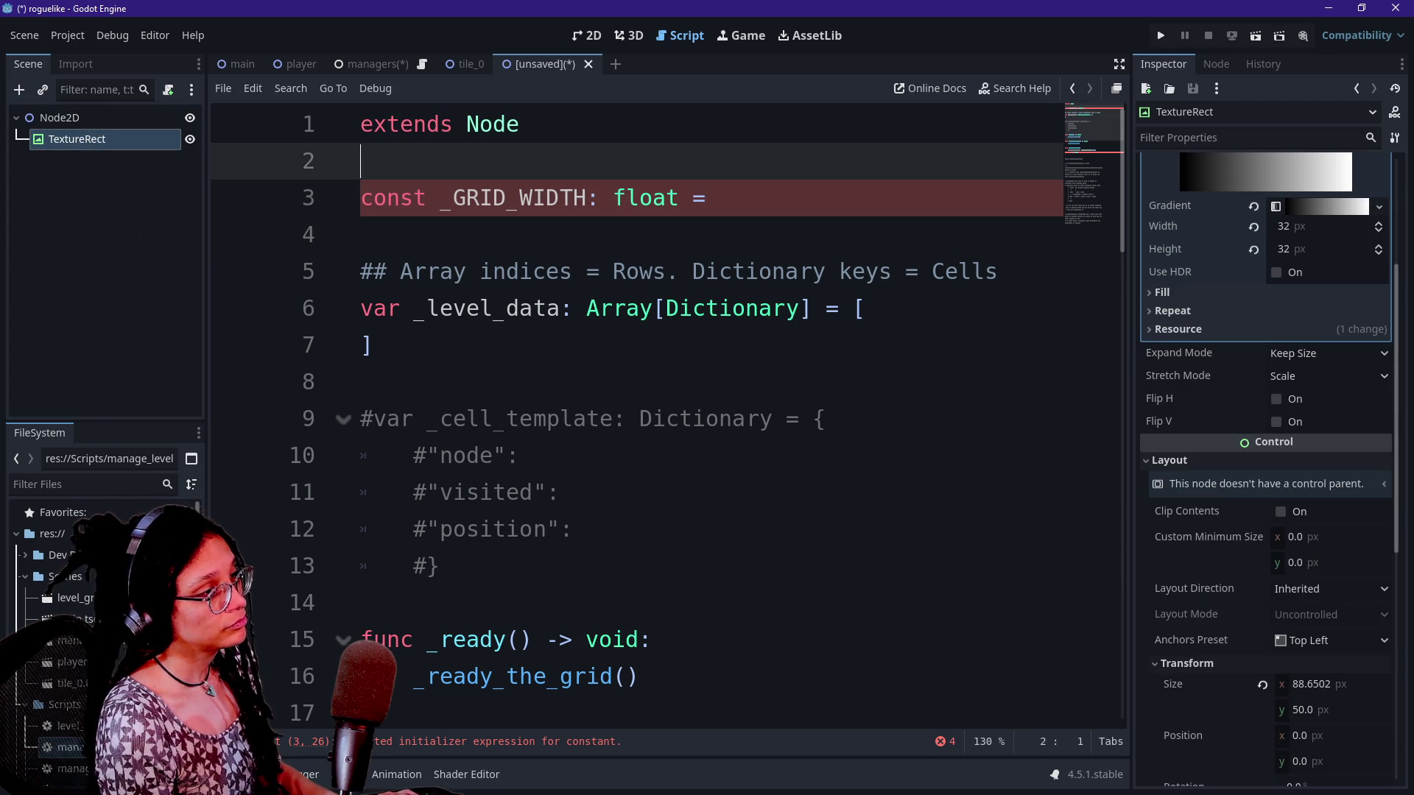
pyautogui.rightClick(81, 115)
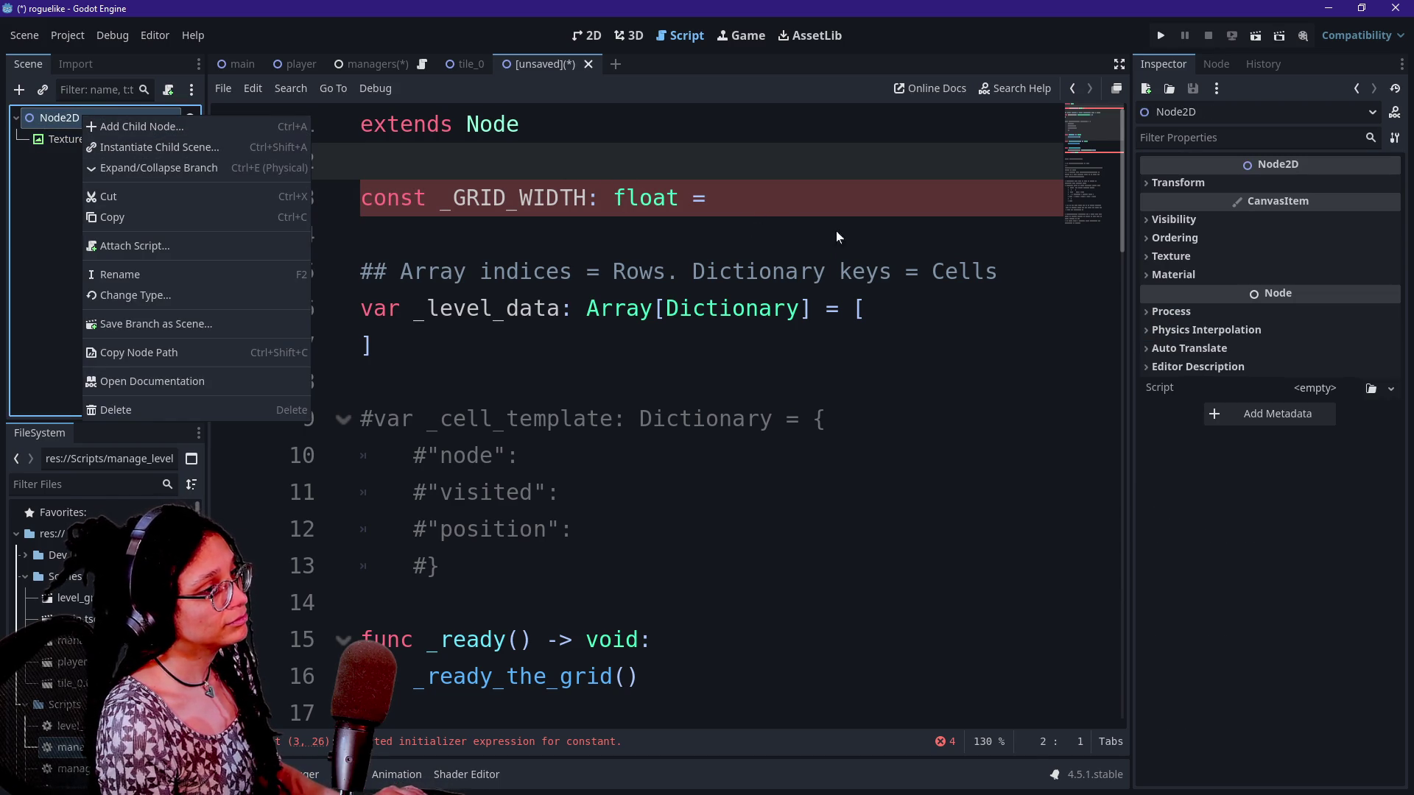
pyautogui.click(1174, 212)
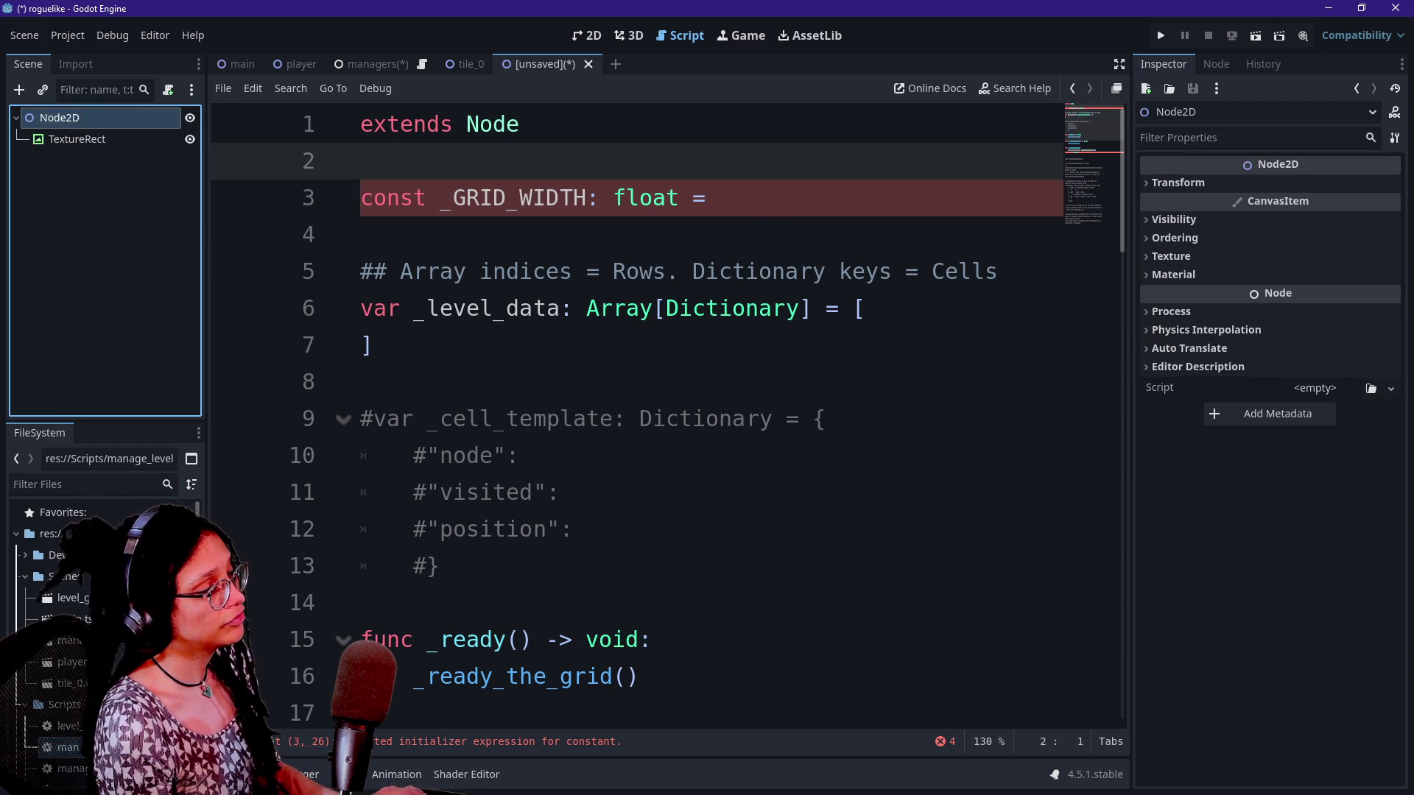
# Set _GRID_WIDTH to 90. and add 'const _GRID_HEIGHT: float = 50.' beneath it
pyautogui.click(720, 197)
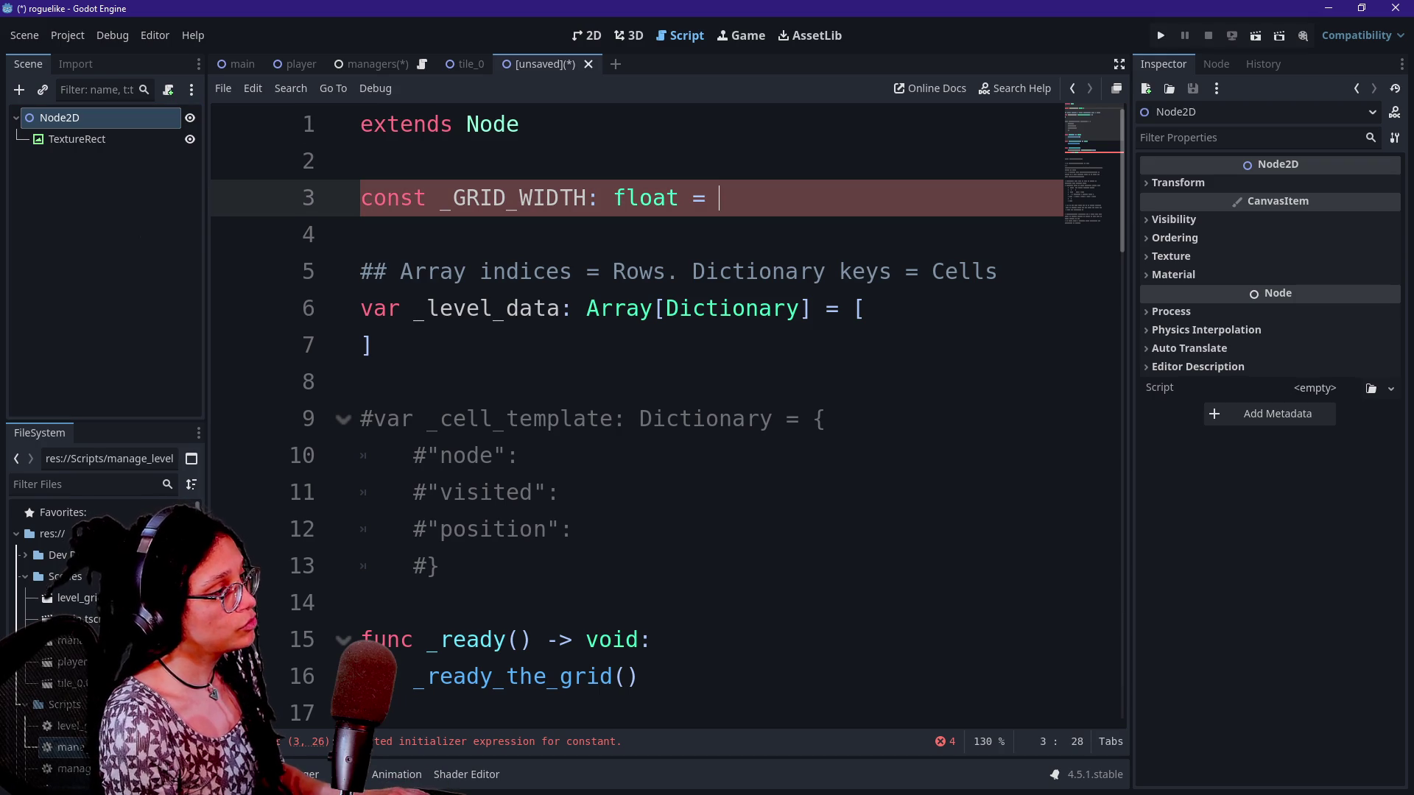
pyautogui.write('90.')
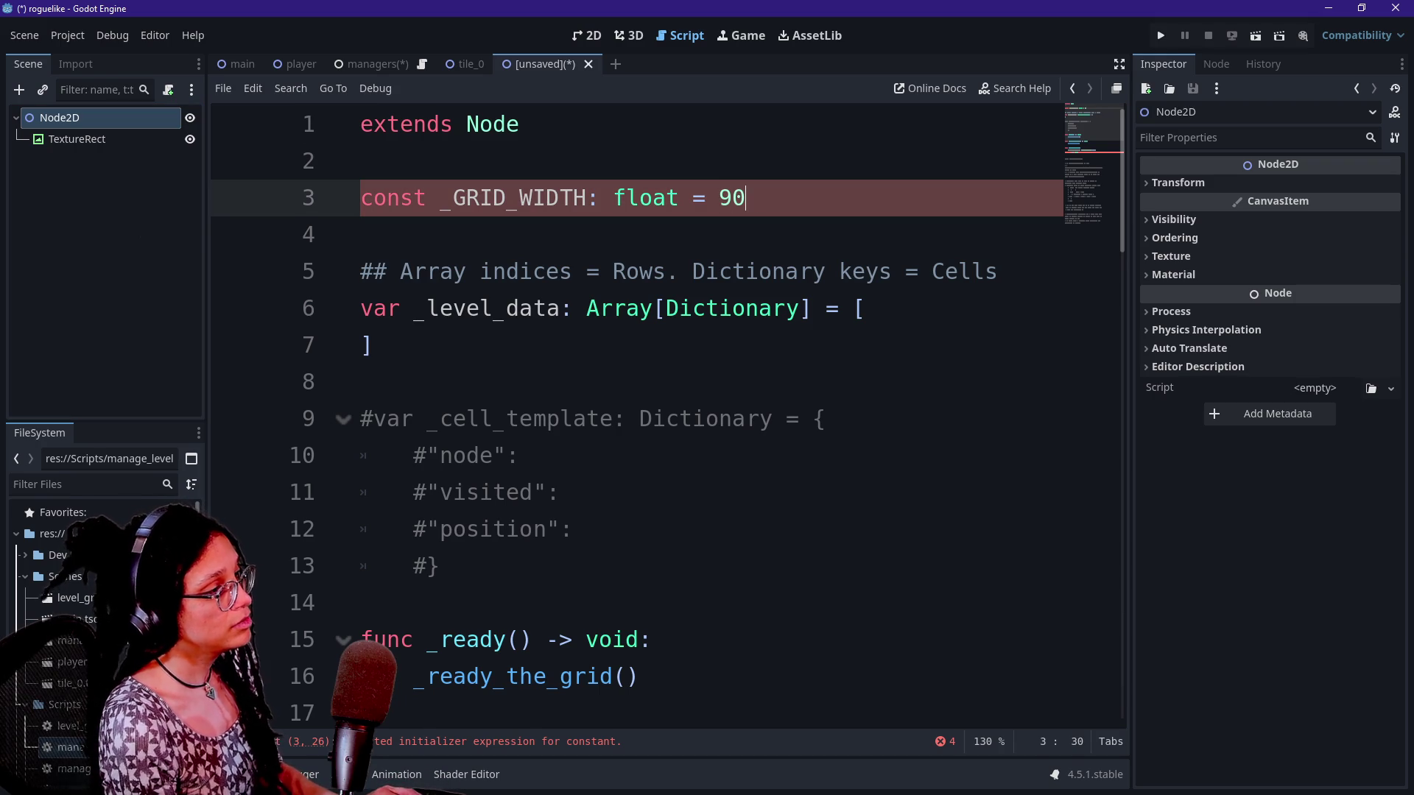
pyautogui.press('Return')
pyautogui.write('const ')
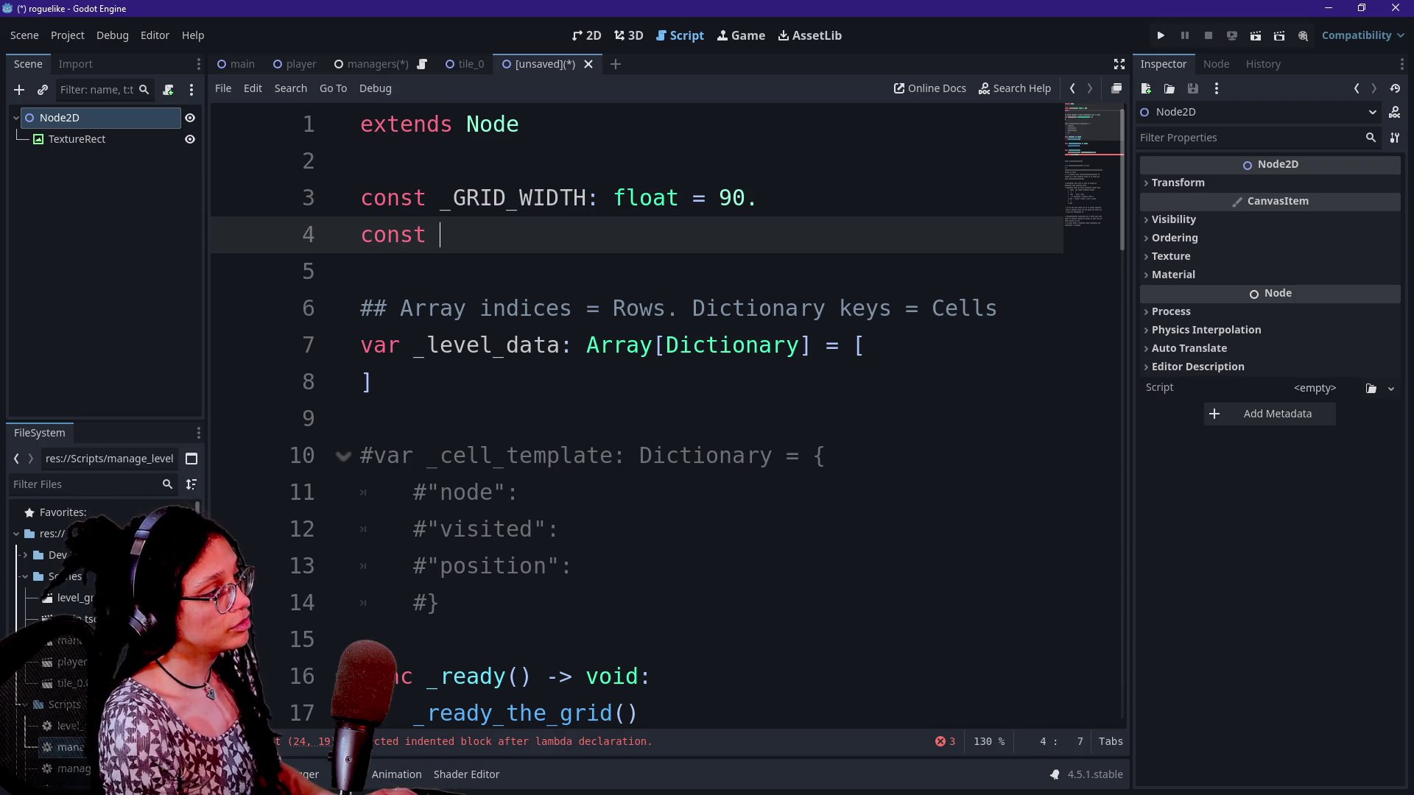
pyautogui.write('_GRID_HEIGHT: float = 50.')
pyautogui.click(372, 381)
pyautogui.scroll(-2, 637, 412)
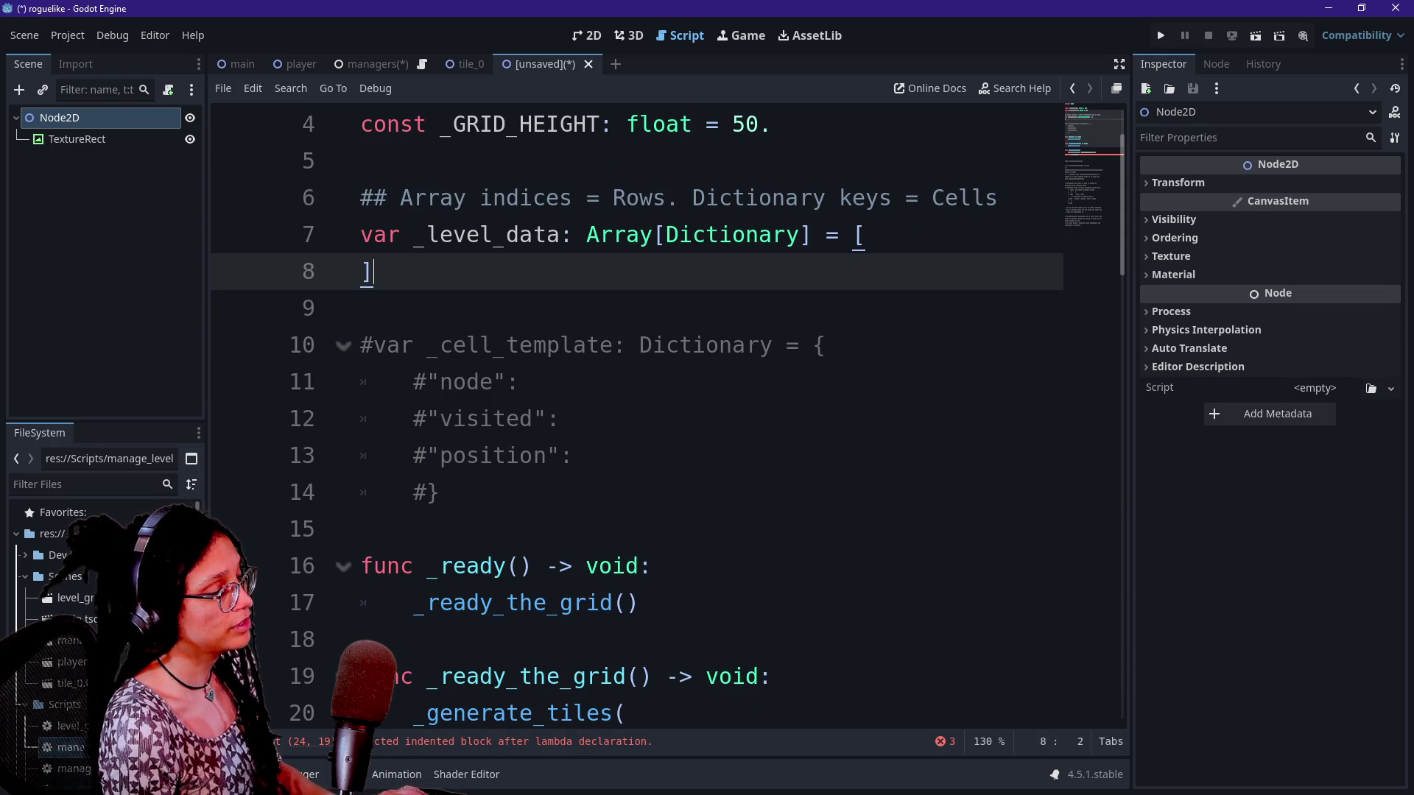
pyautogui.scroll(2, 1084, 117)
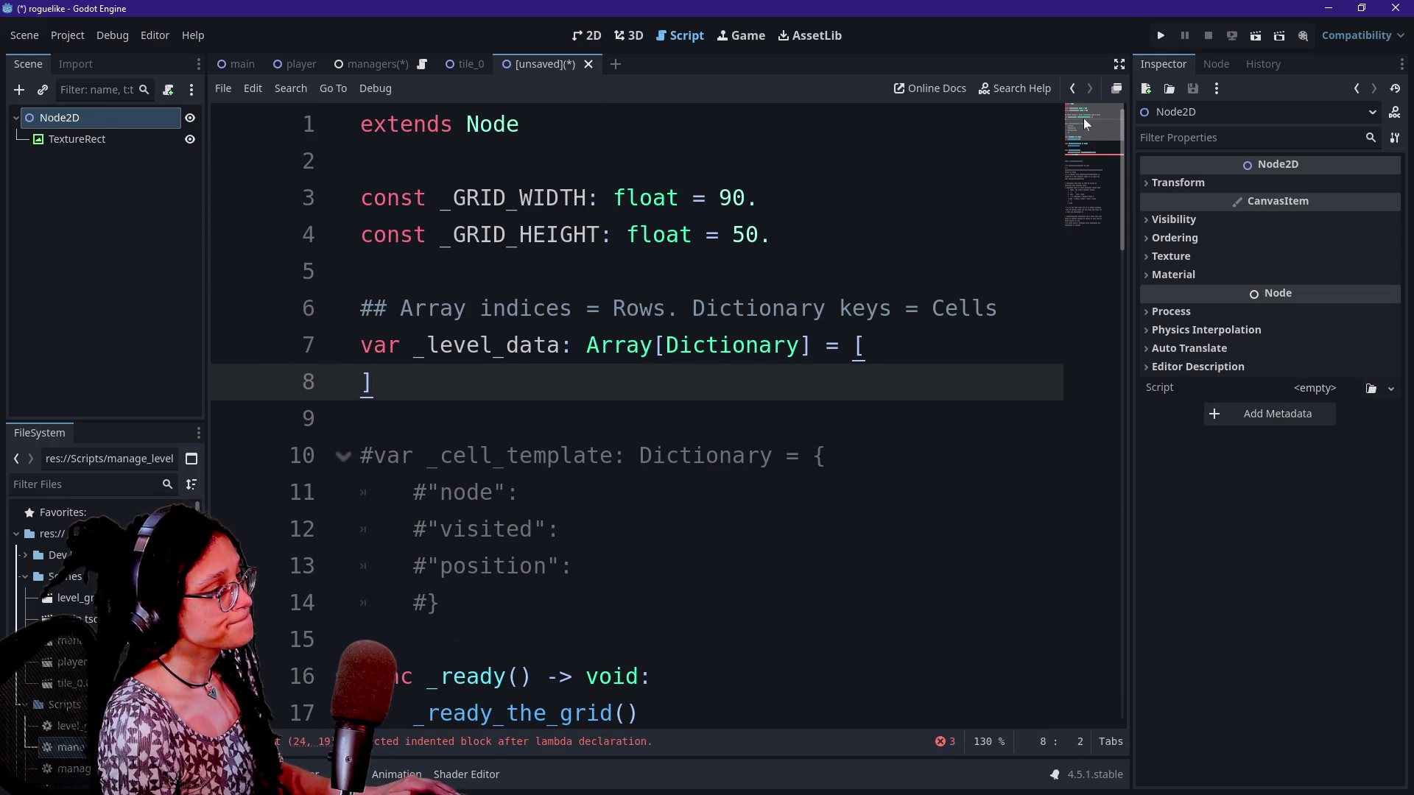
pyautogui.click(759, 234)
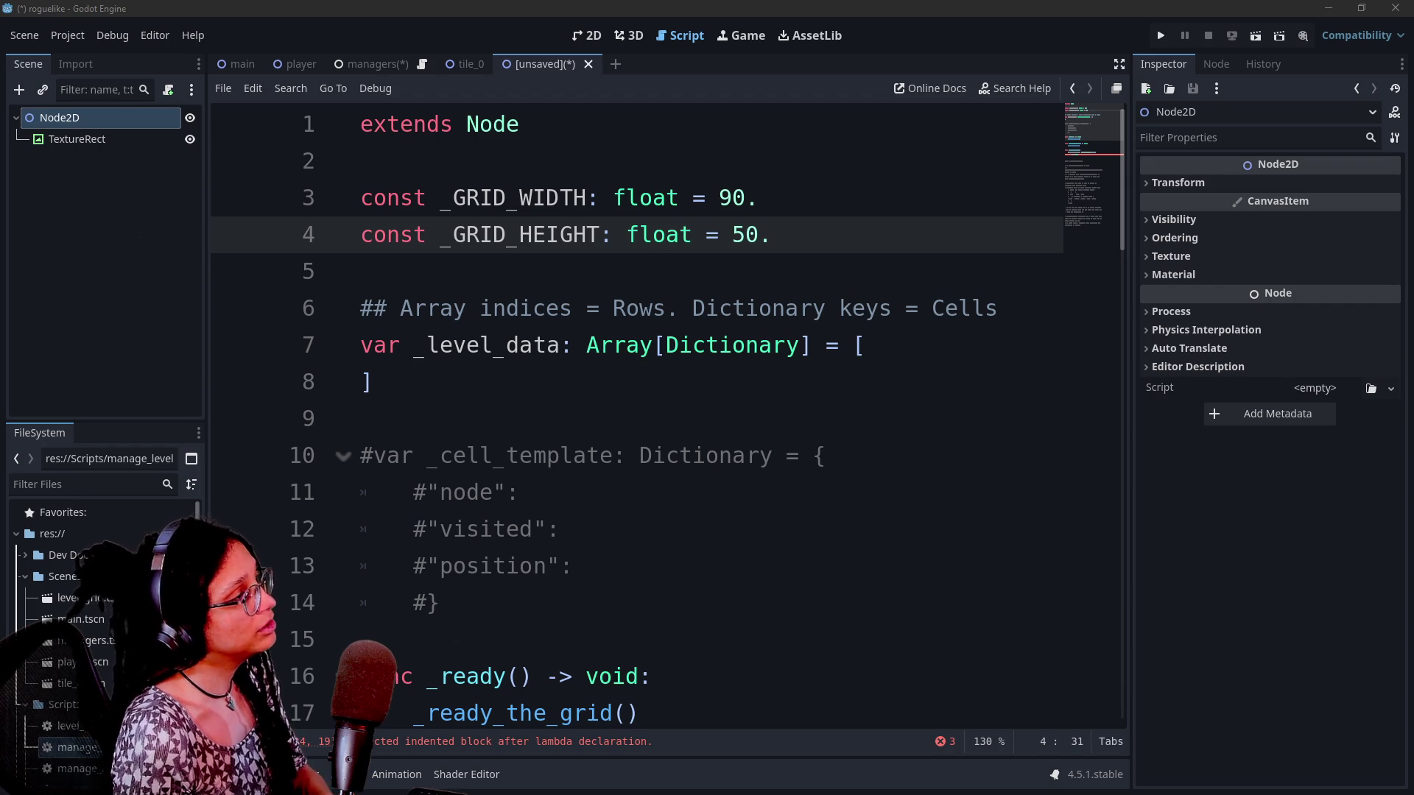
pyautogui.click(586, 35)
# Stretch the gradient TextureRect to about 90.4 × 51 px, then switch to the main scene
pyautogui.click(84, 139)
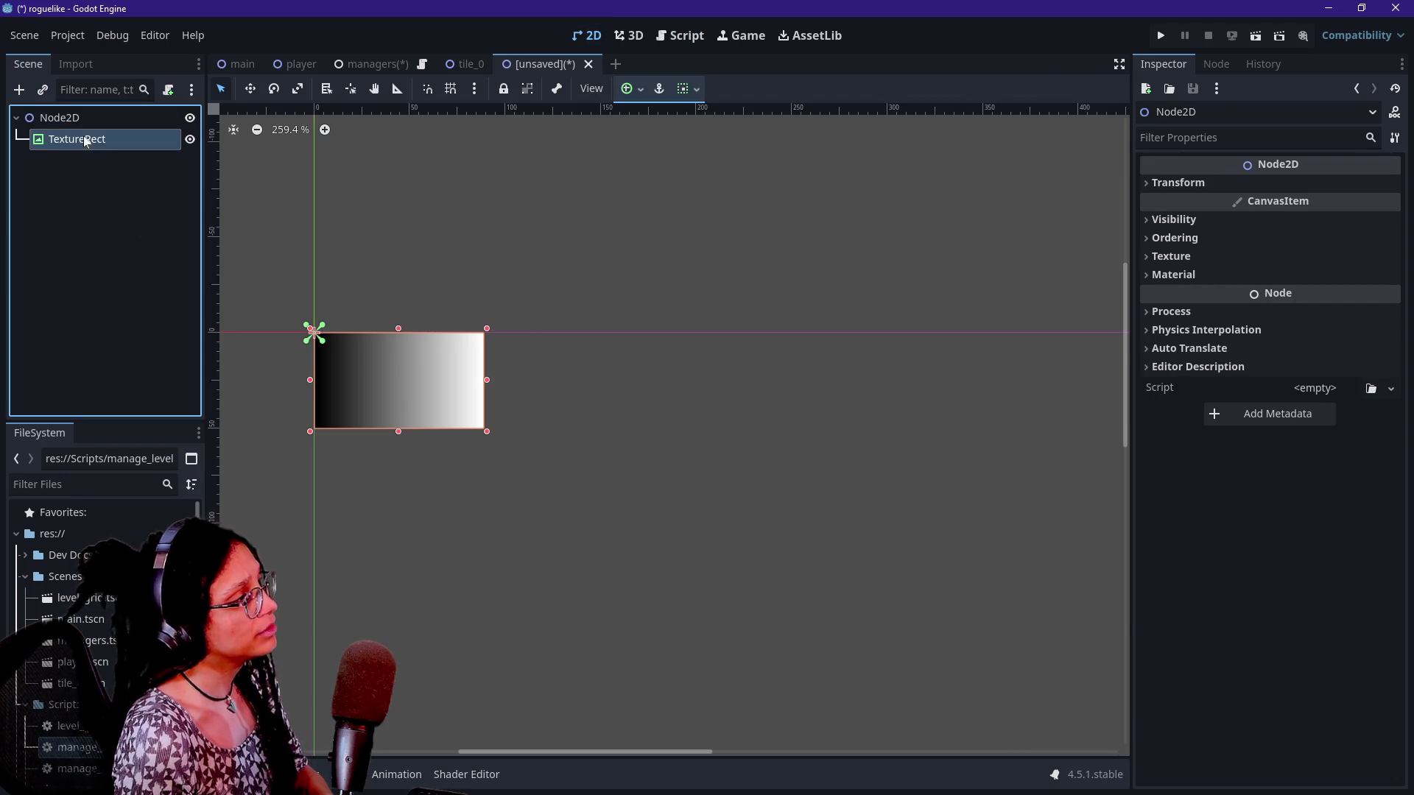
pyautogui.scroll(-4, 1212, 647)
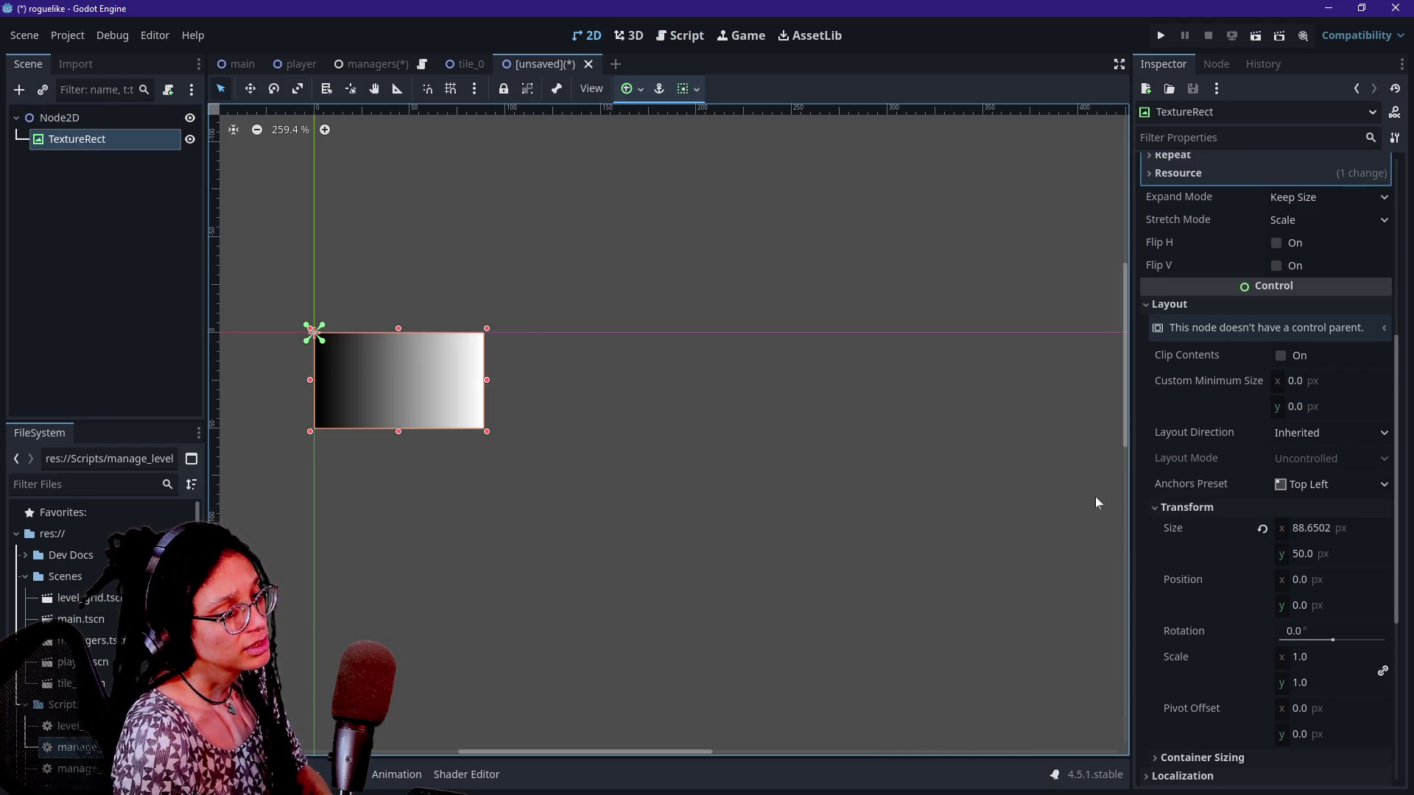
pyautogui.moveTo(487, 431)
pyautogui.mouseDown()
pyautogui.moveTo(497, 437)
pyautogui.moveTo(484, 433)
pyautogui.mouseUp()
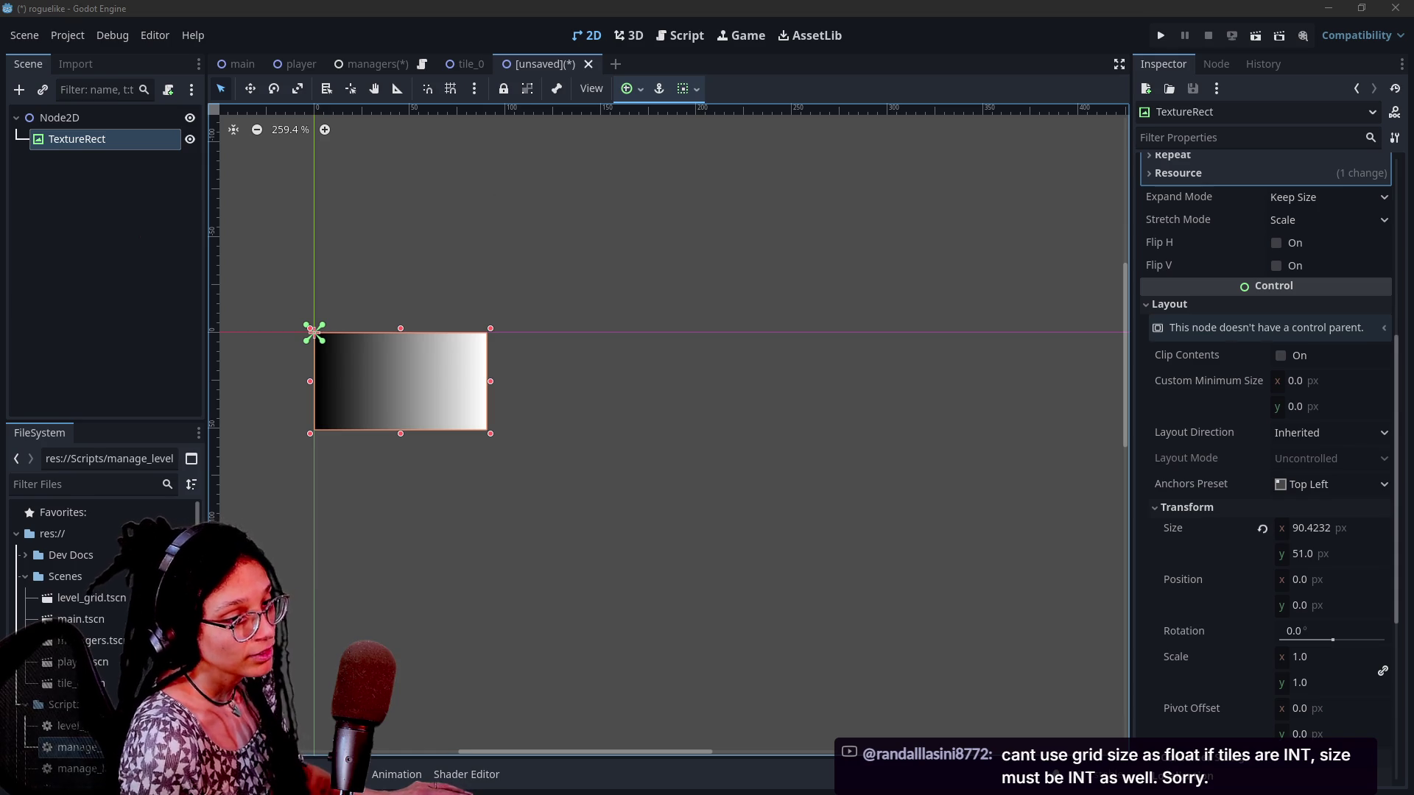
pyautogui.press('Escape')
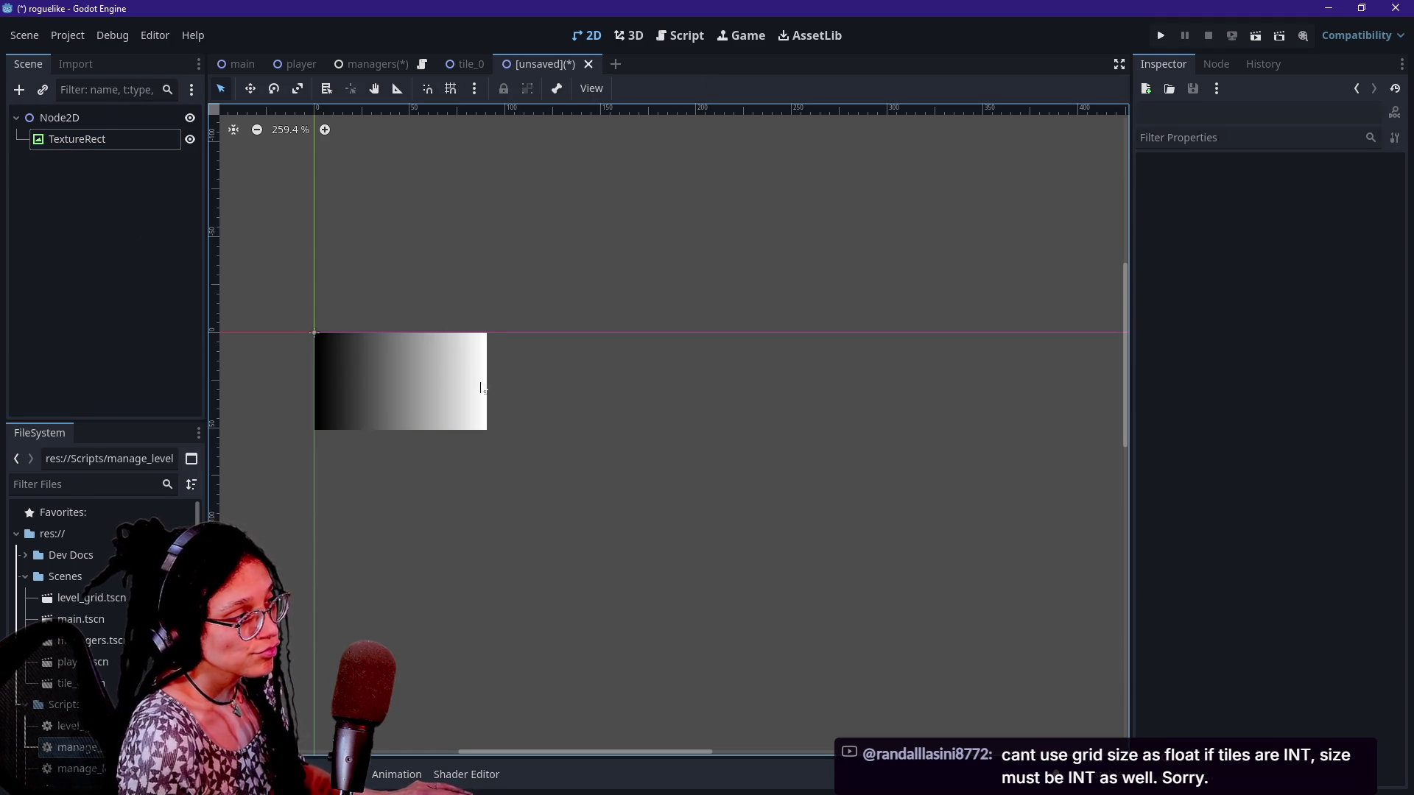
pyautogui.click(480, 388)
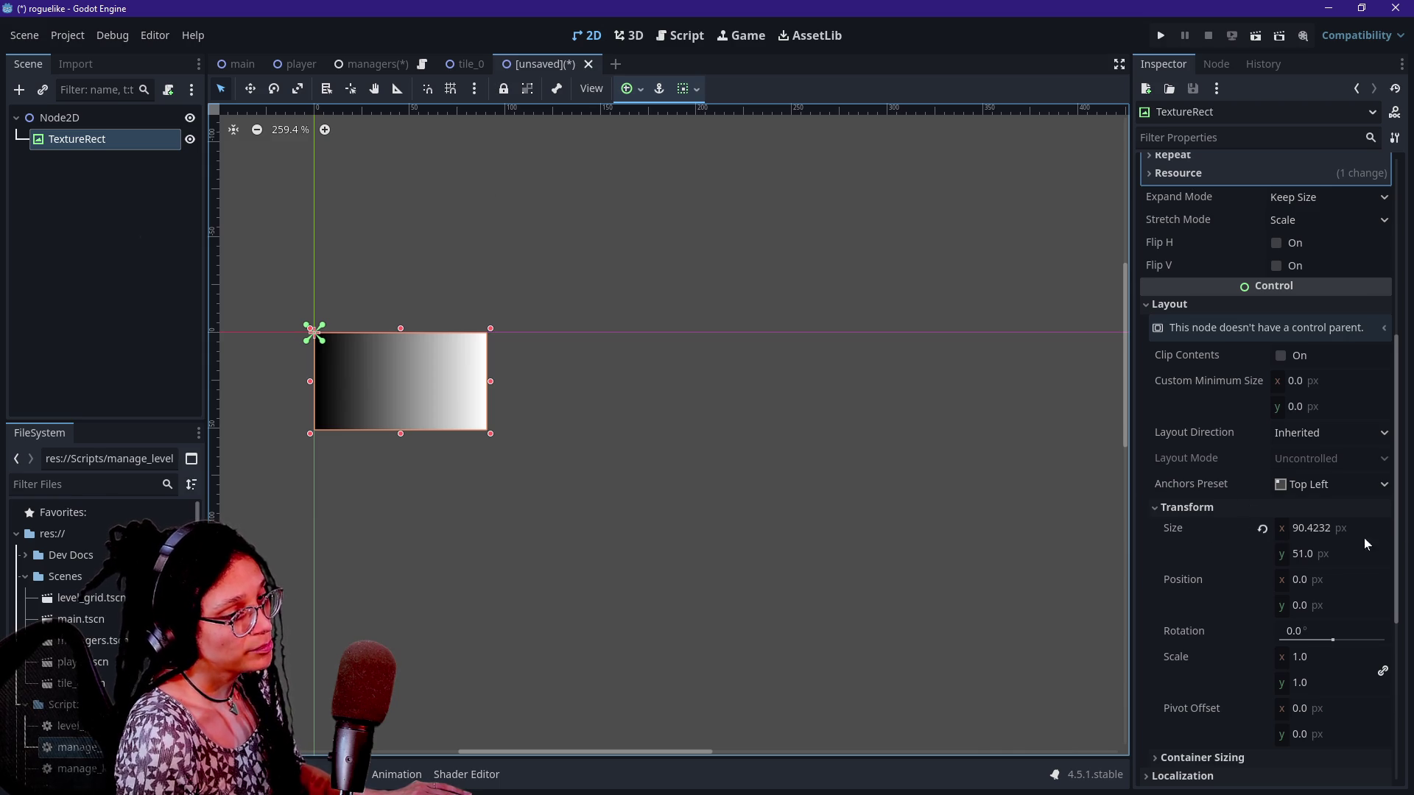
pyautogui.click(1282, 533)
pyautogui.doubleClick(1318, 529)
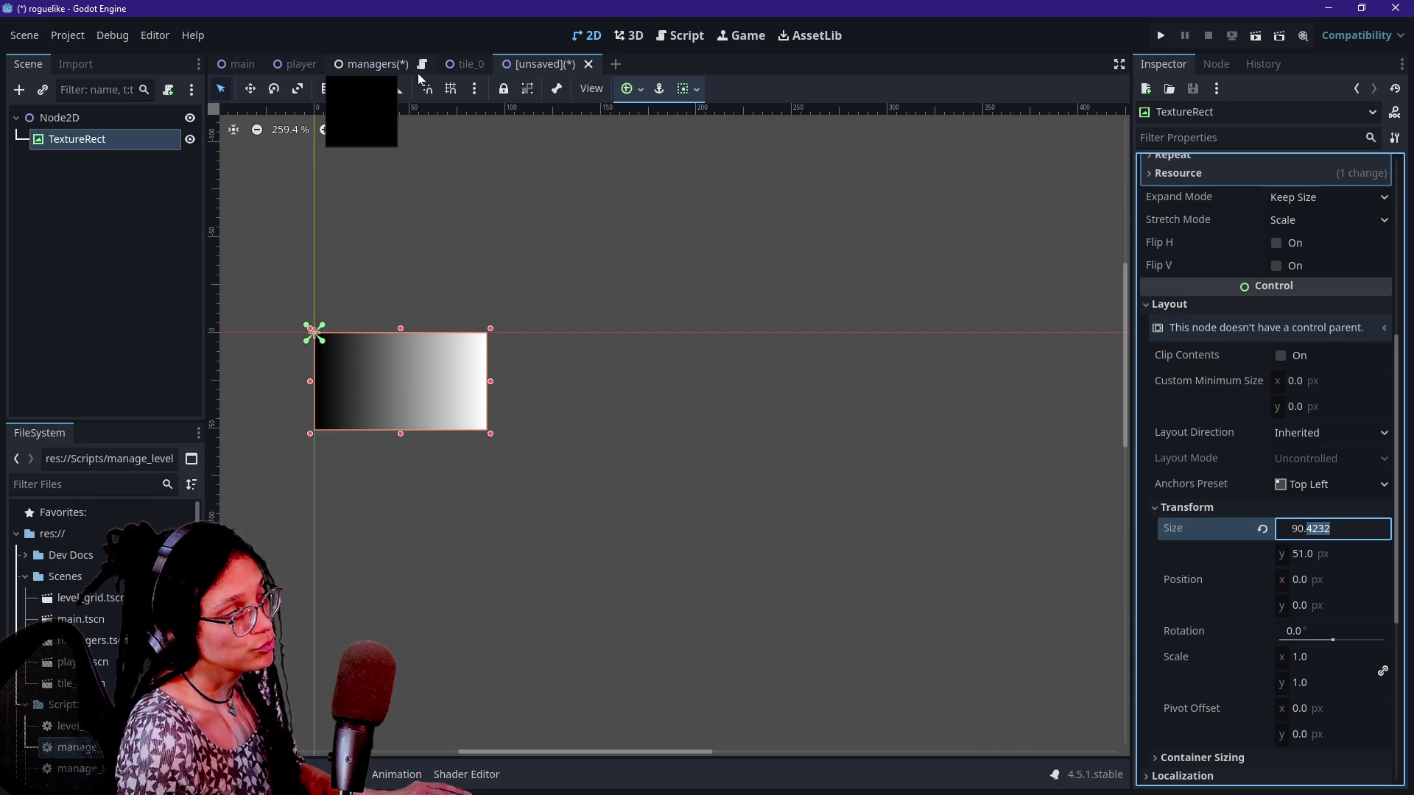
pyautogui.click(119, 212)
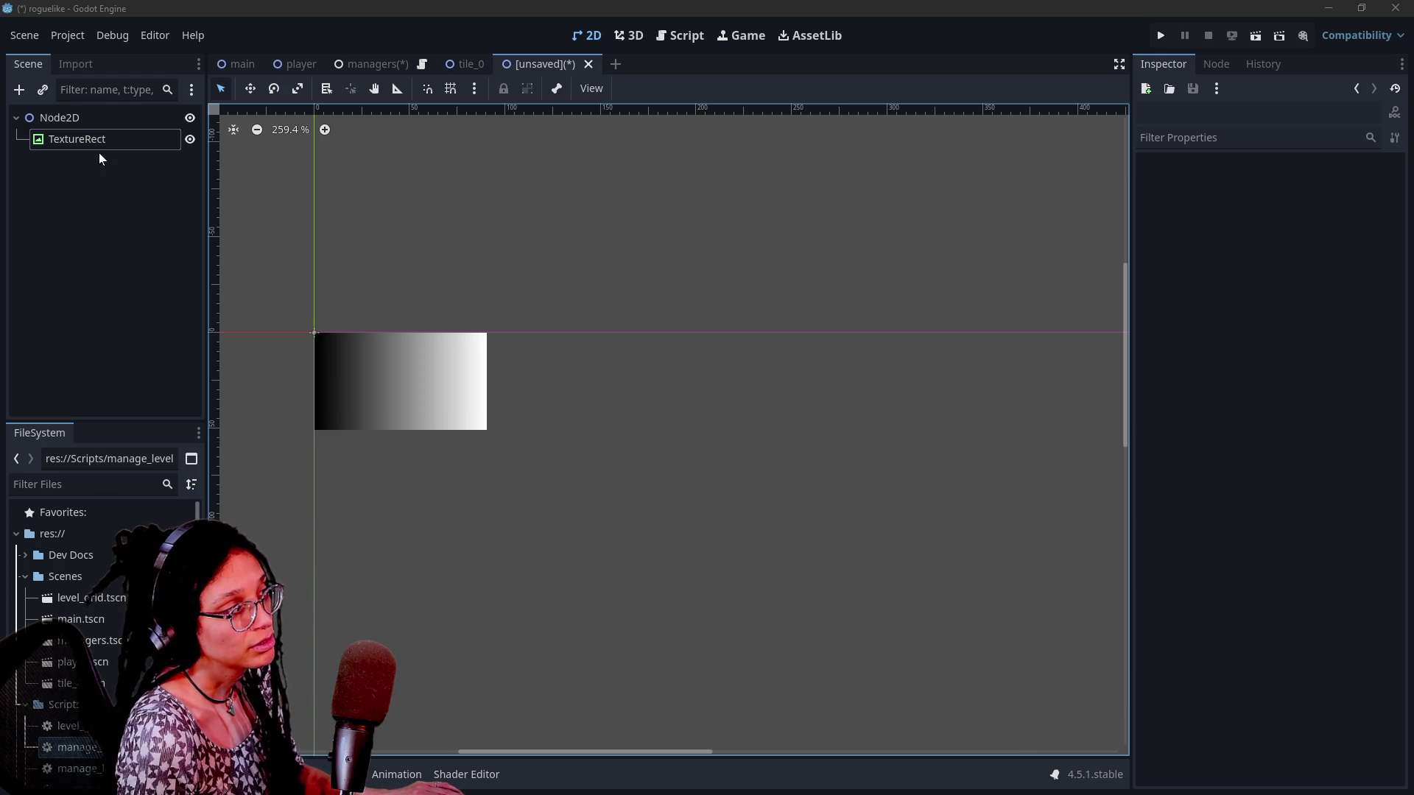
pyautogui.click(243, 64)
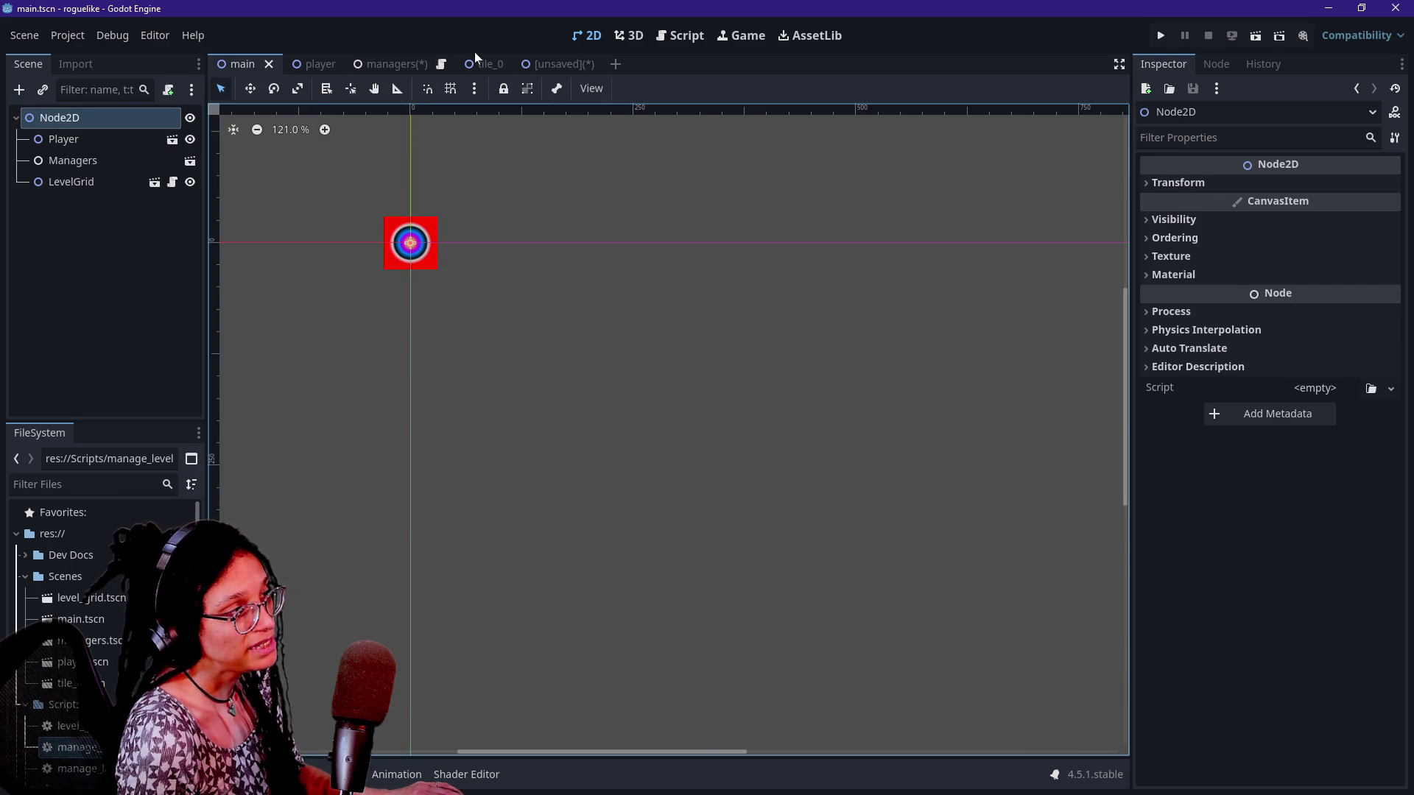
# Return to the unsaved scene's script and change the line-4 height value to 48
pyautogui.click(572, 66)
pyautogui.click(664, 38)
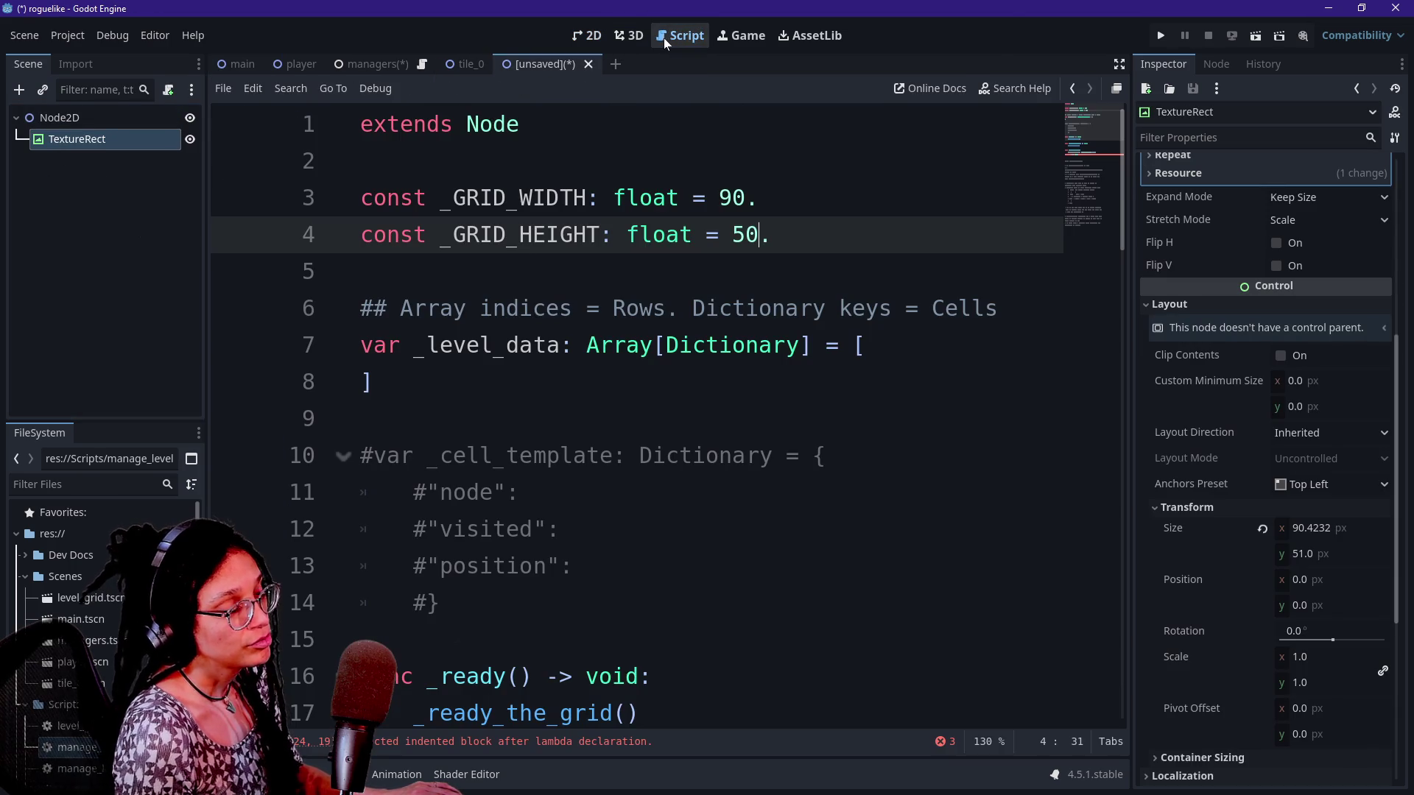
pyautogui.press('Up')
pyautogui.press('Down')
pyautogui.press('BackSpace')
pyautogui.press('BackSpace')
pyautogui.write('47')
pyautogui.press('BackSpace')
pyautogui.write('8')
# Replace the height value on line 4 so _GRID_HEIGHT reads 60
pyautogui.click(361, 161)
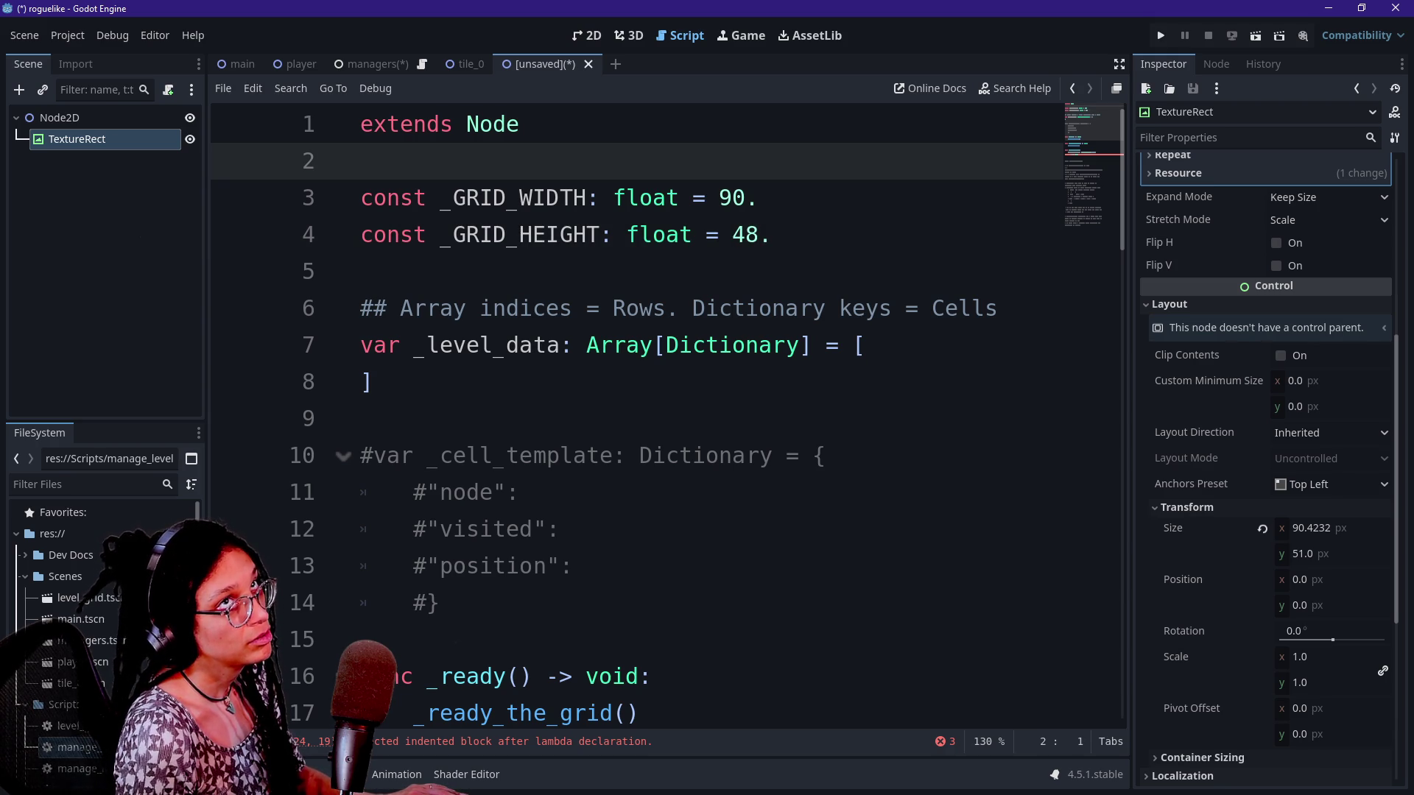
pyautogui.click(759, 234)
pyautogui.press('BackSpace')
pyautogui.press('BackSpace')
pyautogui.write('60')
pyautogui.press('BackSpace')
pyautogui.press('BackSpace')
pyautogui.write('50')
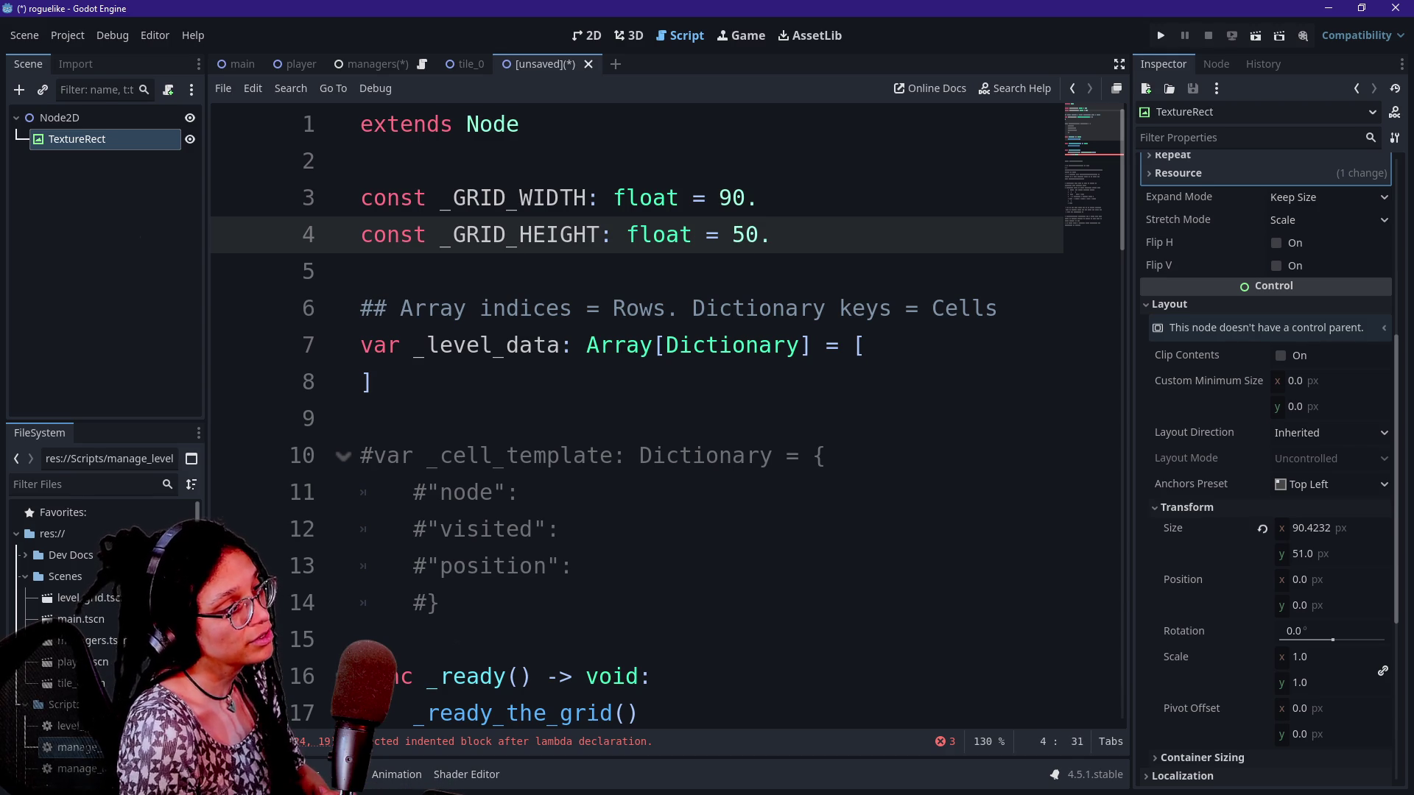
pyautogui.press('BackSpace')
pyautogui.press('BackSpace')
pyautogui.write('60')
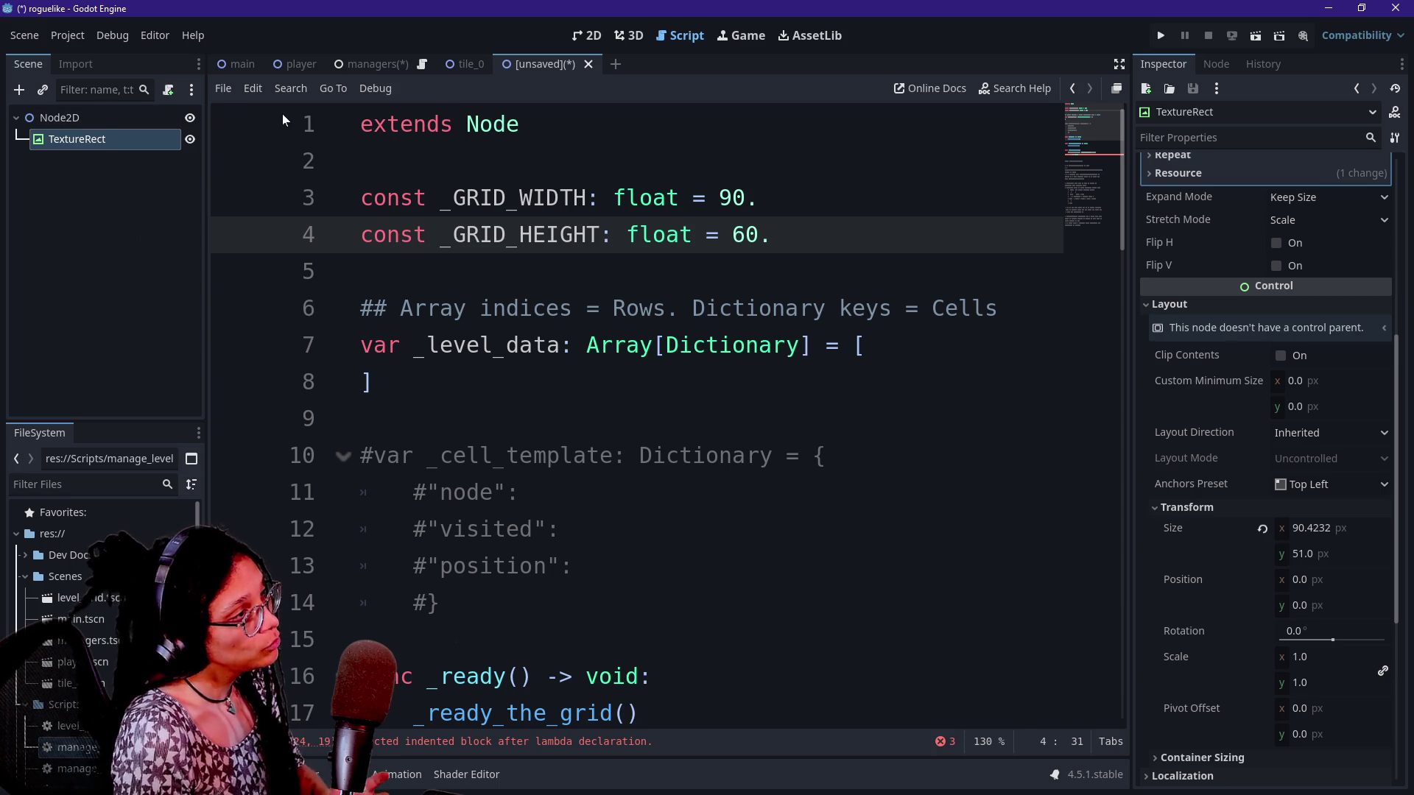
# Set the TextureRect size to 90 wide by 60 high in the Inspector
pyautogui.click(366, 65)
pyautogui.click(628, 36)
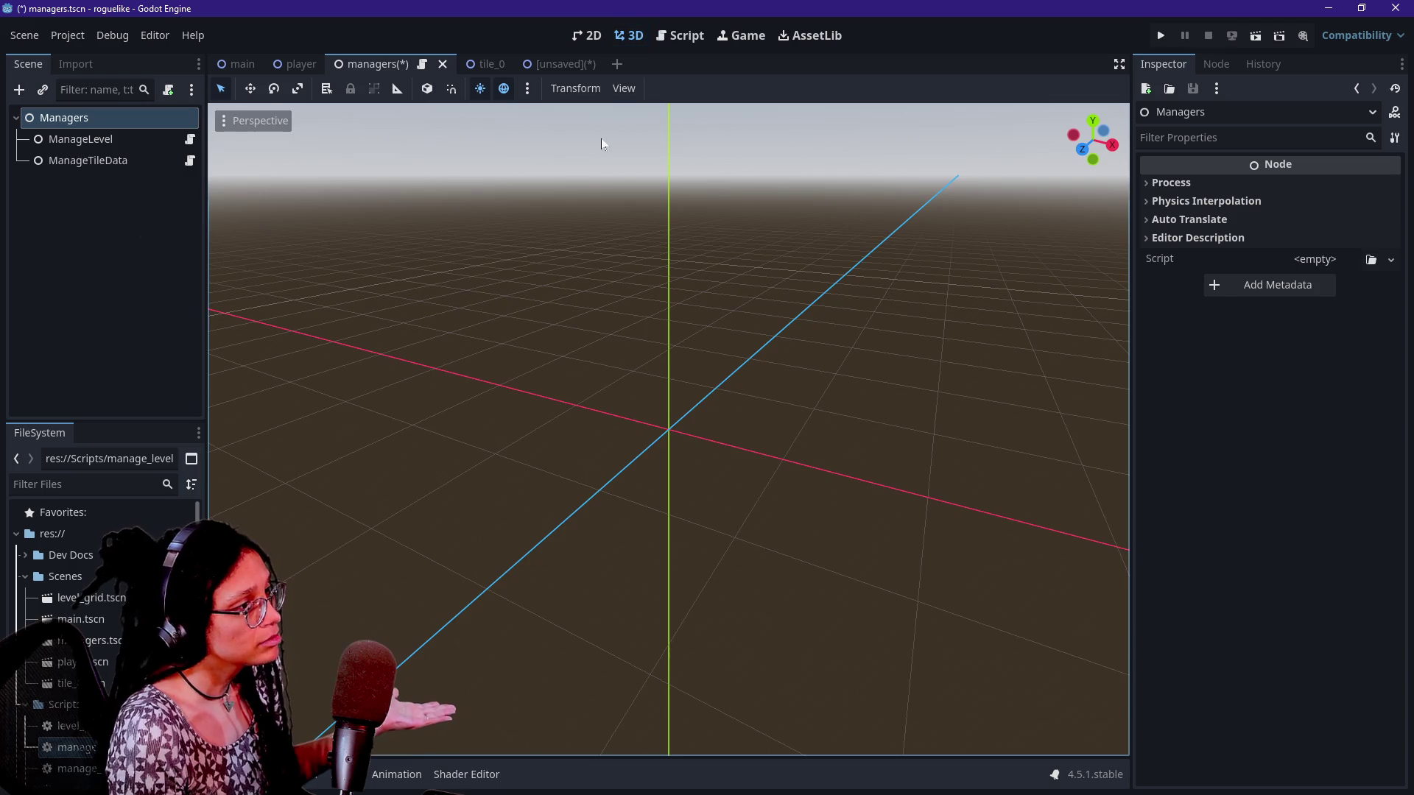
pyautogui.click(534, 66)
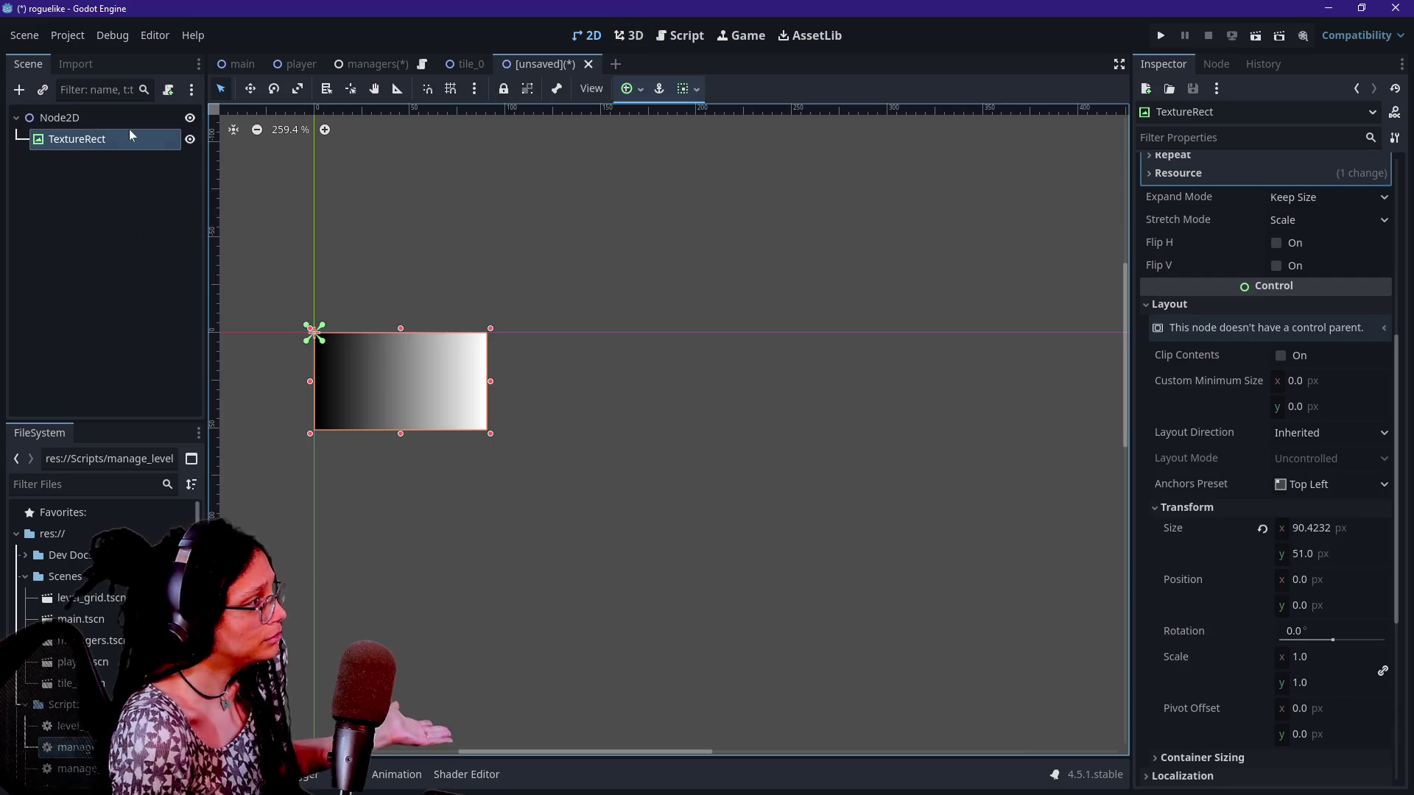
pyautogui.scroll(-2, 683, 440)
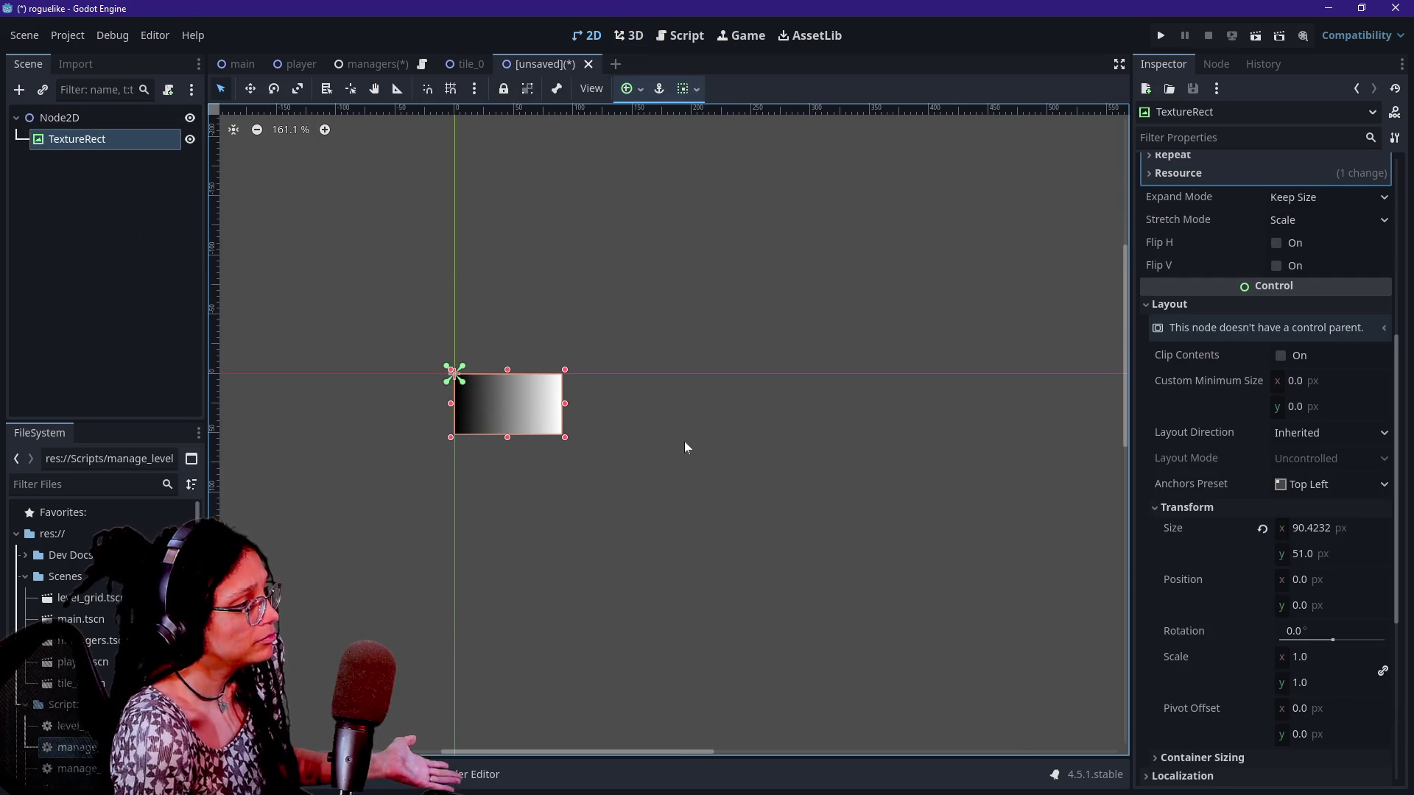
pyautogui.click(1331, 556)
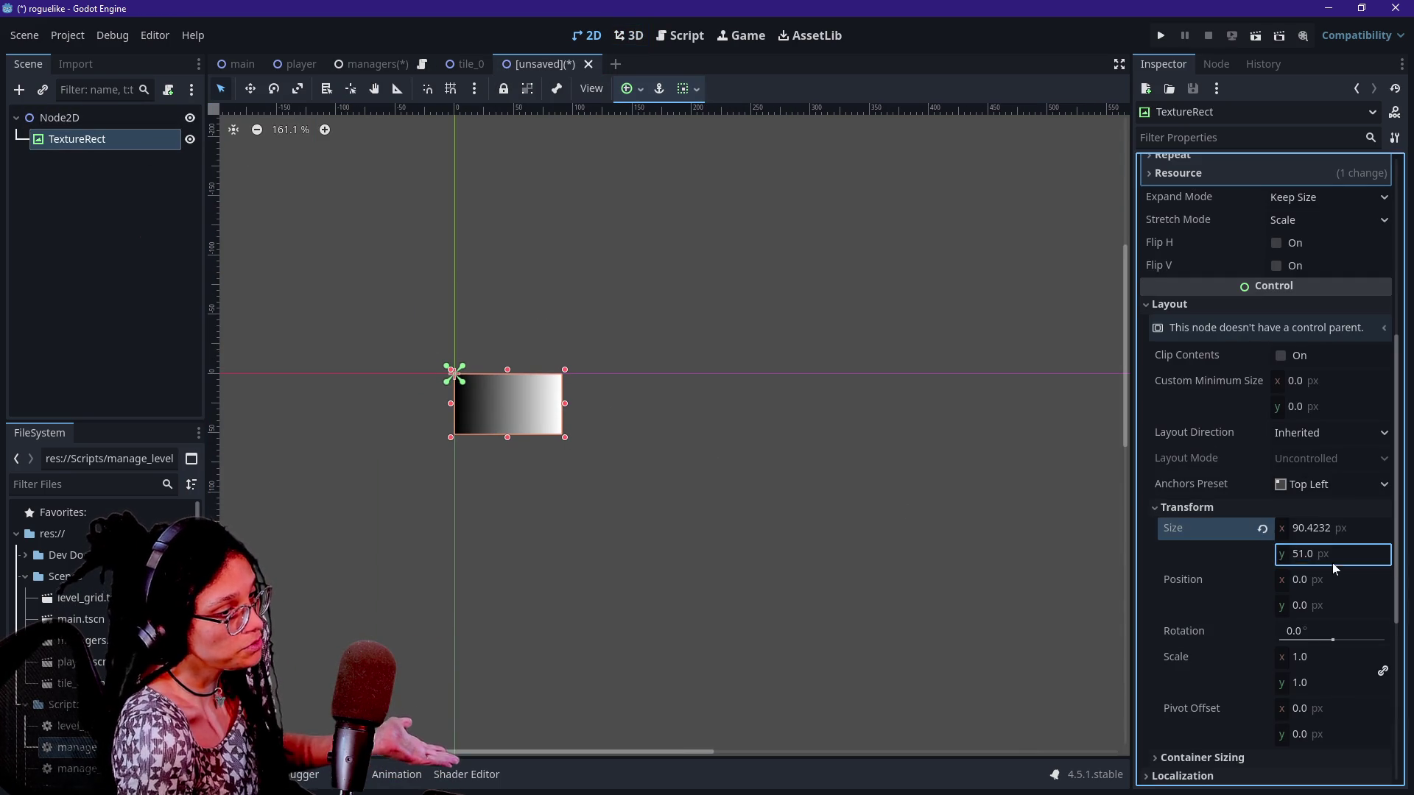
pyautogui.write('60')
pyautogui.press('Return')
pyautogui.click(1325, 528)
pyautogui.write('90')
pyautogui.press('Return')
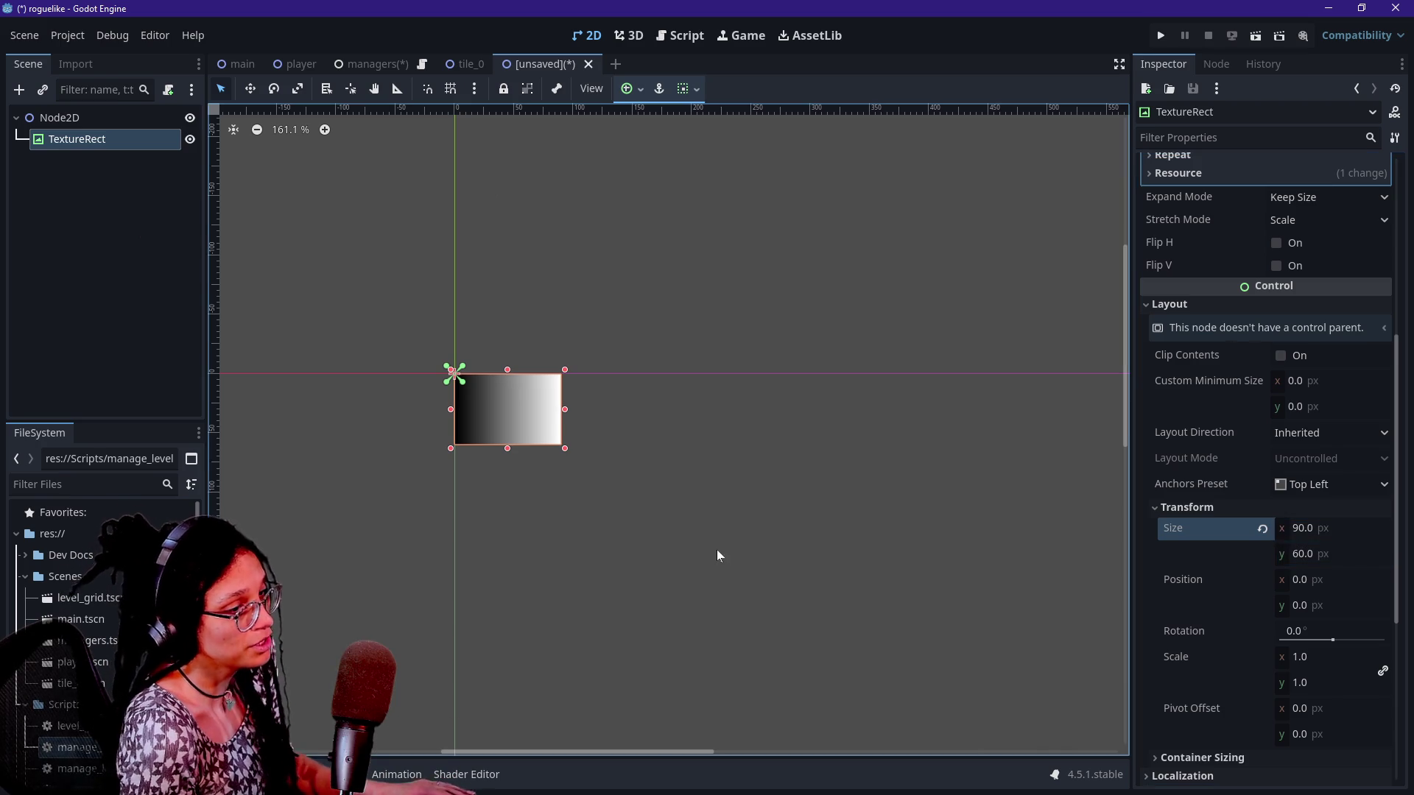
# Drag the TextureRect to 966×644 px at position (86, -15), then switch to the managers scene
pyautogui.scroll(-1, 780, 493)
pyautogui.scroll(-4, 780, 493)
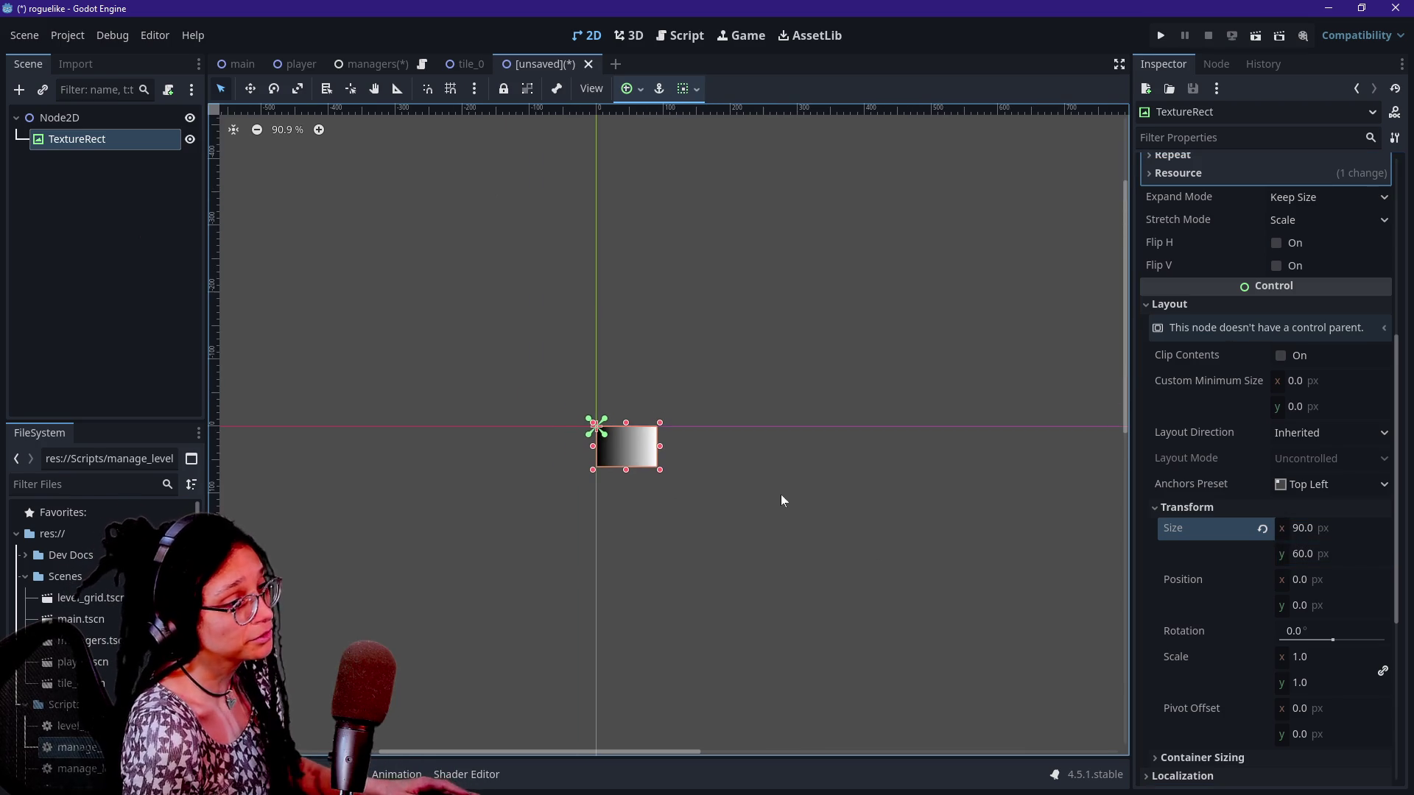
pyautogui.scroll(3, 960, 718)
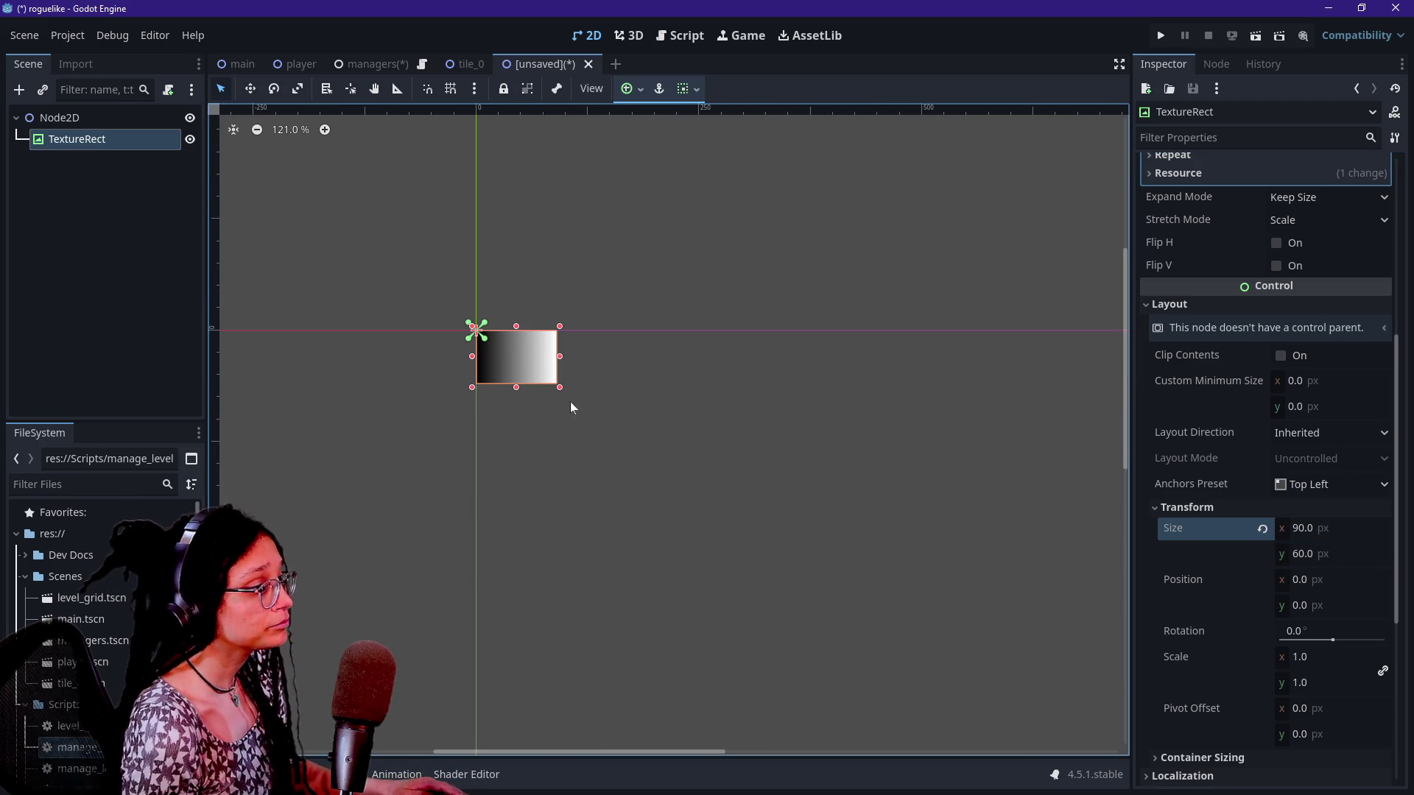
pyautogui.moveTo(559, 388)
pyautogui.mouseDown()
pyautogui.moveTo(852, 578)
pyautogui.moveTo(805, 473)
pyautogui.moveTo(1023, 647)
pyautogui.moveTo(972, 590)
pyautogui.moveTo(1009, 626)
pyautogui.moveTo(1026, 572)
pyautogui.mouseUp()
pyautogui.scroll(-20, 1026, 572)
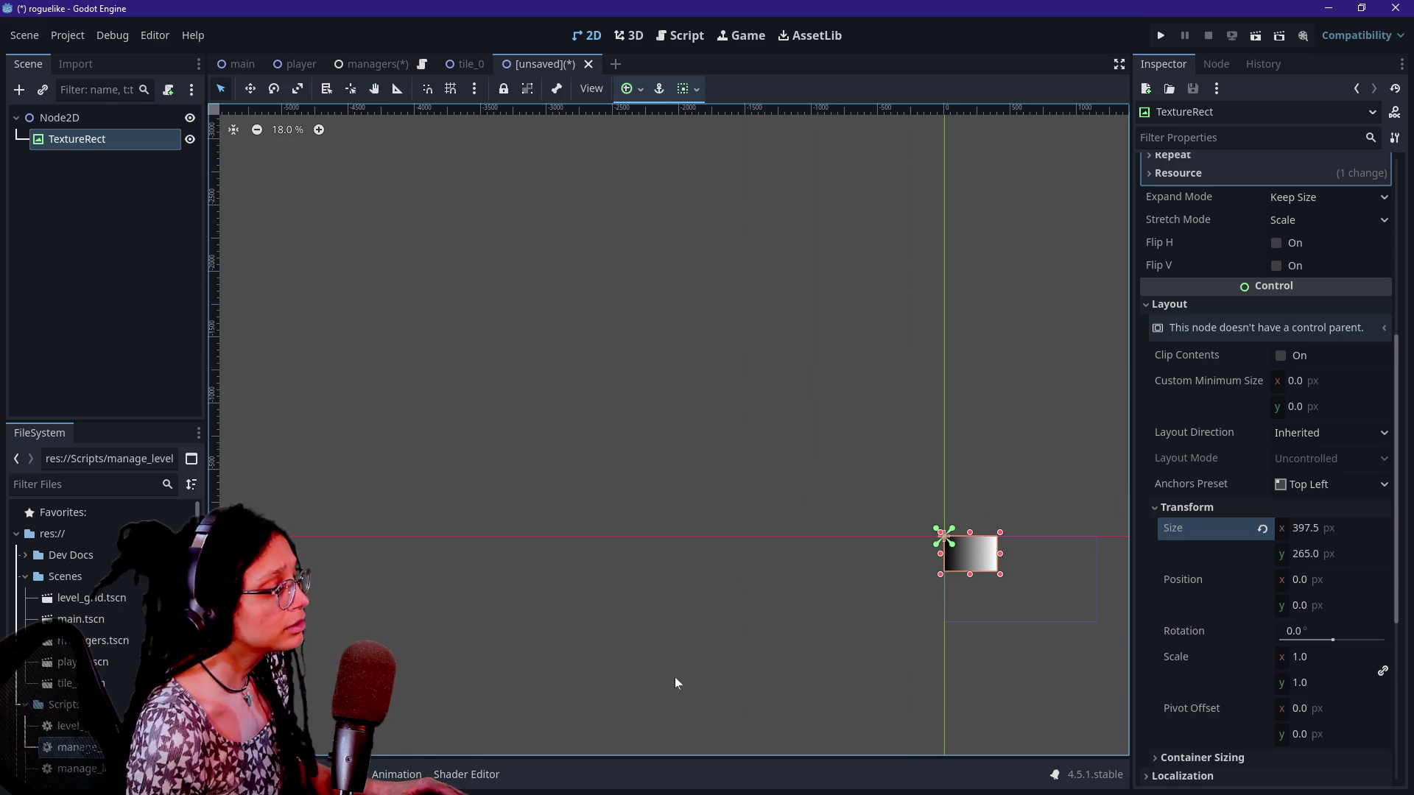
pyautogui.moveTo(774, 625)
pyautogui.mouseDown()
pyautogui.moveTo(480, 552)
pyautogui.moveTo(451, 523)
pyautogui.mouseUp()
pyautogui.scroll(8, 451, 523)
pyautogui.scroll(2, 450, 521)
pyautogui.moveTo(515, 398)
pyautogui.mouseDown()
pyautogui.moveTo(658, 504)
pyautogui.moveTo(631, 553)
pyautogui.moveTo(621, 530)
pyautogui.mouseUp()
pyautogui.moveTo(540, 457); pyautogui.dragTo(571, 459)
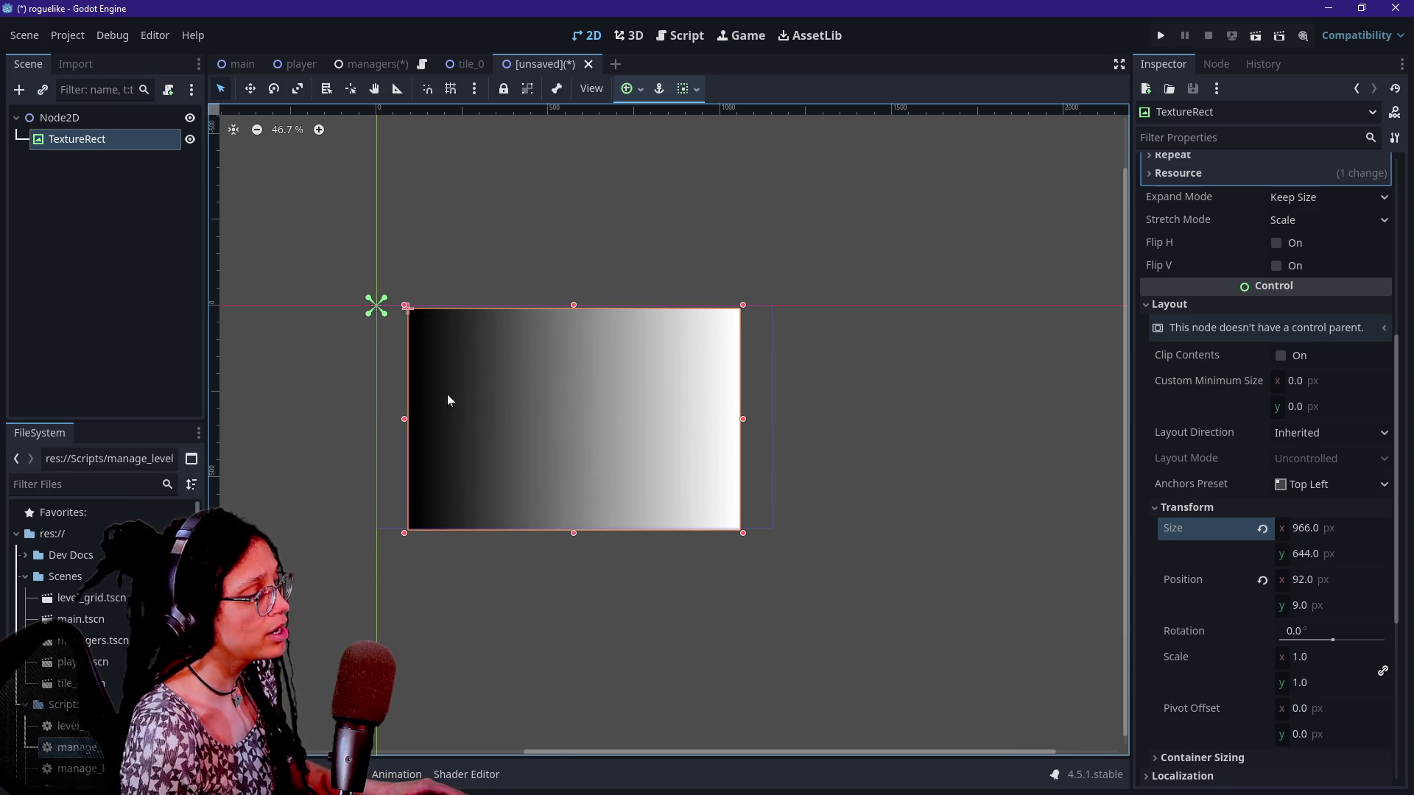
pyautogui.moveTo(689, 464); pyautogui.dragTo(685, 450)
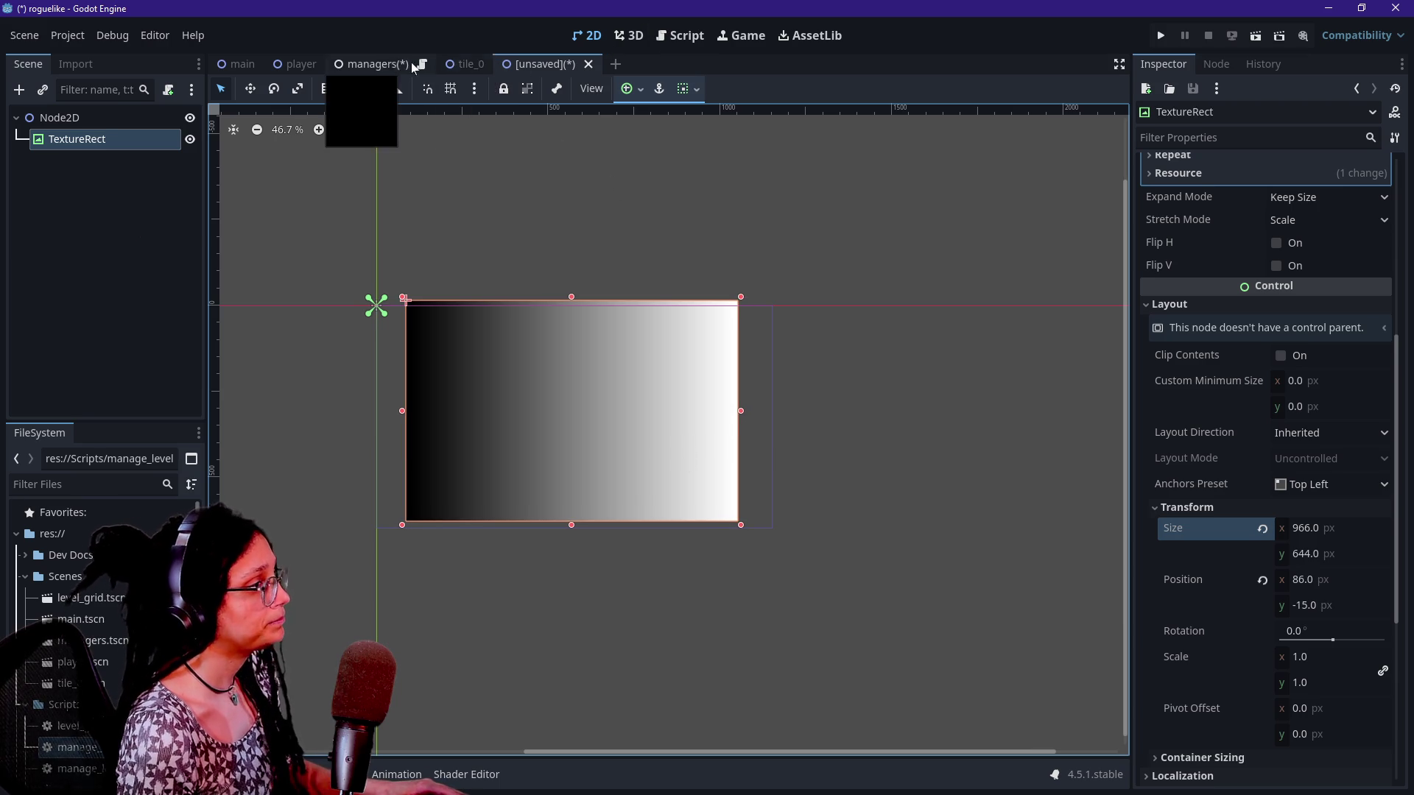
pyautogui.rightClick(378, 65)
pyautogui.click(205, 117)
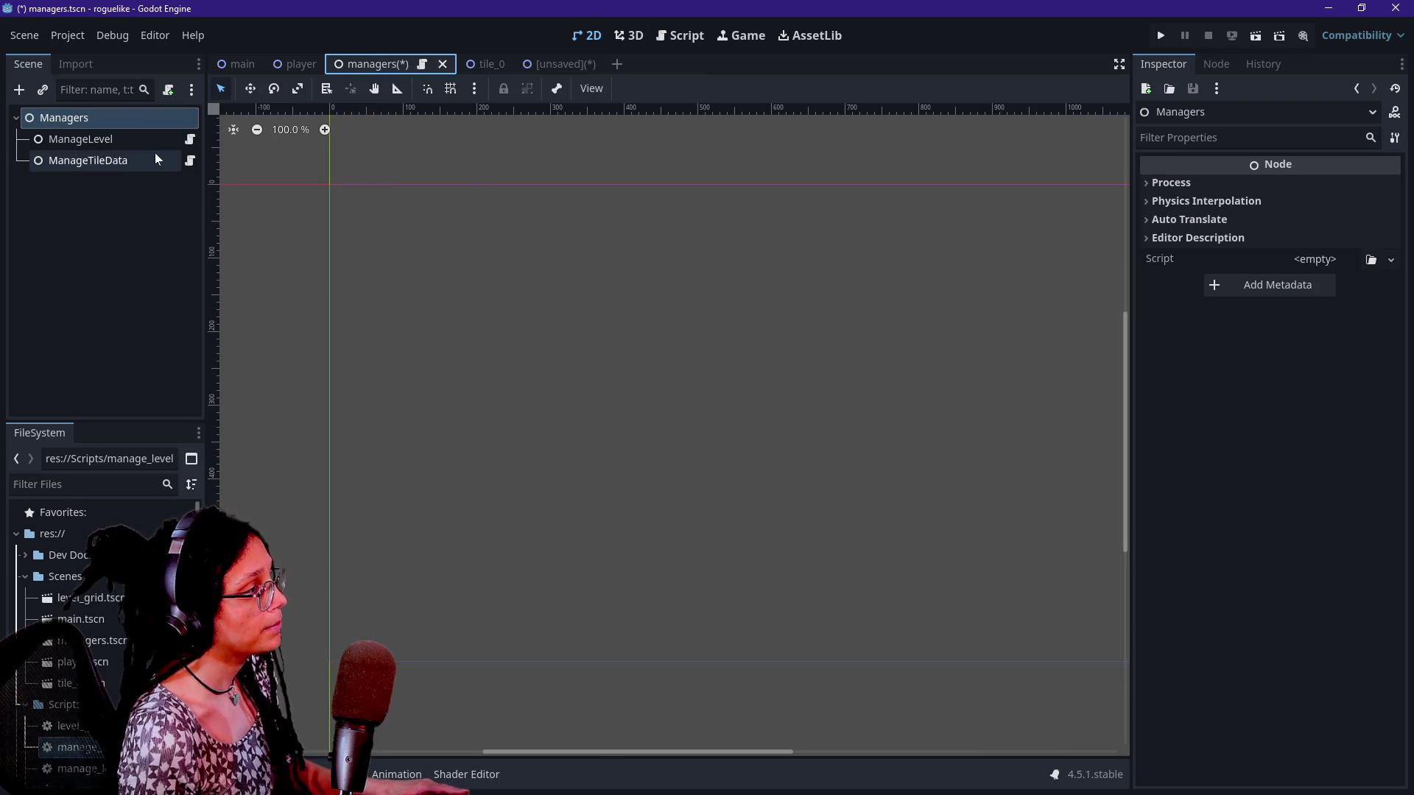
# Open manage_levels.gd and review the _ready_the_grid and _generate_tiles functions
pyautogui.click(190, 140)
pyautogui.click(361, 271)
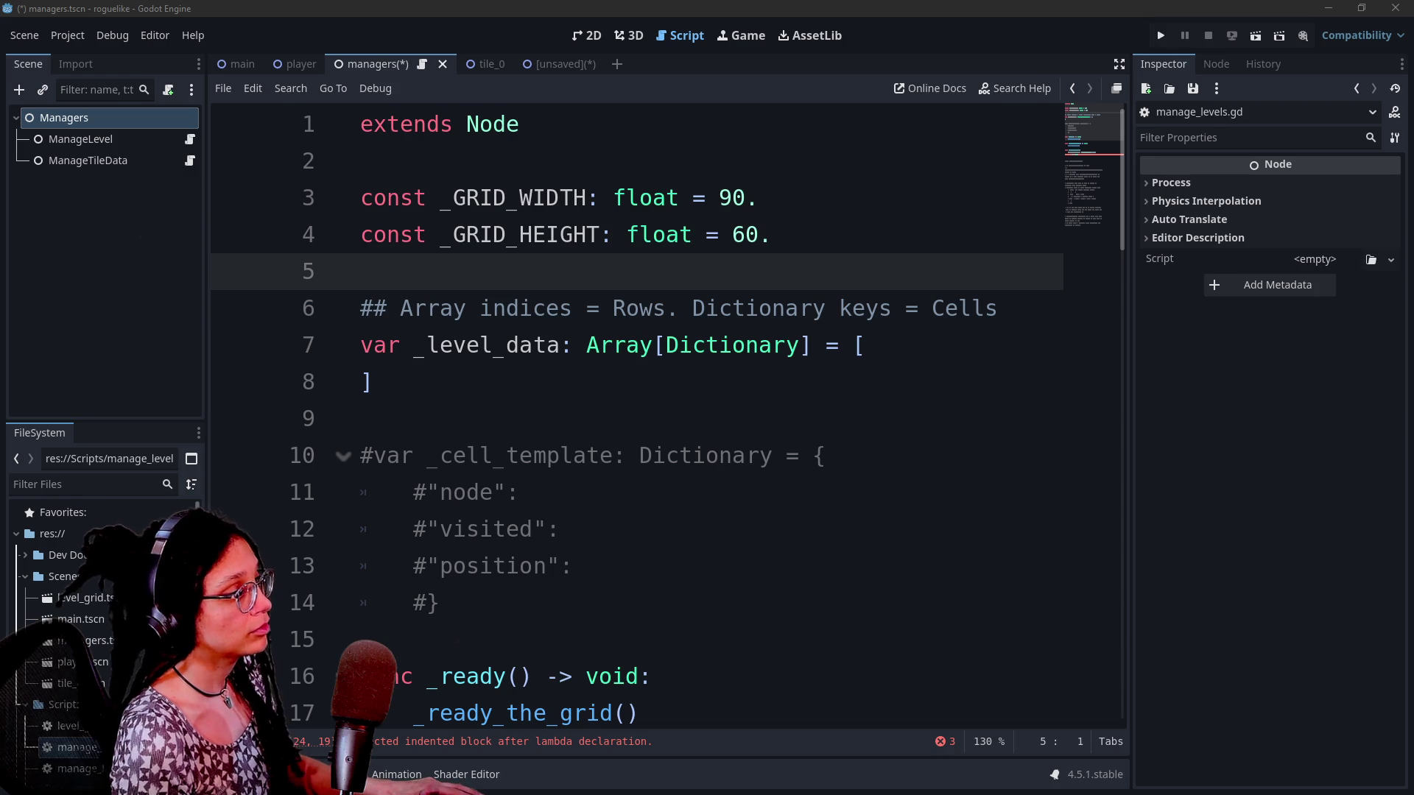
pyautogui.click(573, 565)
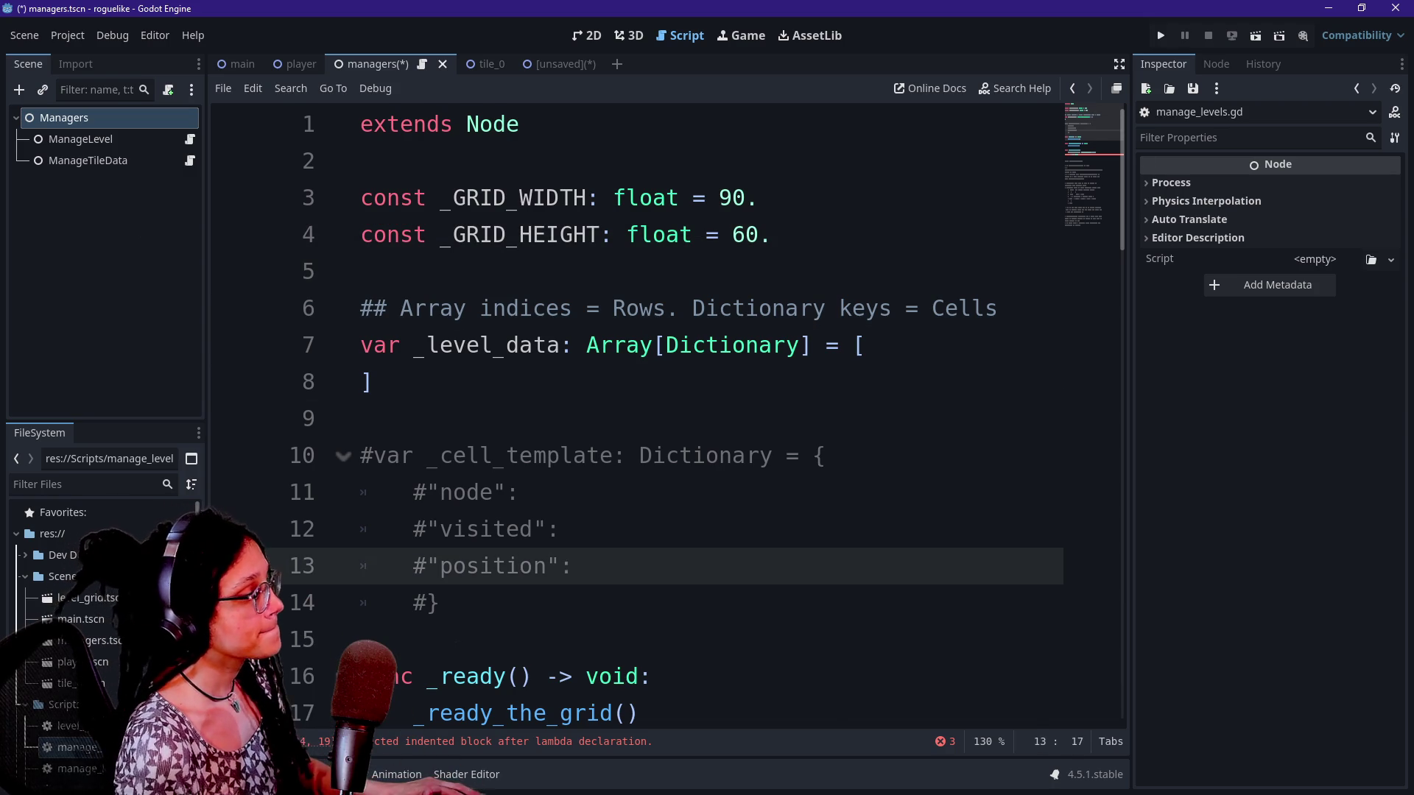
pyautogui.scroll(-3, 663, 413)
pyautogui.click(639, 382)
pyautogui.scroll(-1, 637, 412)
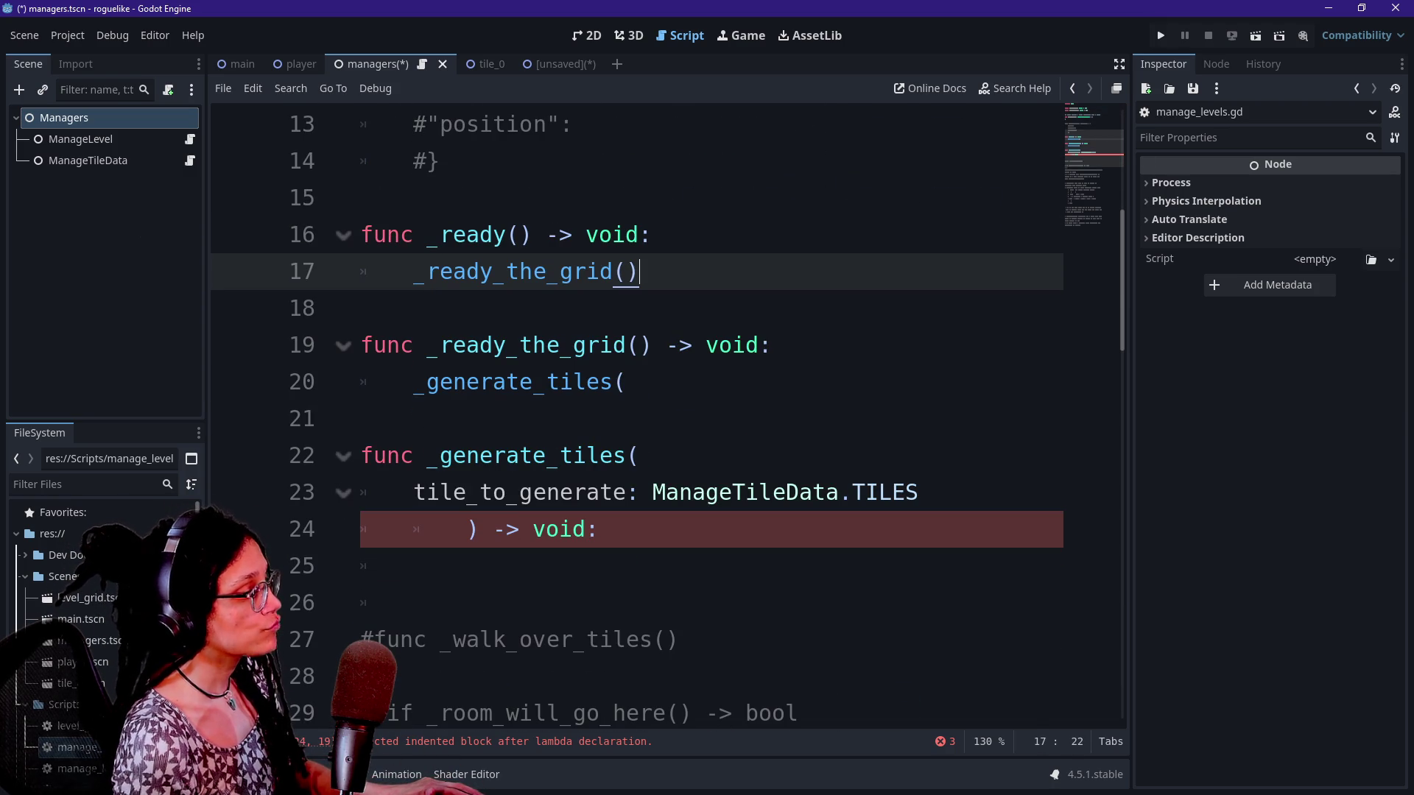
pyautogui.click(599, 529)
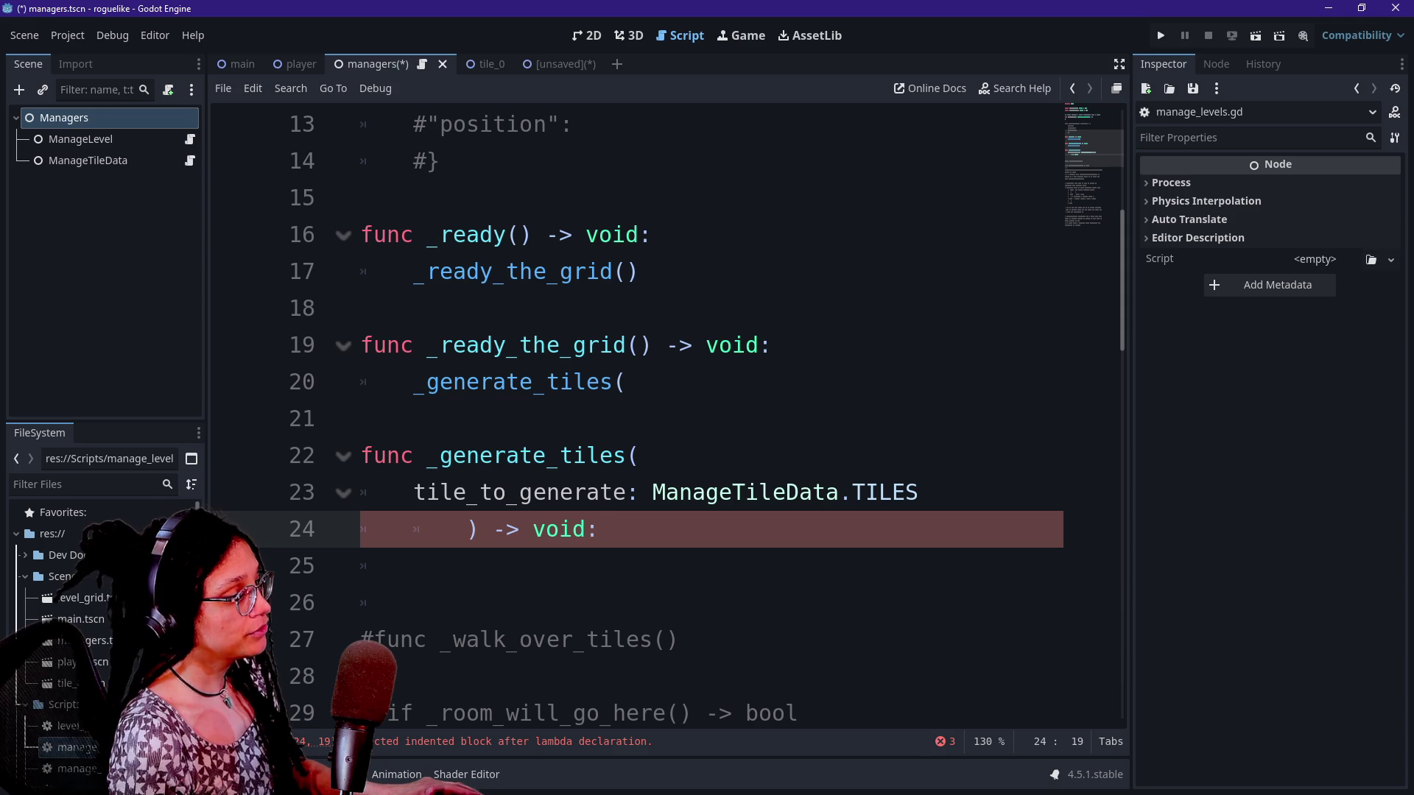
pyautogui.click(919, 492)
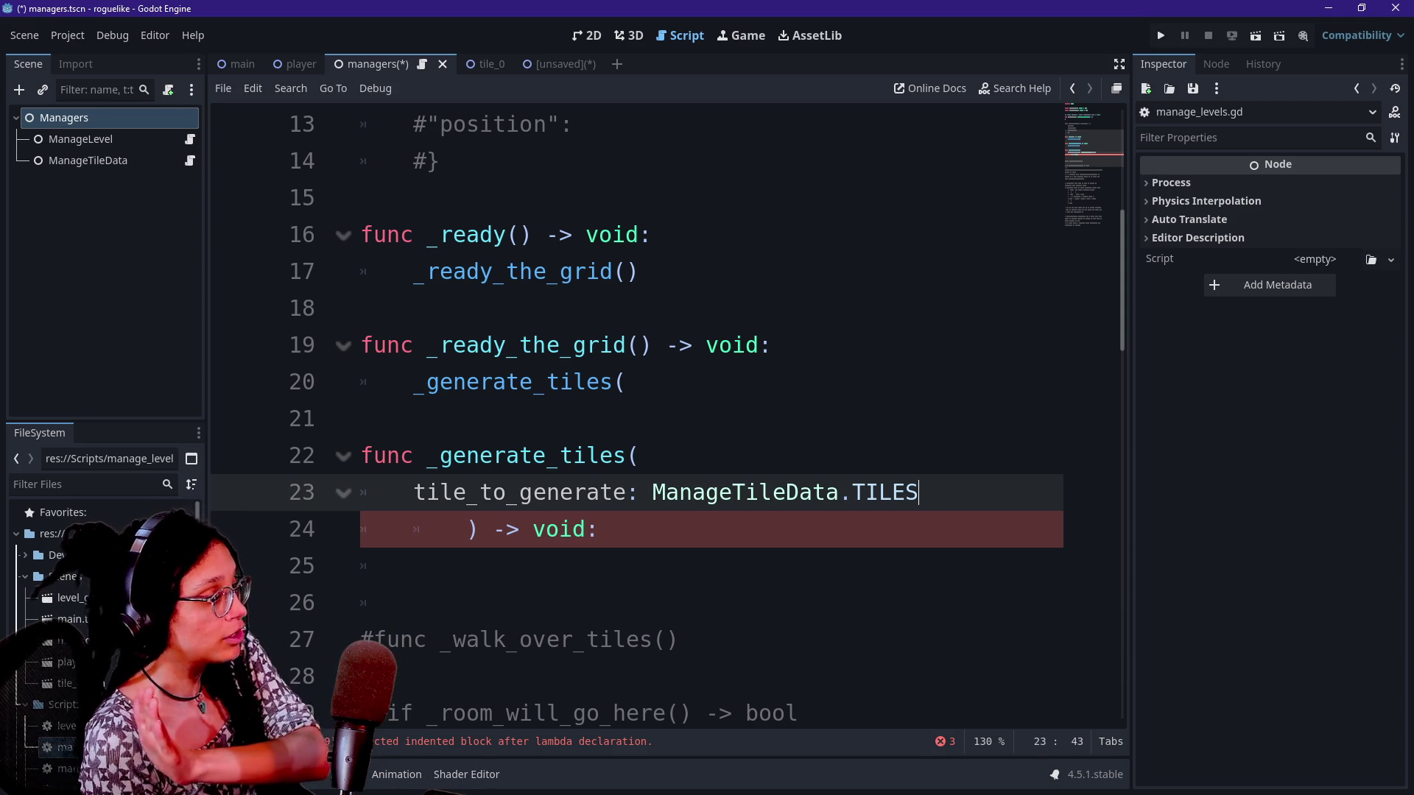
pyautogui.moveTo(572, 528); pyautogui.dragTo(374, 345)
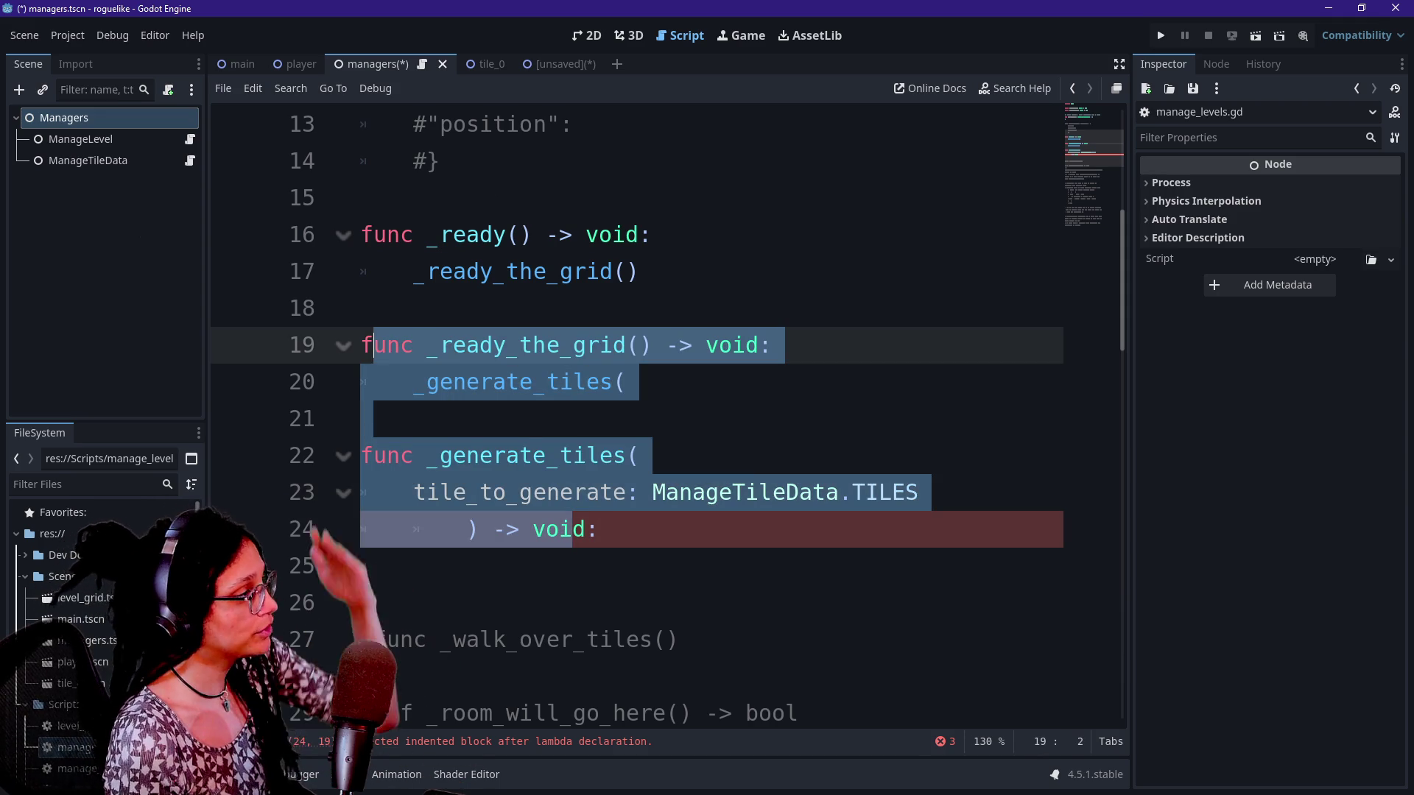
# Open manage_tile_data.gd and look through its tile arrays and _tiles_data dictionary
pyautogui.click(189, 160)
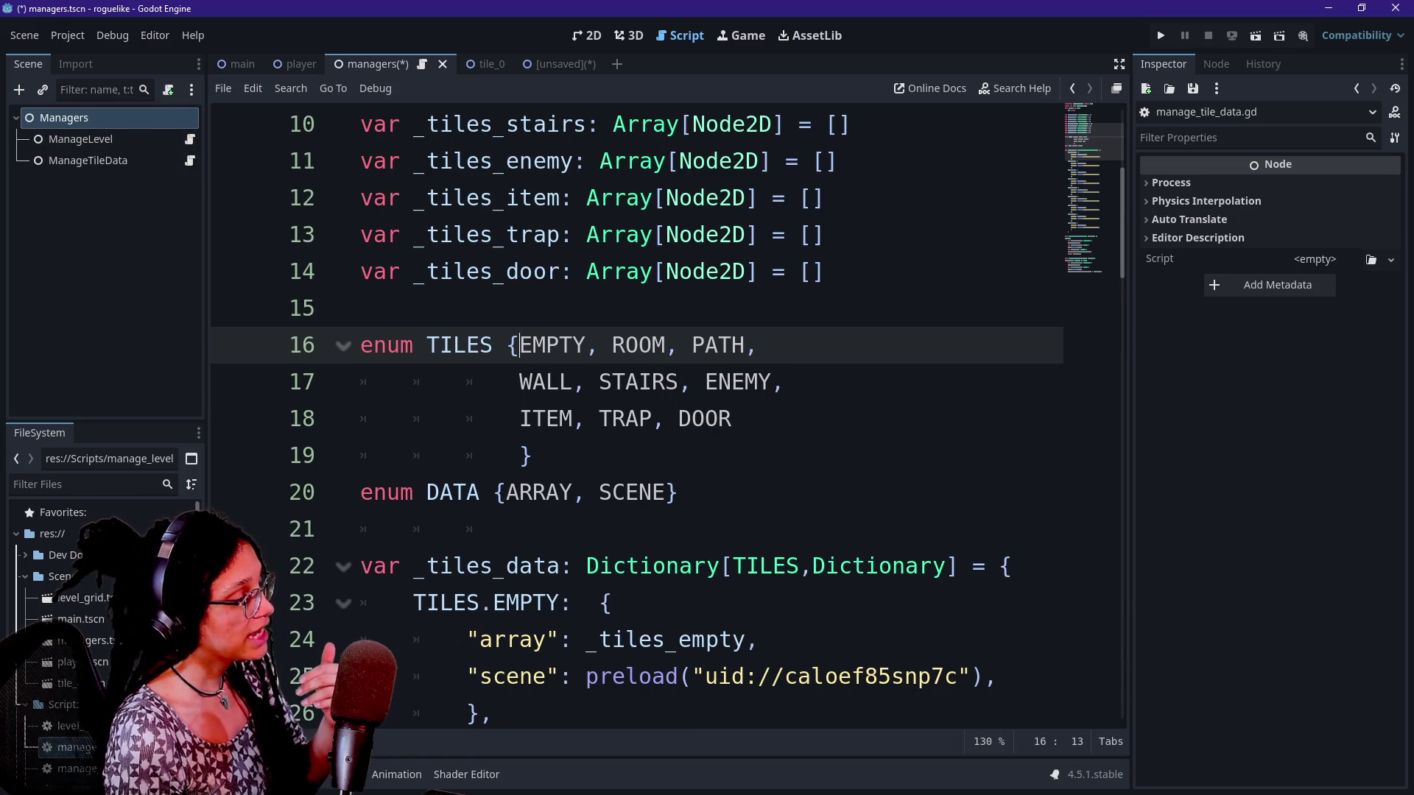
pyautogui.scroll(-3, 663, 419)
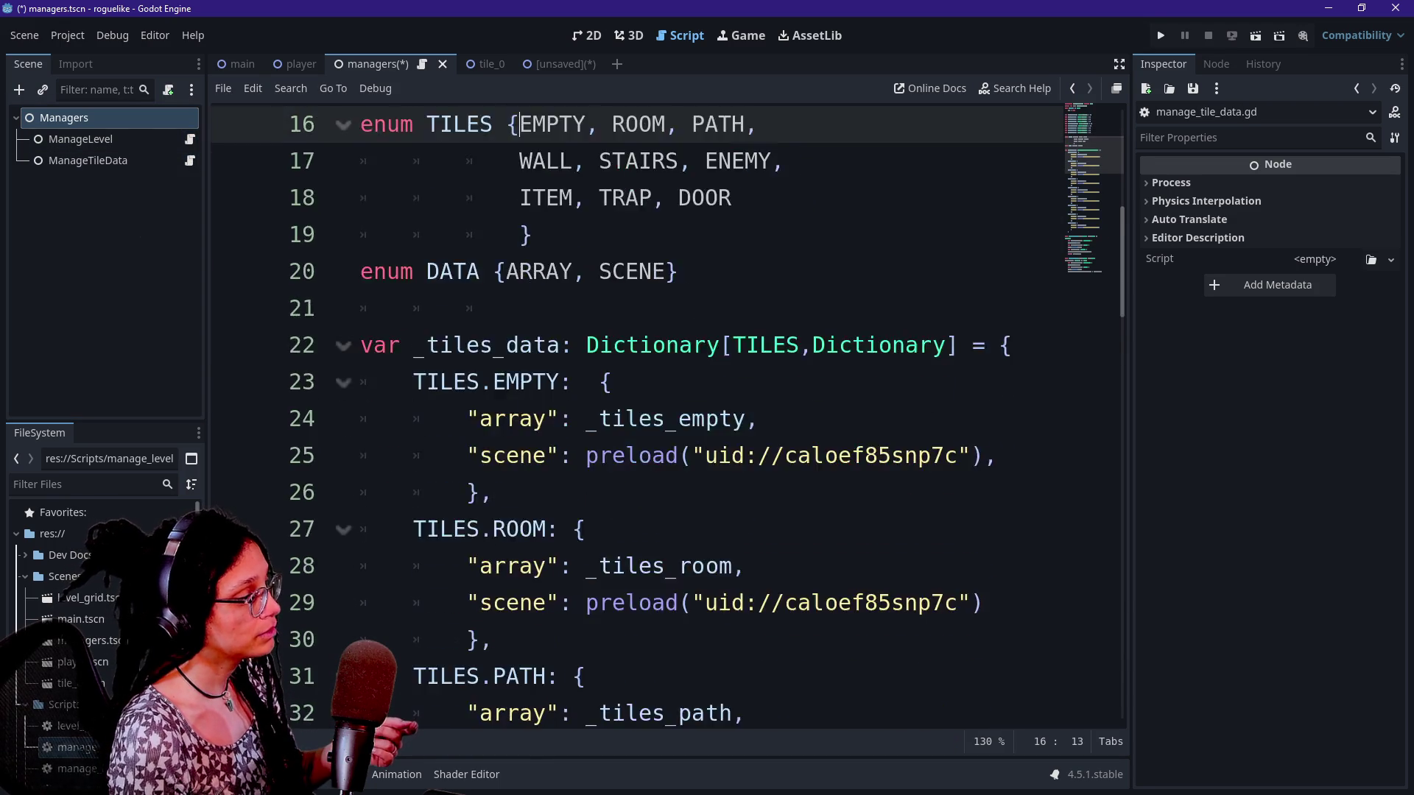
pyautogui.scroll(6, 663, 420)
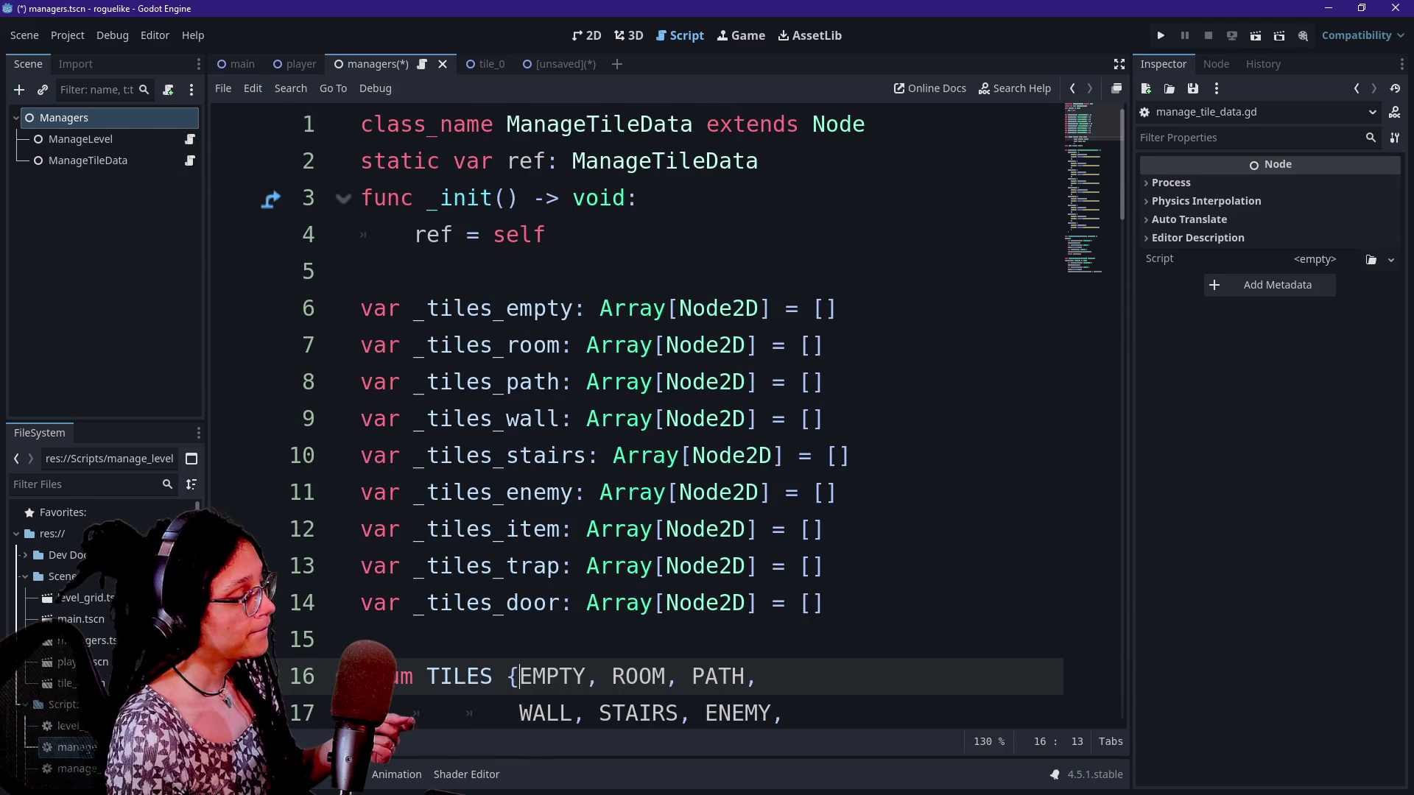
pyautogui.scroll(-2, 662, 420)
pyautogui.scroll(-2, 662, 419)
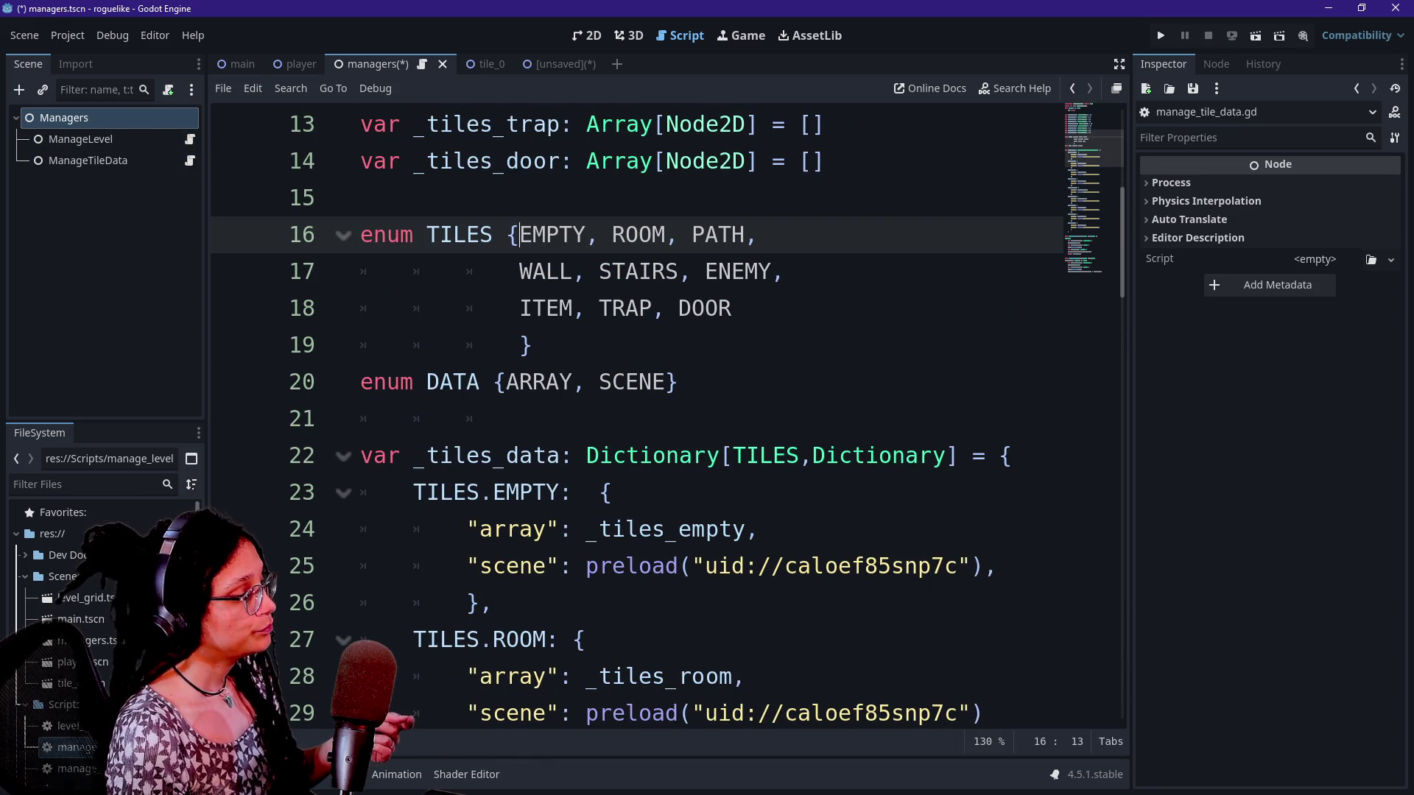
pyautogui.scroll(-1, 662, 420)
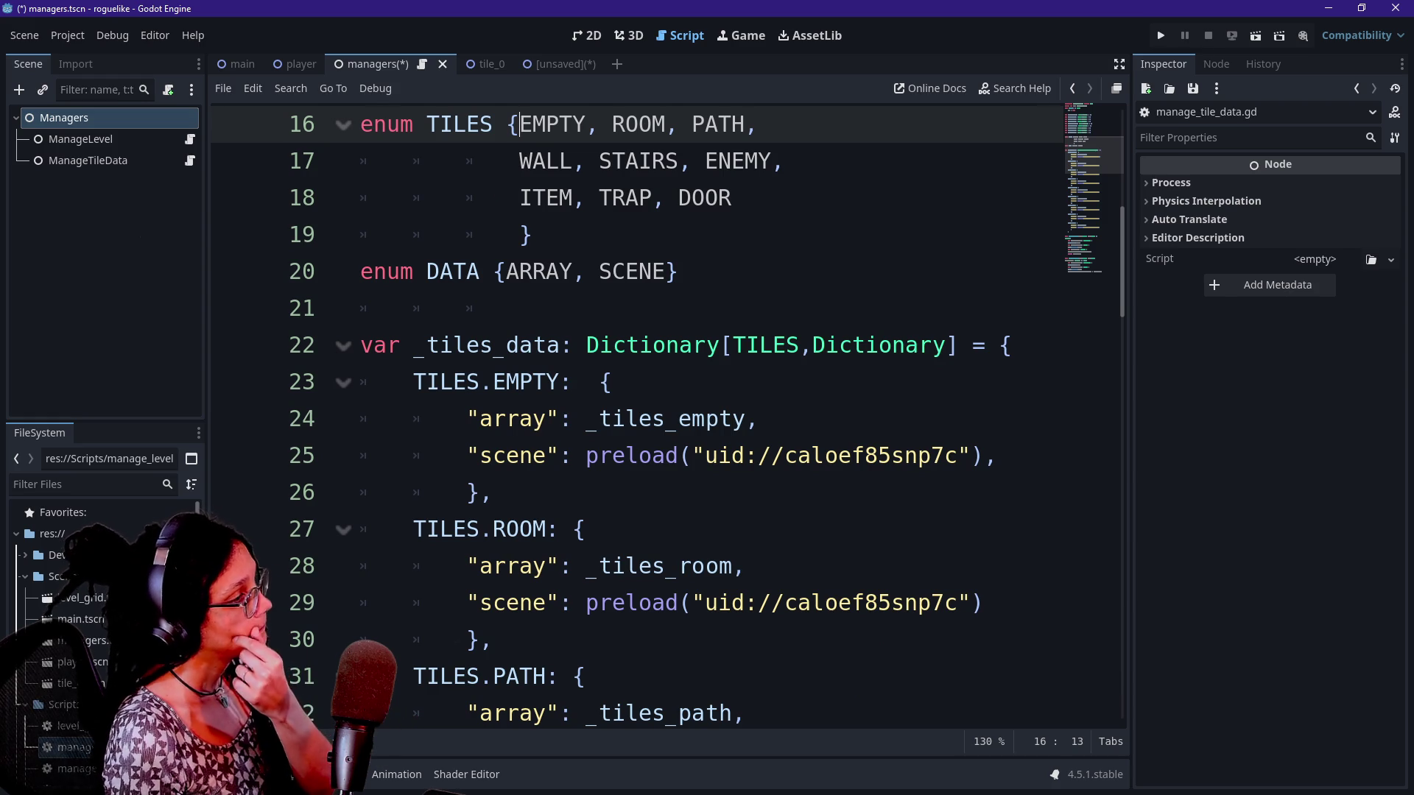
pyautogui.click(627, 344)
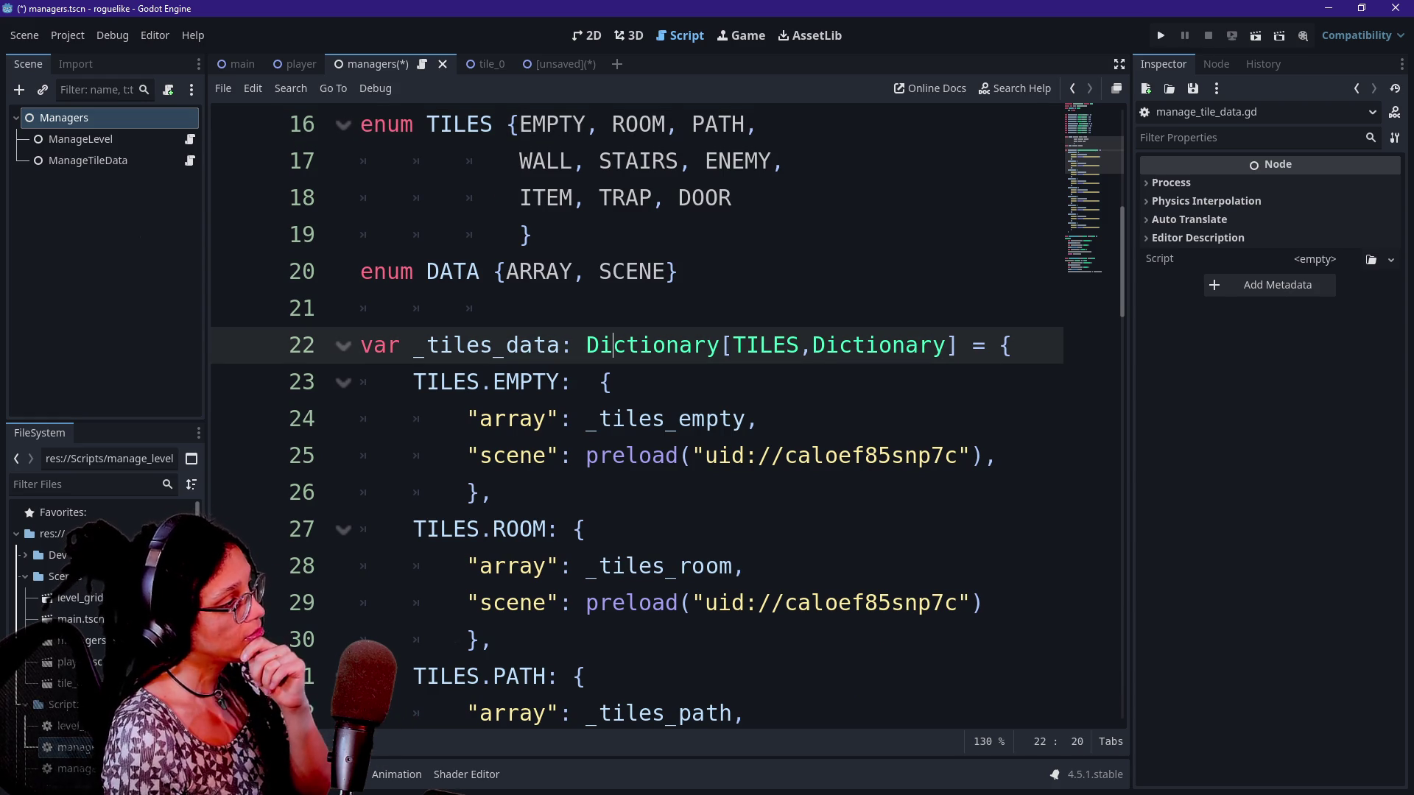
pyautogui.click(519, 308)
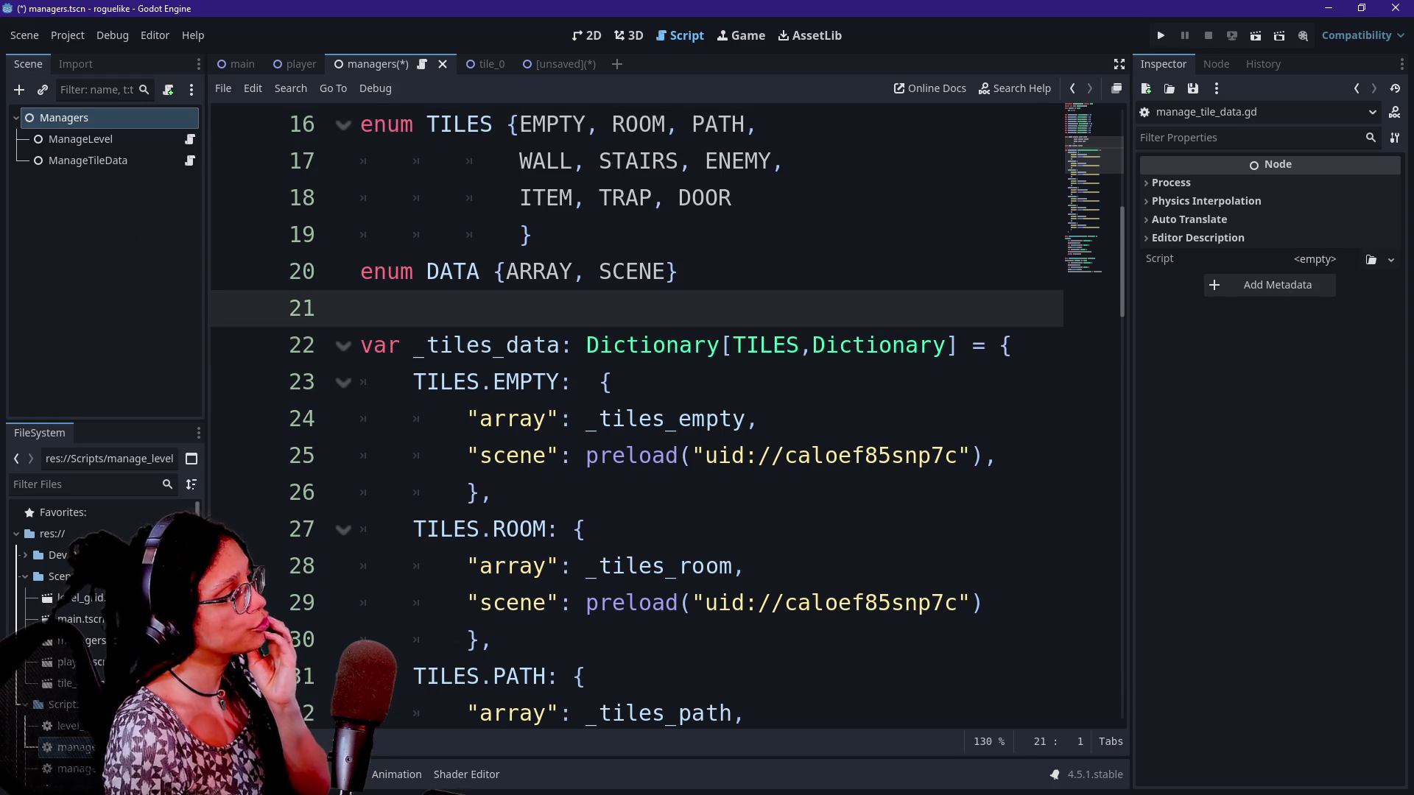
pyautogui.scroll(5, 663, 420)
pyautogui.click(360, 271)
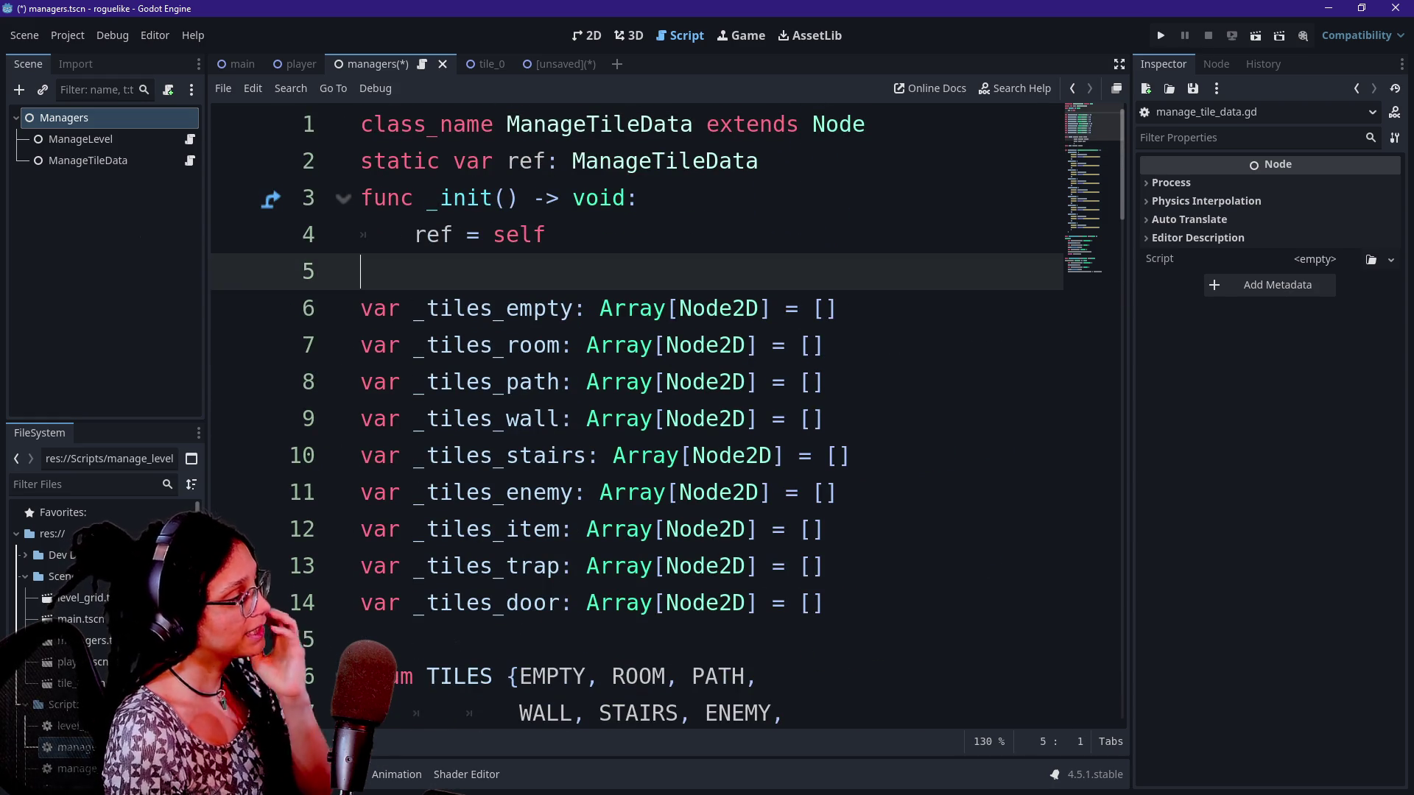
# Add a 'var _tiles_all: Array[Array]' declaration above the per-type tile arrays
pyautogui.press('Return')
pyautogui.write('var t')
pyautogui.write('+ti')
pyautogui.write('_tiles_')
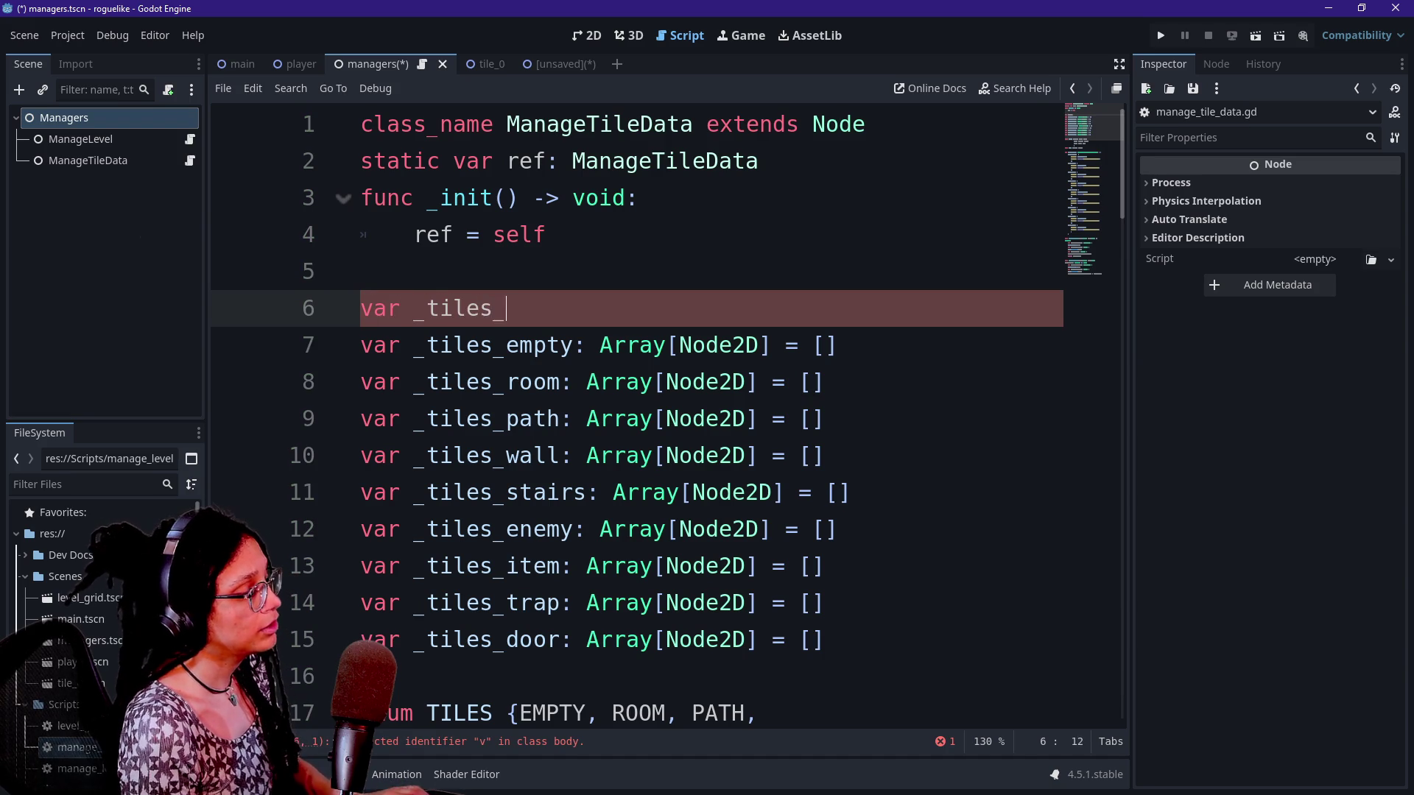
pyautogui.write('allrra')
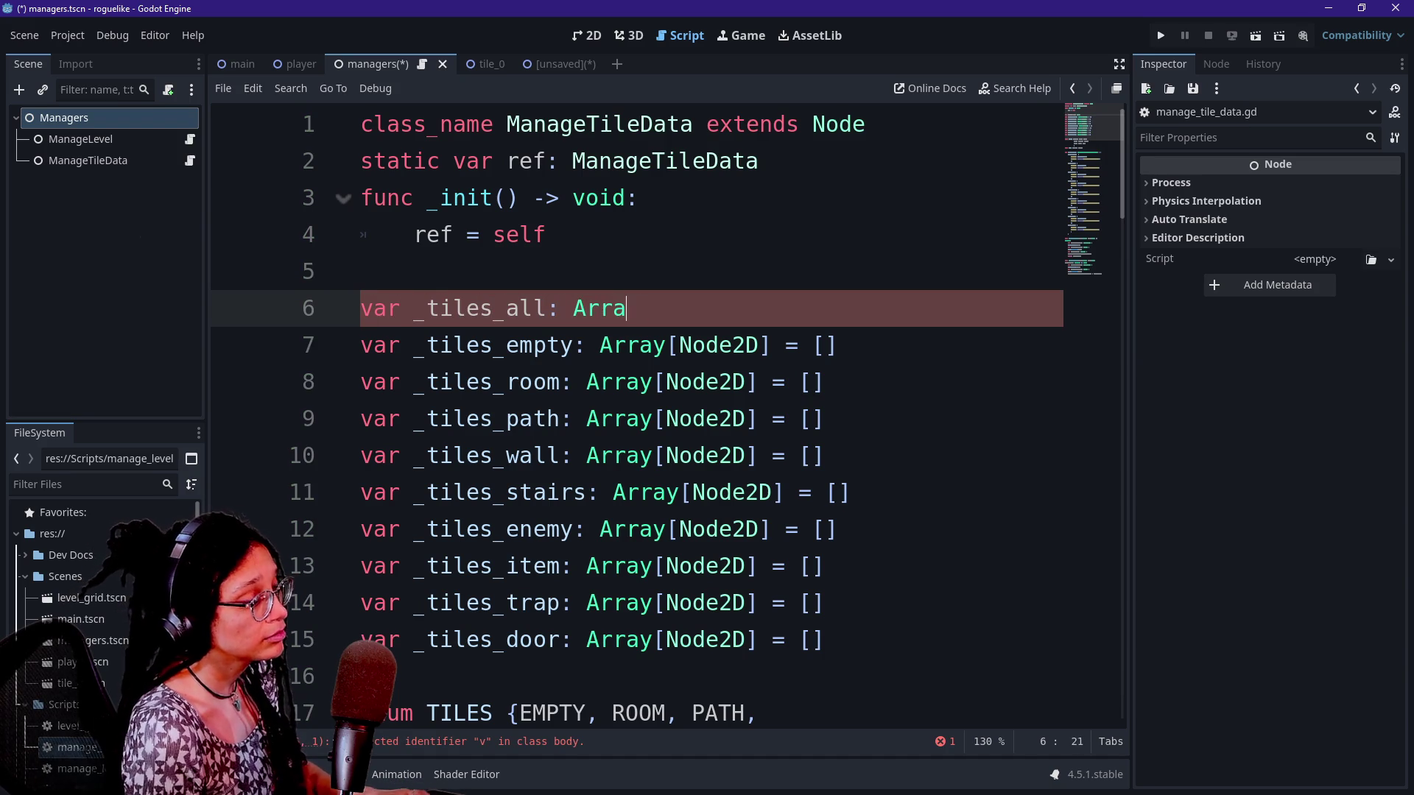
pyautogui.write('y[')
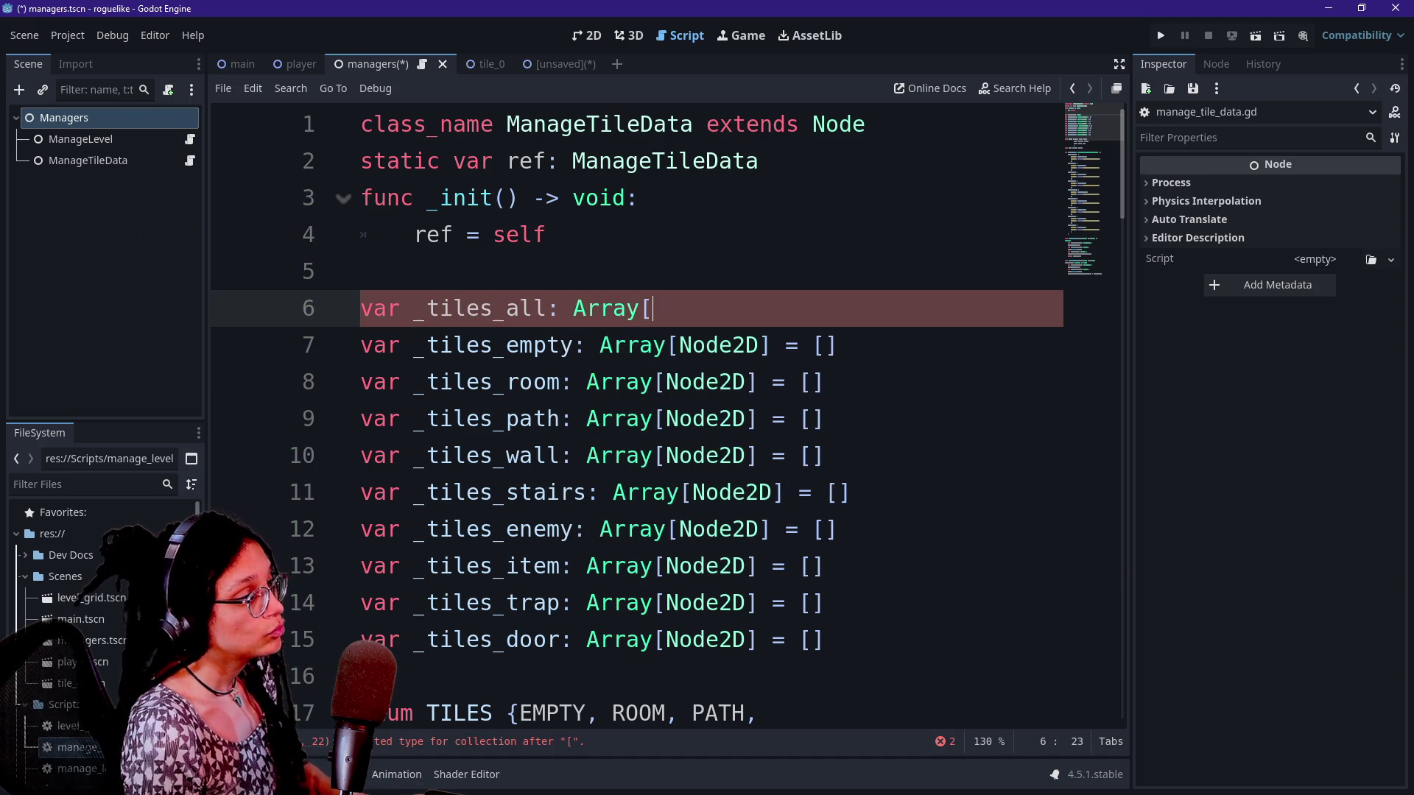
pyautogui.write('ode3')
pyautogui.press('BackSpace')
pyautogui.press('BackSpace')
pyautogui.press('BackSpace')
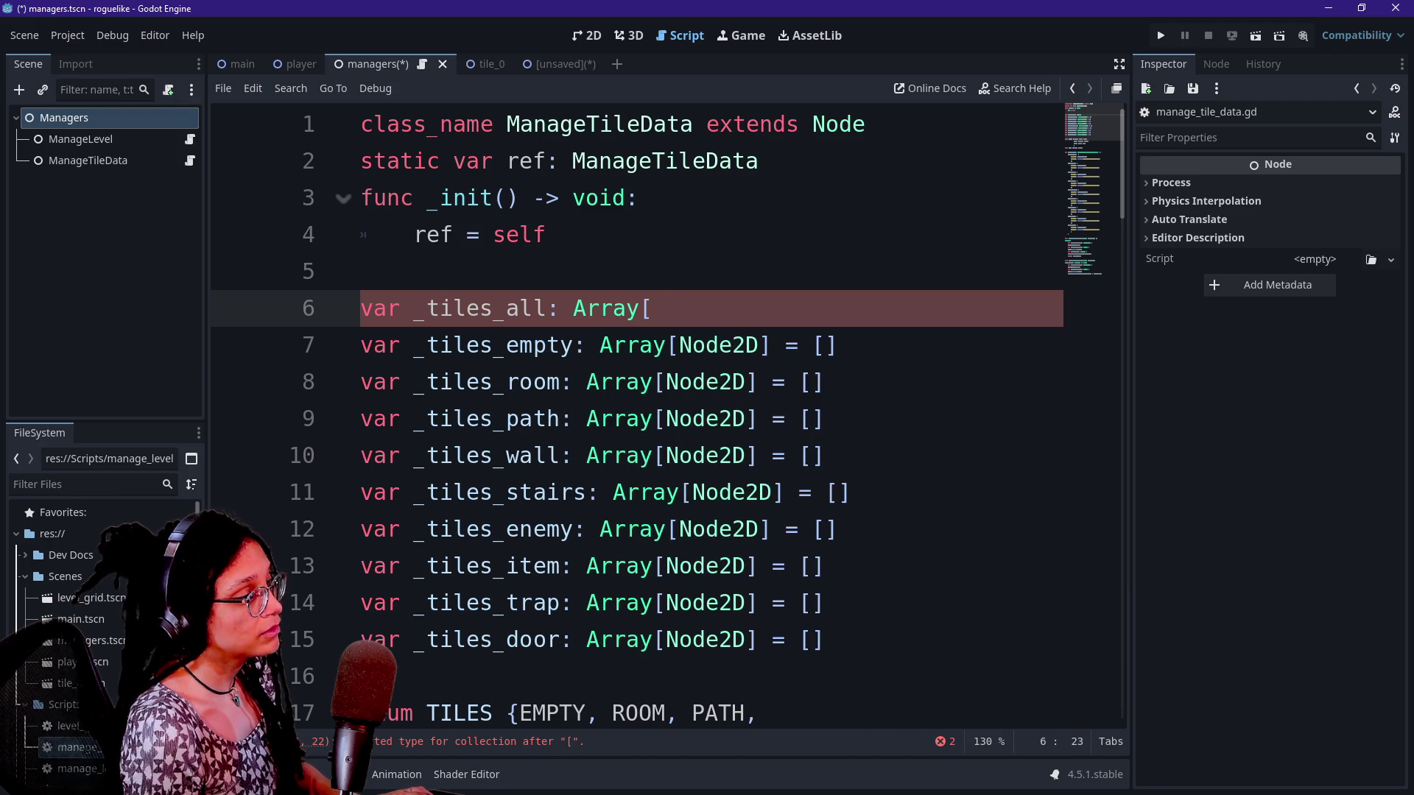
pyautogui.write('Array')
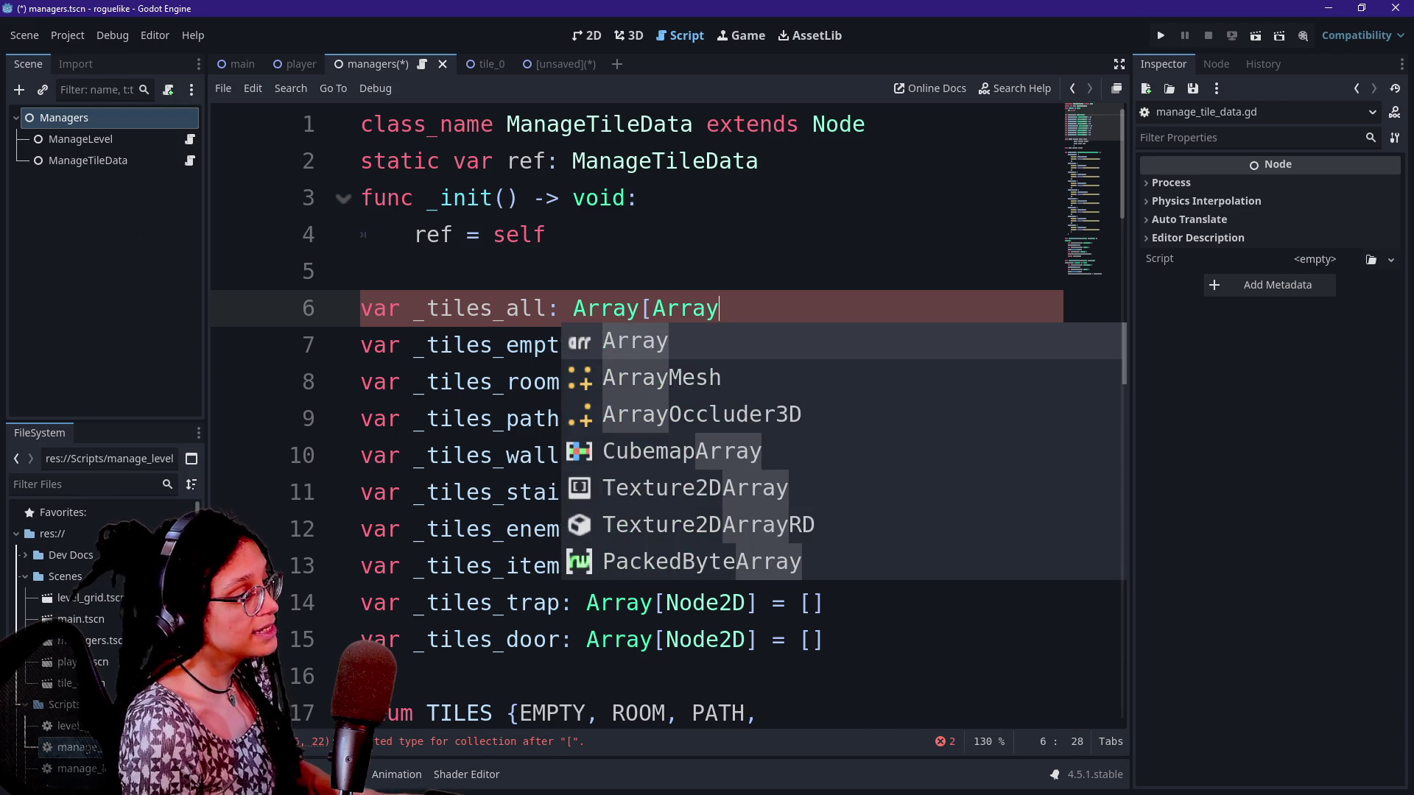
pyautogui.write(']')
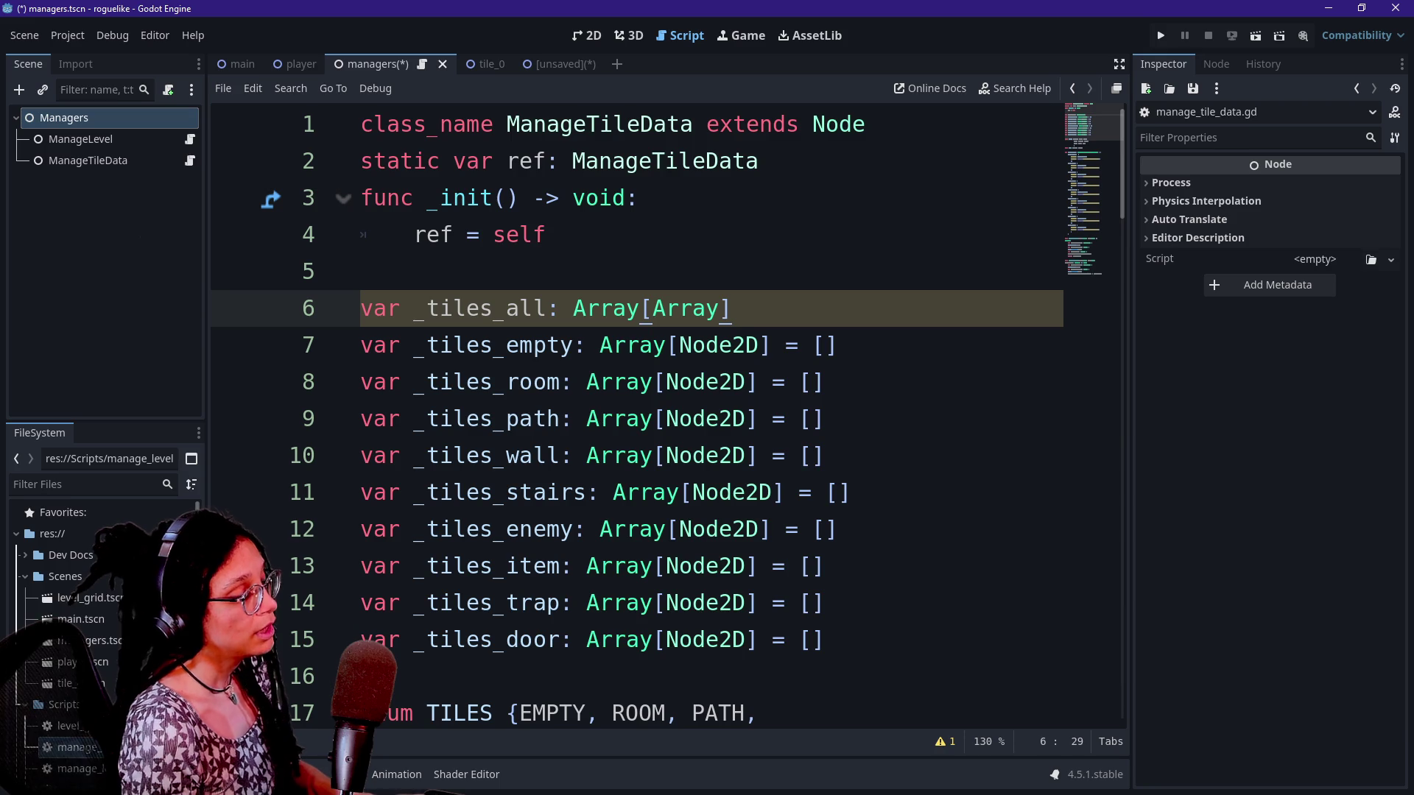
pyautogui.click(712, 308)
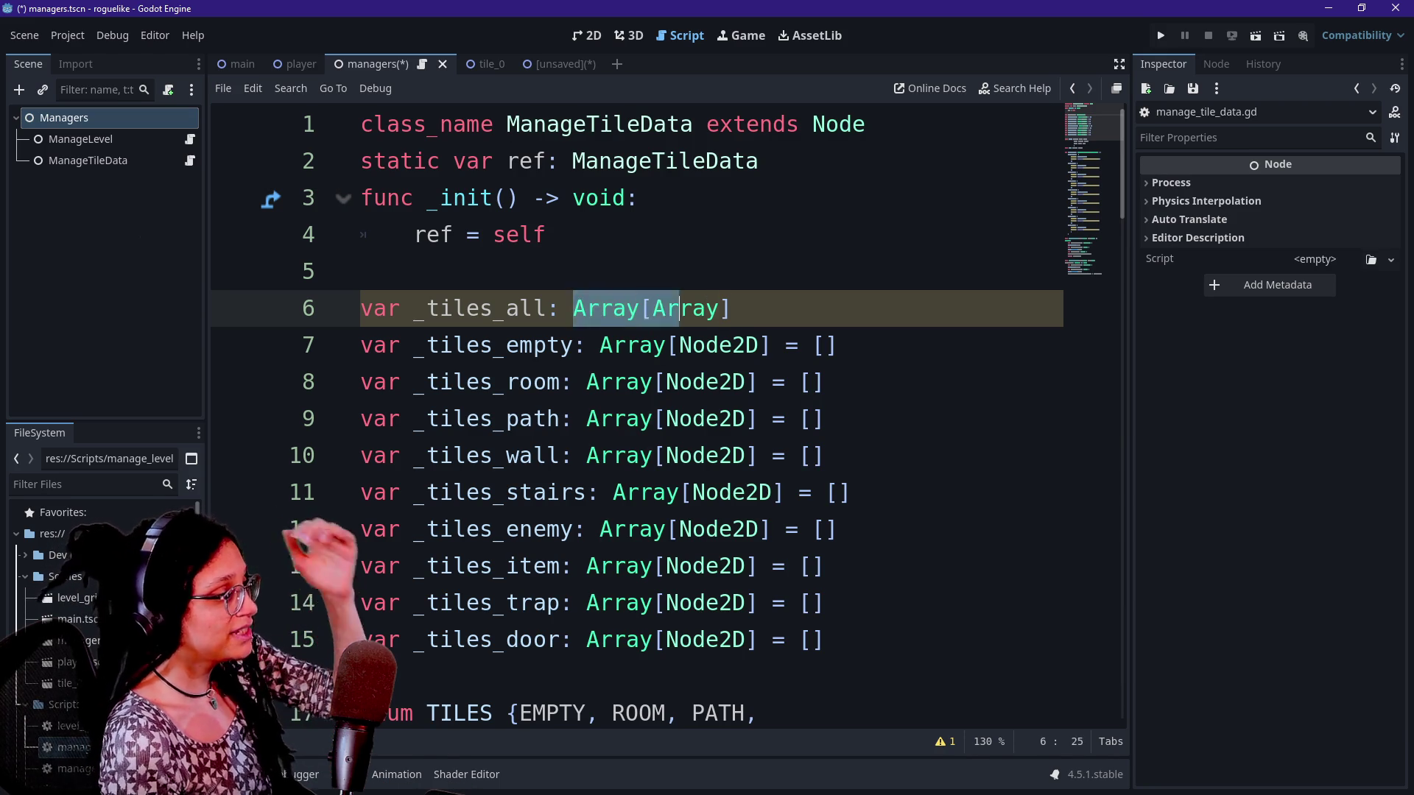
pyautogui.click(731, 307)
pyautogui.press('Return')
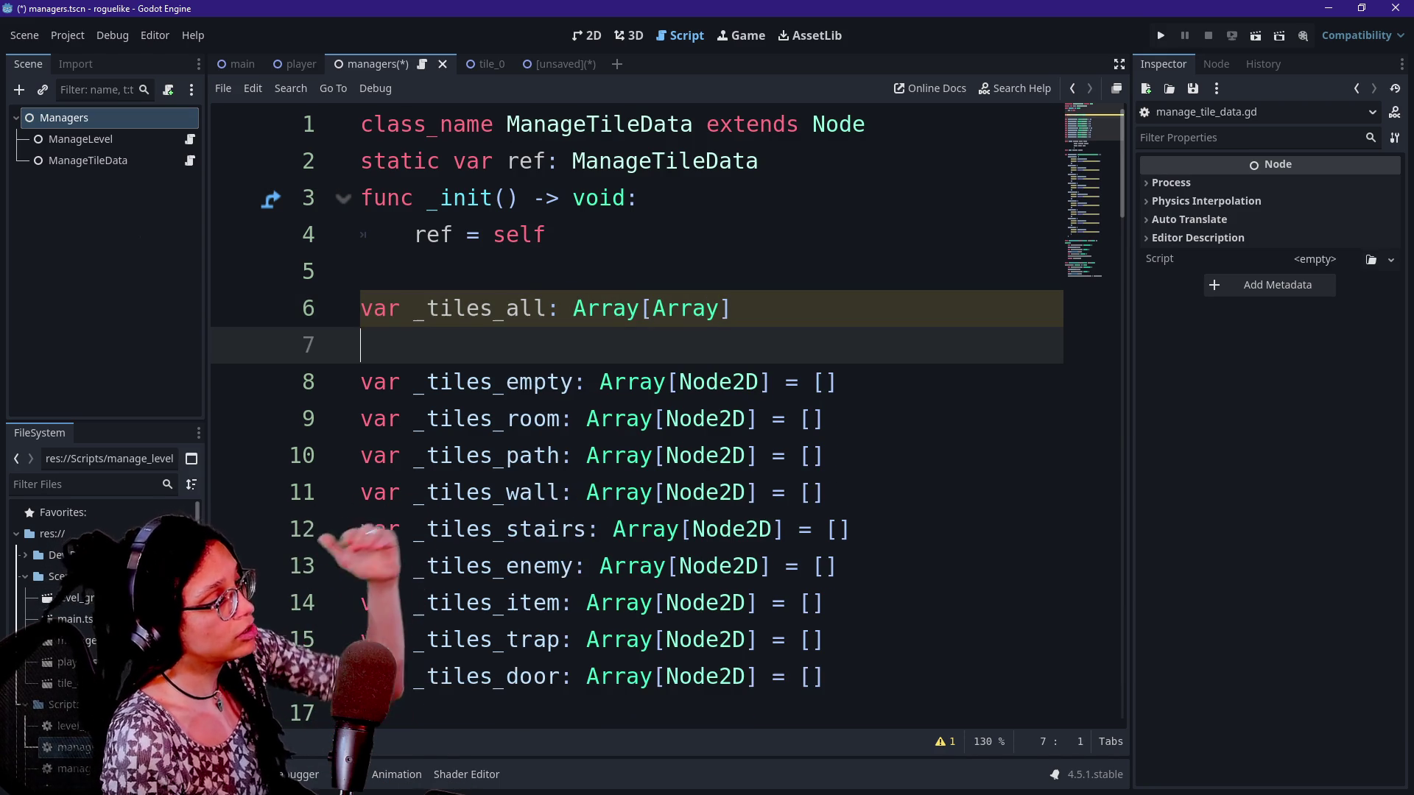
# Show the Array class documentation for the Array[Node2D] type on line 8
pyautogui.moveTo(467, 382); pyautogui.dragTo(667, 675)
pyautogui.moveTo(598, 418)
pyautogui.mouseDown()
pyautogui.moveTo(824, 675)
pyautogui.moveTo(599, 419)
pyautogui.mouseUp()
pyautogui.click(745, 382)
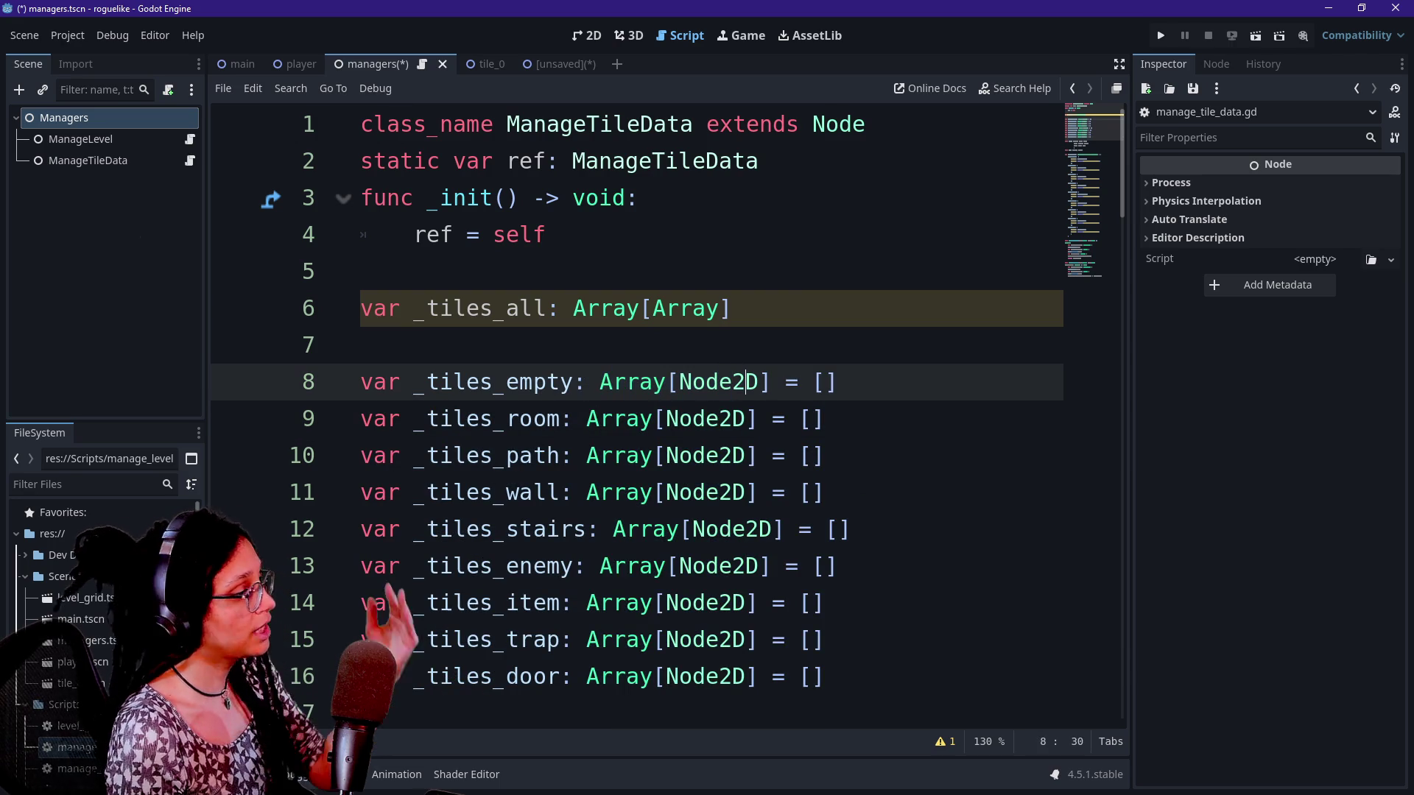
pyautogui.moveTo(786, 381); pyautogui.dragTo(546, 381)
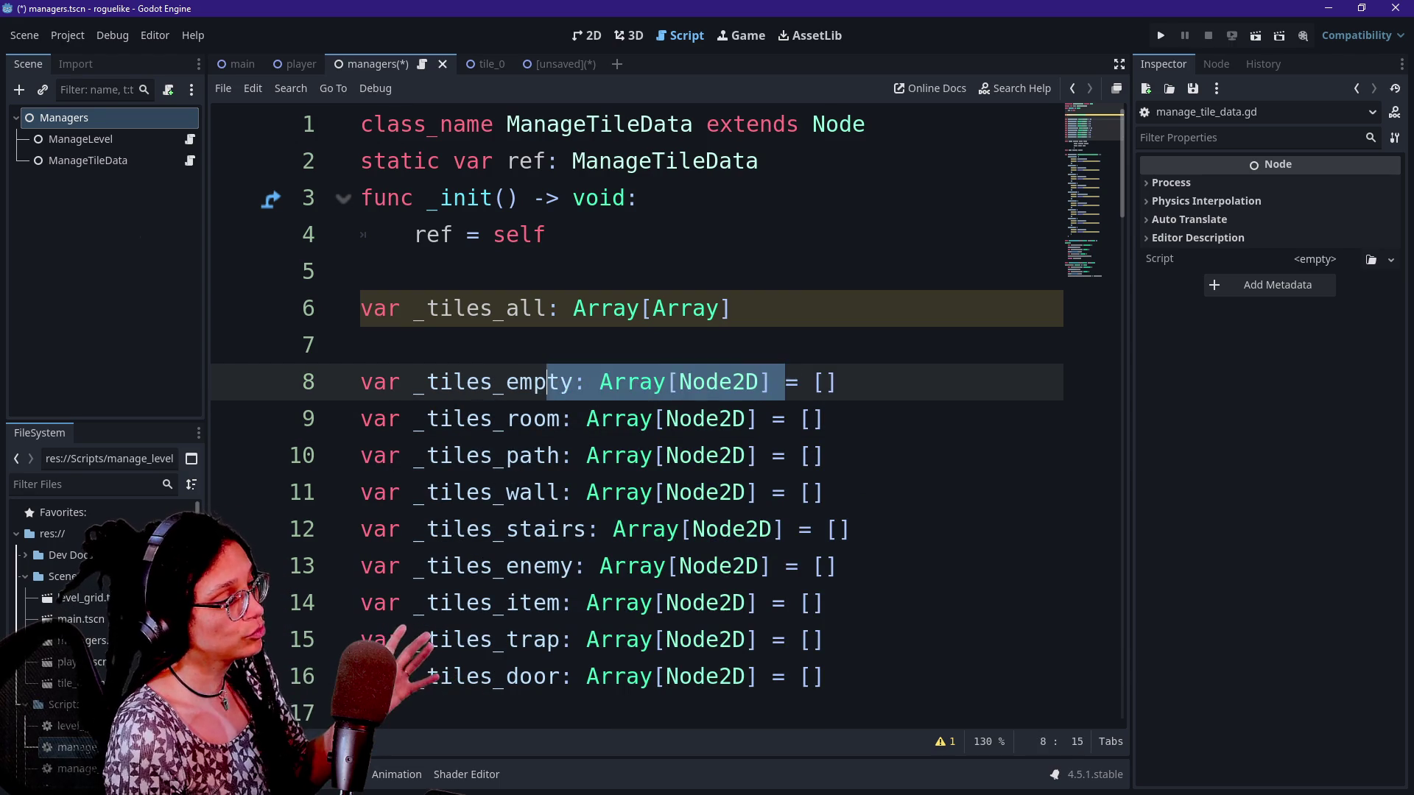
pyautogui.click(747, 381)
pyautogui.doubleClick(718, 382)
pyautogui.doubleClick(633, 382)
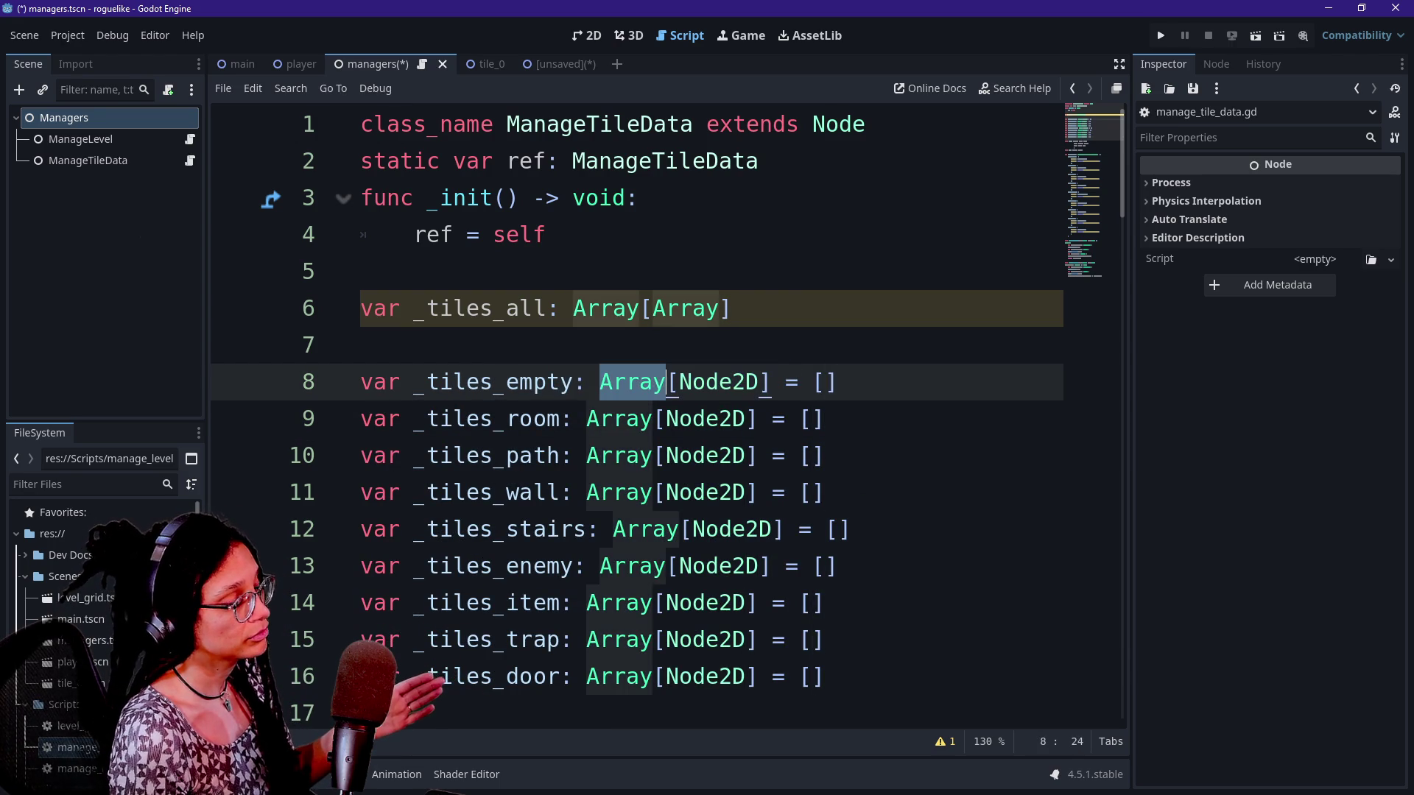
pyautogui.click(599, 381)
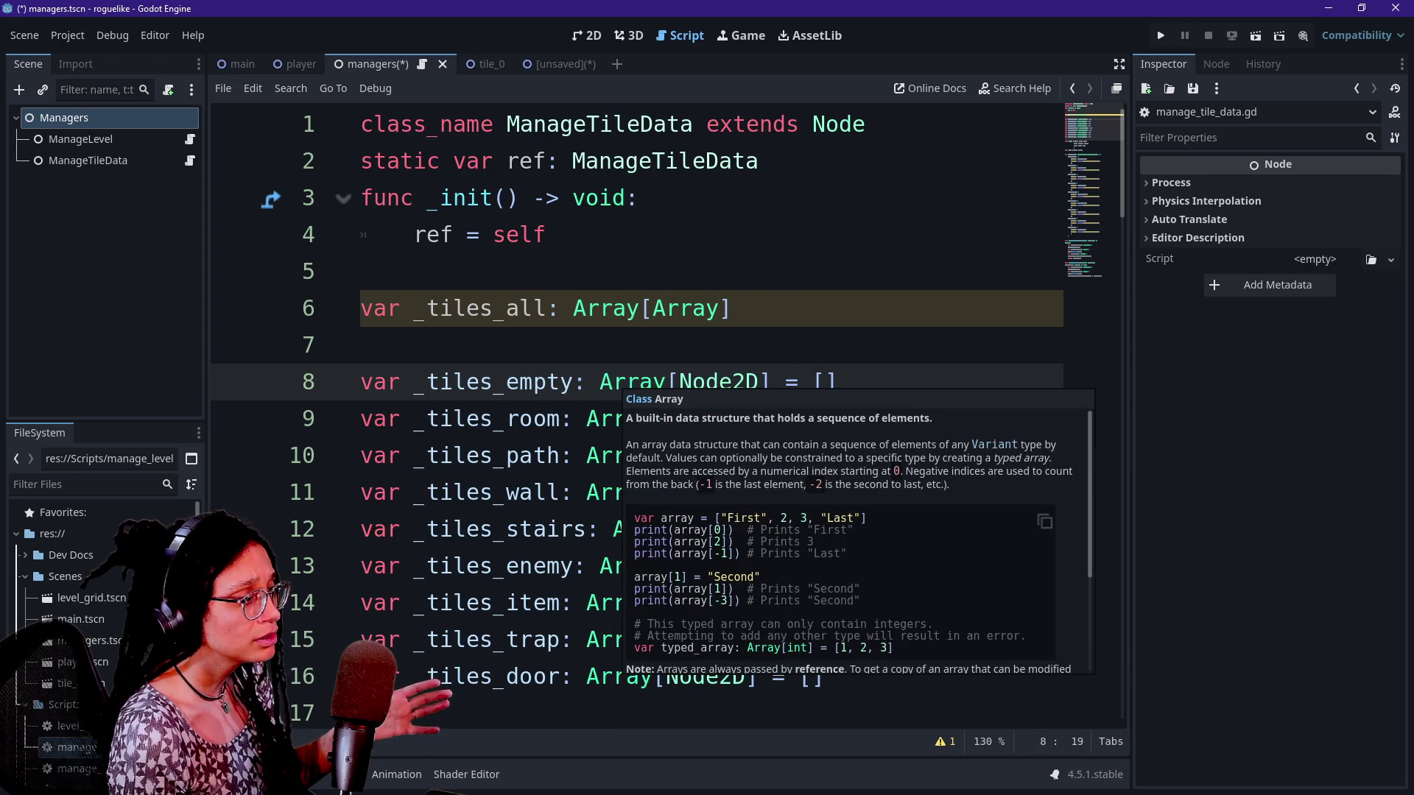
pyautogui.click(612, 381)
pyautogui.moveTo(619, 382)
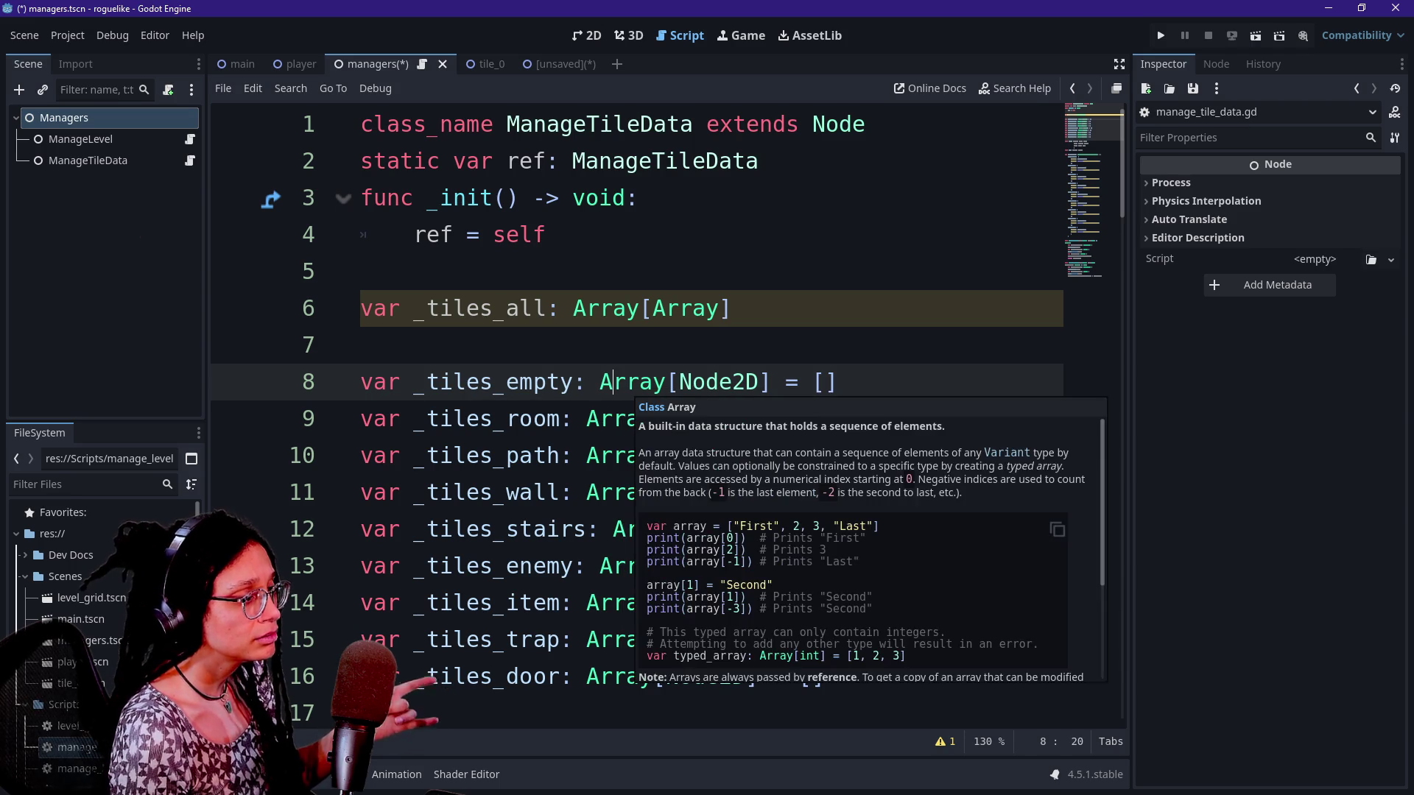
pyautogui.click(666, 381)
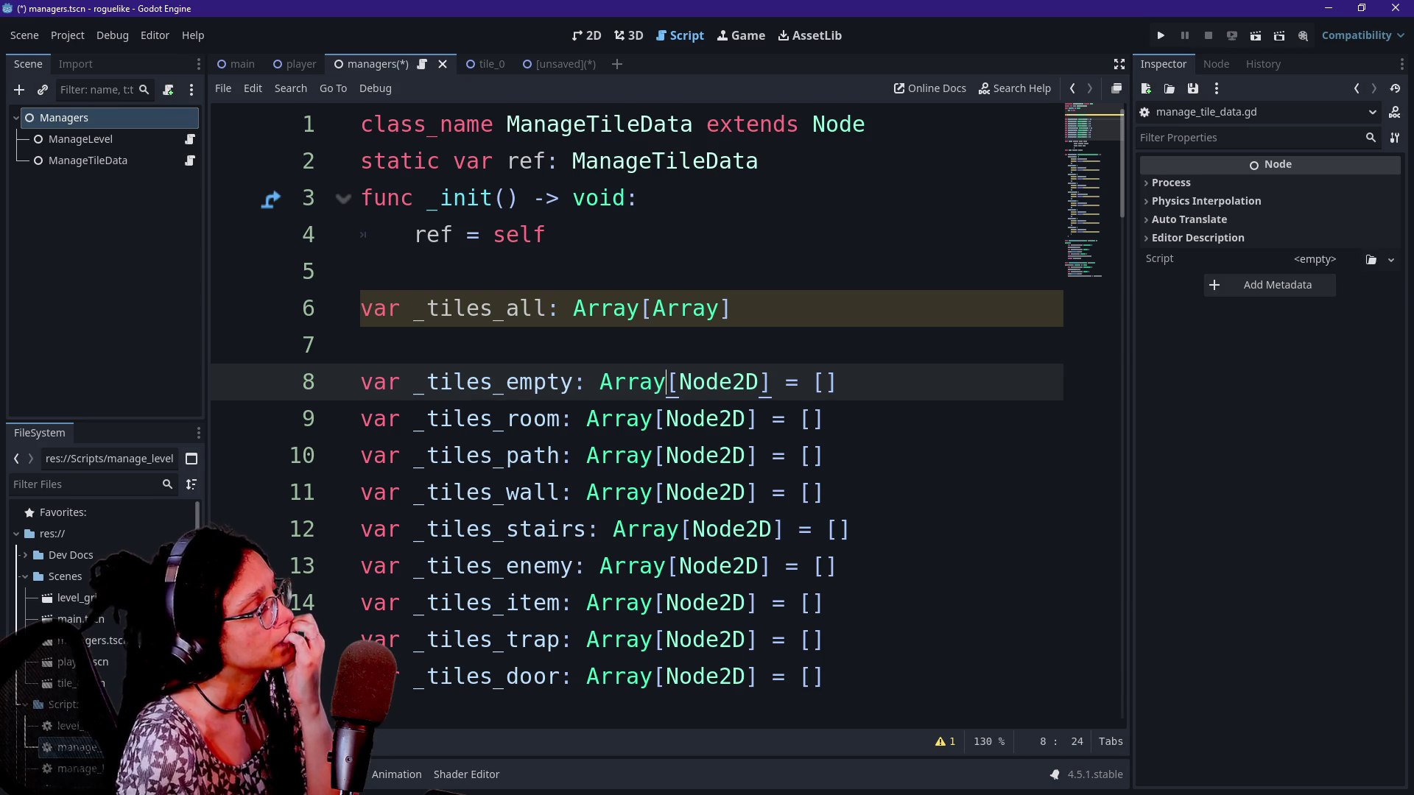
# Select and review the tile array declarations on lines 8–16
pyautogui.click(733, 308)
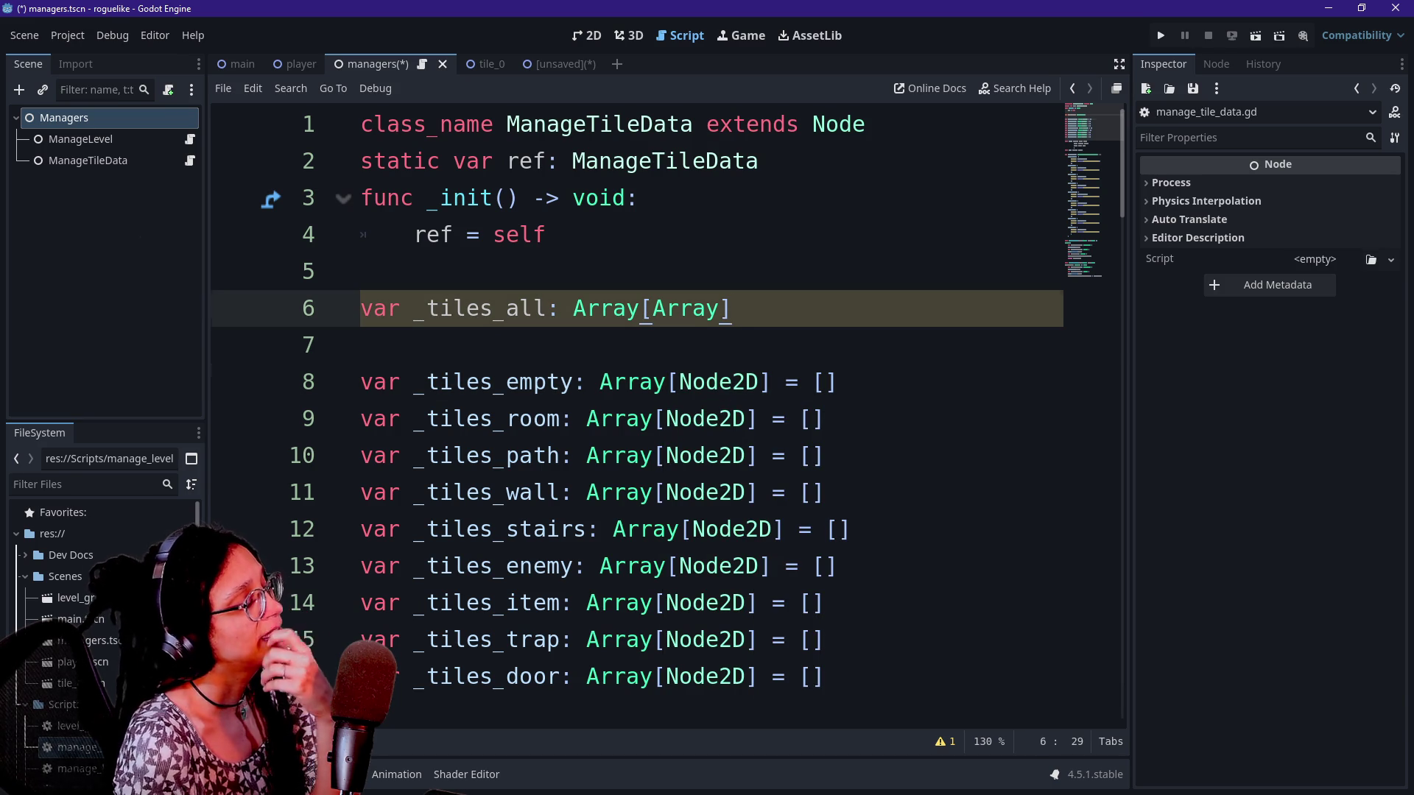
pyautogui.click(693, 603)
pyautogui.moveTo(720, 676)
pyautogui.mouseDown()
pyautogui.moveTo(552, 381)
pyautogui.moveTo(542, 307)
pyautogui.moveTo(543, 381)
pyautogui.moveTo(720, 676)
pyautogui.moveTo(498, 381)
pyautogui.moveTo(817, 676)
pyautogui.mouseUp()
pyautogui.click(495, 381)
pyautogui.click(598, 676)
pyautogui.moveTo(598, 676); pyautogui.dragTo(552, 418)
pyautogui.click(479, 382)
pyautogui.moveTo(479, 382)
pyautogui.mouseDown()
pyautogui.moveTo(821, 676)
pyautogui.moveTo(562, 418)
pyautogui.mouseUp()
pyautogui.click(821, 711)
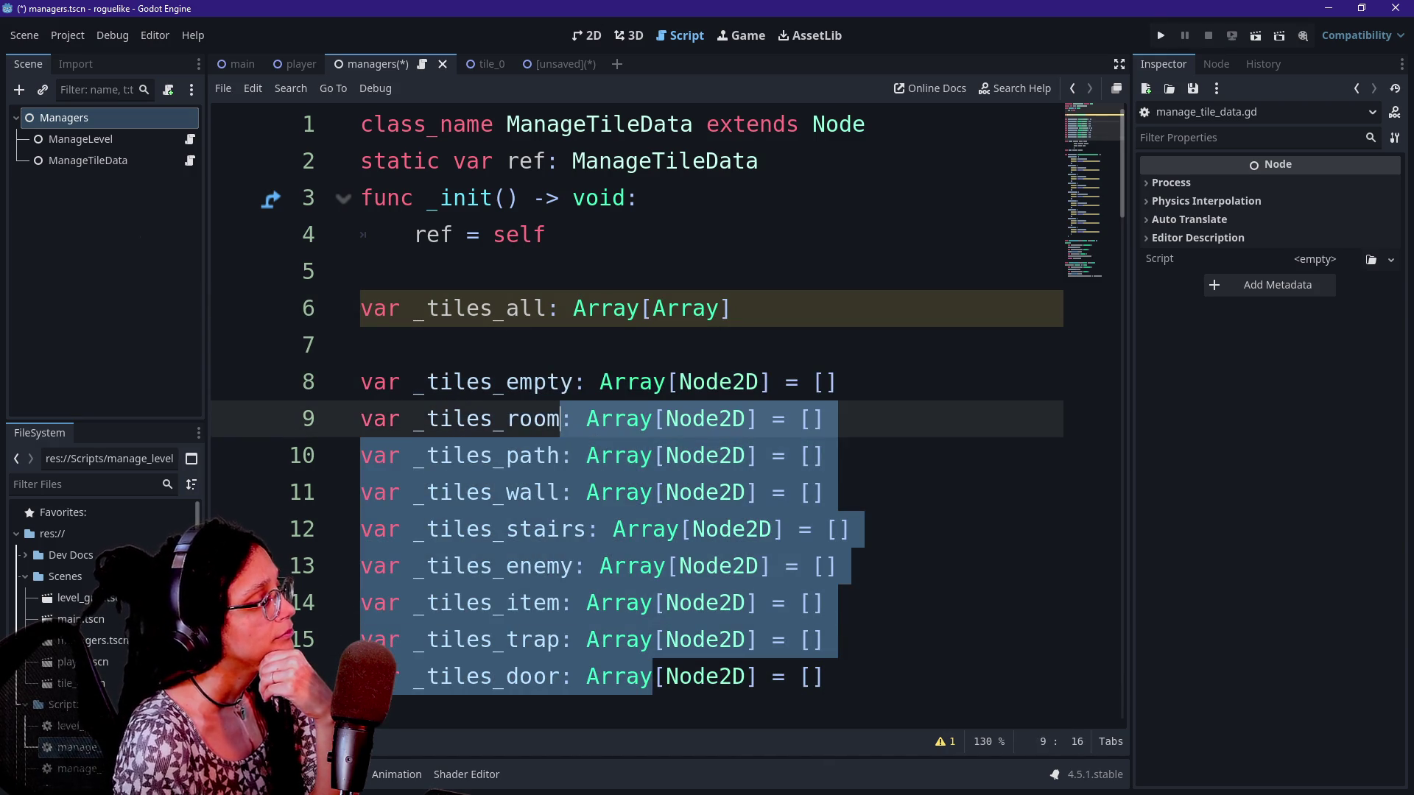
pyautogui.click(493, 382)
pyautogui.moveTo(625, 381)
pyautogui.mouseDown()
pyautogui.moveTo(639, 566)
pyautogui.moveTo(626, 676)
pyautogui.mouseUp()
pyautogui.click(625, 676)
pyautogui.moveTo(578, 381); pyautogui.dragTo(505, 639)
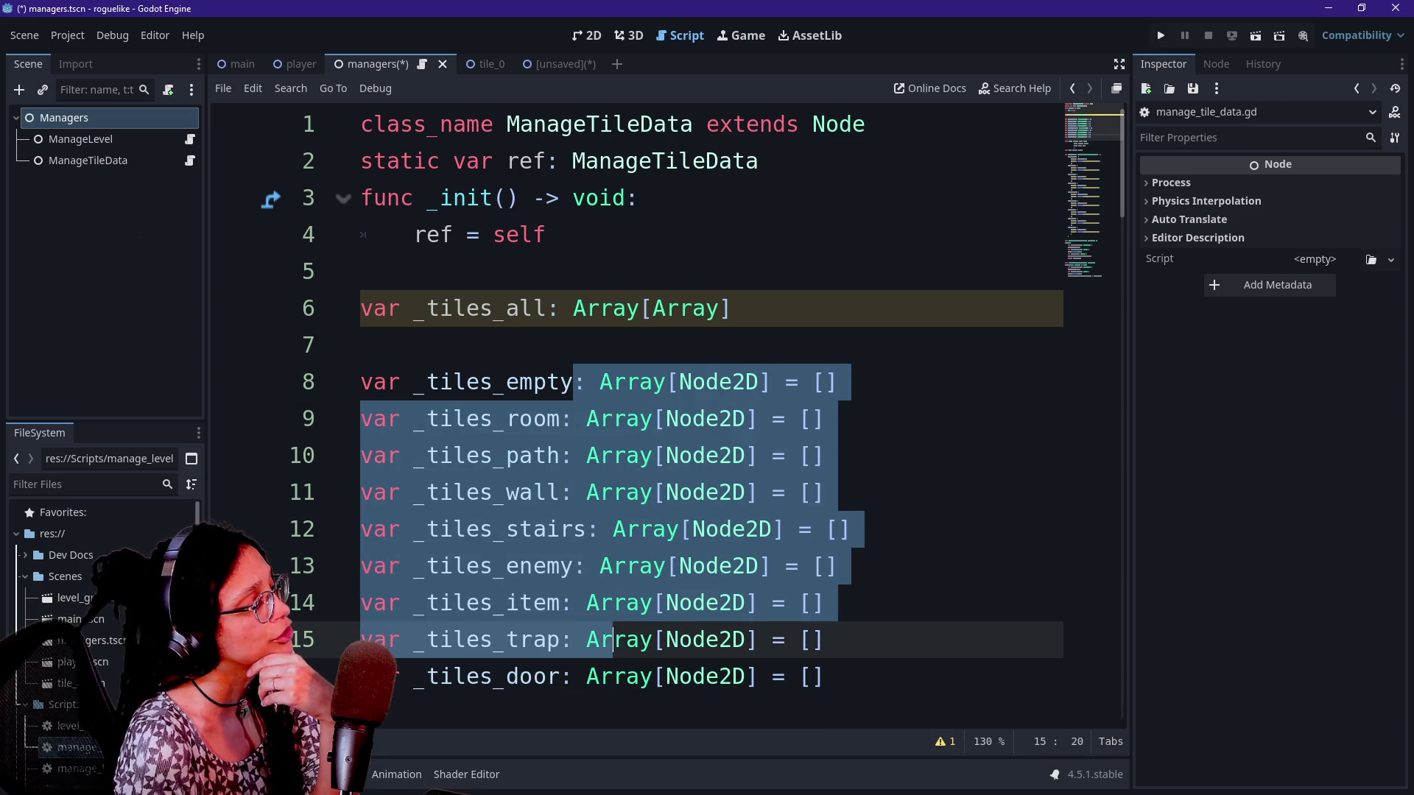
pyautogui.click(613, 639)
pyautogui.moveTo(598, 676)
pyautogui.mouseDown()
pyautogui.moveTo(561, 603)
pyautogui.moveTo(516, 418)
pyautogui.moveTo(562, 529)
pyautogui.moveTo(562, 639)
pyautogui.moveTo(361, 345)
pyautogui.mouseUp()
pyautogui.click(515, 418)
pyautogui.click(546, 676)
pyautogui.moveTo(492, 381)
pyautogui.mouseDown()
pyautogui.moveTo(573, 602)
pyautogui.moveTo(546, 676)
pyautogui.mouseUp()
# Initialise _tiles_all as Array[Array] = [] and save the managers scene
pyautogui.click(600, 382)
pyautogui.click(733, 308)
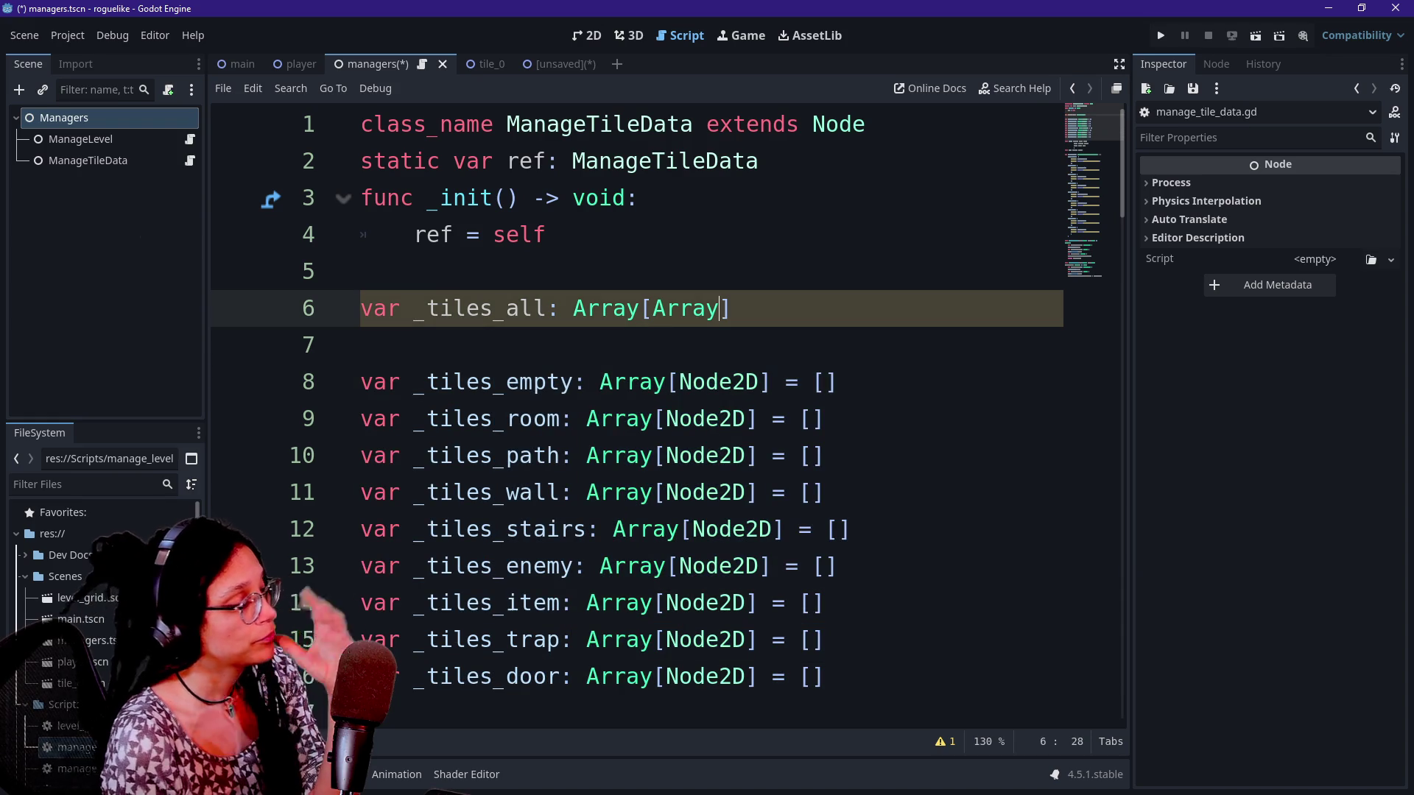
pyautogui.write('=[]')
pyautogui.hotkey('ctrl', 's')
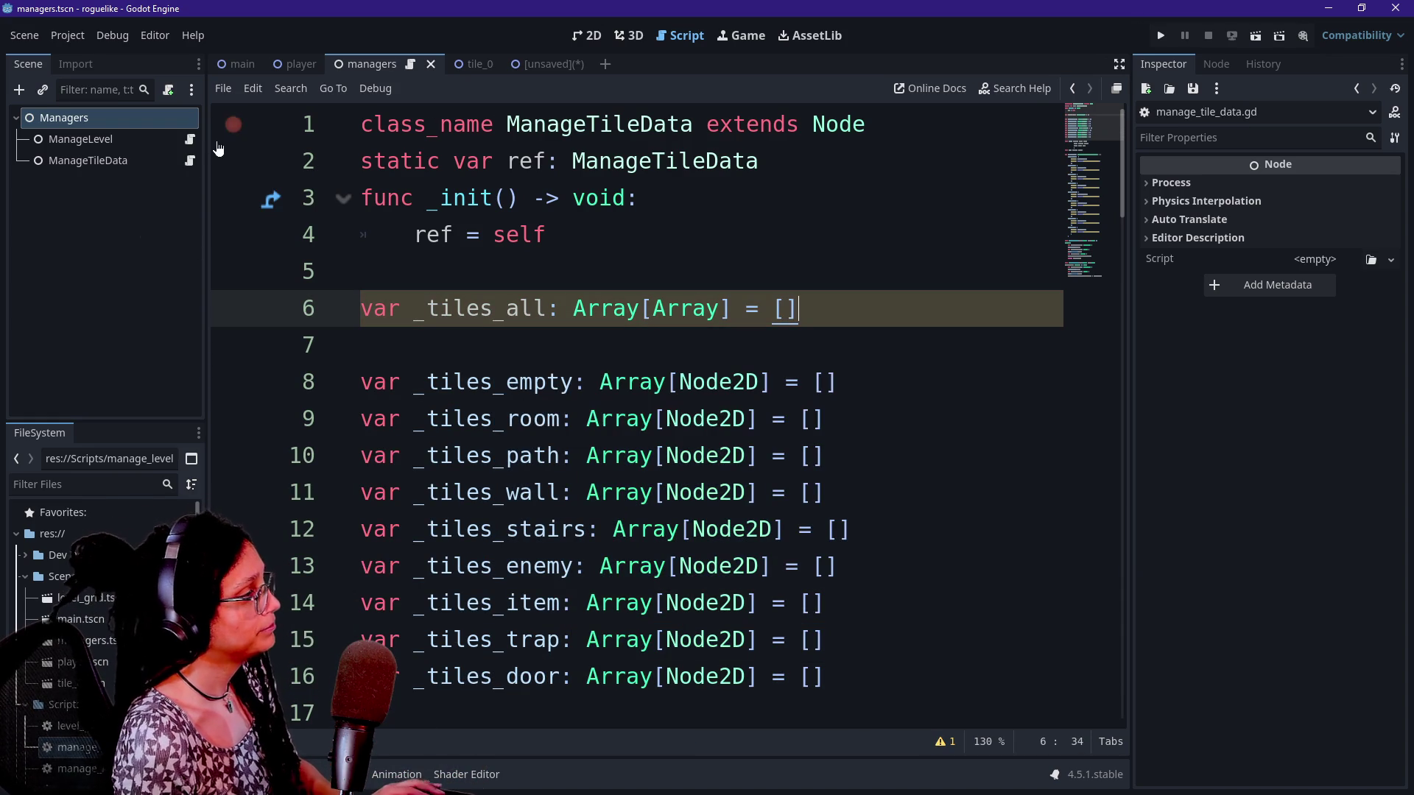
pyautogui.scroll(-20, 662, 413)
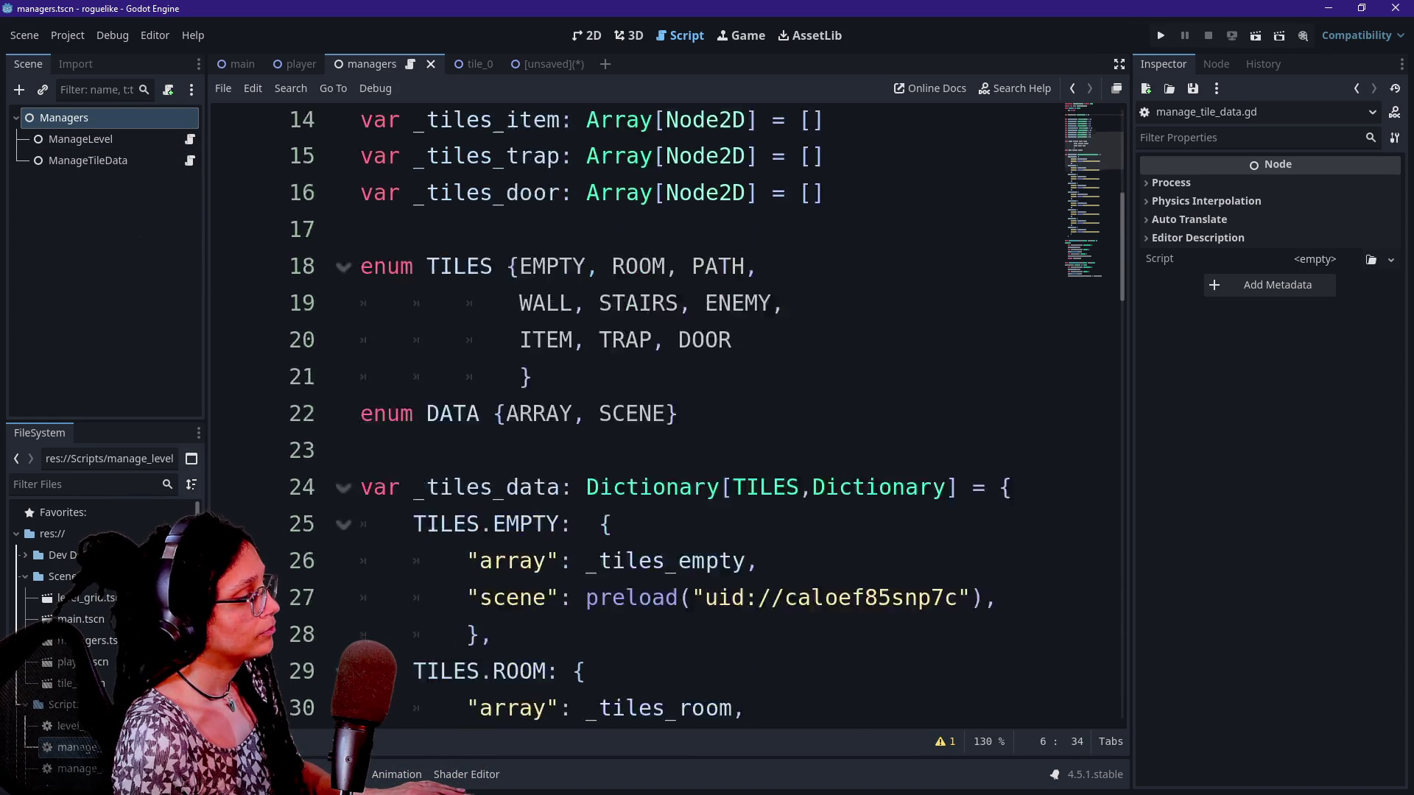
# Write func add_tile_to_grid(tile: Node2D) -> void: above get_tile_data
pyautogui.scroll(-3, 663, 412)
pyautogui.scroll(5, 662, 412)
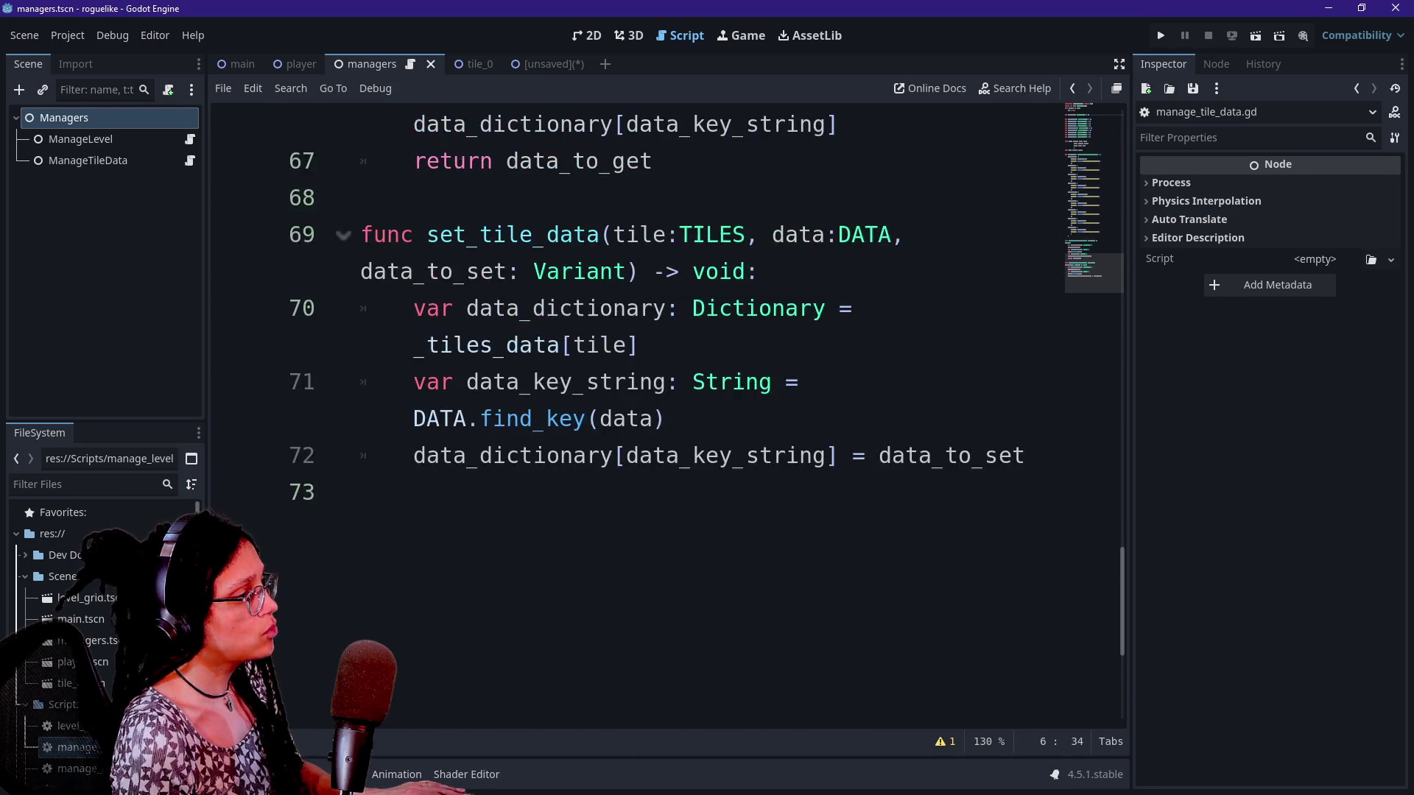
pyautogui.scroll(-3, 663, 412)
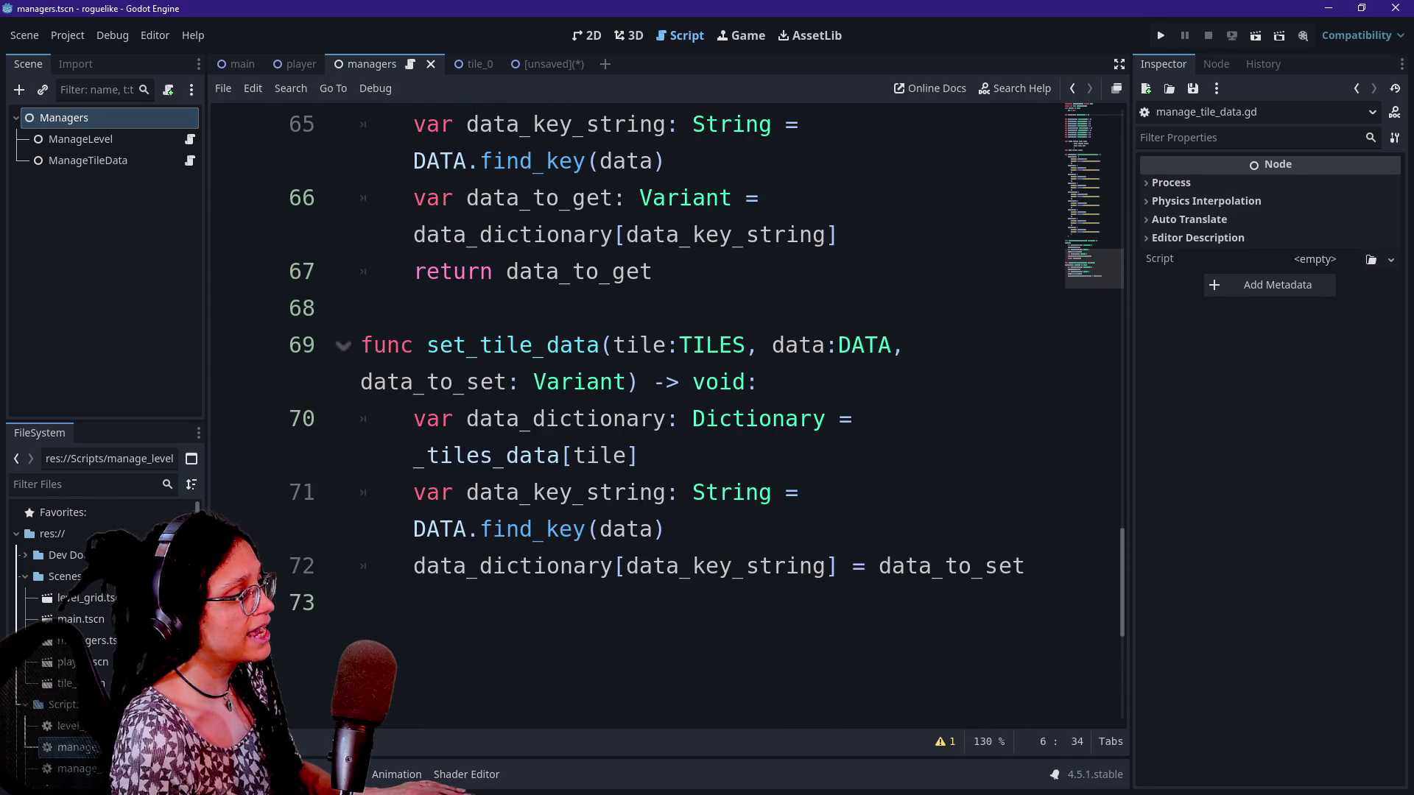
pyautogui.scroll(5, 663, 413)
pyautogui.click(427, 455)
pyautogui.press('Return')
pyautogui.press('Return')
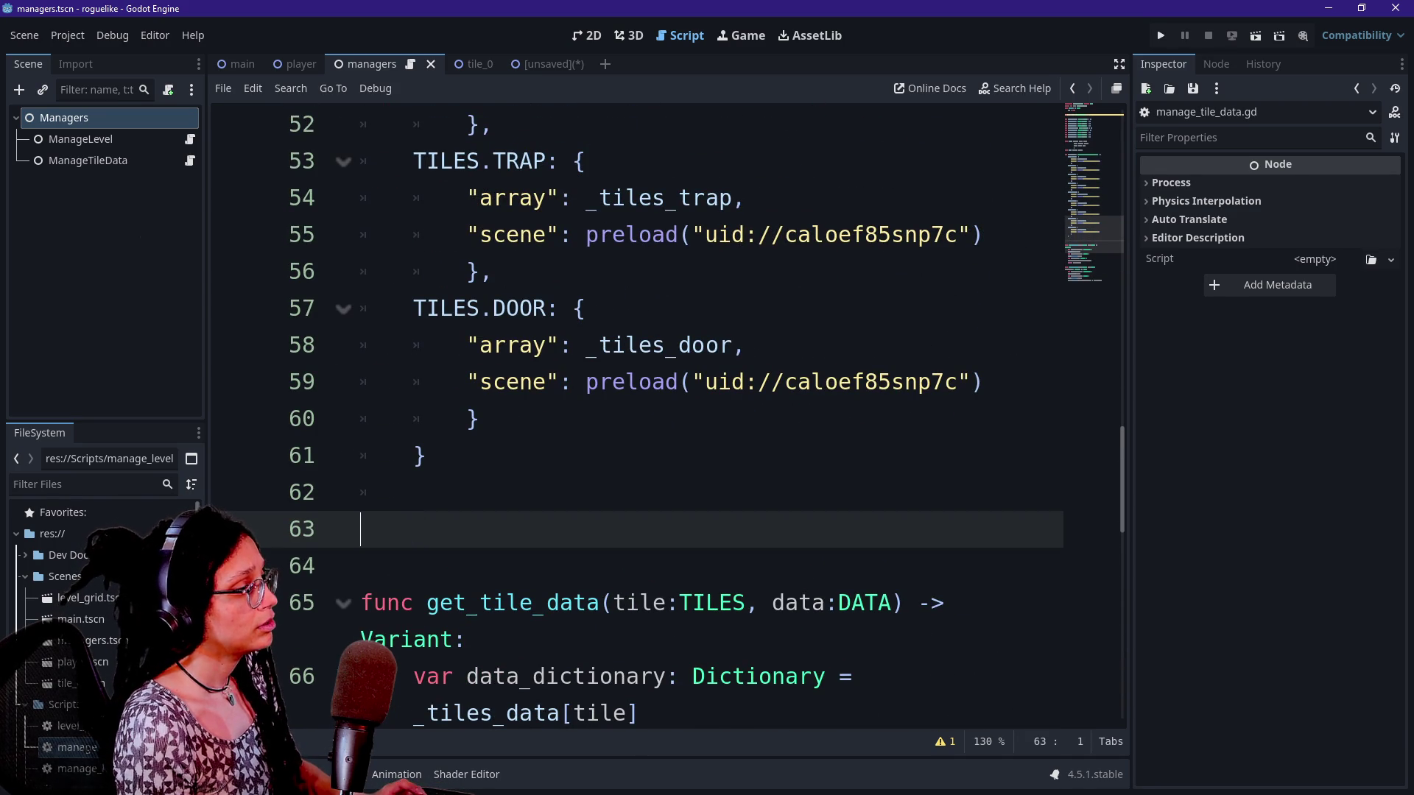
pyautogui.press('BackSpace')
pyautogui.press('BackSpace')
pyautogui.press('BackSpace')
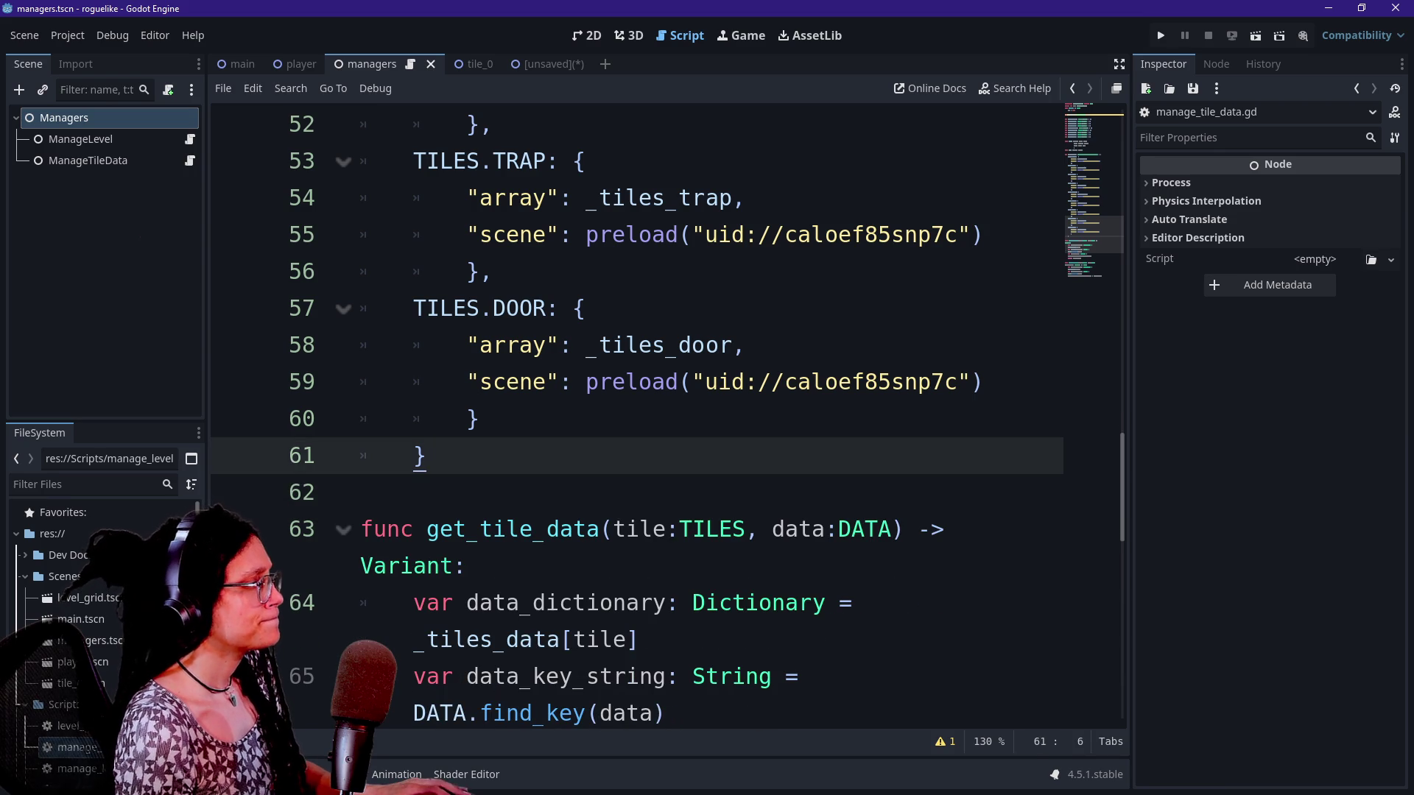
pyautogui.scroll(2, 663, 412)
pyautogui.scroll(6, 663, 413)
pyautogui.scroll(-8, 663, 412)
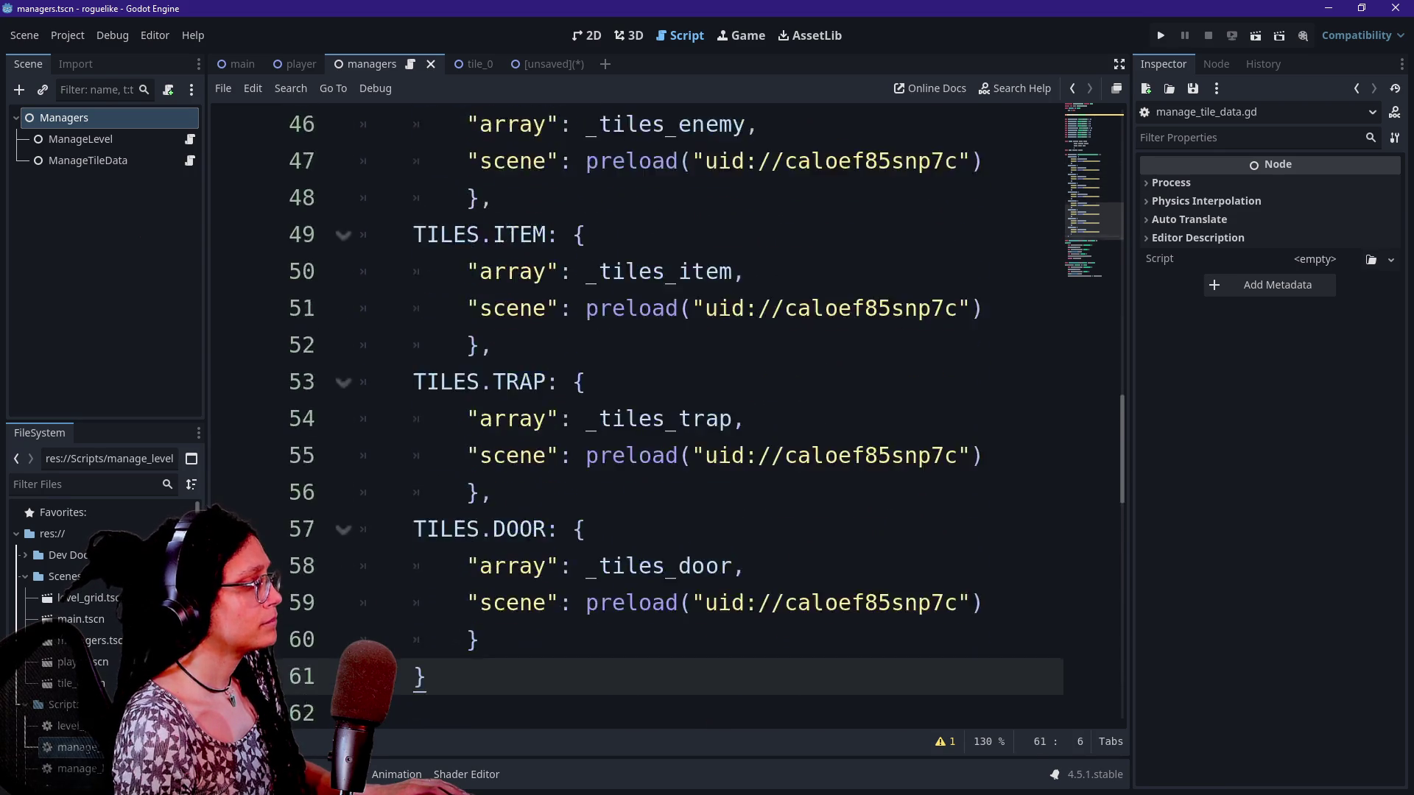
pyautogui.press('Return')
pyautogui.press('Return')
pyautogui.write('fun')
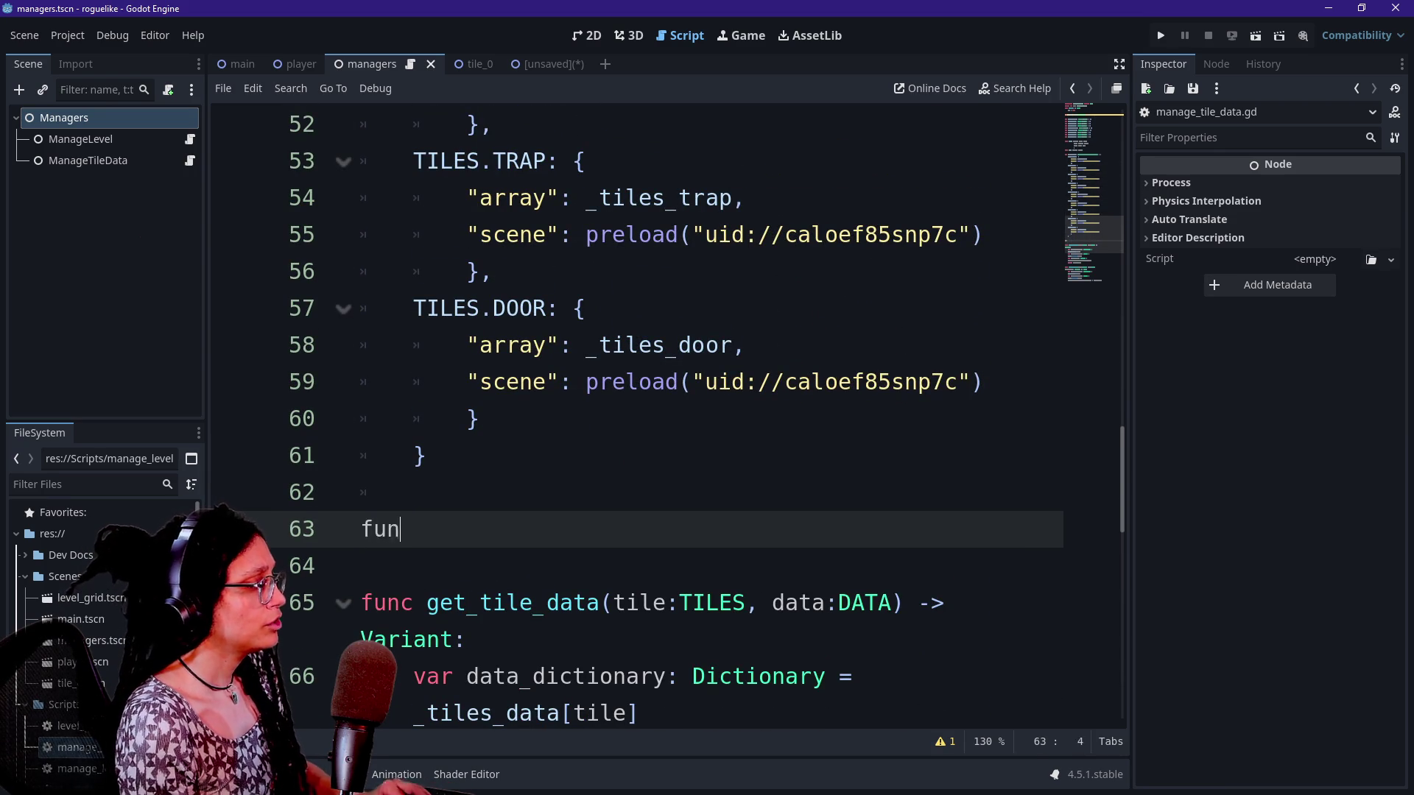
pyautogui.write('c set_')
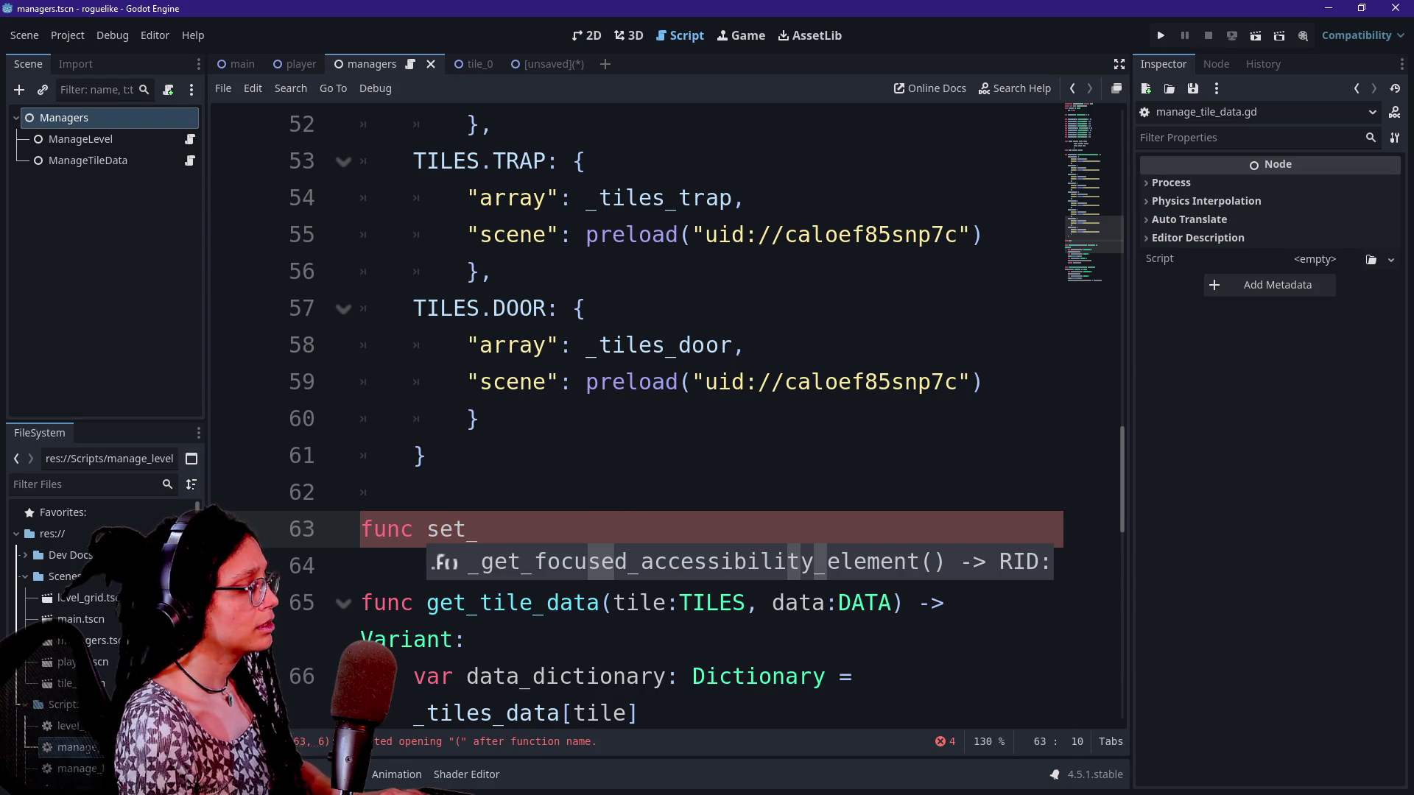
pyautogui.press('BackSpace')
pyautogui.press('BackSpace')
pyautogui.press('BackSpace')
pyautogui.press('BackSpace')
pyautogui.write('add_')
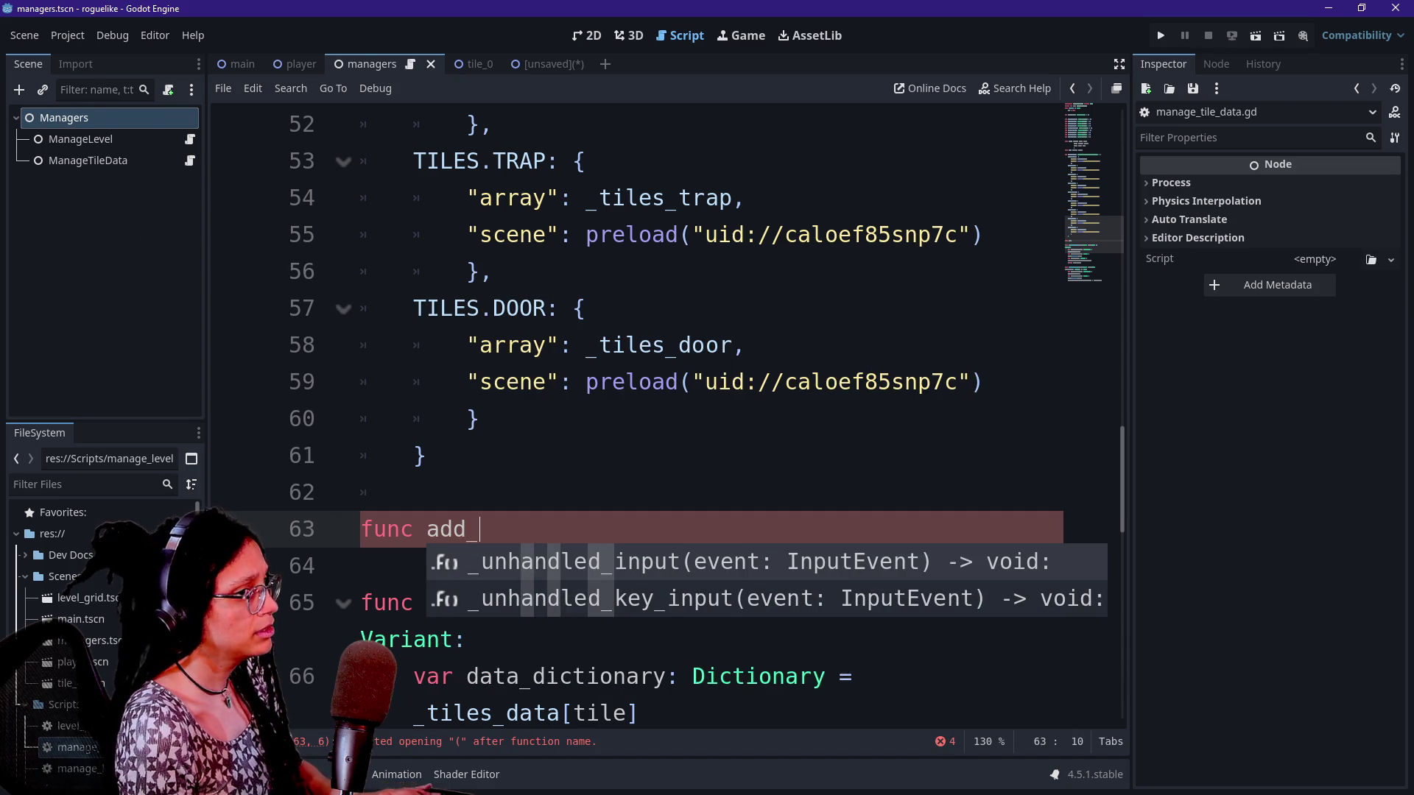
pyautogui.write('tile')
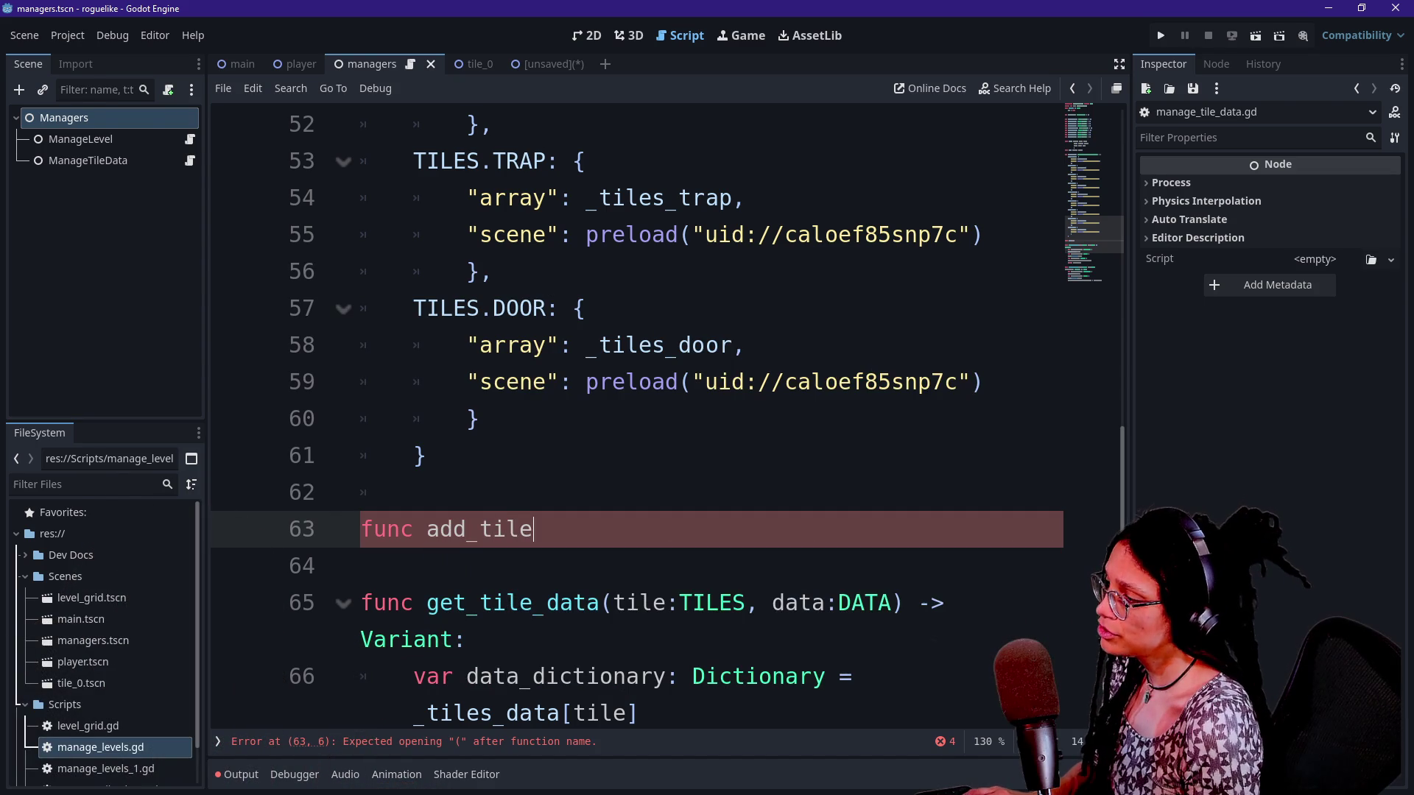
pyautogui.write('_to_')
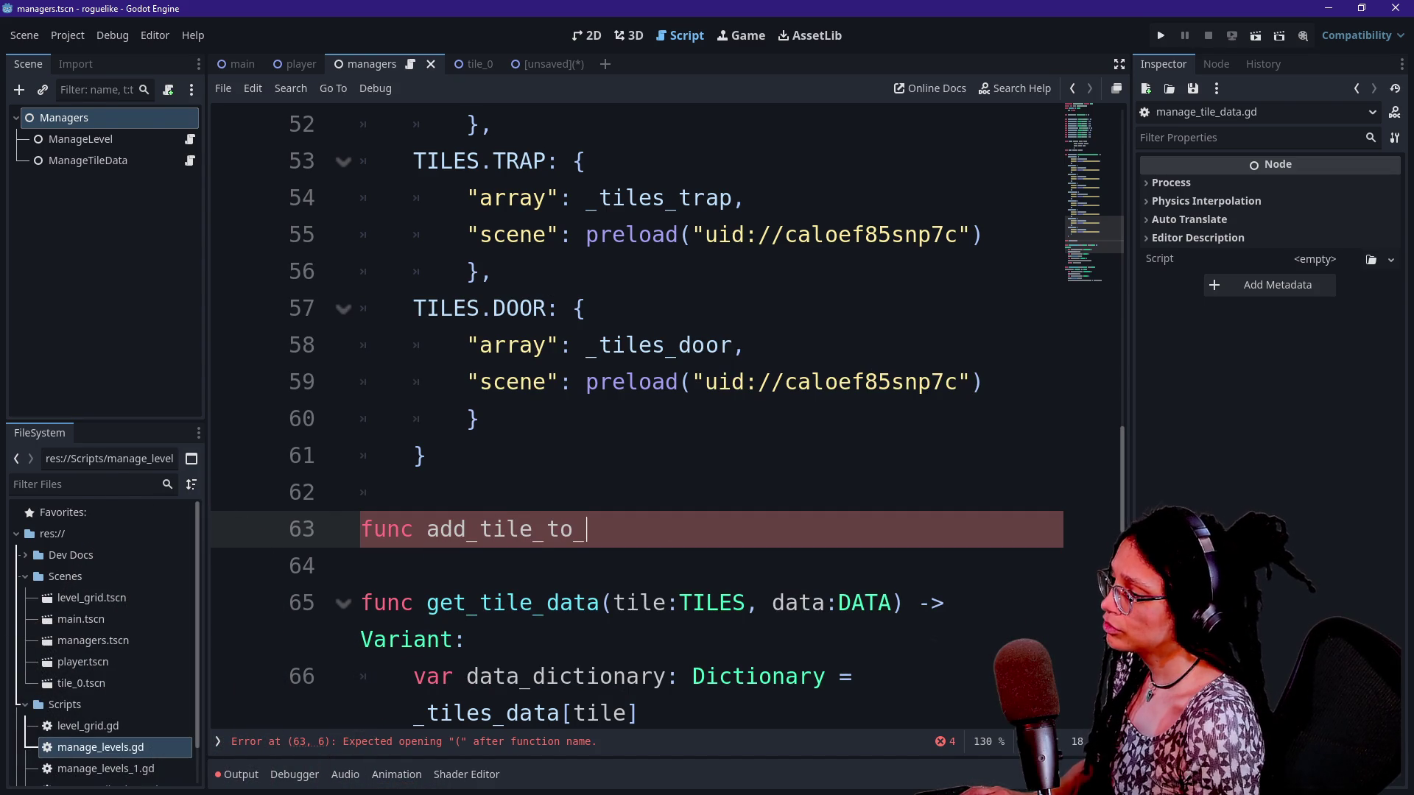
pyautogui.write('ar')
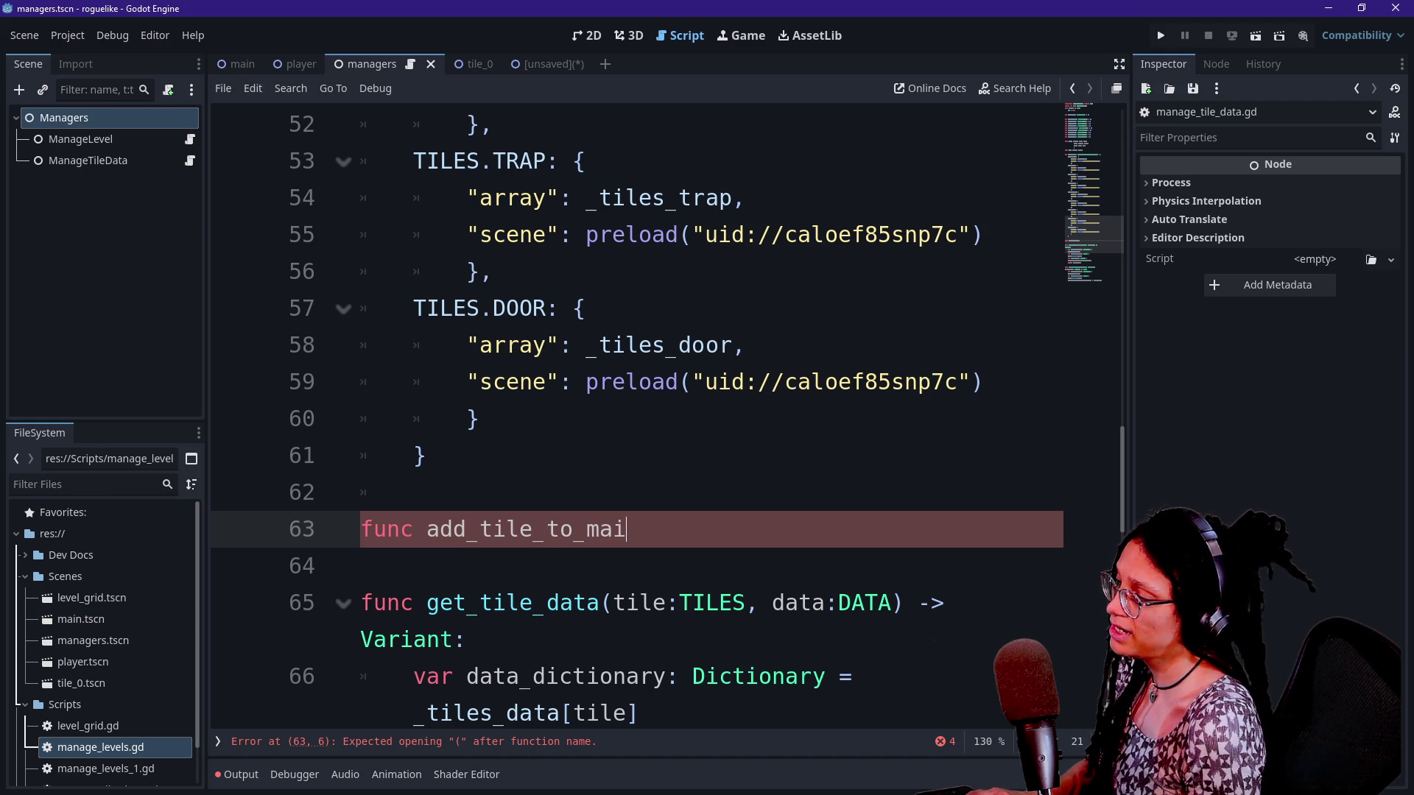
pyautogui.press('BackSpace')
pyautogui.press('BackSpace')
pyautogui.press('BackSpace')
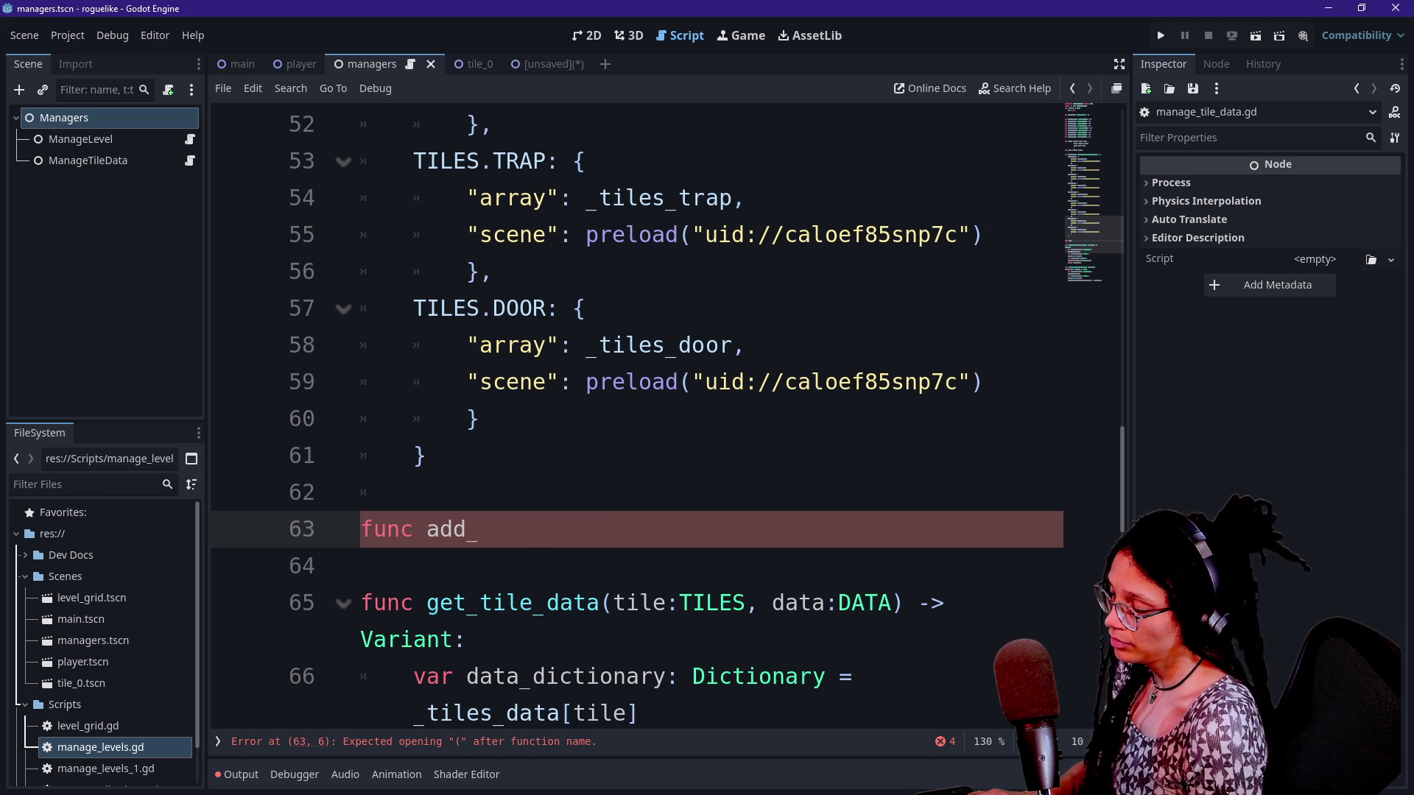
pyautogui.write('tile_to_grid')
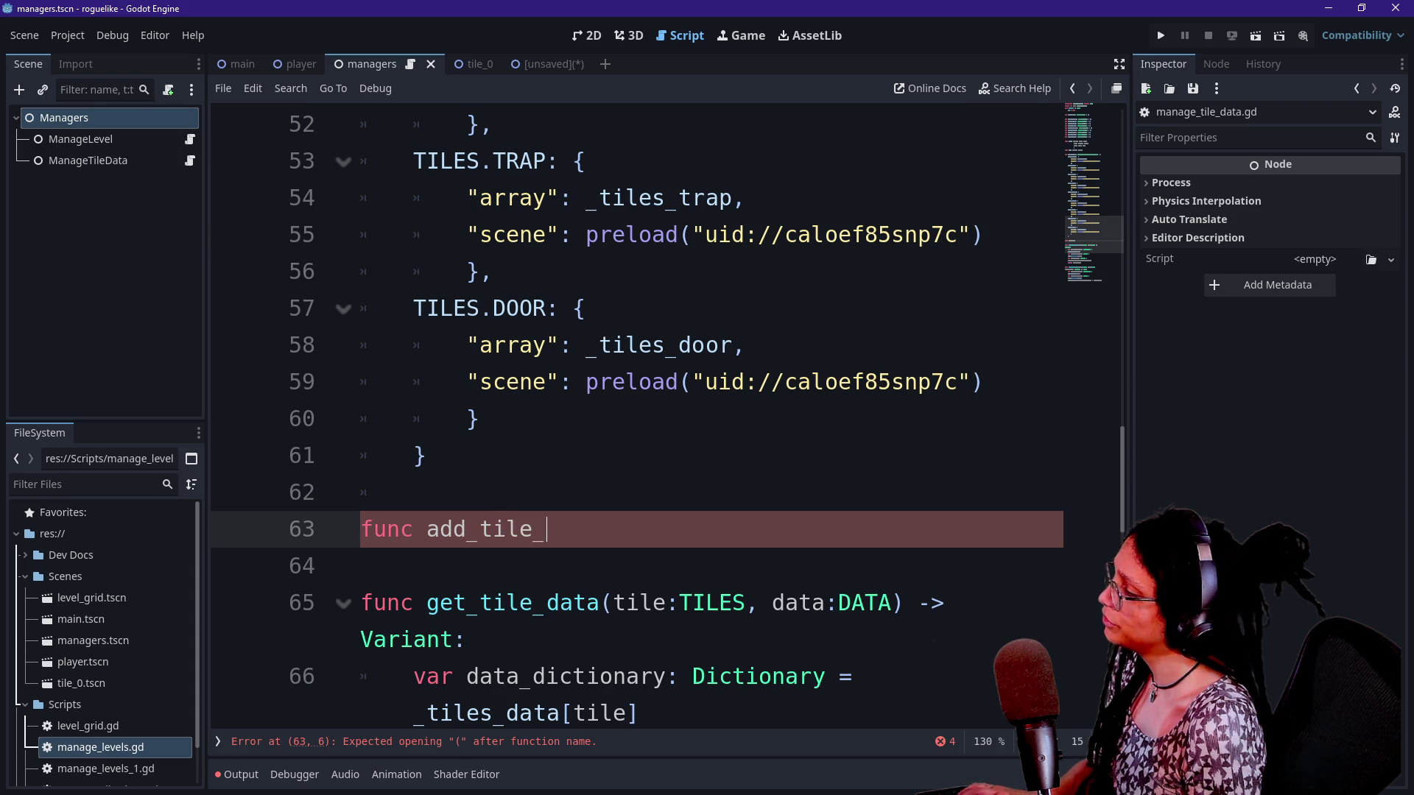
pyautogui.write('(')
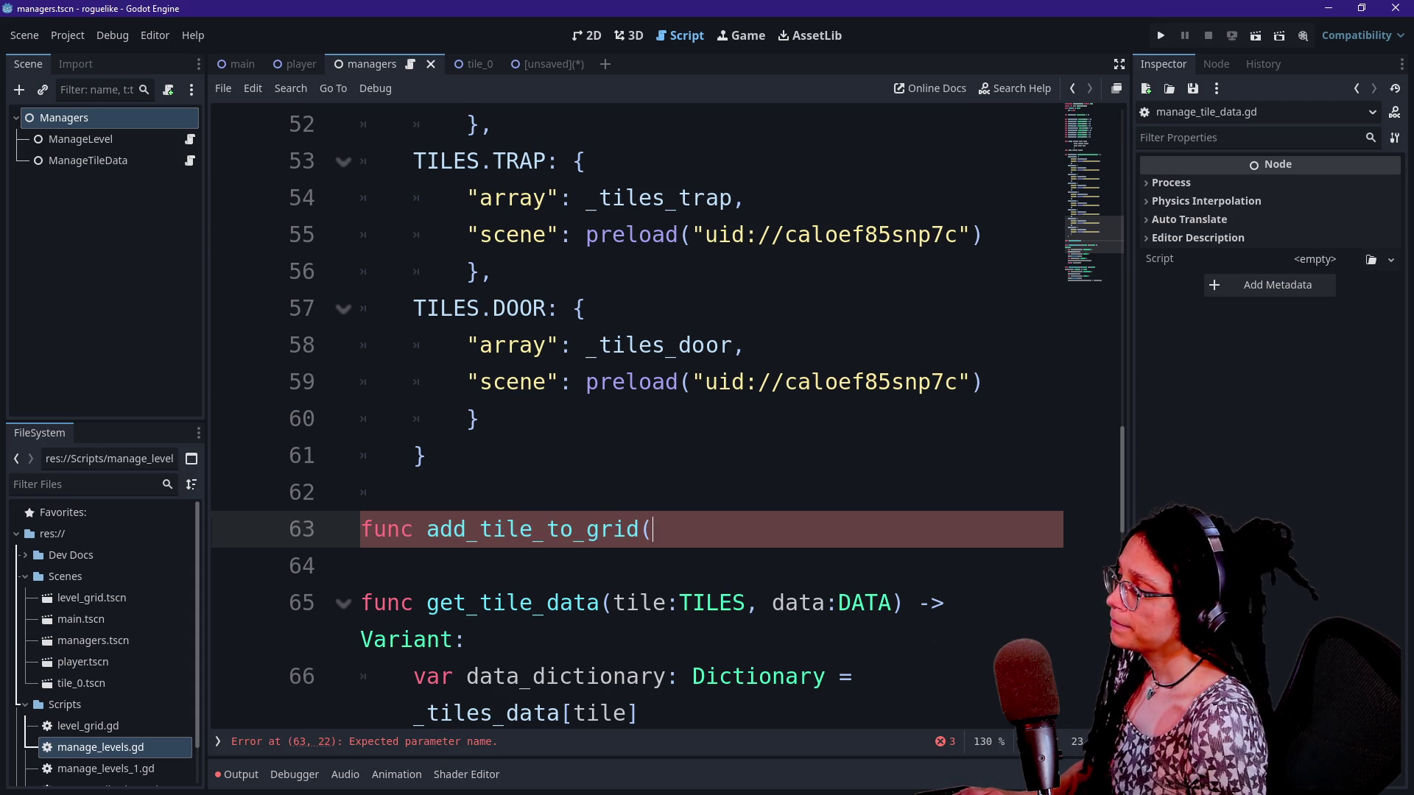
pyautogui.scroll(-1, 637, 412)
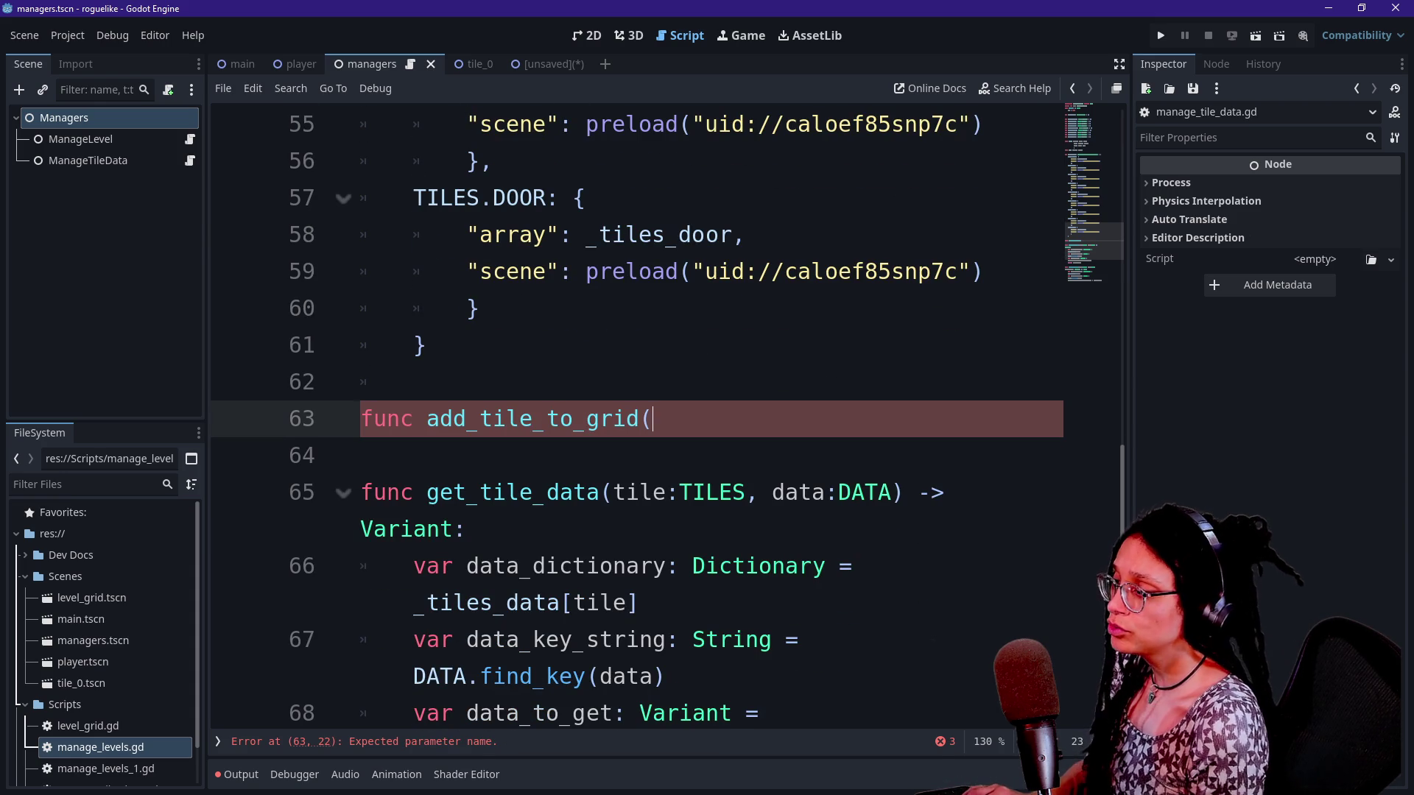
pyautogui.write('tile: Node2')
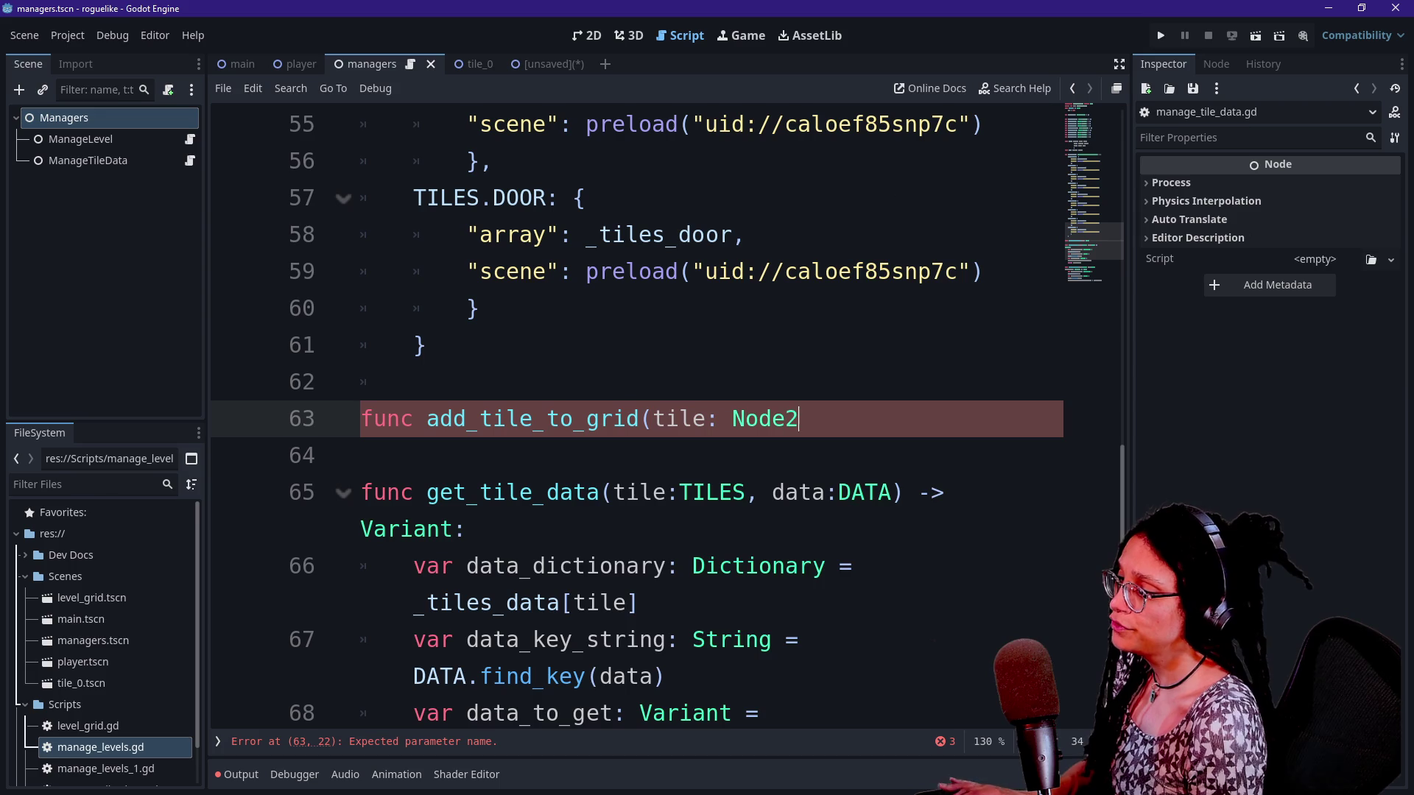
pyautogui.write('D) -> void:')
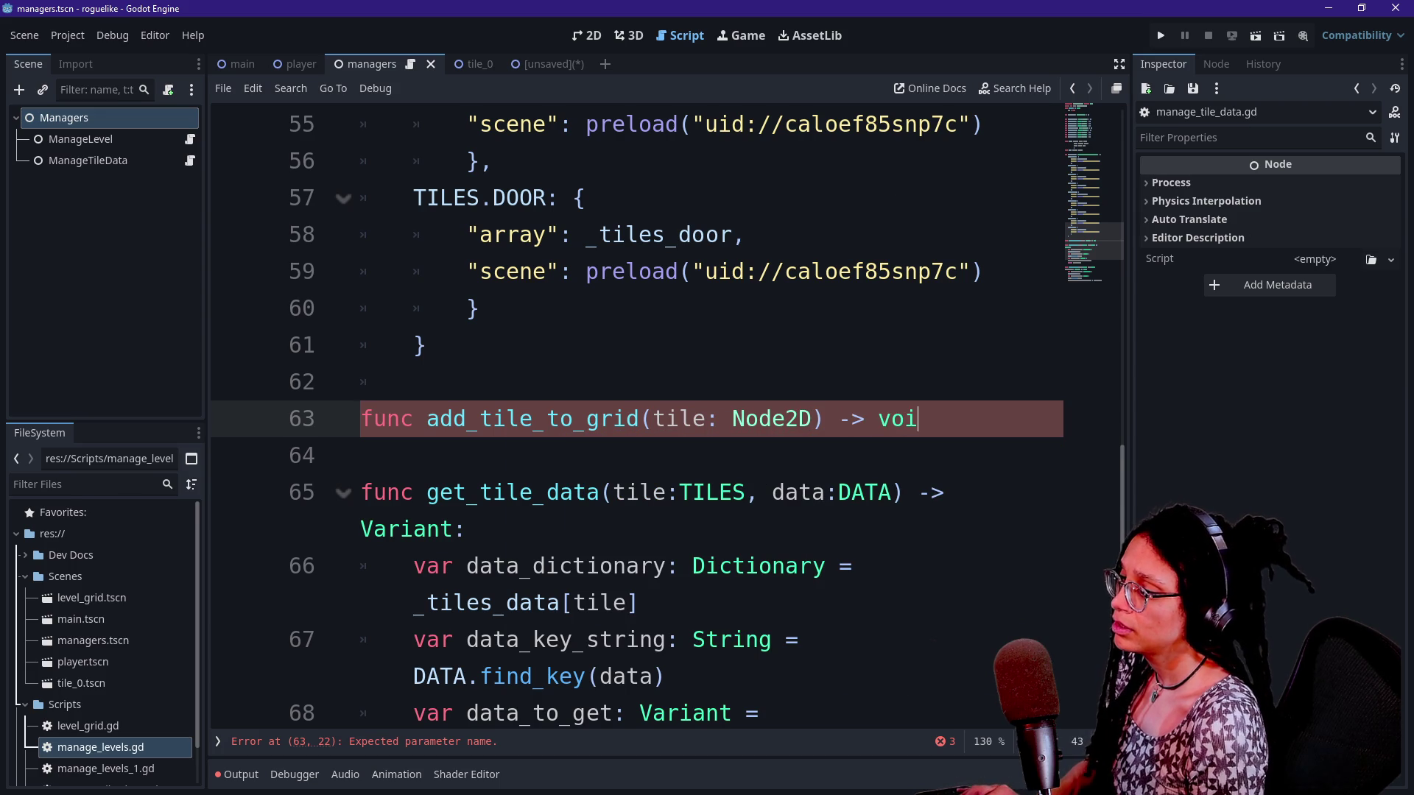
pyautogui.press('Return')
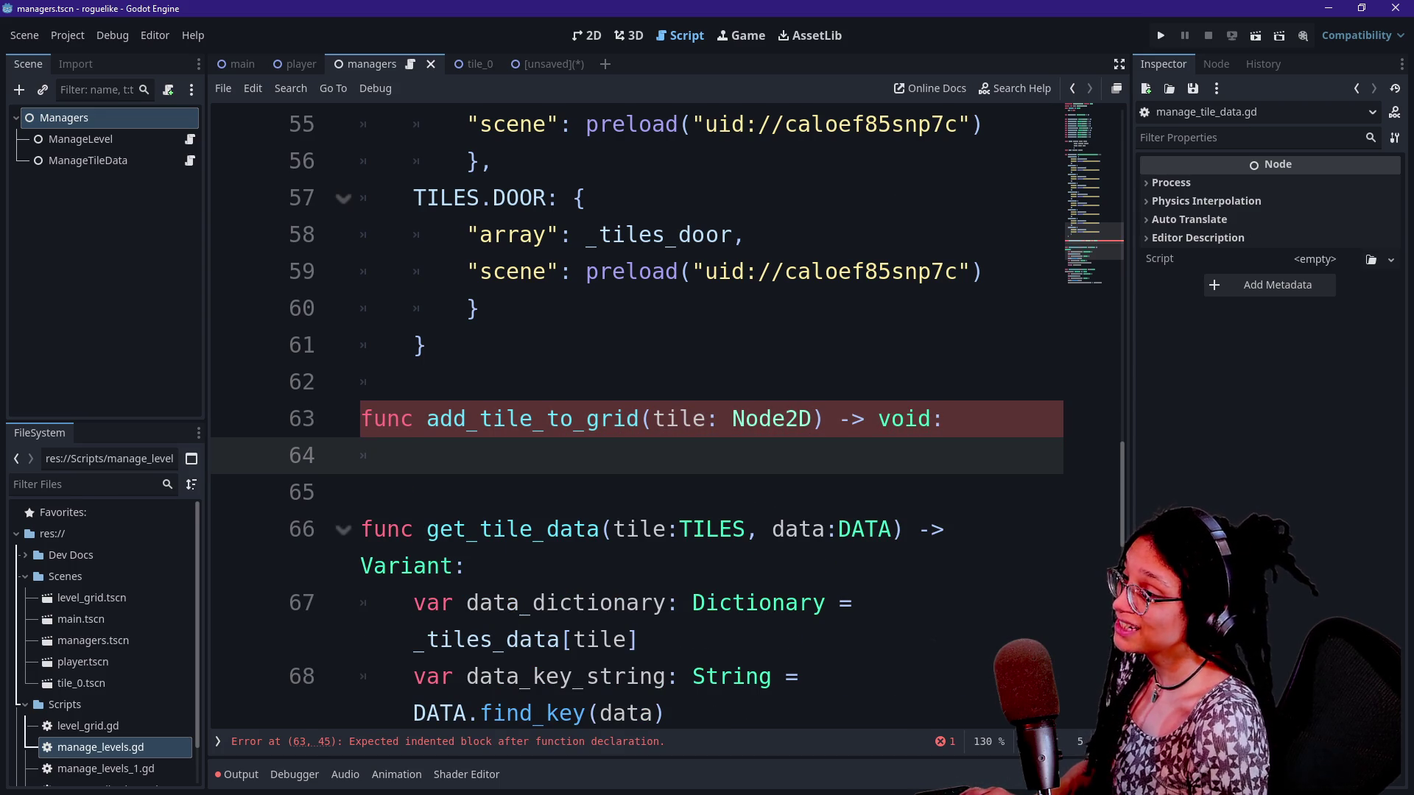
# Leave the add_tile_to_grid body as a blank indented line 64, clearing stray letters
pyautogui.click(813, 418)
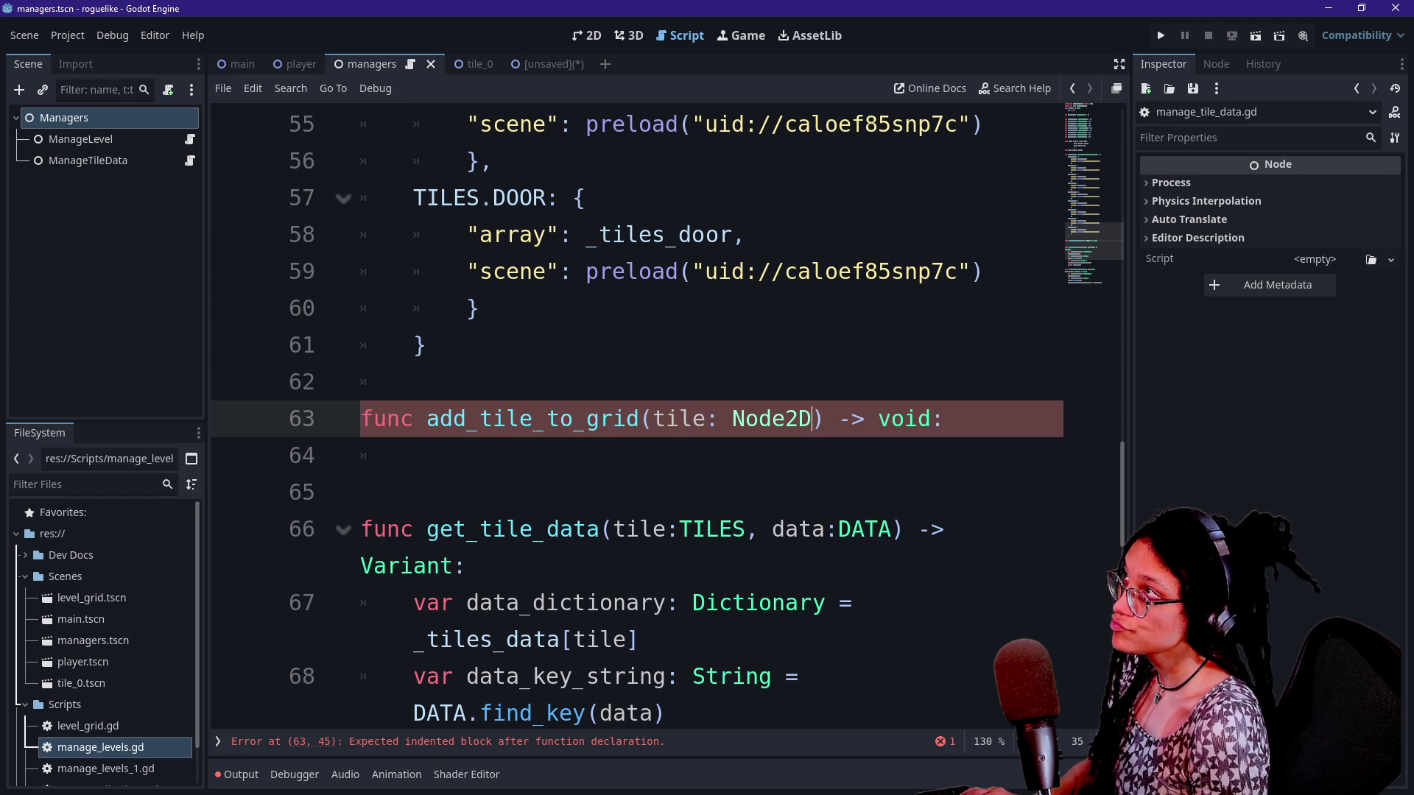
pyautogui.click(414, 455)
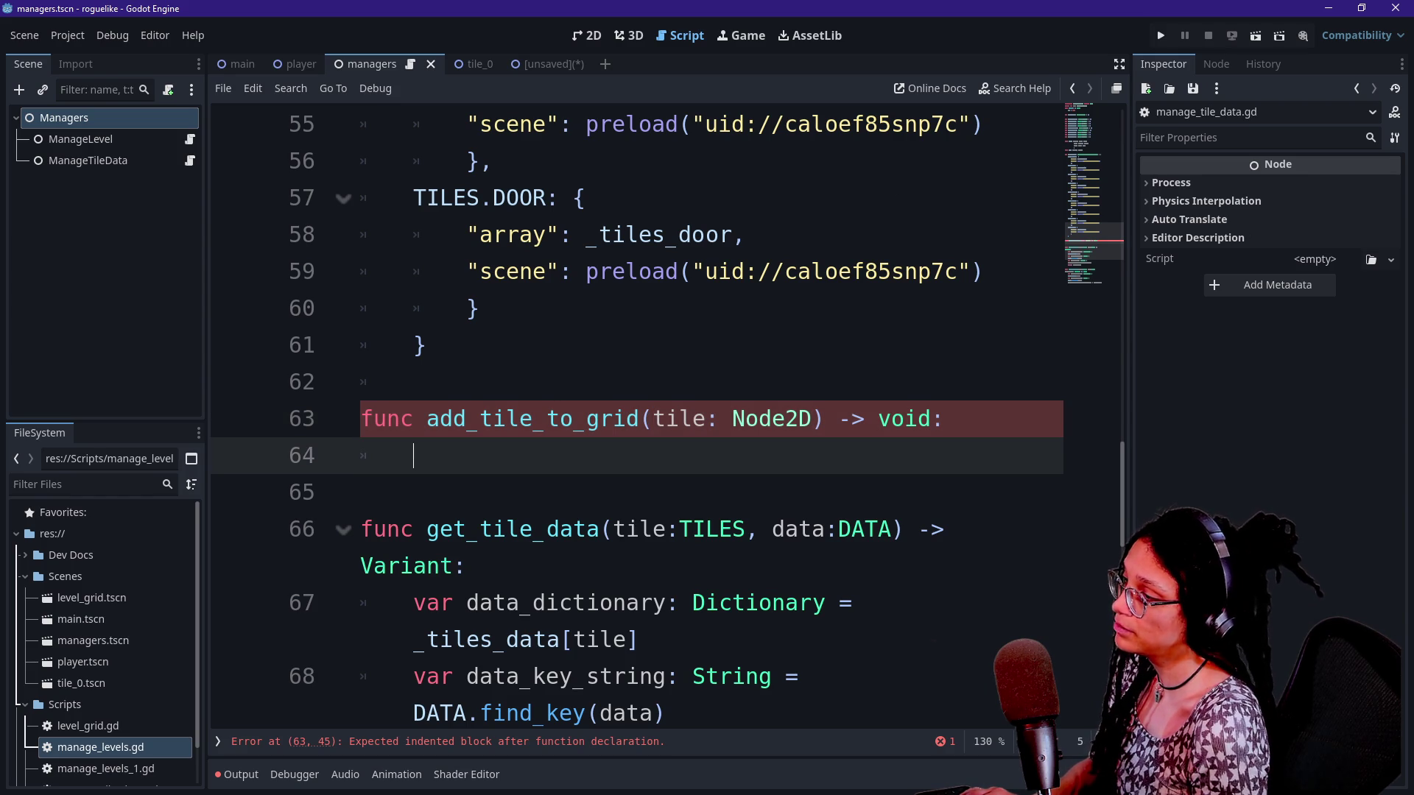
pyautogui.moveTo(780, 424)
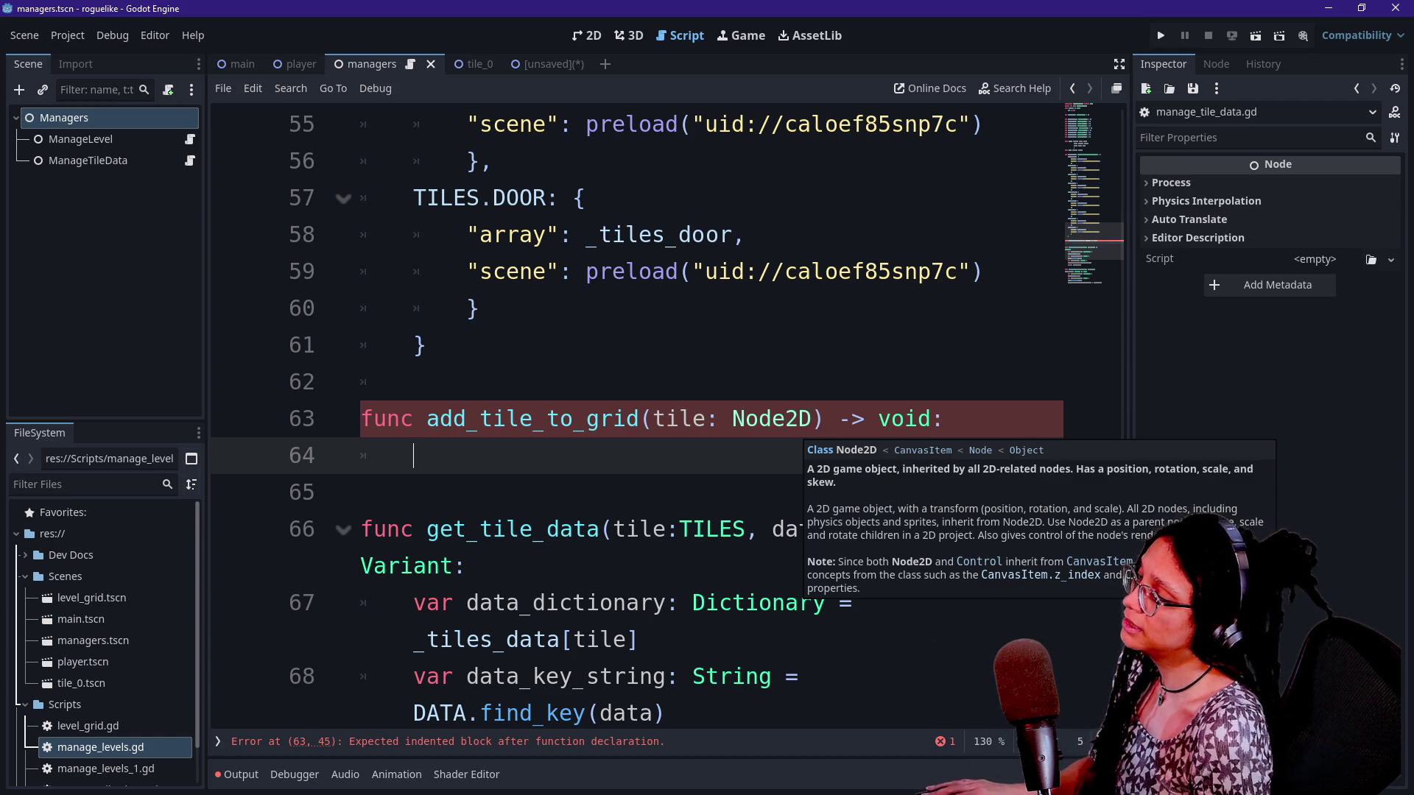
pyautogui.click(360, 492)
pyautogui.click(413, 455)
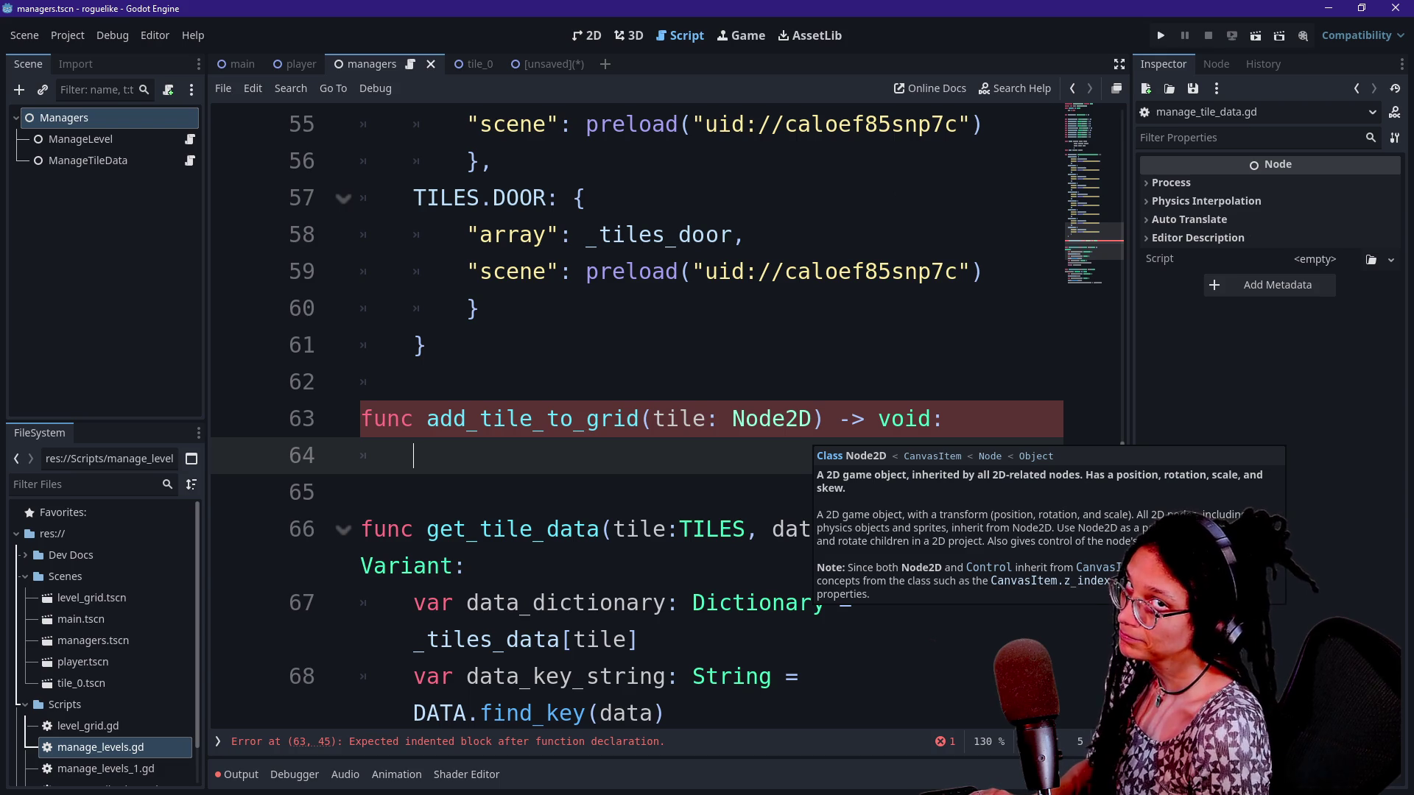
pyautogui.write('t')
pyautogui.press('BackSpace')
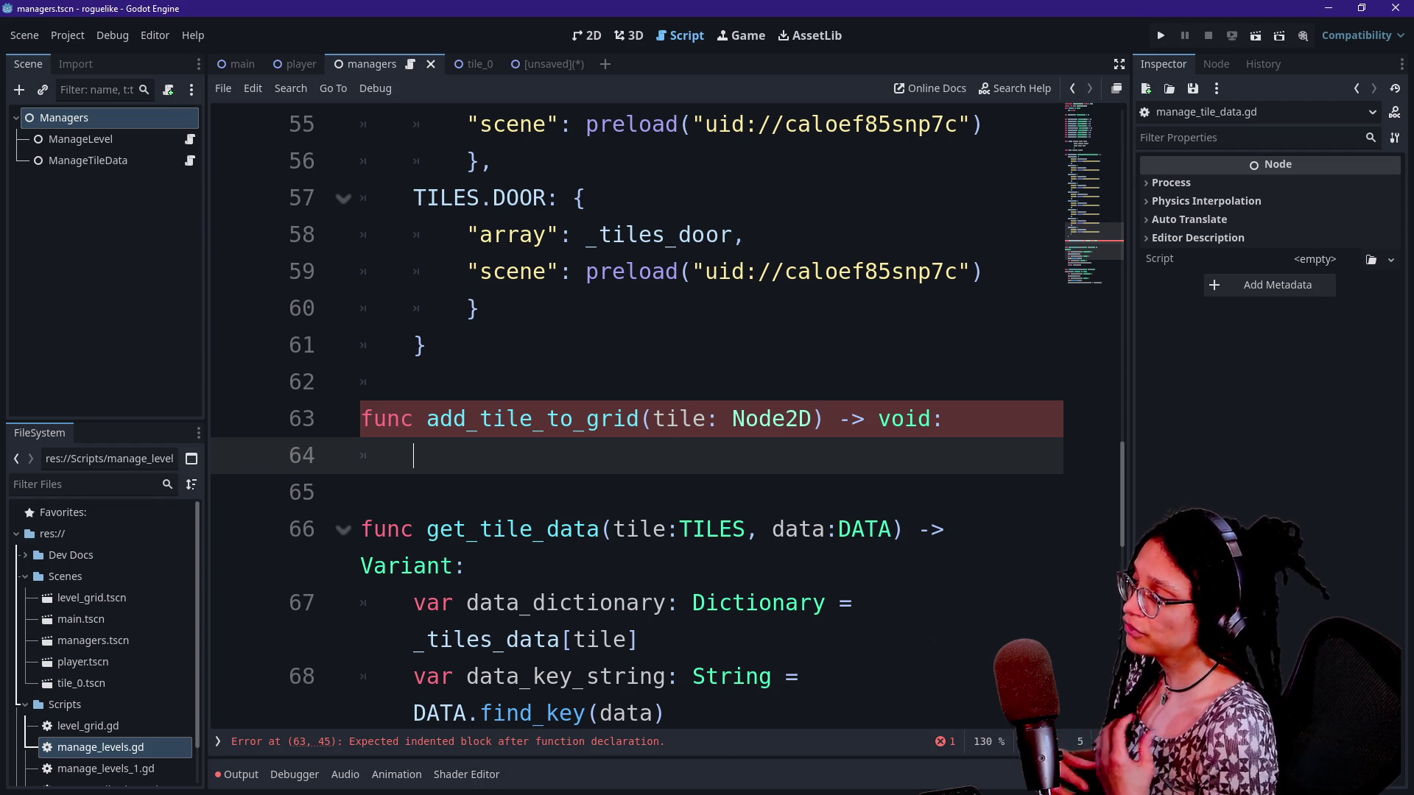
pyautogui.write('f')
pyautogui.press('BackSpace')
pyautogui.write('f')
pyautogui.press('BackSpace')
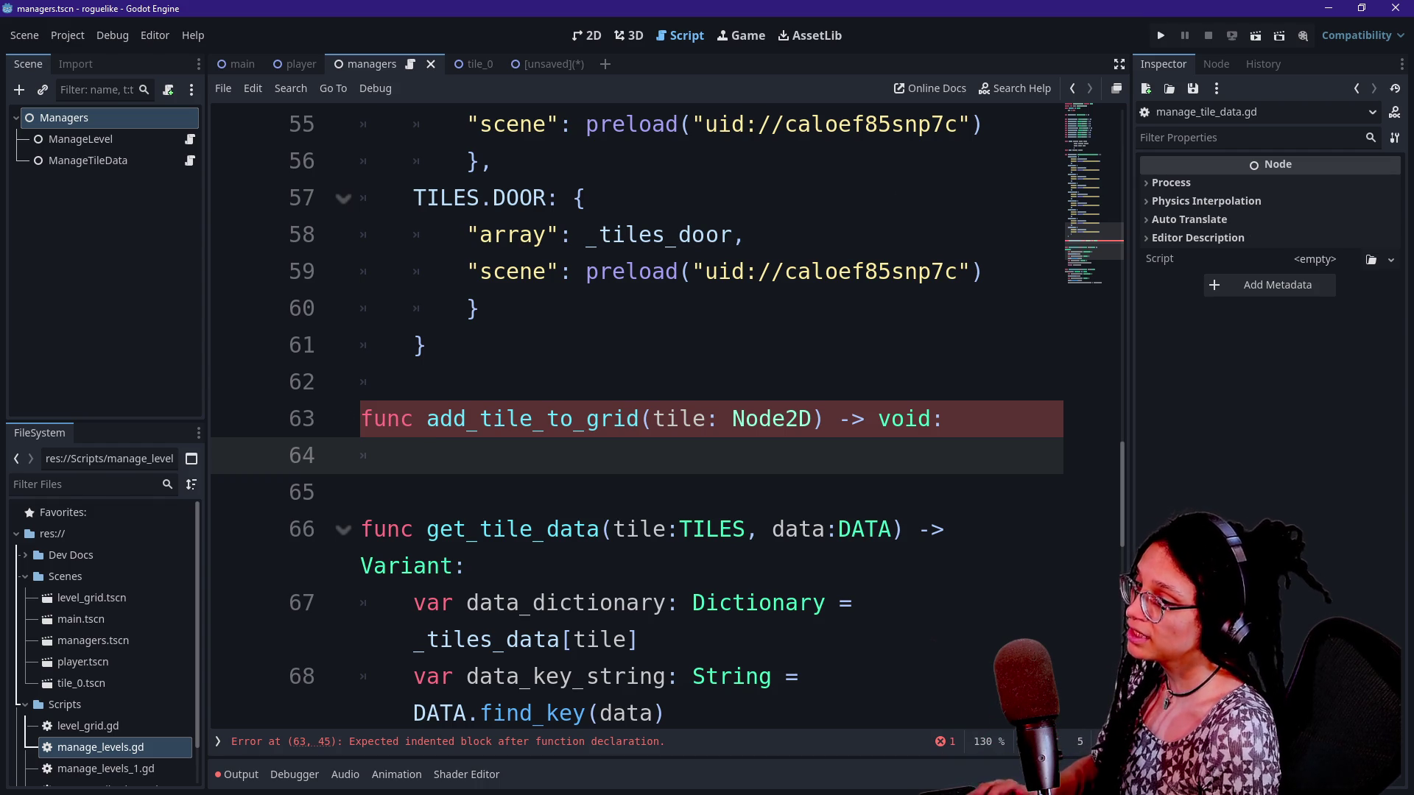
pyautogui.press('BackSpace')
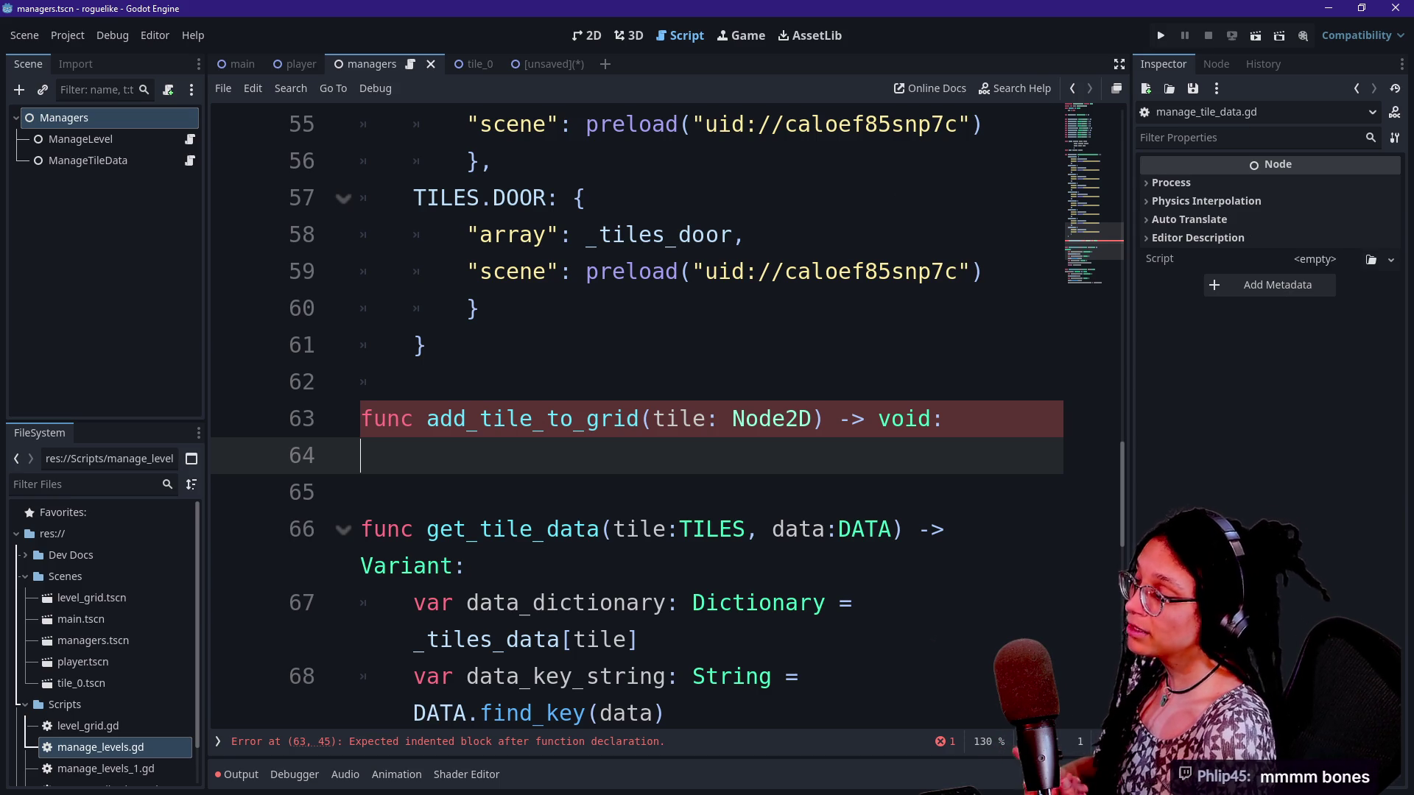
pyautogui.press('BackSpace')
pyautogui.press('Return')
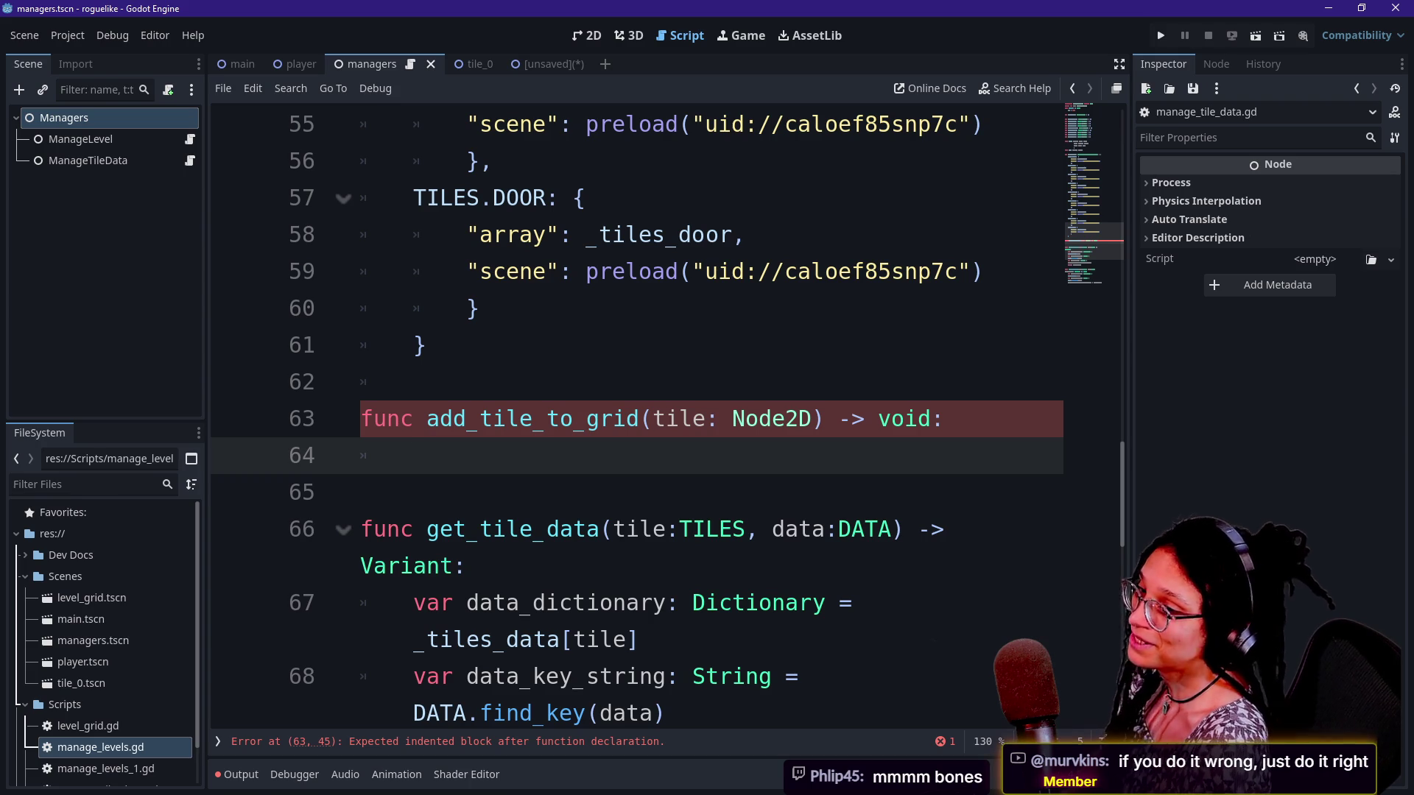
pyautogui.write('f')
pyautogui.press('BackSpace')
pyautogui.write('f')
pyautogui.press('BackSpace')
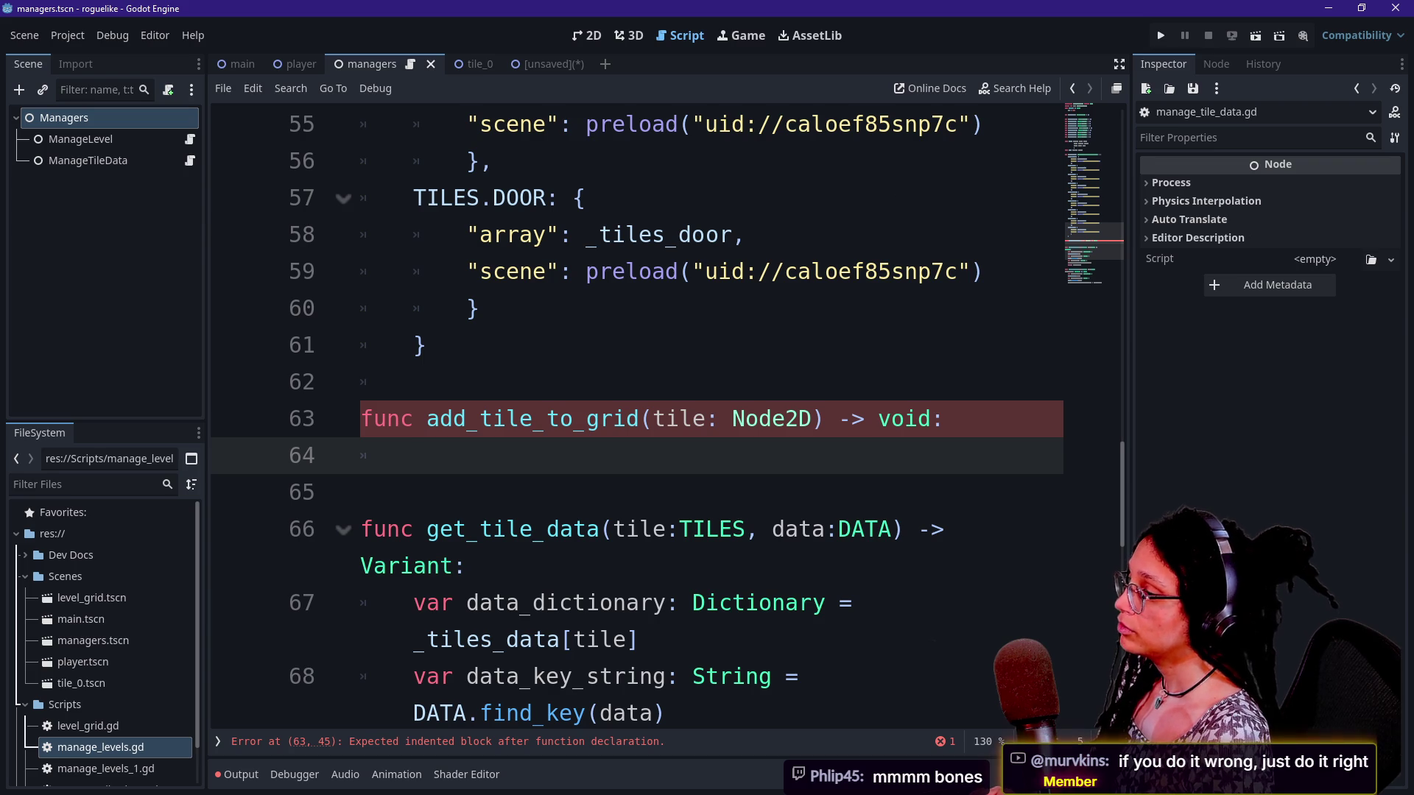
pyautogui.write('a')
pyautogui.press('BackSpace')
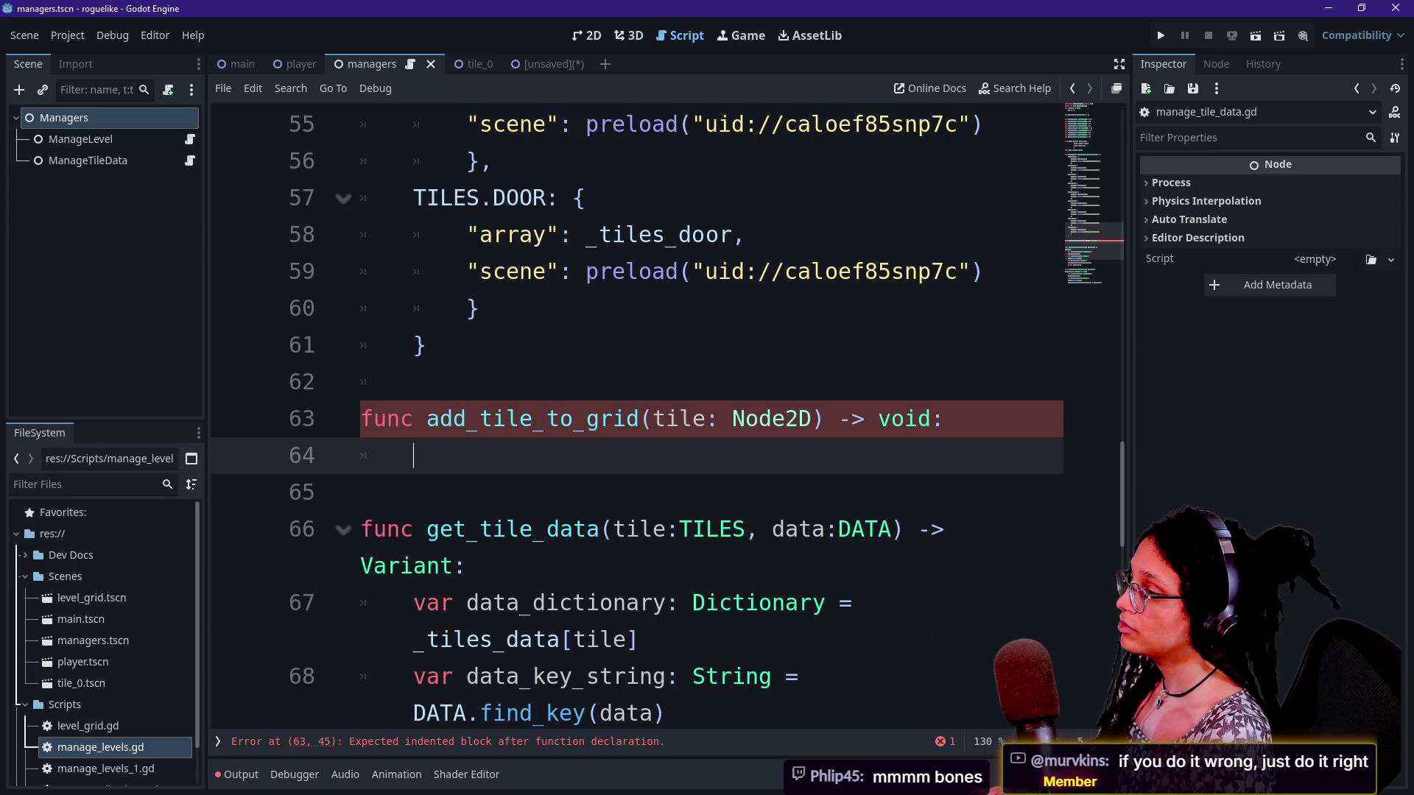
pyautogui.scroll(15, 637, 412)
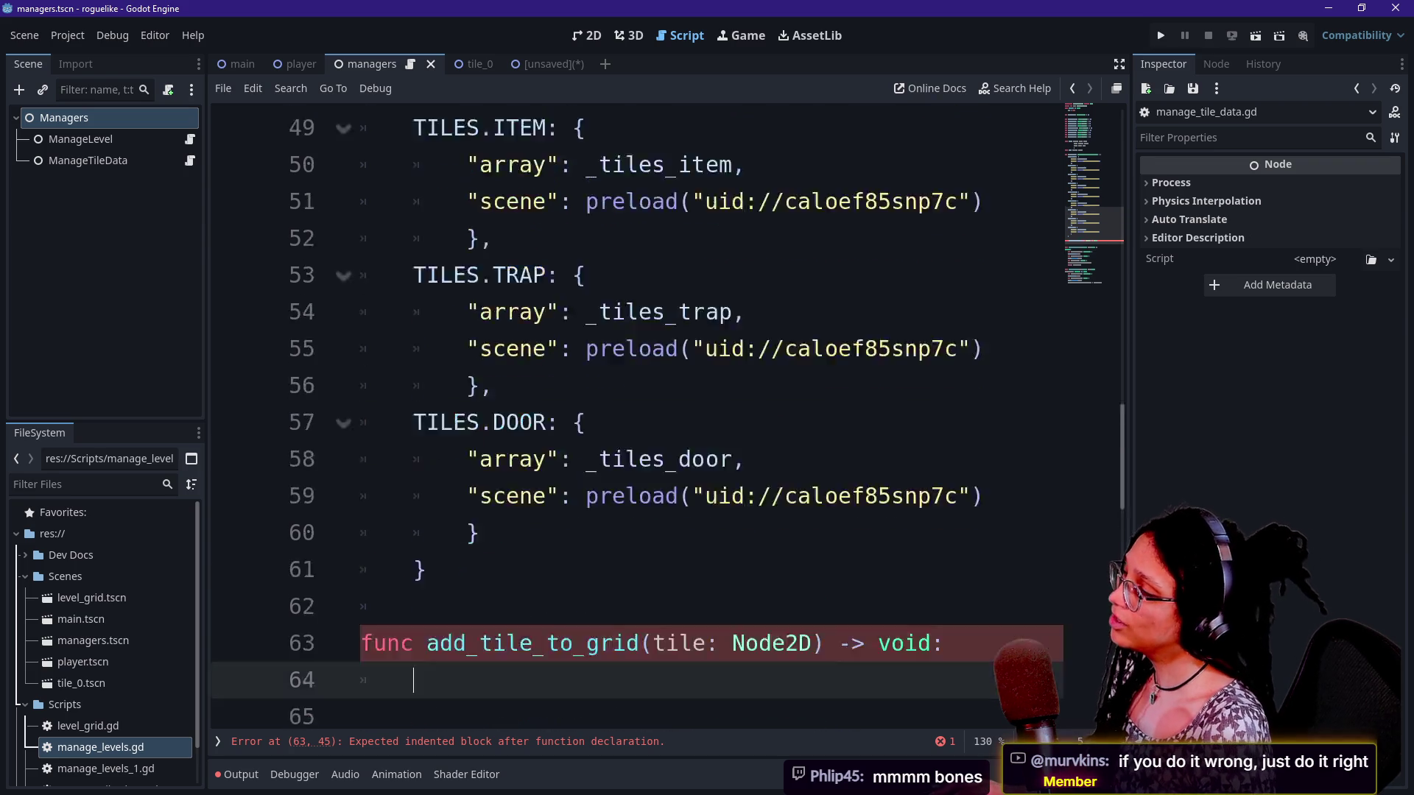
# Delete the _tiles_all line and write var _grid_array: Array[Array] = [] on line 6
pyautogui.scroll(-1, 636, 412)
pyautogui.click(799, 197)
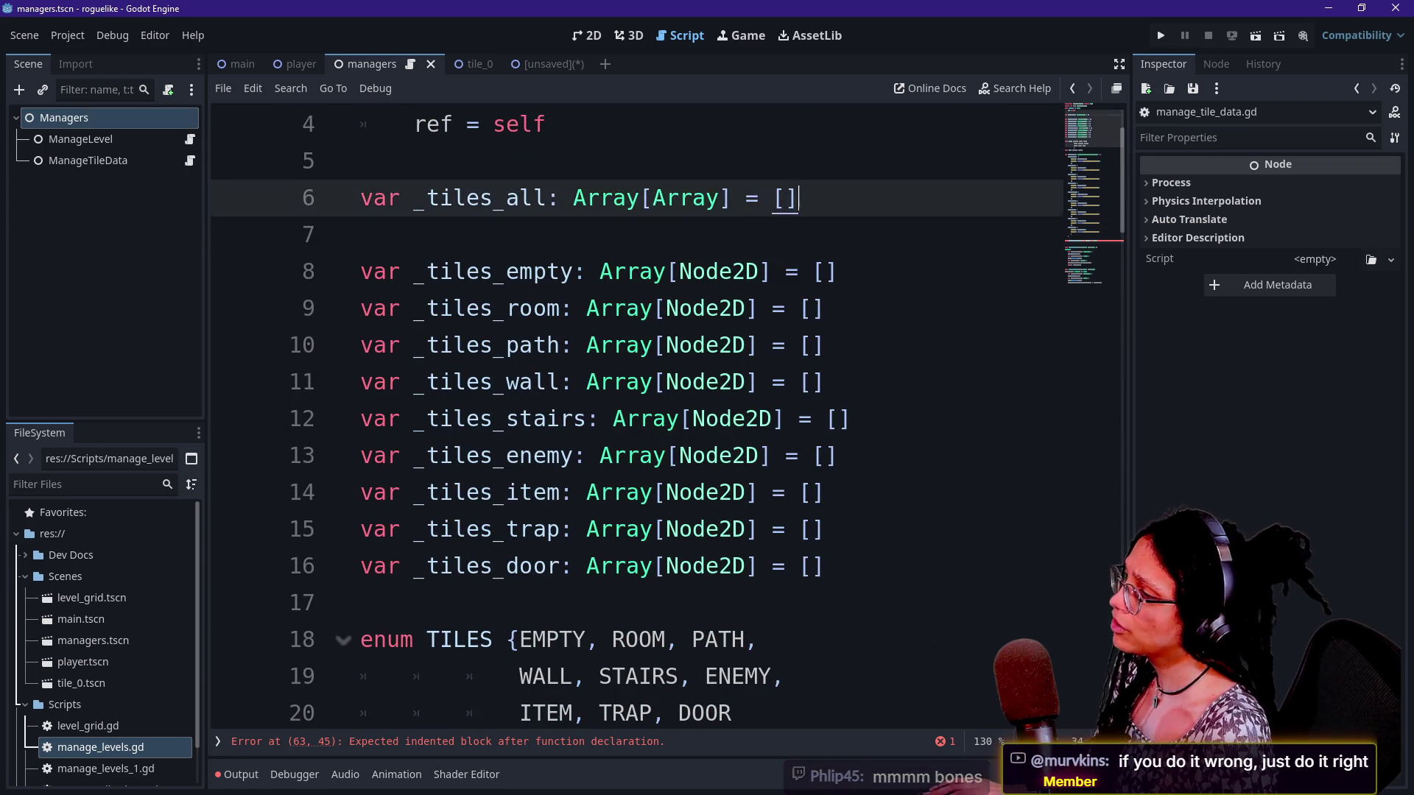
pyautogui.hotkey('shift', 'Up')
pyautogui.press('BackSpace')
pyautogui.press('Return')
pyautogui.write('var _grid_array: Arrat[')
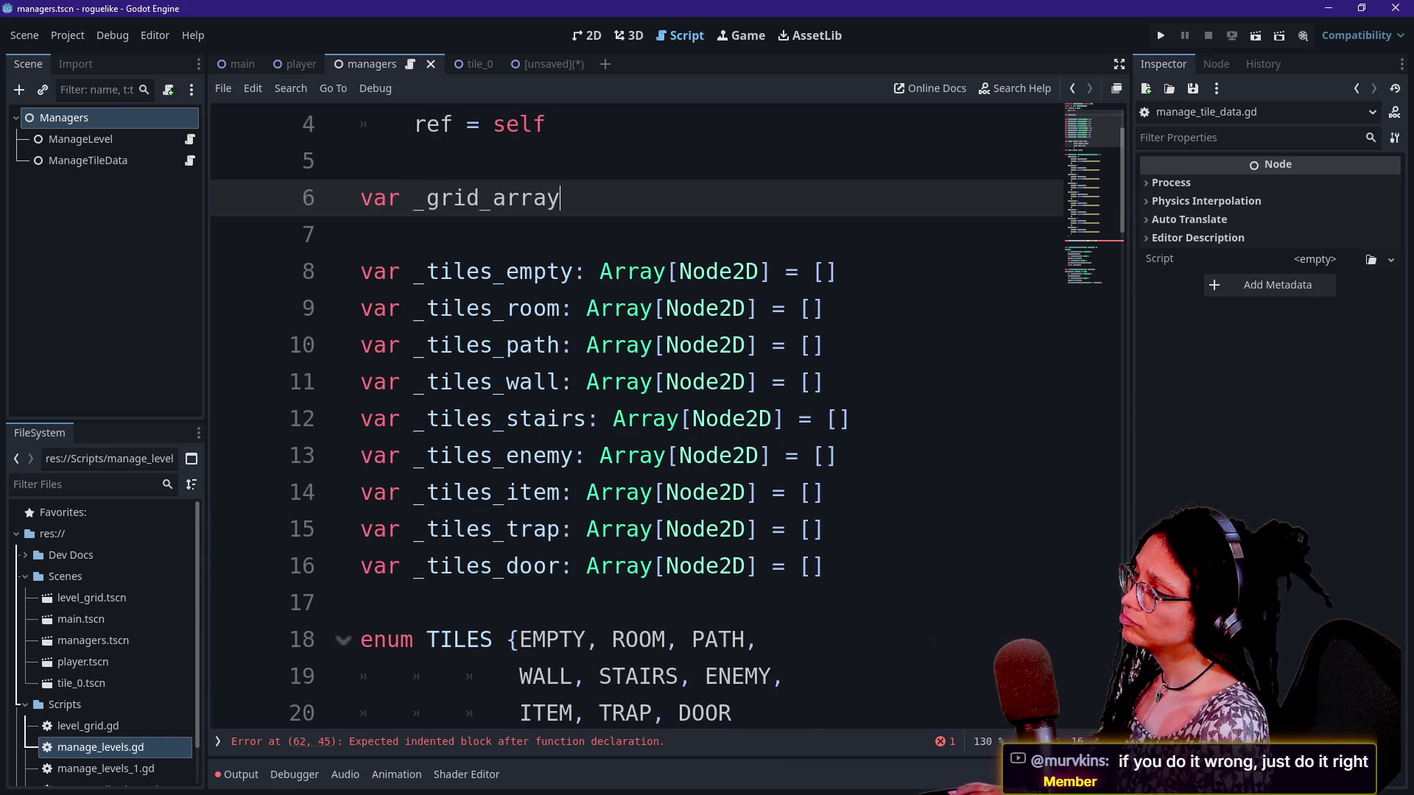
pyautogui.press('BackSpace')
pyautogui.press('BackSpace')
pyautogui.write('y[Array]')
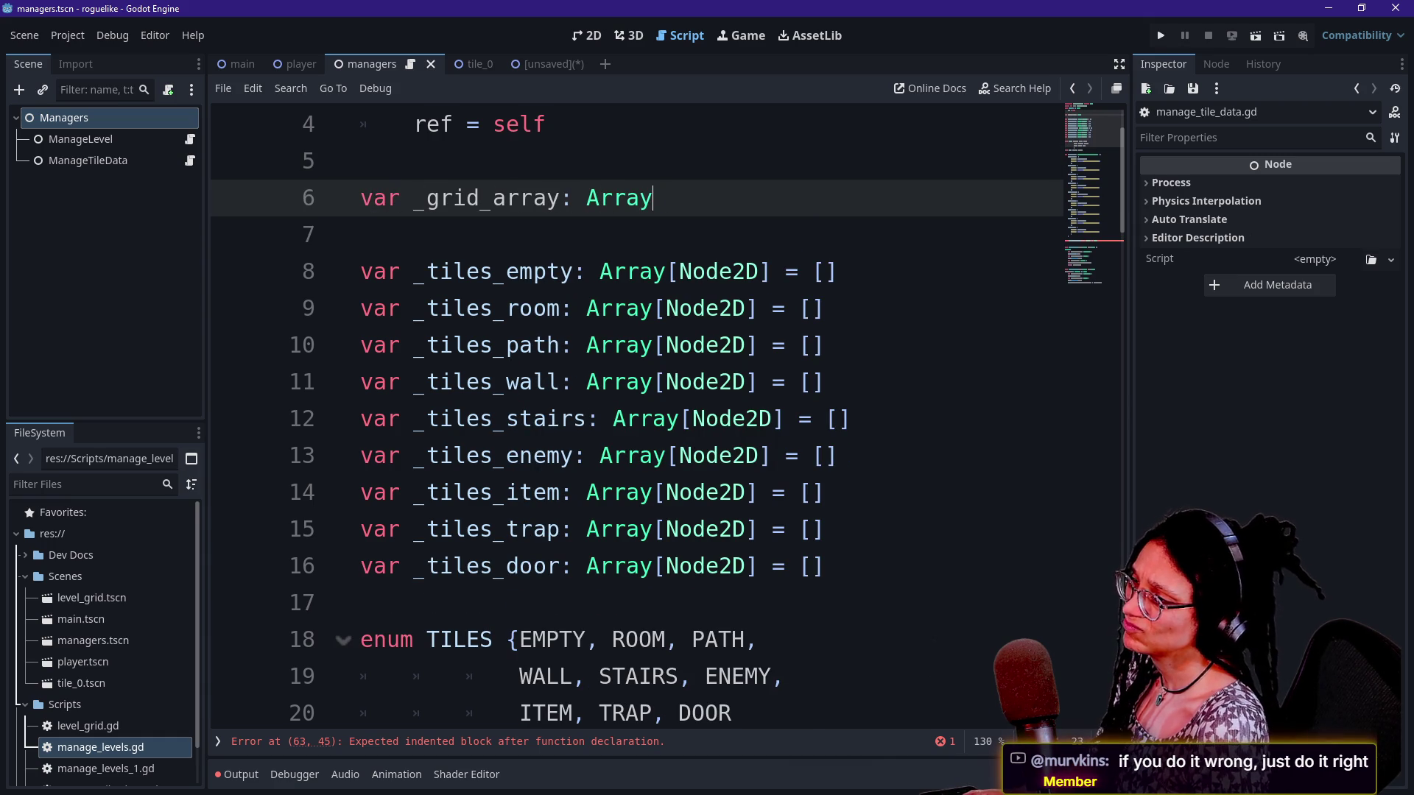
pyautogui.write(' = ]')
pyautogui.press('BackSpace')
pyautogui.write('[]')
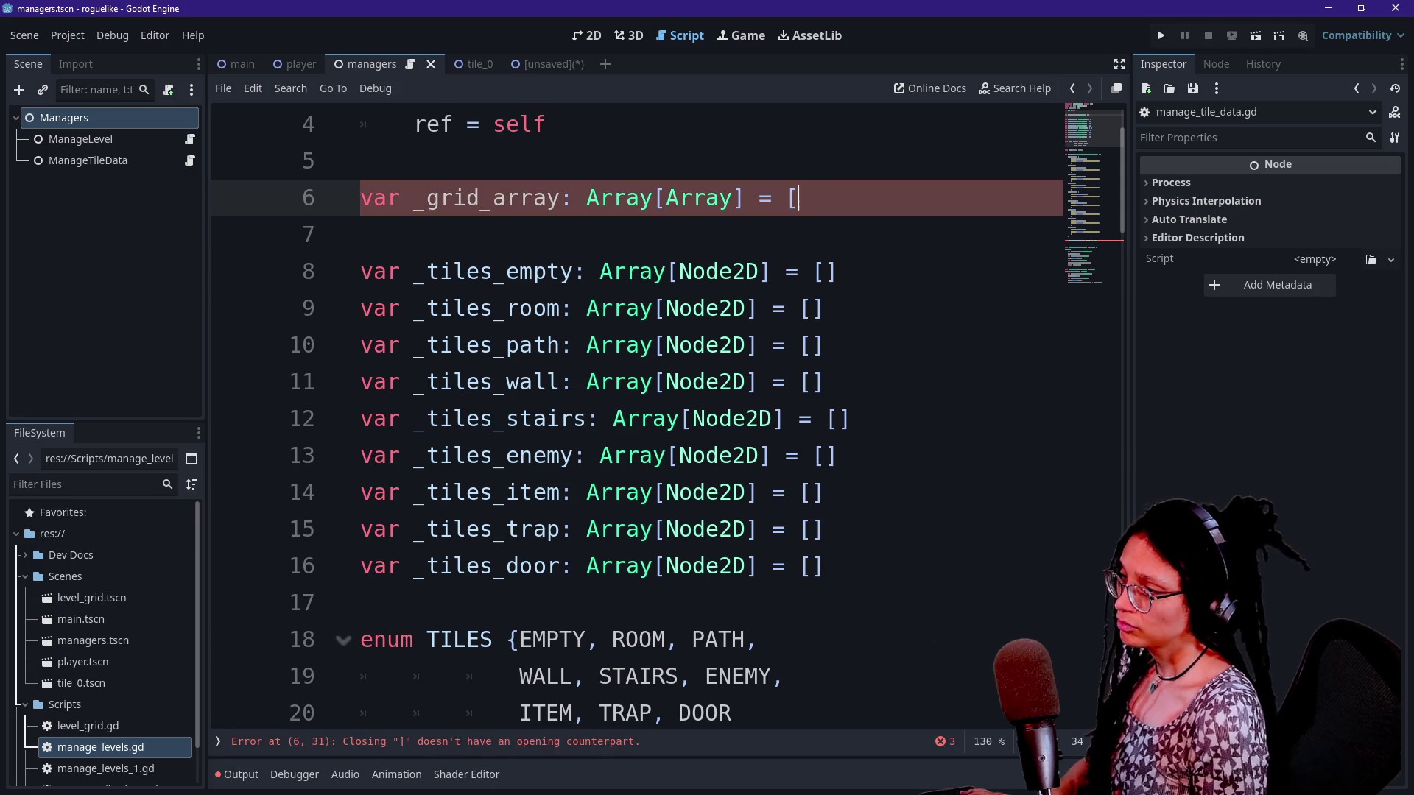
pyautogui.scroll(-13, 335, 434)
pyautogui.scroll(-4, 336, 439)
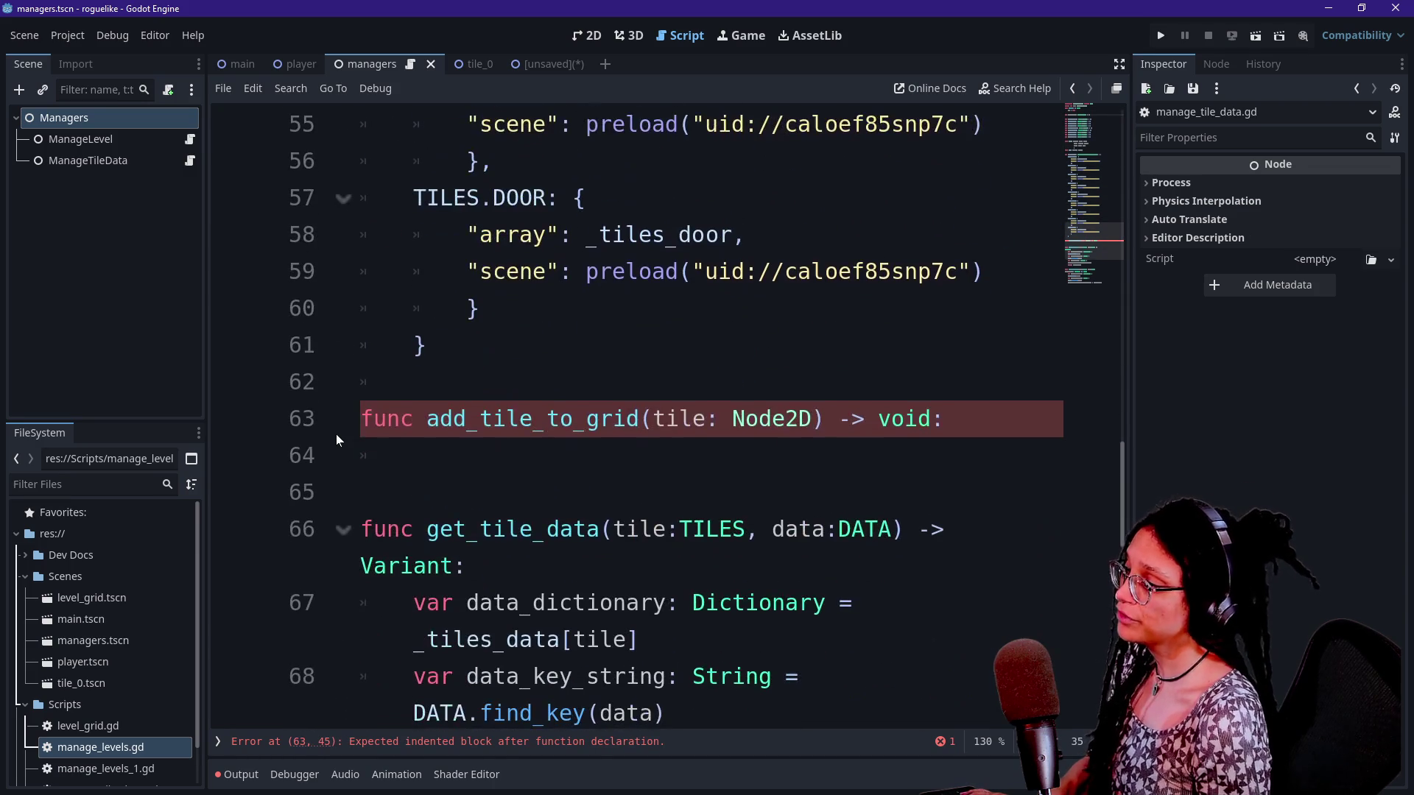
# Fill the add_tile_to_grid body with _grid_array.append(tile)
pyautogui.click(383, 455)
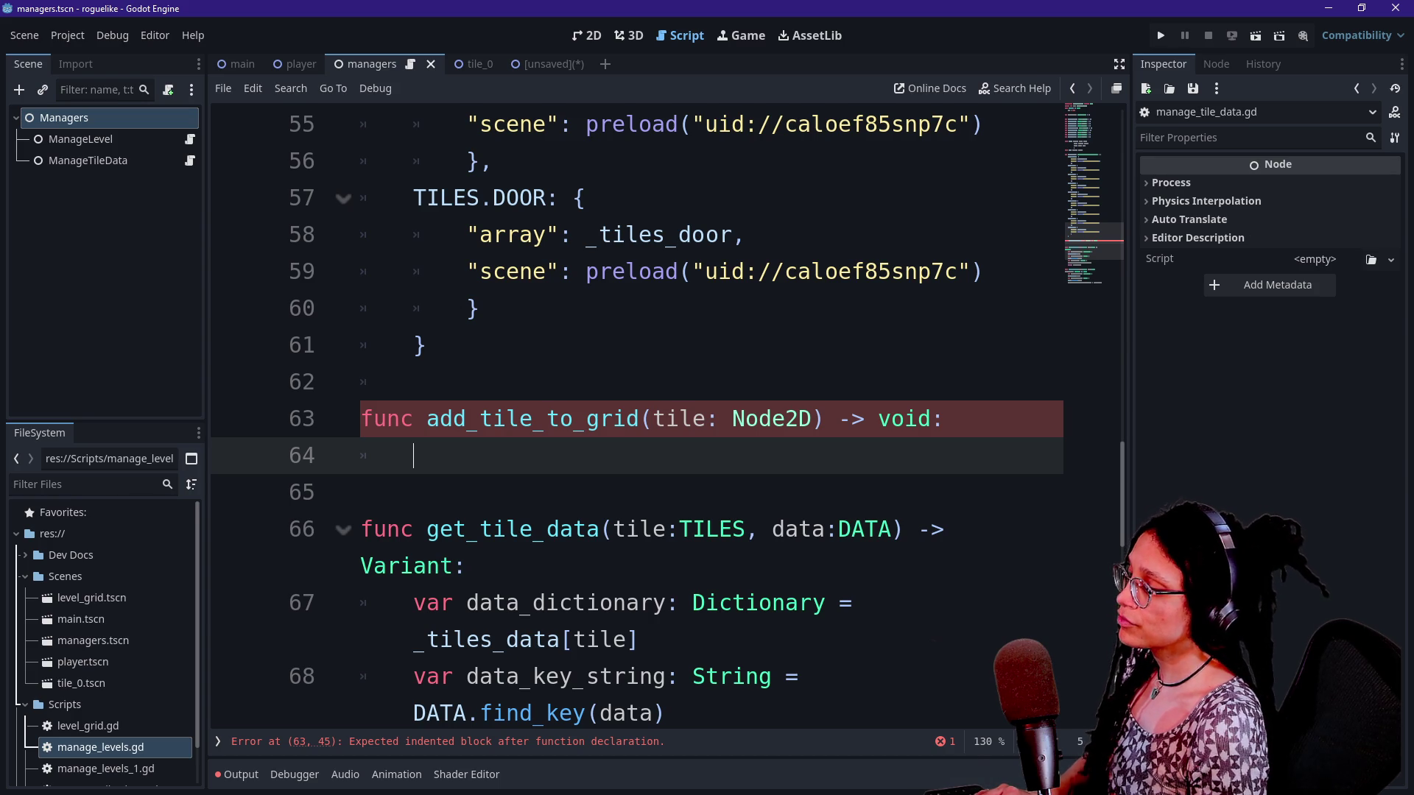
pyautogui.write('grid')
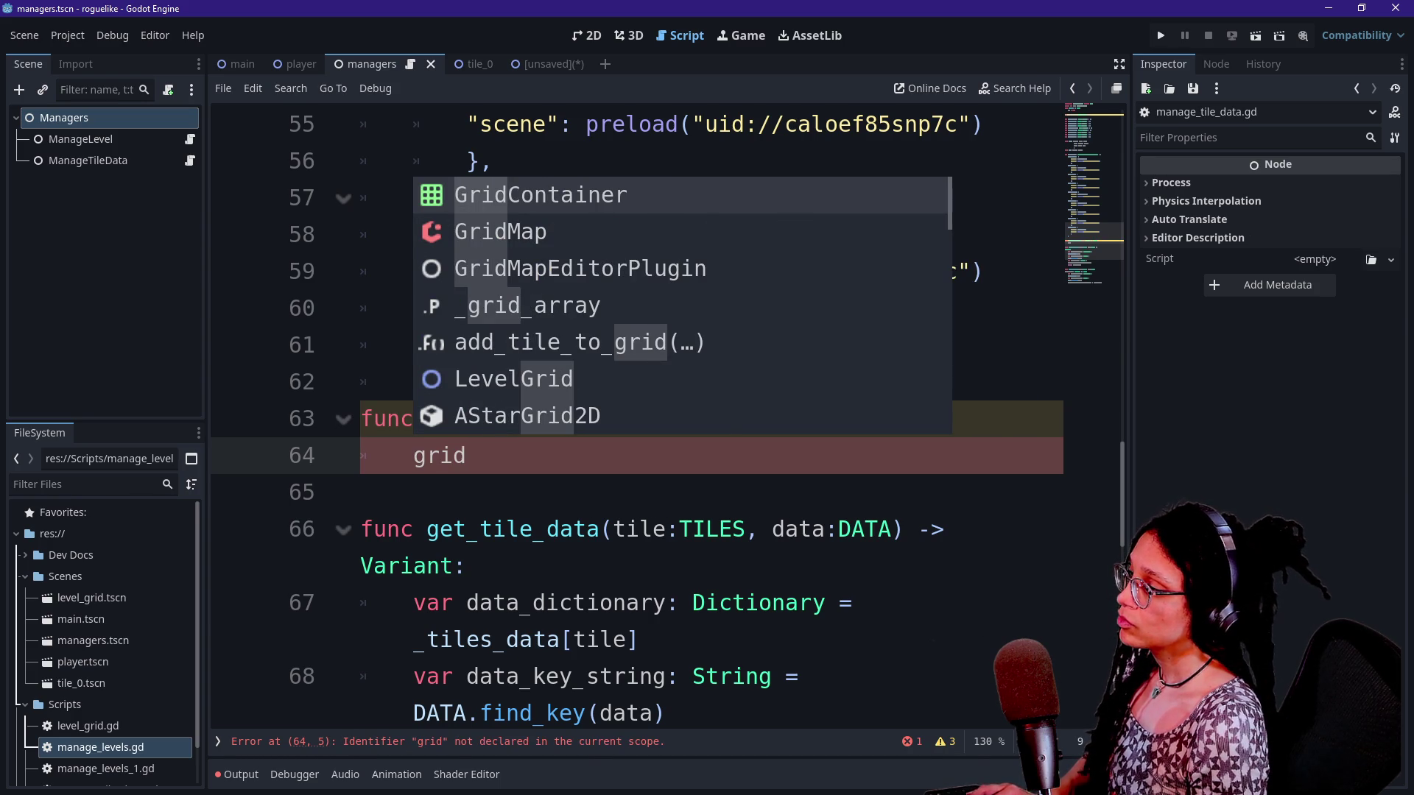
pyautogui.press('BackSpace')
pyautogui.press('BackSpace')
pyautogui.write('o')
pyautogui.press('BackSpace')
pyautogui.press('BackSpace')
pyautogui.press('BackSpace')
pyautogui.write('_grid_a')
pyautogui.press('Return')
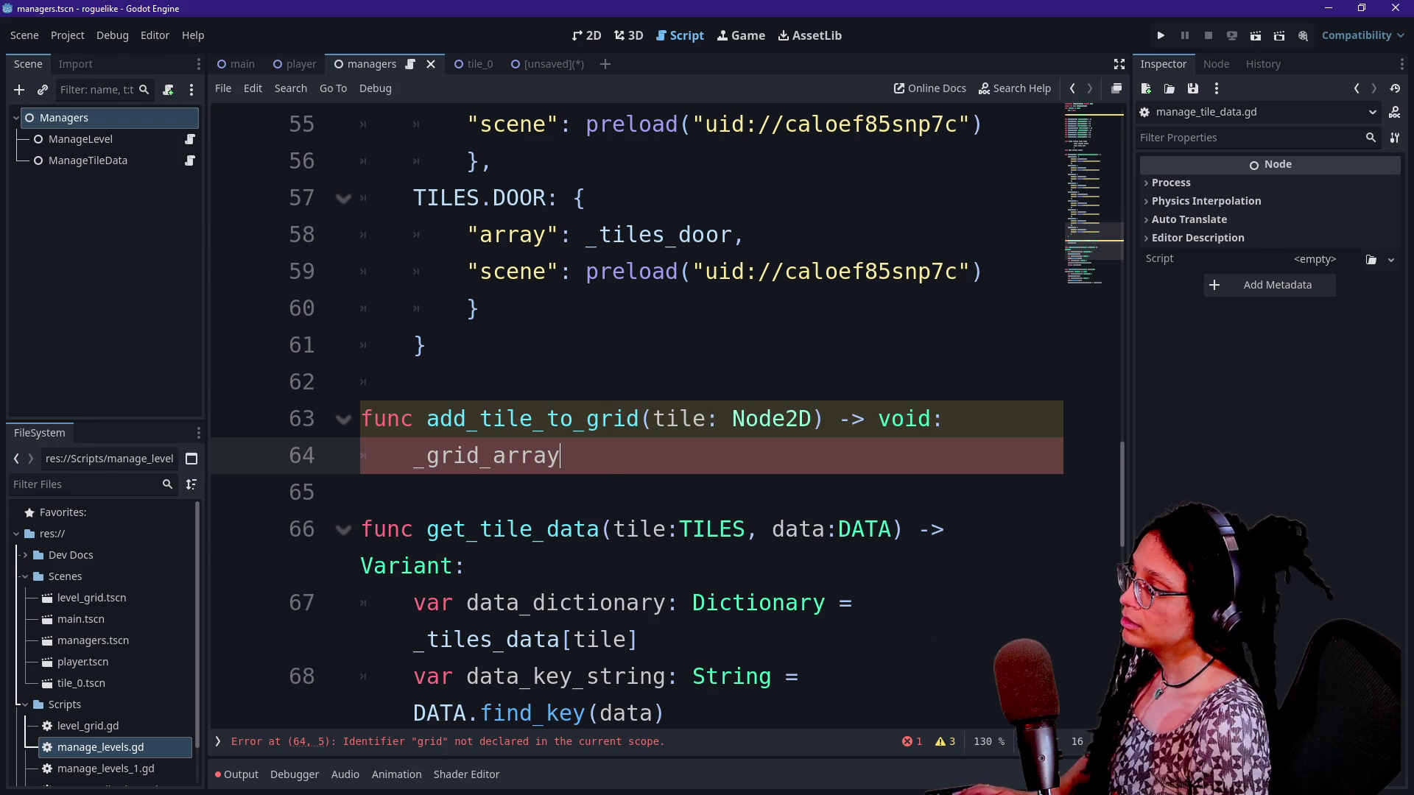
pyautogui.write('.append(tile)')
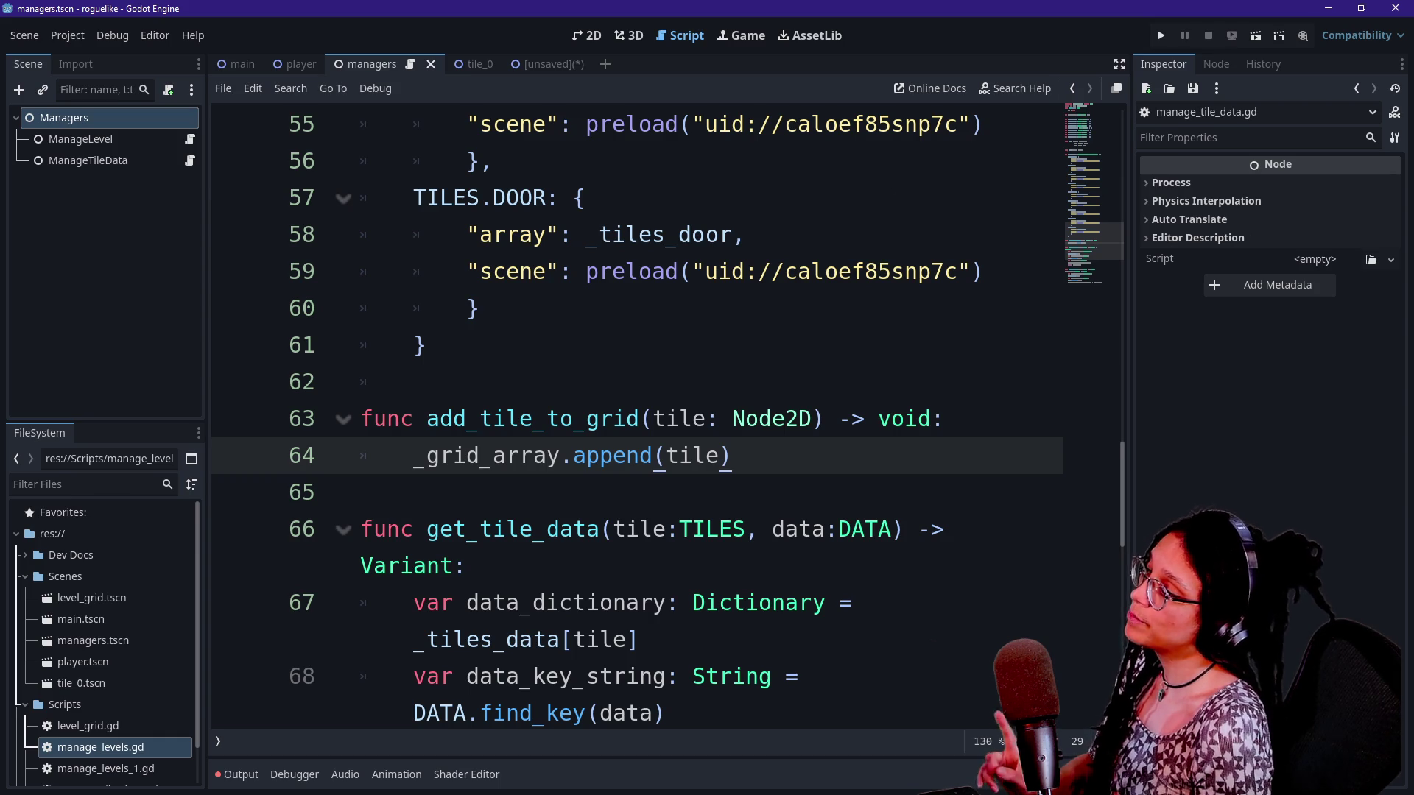
# Add a row: int parameter before tile in add_tile_to_grid
pyautogui.click(798, 418)
pyautogui.click(811, 419)
pyautogui.click(652, 418)
pyautogui.write('row,')
pyautogui.press('BackSpace')
pyautogui.press('BackSpace')
pyautogui.write(': int')
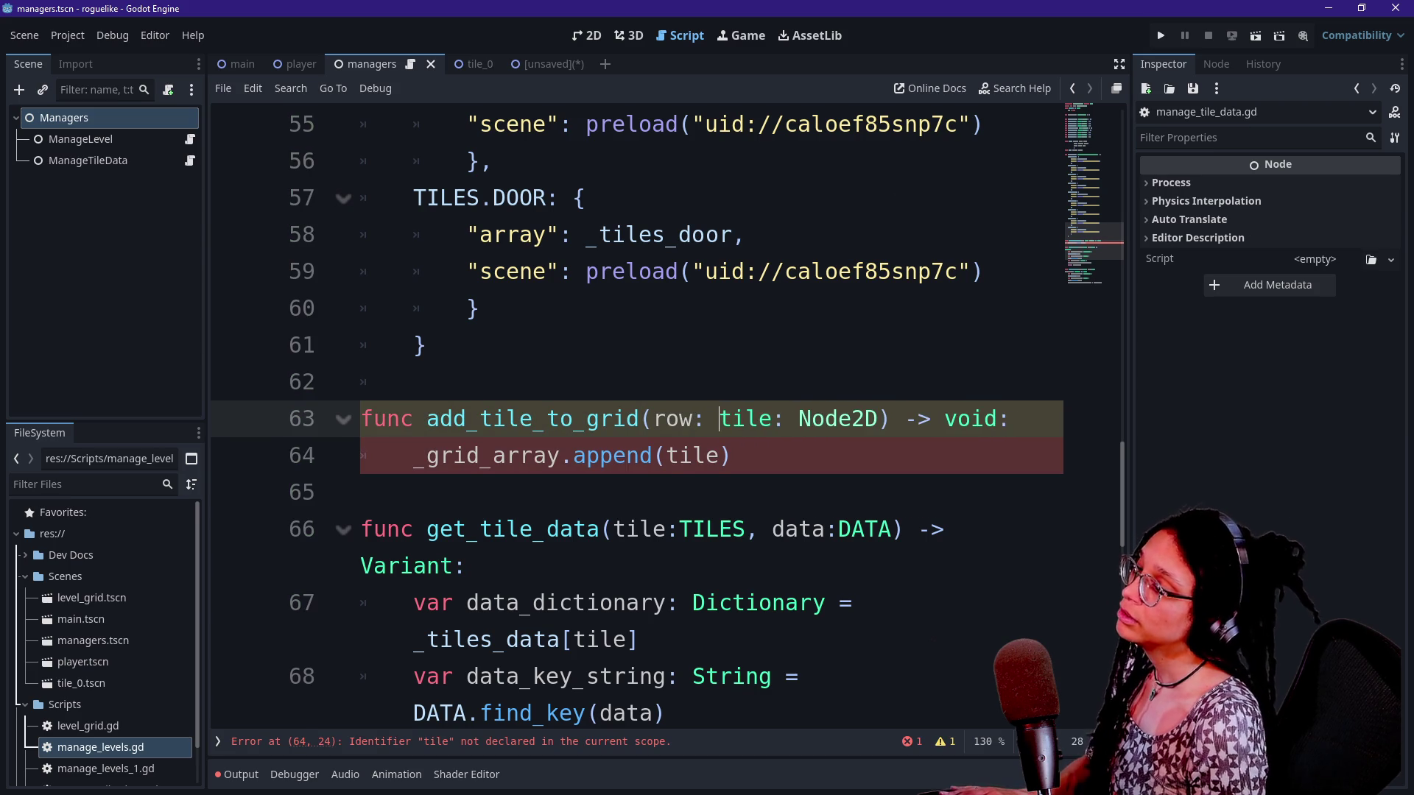
pyautogui.press('BackSpace')
pyautogui.write(',')
# Change the call to _grid_array[row].append(tile) and switch to distraction-free mode
pyautogui.click(733, 492)
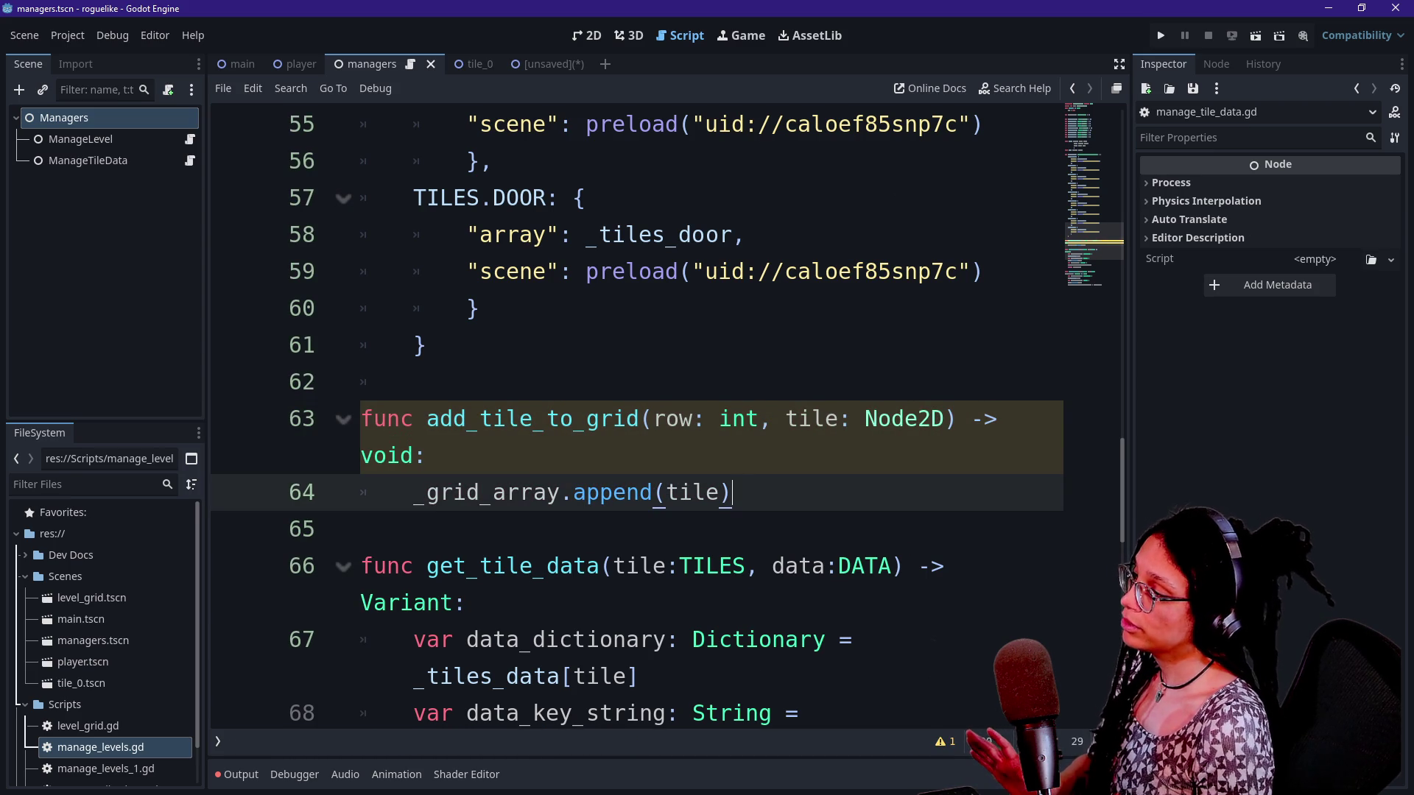
pyautogui.click(413, 491)
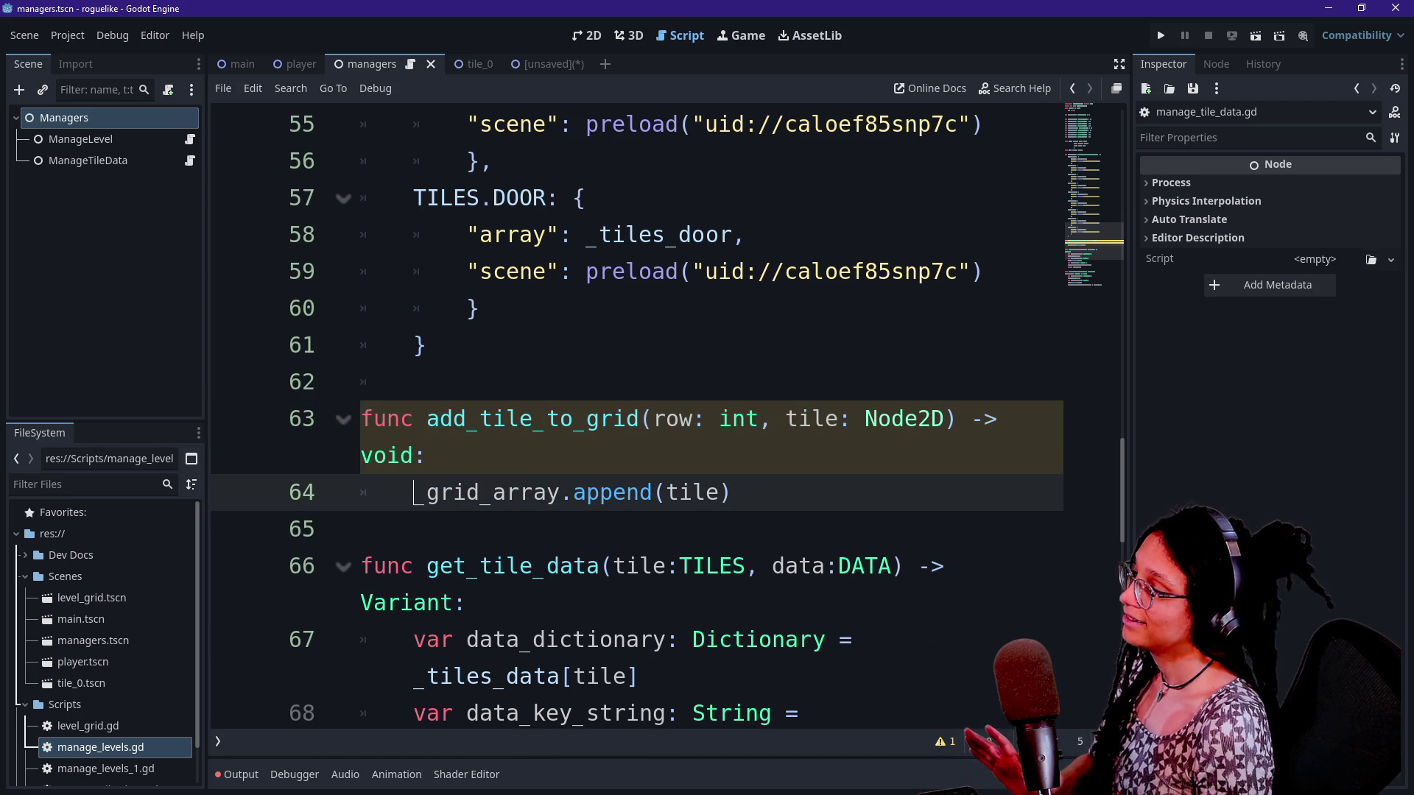
pyautogui.write('_')
pyautogui.click(547, 492)
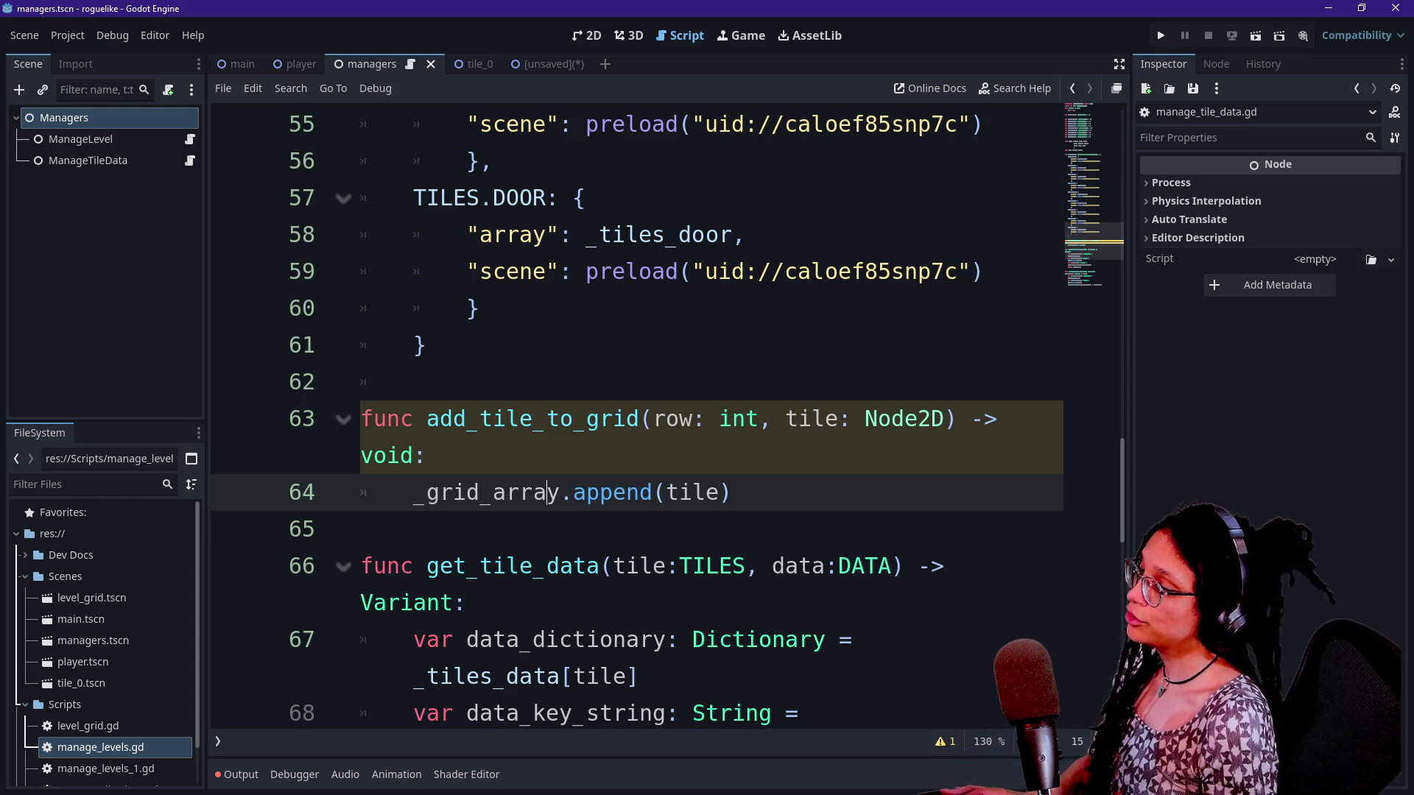
pyautogui.write('[rpw')
pyautogui.press('BackSpace')
pyautogui.press('BackSpace')
pyautogui.write('ow]')
pyautogui.click(771, 492)
pyautogui.hotkey('ctrl', 'shift', 'F11')
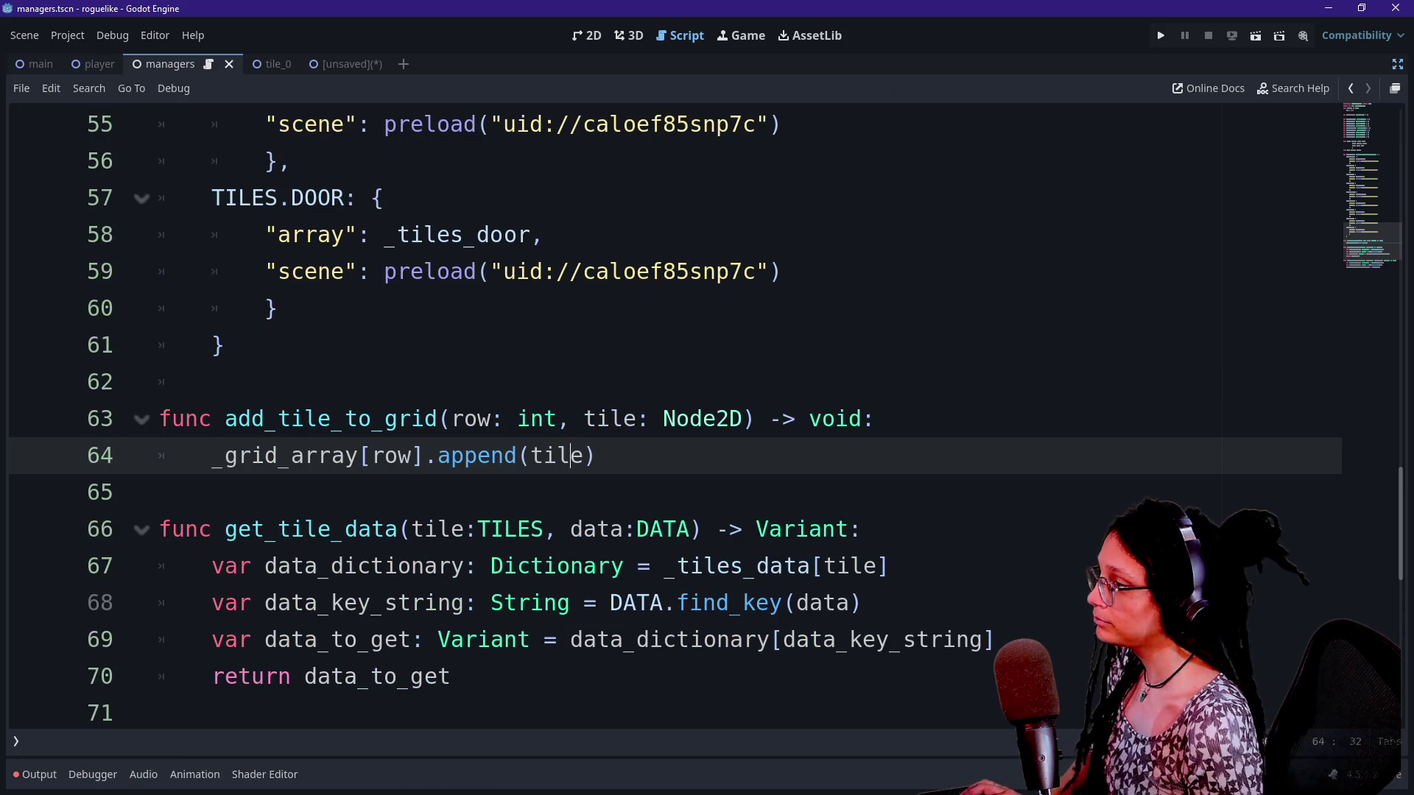
pyautogui.scroll(1, 530, 273)
pyautogui.scroll(-1, 530, 272)
# Declare func get_tile_grid() returning Array[Array] above add_tile_to_grid
pyautogui.click(221, 382)
pyautogui.press('Return')
pyautogui.press('Up')
pyautogui.press('Return')
pyautogui.write('func get_tile_grid(')
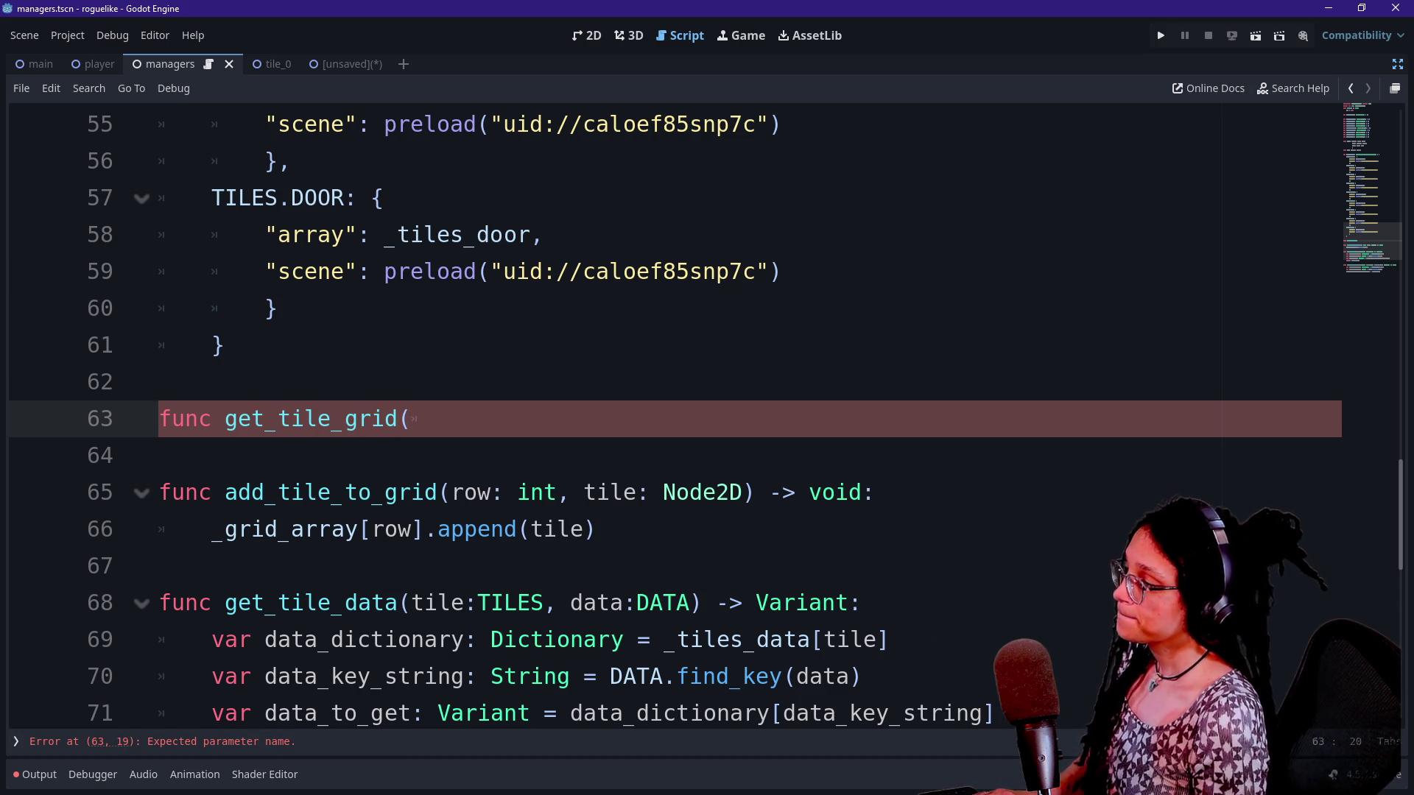
pyautogui.write(') >')
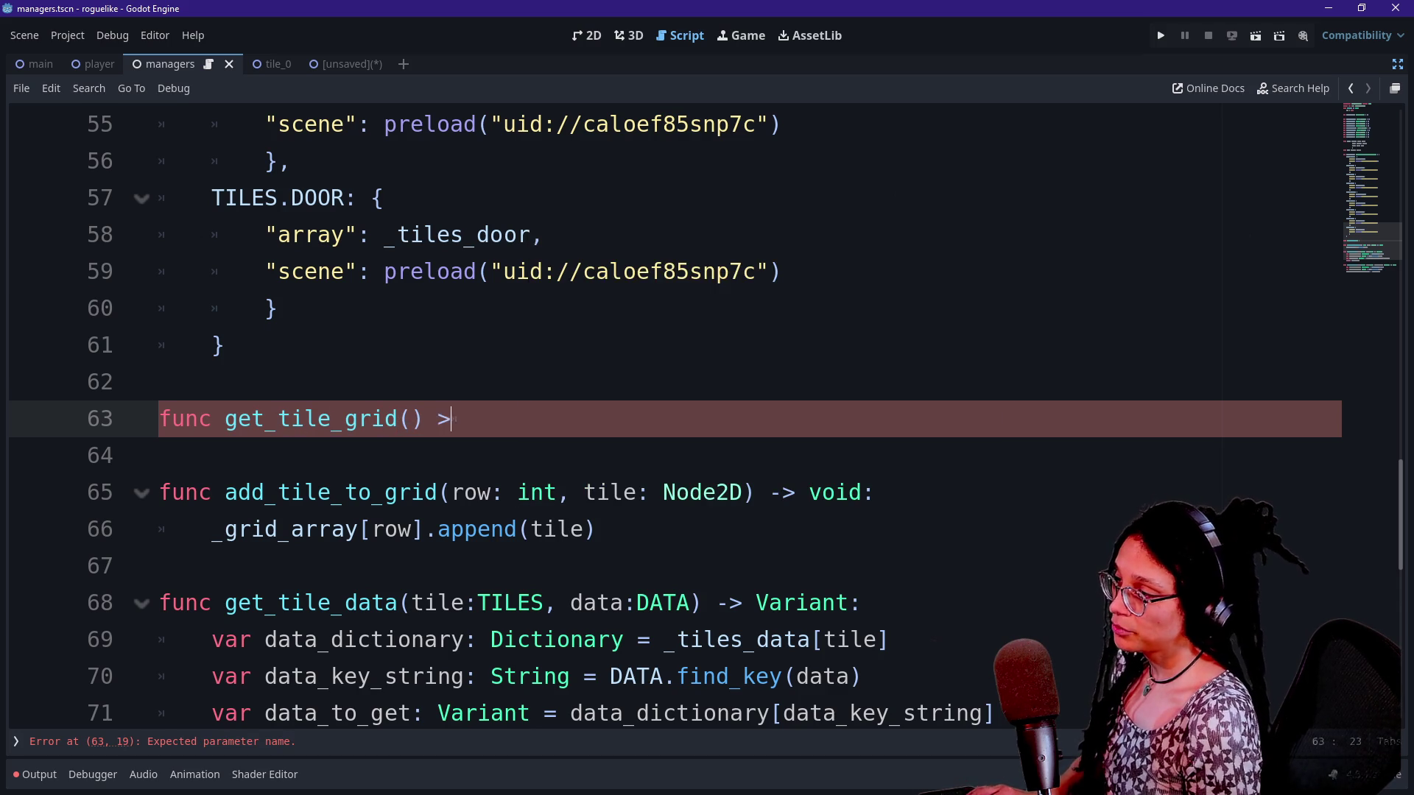
pyautogui.write('> Array[Array]')
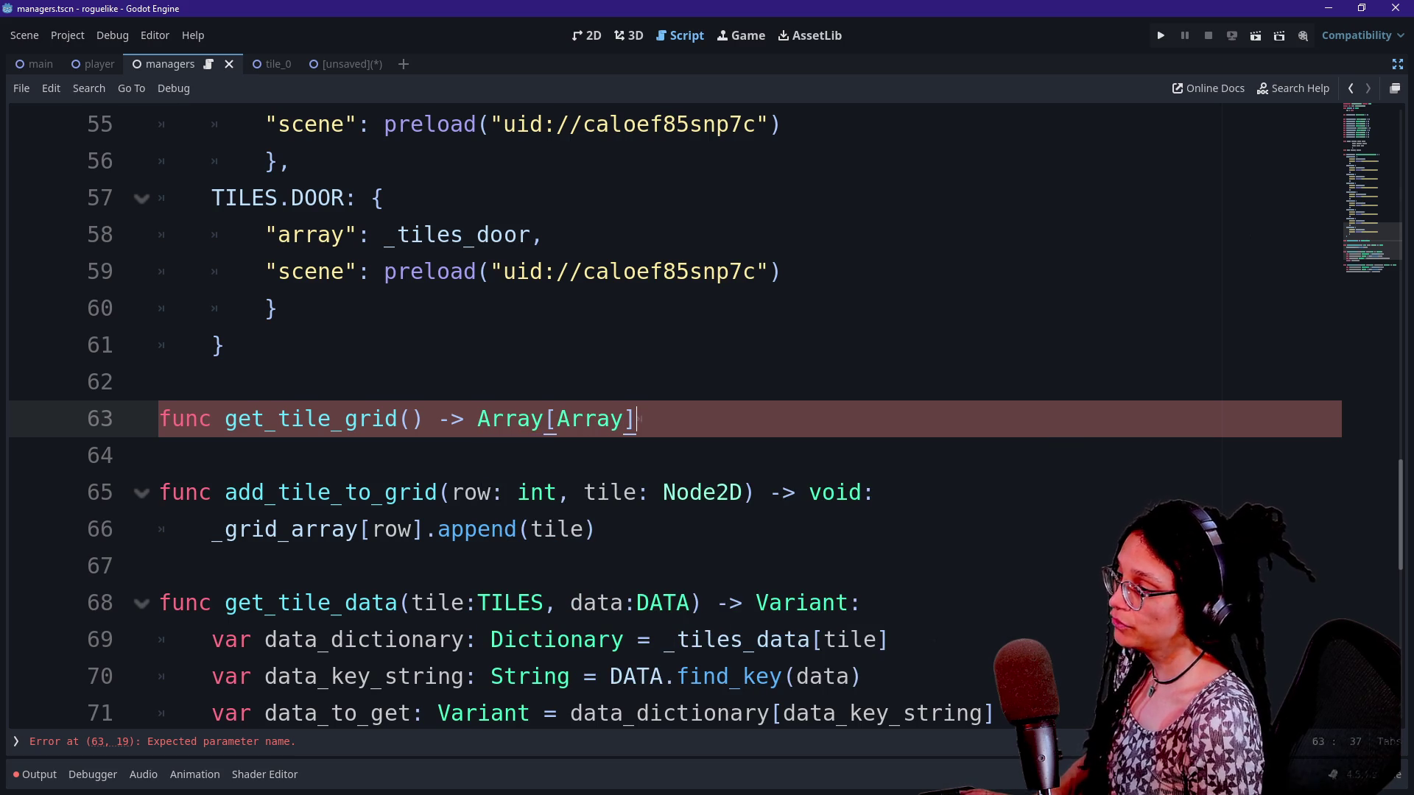
pyautogui.write(':')
pyautogui.press('Return')
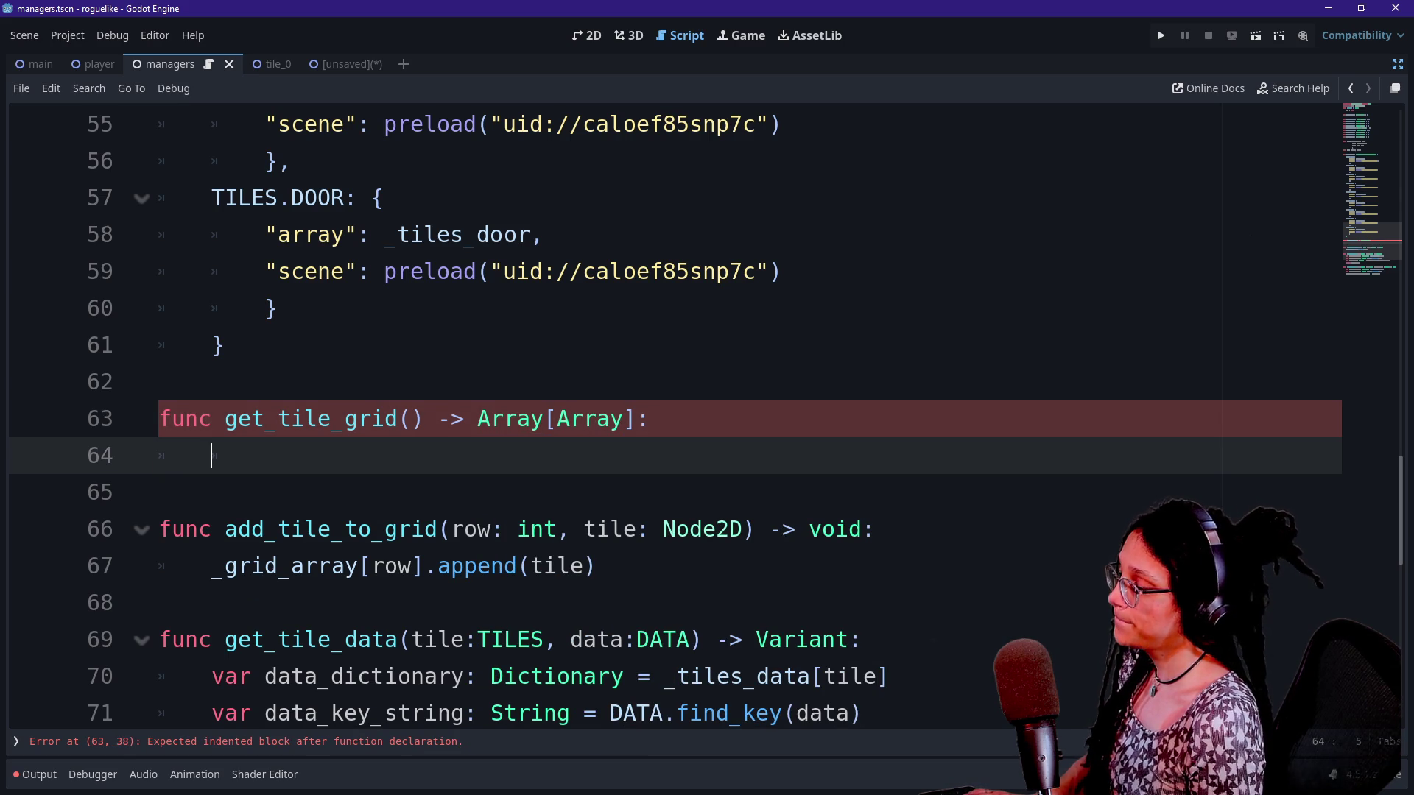
# Rename the new getter to get_grid_array
pyautogui.scroll(-3, 675, 413)
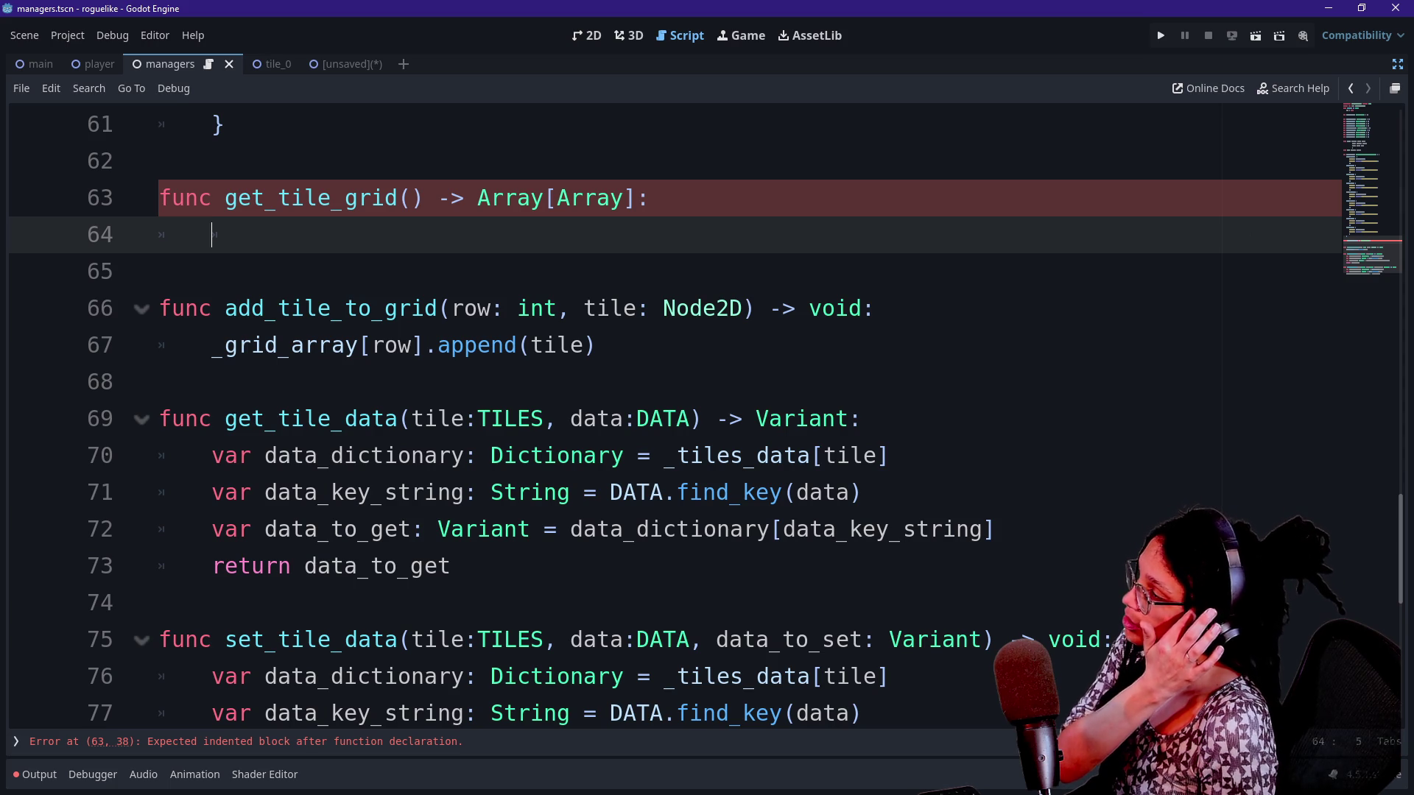
pyautogui.click(399, 199)
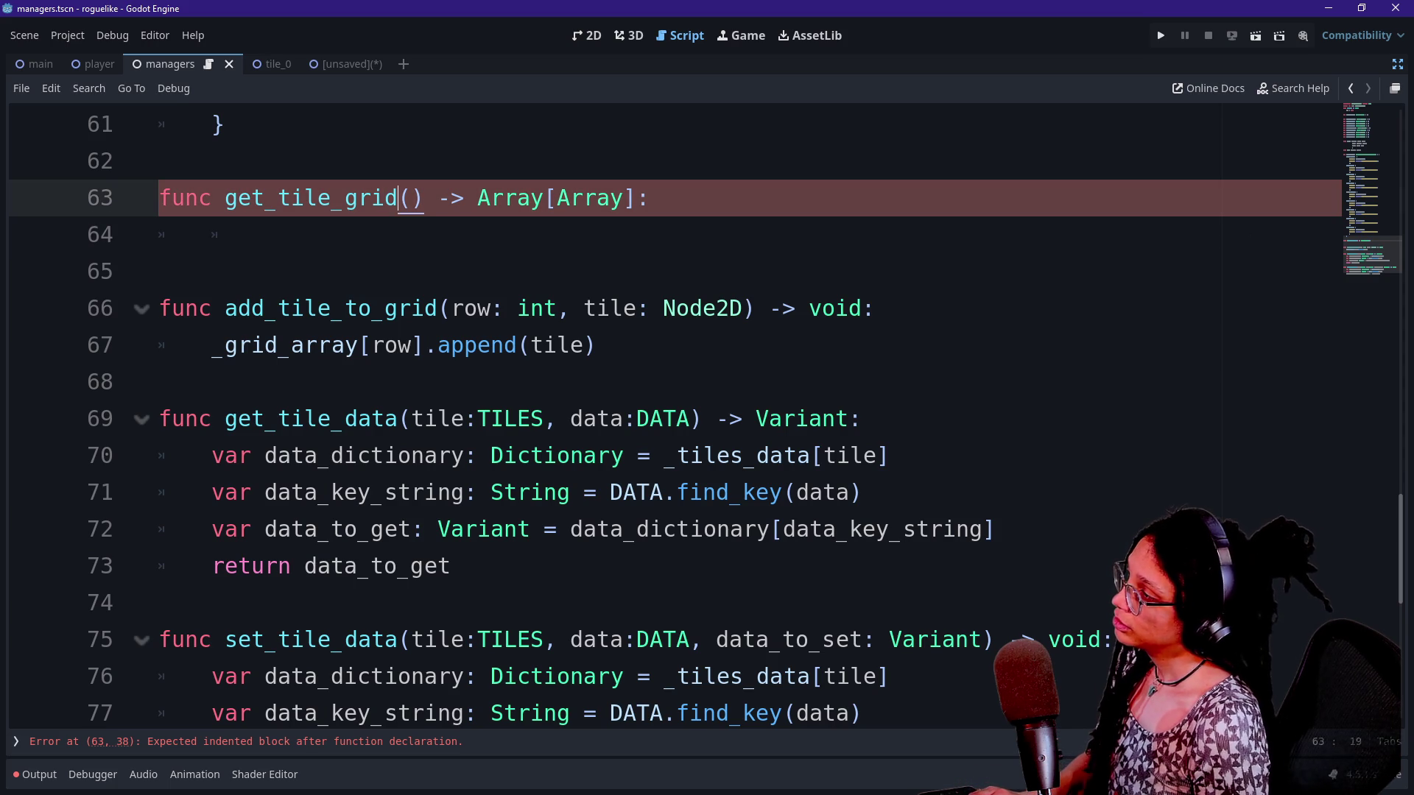
pyautogui.press('BackSpace')
pyautogui.press('BackSpace')
pyautogui.press('BackSpace')
pyautogui.write('grid_ar')
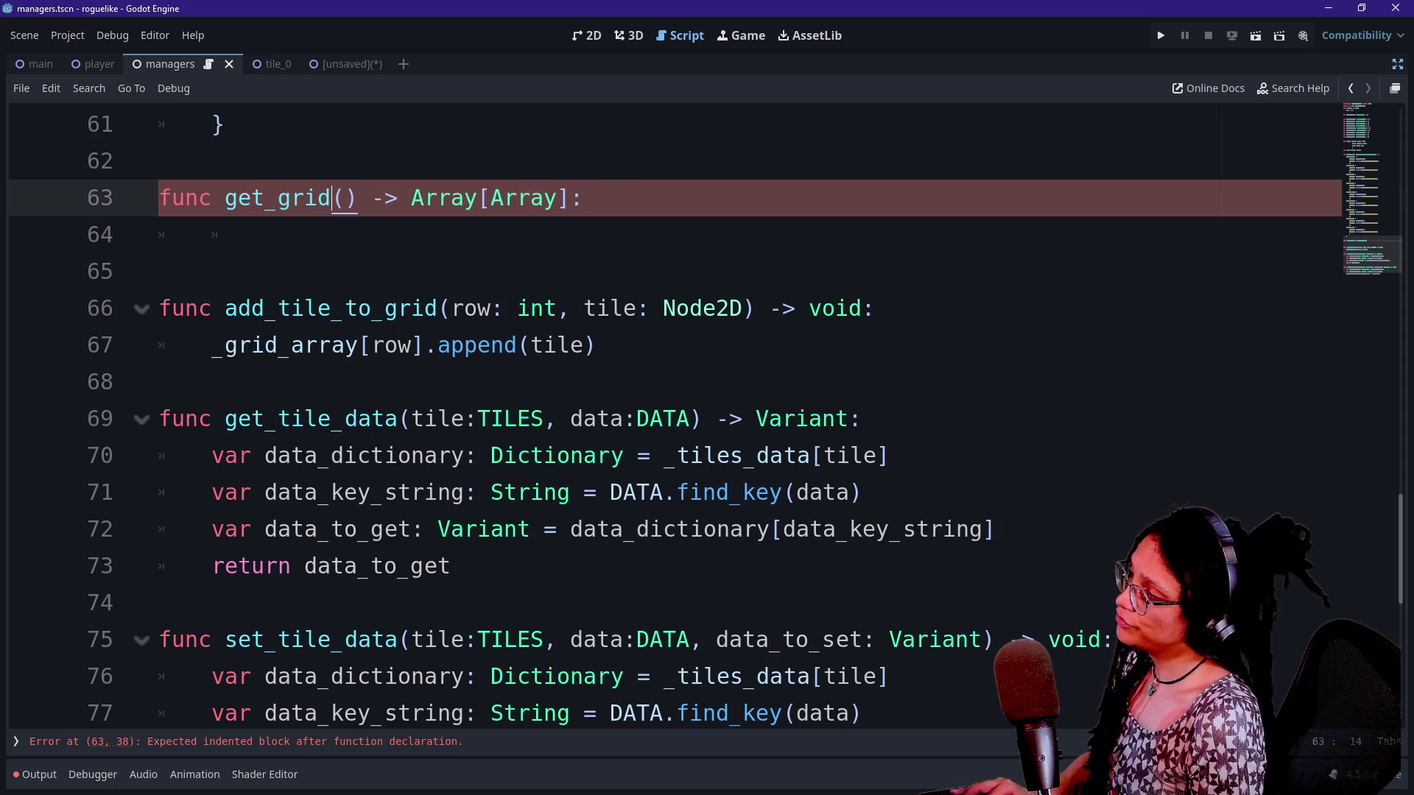
pyautogui.write('ray')
pyautogui.moveTo(278, 308); pyautogui.dragTo(385, 308)
pyautogui.click(384, 307)
pyautogui.click(439, 307)
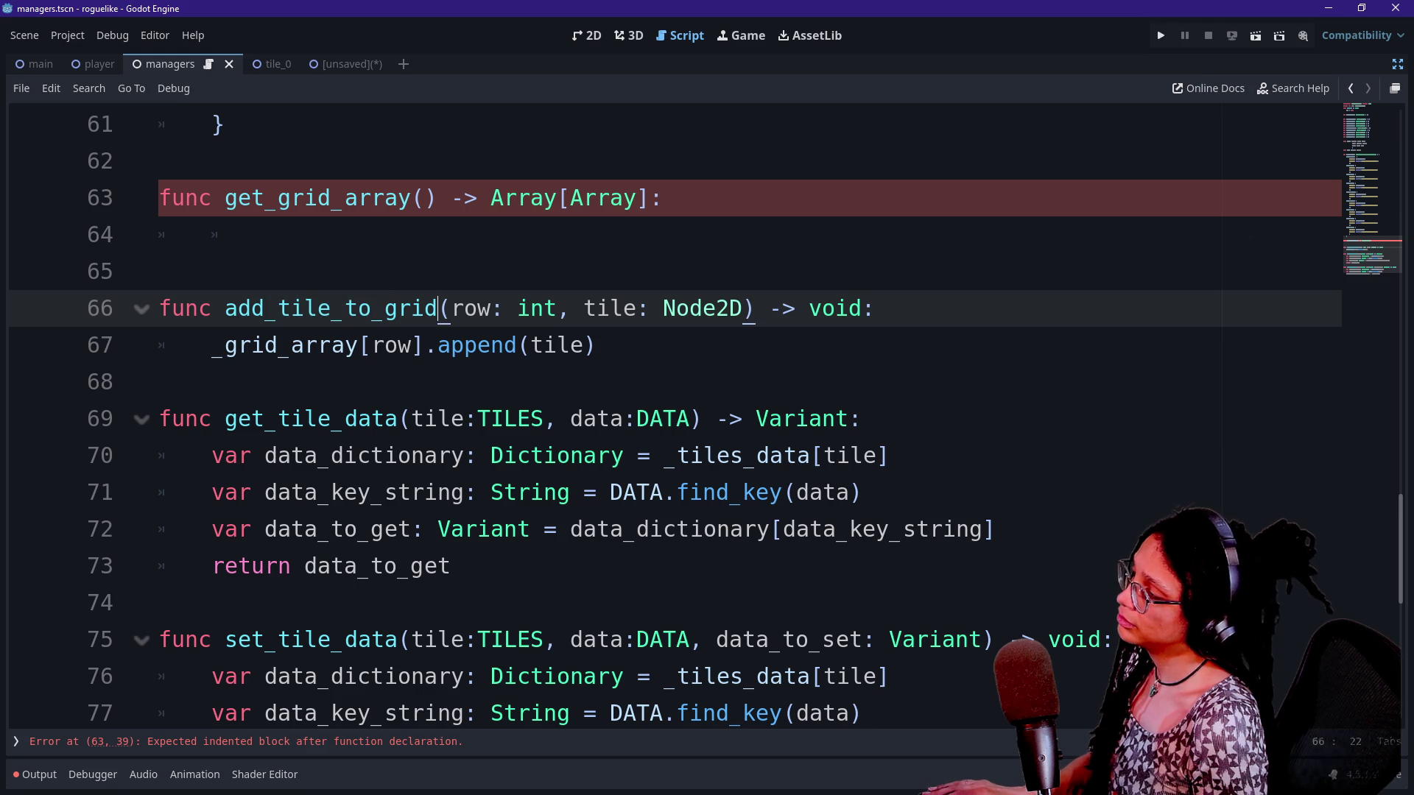
# Give get_grid_array the body return _grid_array with corrected indent, then save
pyautogui.click(264, 234)
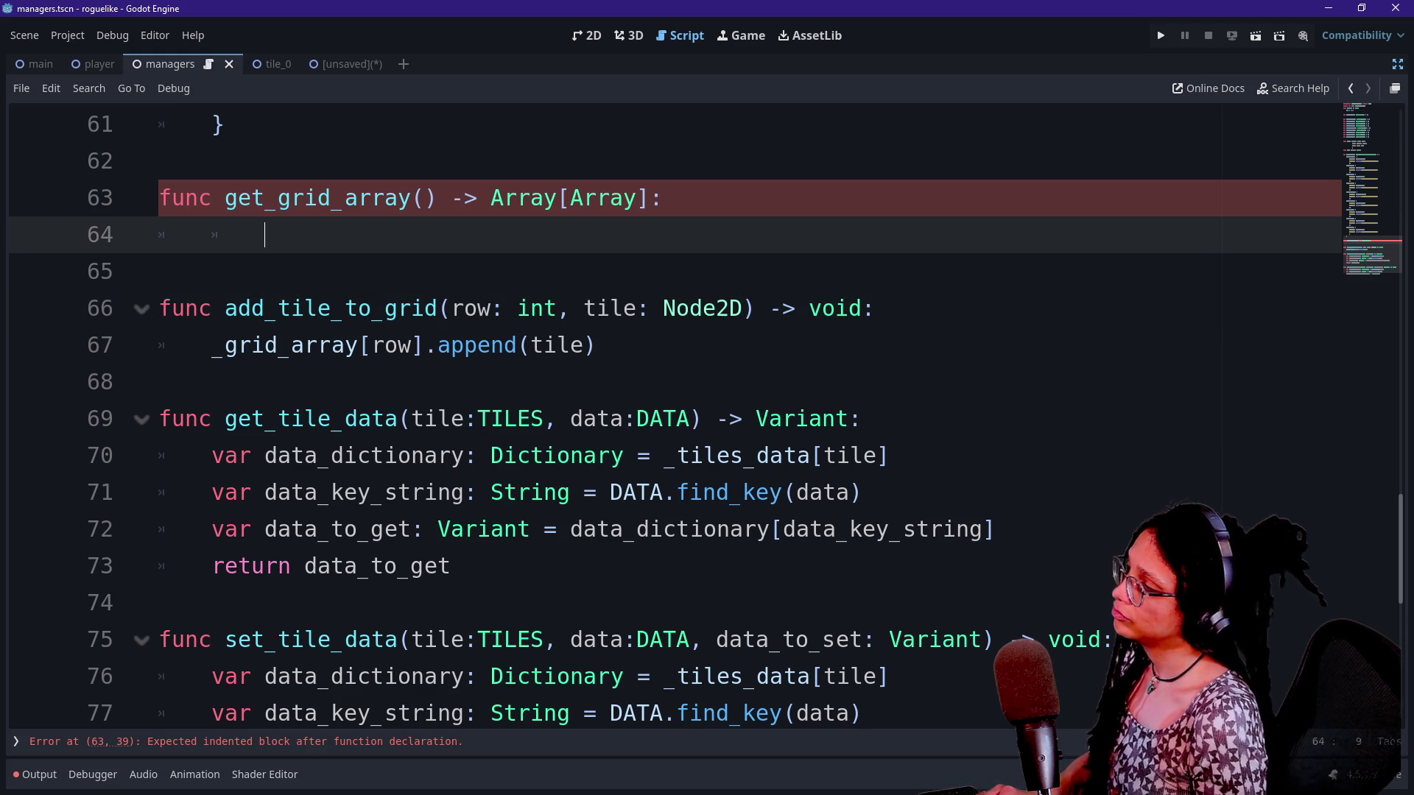
pyautogui.write('return ')
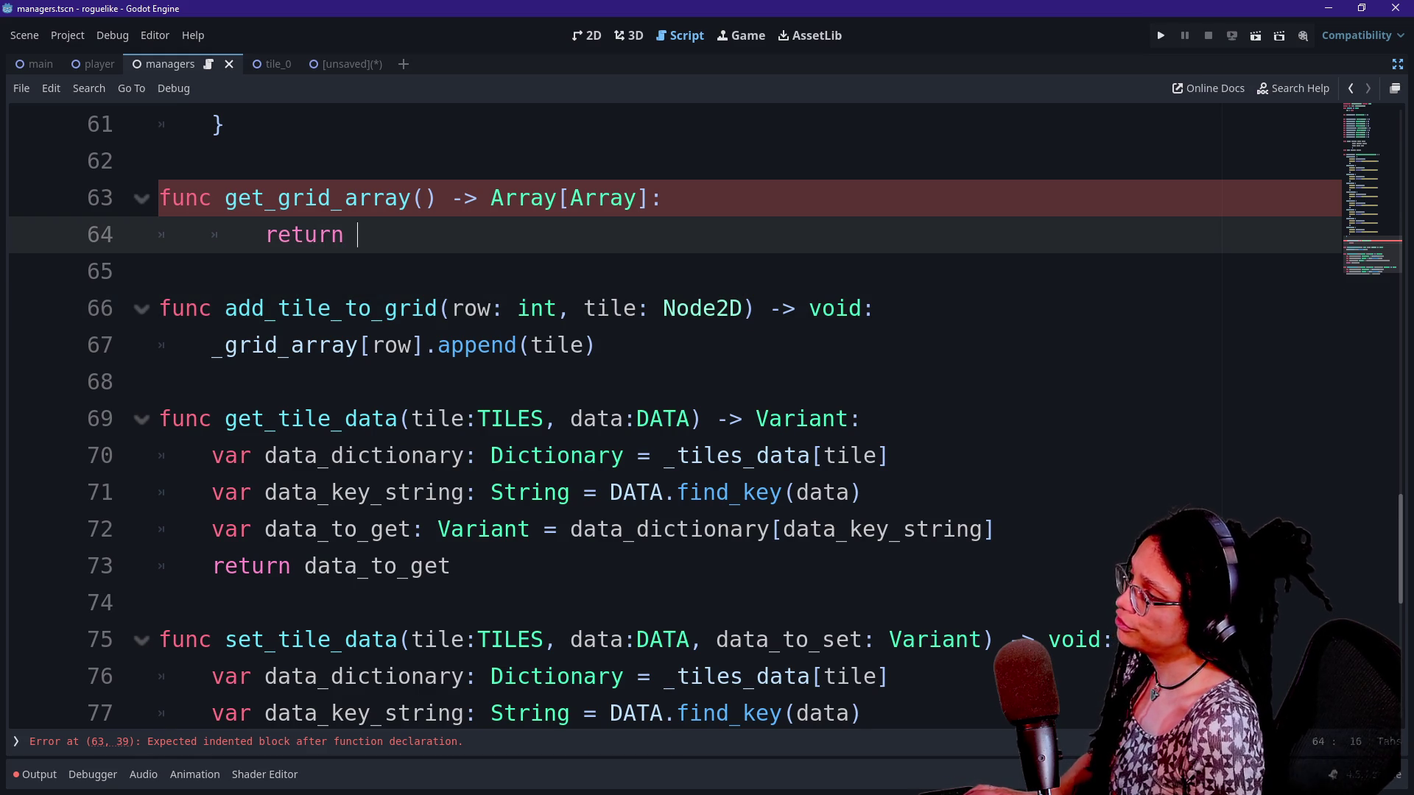
pyautogui.write('_grid_array')
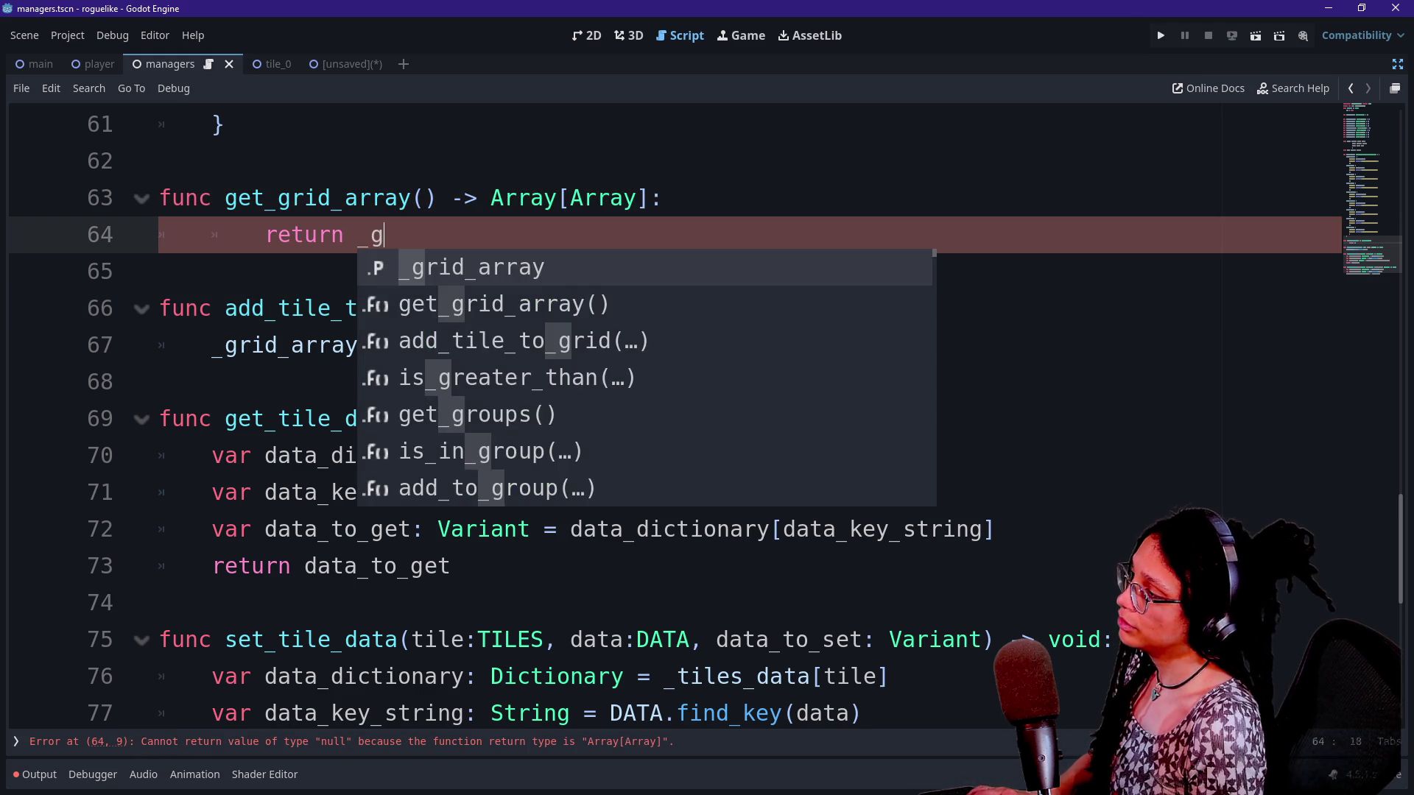
pyautogui.press('Home')
pyautogui.press('BackSpace')
pyautogui.hotkey('ctrl', 's')
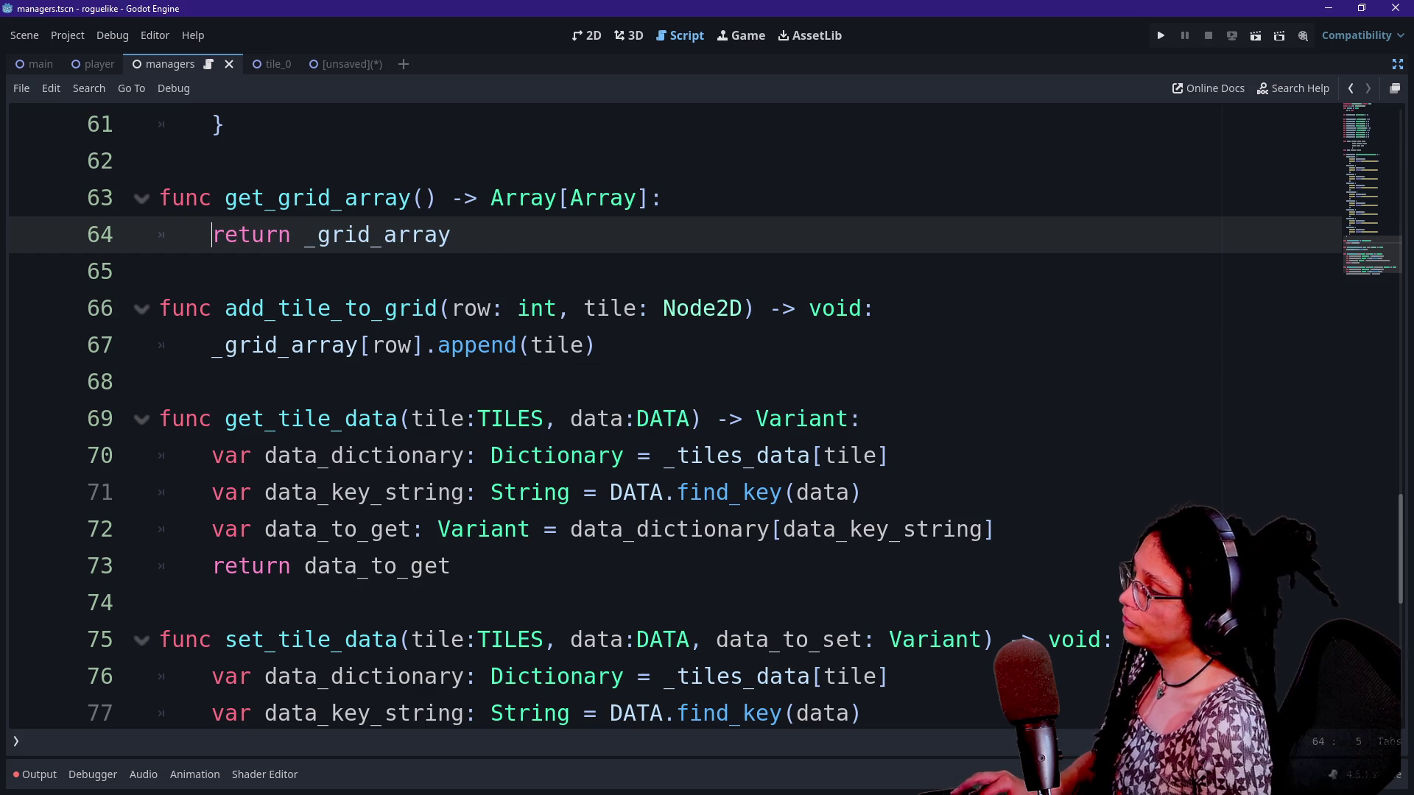
# Leave distraction-free mode to restore the scene, file and inspector docks
pyautogui.moveTo(370, 235); pyautogui.dragTo(213, 124)
pyautogui.click(1396, 64)
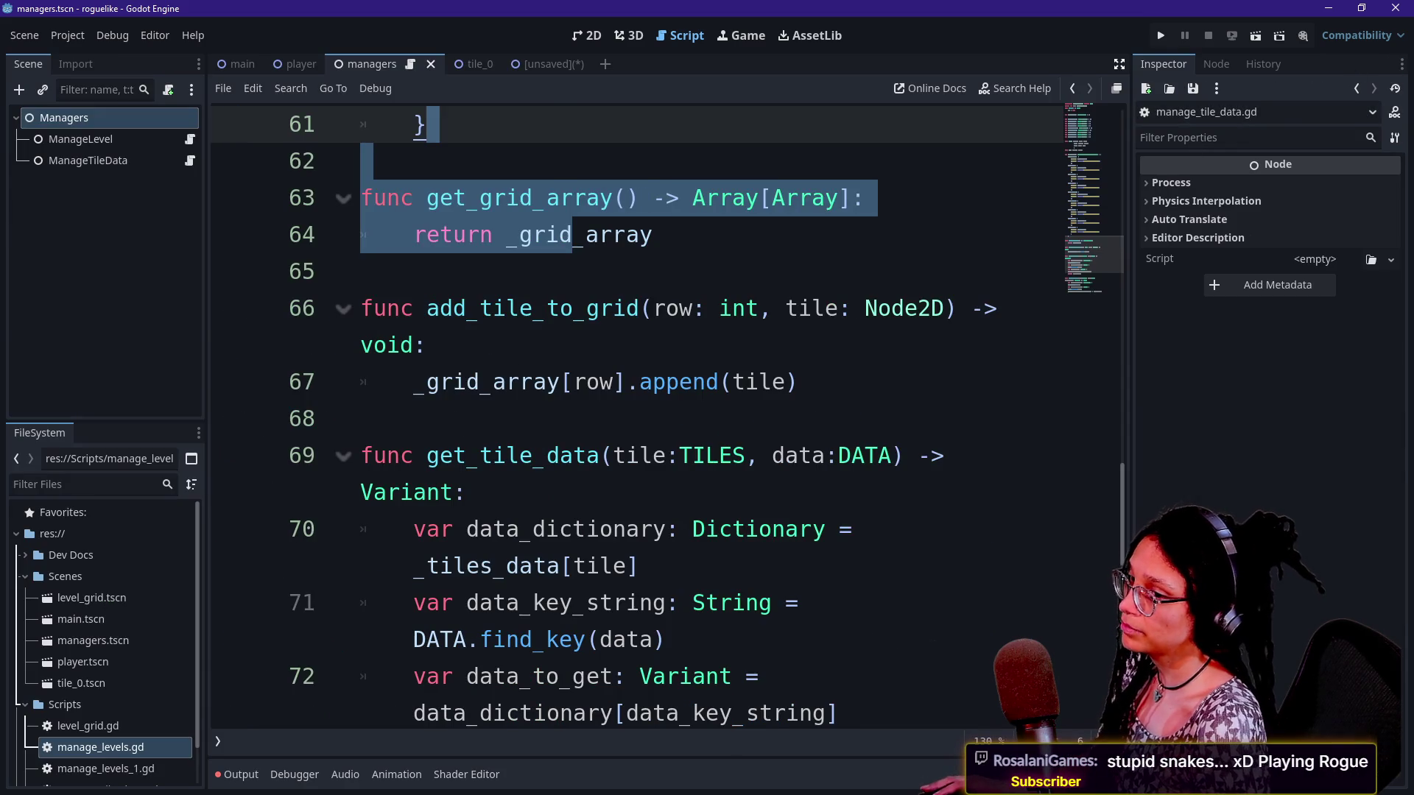
pyautogui.click(360, 271)
pyautogui.click(360, 418)
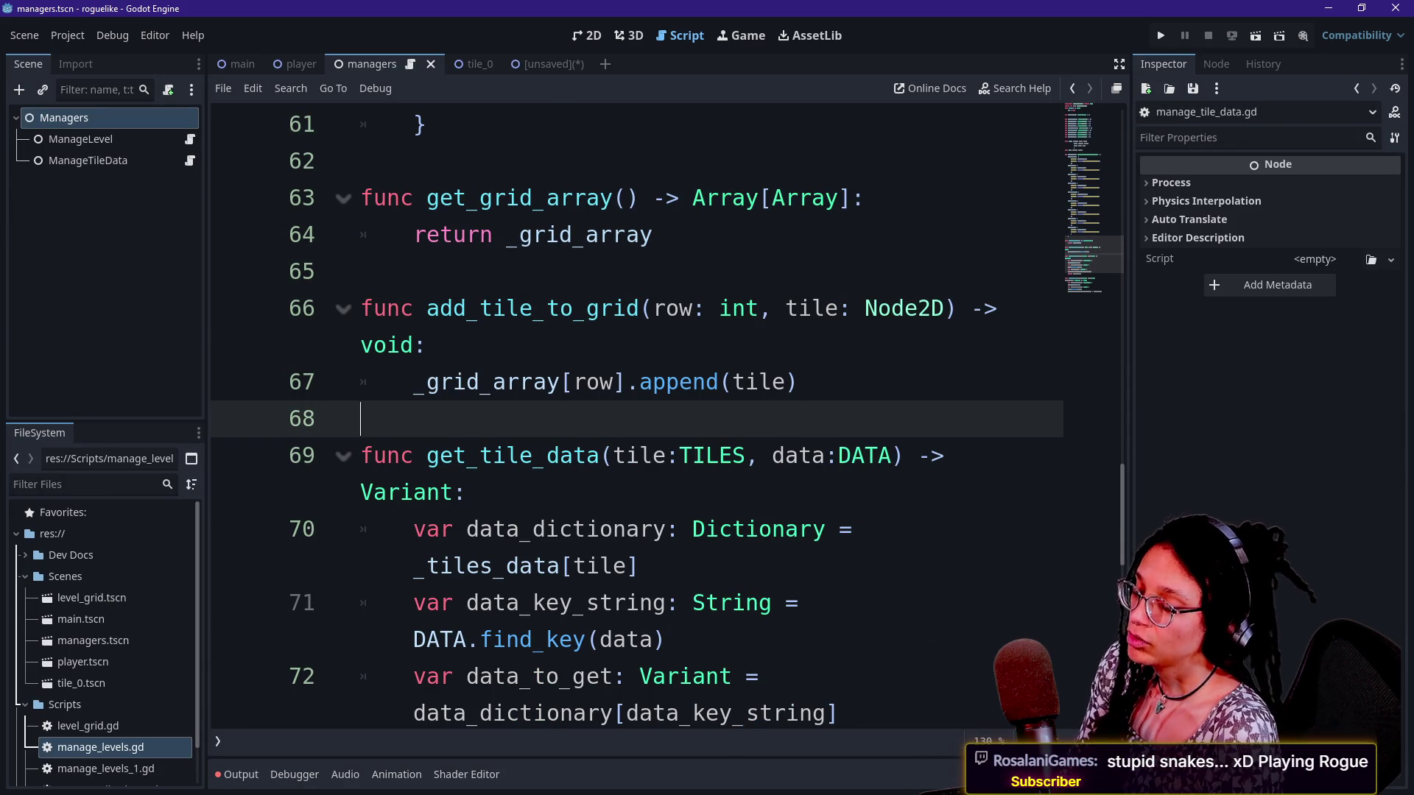
pyautogui.click(360, 270)
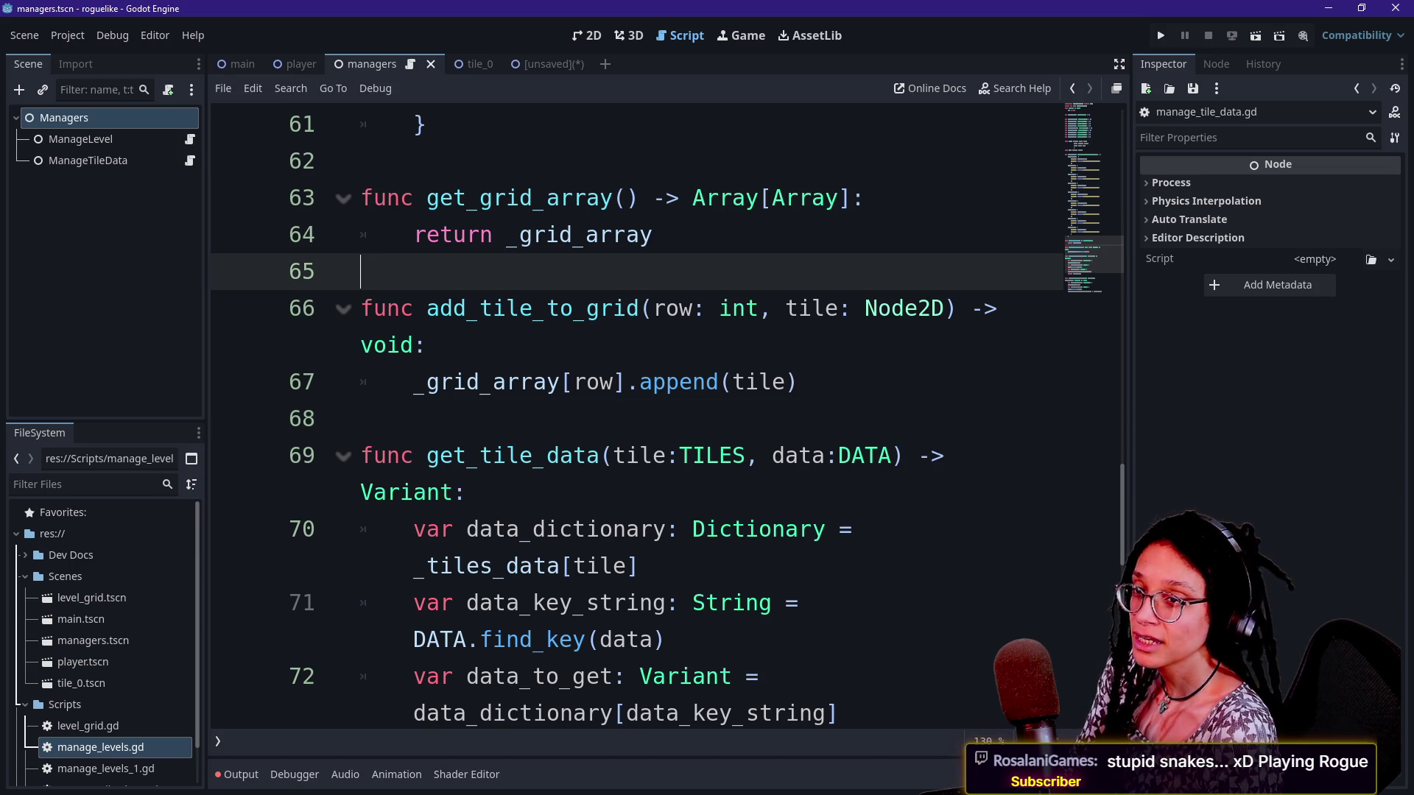
# Open ManageLevel's script manage_levels.gd in distraction-free mode
pyautogui.click(190, 140)
pyautogui.click(587, 345)
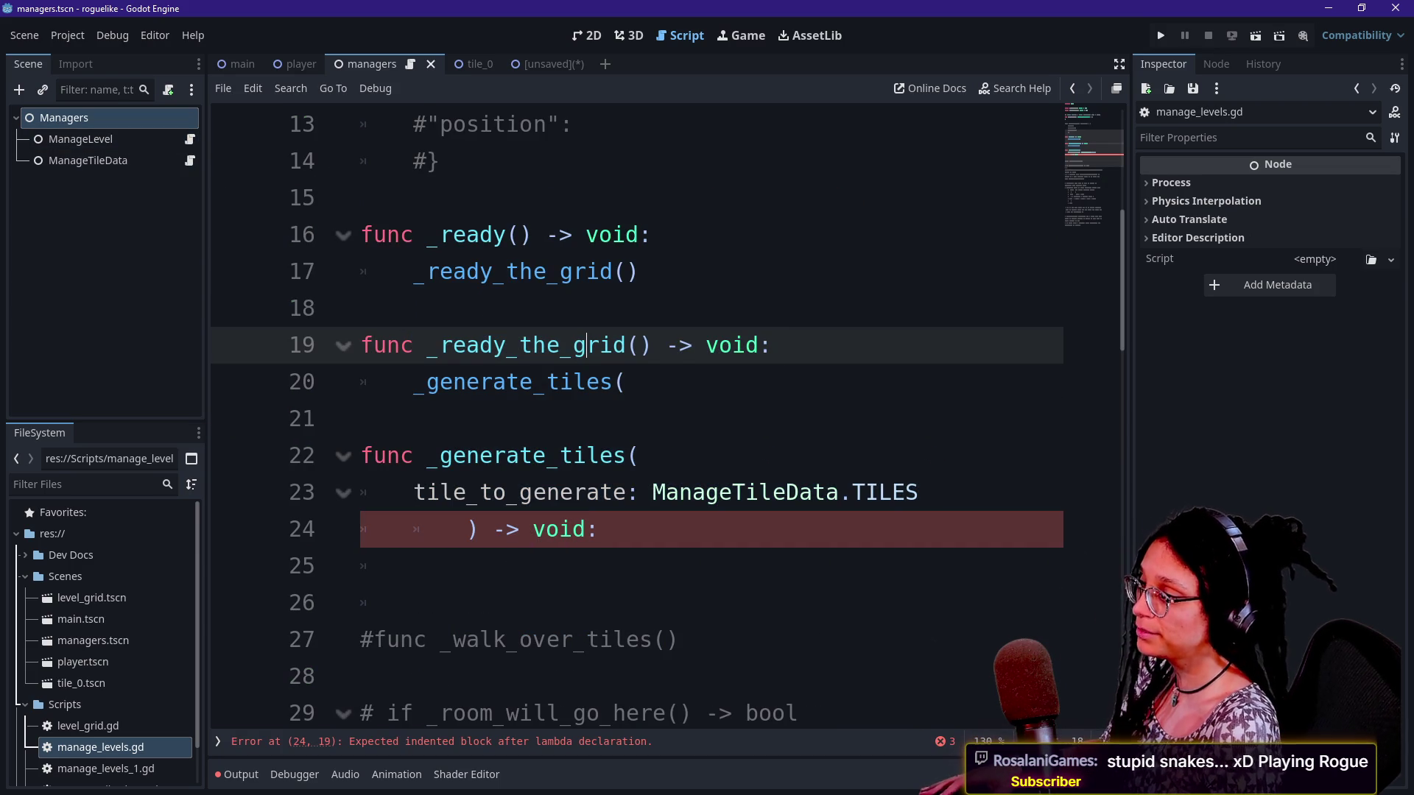
pyautogui.hotkey('ctrl', 'shift', 'F11')
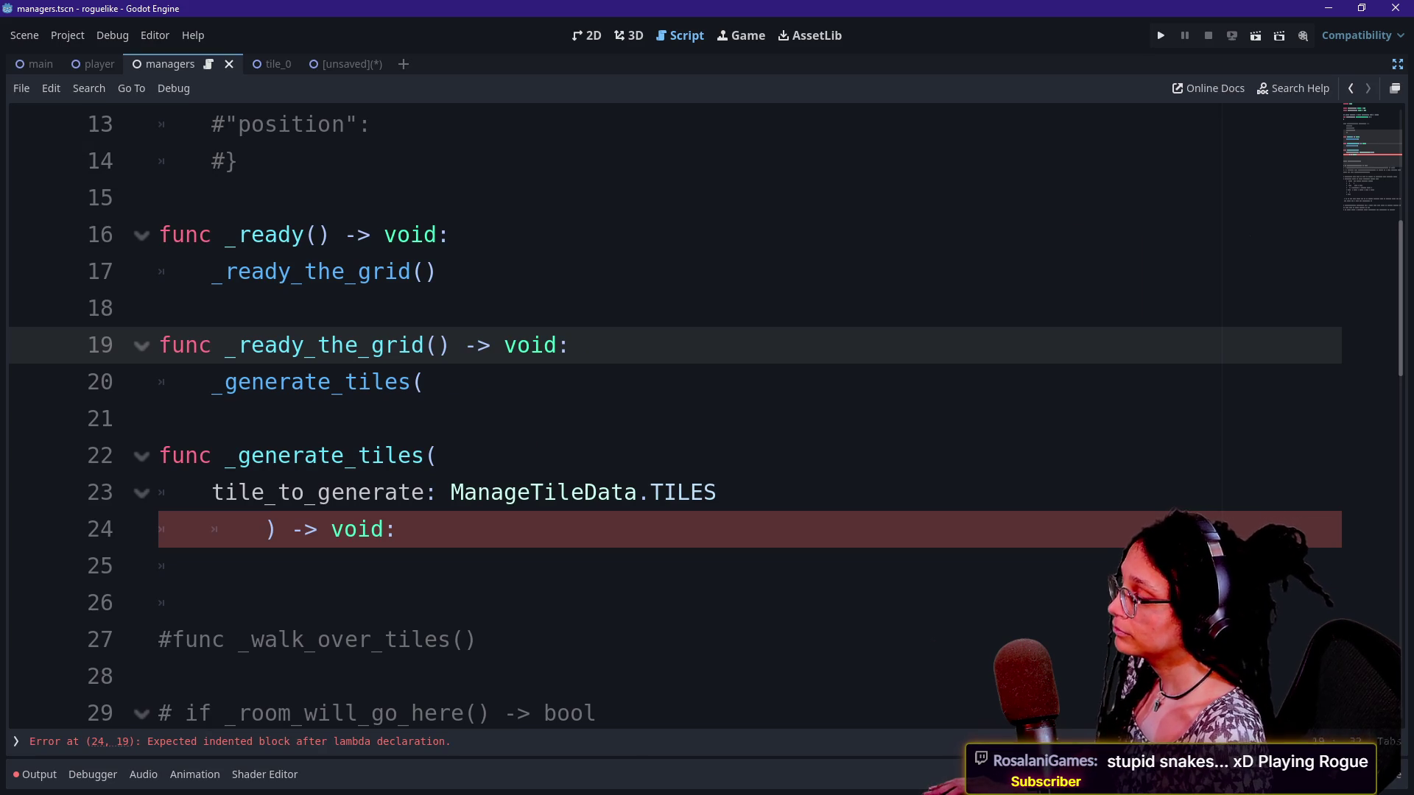
# Inspect lines 19 to 25, including the body-less _generate_tiles(tile_to_generate: ManageTileData.TILES) signature
pyautogui.click(545, 344)
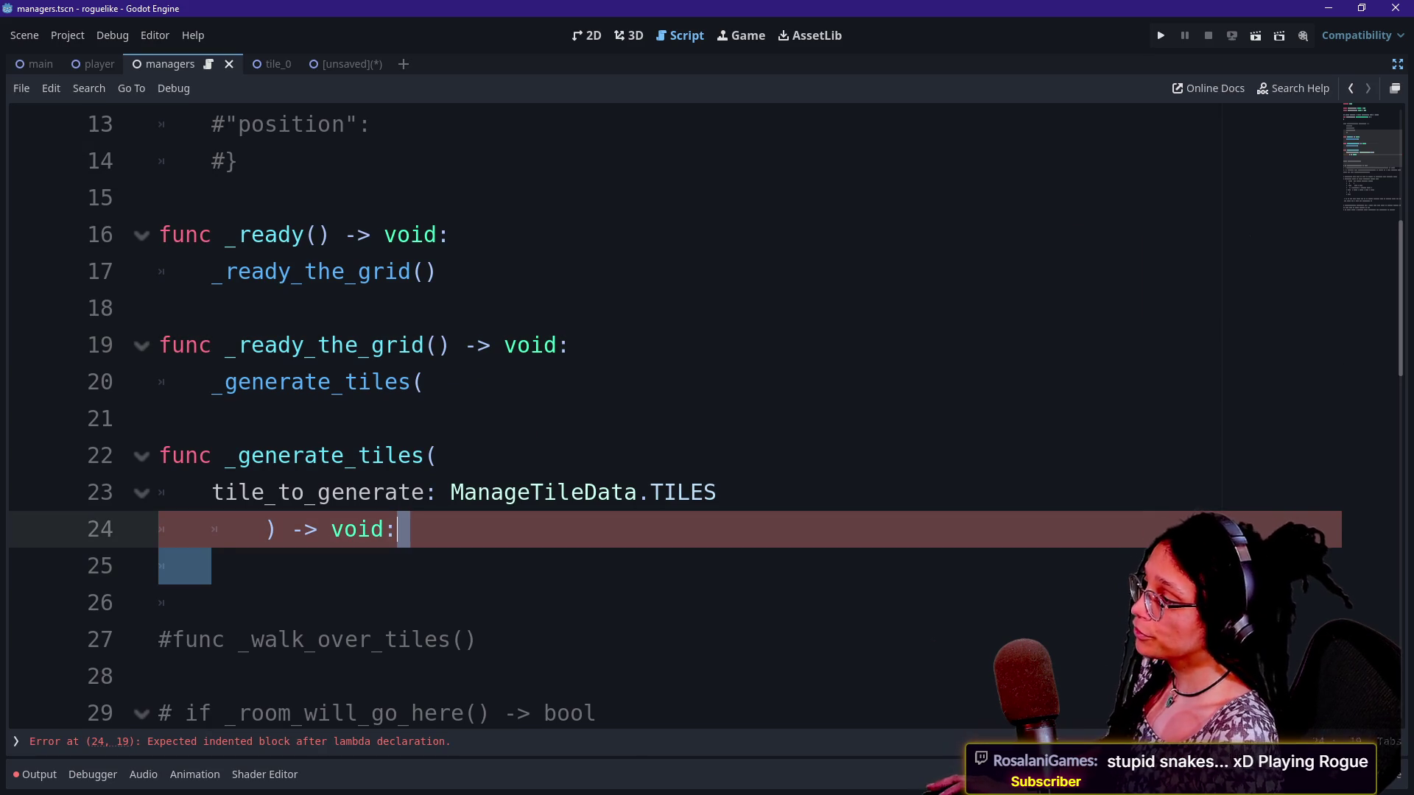
pyautogui.click(159, 418)
pyautogui.click(718, 492)
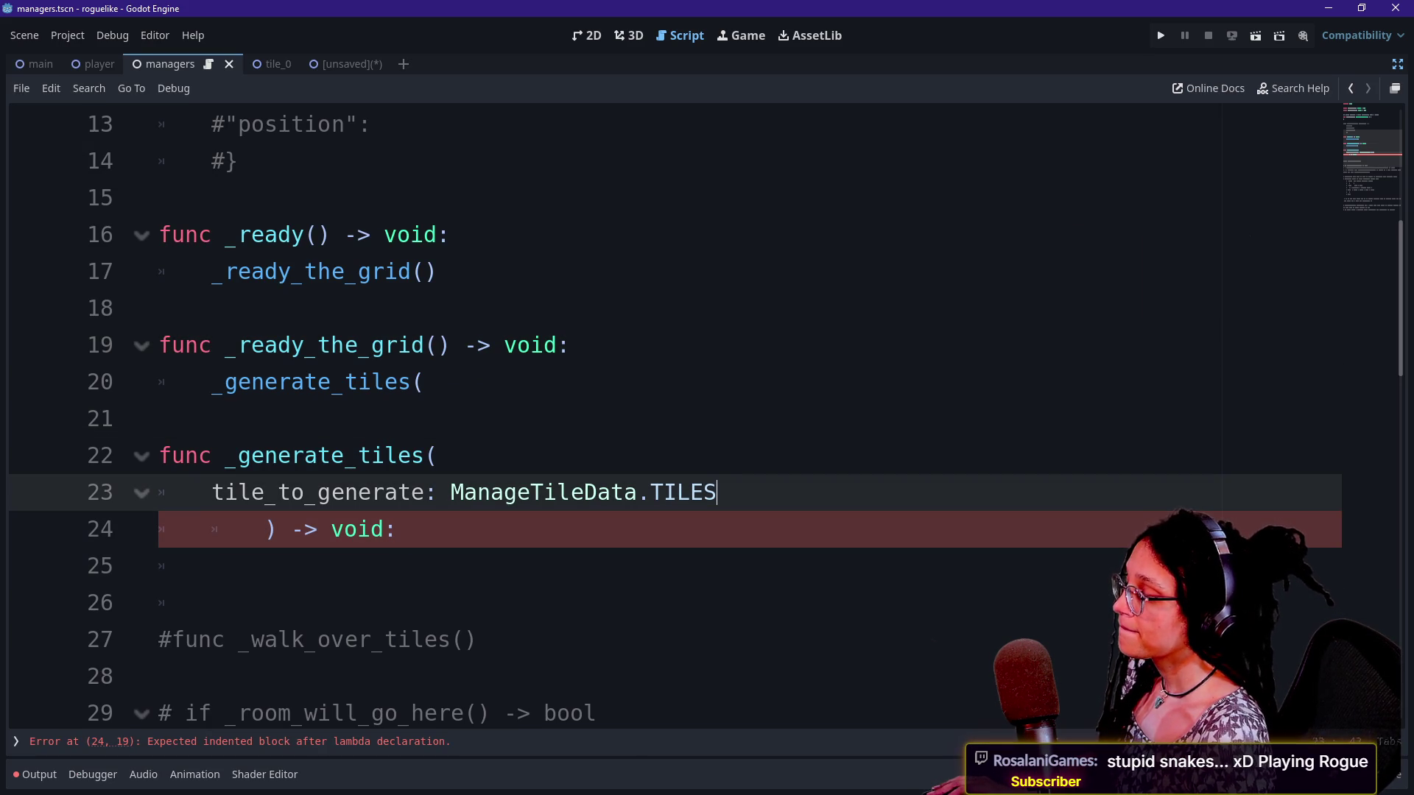
pyautogui.scroll(-2, 662, 418)
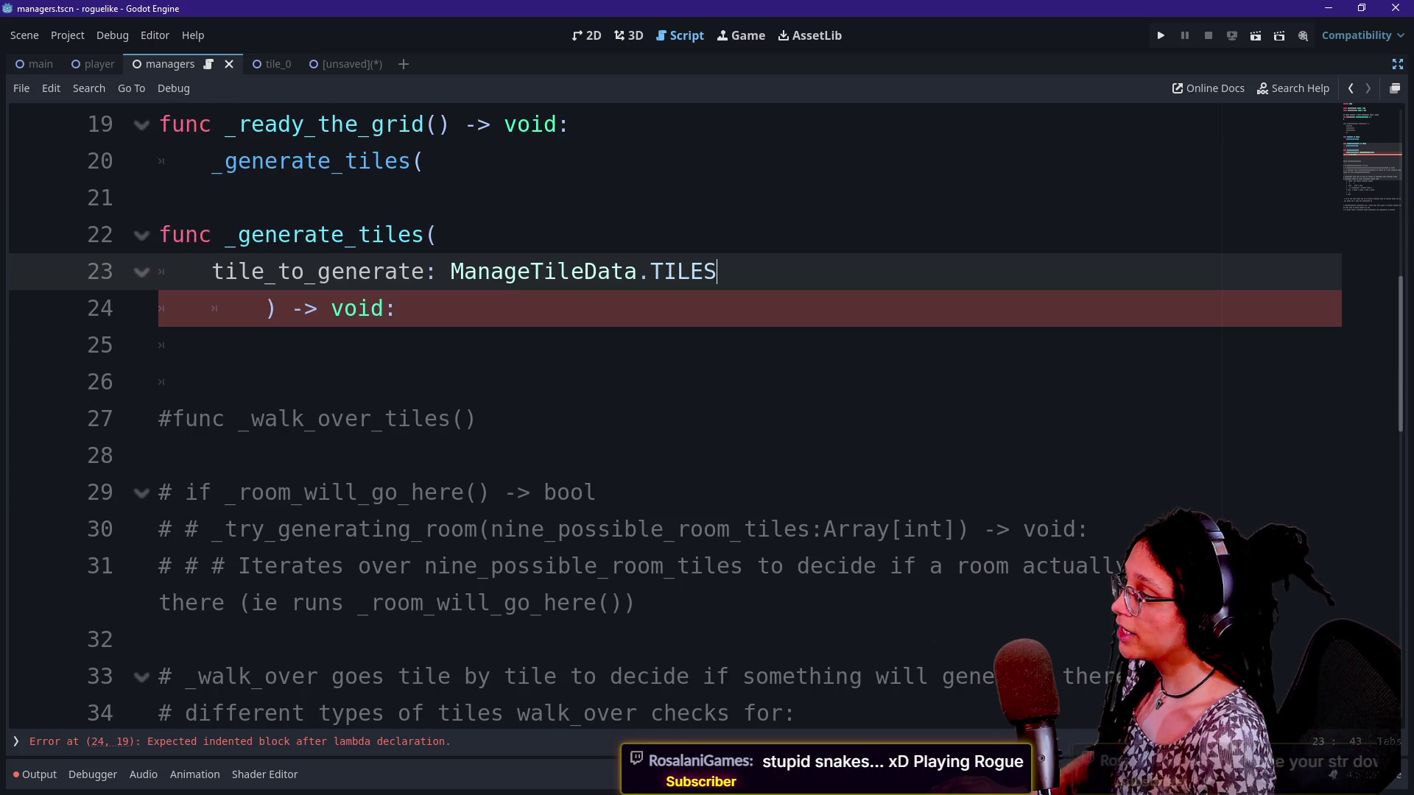
pyautogui.moveTo(159, 197); pyautogui.dragTo(212, 344)
pyautogui.click(212, 344)
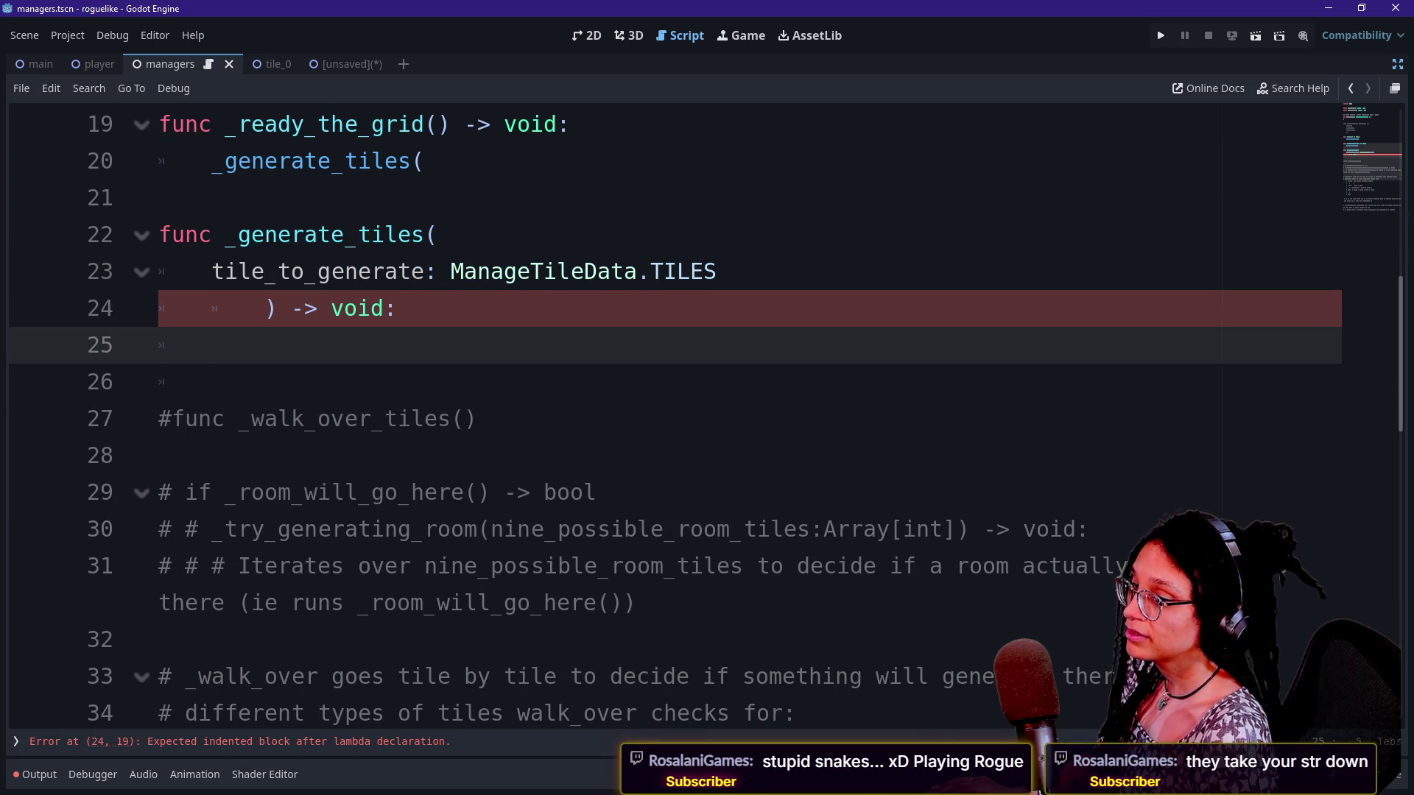
pyautogui.scroll(1, 662, 368)
pyautogui.click(435, 344)
pyautogui.click(438, 381)
pyautogui.press('Down')
pyautogui.press('Down')
pyautogui.press('Up')
pyautogui.press('Up')
pyautogui.press('Down')
pyautogui.press('Down')
pyautogui.press('Up')
pyautogui.press('Up')
pyautogui.press('Down')
pyautogui.press('Down')
pyautogui.press('Up')
pyautogui.press('Up')
pyautogui.press('Down')
pyautogui.press('Up')
pyautogui.press('Down')
pyautogui.press('Down')
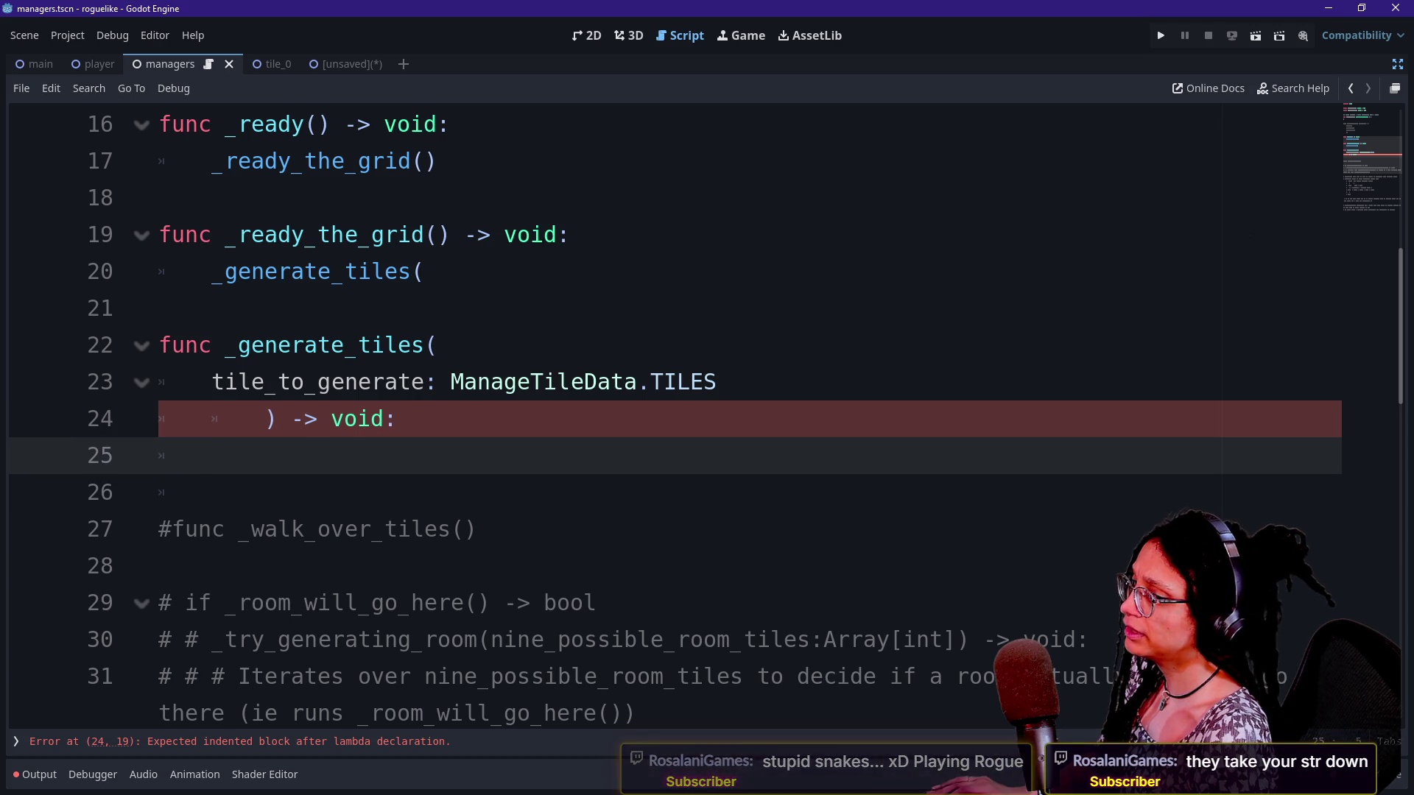
pyautogui.press('Up')
pyautogui.press('Up')
pyautogui.press('Up')
pyautogui.press('Down')
pyautogui.press('Down')
pyautogui.press('Up')
pyautogui.press('Down')
pyautogui.press('Down')
pyautogui.press('Up')
pyautogui.press('Up')
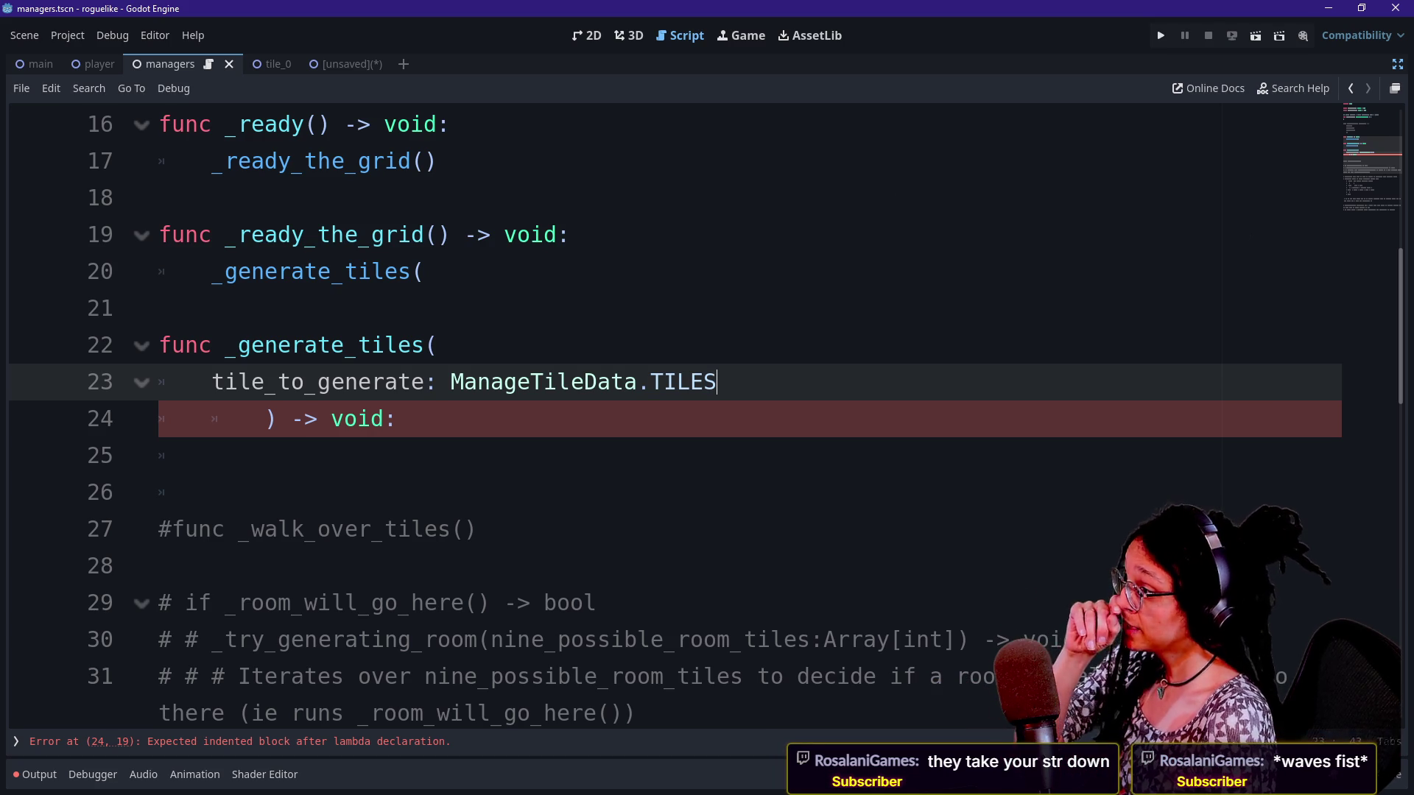
# Complete the call in _ready_the_grid as _generate_tiles(ManageTileData.TILES.EMPTY)
pyautogui.click(426, 272)
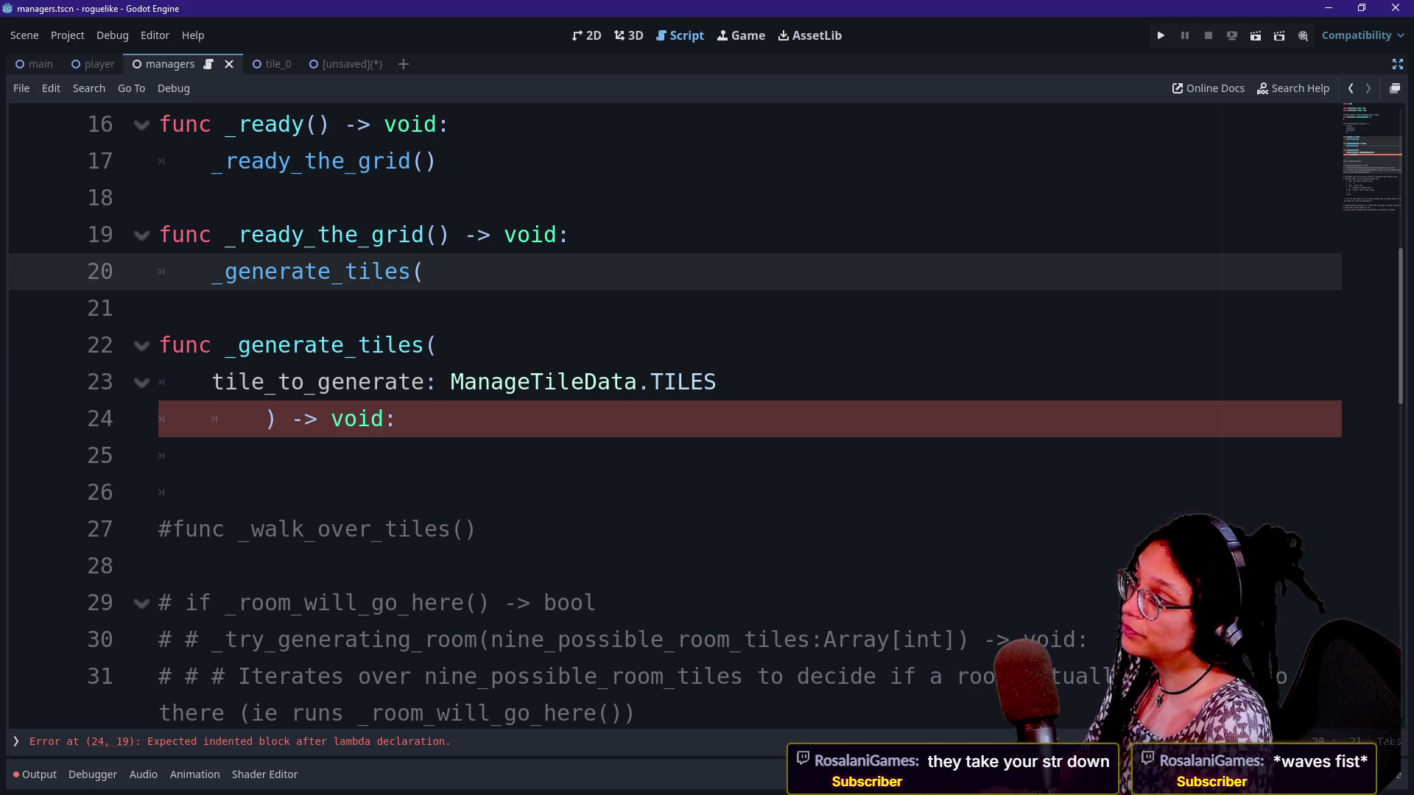
pyautogui.write('e')
pyautogui.press('BackSpace')
pyautogui.write('T')
pyautogui.press('BackSpace')
pyautogui.write('Manag')
pyautogui.press('Return')
pyautogui.write('.TIL')
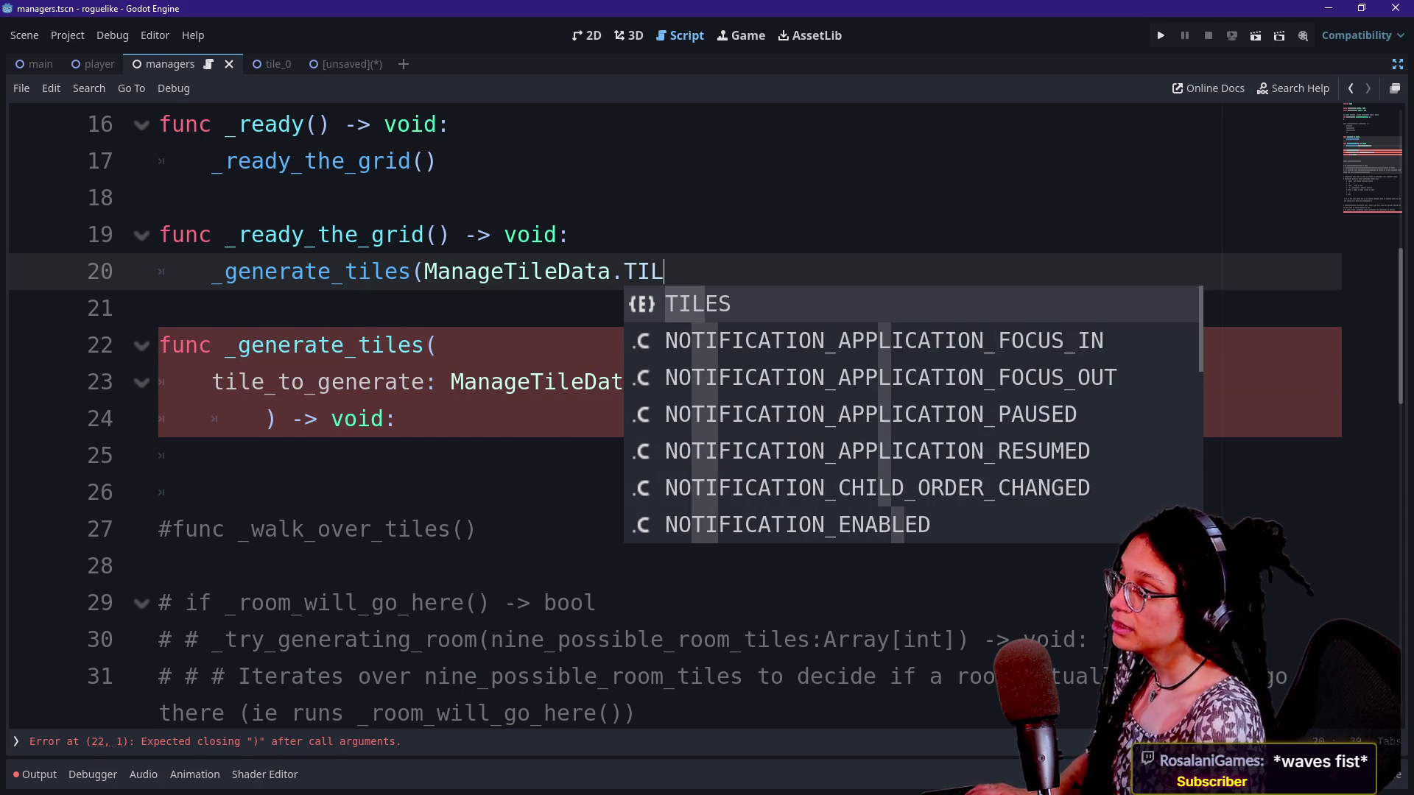
pyautogui.write('ES.')
pyautogui.press('Return')
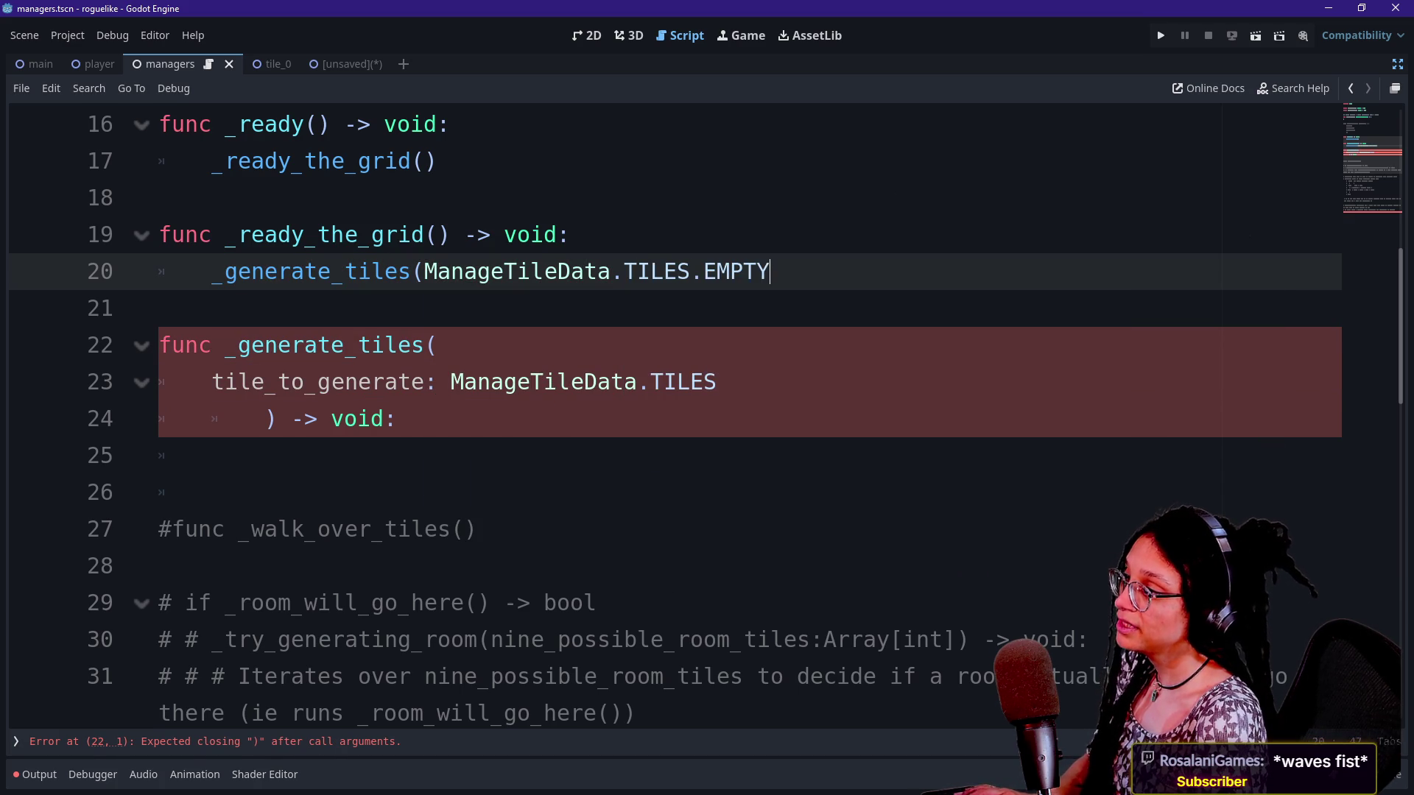
pyautogui.write(')')
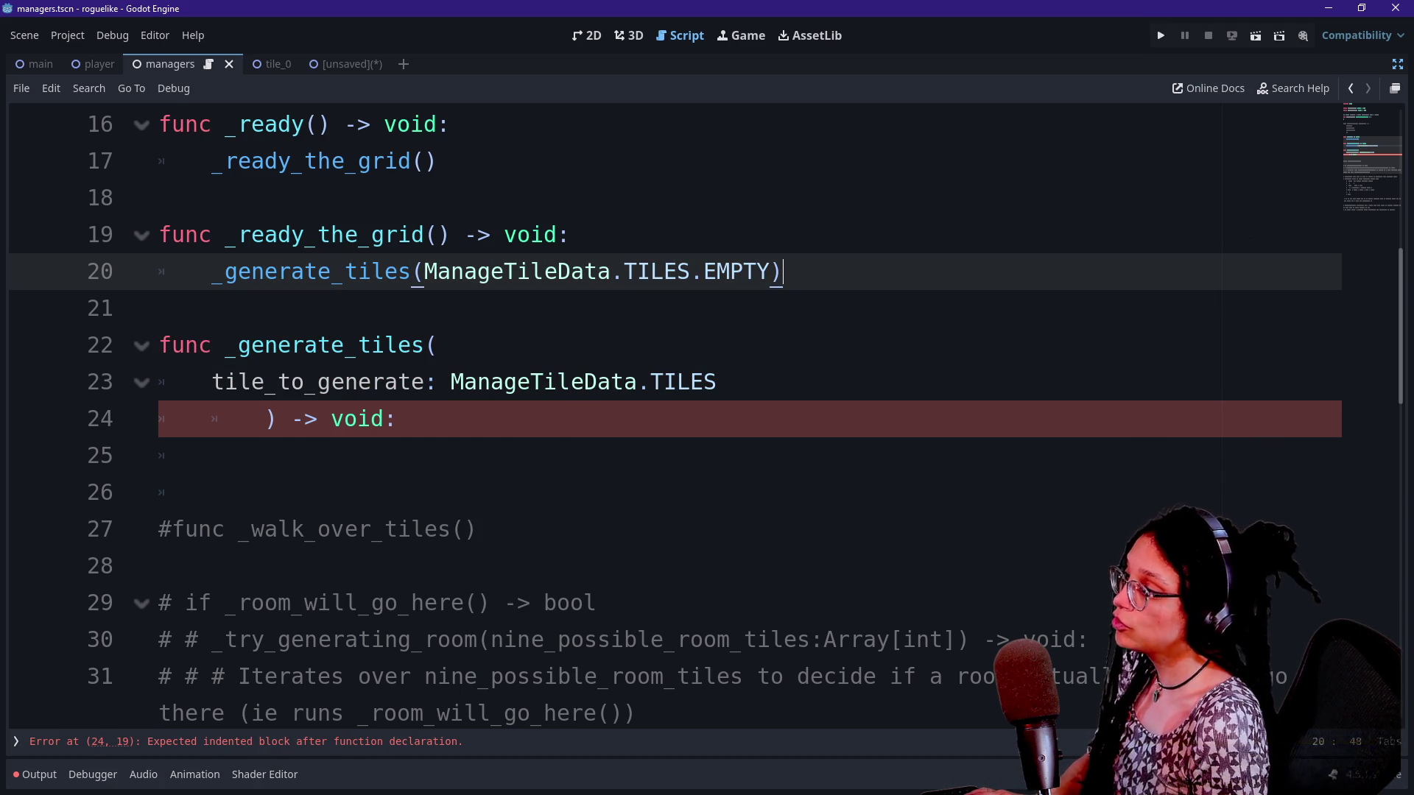
# Give the _generate_tiles function a placeholder pass body
pyautogui.click(401, 419)
pyautogui.press('Return')
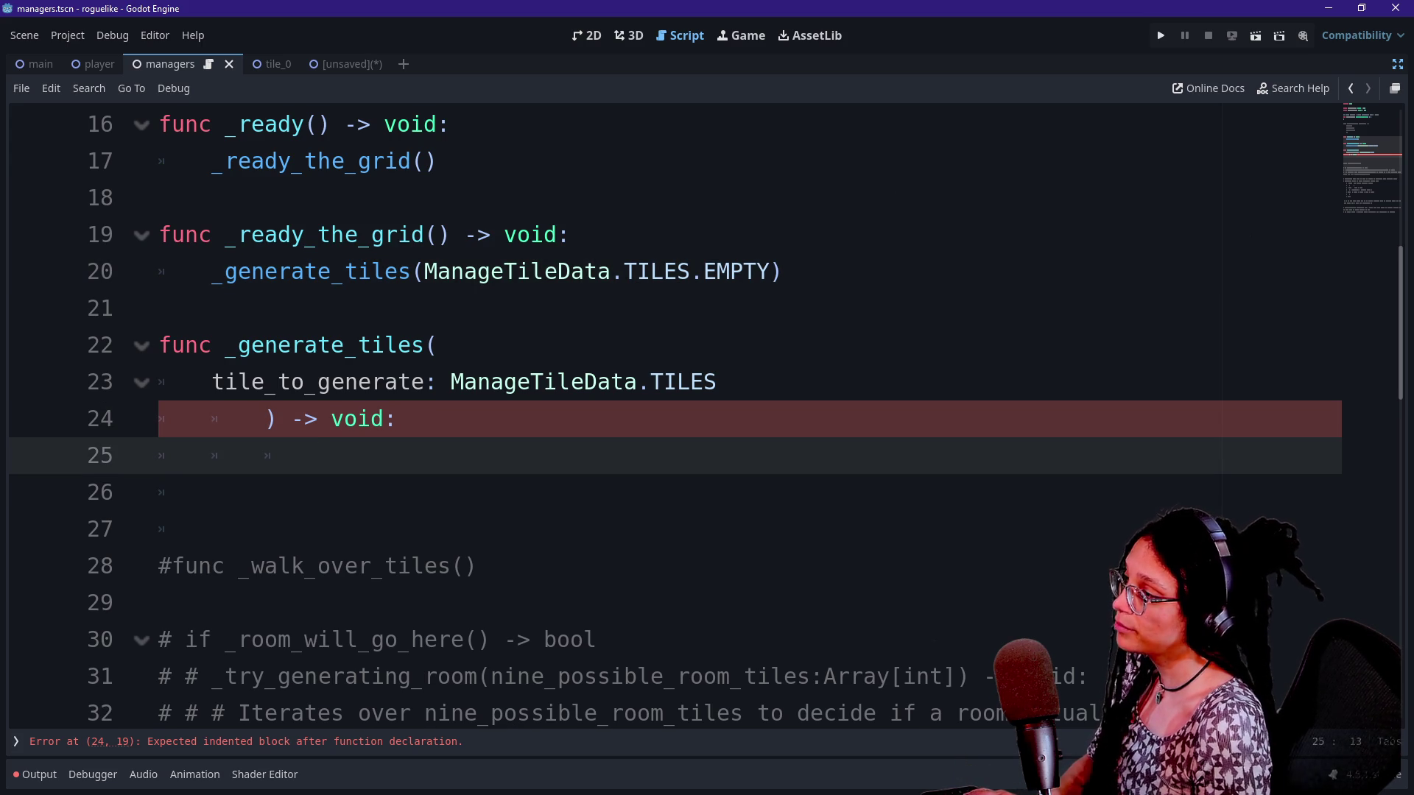
pyautogui.write('pass')
pyautogui.press('Return')
pyautogui.press('Return')
pyautogui.press('BackSpace')
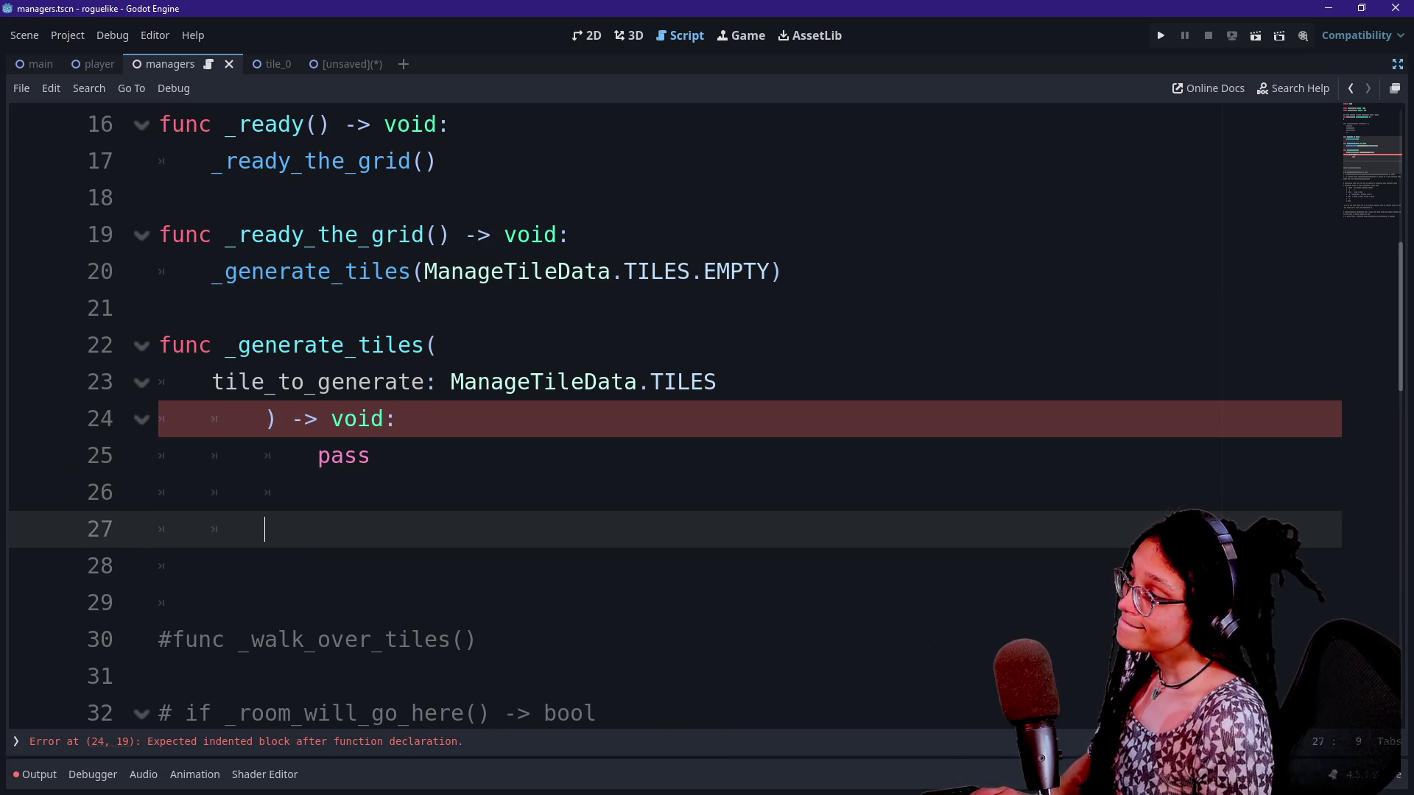
# Start a new function declaration, func _walk_over_tiles, after the _generate_tiles call
pyautogui.click(782, 271)
pyautogui.press('Return')
pyautogui.press('Return')
pyautogui.press('BackSpace')
pyautogui.write('f')
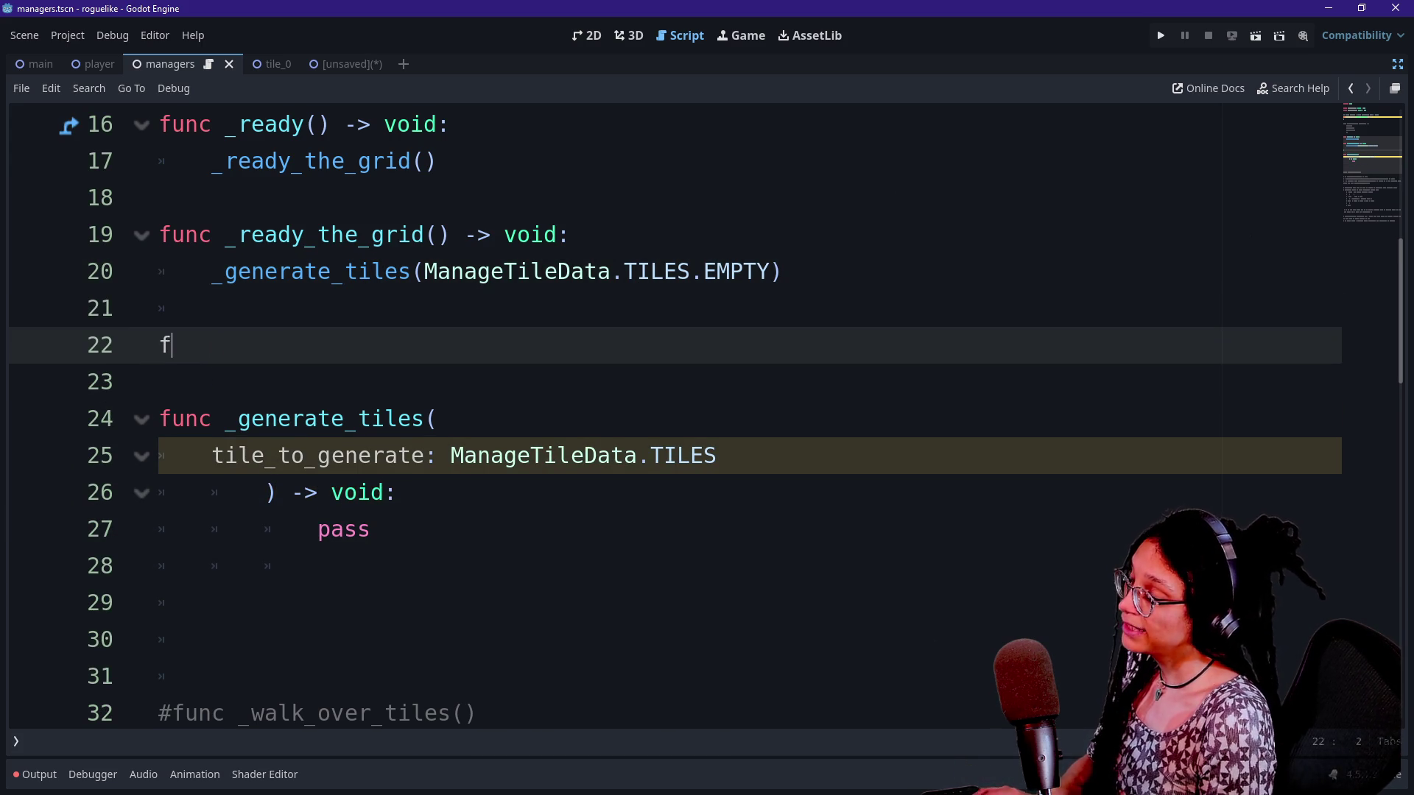
pyautogui.write('unc _walk_')
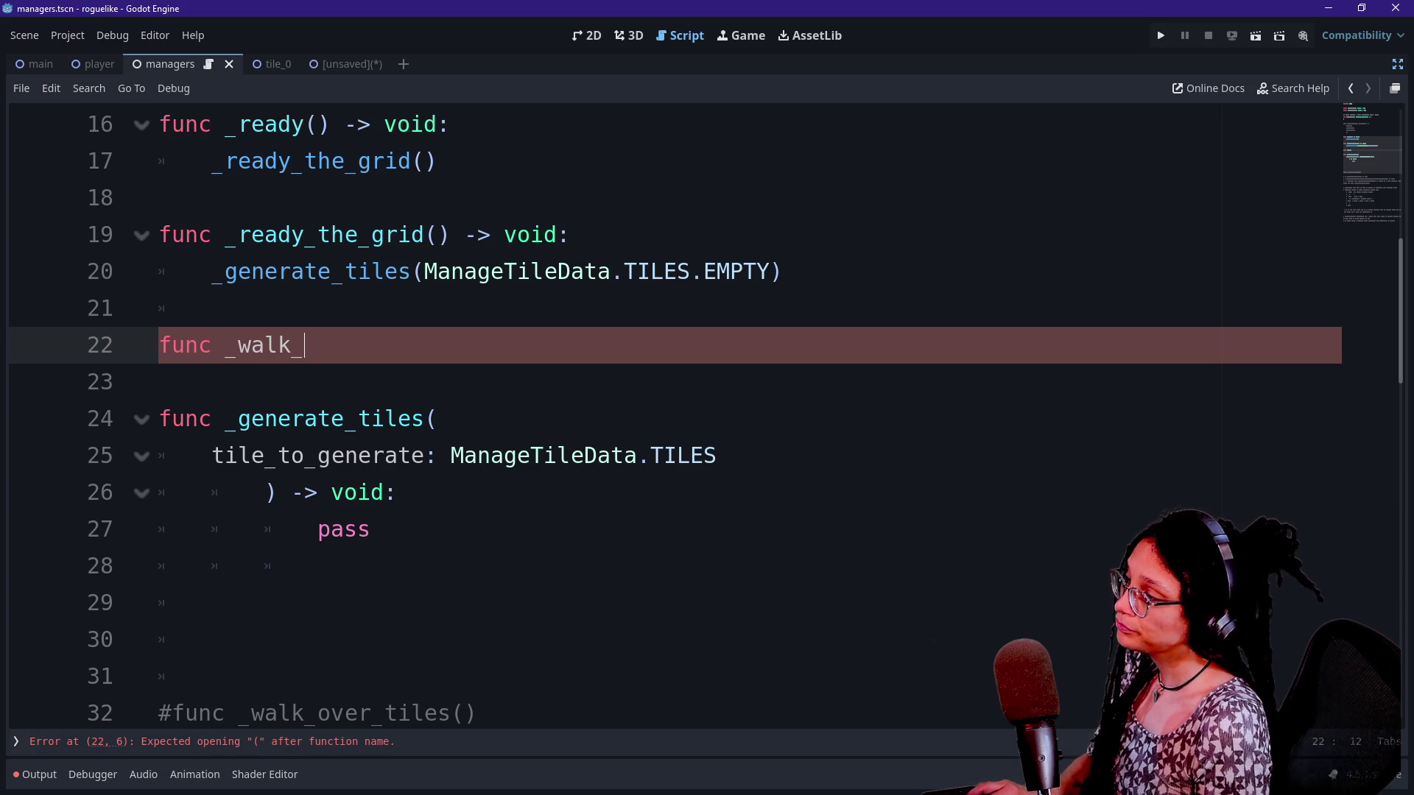
pyautogui.write('over_tiles(')
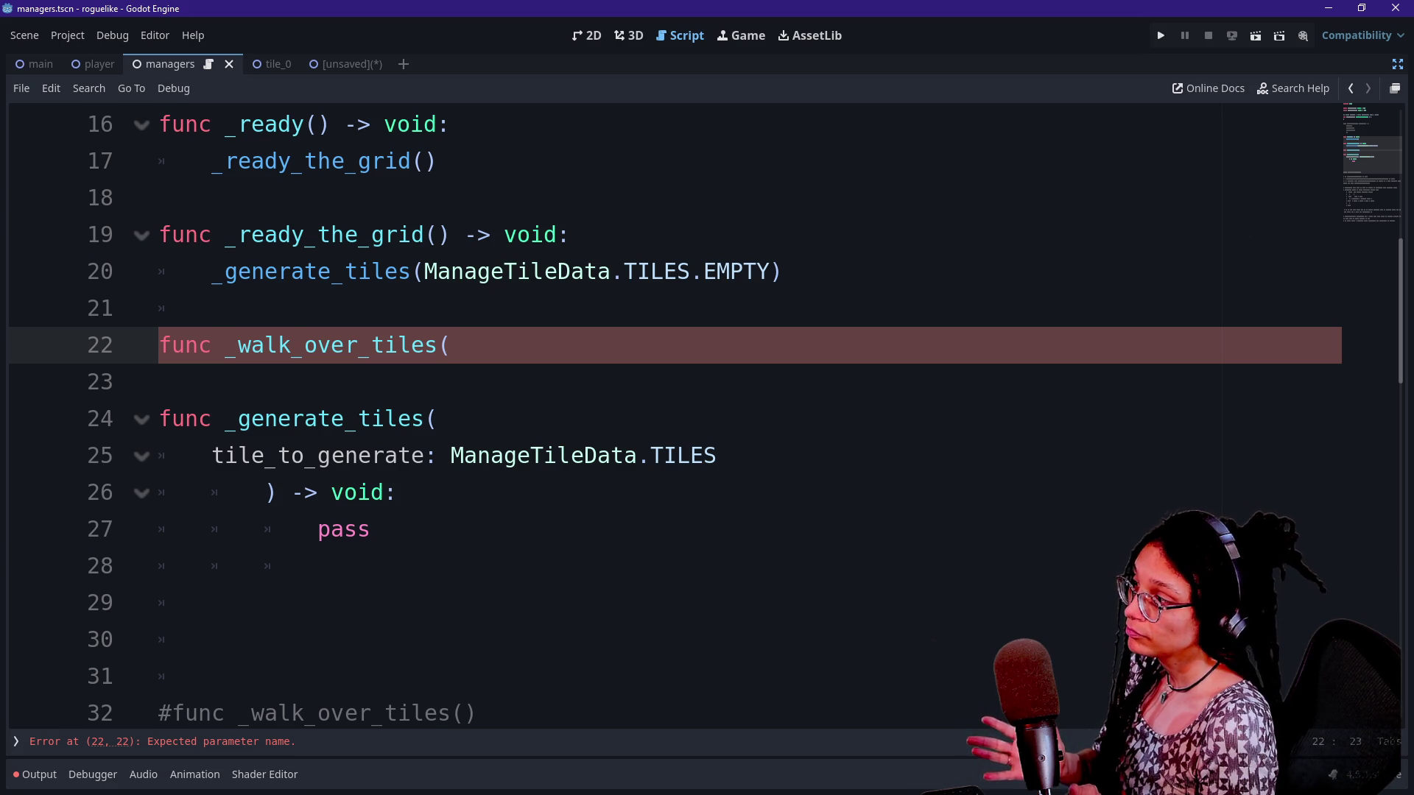
# Declare _walk_over_tiles(array_to_walk: Array) -> void: and select its void return type
pyautogui.write('Ar')
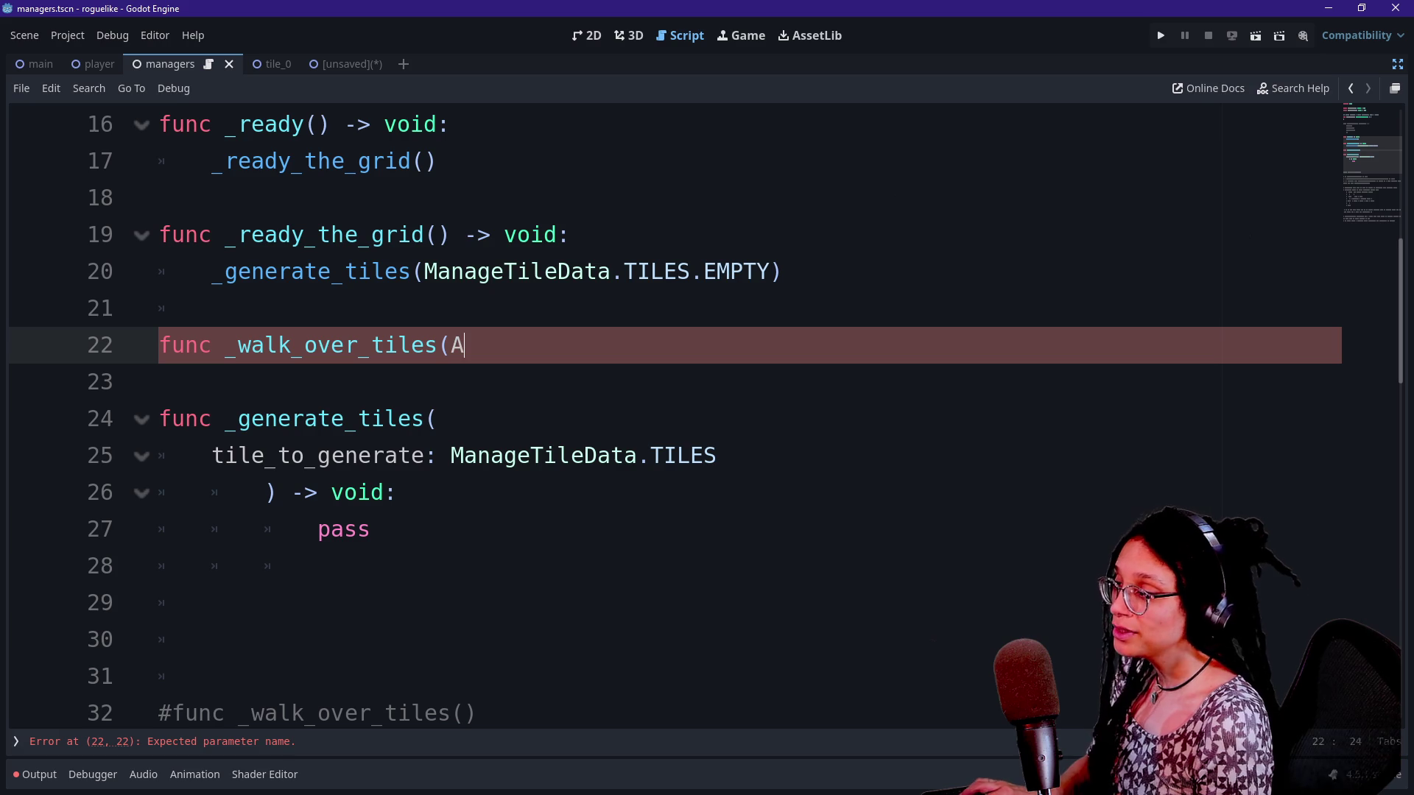
pyautogui.press('BackSpace')
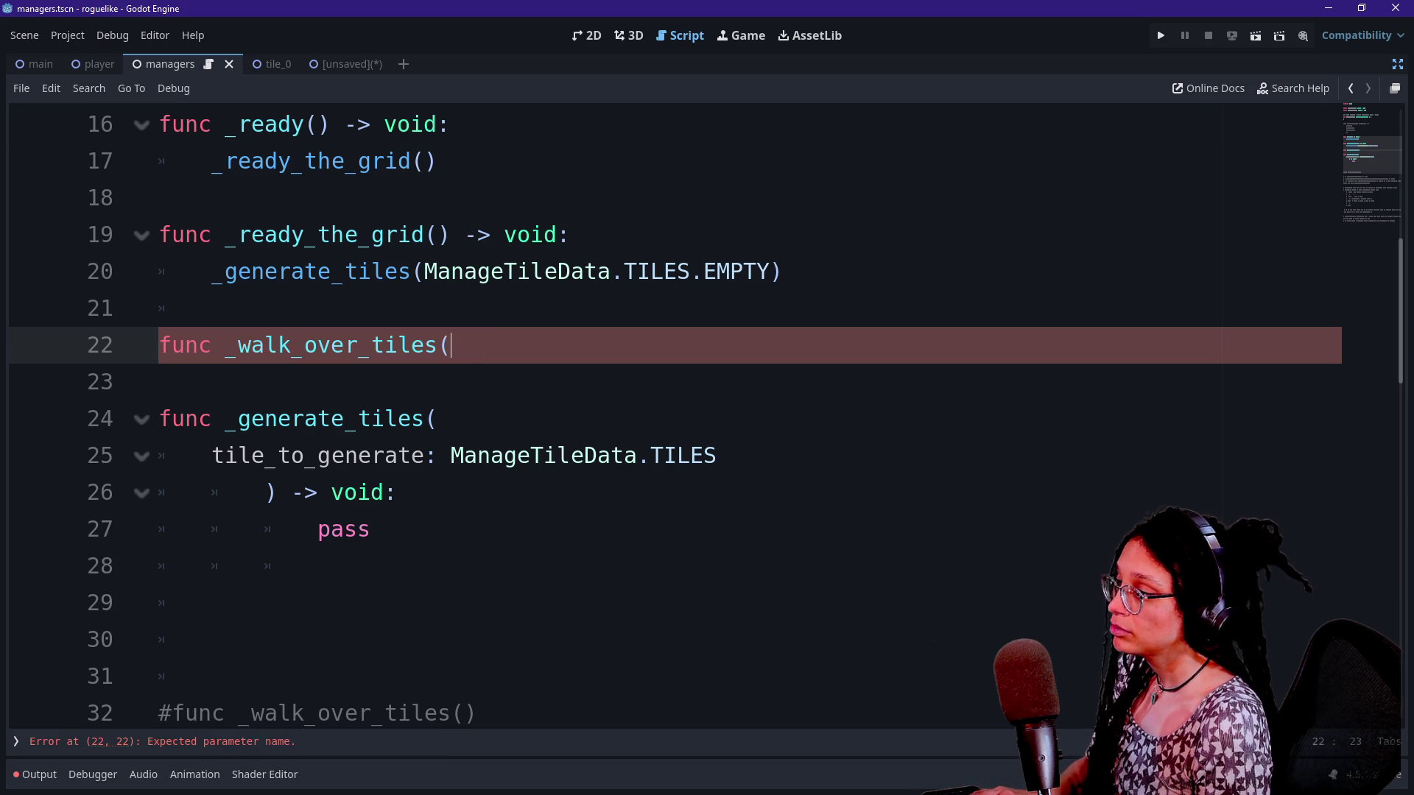
pyautogui.write('t')
pyautogui.press('BackSpace')
pyautogui.write('array_to_walk: Arr')
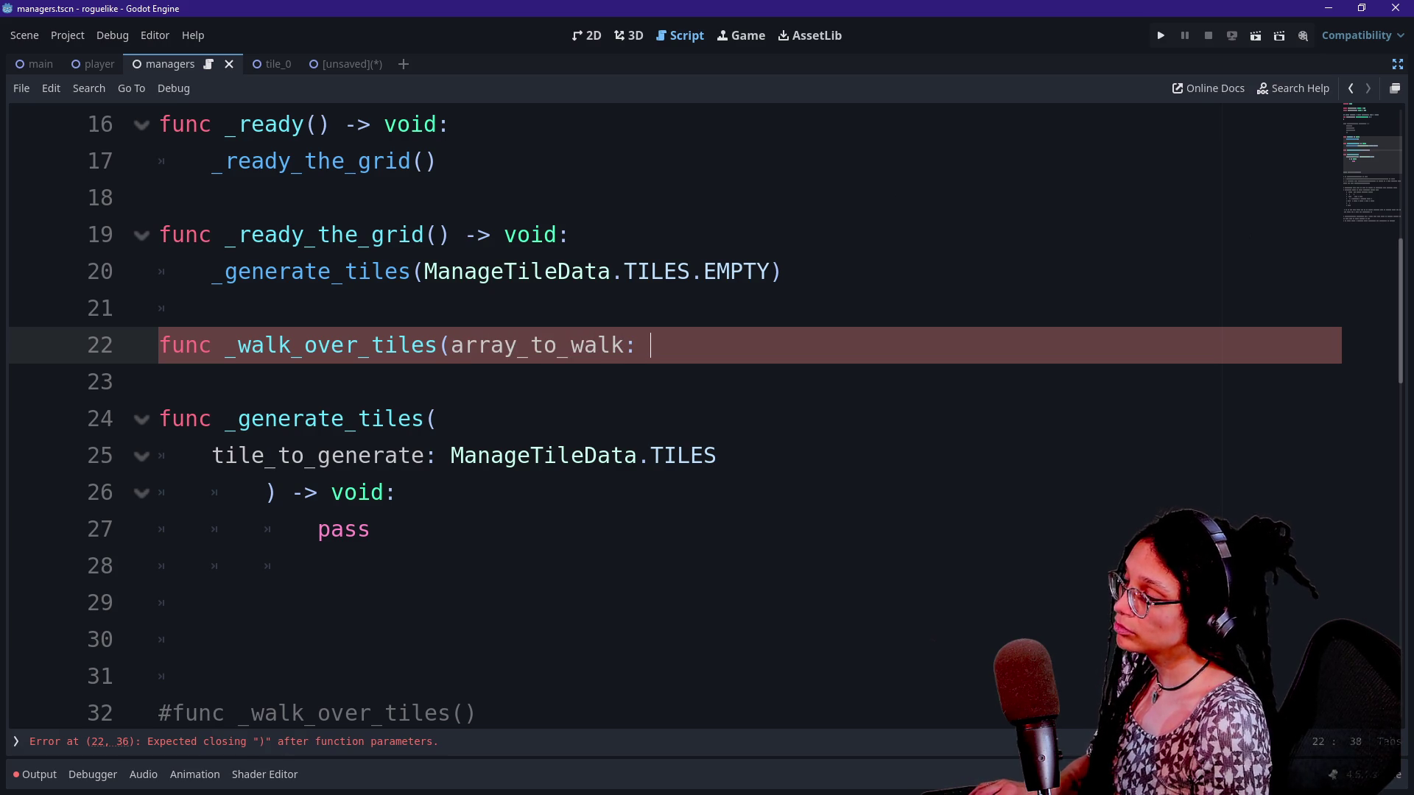
pyautogui.write('ay')
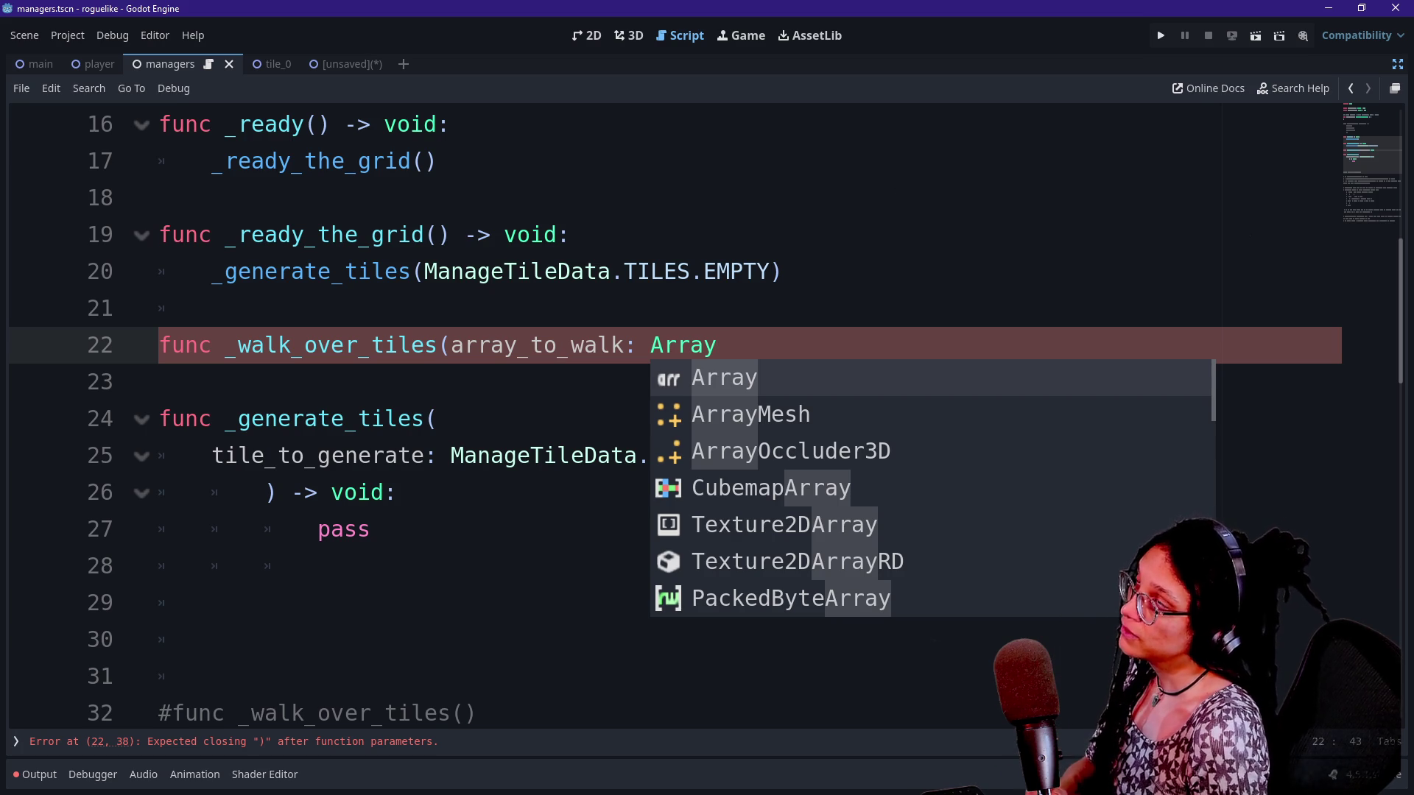
pyautogui.write(') =')
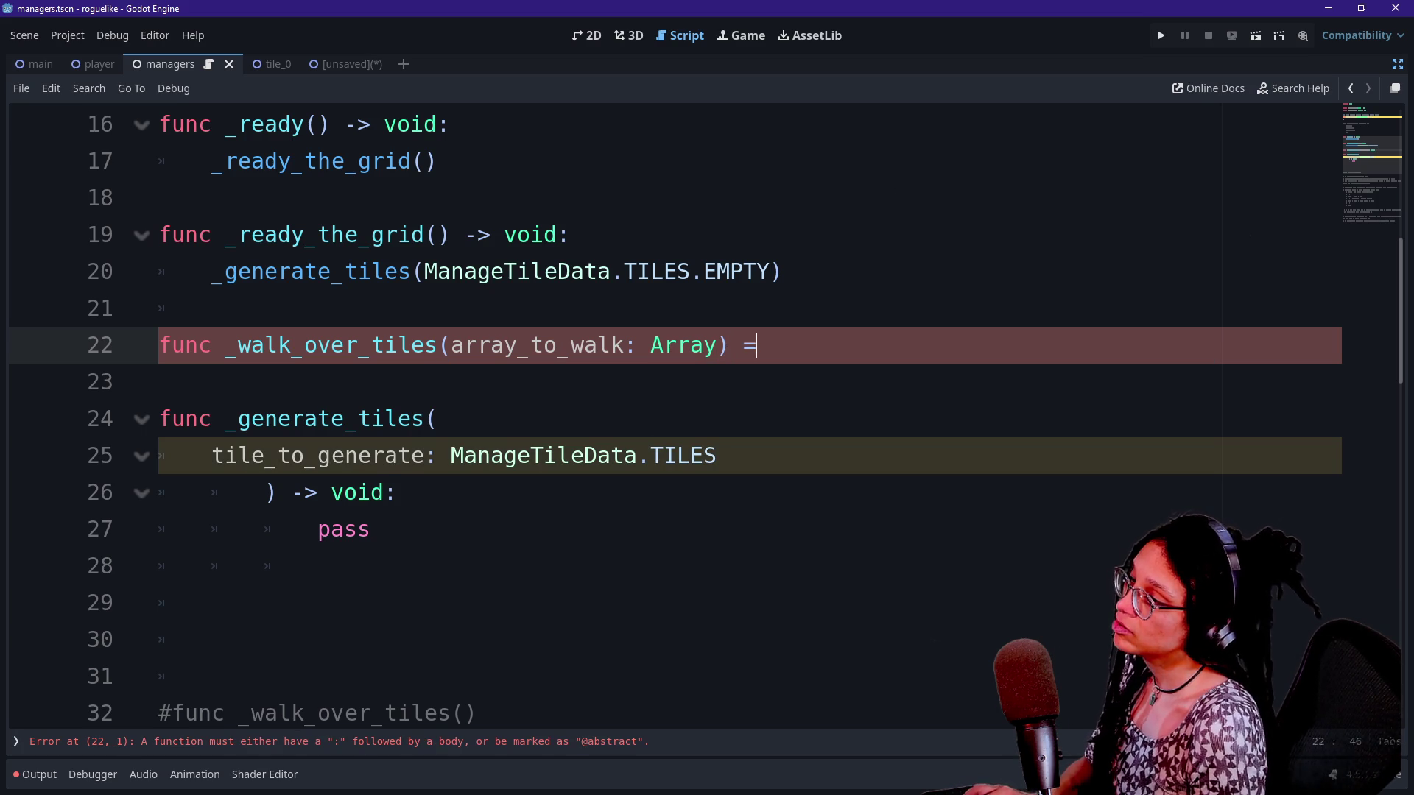
pyautogui.press('BackSpace')
pyautogui.write('-> v')
pyautogui.write('oid:')
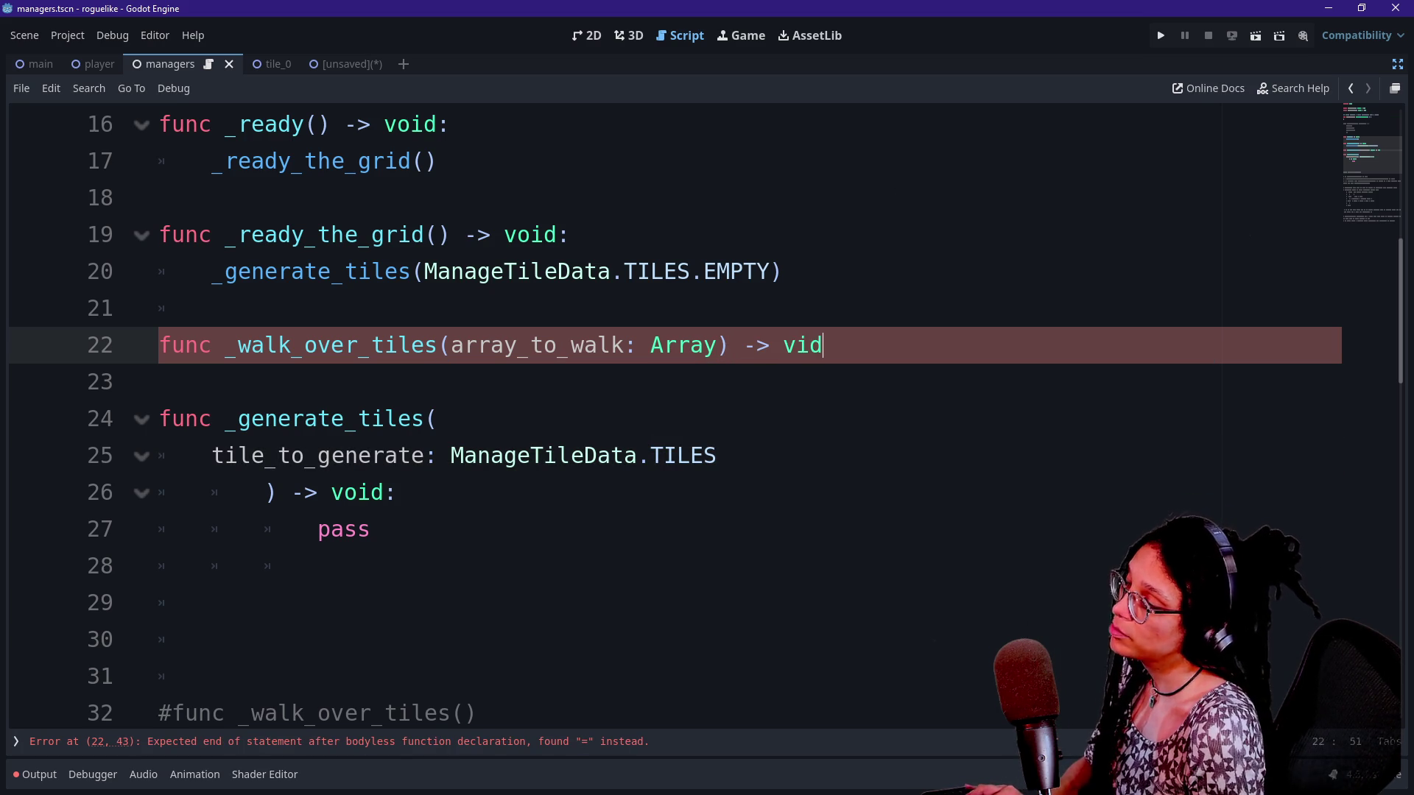
pyautogui.press('Return')
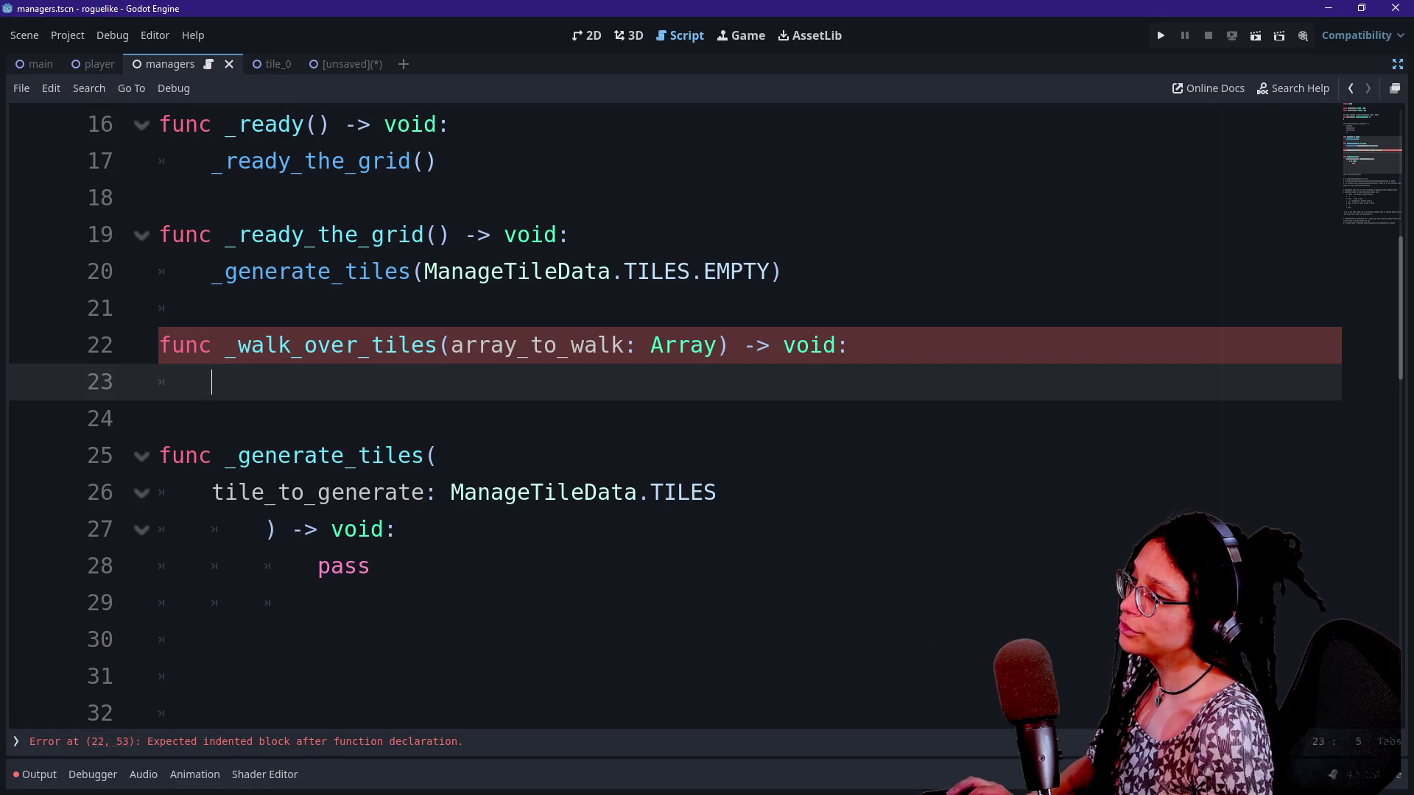
pyautogui.doubleClick(809, 346)
# Change the return type to Variant, then review the tile-walking notes in the markdown preview
pyautogui.write('Variant')
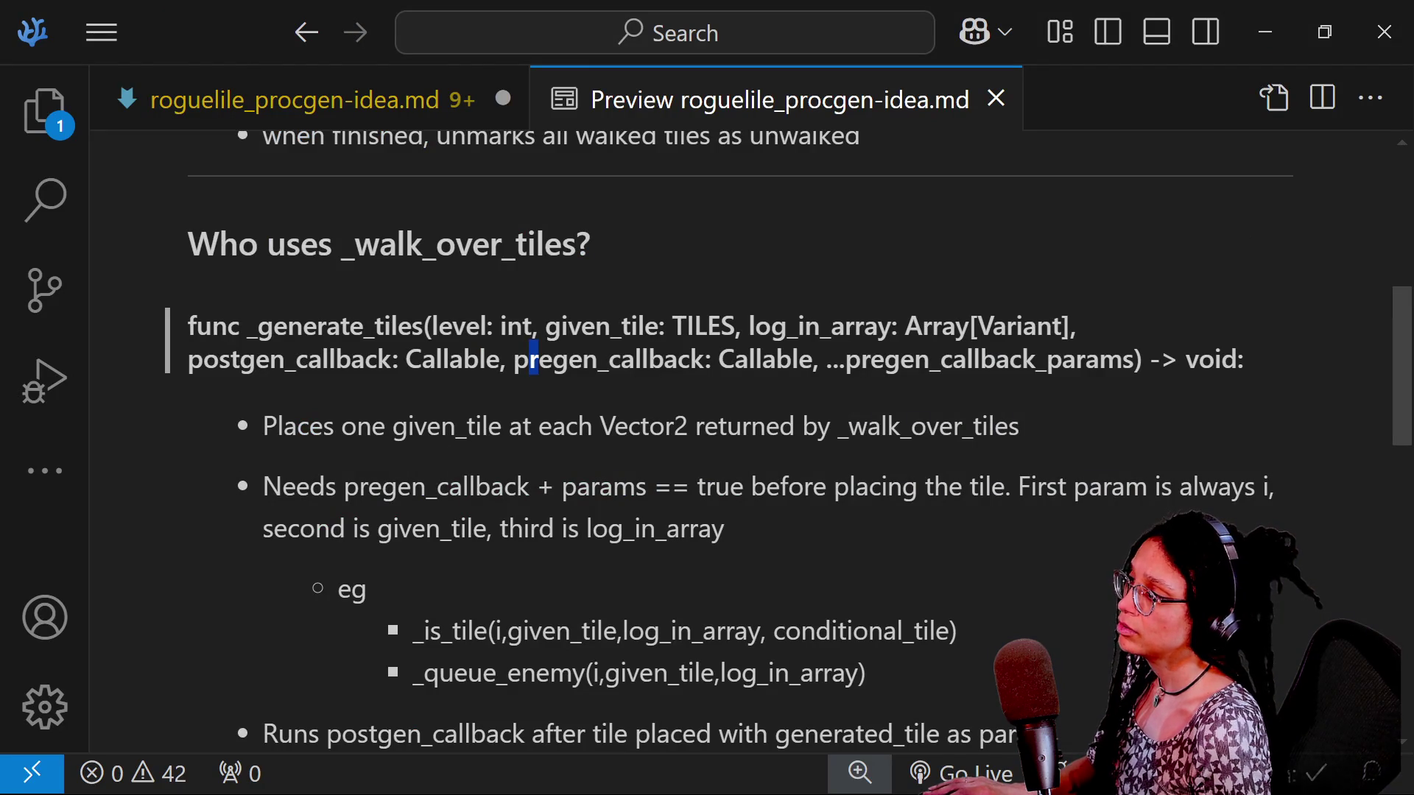
pyautogui.scroll(5, 533, 361)
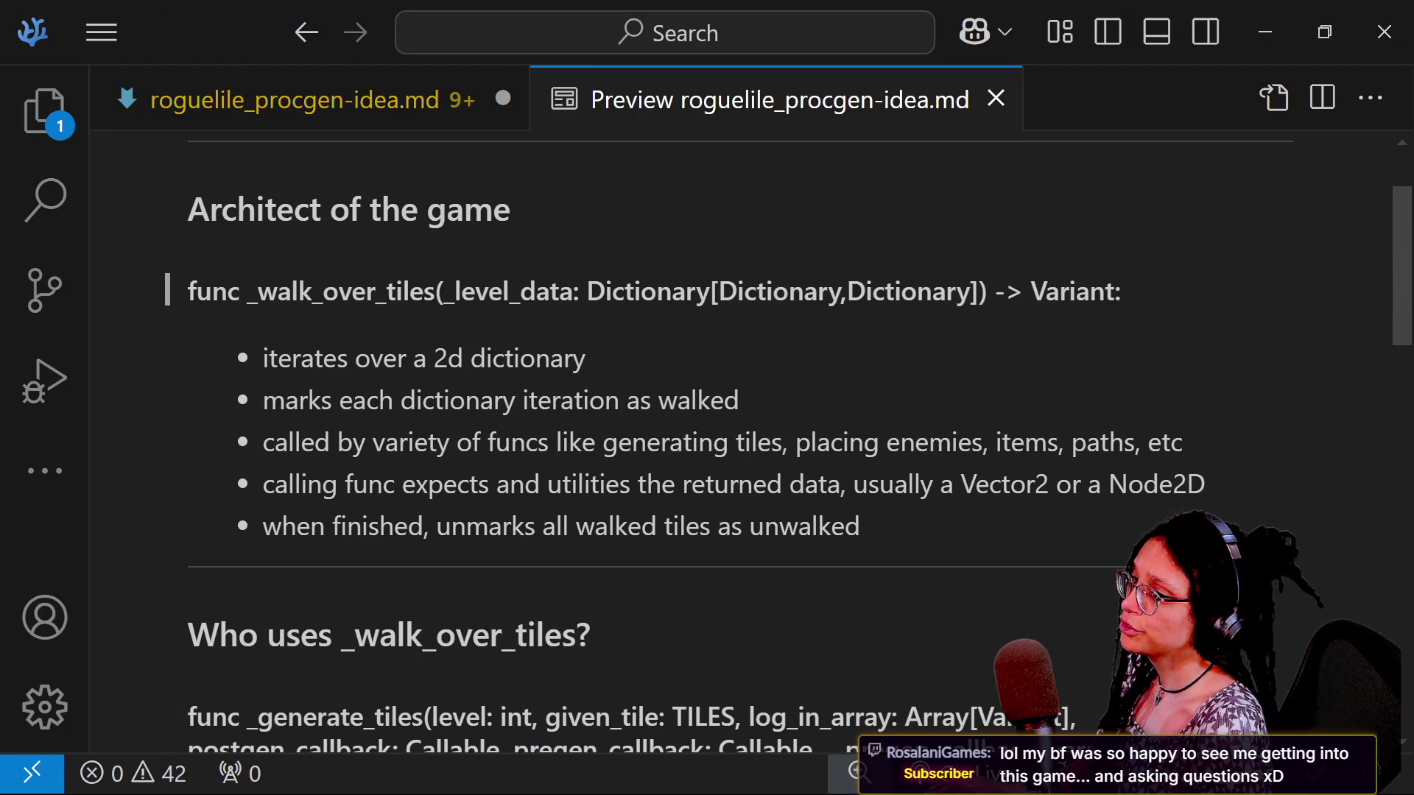
pyautogui.moveTo(263, 400); pyautogui.dragTo(914, 442)
pyautogui.click(908, 446)
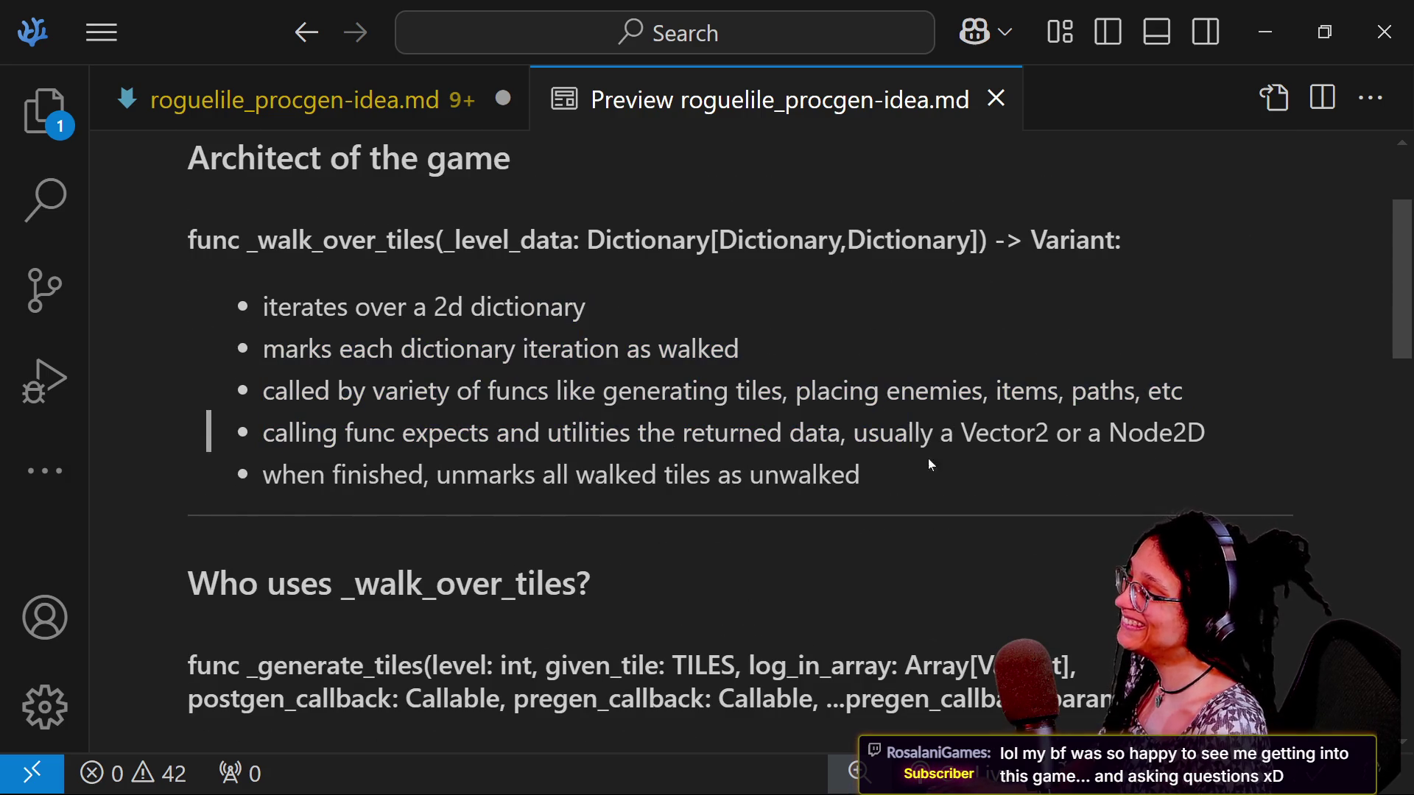
pyautogui.moveTo(907, 475); pyautogui.dragTo(699, 280)
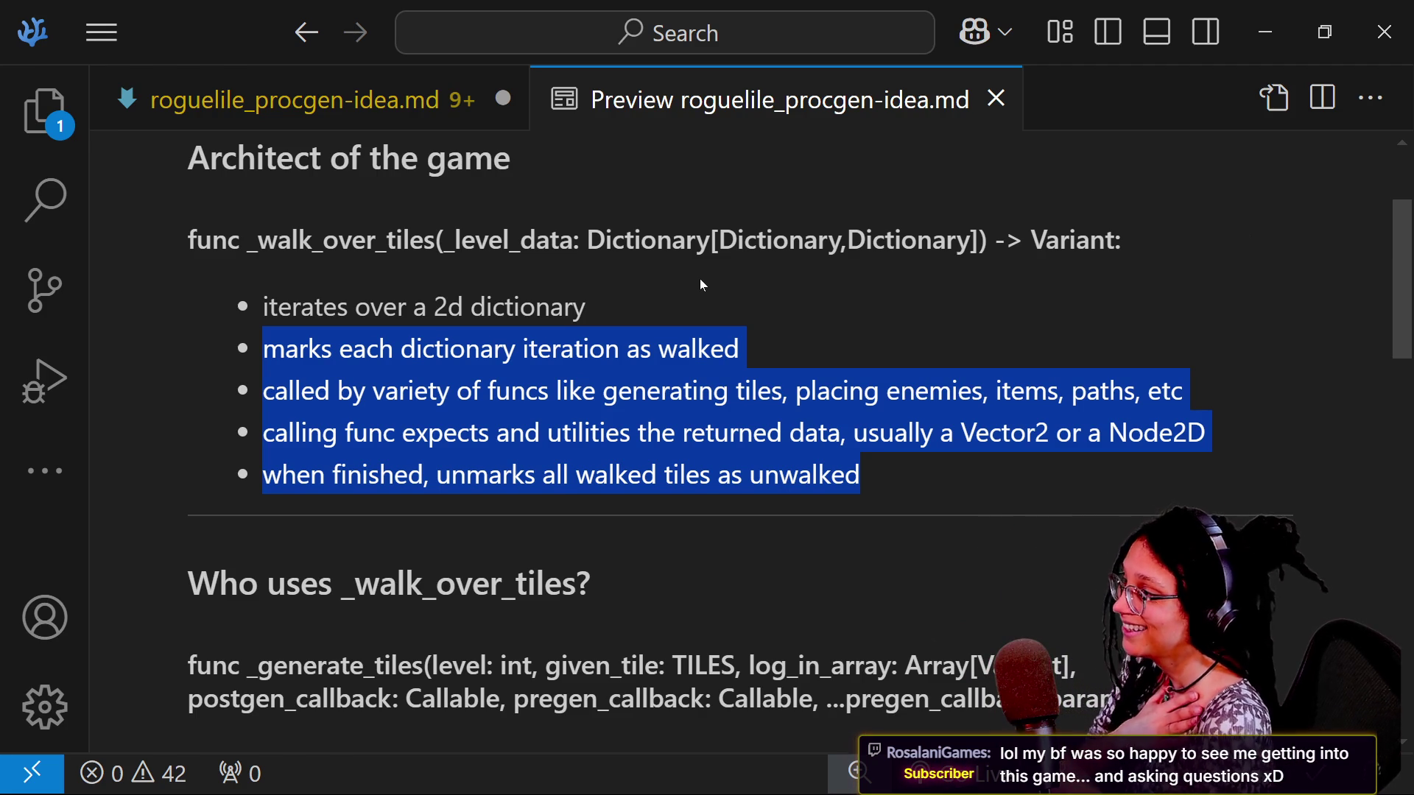
pyautogui.click(479, 328)
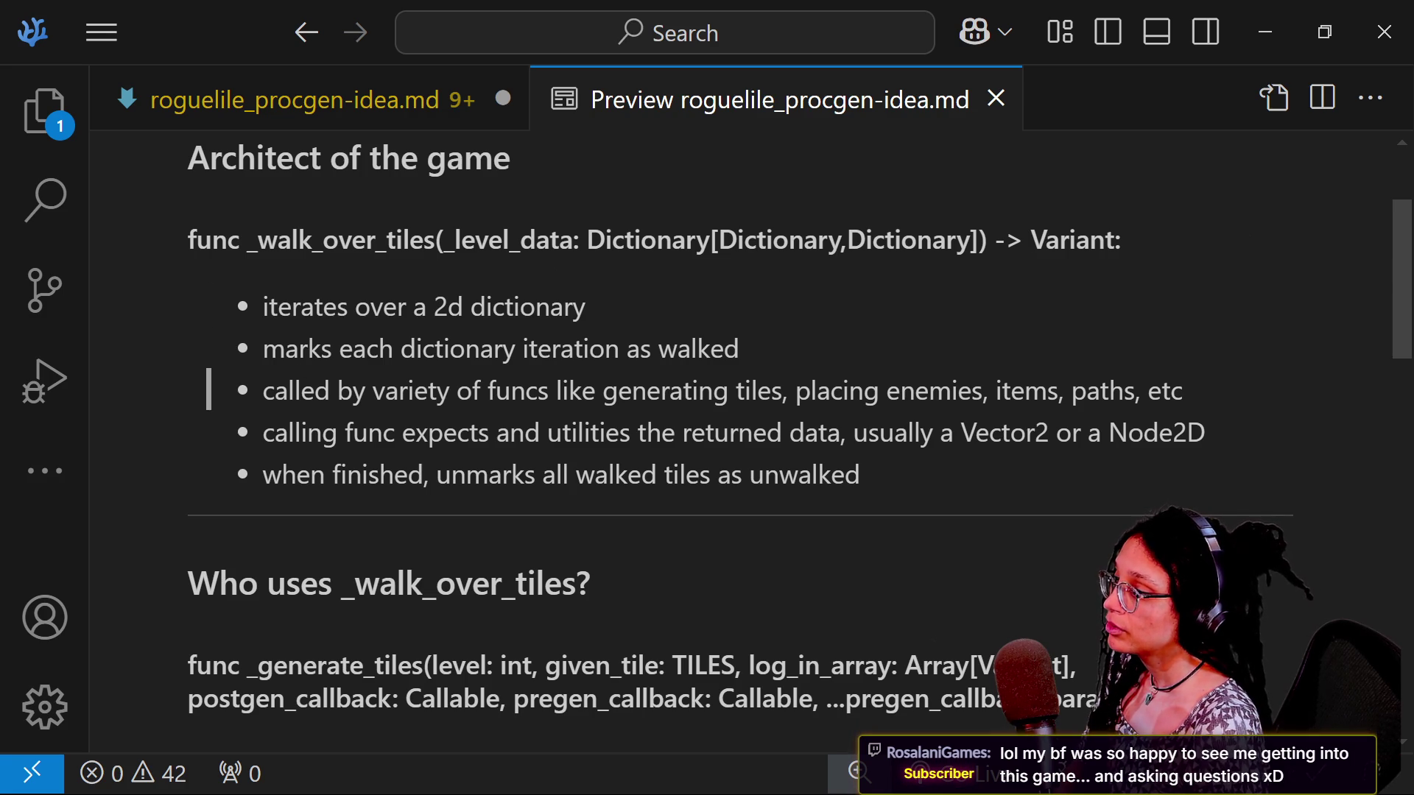
pyautogui.moveTo(307, 433); pyautogui.dragTo(548, 432)
pyautogui.click(547, 432)
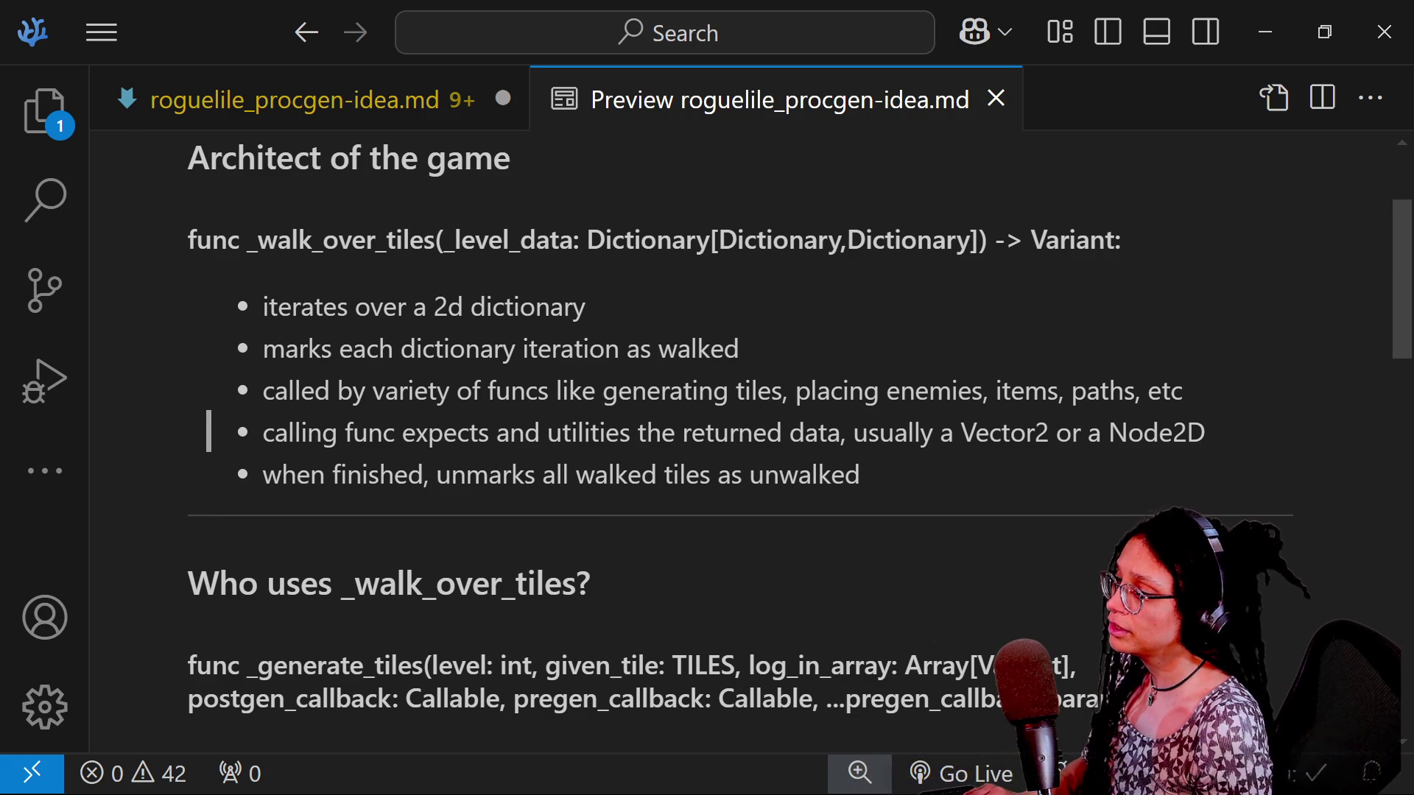
# Correct 'utilities' to 'utilizes' in the markdown source, save it, and return to Godot
pyautogui.hotkey('ctrl', 'pageup')
pyautogui.click(627, 128)
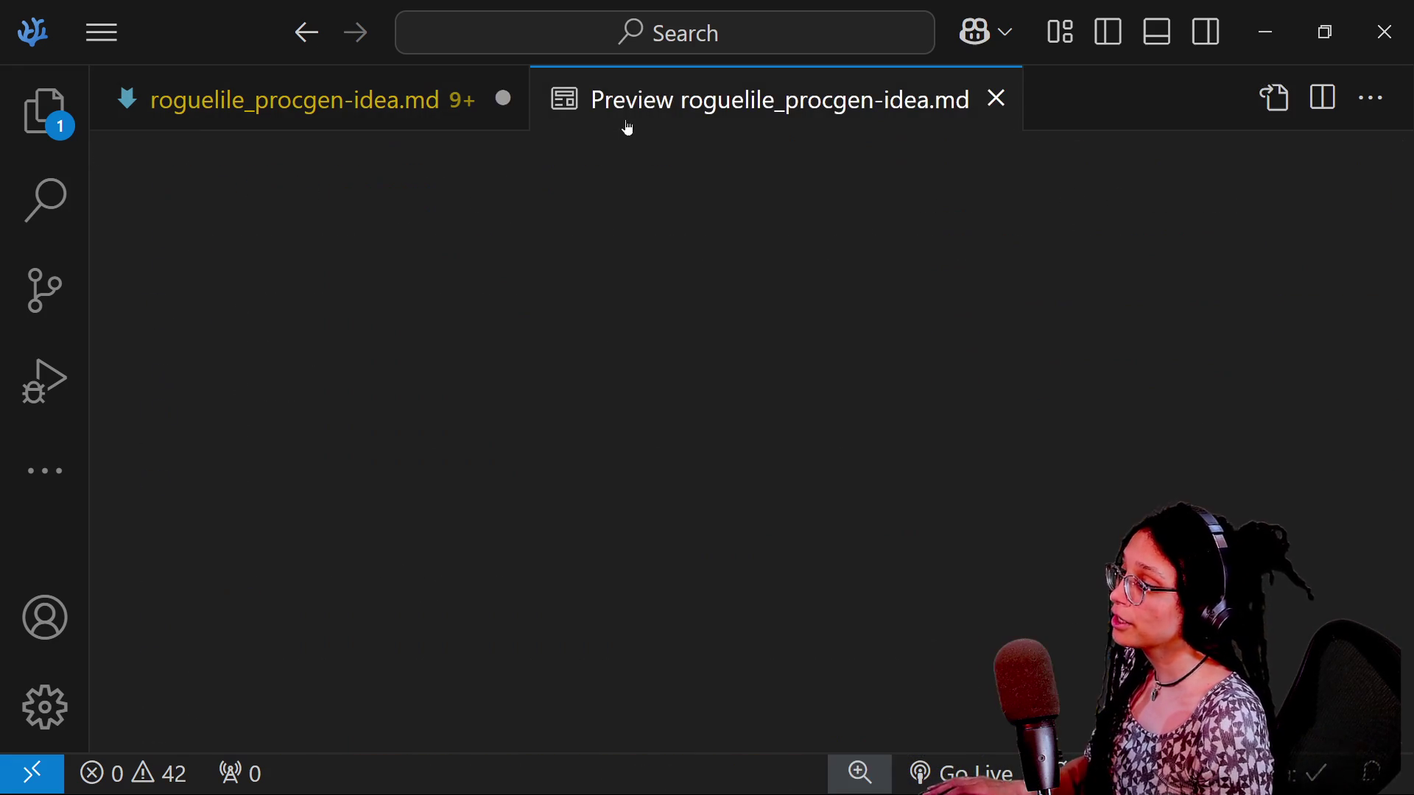
pyautogui.hotkey('ctrl', 'pageup')
pyautogui.doubleClick(706, 482)
pyautogui.write('utilizes')
pyautogui.hotkey('ctrl', 's')
pyautogui.hotkey('ctrl', 'pagedown')
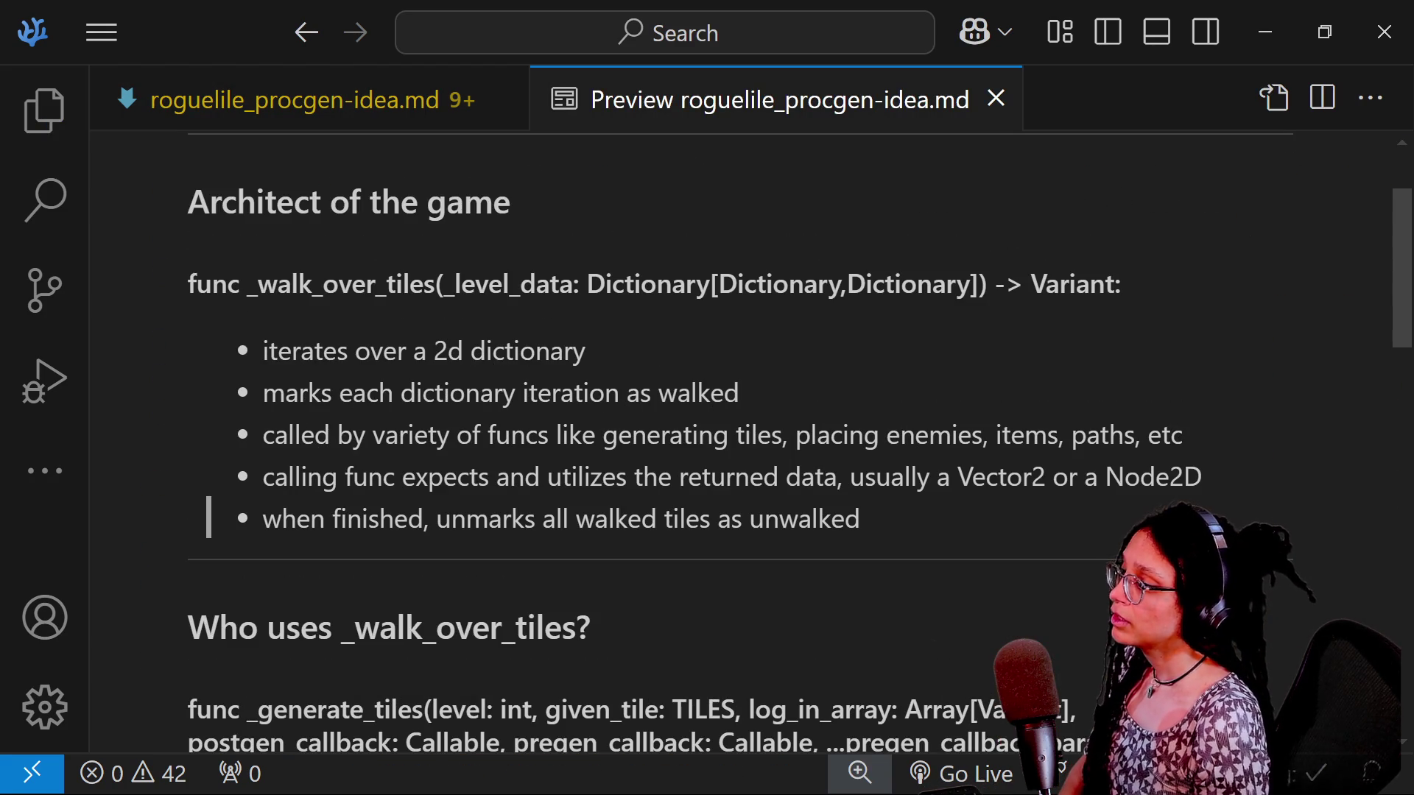
pyautogui.moveTo(591, 477); pyautogui.dragTo(784, 477)
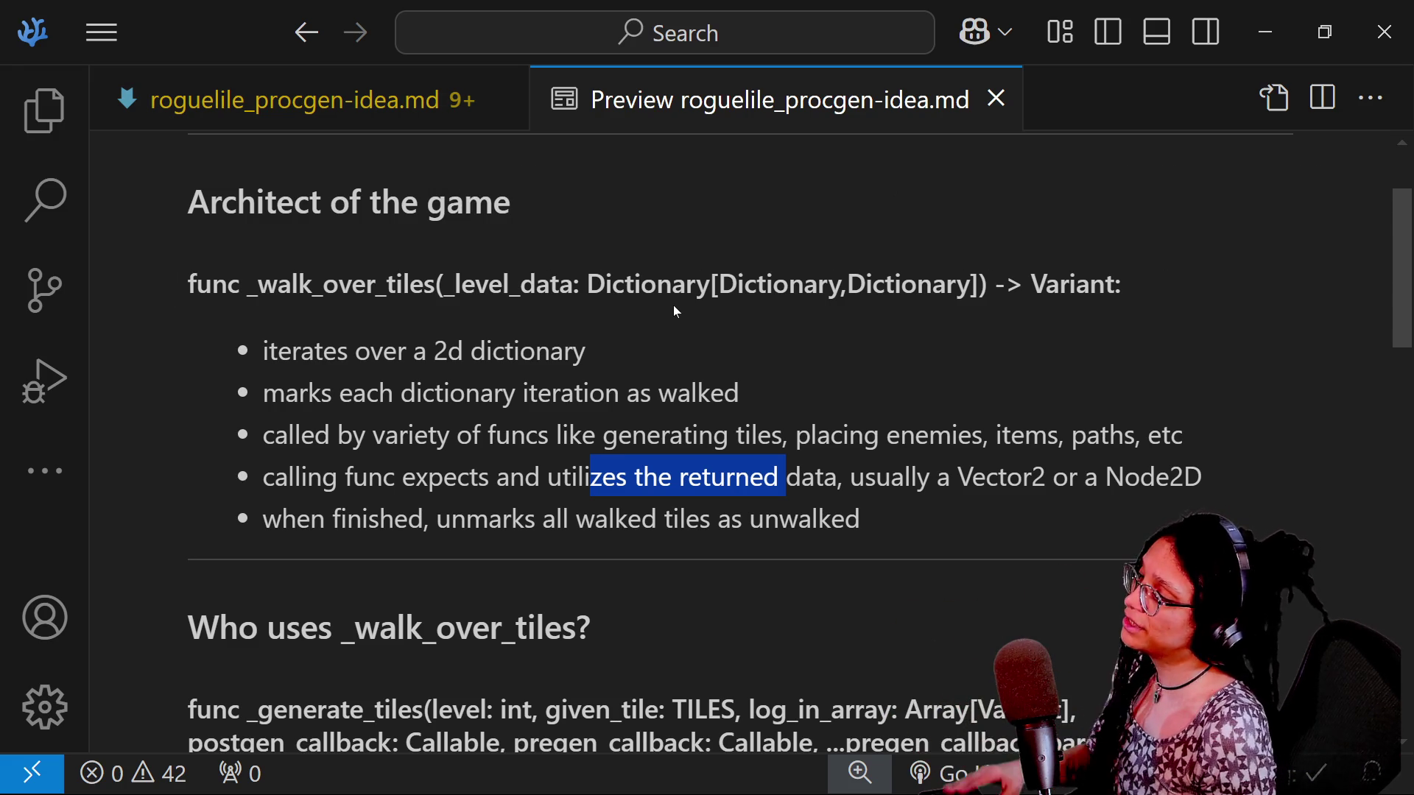
pyautogui.hotkey('alt', 'Tab')
pyautogui.press('Escape')
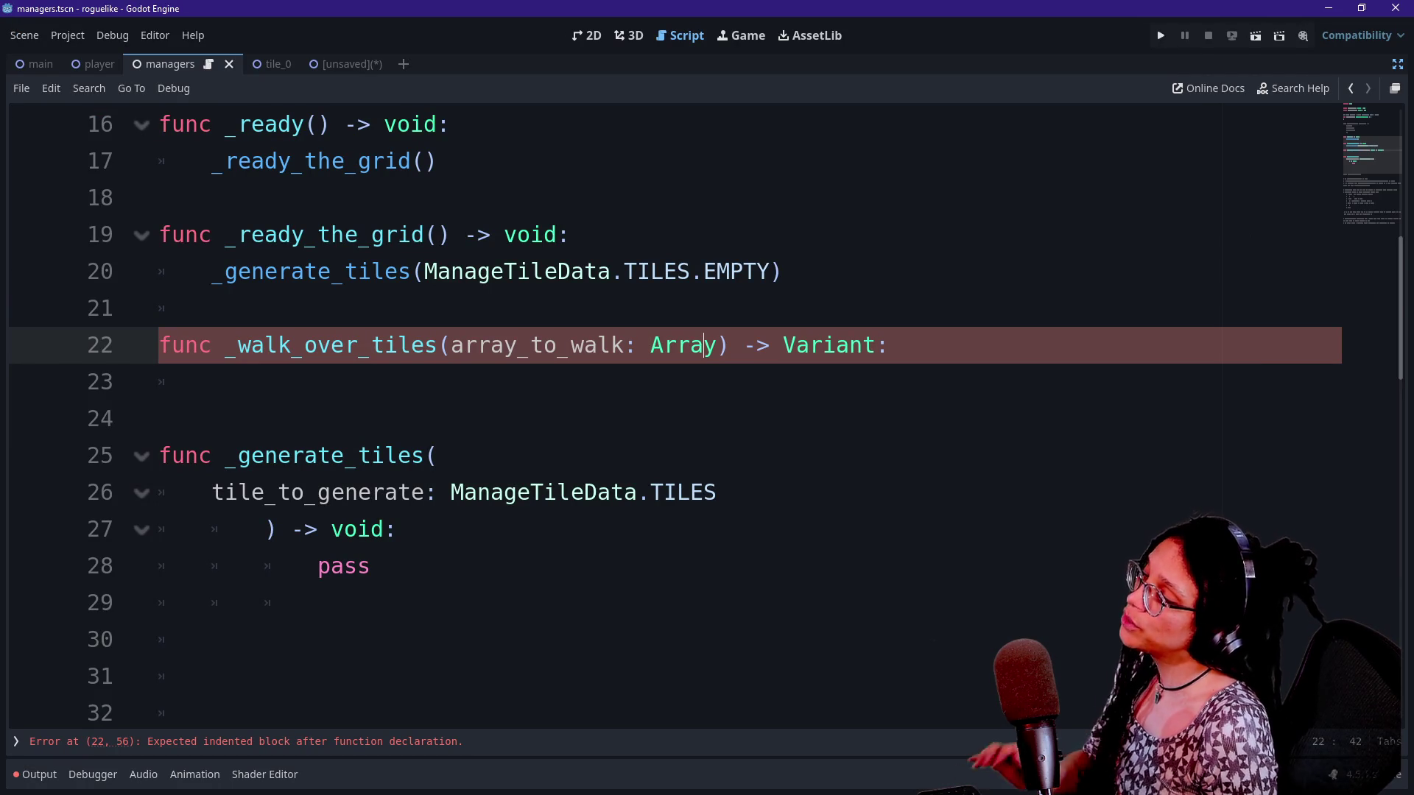
# Rename the _walk_over_tiles function on line 22 to _get_tile_
pyautogui.click(704, 345)
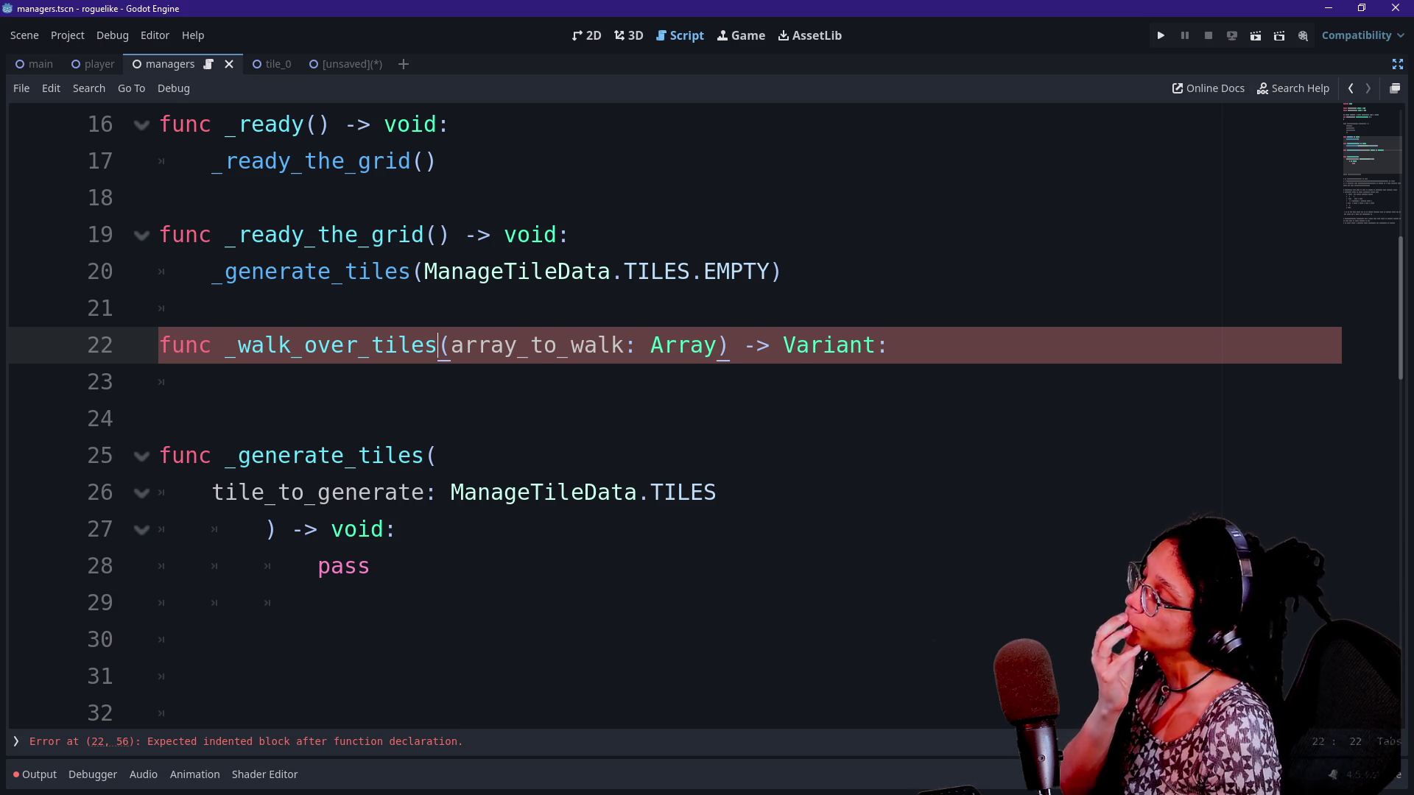
pyautogui.press('BackSpace')
pyautogui.press('Up')
pyautogui.press('Down')
pyautogui.press('End')
pyautogui.moveTo(224, 344); pyautogui.dragTo(373, 345)
pyautogui.press('BackSpace')
pyautogui.write('_che')
pyautogui.write('ck')
pyautogui.write('_')
pyautogui.press('BackSpace')
pyautogui.press('BackSpace')
pyautogui.press('BackSpace')
pyautogui.press('BackSpace')
pyautogui.press('BackSpace')
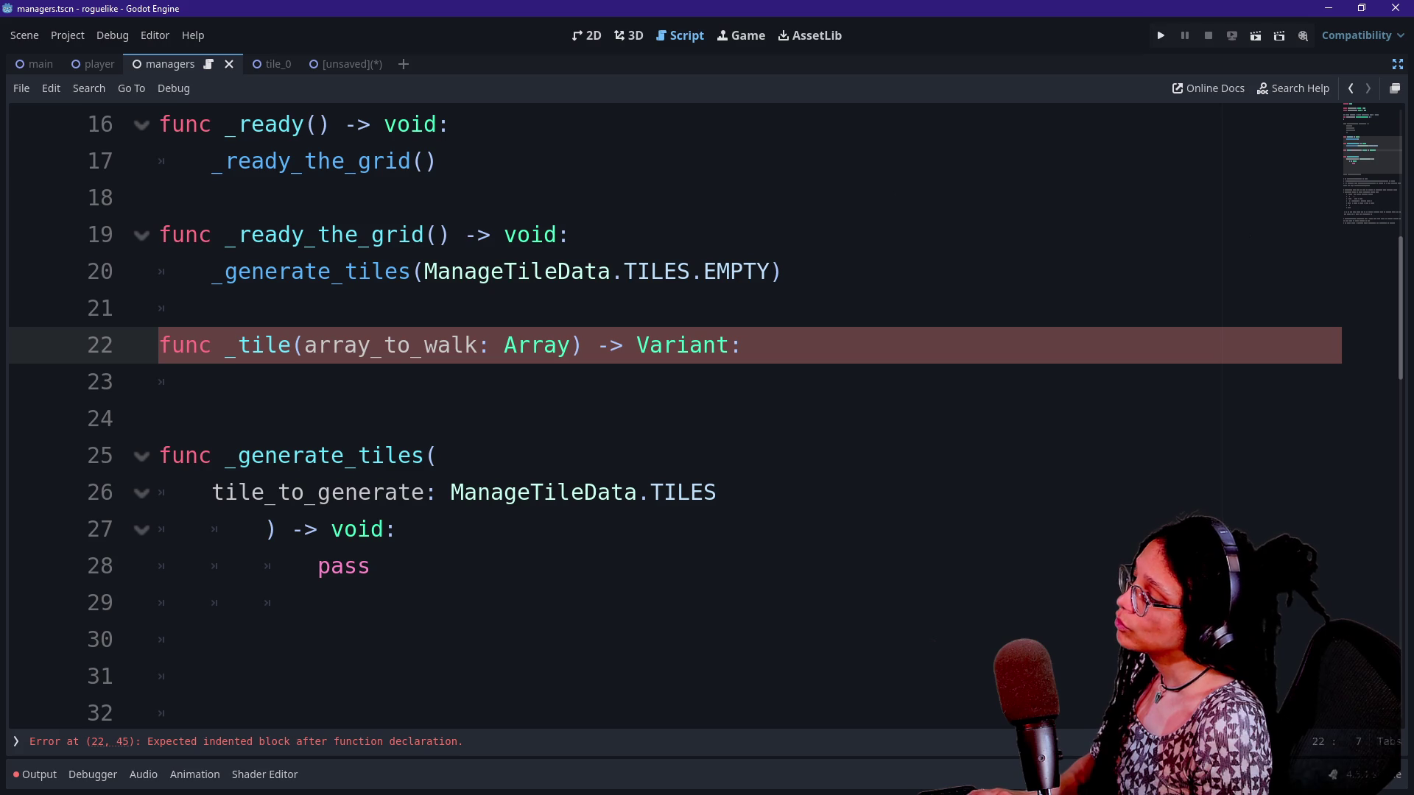
pyautogui.write('retur')
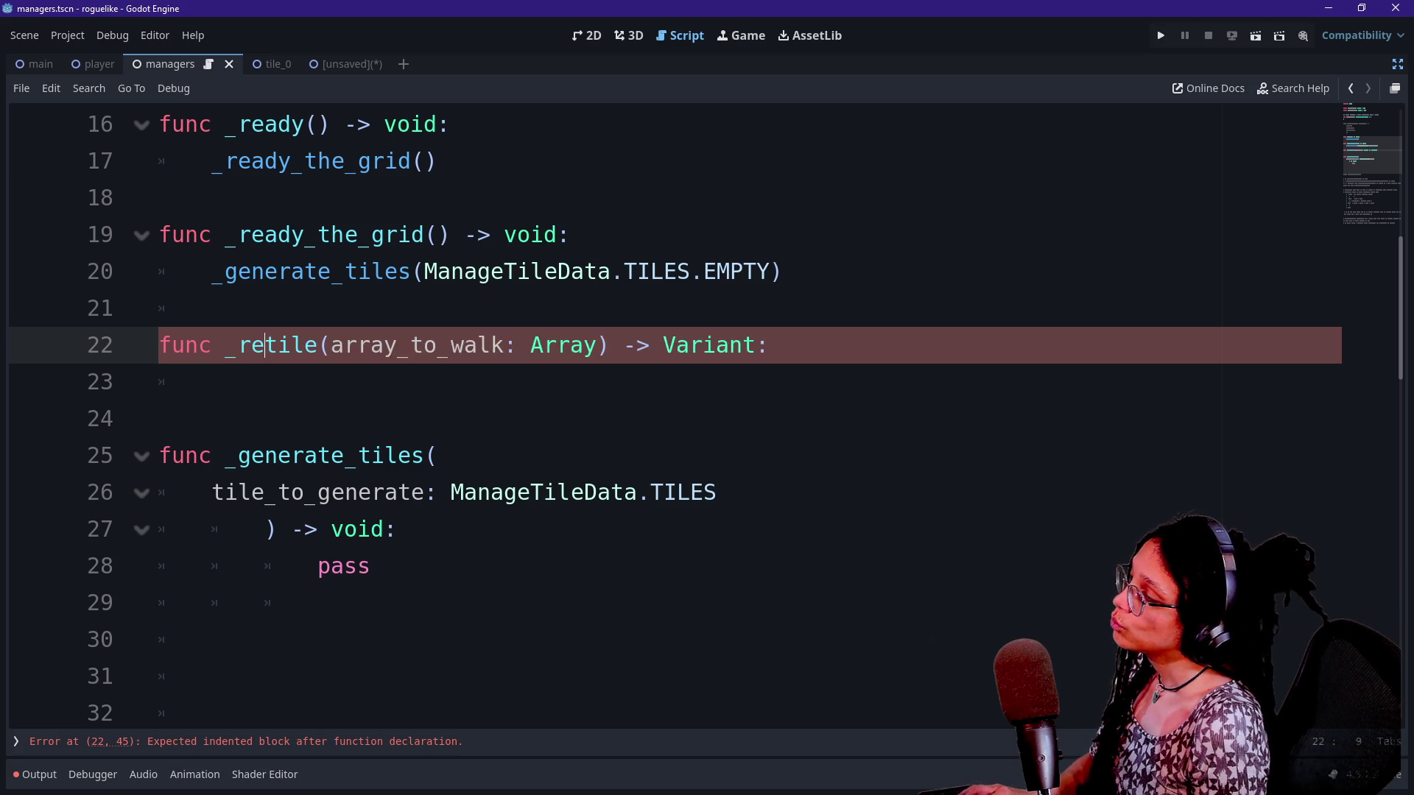
pyautogui.press('BackSpace')
pyautogui.press('BackSpace')
pyautogui.press('BackSpace')
pyautogui.write('get_')
pyautogui.click(346, 345)
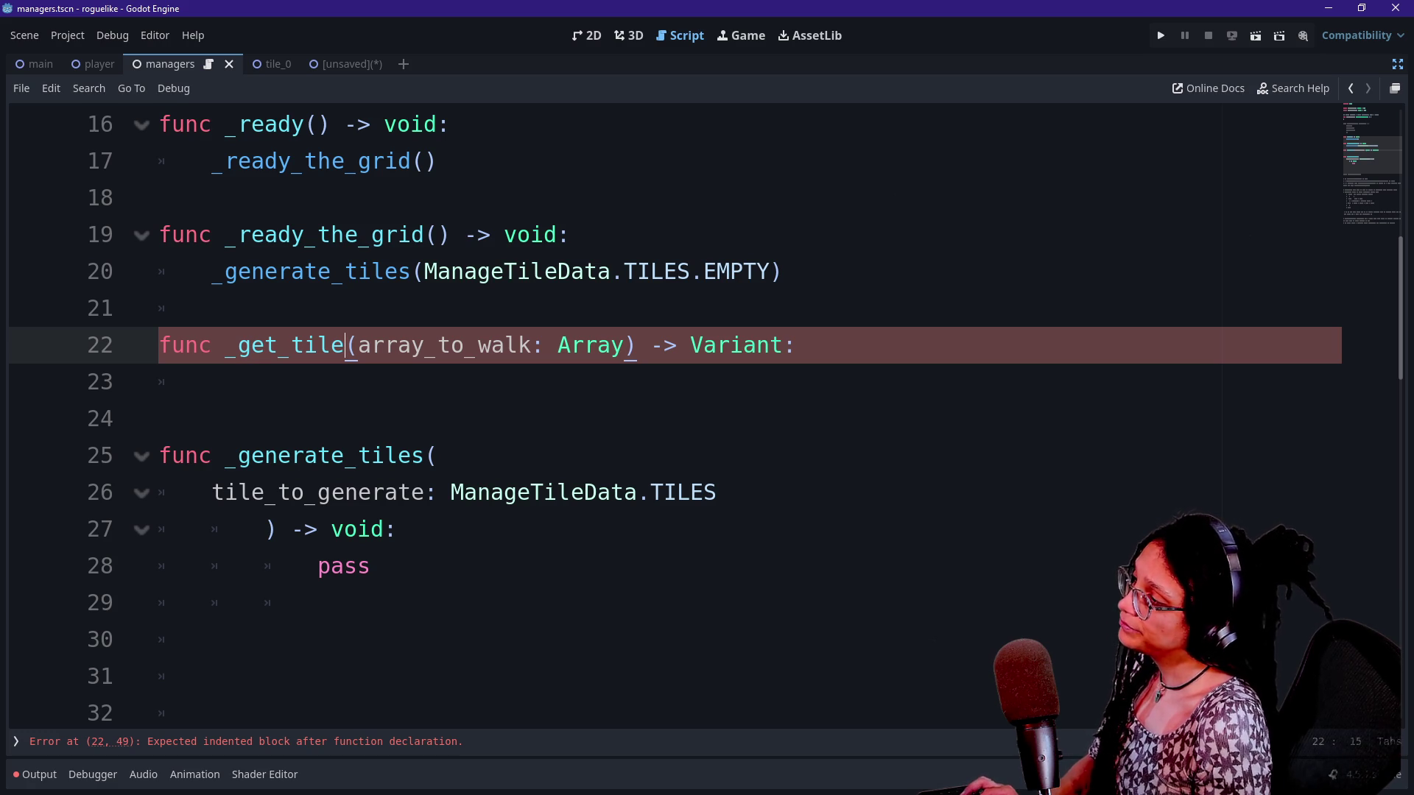
pyautogui.write('_')
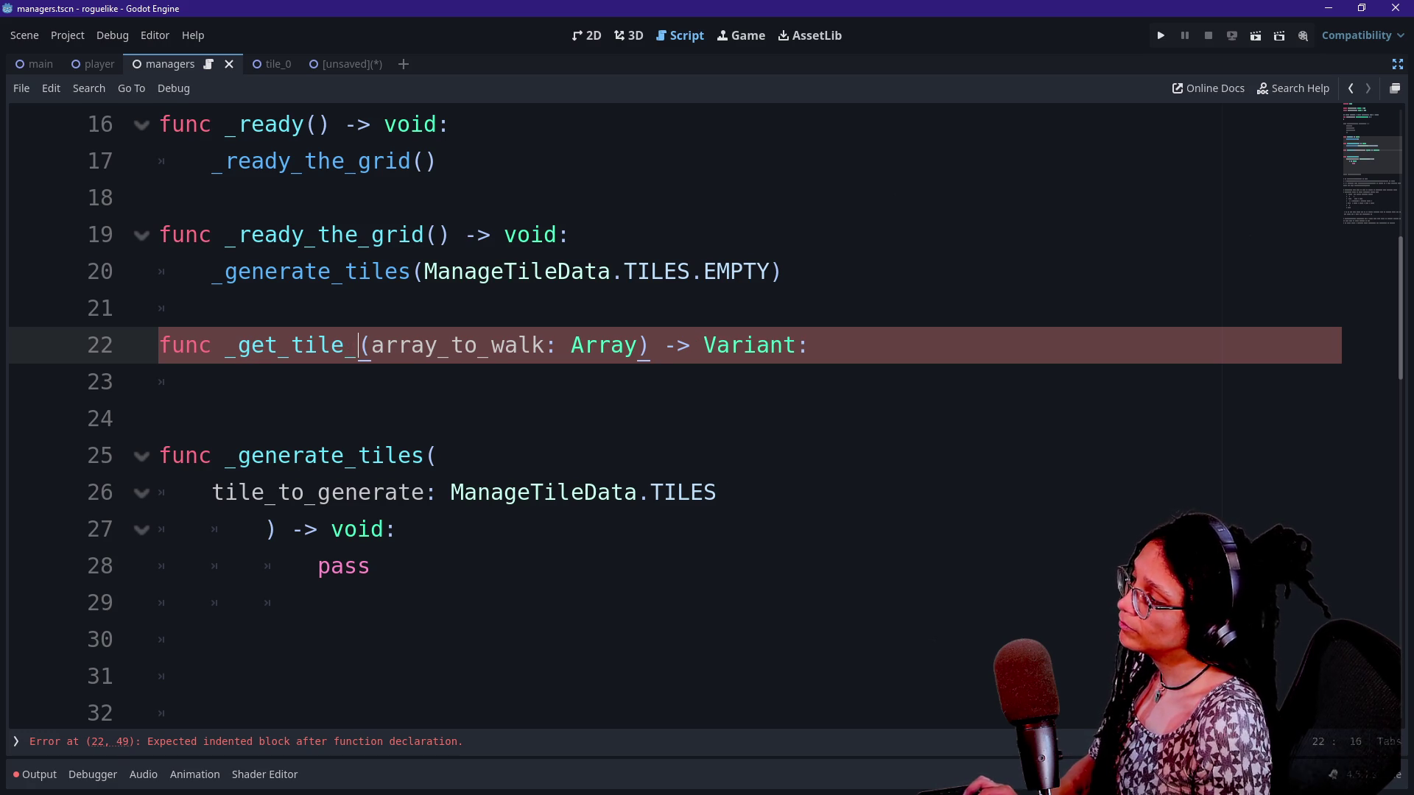
# Open the manage_tile_data.gd script with the side panels hidden
pyautogui.hotkey('ctrl', 'shift', 'F11')
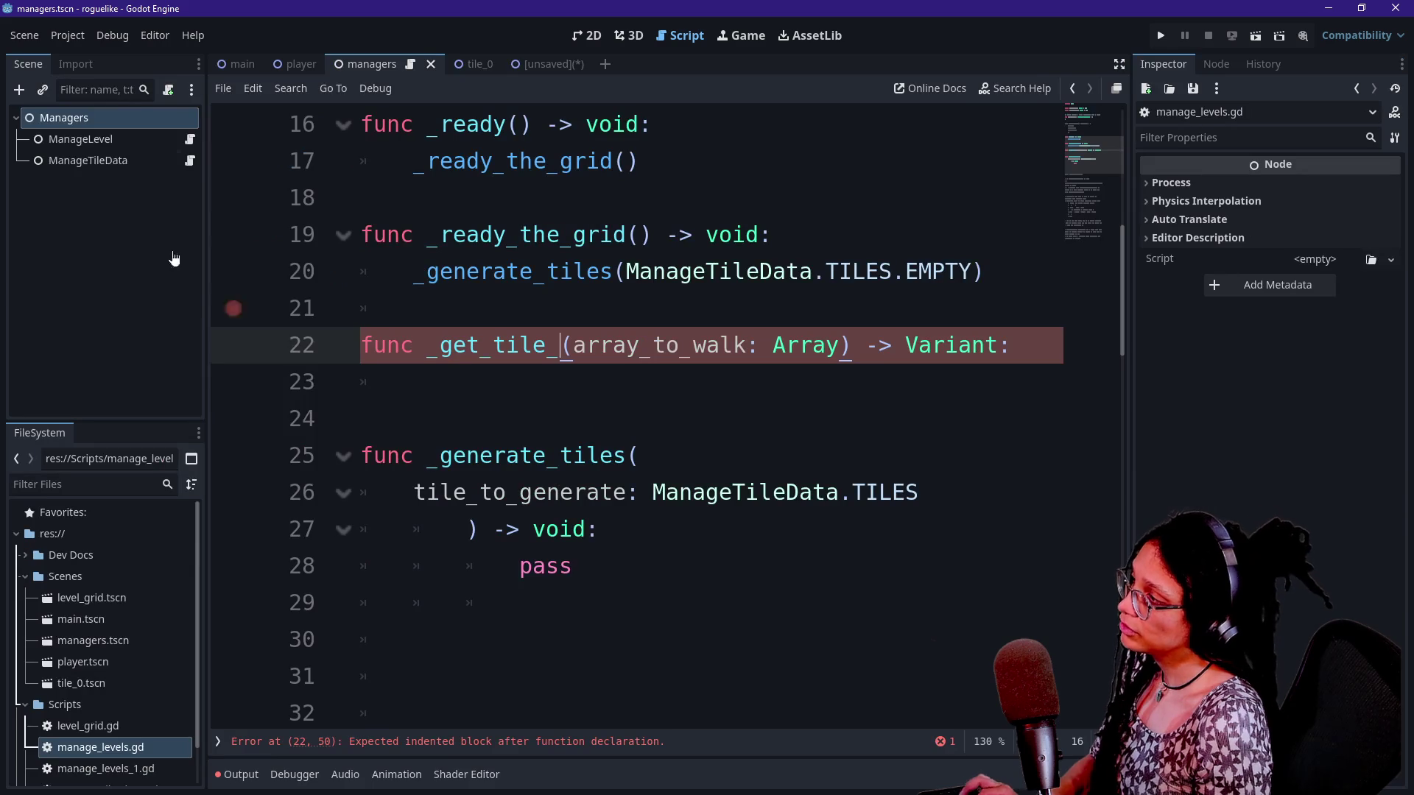
pyautogui.click(190, 160)
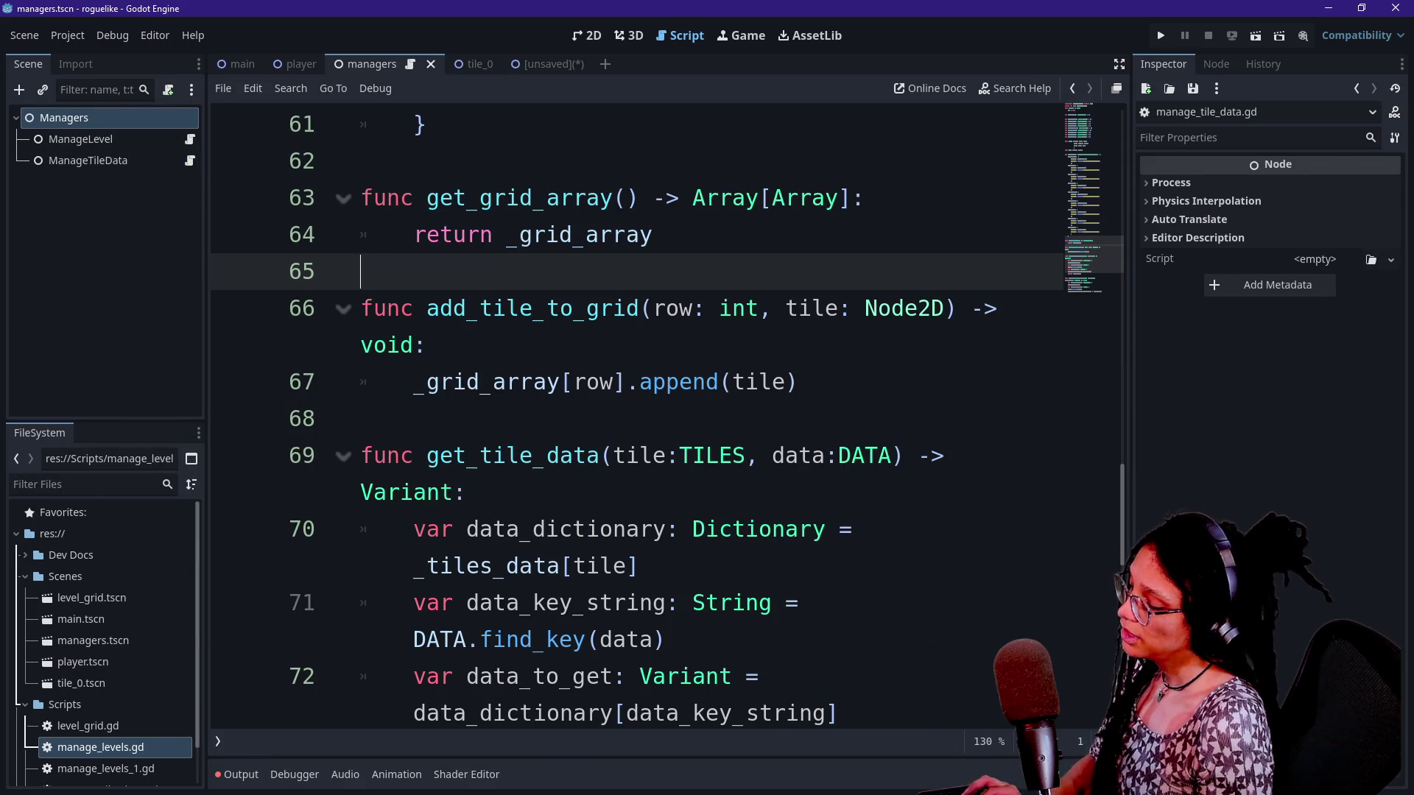
pyautogui.hotkey('ctrl', 'shift', 'F11')
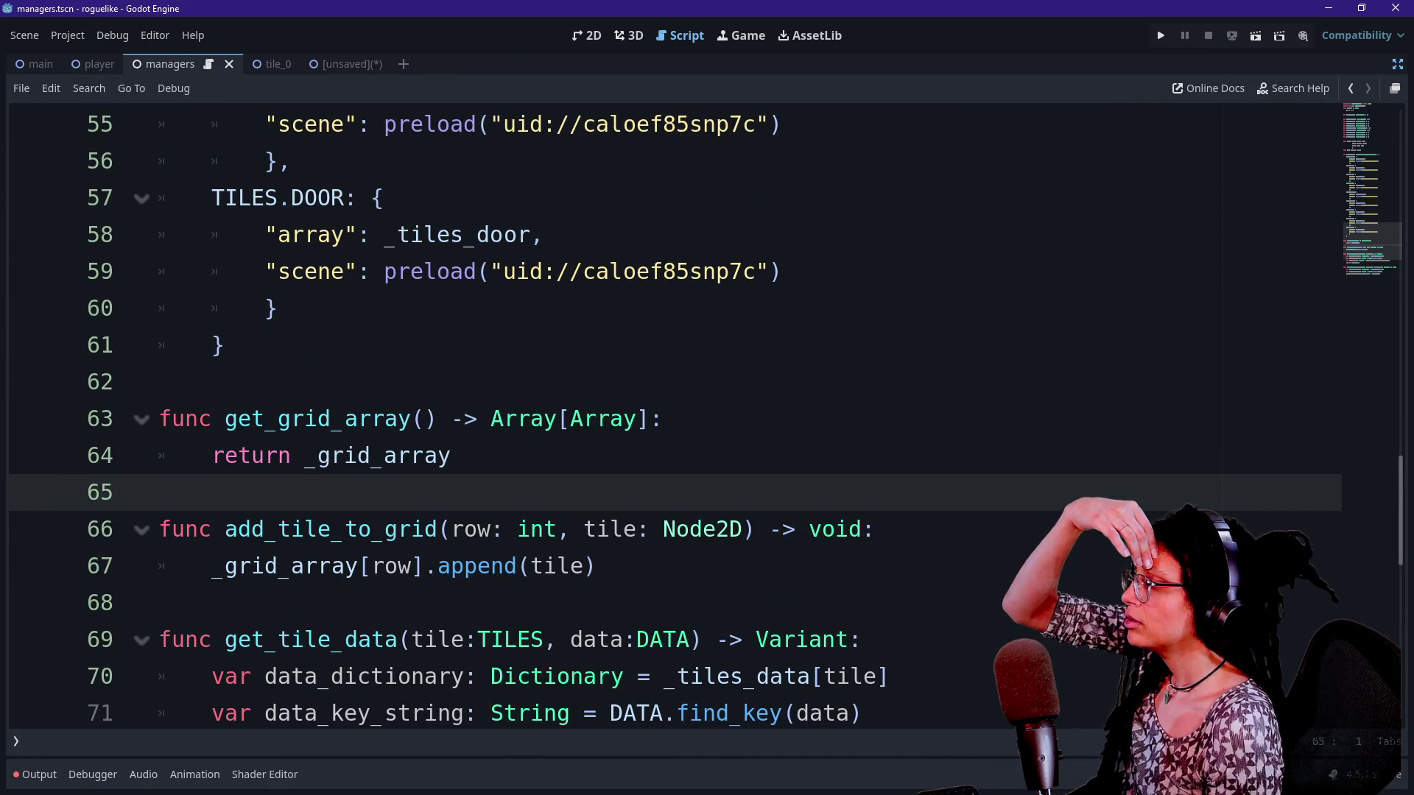
# Inspect the get_tile_data signature and its TILES parameter type in manage_tile_data.gd
pyautogui.scroll(-2, 674, 415)
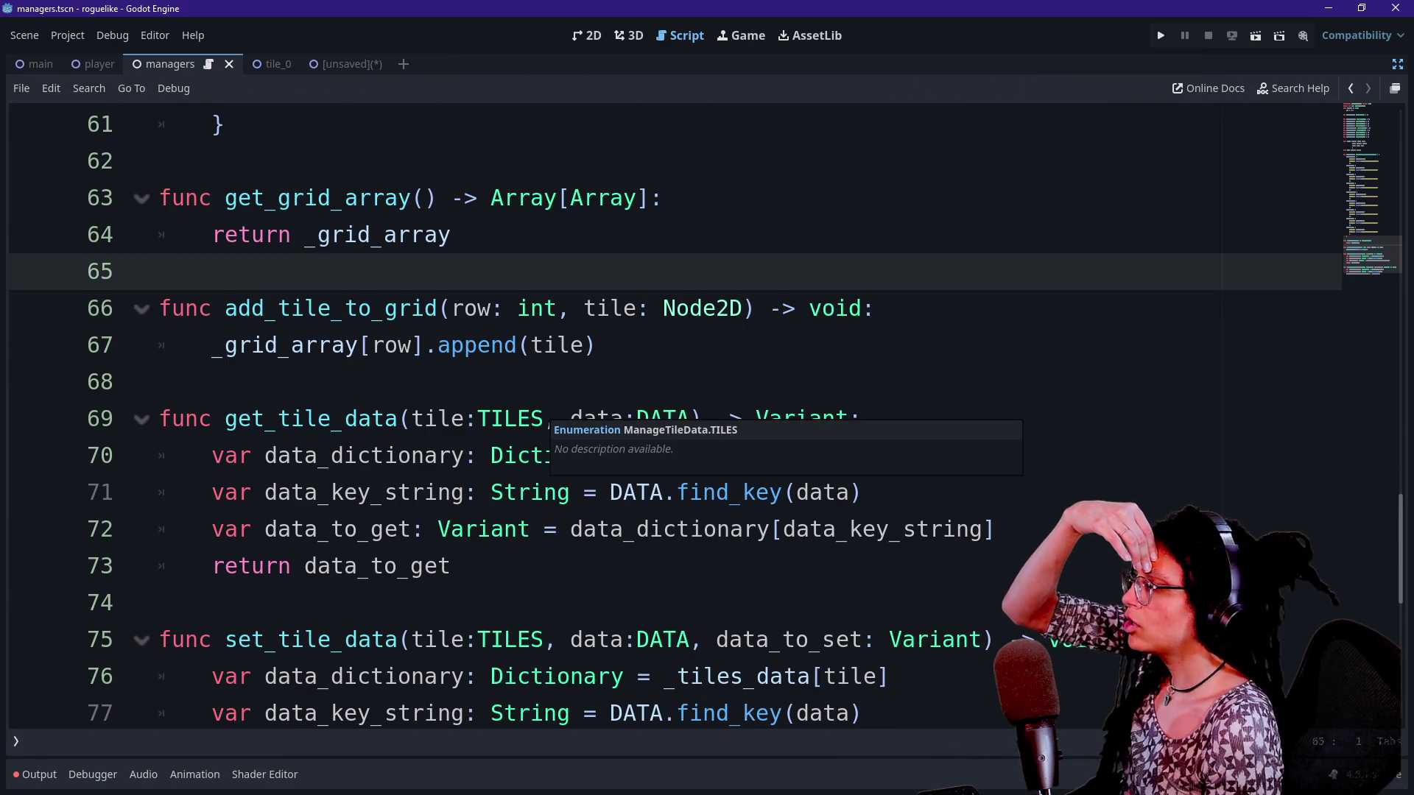
pyautogui.click(545, 492)
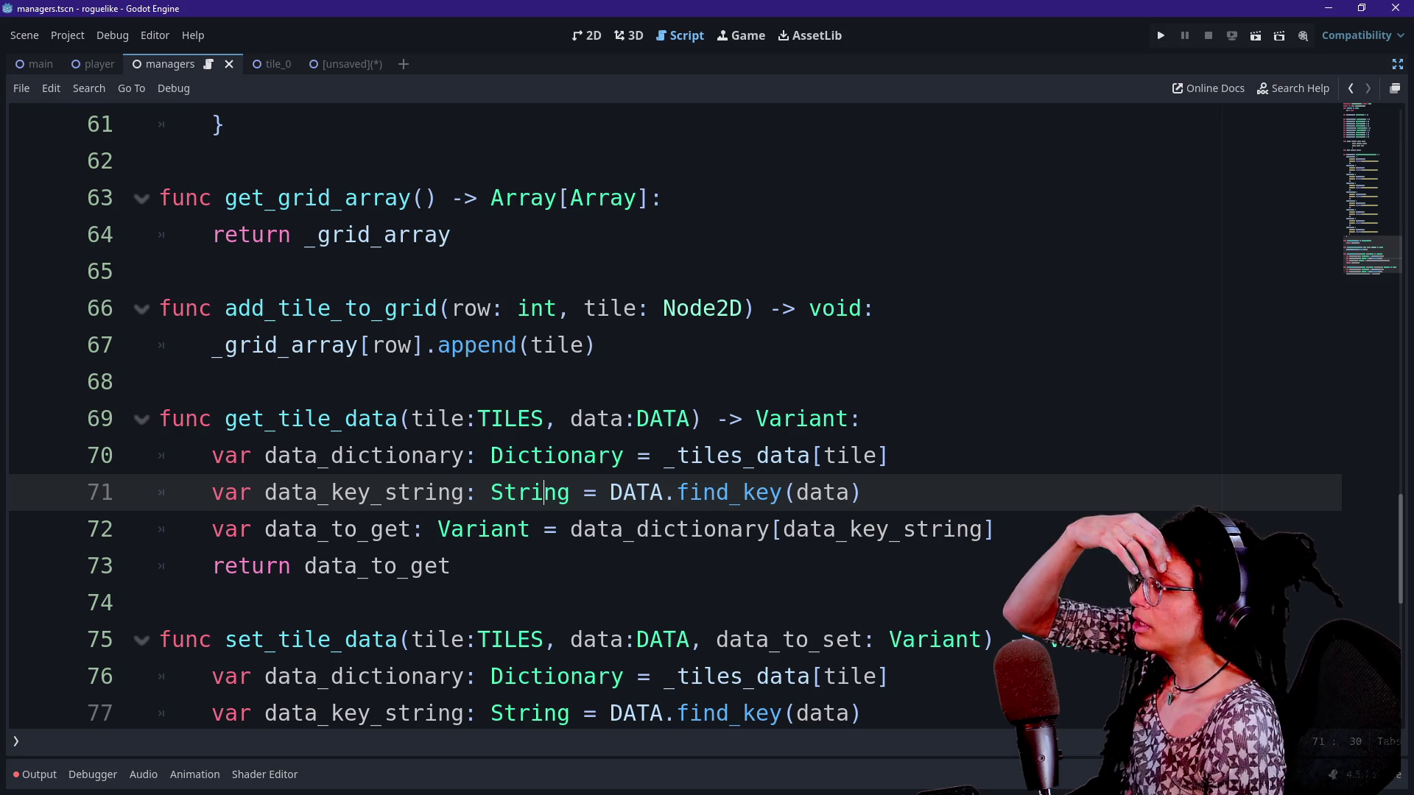
pyautogui.moveTo(424, 418); pyautogui.dragTo(570, 418)
pyautogui.click(571, 418)
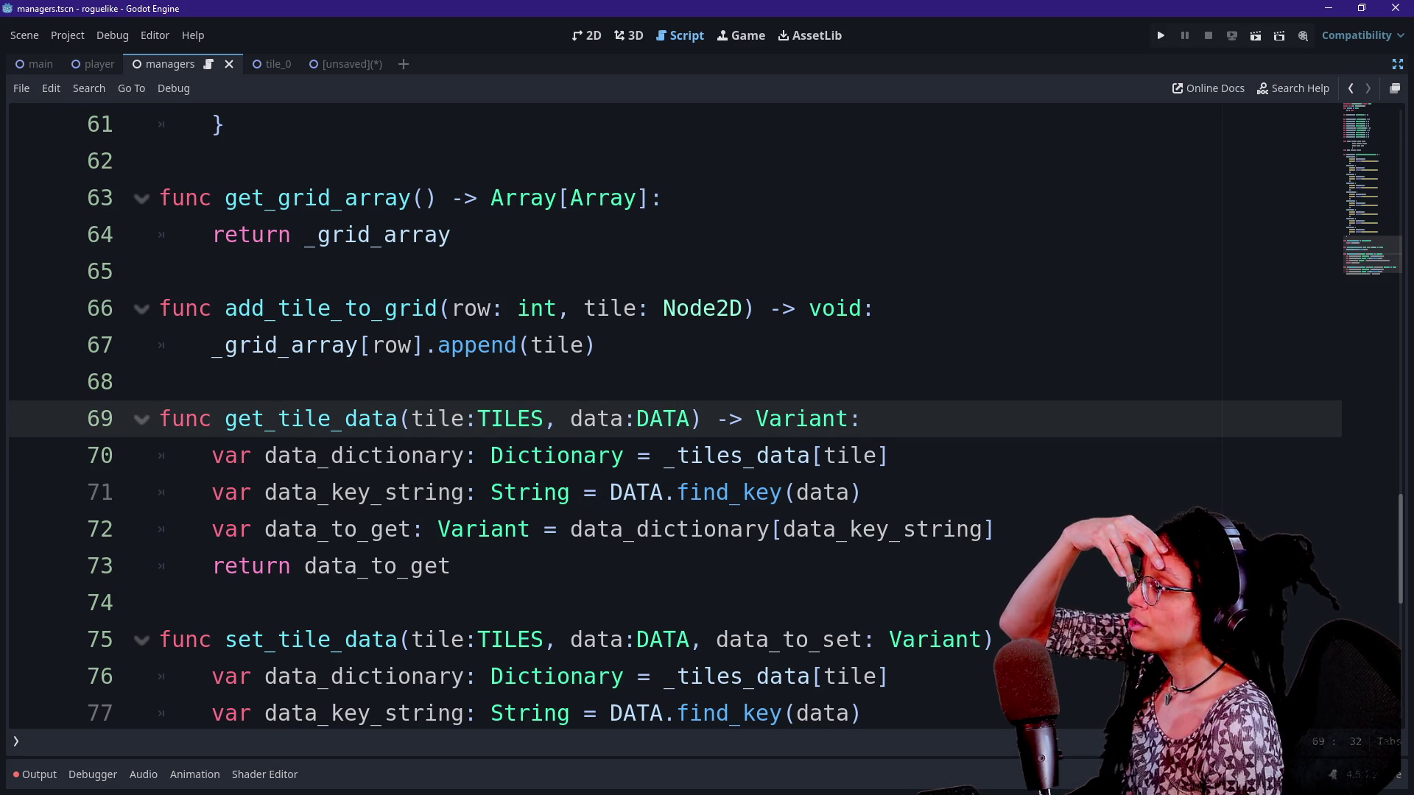
pyautogui.moveTo(411, 419)
pyautogui.mouseDown()
pyautogui.moveTo(508, 418)
pyautogui.moveTo(568, 455)
pyautogui.mouseUp()
pyautogui.click(545, 419)
pyautogui.doubleClick(511, 418)
pyautogui.press('Left')
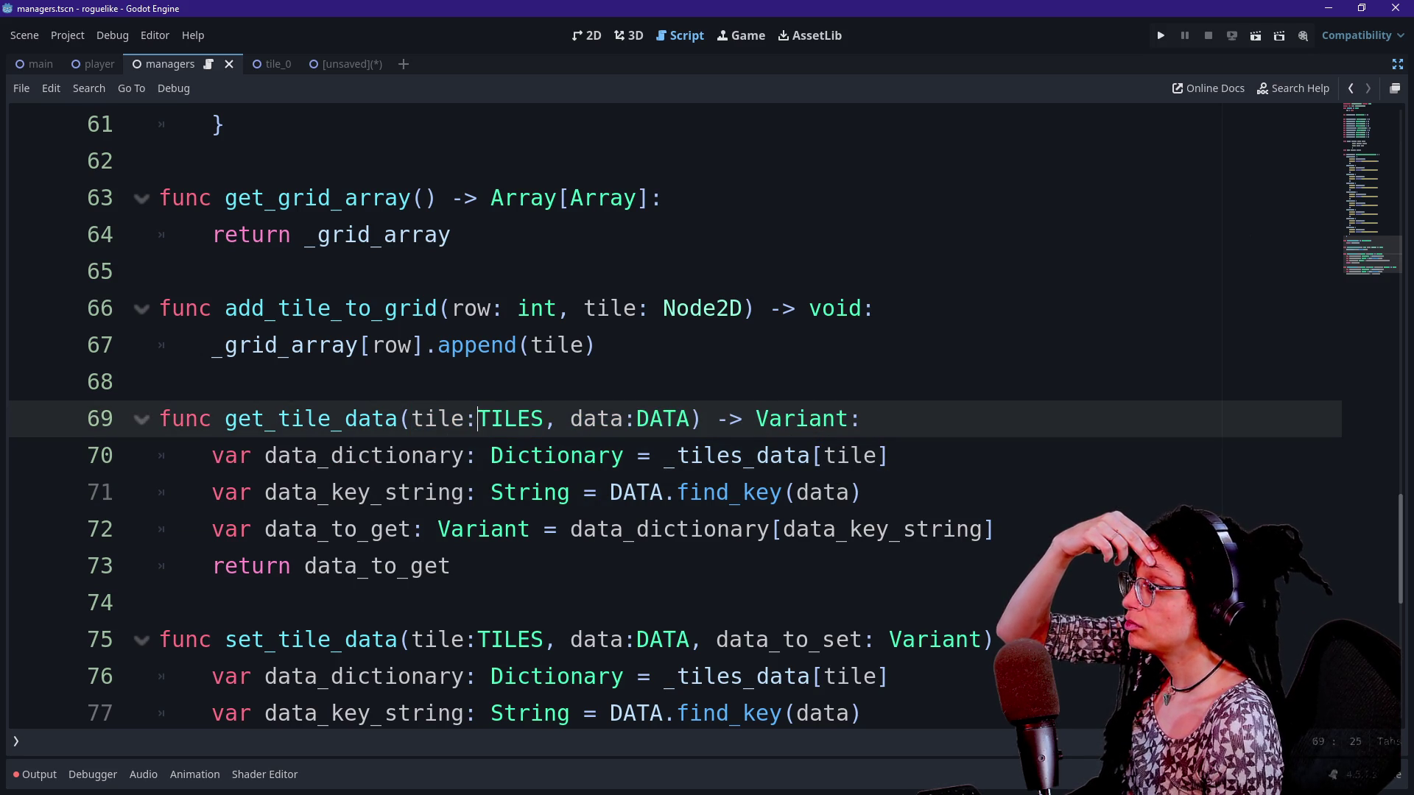
pyautogui.moveTo(162, 381); pyautogui.dragTo(463, 418)
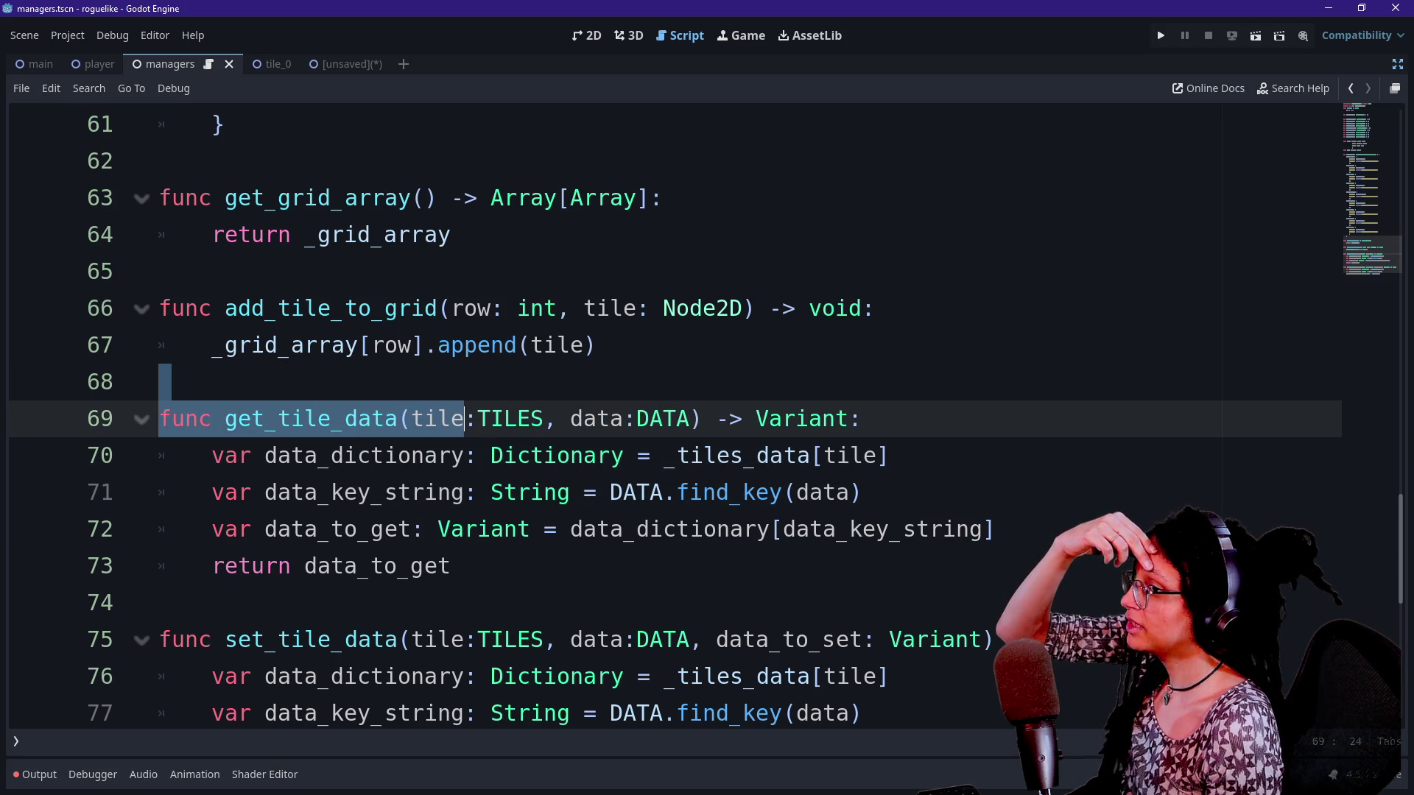
# Look over the get_grid_array declaration, then switch back to manage_levels.gd
pyautogui.click(1397, 65)
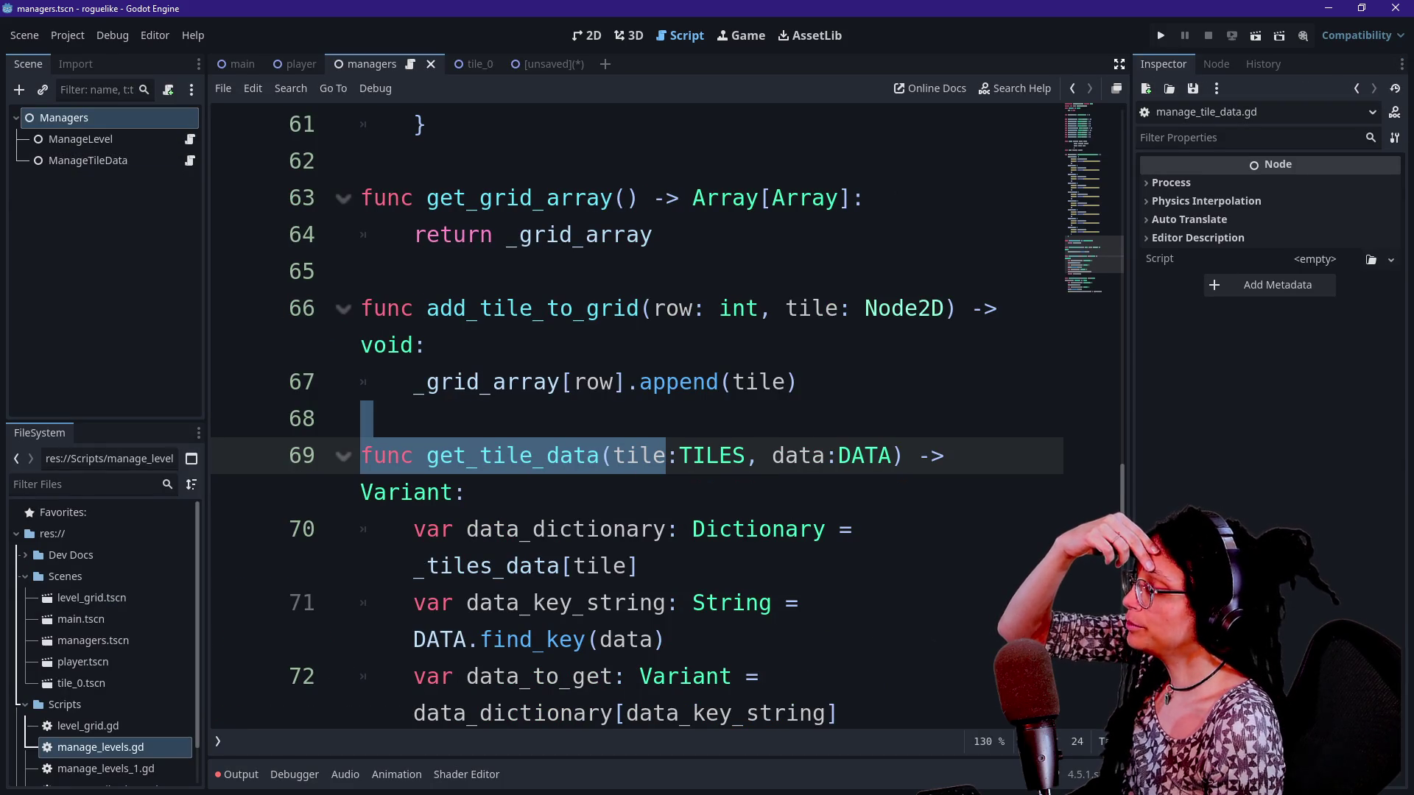
pyautogui.scroll(1, 637, 412)
pyautogui.click(625, 308)
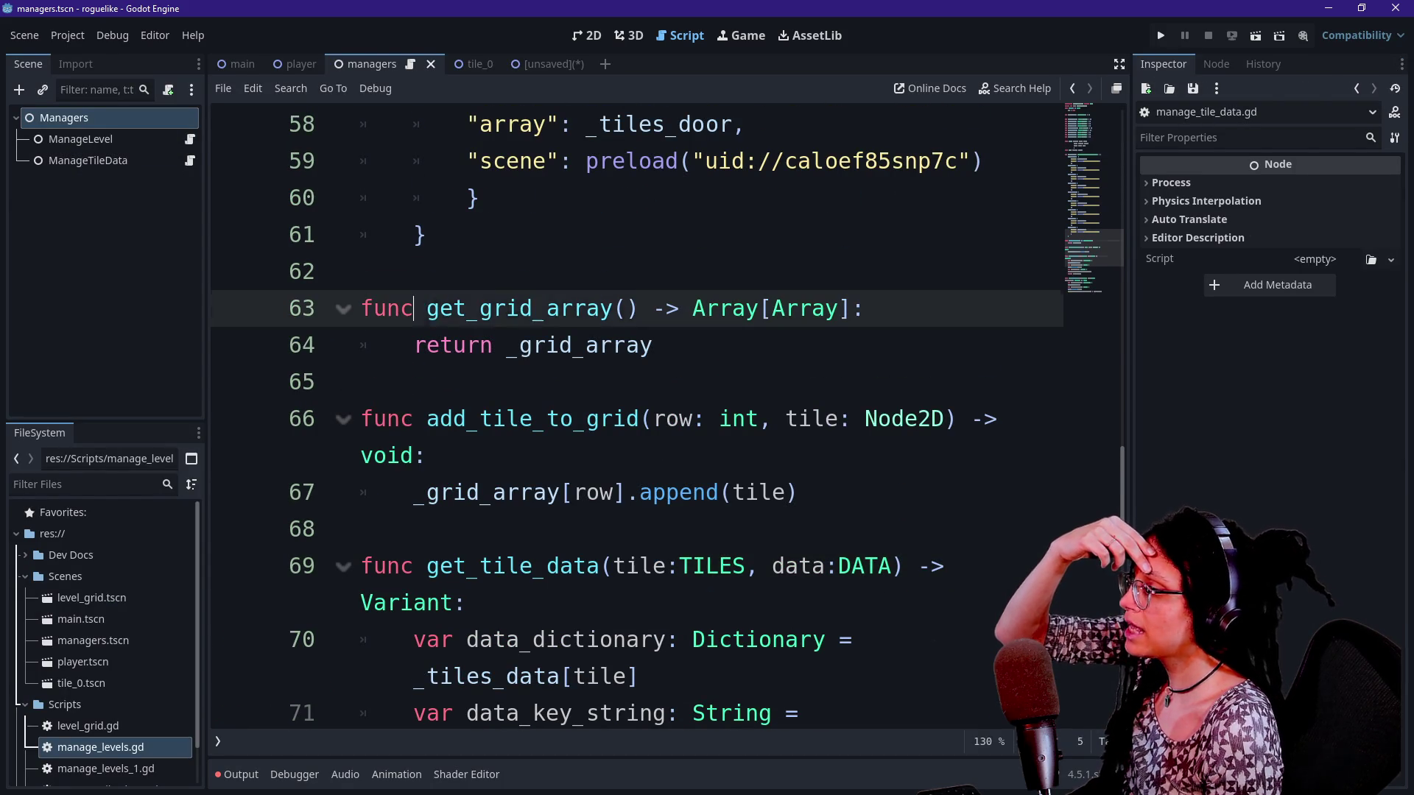
pyautogui.doubleClick(448, 308)
pyautogui.click(520, 308)
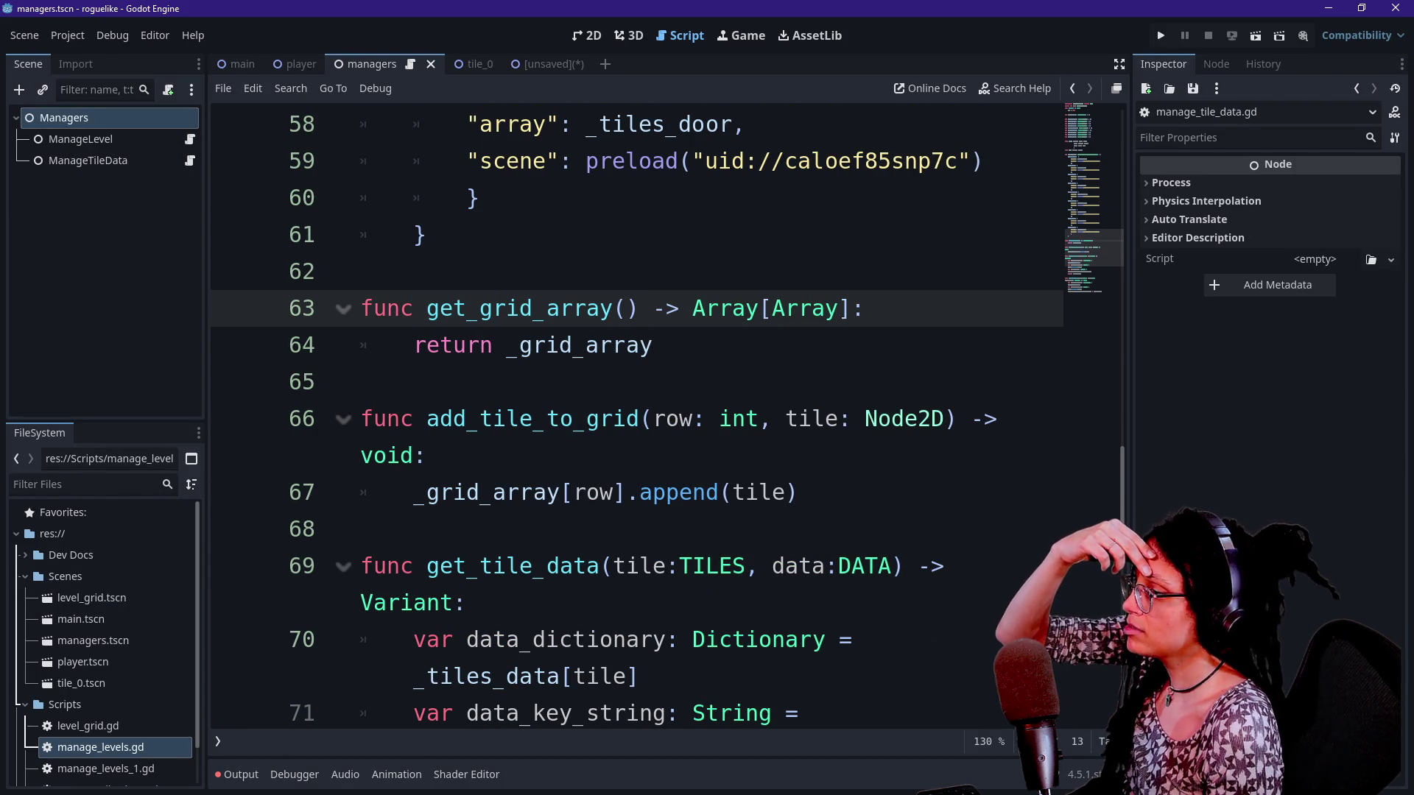
pyautogui.click(190, 139)
pyautogui.click(190, 160)
pyautogui.click(190, 140)
pyautogui.click(493, 345)
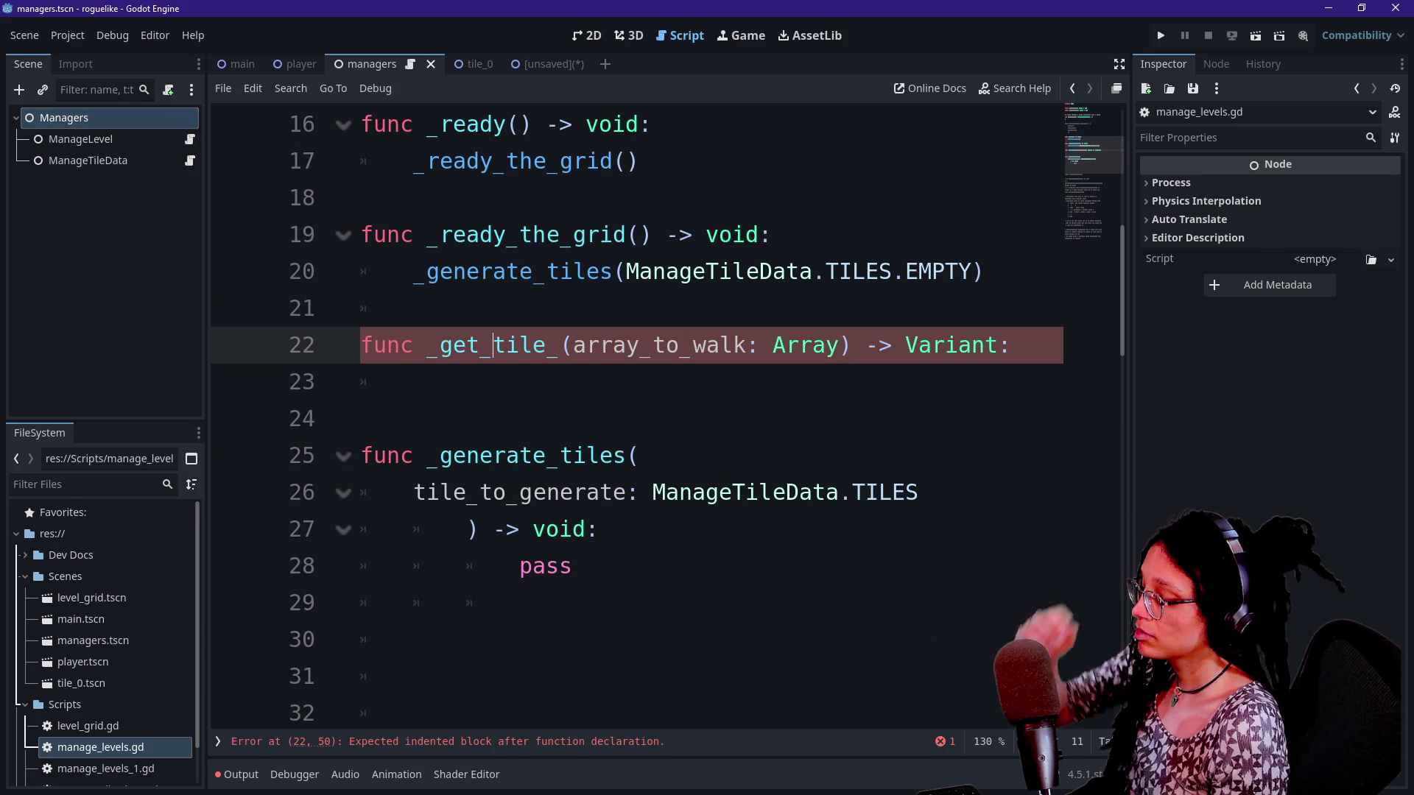
# Rename the line 22 helper from _get_tile_ to _get_cell_data
pyautogui.hotkey('ctrl', 'shift', 'F11')
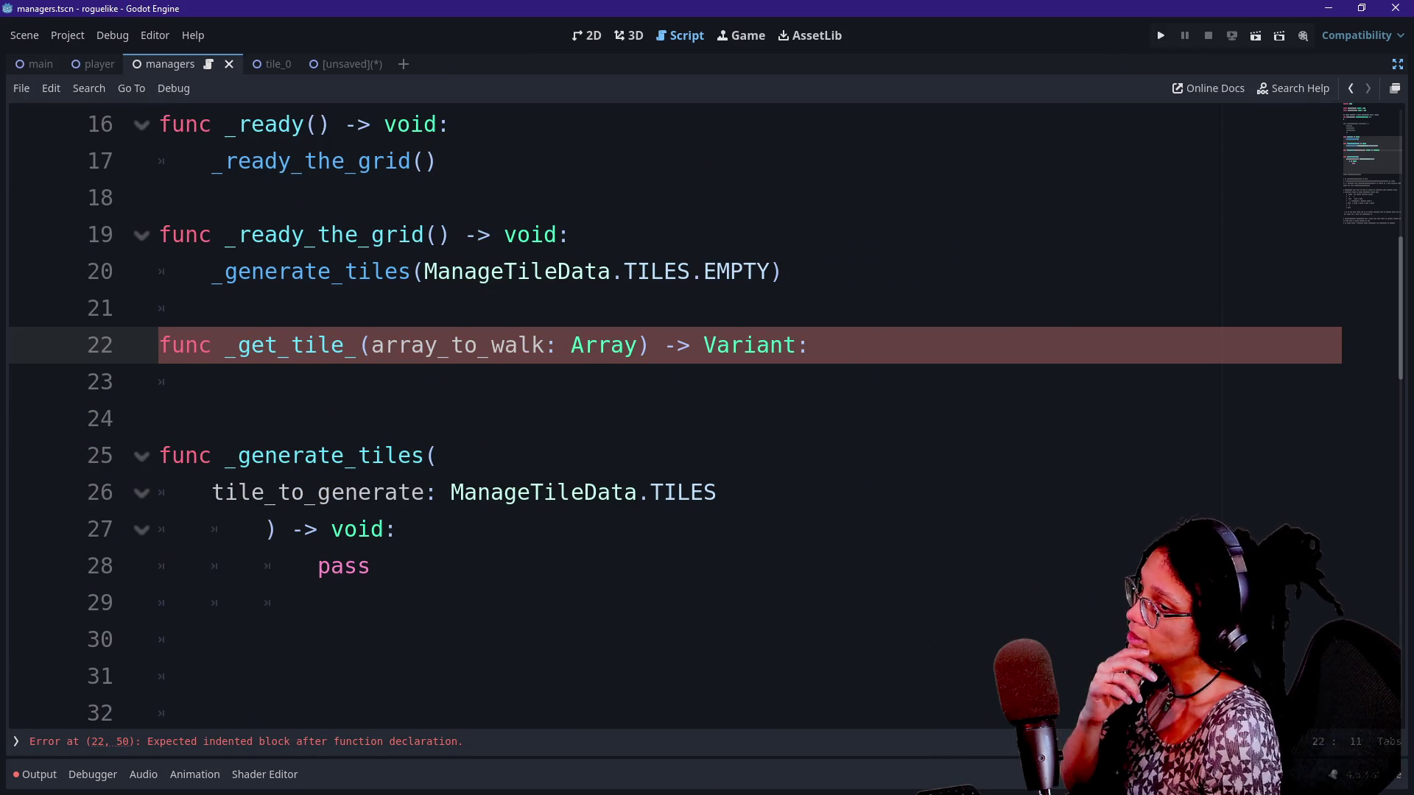
pyautogui.click(212, 381)
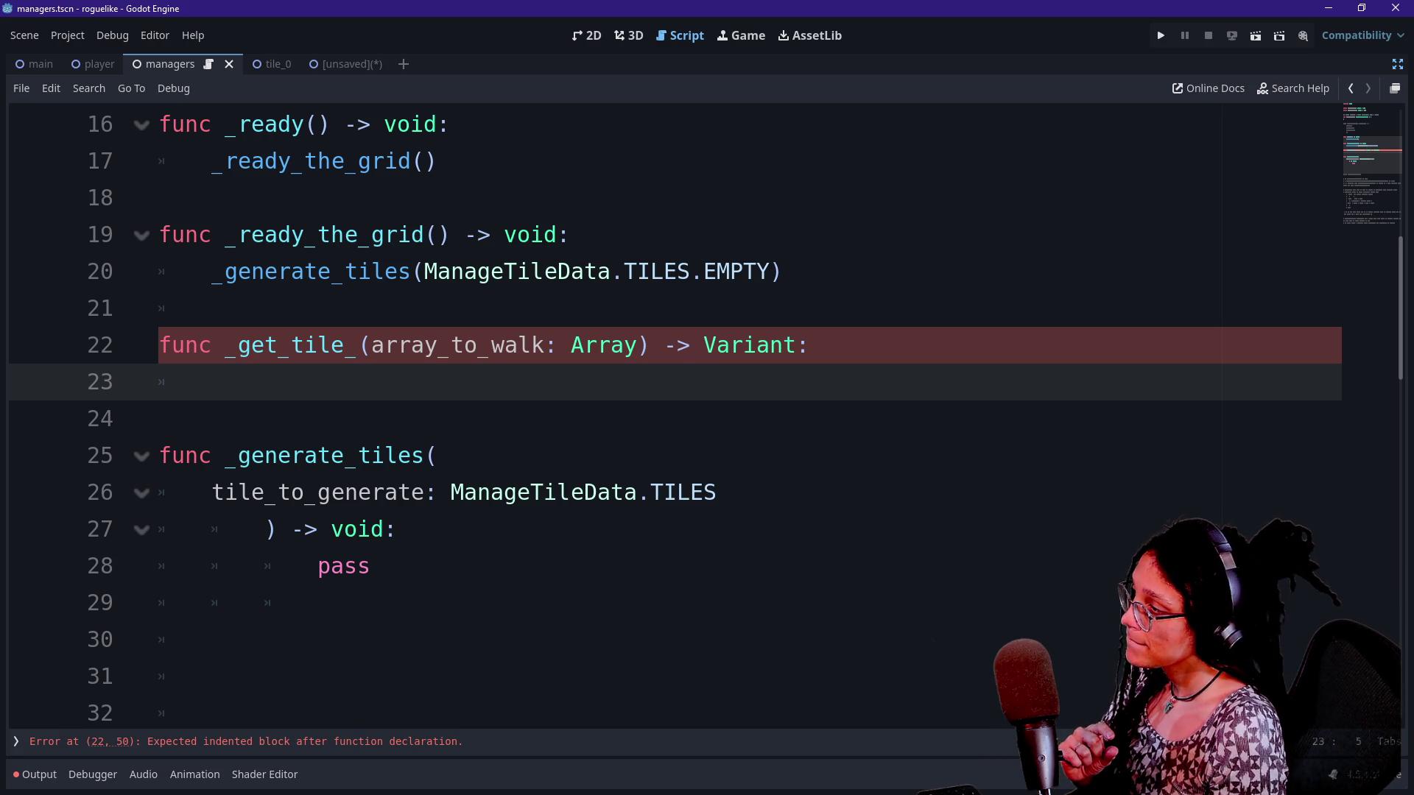
pyautogui.click(346, 345)
pyautogui.press('BackSpace')
pyautogui.press('BackSpace')
pyautogui.press('BackSpace')
pyautogui.write('cell')
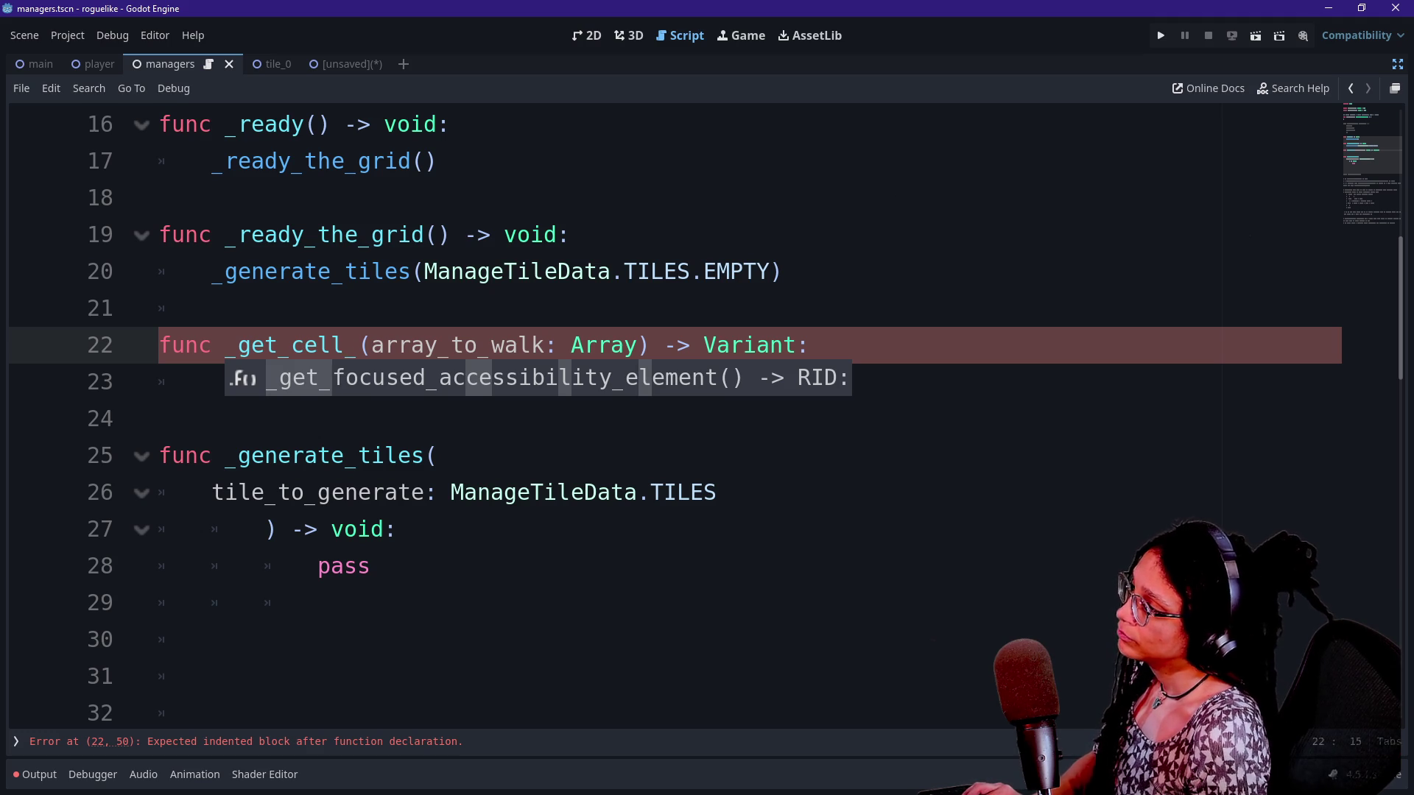
pyautogui.press('Escape')
pyautogui.write('data')
# Replace the pass placeholder on line 28 with the start of 'for i in Manag'
pyautogui.click(665, 345)
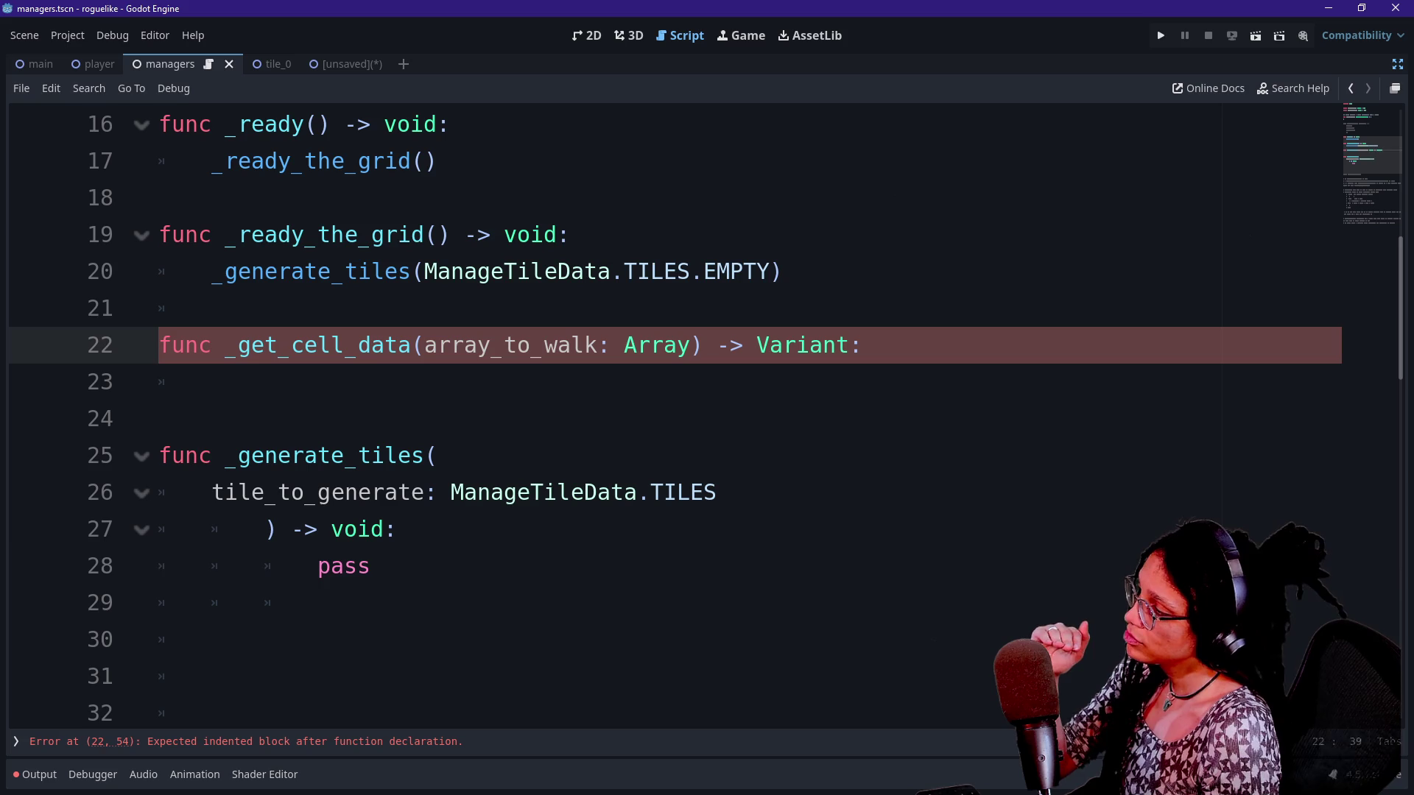
pyautogui.doubleClick(343, 566)
pyautogui.write('for i ')
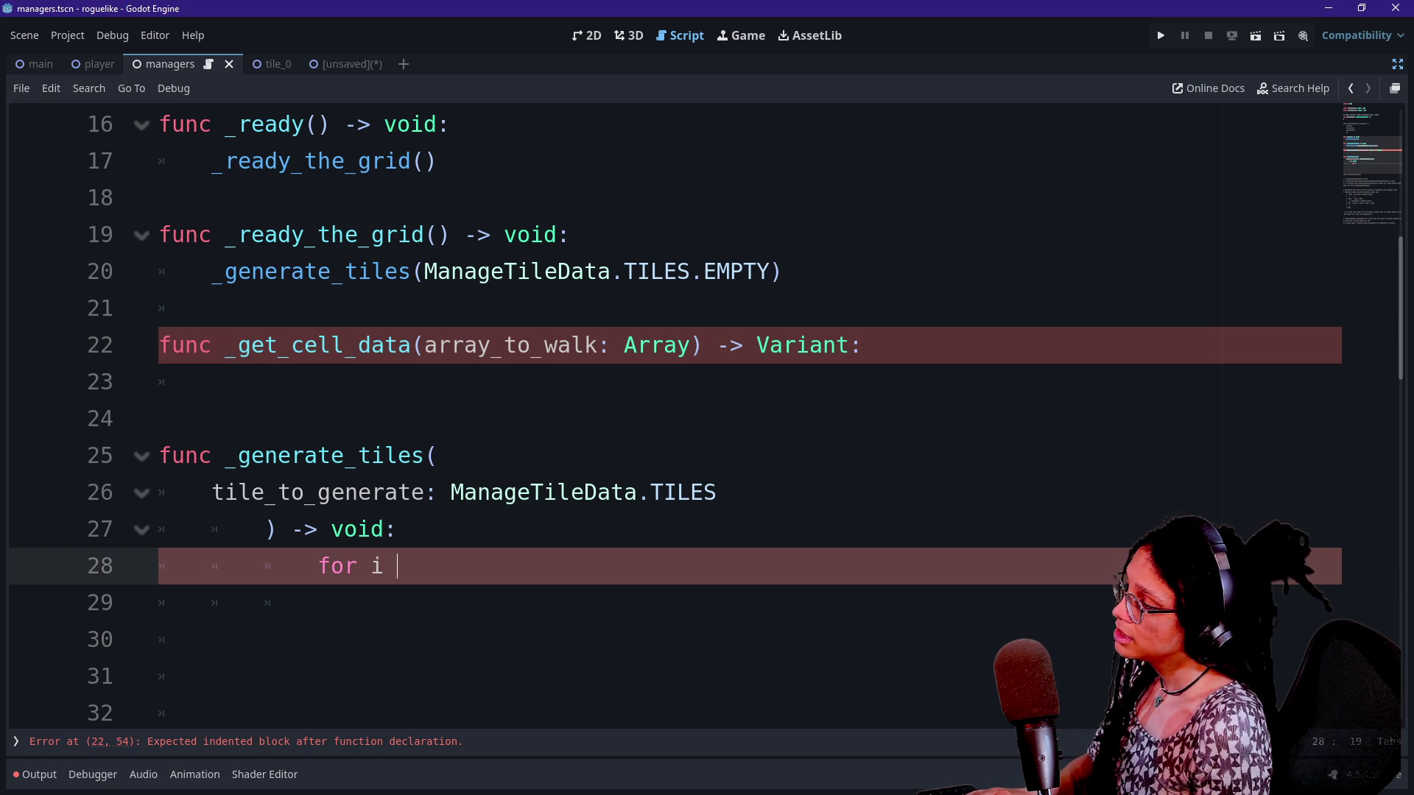
pyautogui.write('in Manag')
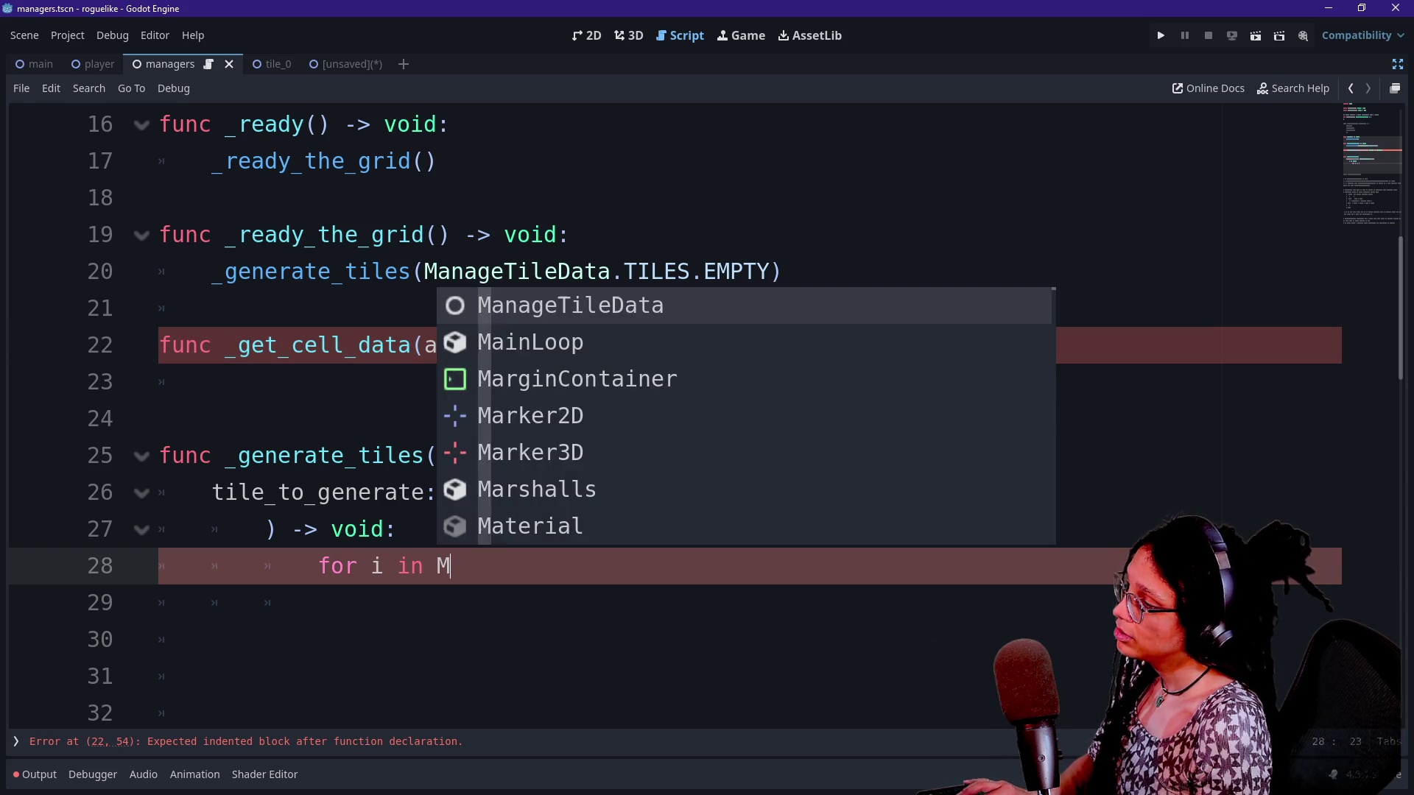
# Complete the loop header as 'for i in ManageTileData.ref.get_grid_array()' using autocomplete
pyautogui.press('Return')
pyautogui.write('.g')
pyautogui.press('BackSpace')
pyautogui.write('r')
pyautogui.press('Return')
pyautogui.write('.r')
pyautogui.press('BackSpace')
pyautogui.write('gr')
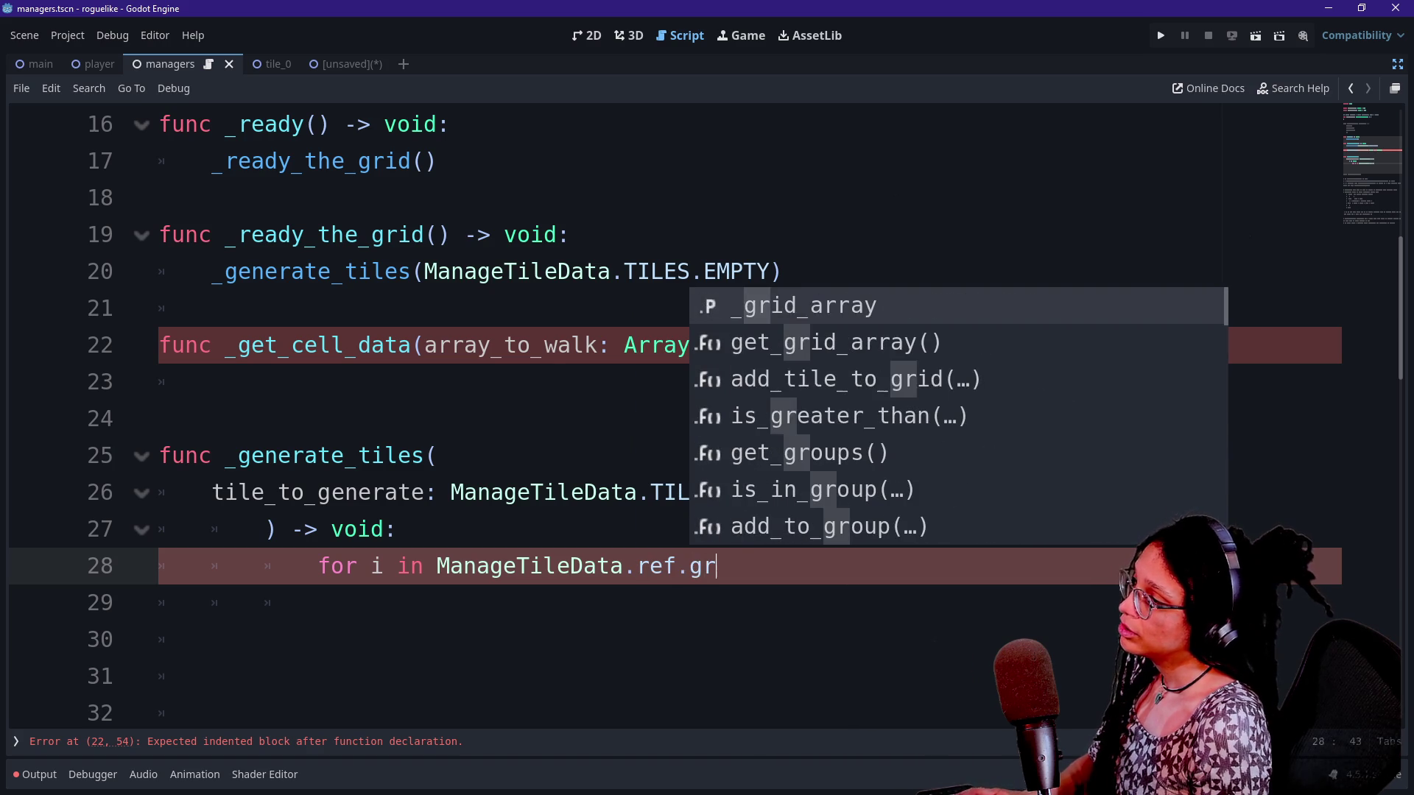
pyautogui.press('Return')
pyautogui.press('BackSpace')
pyautogui.press('BackSpace')
pyautogui.press('BackSpace')
pyautogui.write('get')
pyautogui.press('Return')
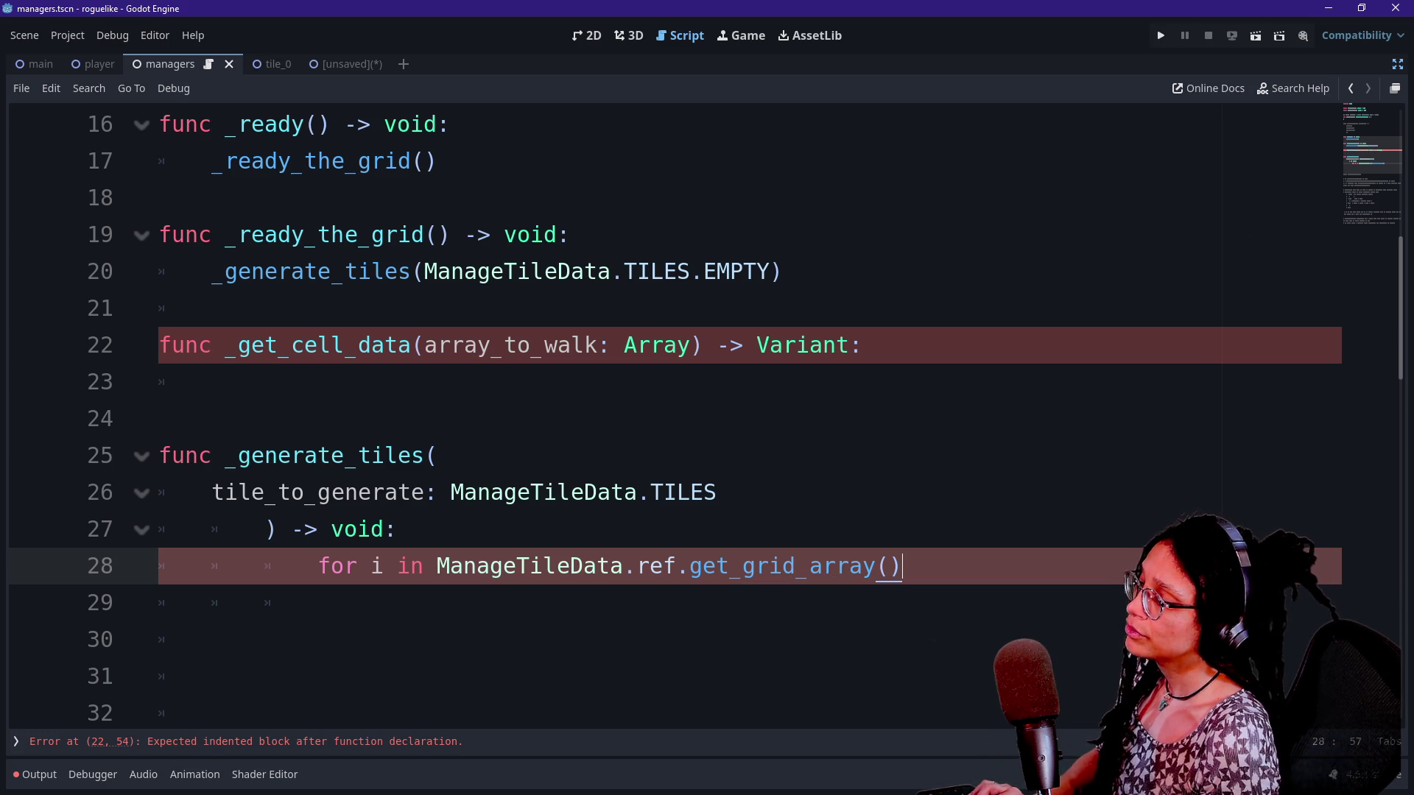
pyautogui.write('[i')
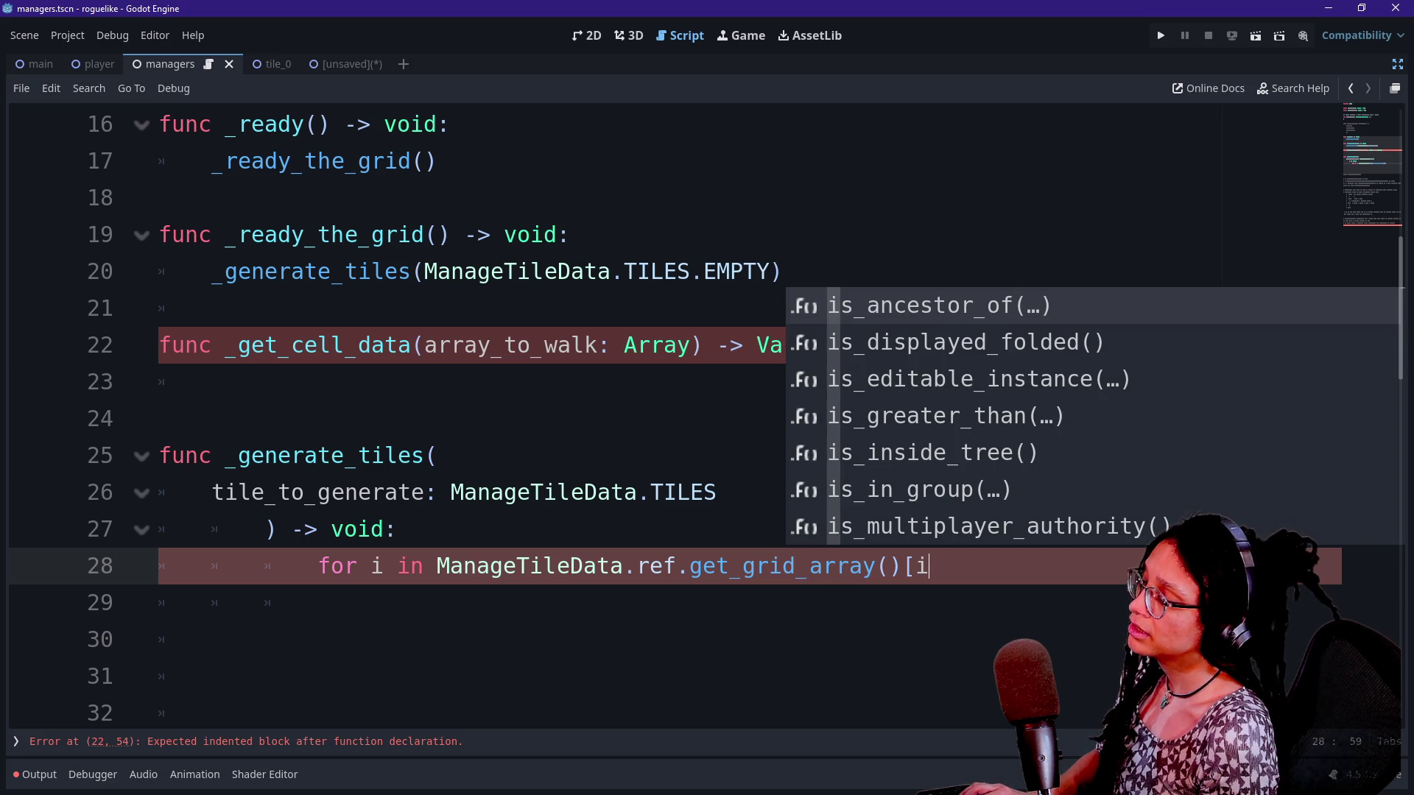
pyautogui.press('BackSpace')
pyautogui.press('BackSpace')
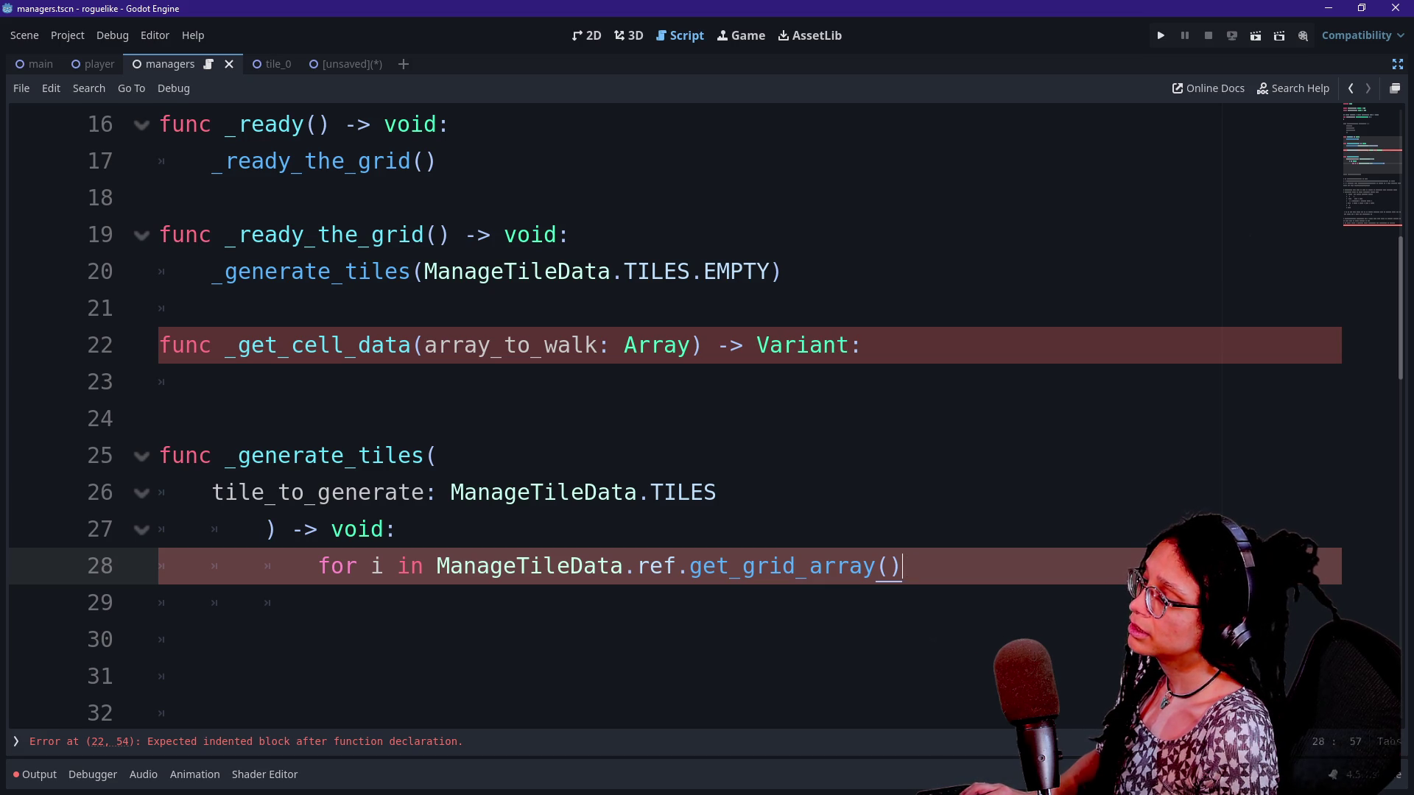
pyautogui.write('.')
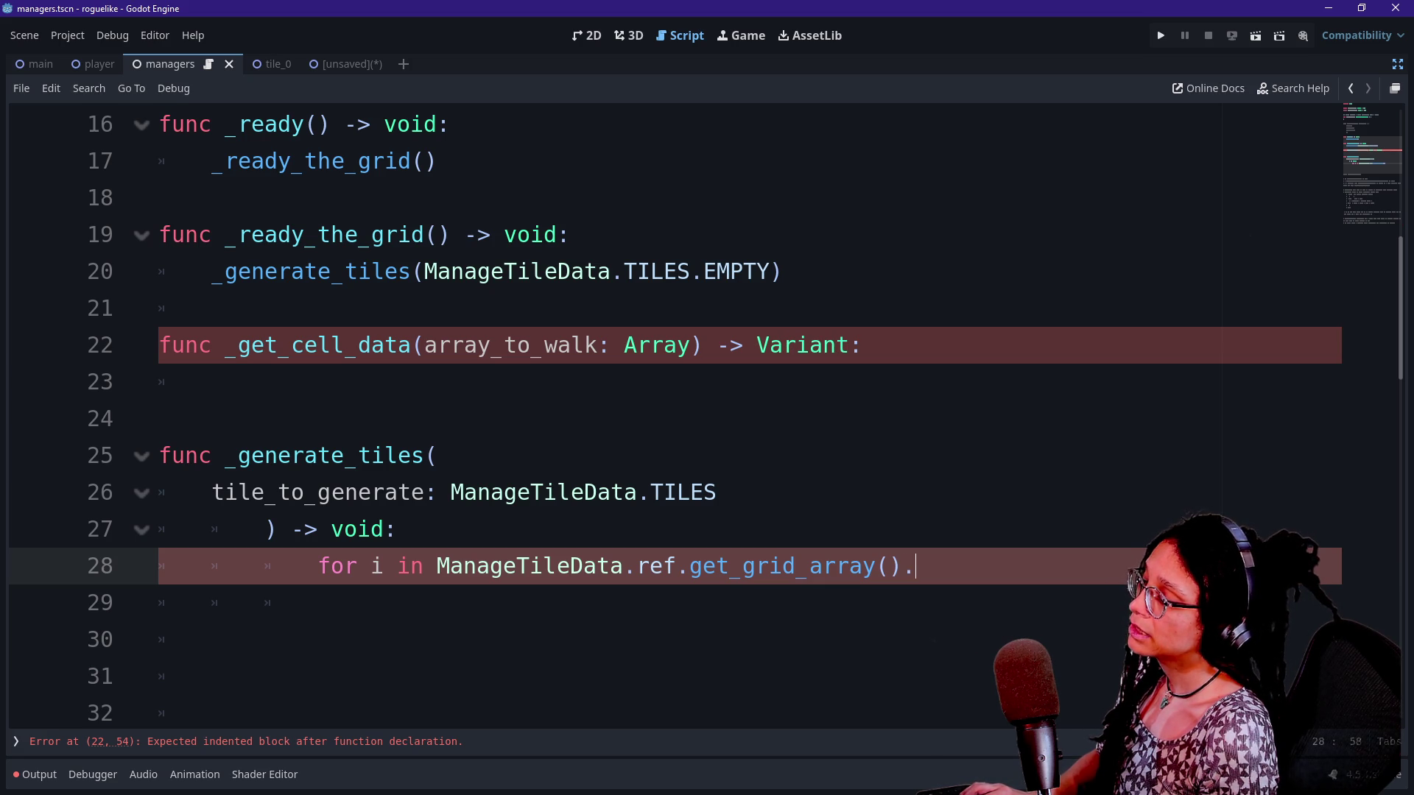
pyautogui.press('BackSpace')
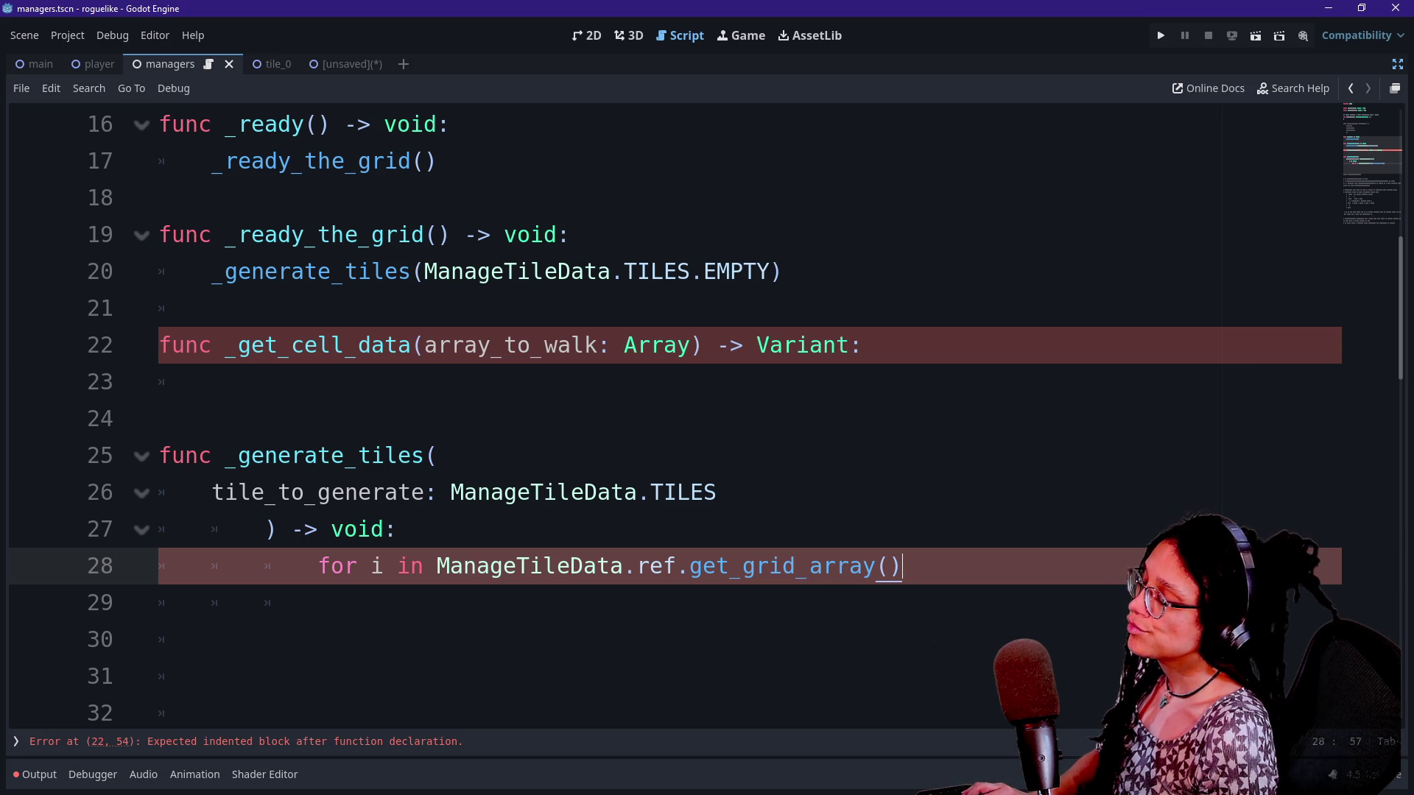
# Jump to the get_grid_array definition
pyautogui.scroll(-2, 706, 412)
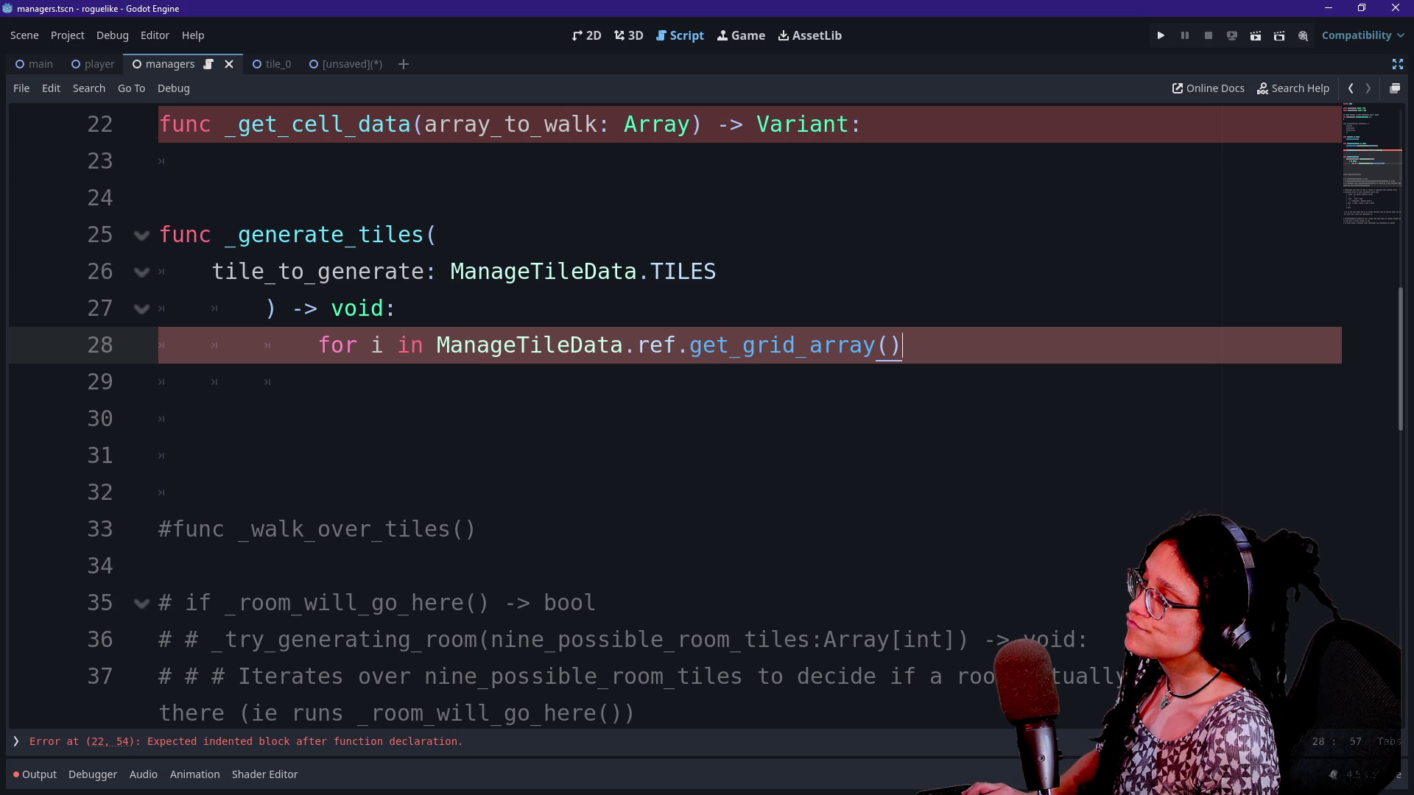
pyautogui.moveTo(901, 340)
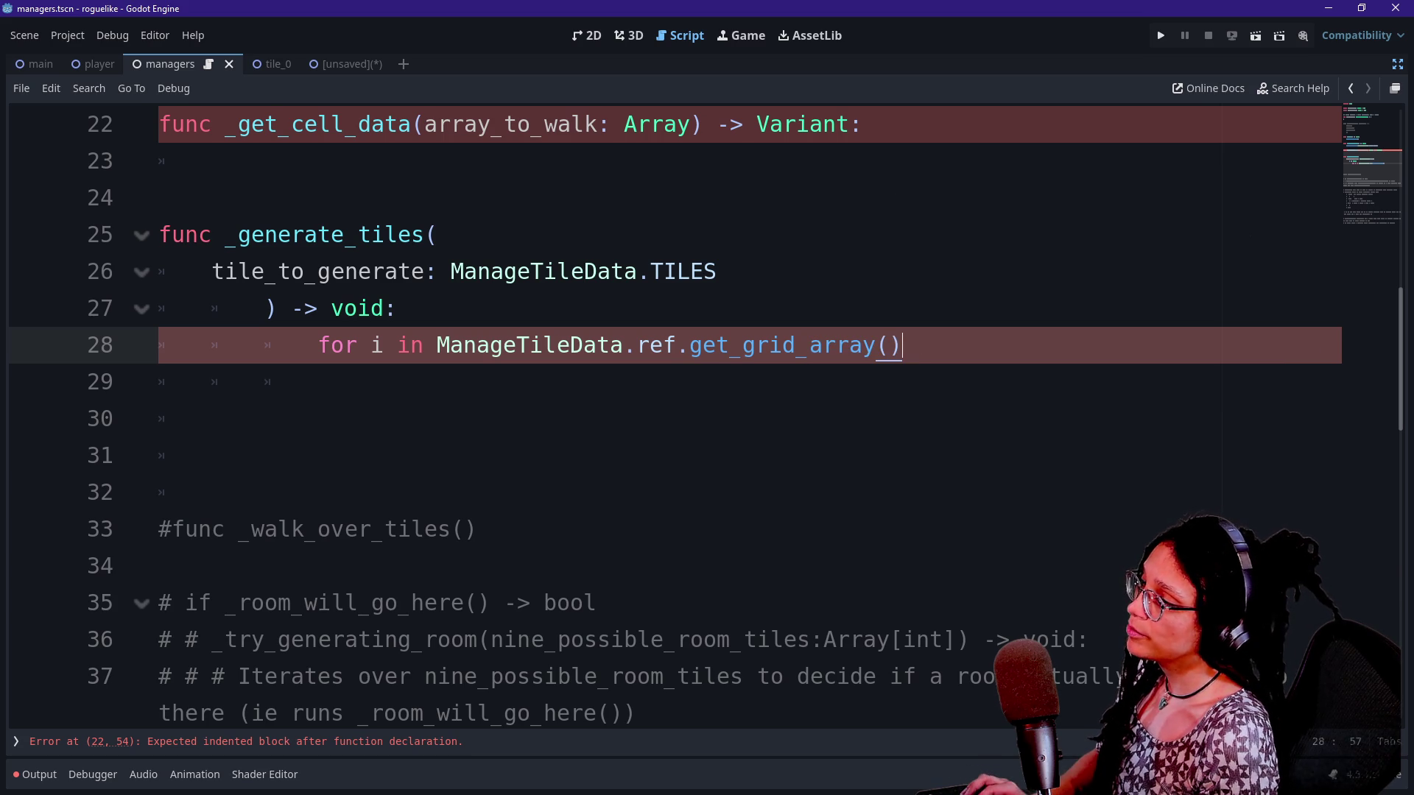
pyautogui.keyDown('ctrl'); pyautogui.click(847, 346); pyautogui.keyUp('ctrl')
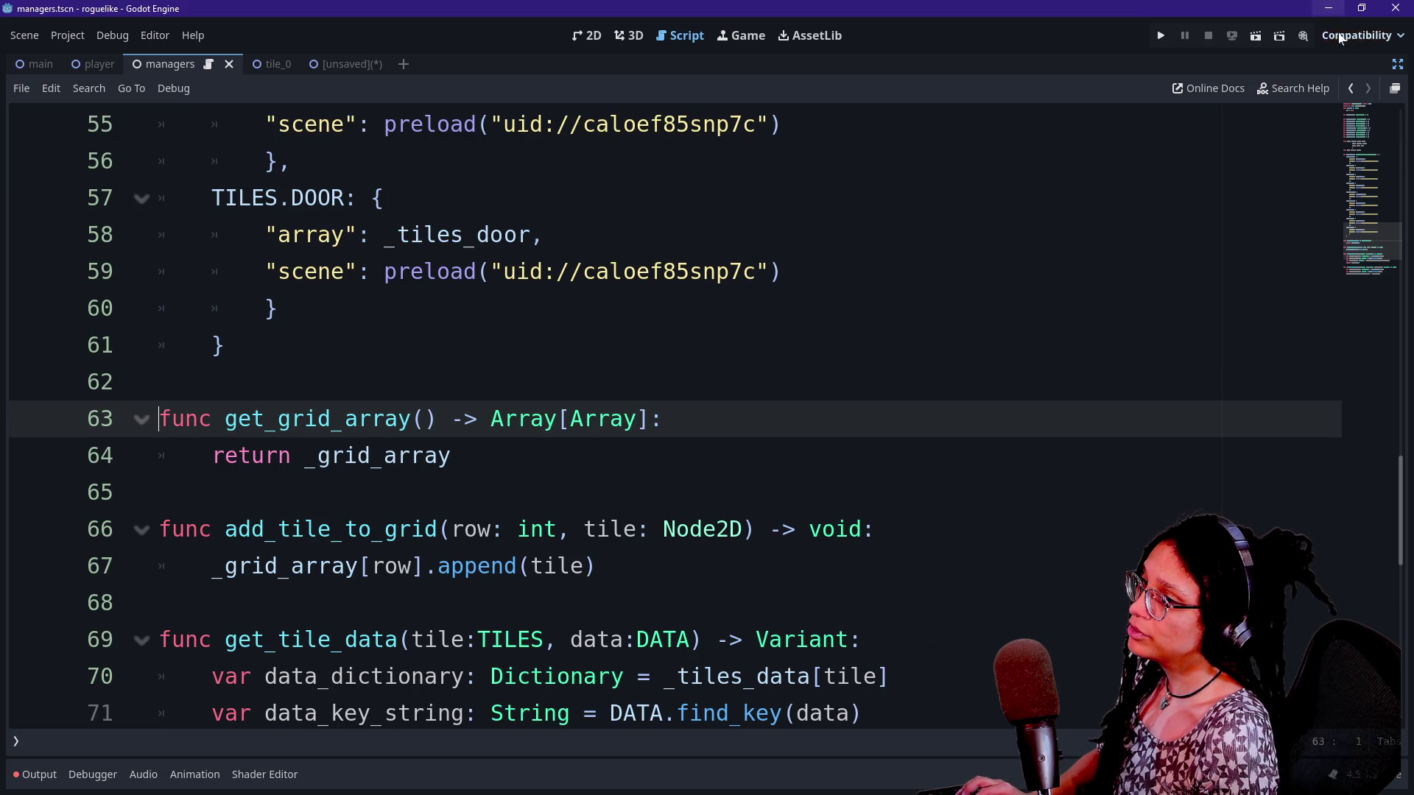
# Copy the '## Array indices' rows/cells comment from line 6
pyautogui.scroll(-1, 662, 416)
pyautogui.scroll(15, 662, 416)
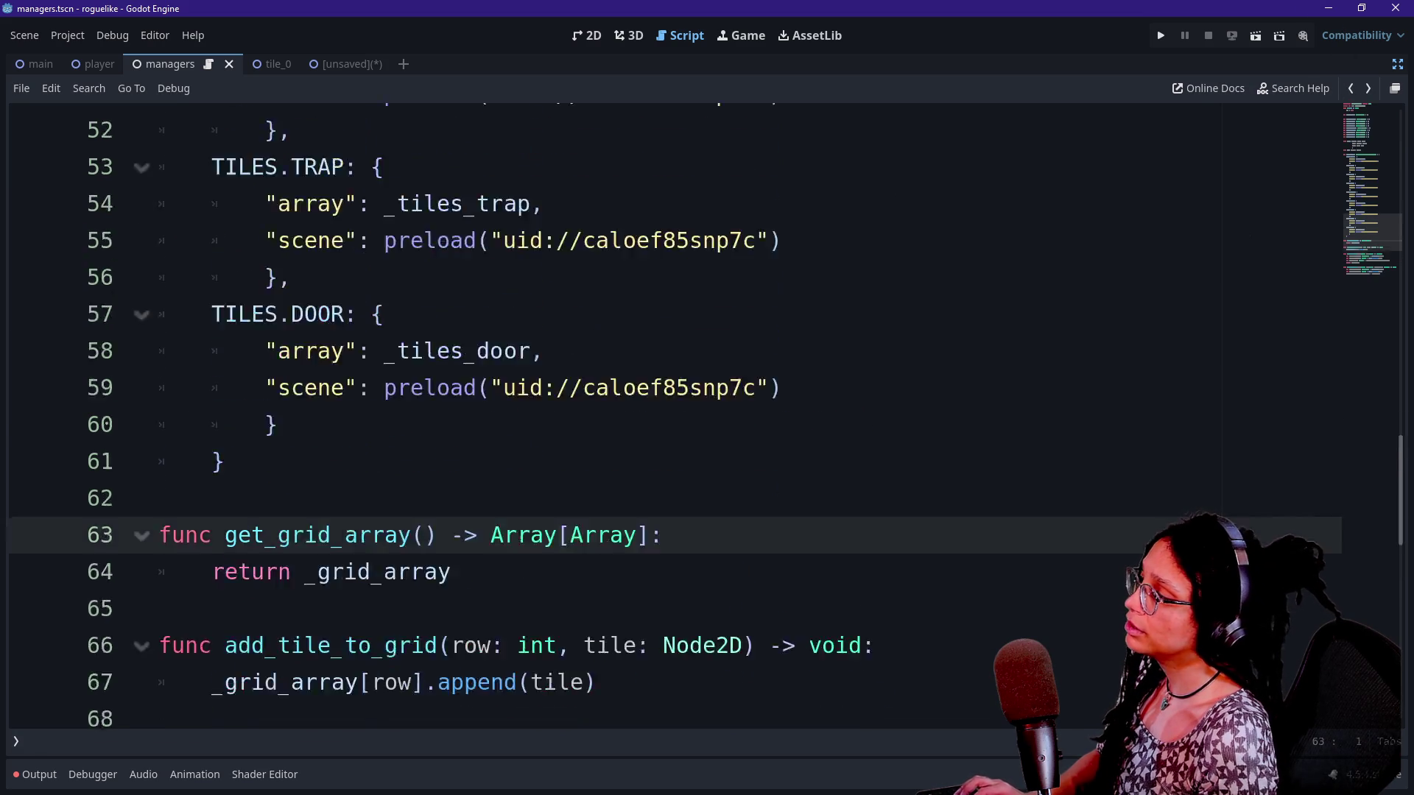
pyautogui.scroll(-17, 663, 416)
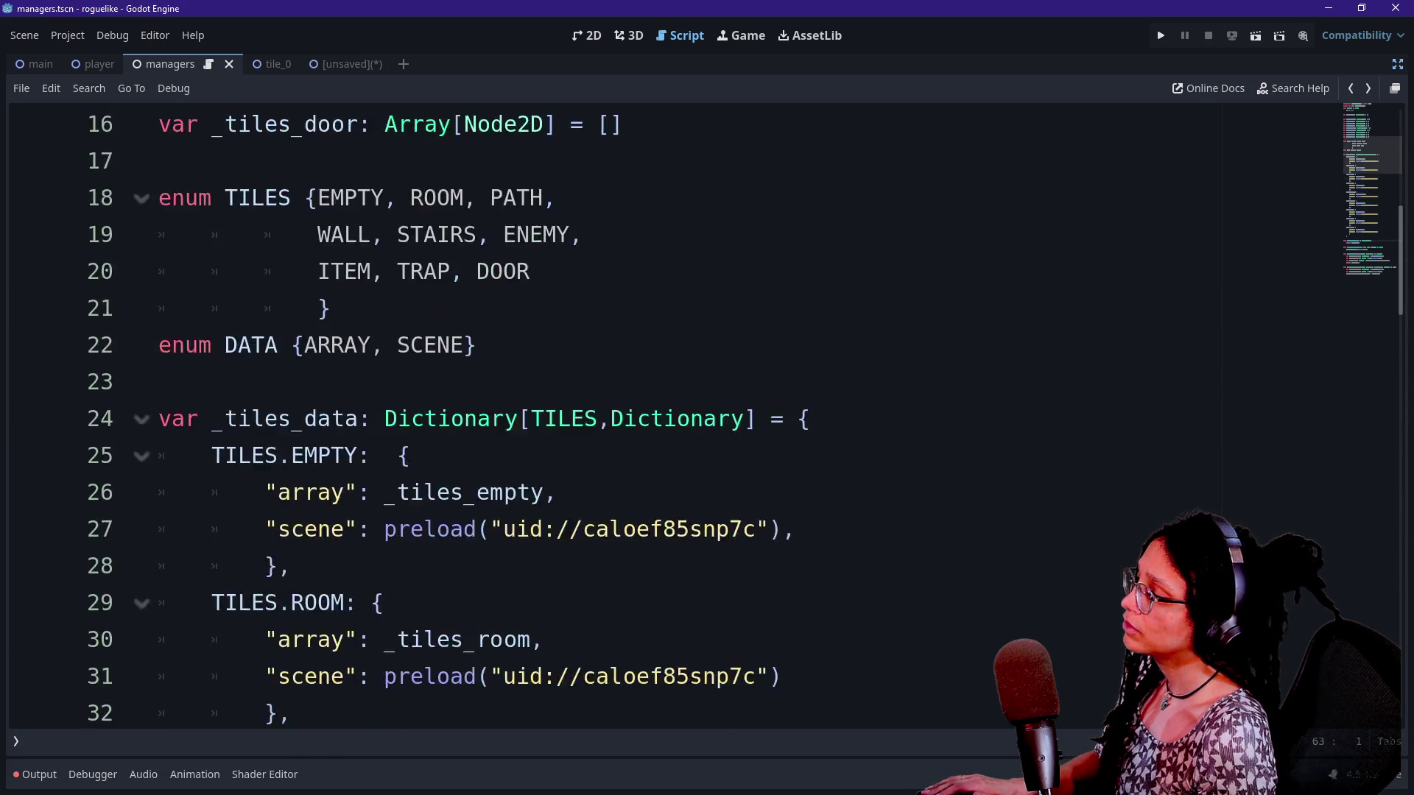
pyautogui.click(1350, 89)
pyautogui.scroll(-5, 662, 416)
pyautogui.scroll(6, 663, 416)
pyautogui.click(796, 308)
pyautogui.hotkey('shift', 'Up')
pyautogui.hotkey('ctrl', 'c')
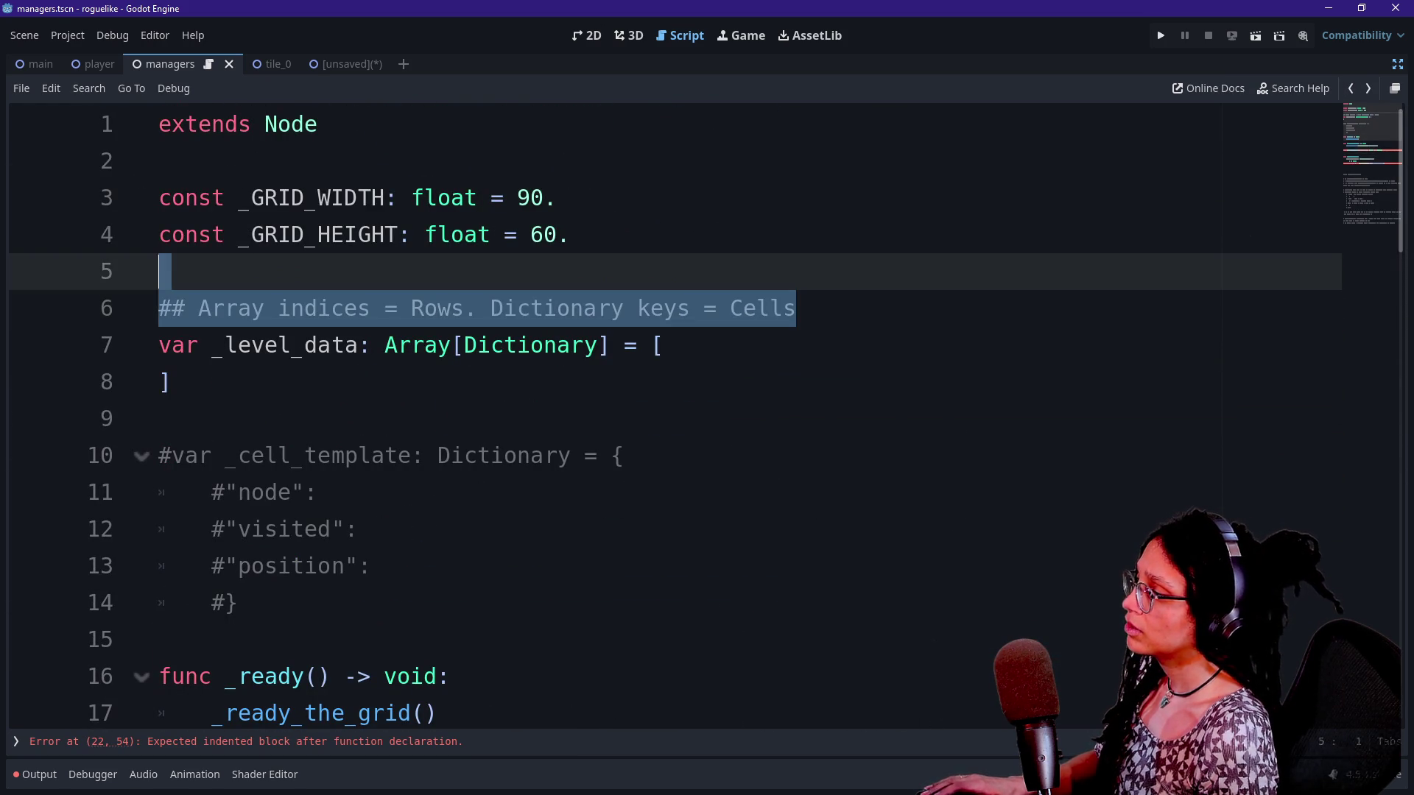
# Paste the copied comment on a new line above get_grid_array
pyautogui.click(1368, 88)
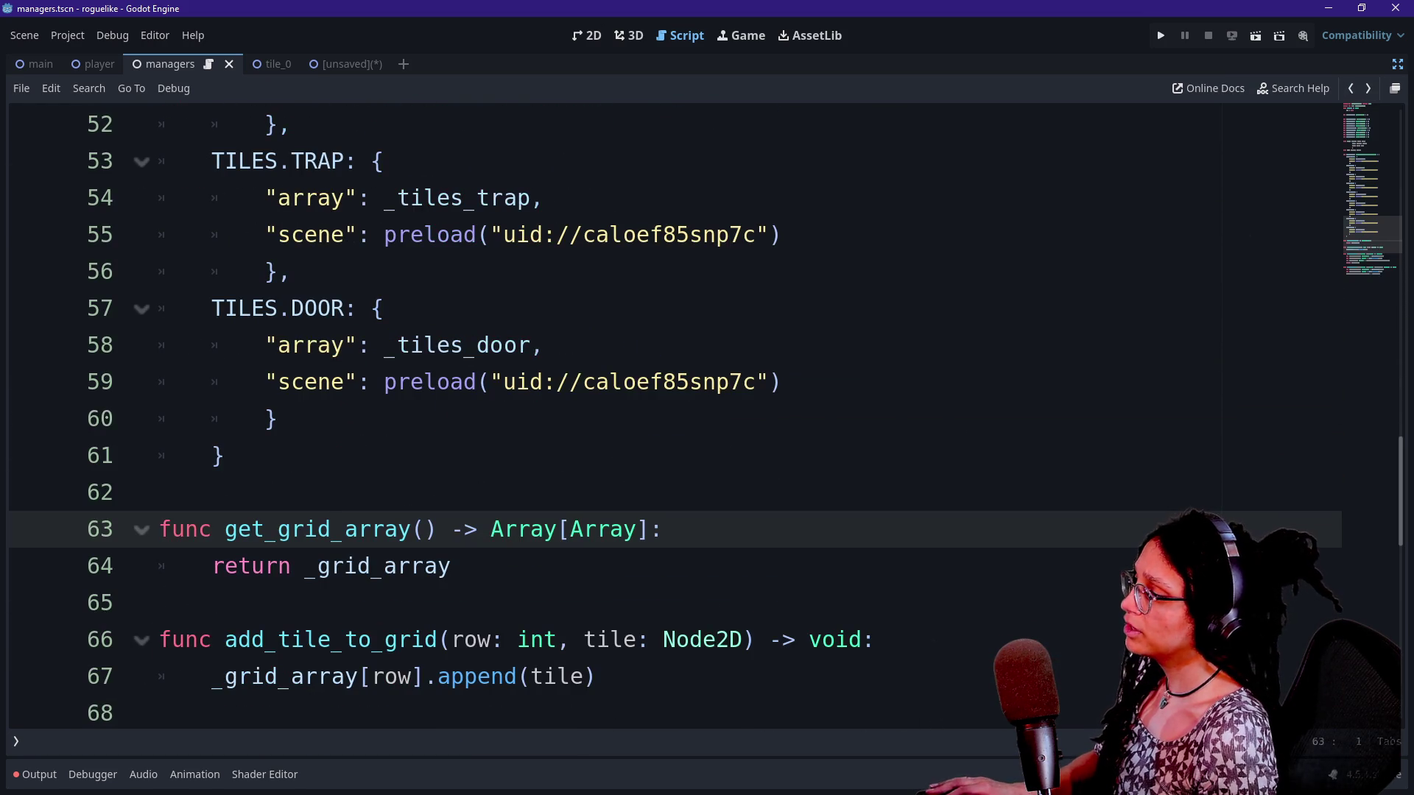
pyautogui.click(545, 344)
pyautogui.press('Down')
pyautogui.press('Down')
pyautogui.press('Down')
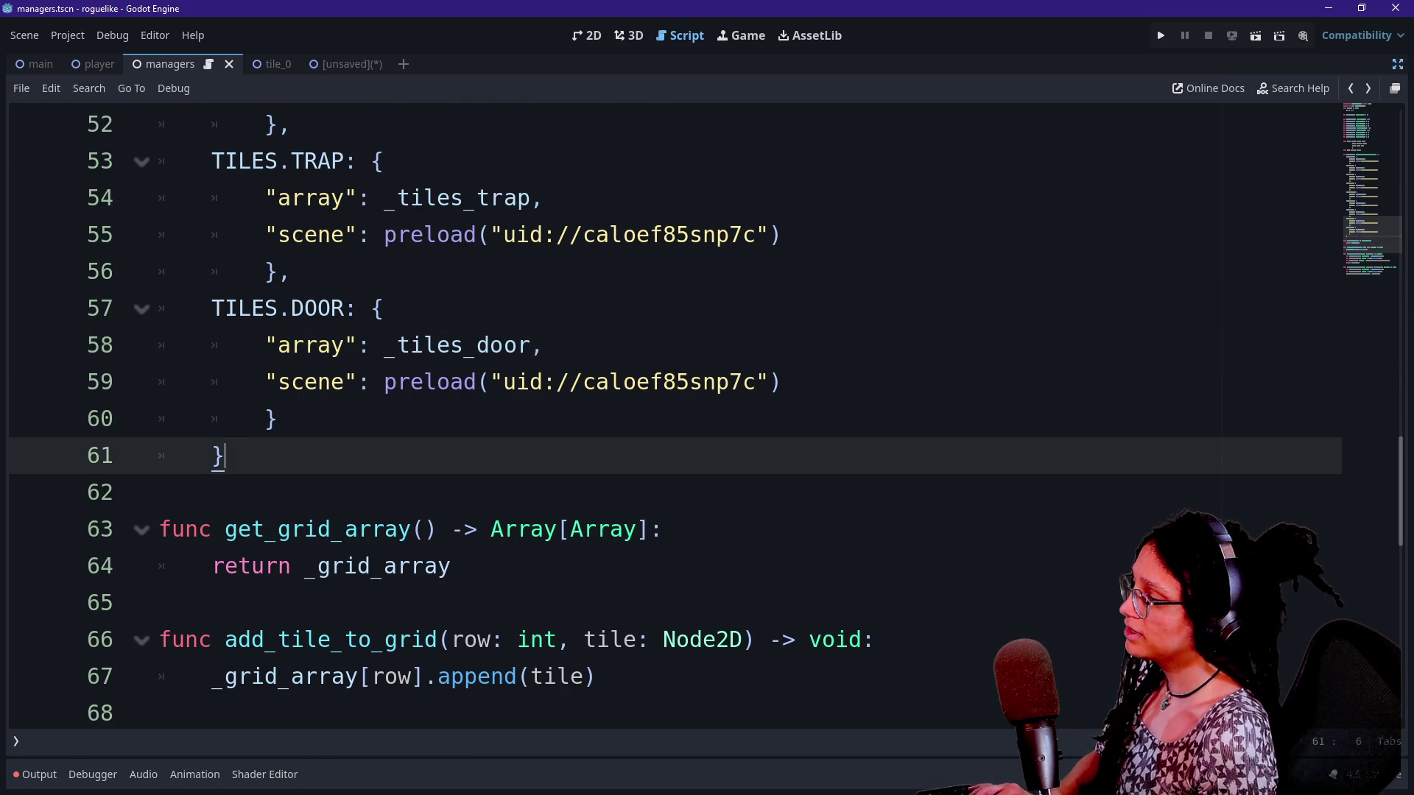
pyautogui.press('Return')
pyautogui.hotkey('ctrl', 'v')
pyautogui.scroll(-1, 663, 412)
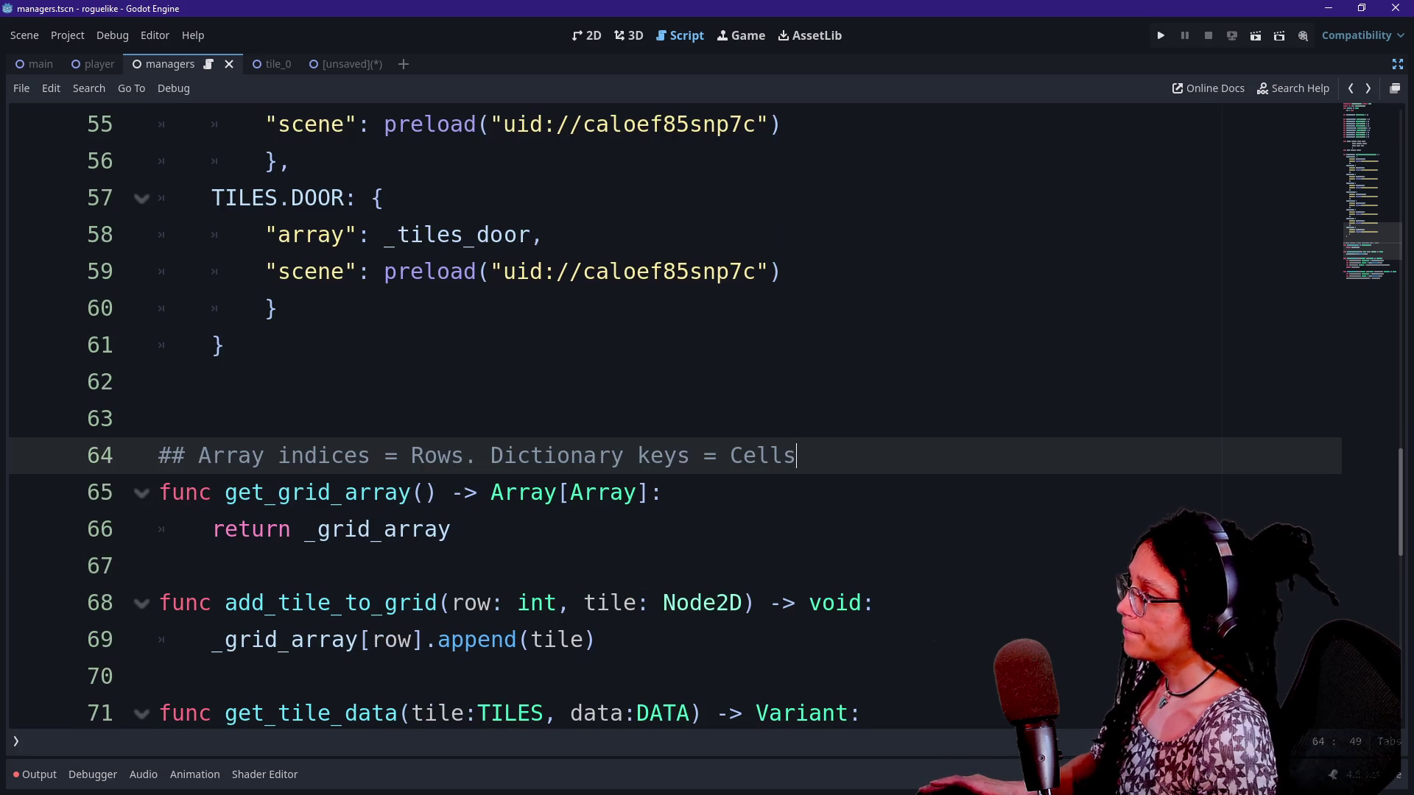
# Reword the comment to 'Outer array indices = Rows. Inner array indices = Cells' and save
pyautogui.click(265, 456)
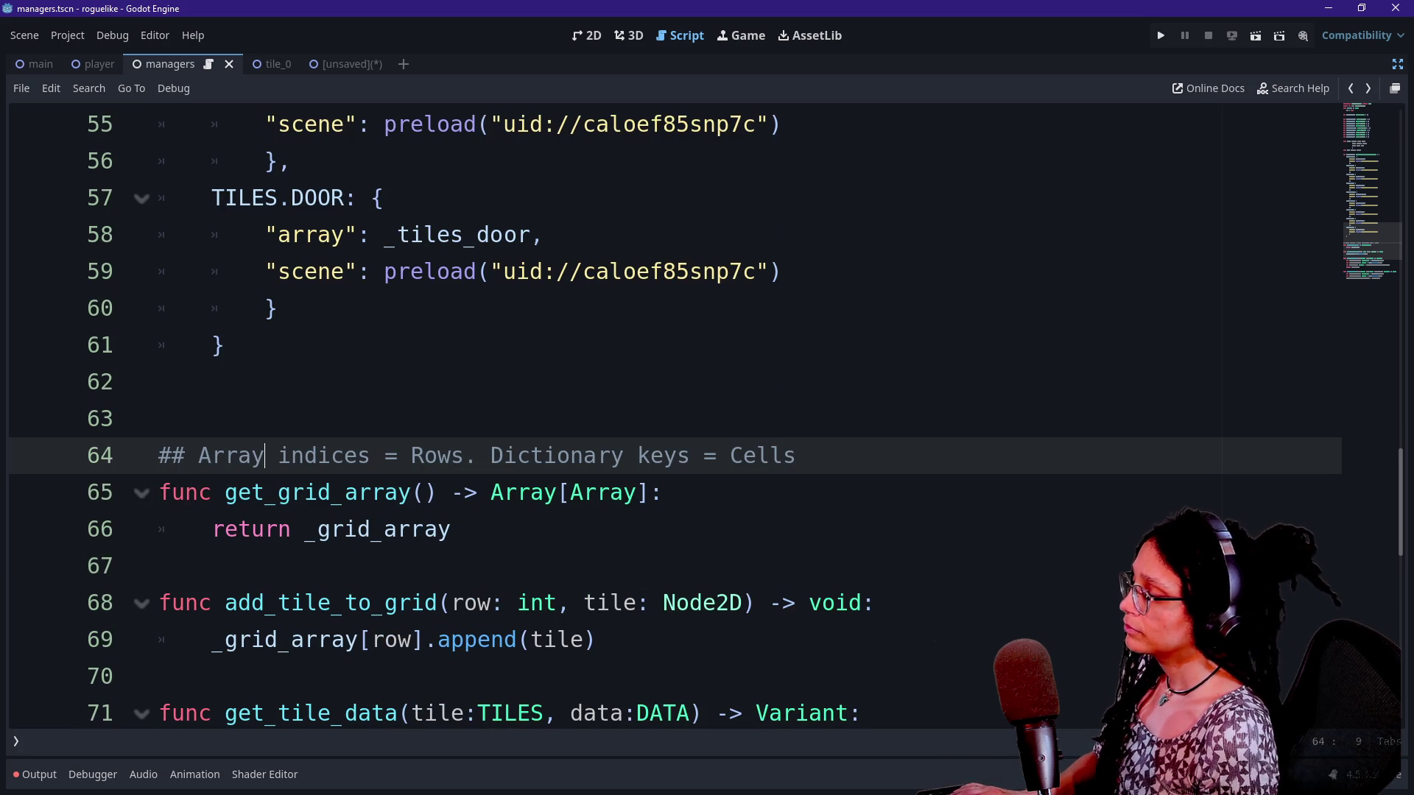
pyautogui.write('1')
pyautogui.press('BackSpace')
pyautogui.press('BackSpace')
pyautogui.press('BackSpace')
pyautogui.press('BackSpace')
pyautogui.write('Outer array')
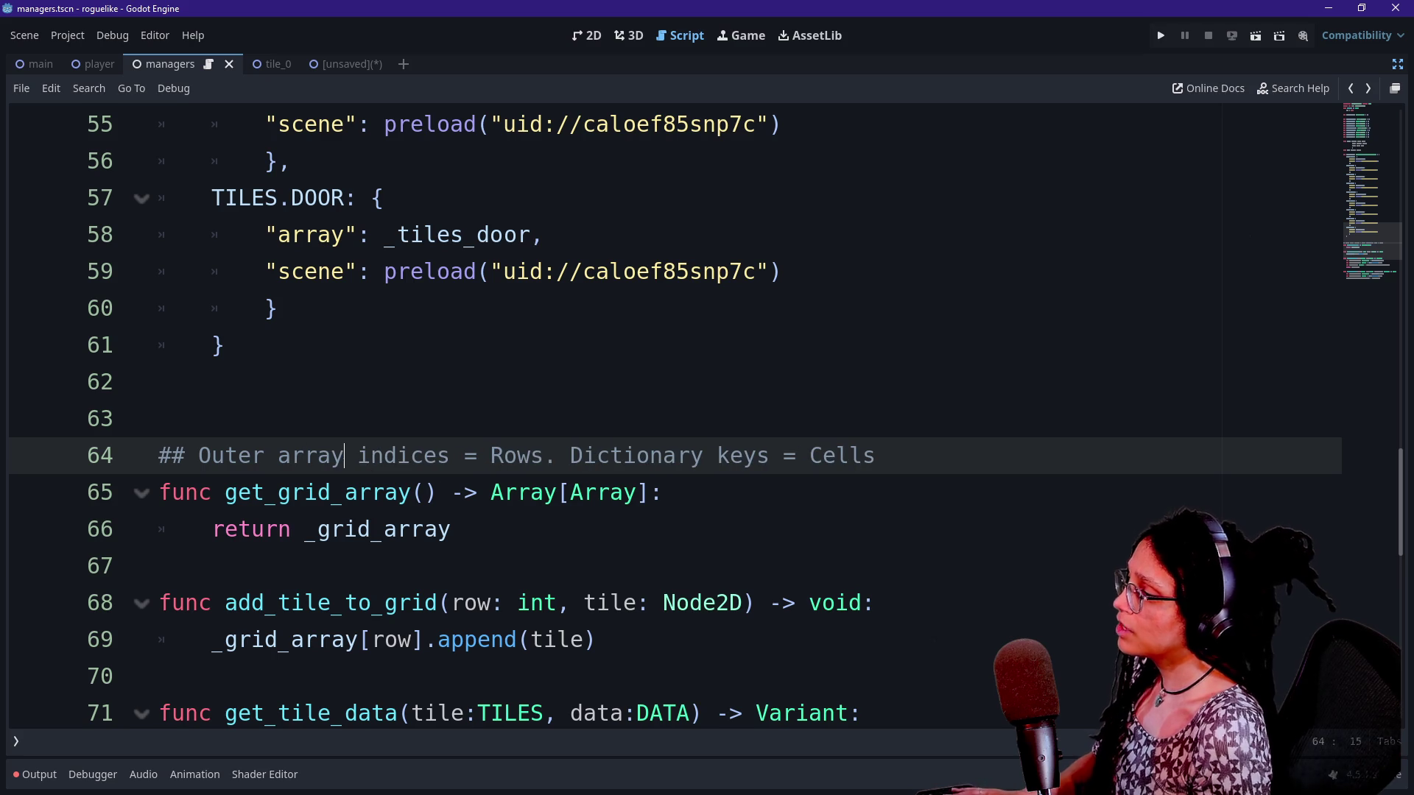
pyautogui.click(677, 455)
pyautogui.moveTo(677, 455)
pyautogui.mouseDown()
pyautogui.moveTo(653, 492)
pyautogui.moveTo(771, 455)
pyautogui.mouseUp()
pyautogui.write('Inner')
pyautogui.write(' array inde')
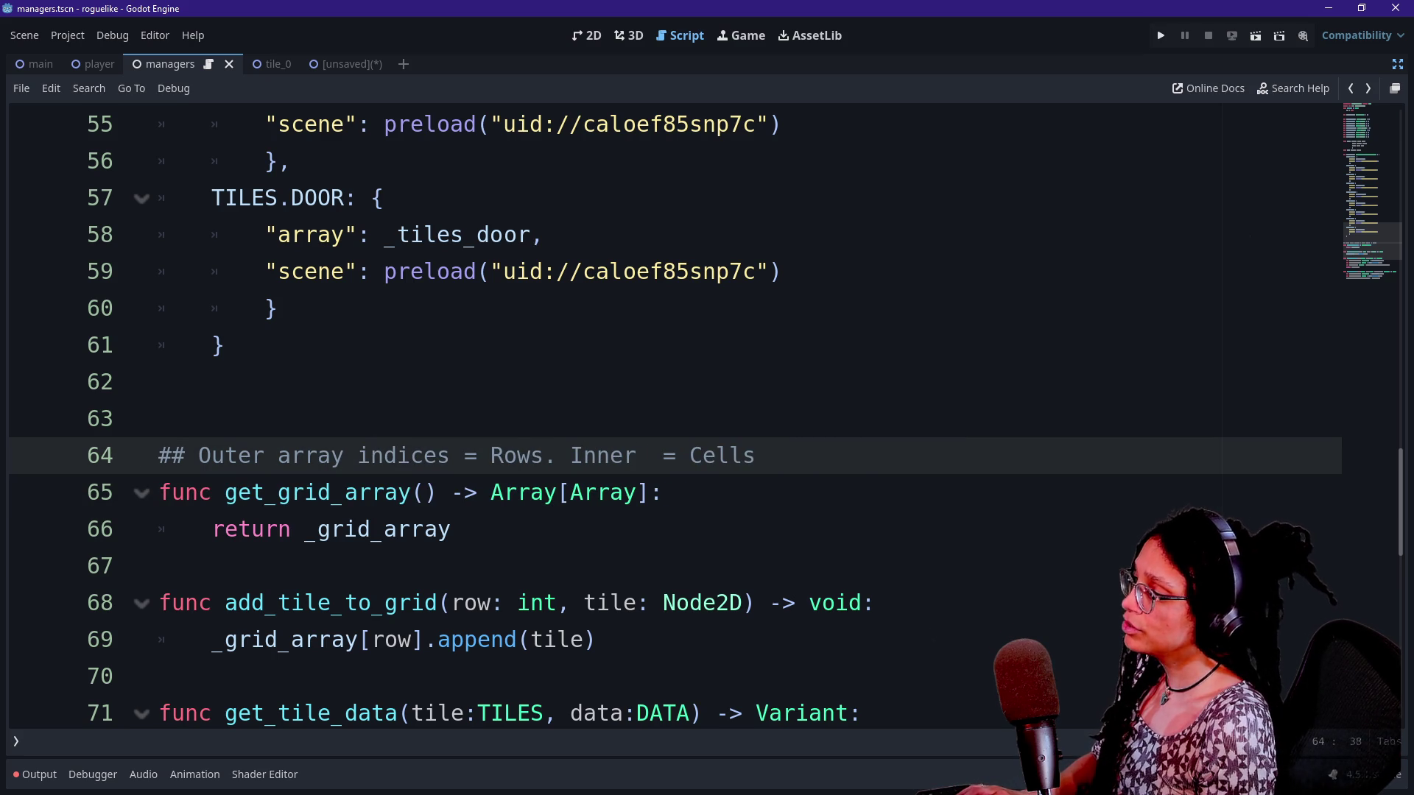
pyautogui.press('BackSpace')
pyautogui.write('ices')
pyautogui.moveTo(410, 455)
pyautogui.mouseDown()
pyautogui.moveTo(547, 455)
pyautogui.moveTo(663, 492)
pyautogui.mouseUp()
pyautogui.hotkey('ctrl', 's')
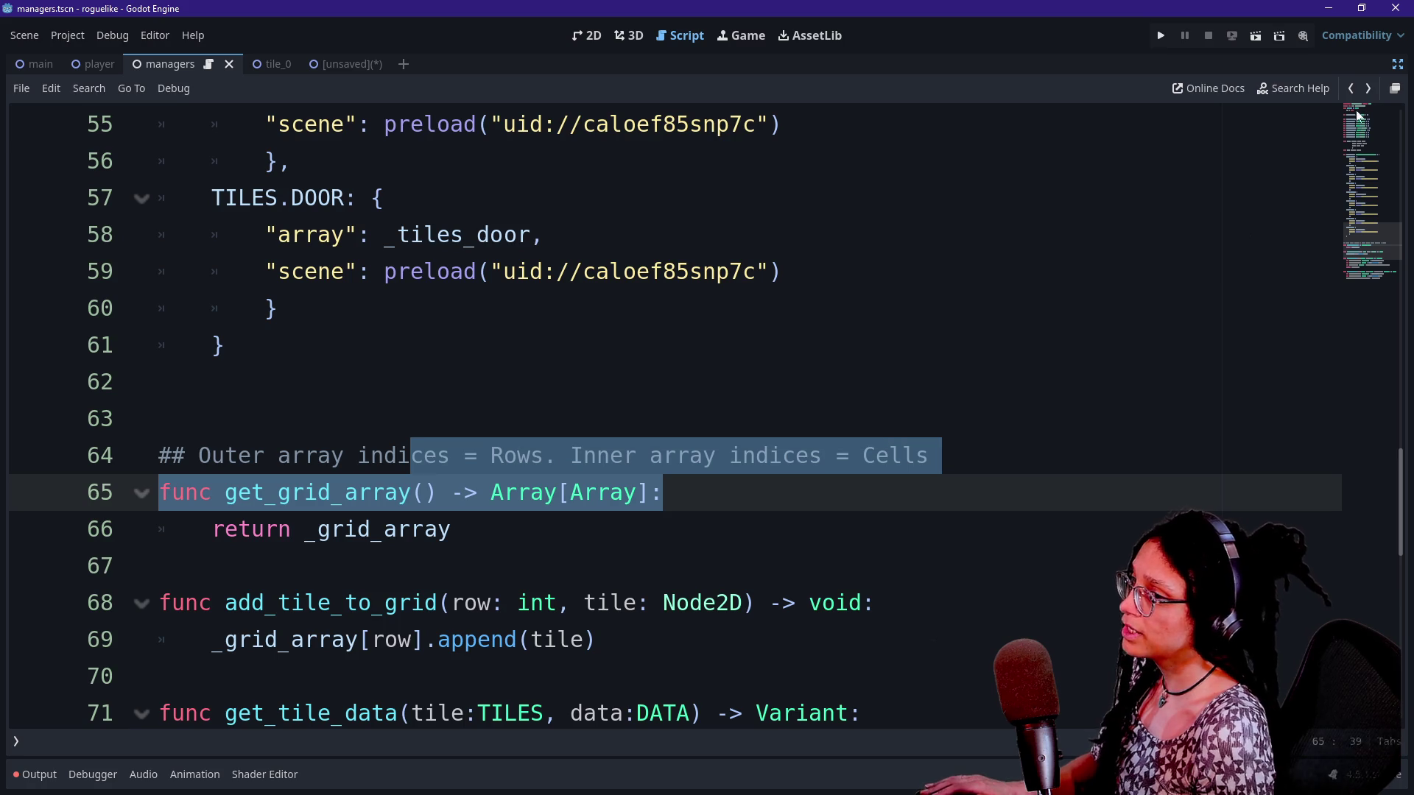
# Step back through the navigation history to the earlier location in manage_levels.gd
pyautogui.click(1350, 88)
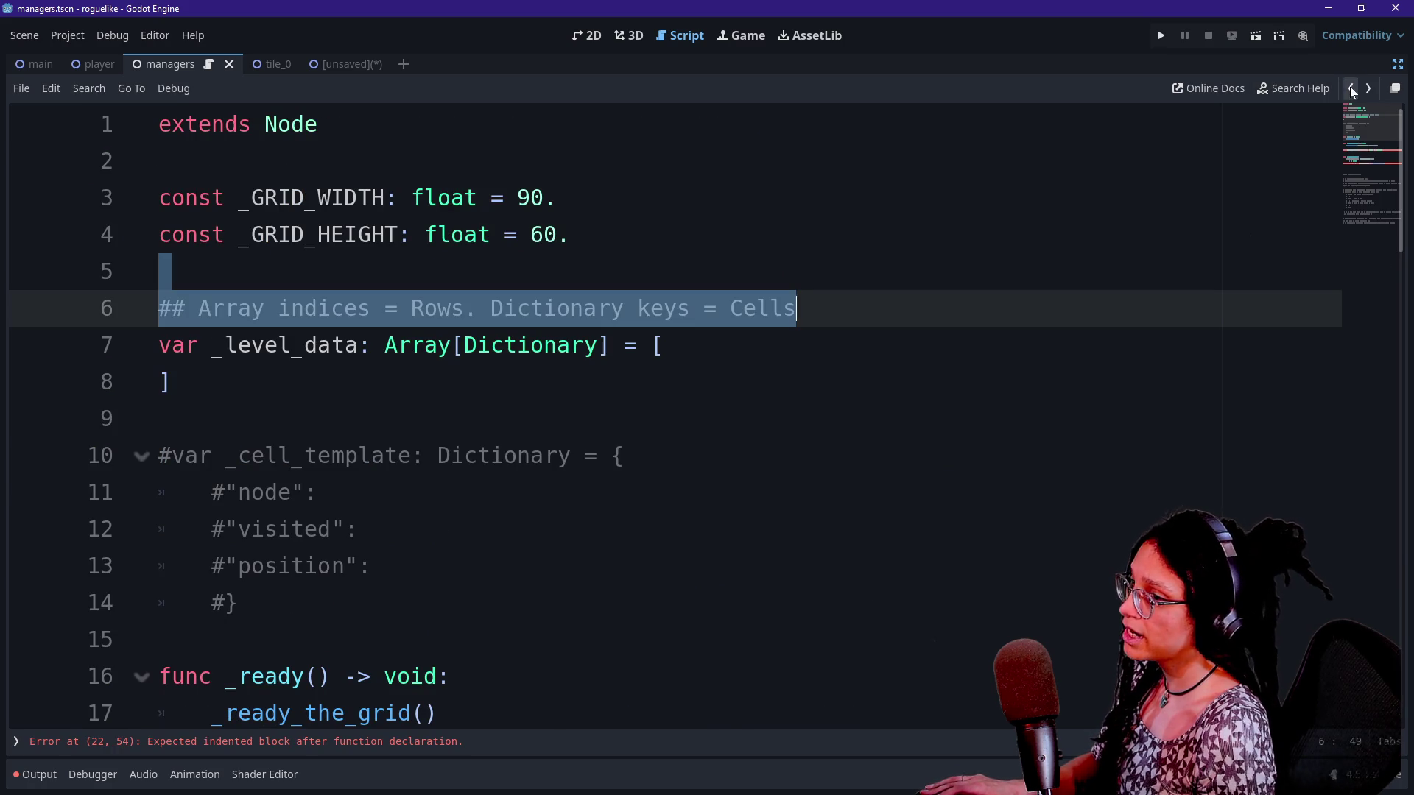
pyautogui.click(1350, 88)
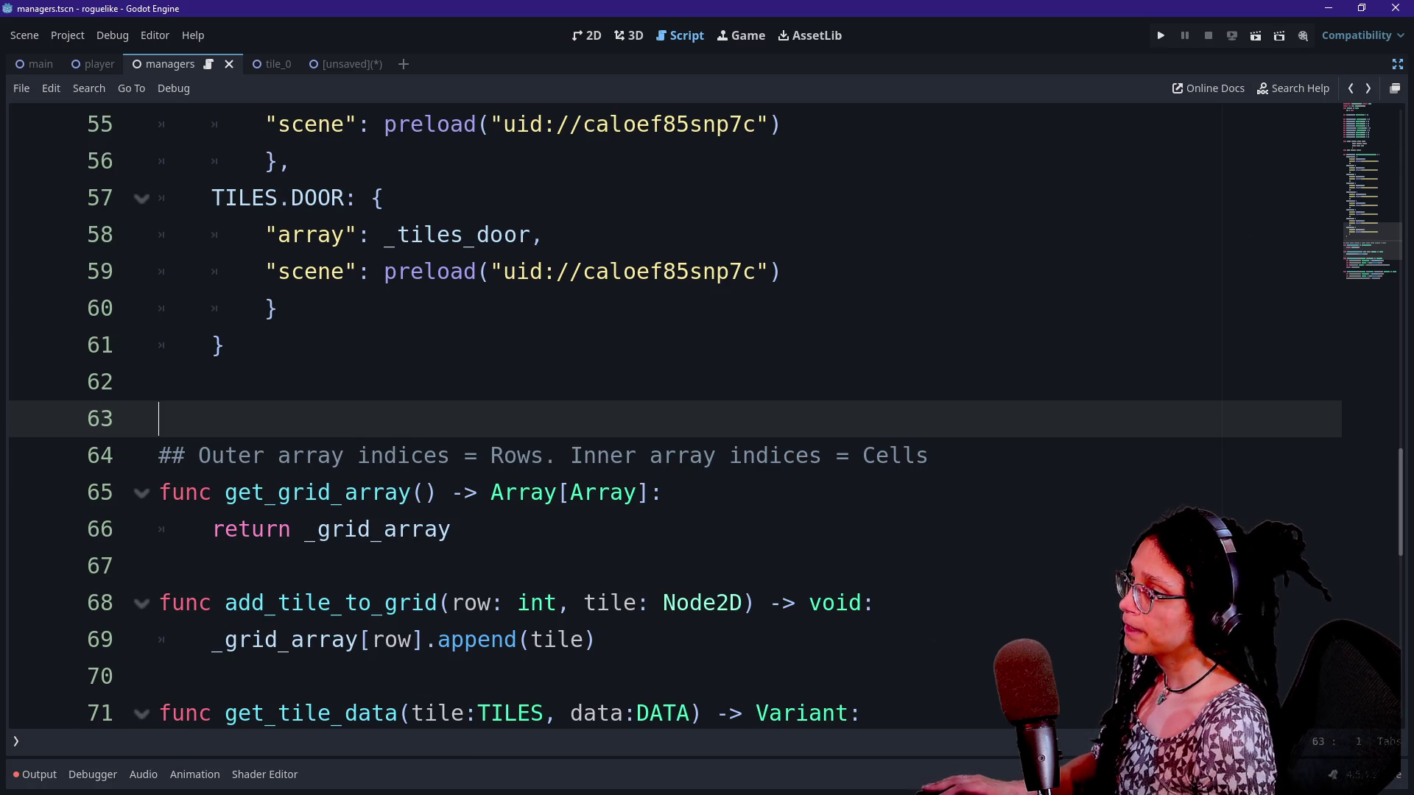
pyautogui.click(1351, 94)
pyautogui.click(1351, 95)
# Comment the outer loop line with '# Rows' and begin a new for line inside it
pyautogui.click(1351, 89)
pyautogui.click(1368, 90)
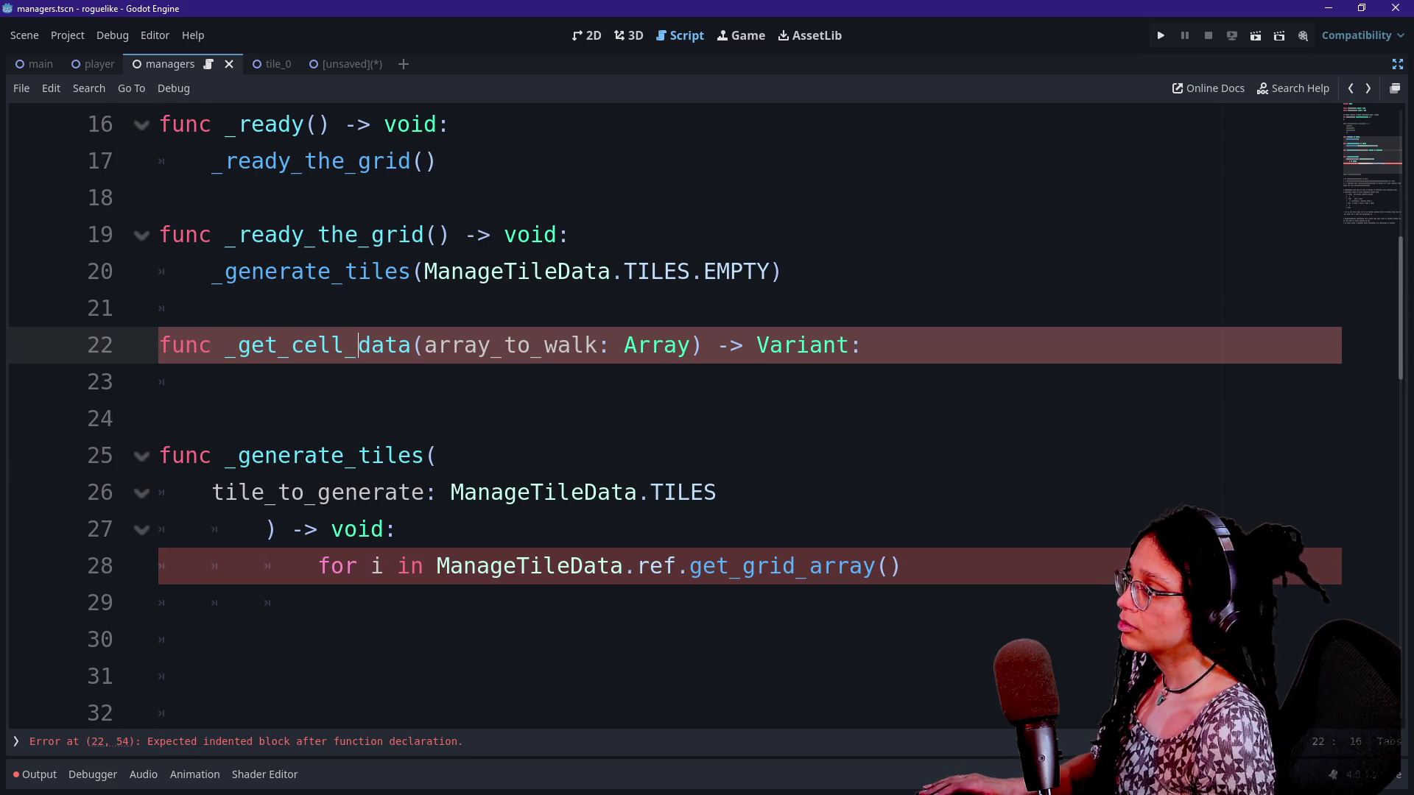
pyautogui.moveTo(786, 567)
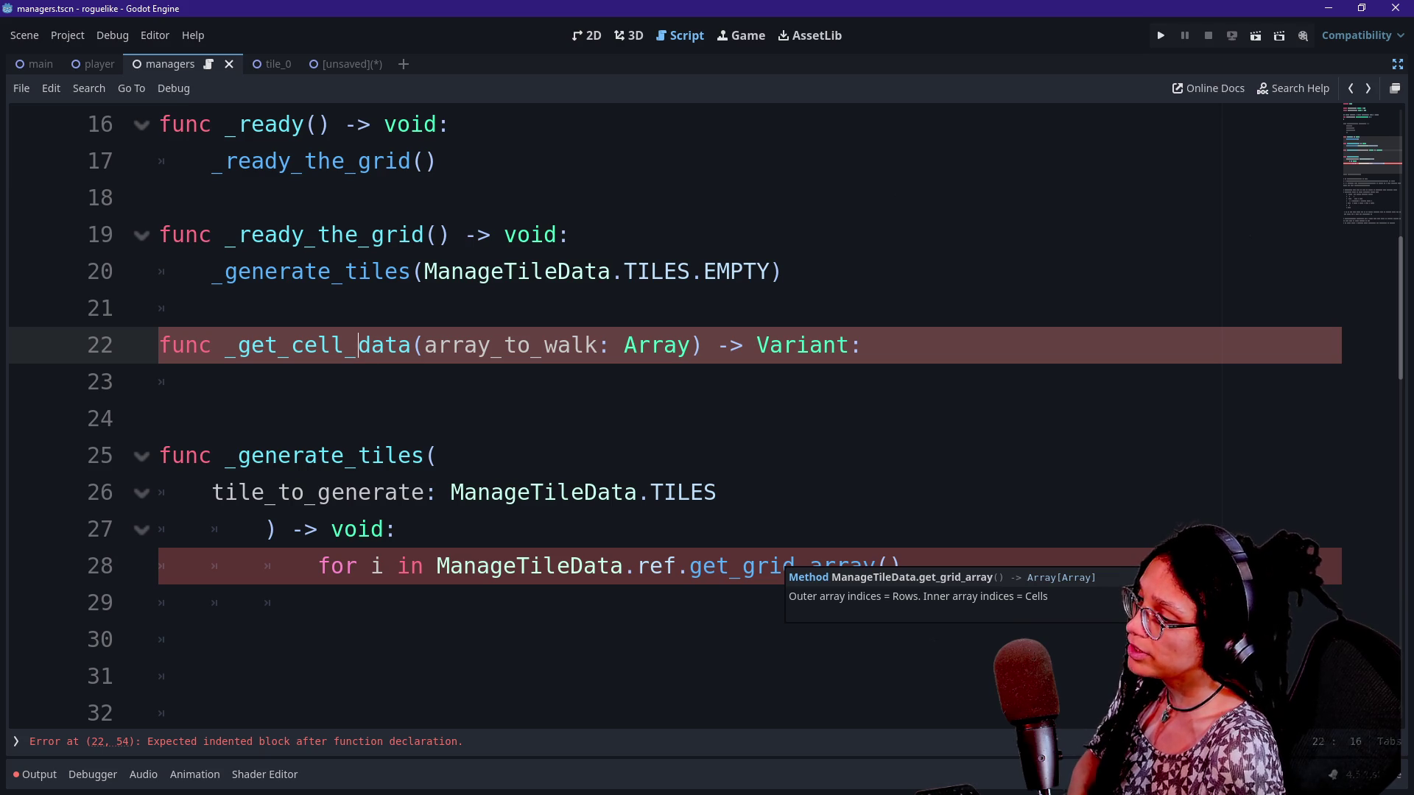
pyautogui.scroll(-2, 786, 567)
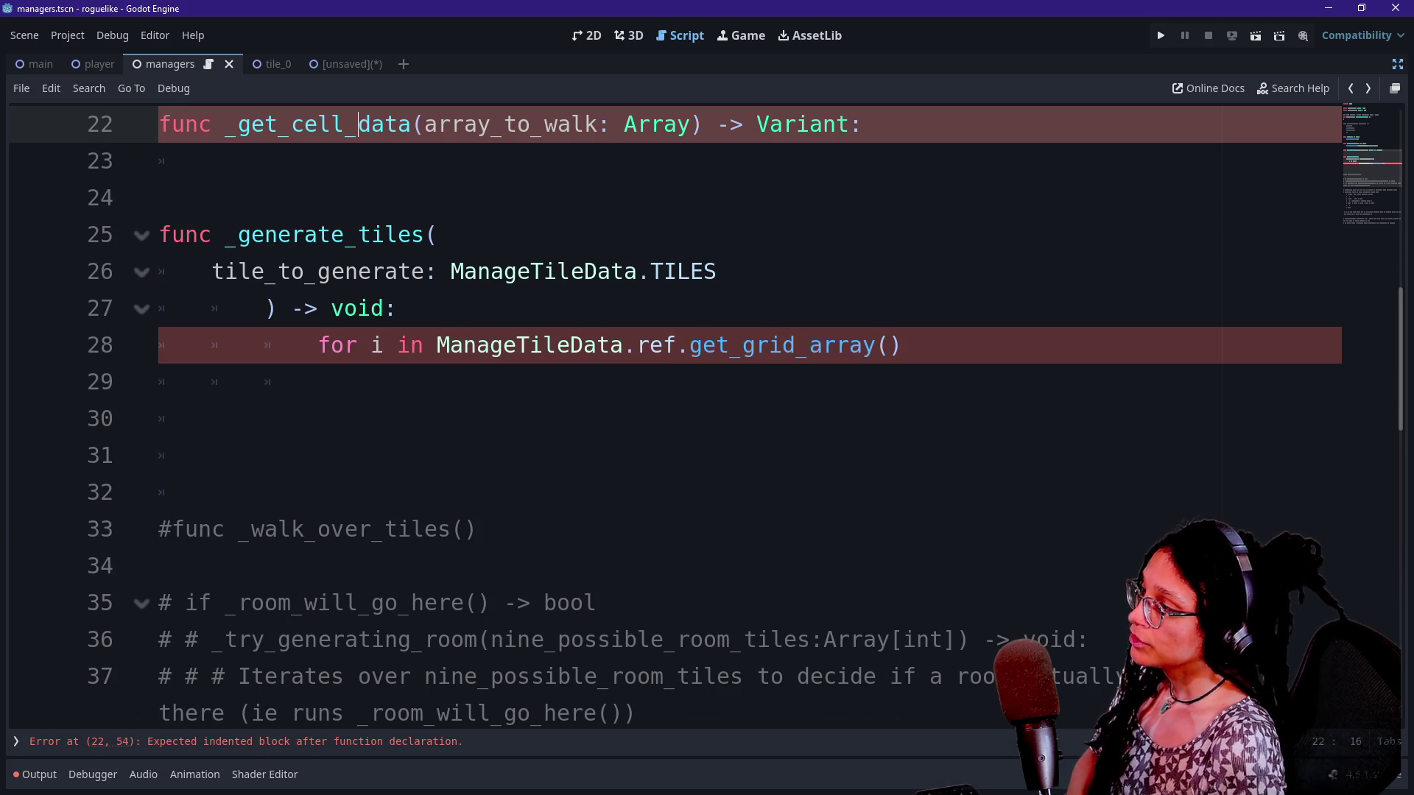
pyautogui.click(903, 345)
pyautogui.write(':')
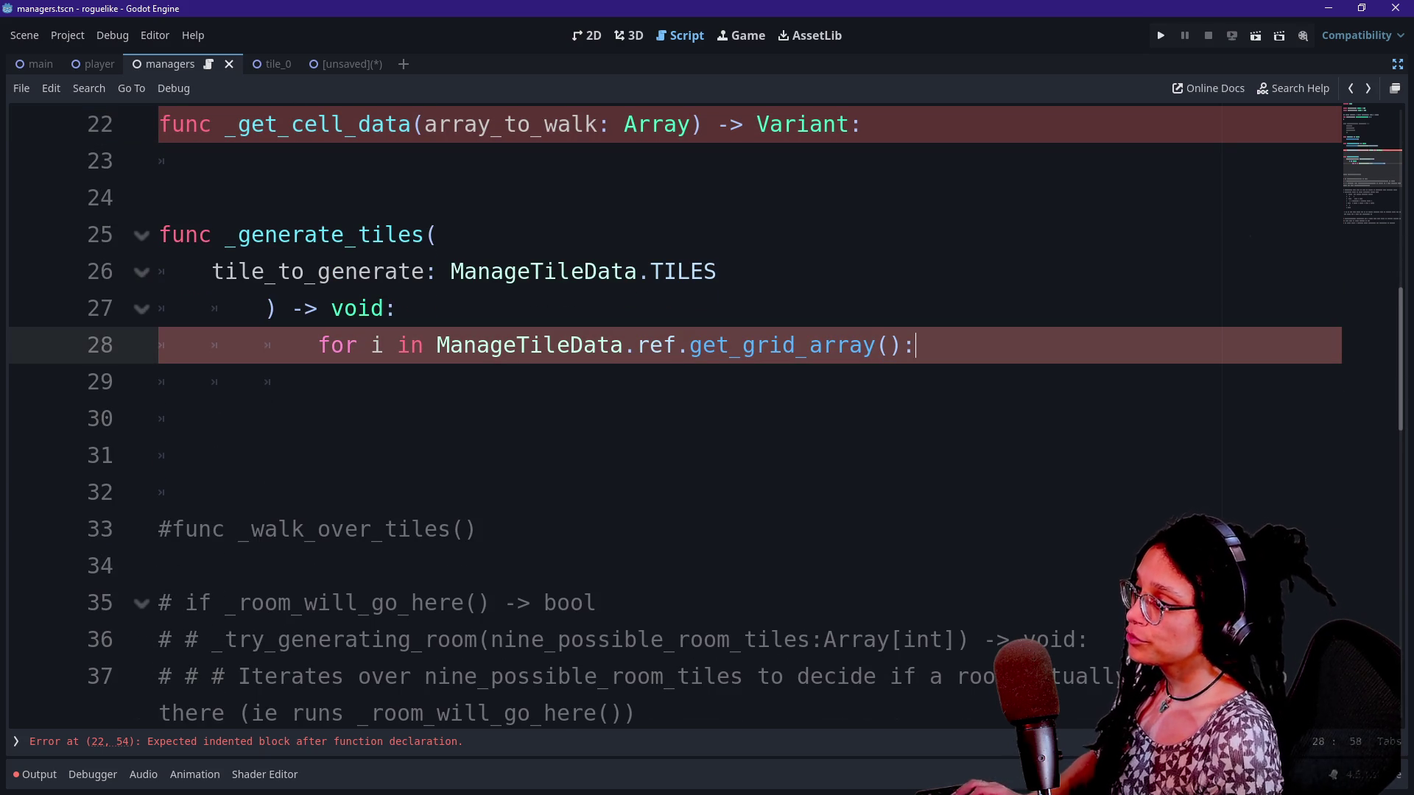
pyautogui.write(' # ')
pyautogui.write('Iterat')
pyautogui.press('BackSpace')
pyautogui.press('BackSpace')
pyautogui.press('BackSpace')
pyautogui.write('Rows')
pyautogui.press('Return')
pyautogui.write('for')
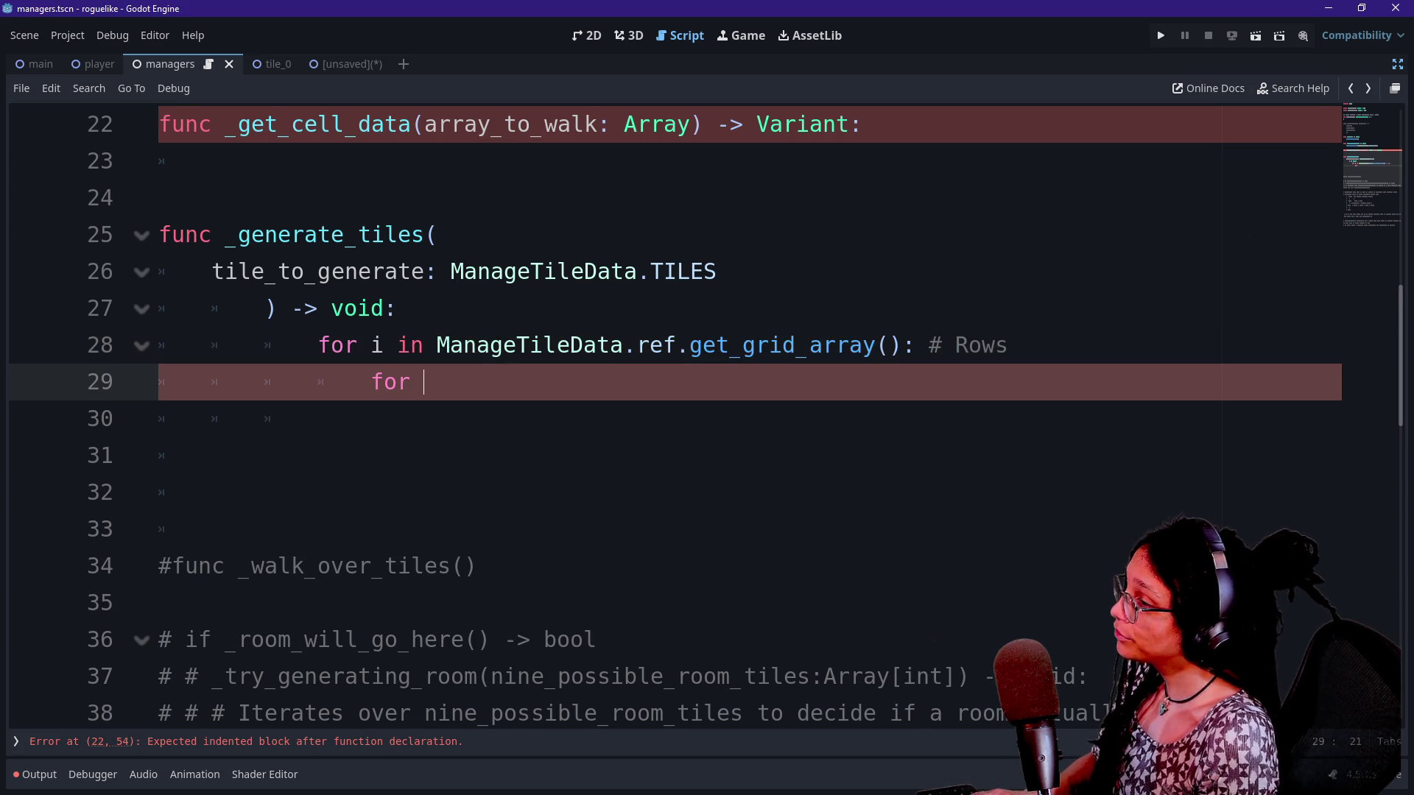
# Rename the loop variable i to row and start the inner loop as 'for cell in'
pyautogui.doubleClick(376, 345)
pyautogui.write('row')
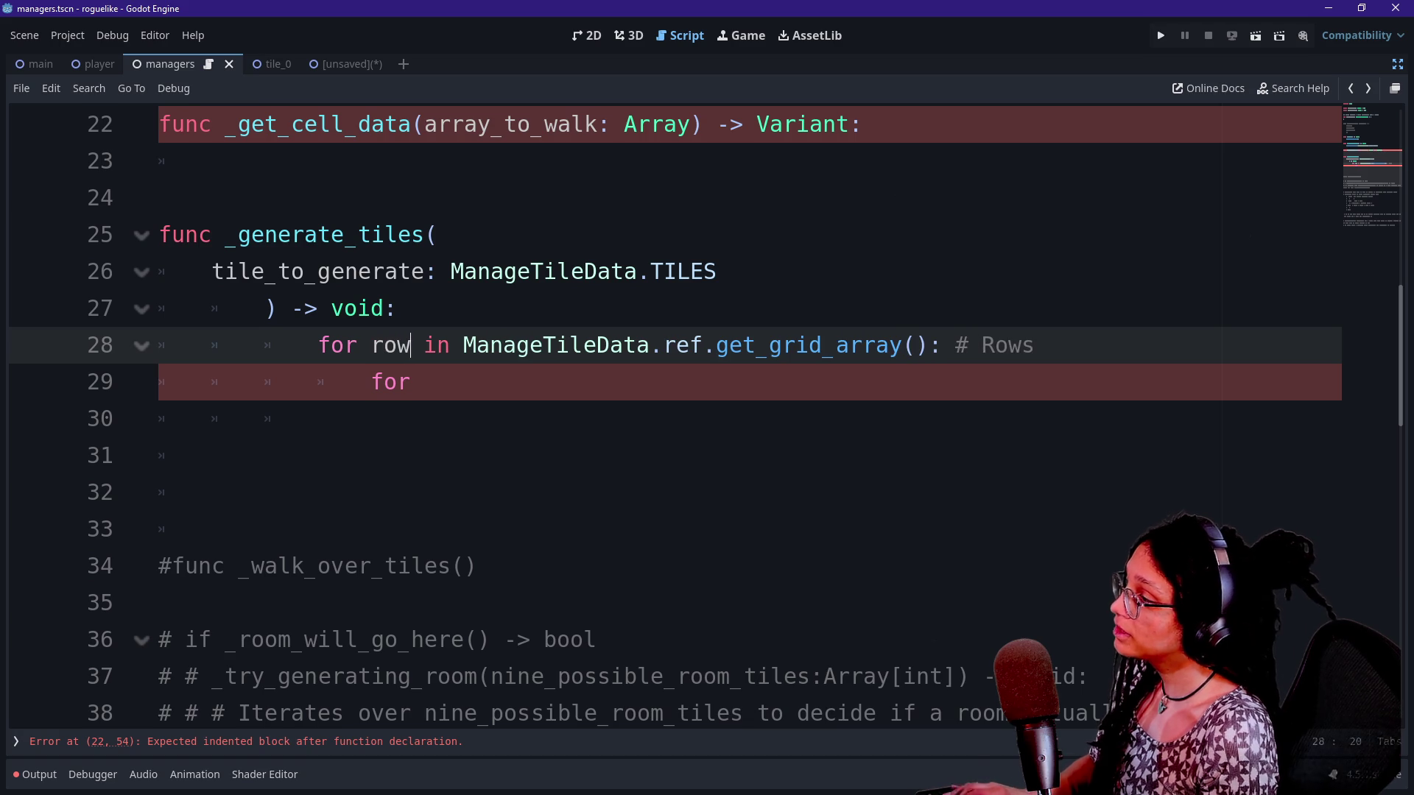
pyautogui.click(424, 382)
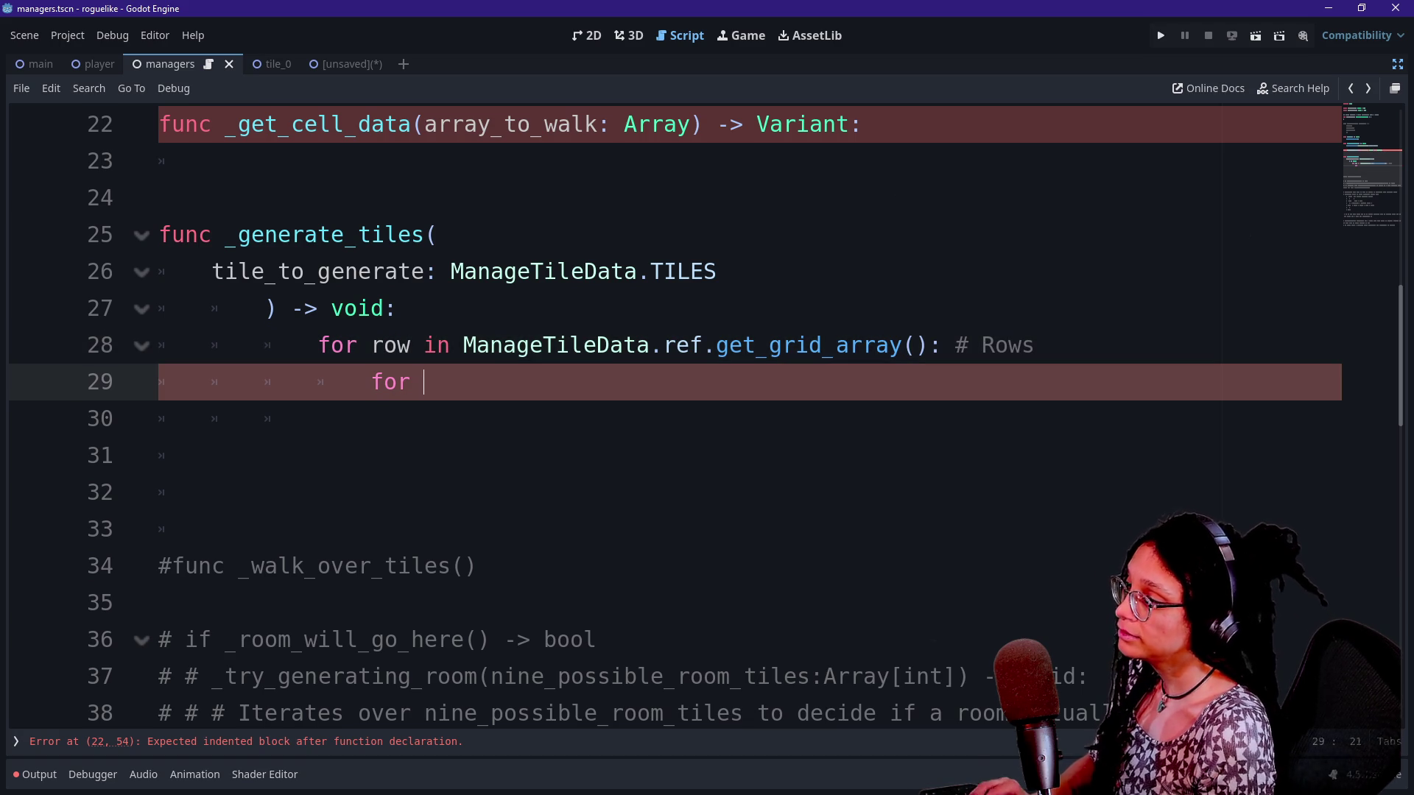
pyautogui.write('cell in')
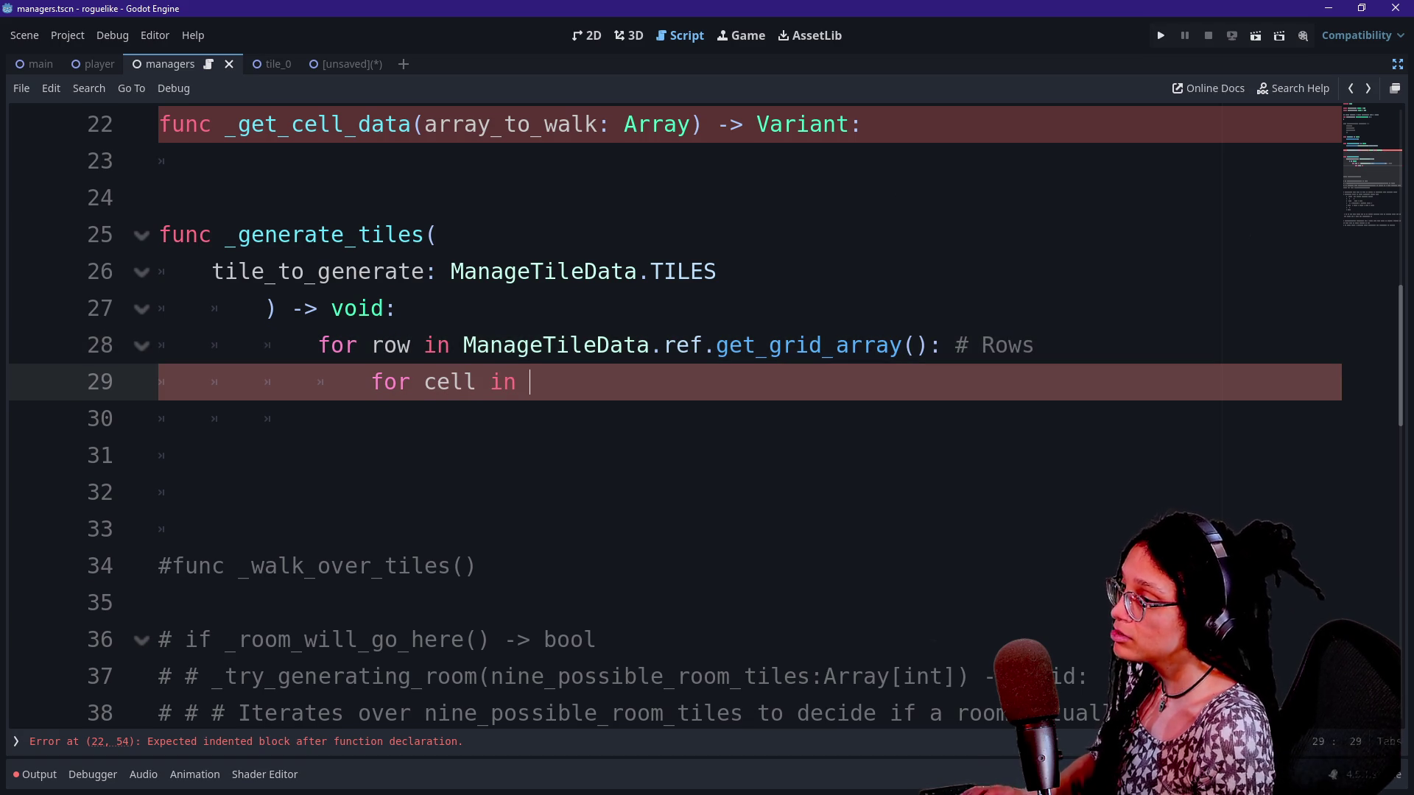
# Move the grid call into 'var grid: Array[Array] = ManageTileData.ref.get_grid_array()' above the loops
pyautogui.moveTo(463, 344); pyautogui.dragTo(929, 344)
pyautogui.click(651, 271)
pyautogui.press('Down')
pyautogui.press('Return')
pyautogui.write('var')
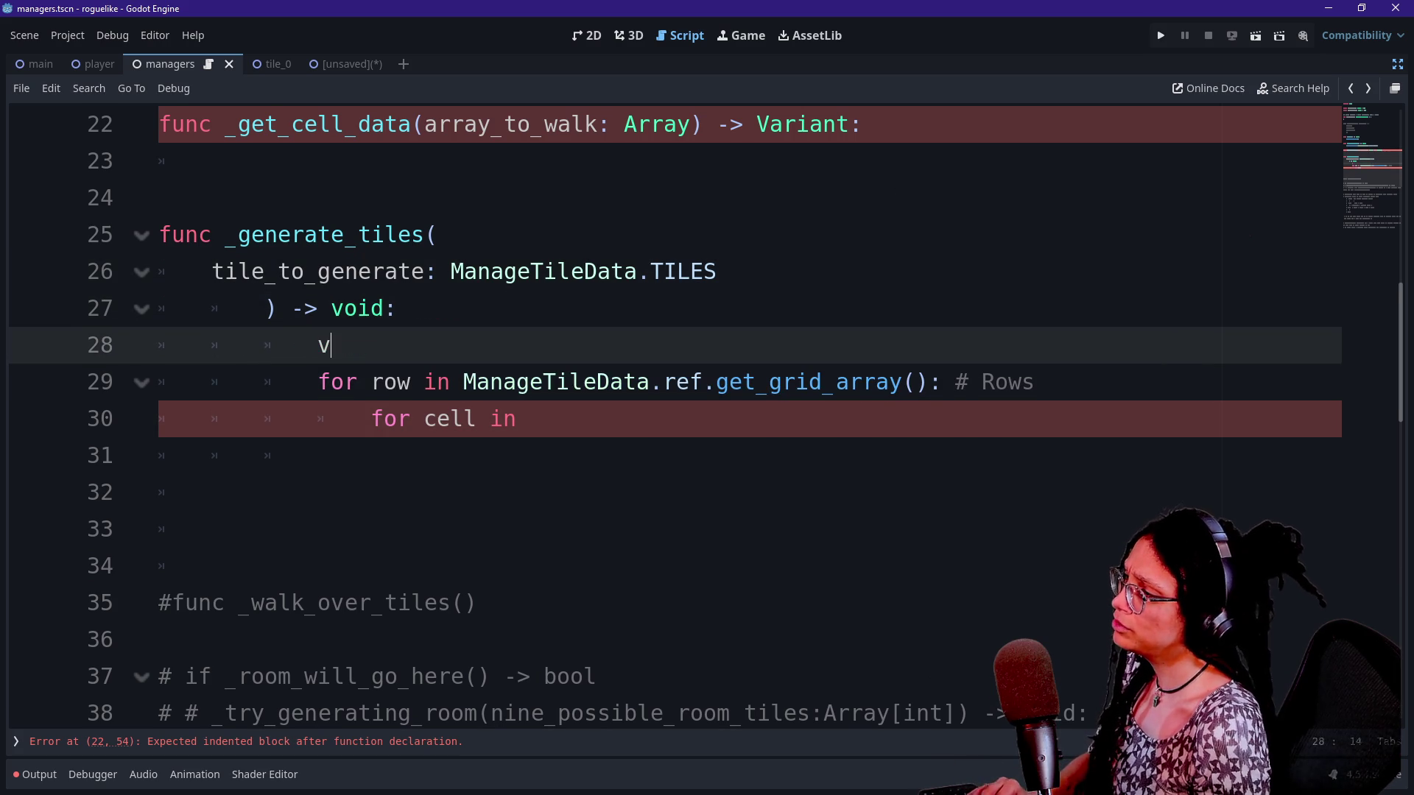
pyautogui.moveTo(464, 382); pyautogui.dragTo(930, 382)
pyautogui.hotkey('ctrl', 'x')
pyautogui.click(370, 344)
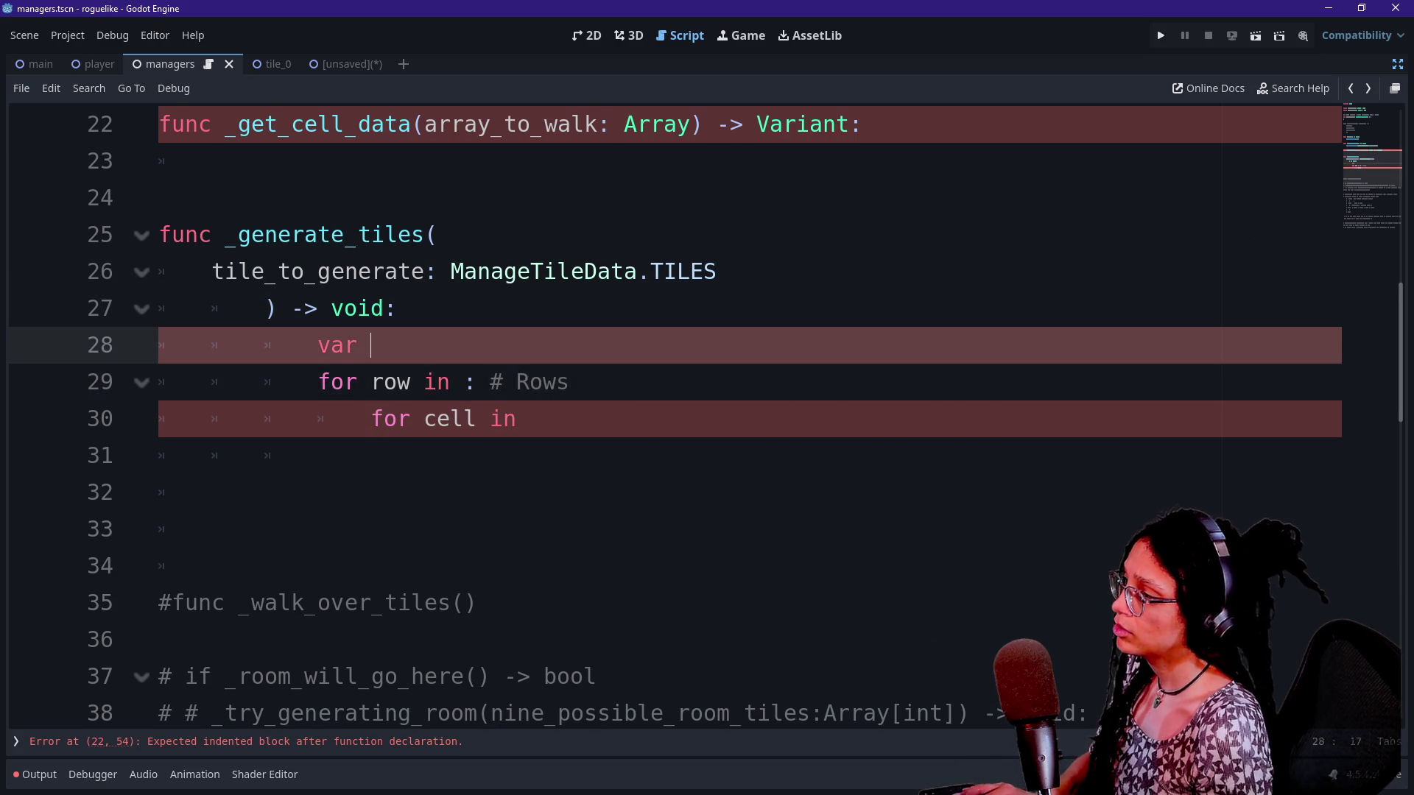
pyautogui.write('grid:')
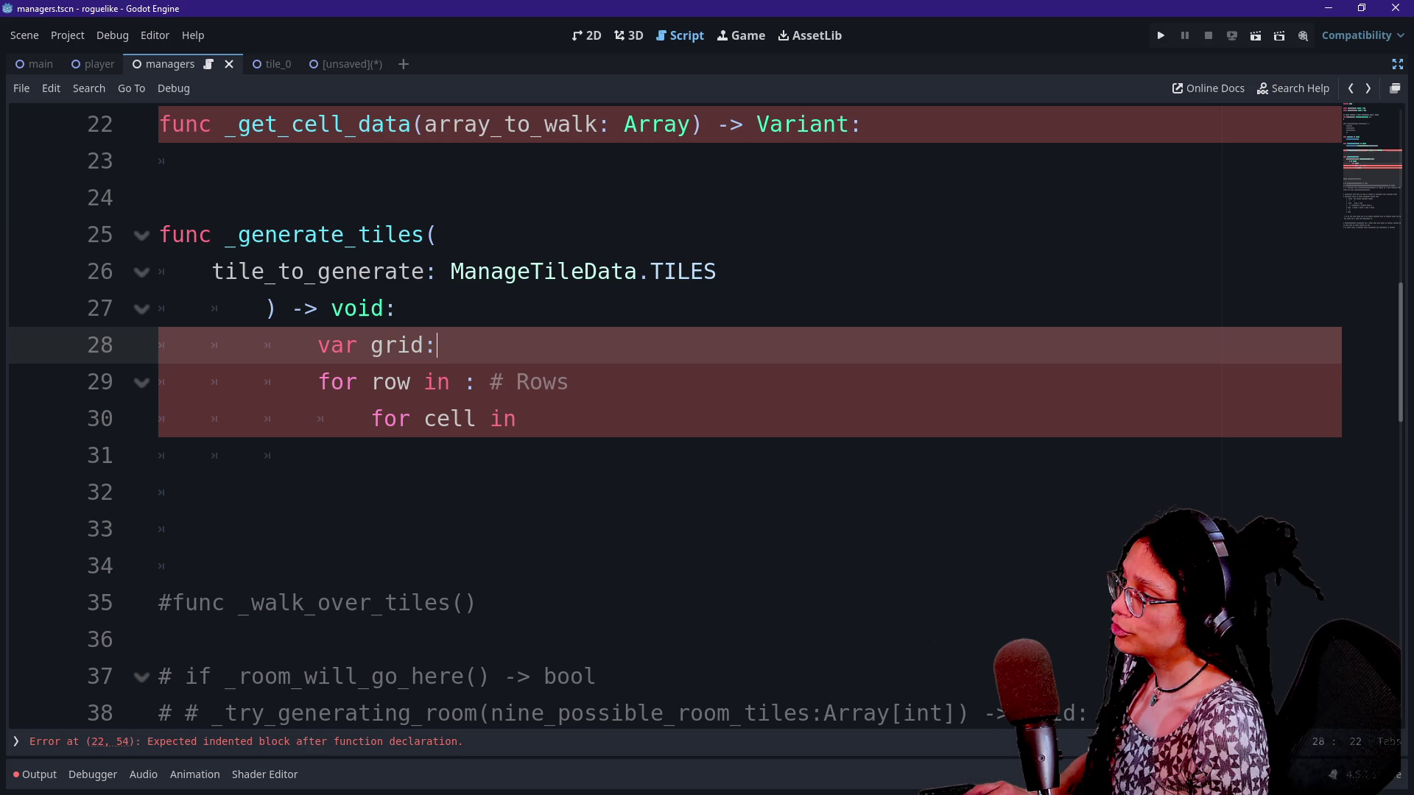
pyautogui.write(' Array[')
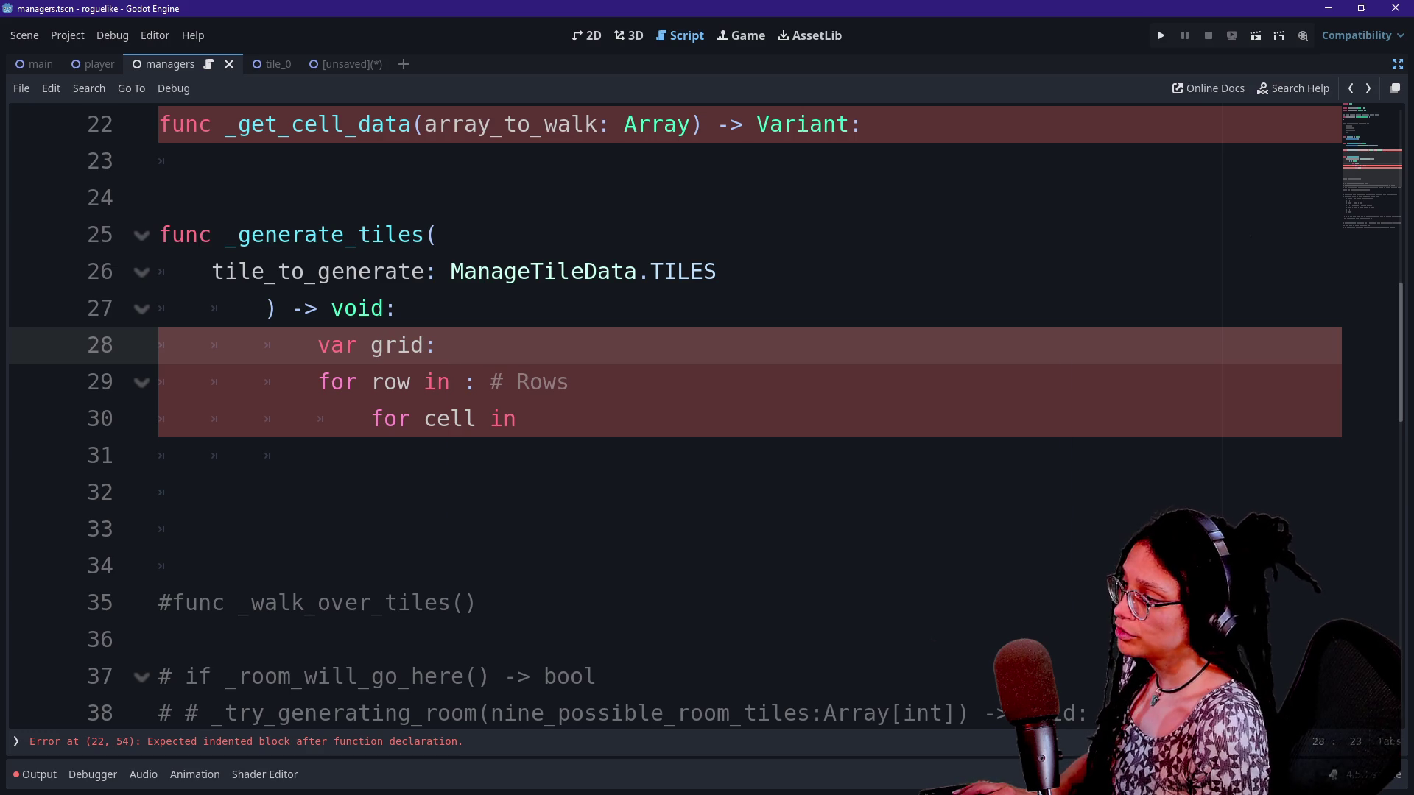
pyautogui.write('Array]')
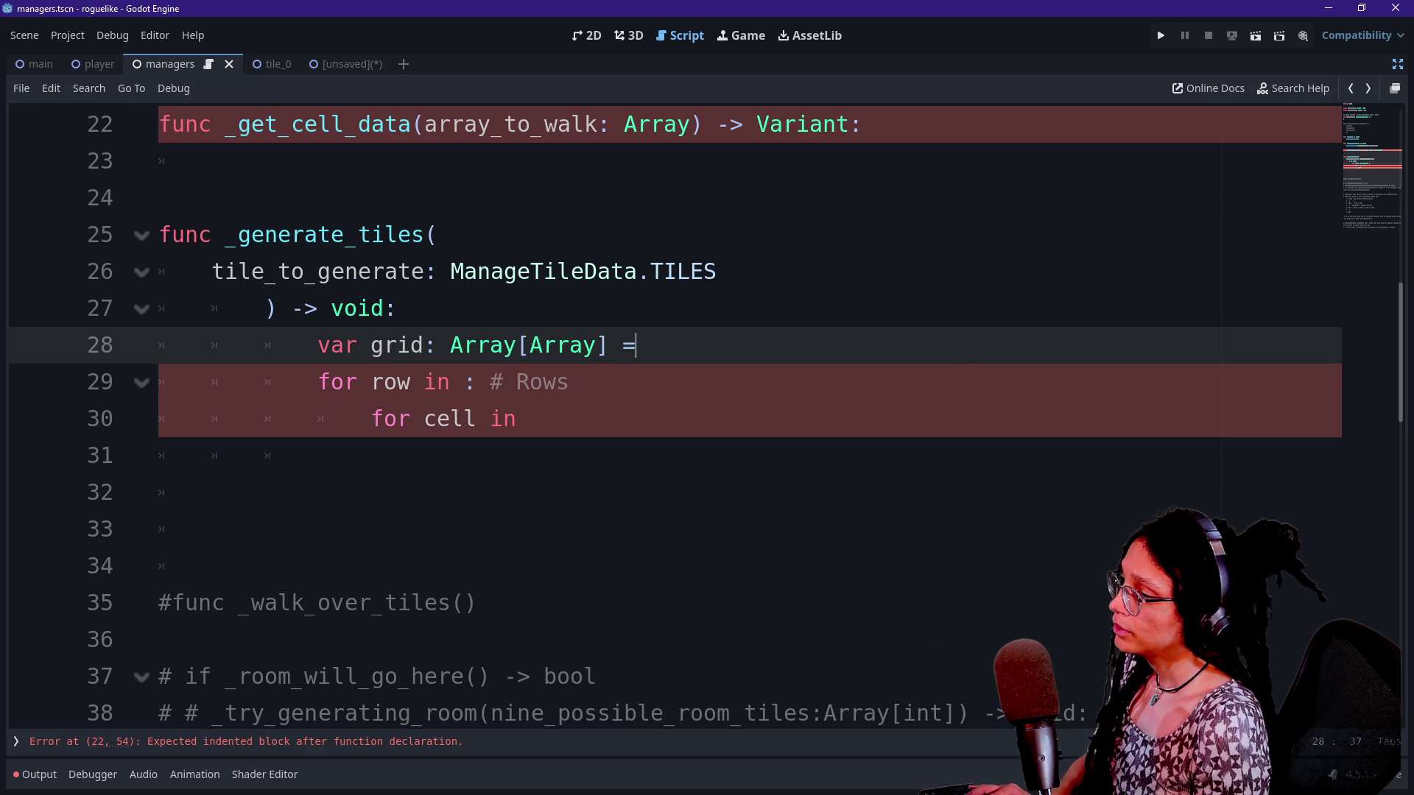
pyautogui.write('= ManageTileData.ref.get_grid_array()')
# Loop 'for row in grid' and 'for cell in grid[row]: # Cells' with a pass body
pyautogui.click(464, 382)
pyautogui.write('grid')
pyautogui.click(425, 419)
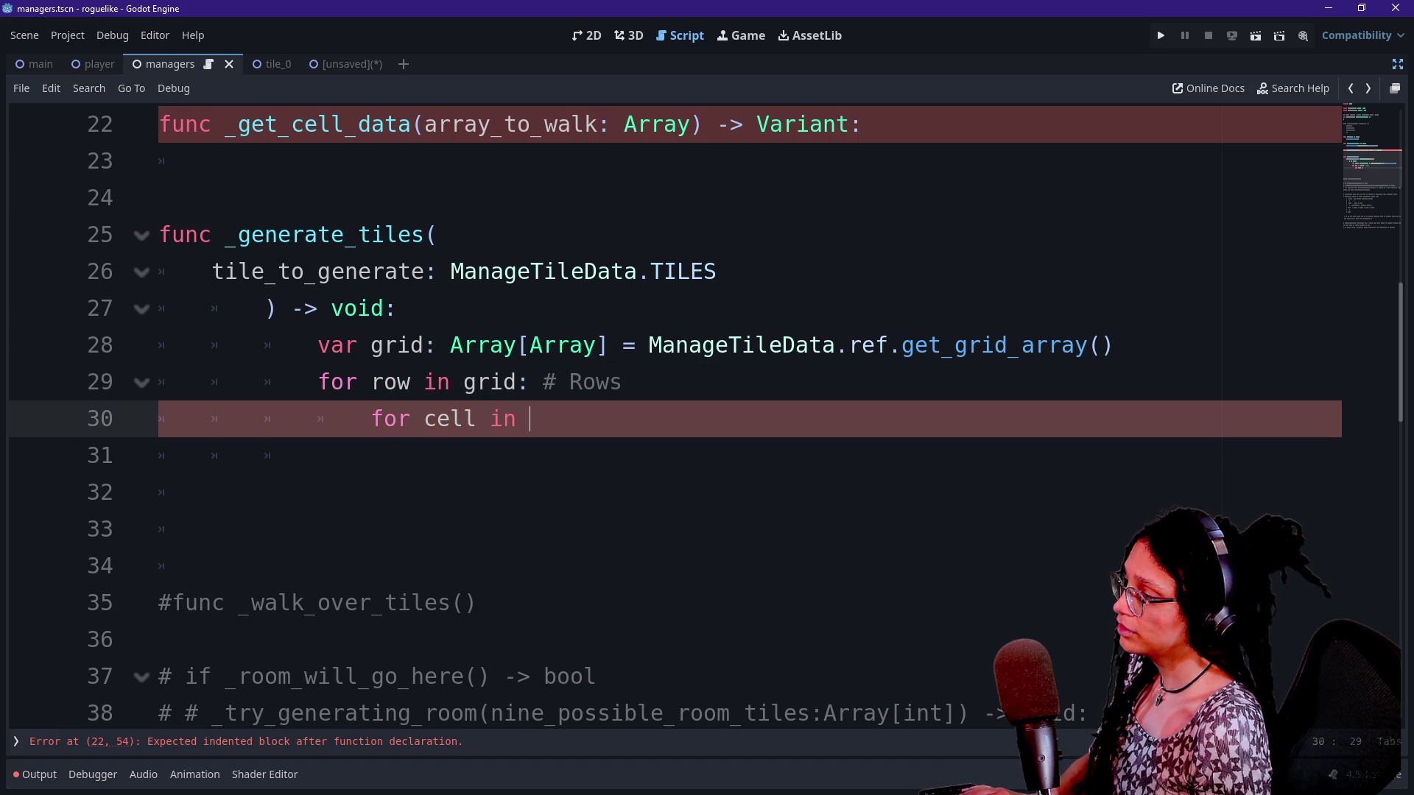
pyautogui.write('g')
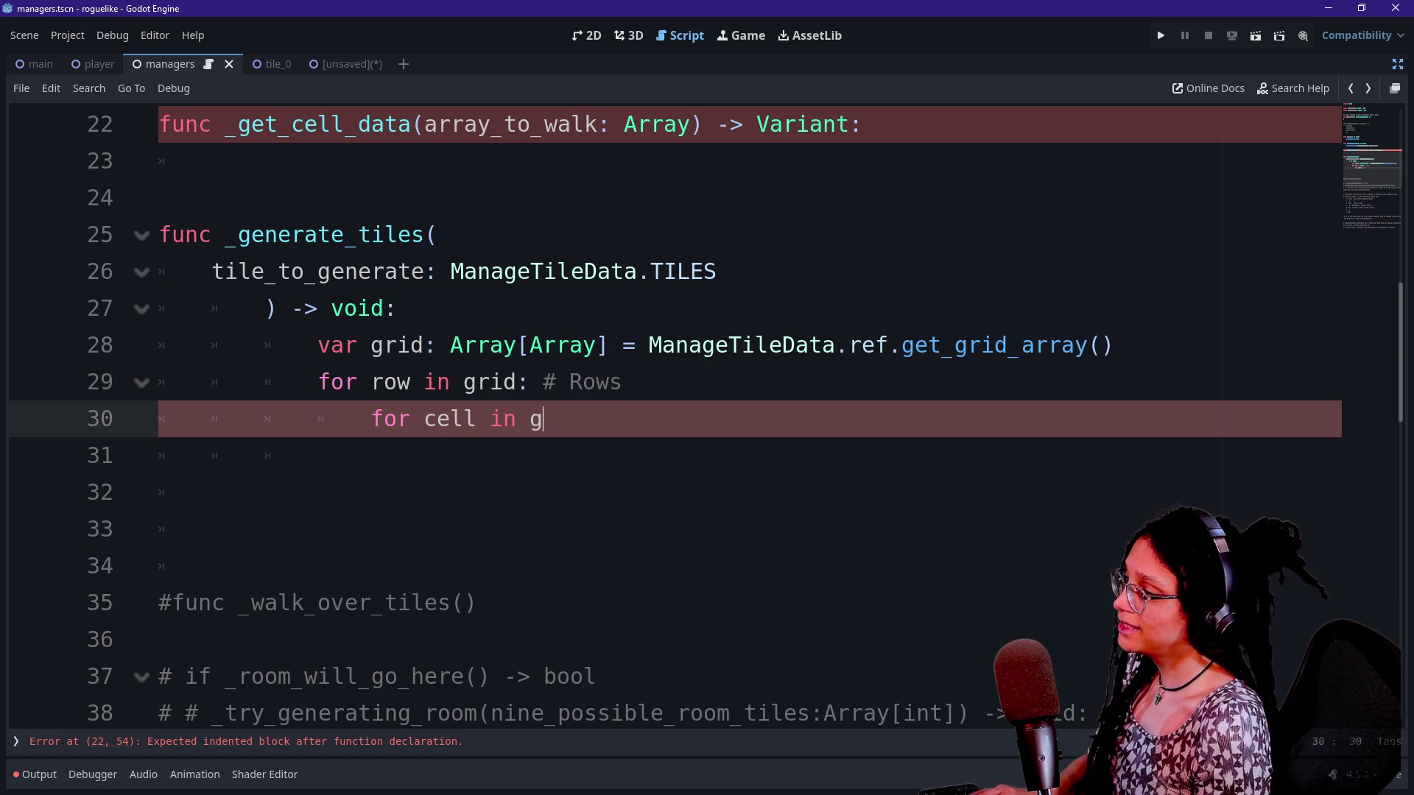
pyautogui.write('rid[row]:')
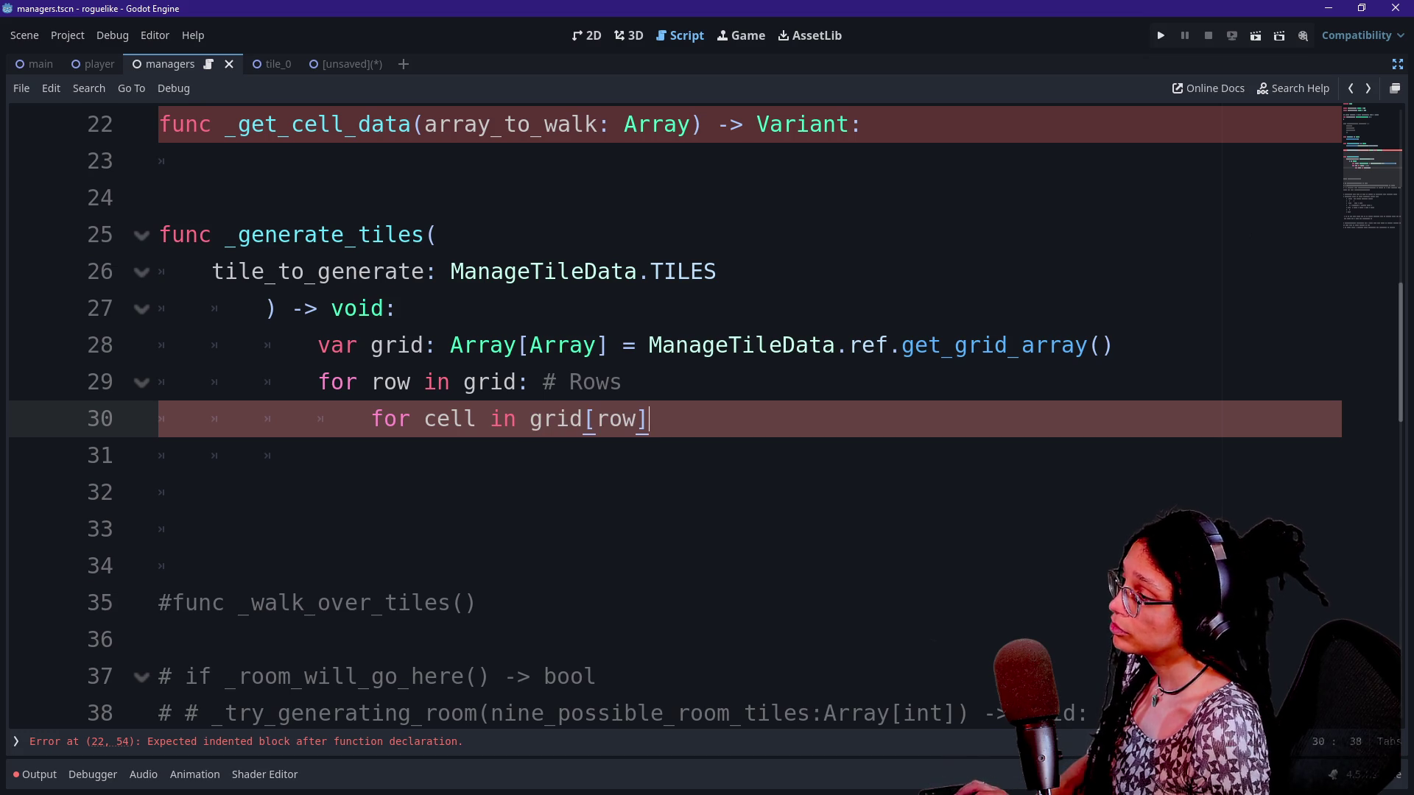
pyautogui.write(' # Cells')
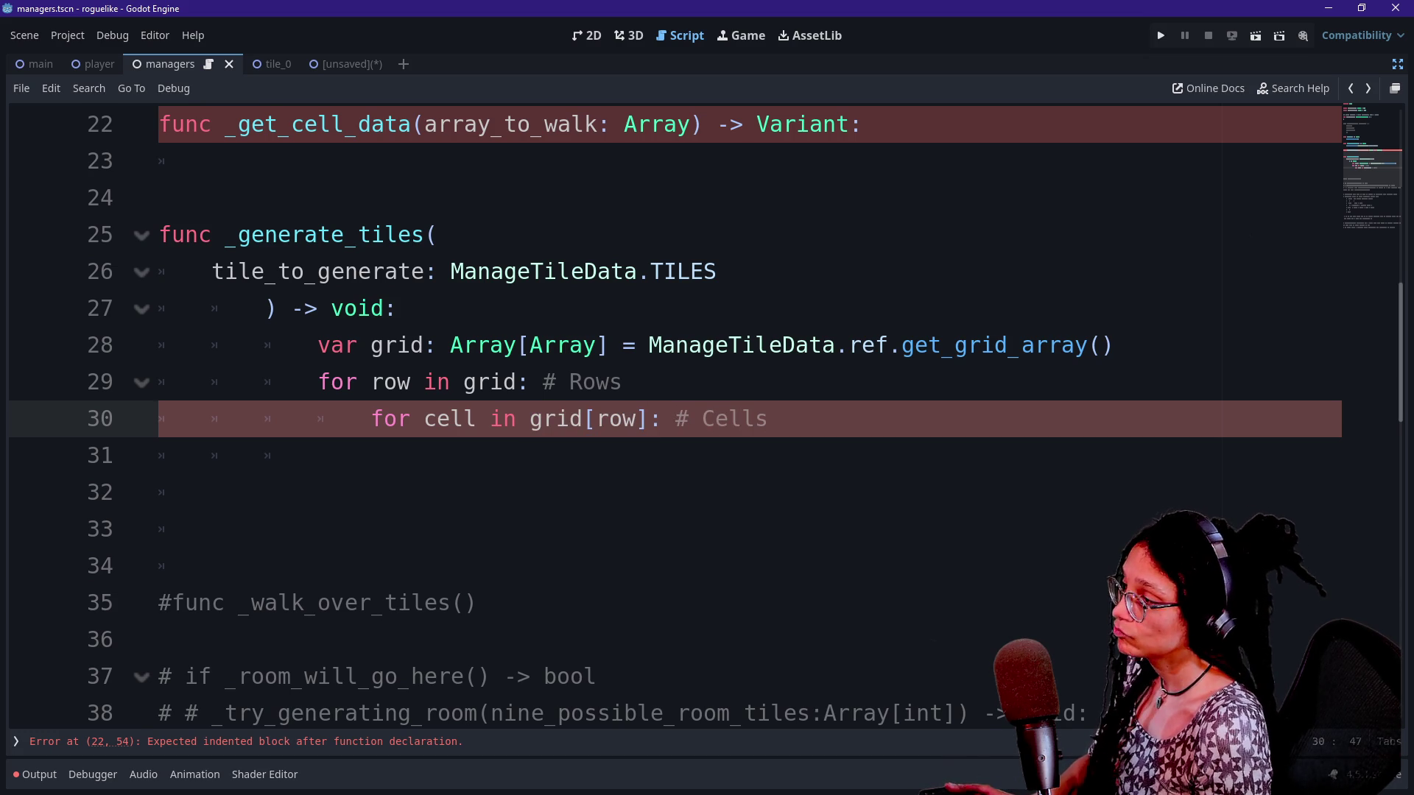
pyautogui.press('Return')
pyautogui.write('pass')
pyautogui.click(318, 345)
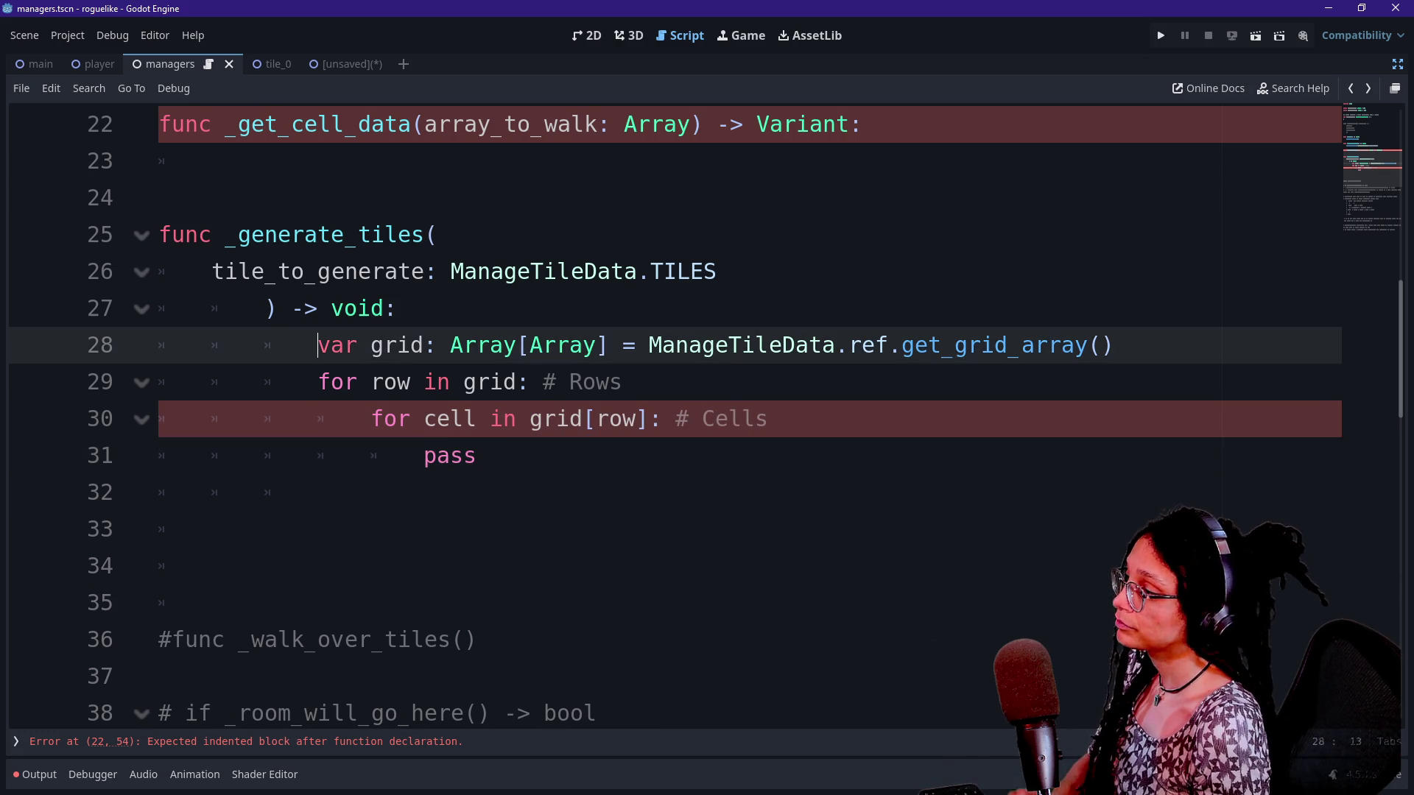
# Replace the pass placeholder with a _get_cell_data( call chosen from autocomplete
pyautogui.scroll(-1, 662, 412)
pyautogui.click(371, 308)
pyautogui.scroll(1, 371, 307)
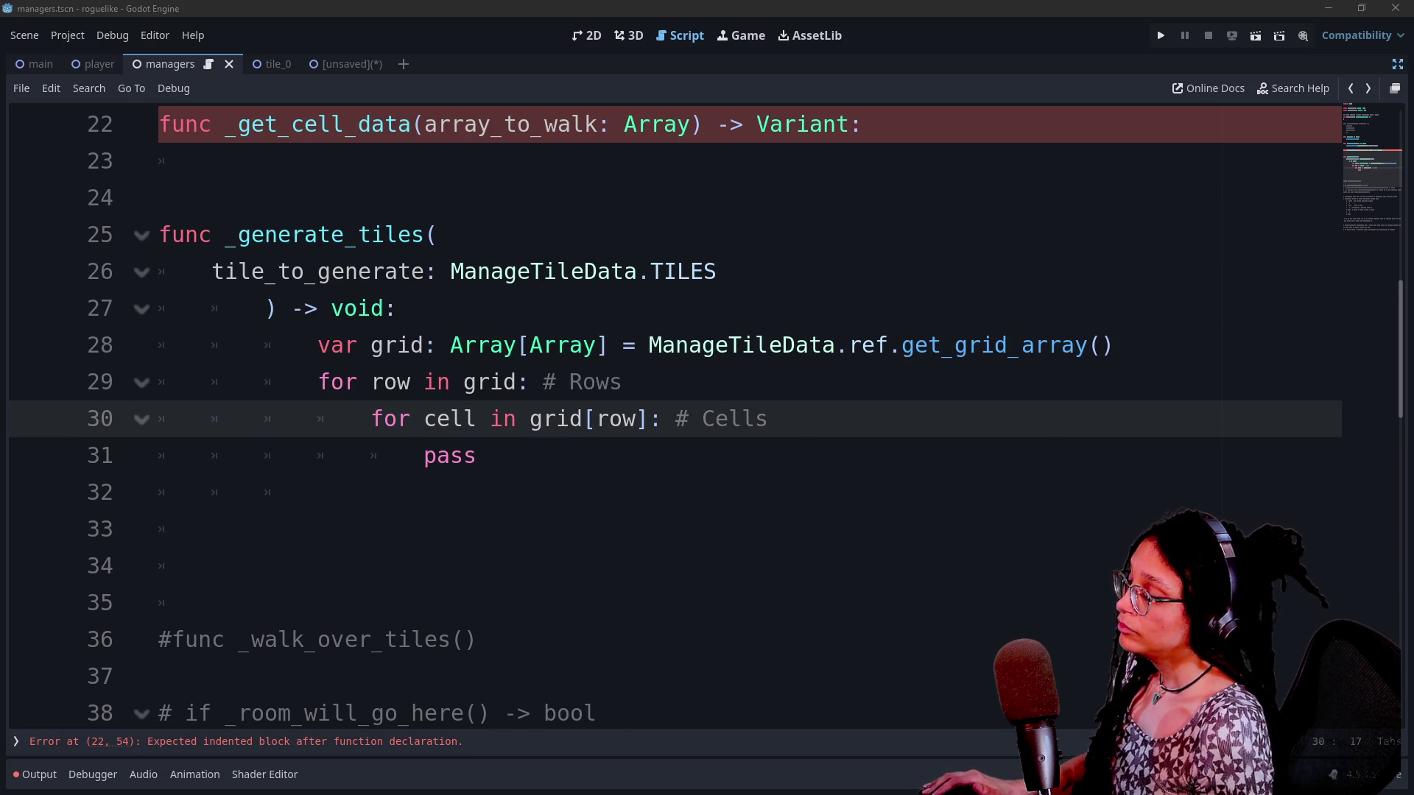
pyautogui.click(477, 455)
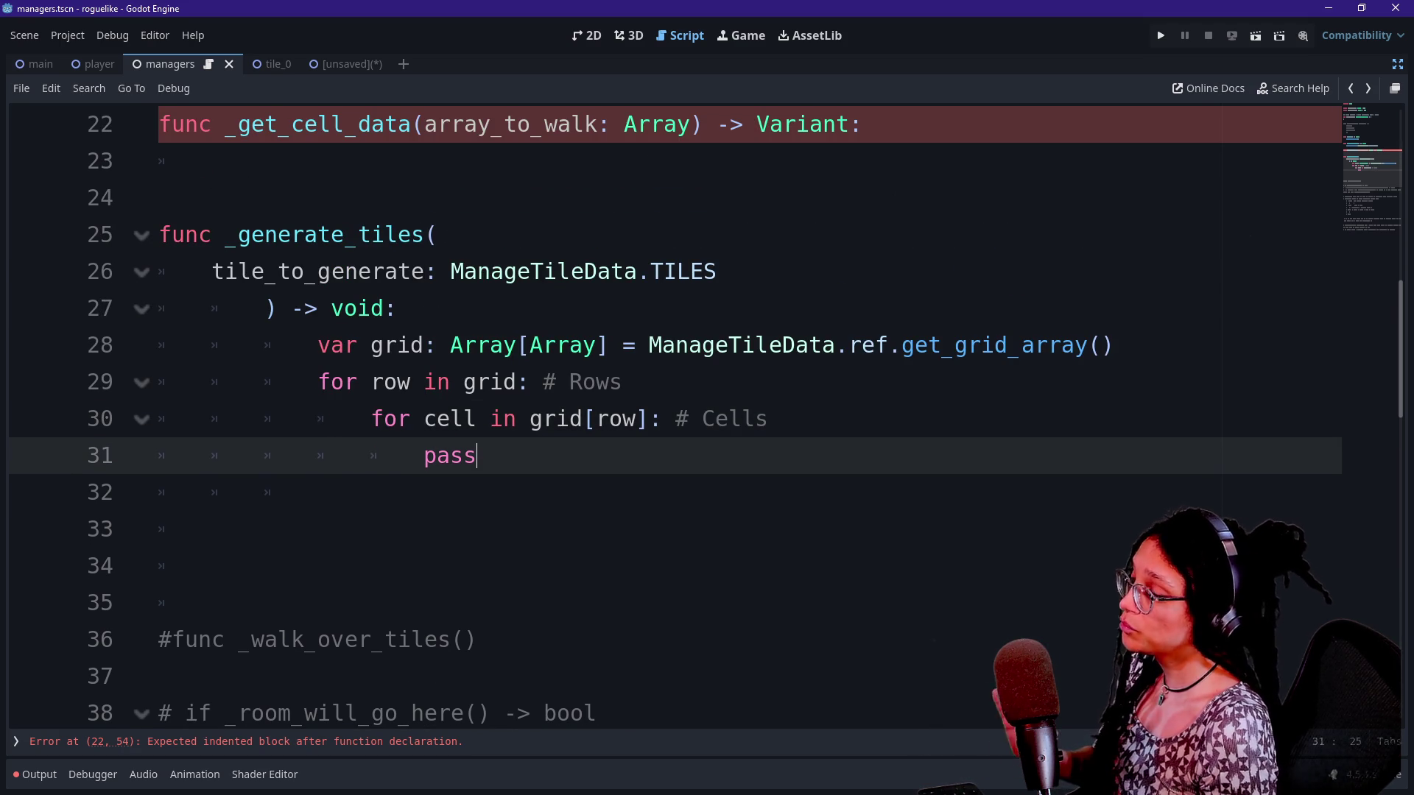
pyautogui.moveTo(508, 348)
pyautogui.click(318, 456)
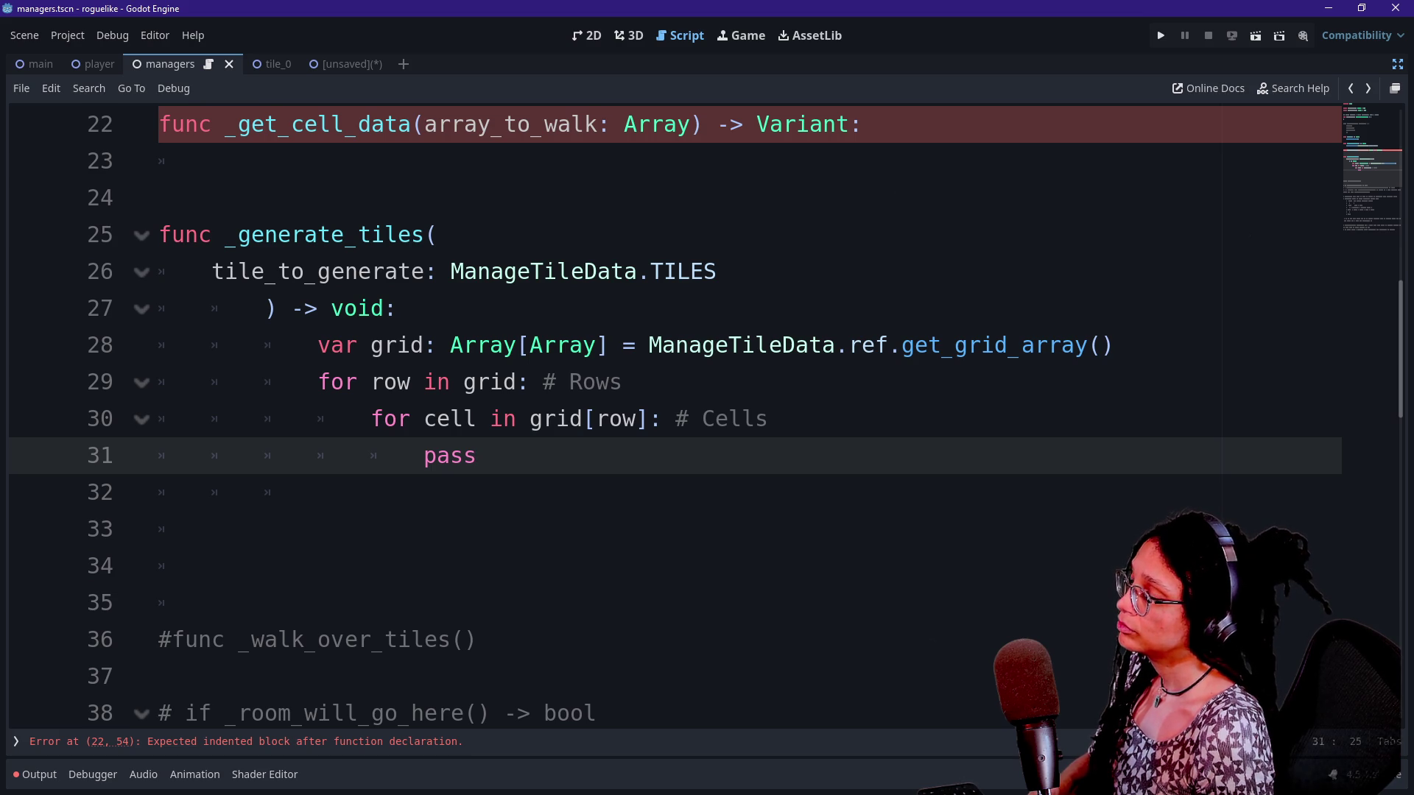
pyautogui.click(518, 124)
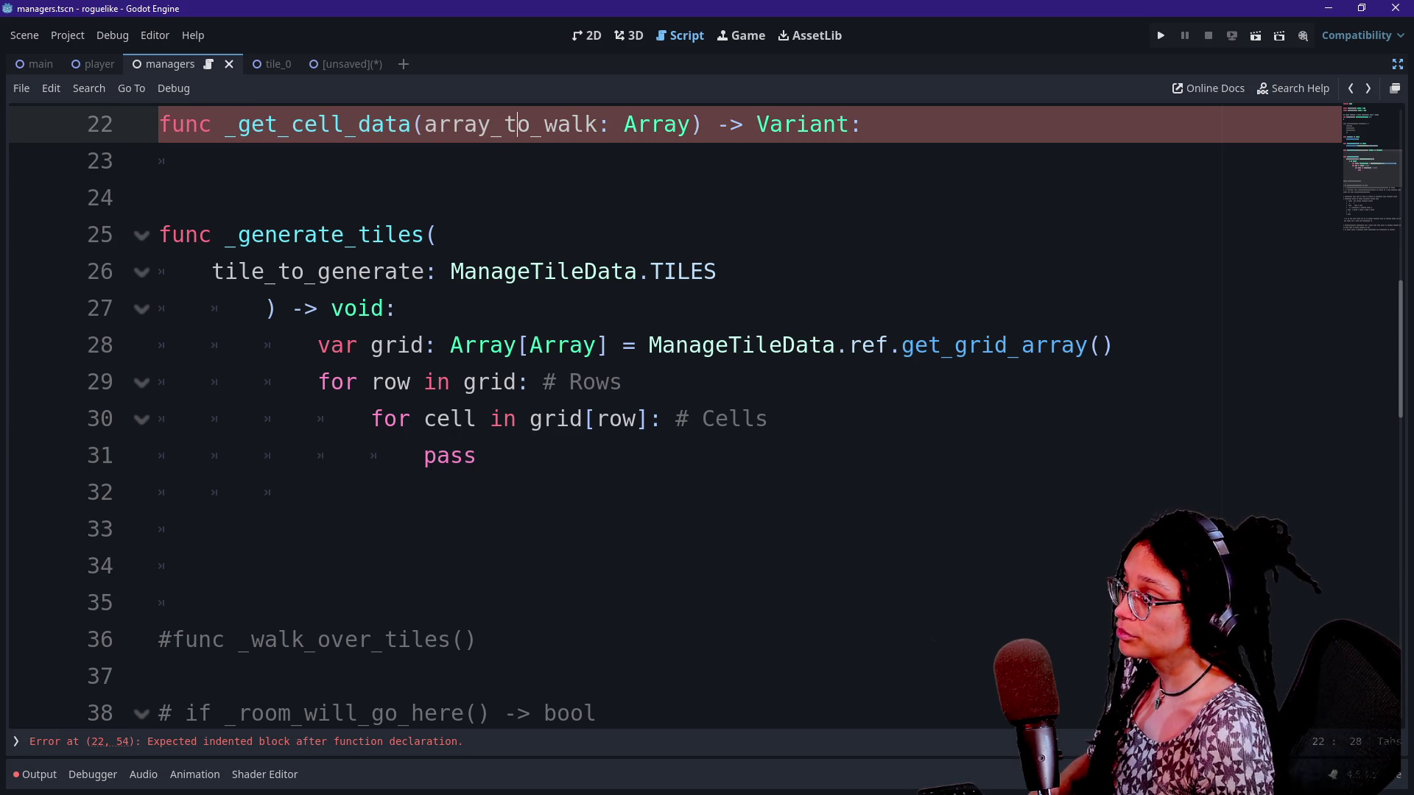
pyautogui.moveTo(372, 418); pyautogui.dragTo(477, 455)
pyautogui.press('Right')
pyautogui.press('BackSpace')
pyautogui.press('BackSpace')
pyautogui.press('BackSpace')
pyautogui.write('_get_cell')
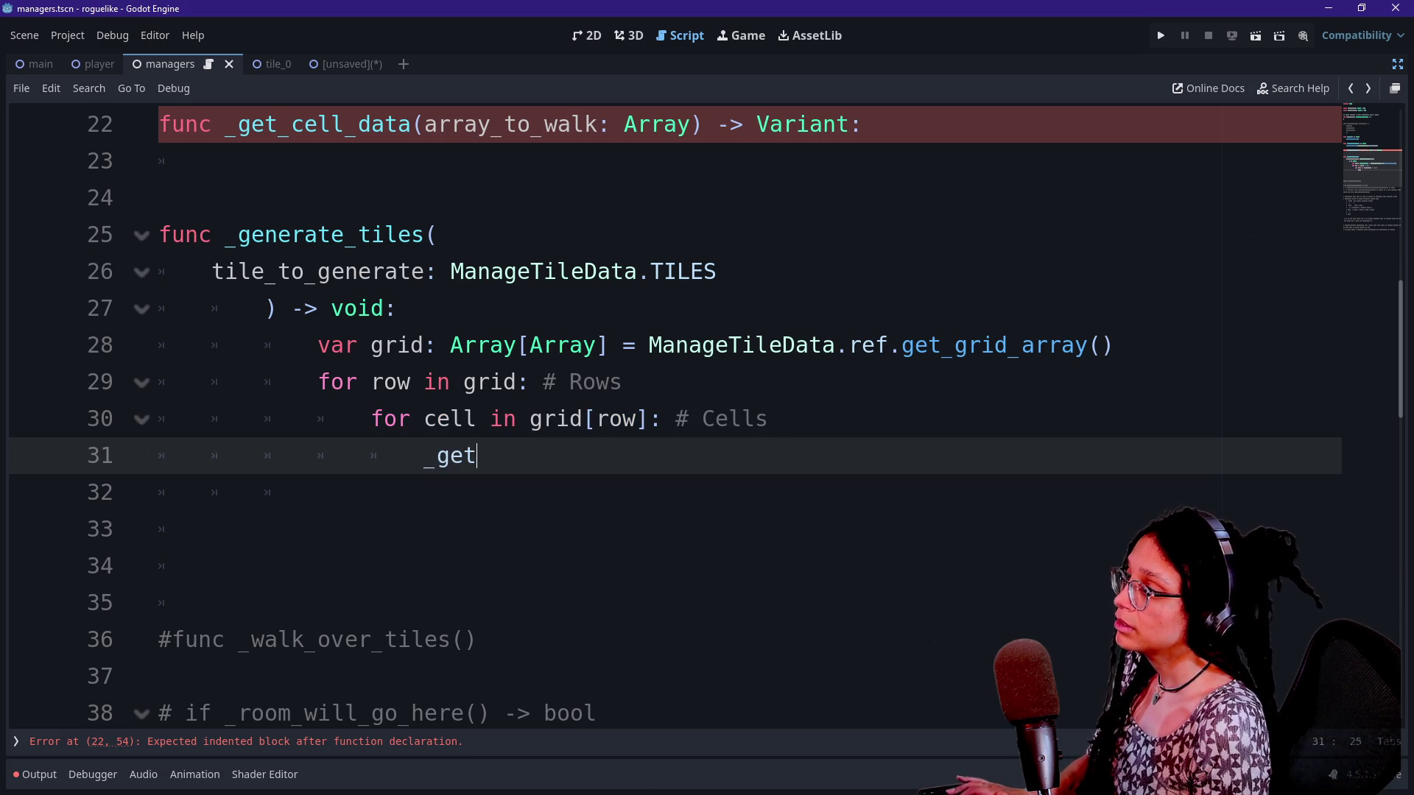
pyautogui.press('Return')
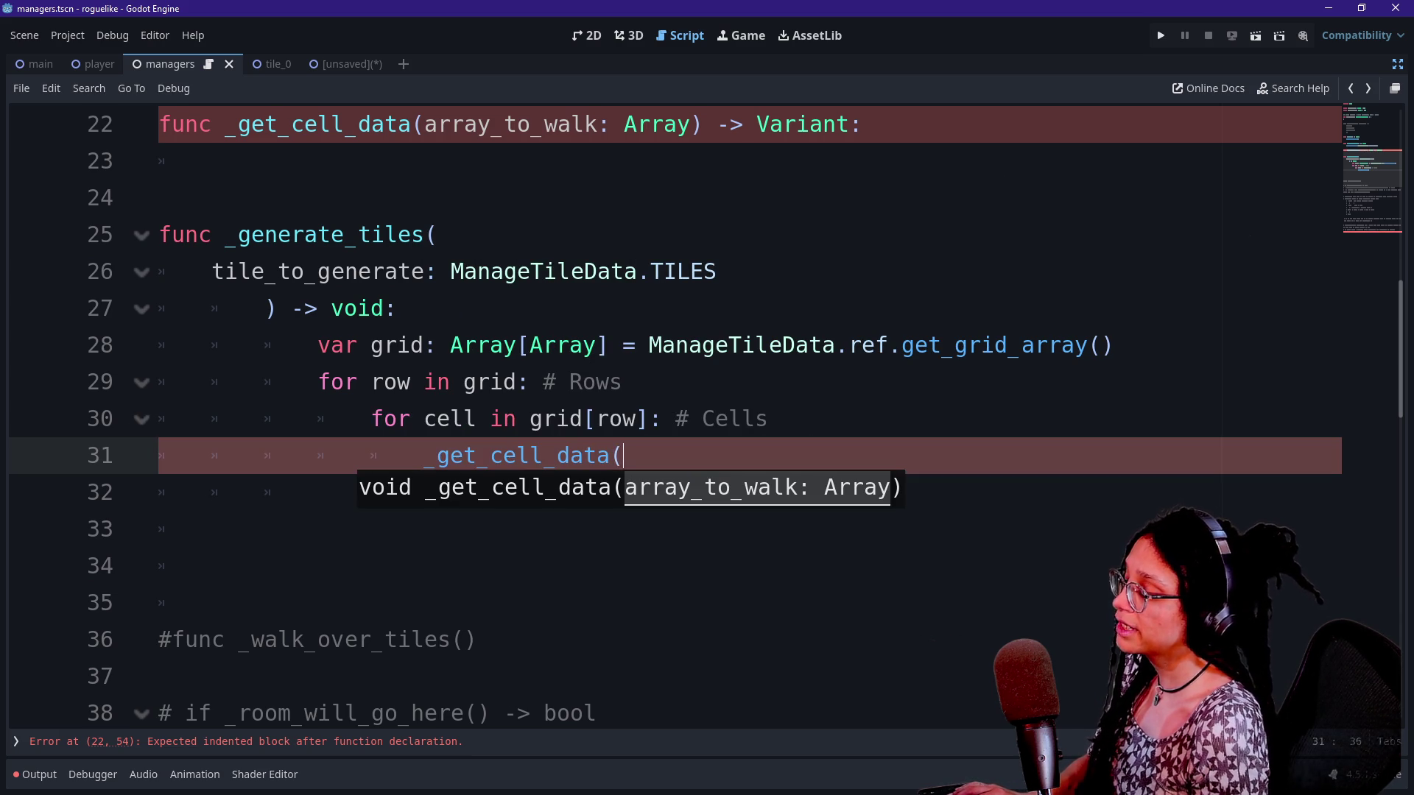
# Rename both _get_cell_data occurrences, lines 22 and 31, to _get_cell_contents
pyautogui.scroll(-2, 559, 474)
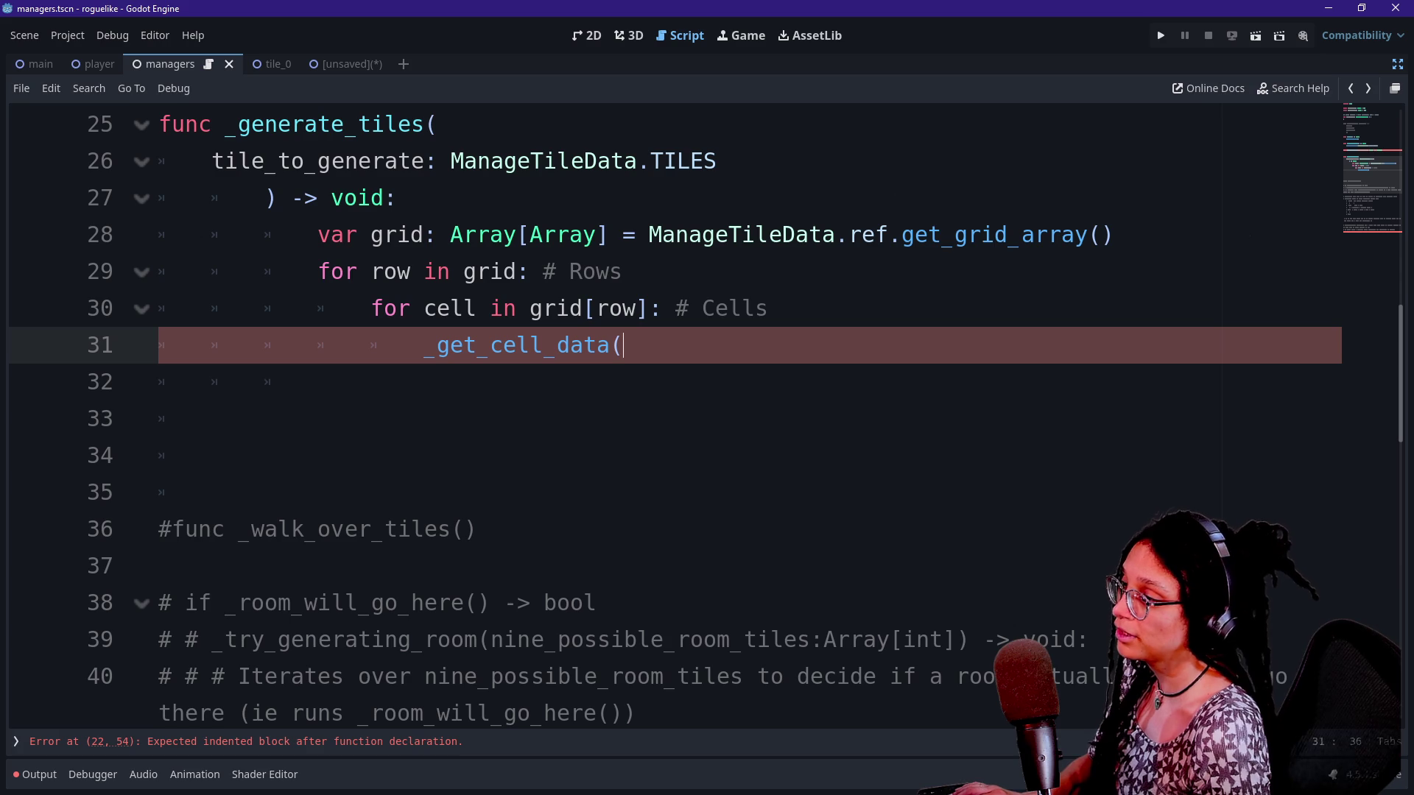
pyautogui.scroll(2, 663, 412)
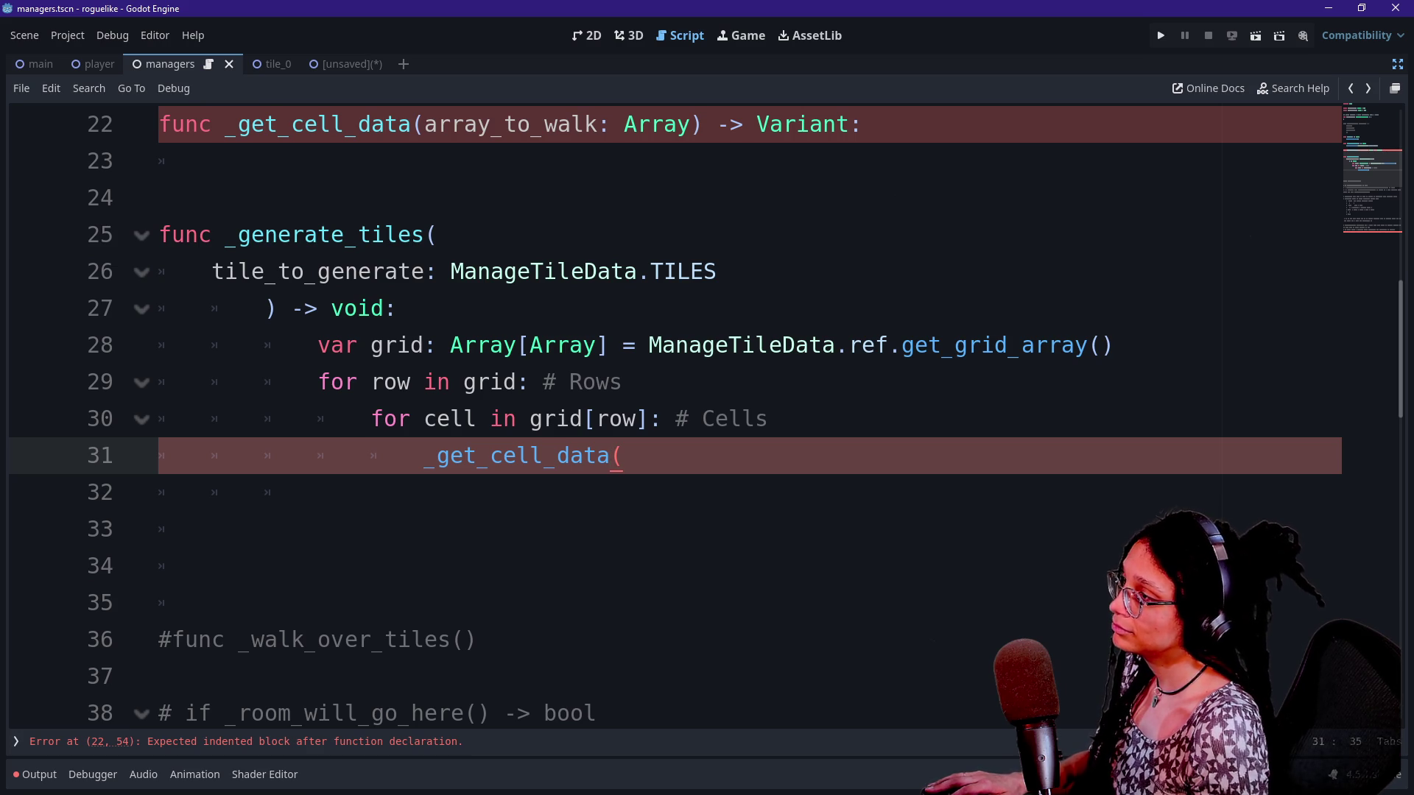
pyautogui.press('BackSpace')
pyautogui.press('BackSpace')
pyautogui.press('BackSpace')
pyautogui.write('contents')
pyautogui.click(212, 160)
pyautogui.click(689, 419)
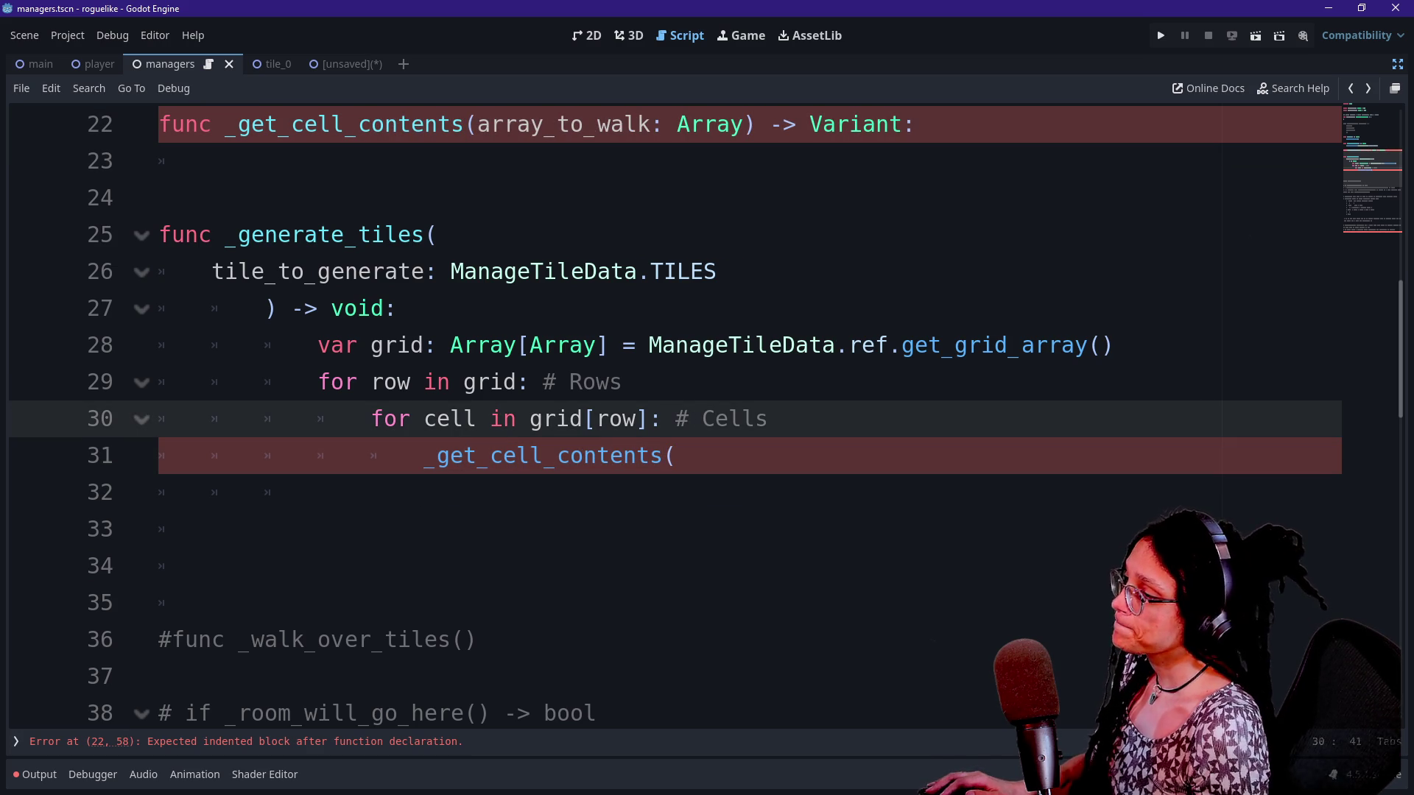
# Restore the 'pregen_callback: Callable' parameter in the _generate_tiles header, minus the variadic params
pyautogui.press('Down')
pyautogui.press('Down')
pyautogui.press('Up')
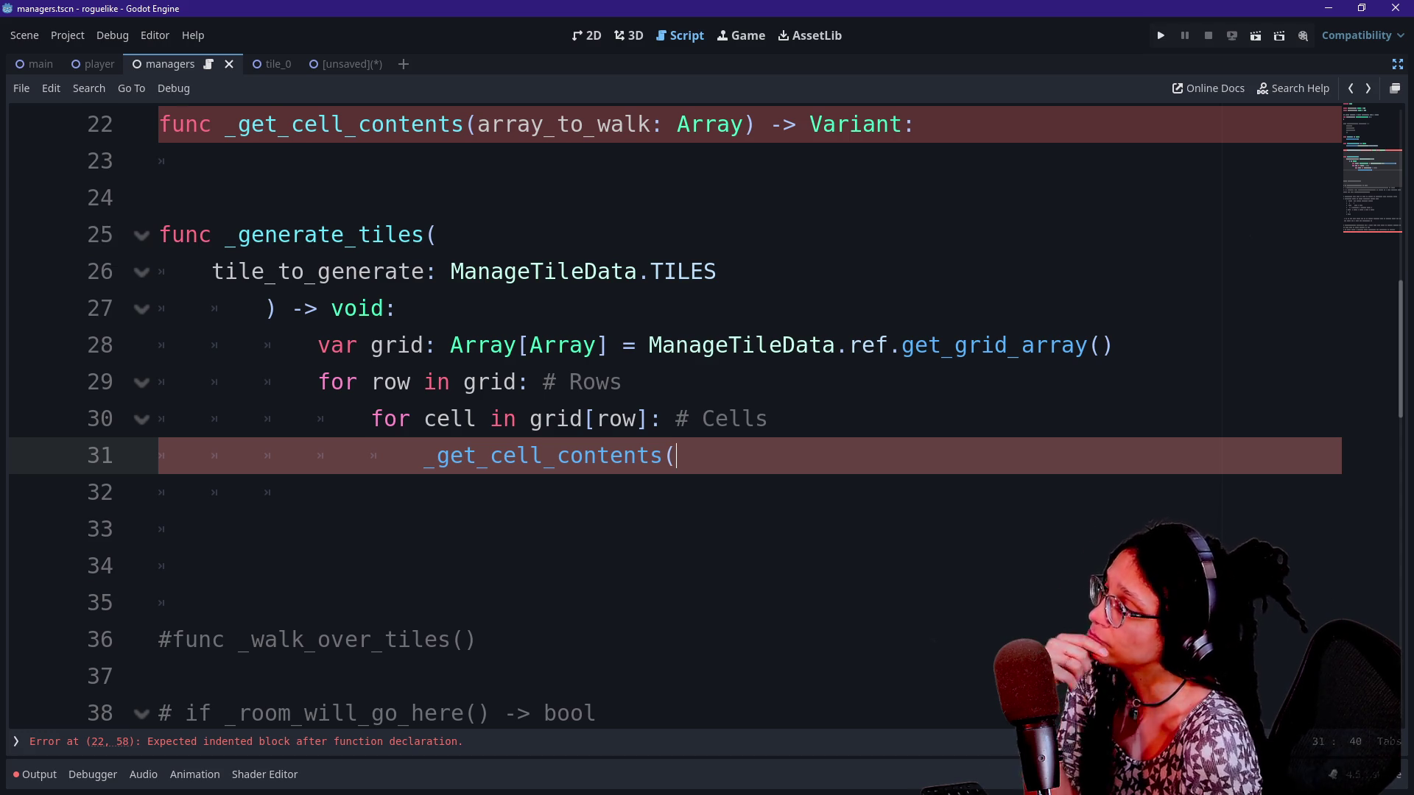
pyautogui.hotkey('ctrl', 'z')
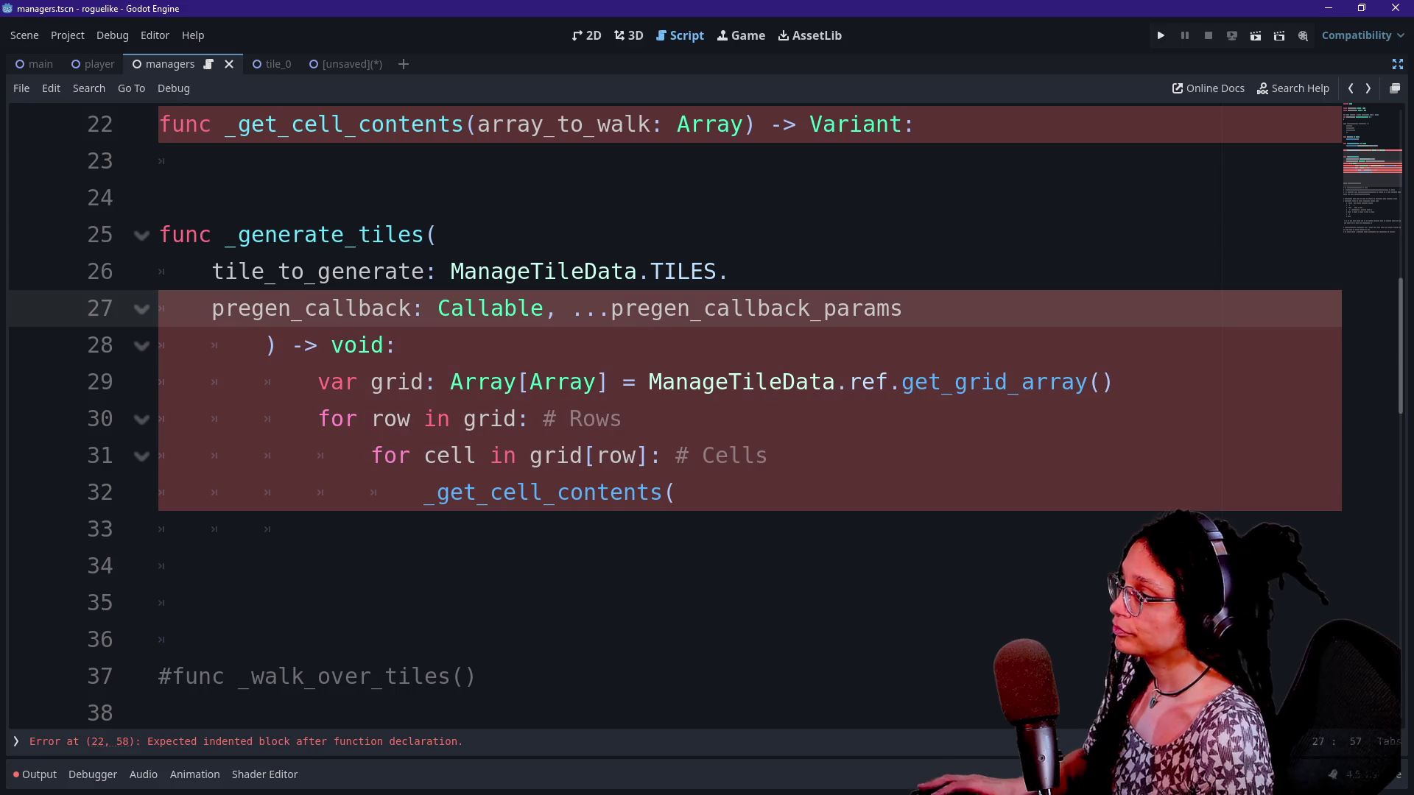
pyautogui.press('Left')
pyautogui.press('Left')
pyautogui.hotkey('shift', 'End')
pyautogui.press('BackSpace')
pyautogui.press('BackSpace')
pyautogui.press('BackSpace')
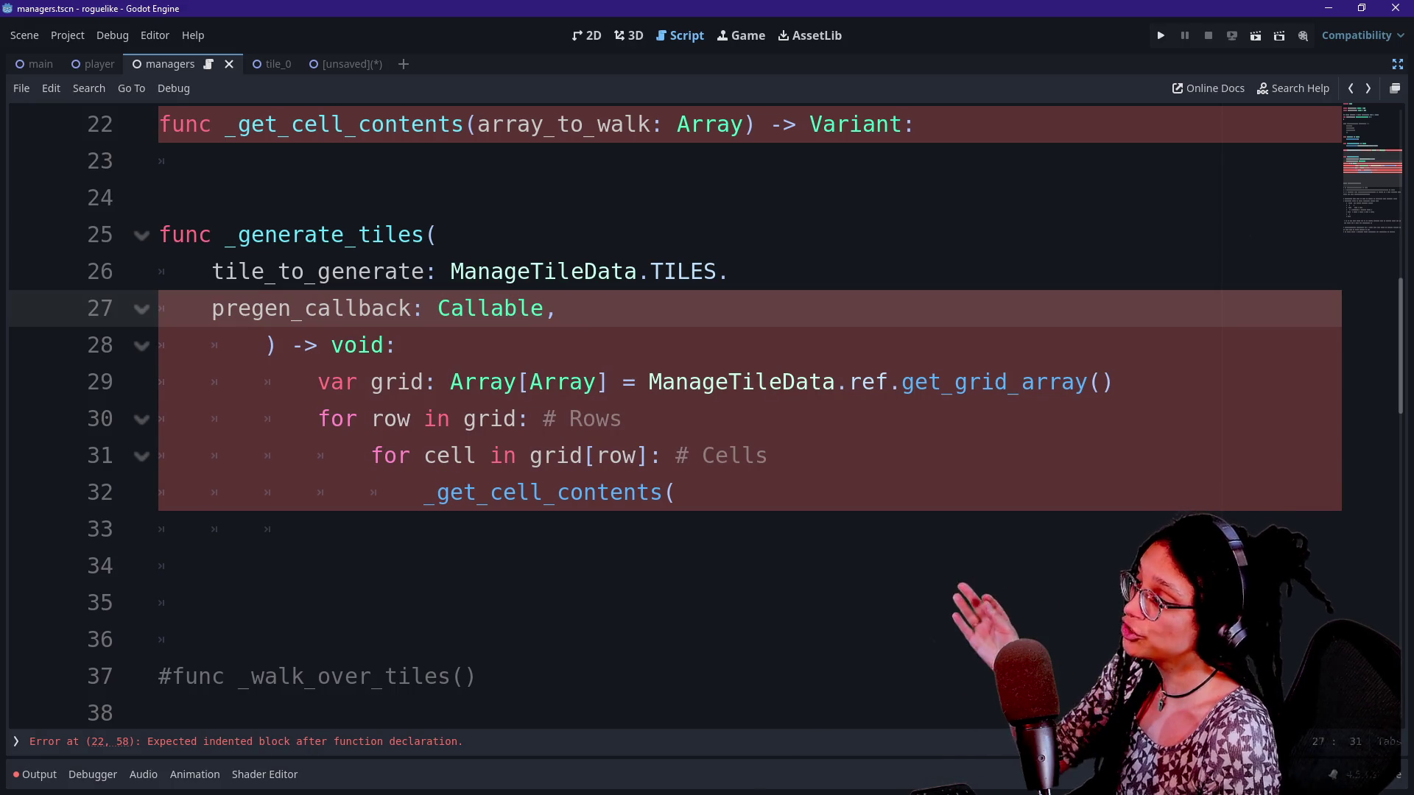
pyautogui.click(440, 271)
pyautogui.moveTo(166, 197); pyautogui.dragTo(371, 234)
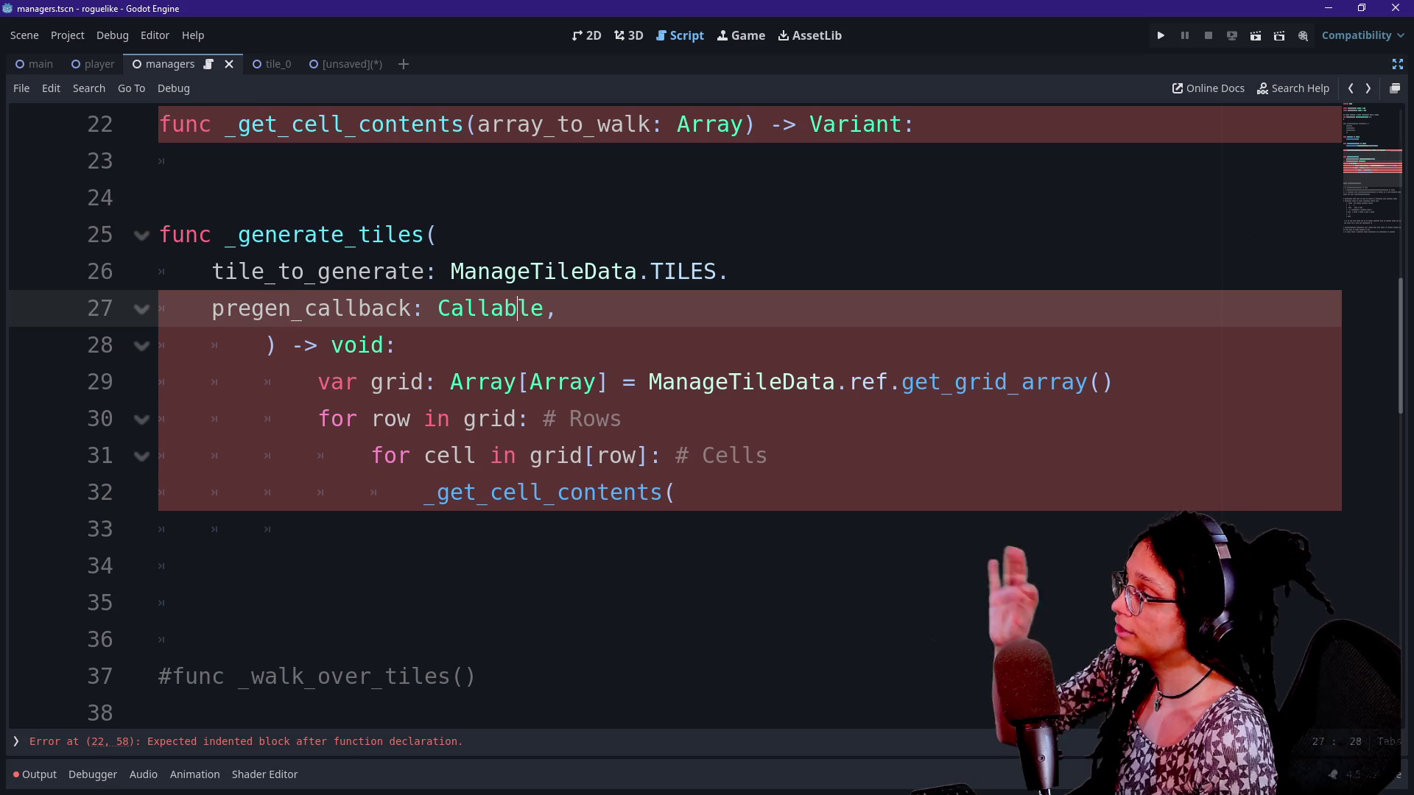
pyautogui.moveTo(224, 234); pyautogui.dragTo(438, 235)
pyautogui.click(438, 234)
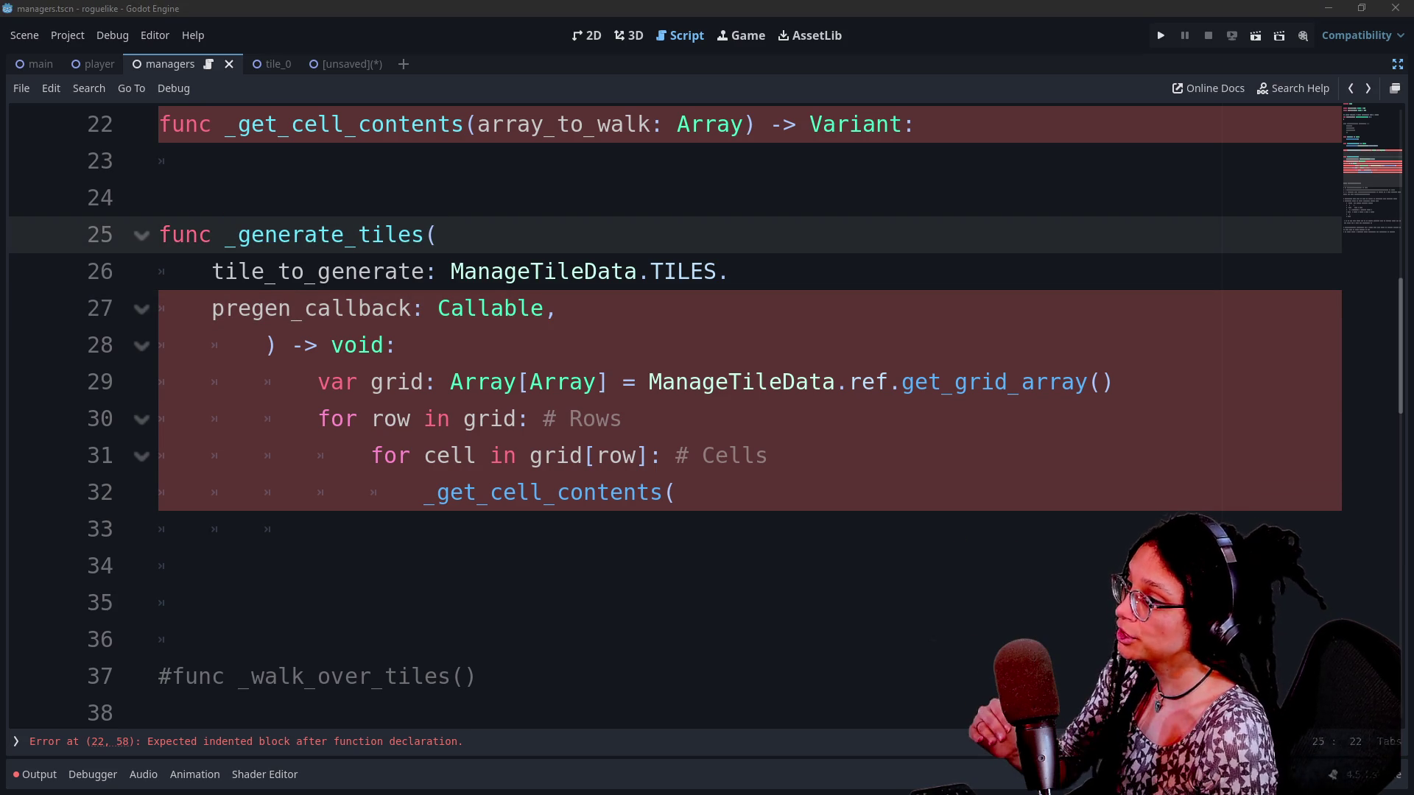
pyautogui.click(541, 382)
pyautogui.click(558, 308)
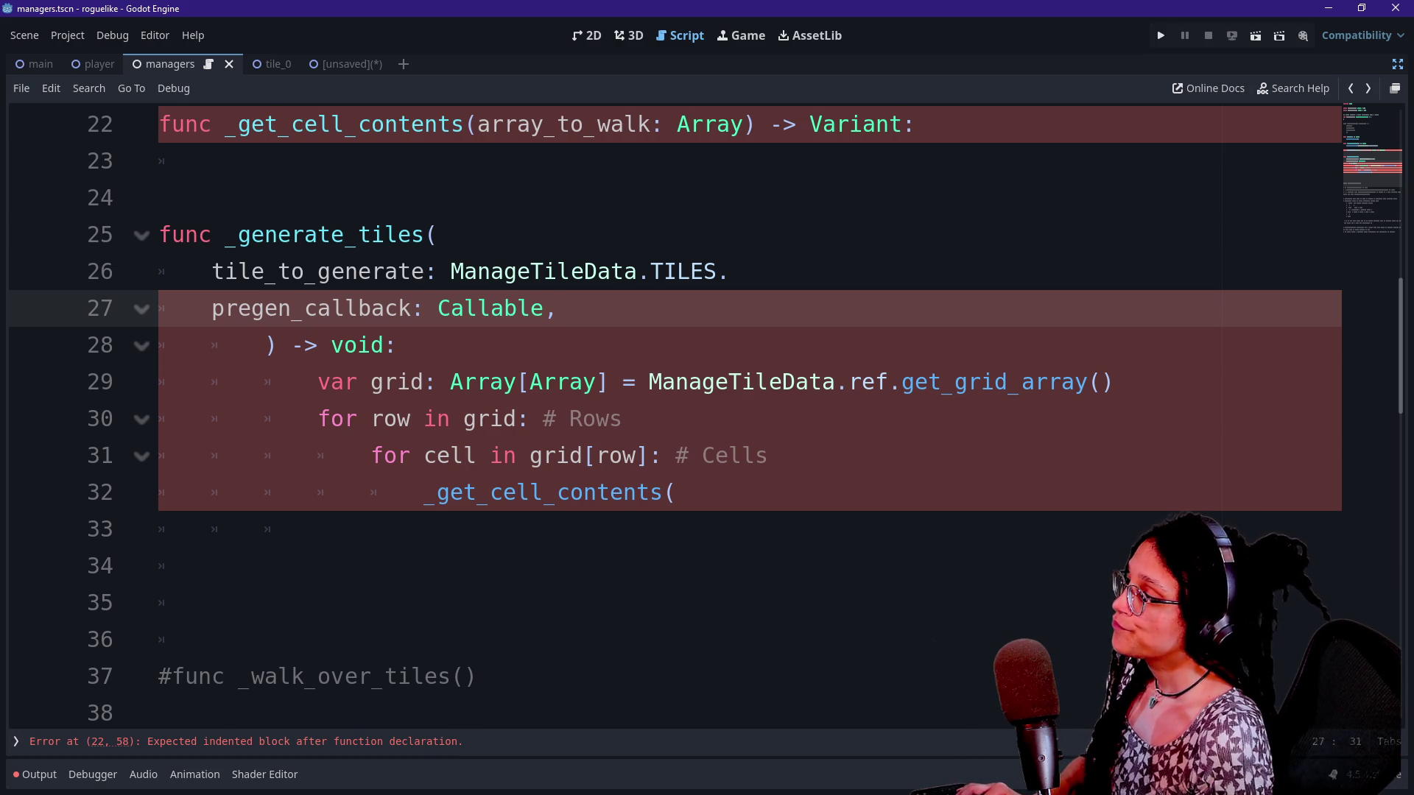
# Remove the stray dot after TILES and add a parameter line holding '...' after pregen_callback
pyautogui.press('Return')
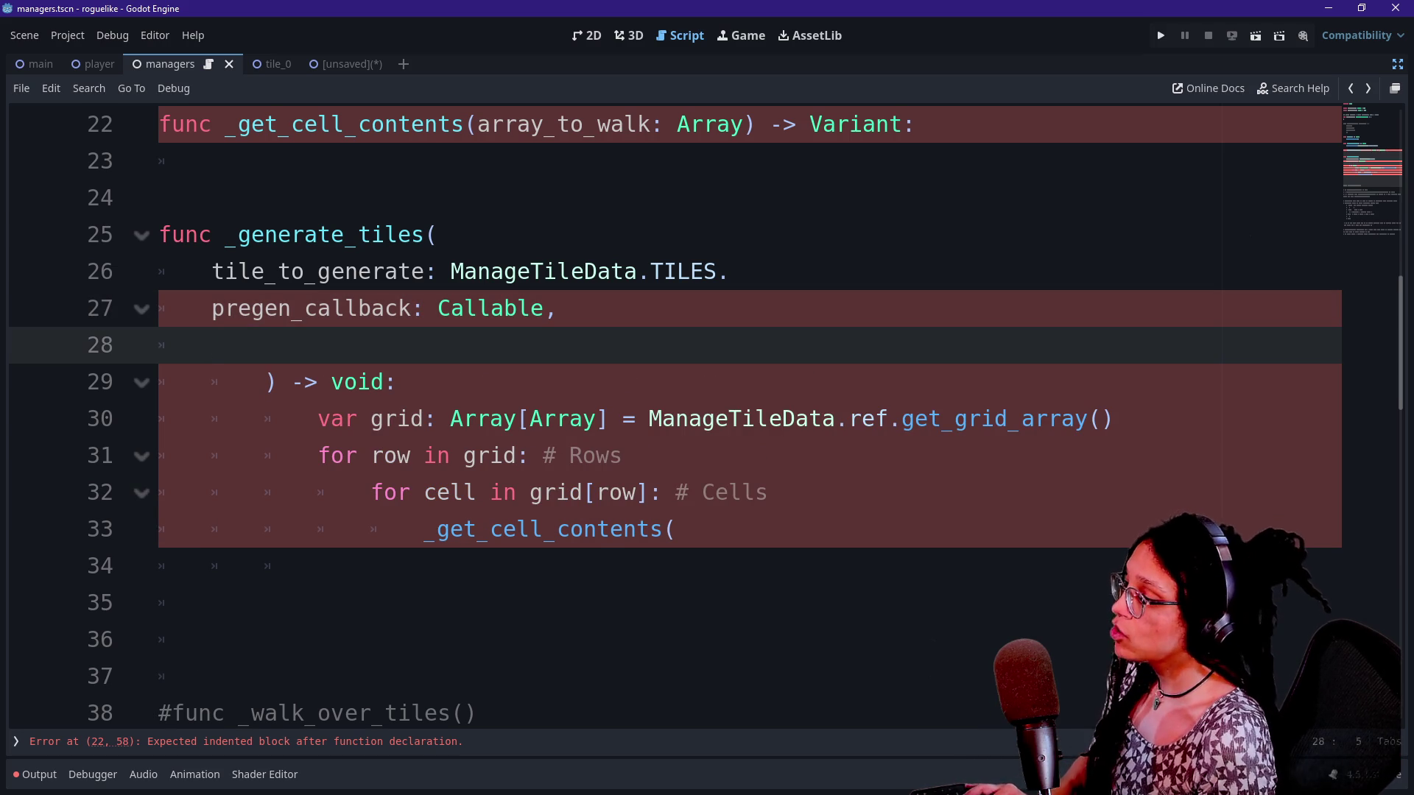
pyautogui.press('BackSpace')
pyautogui.press('BackSpace')
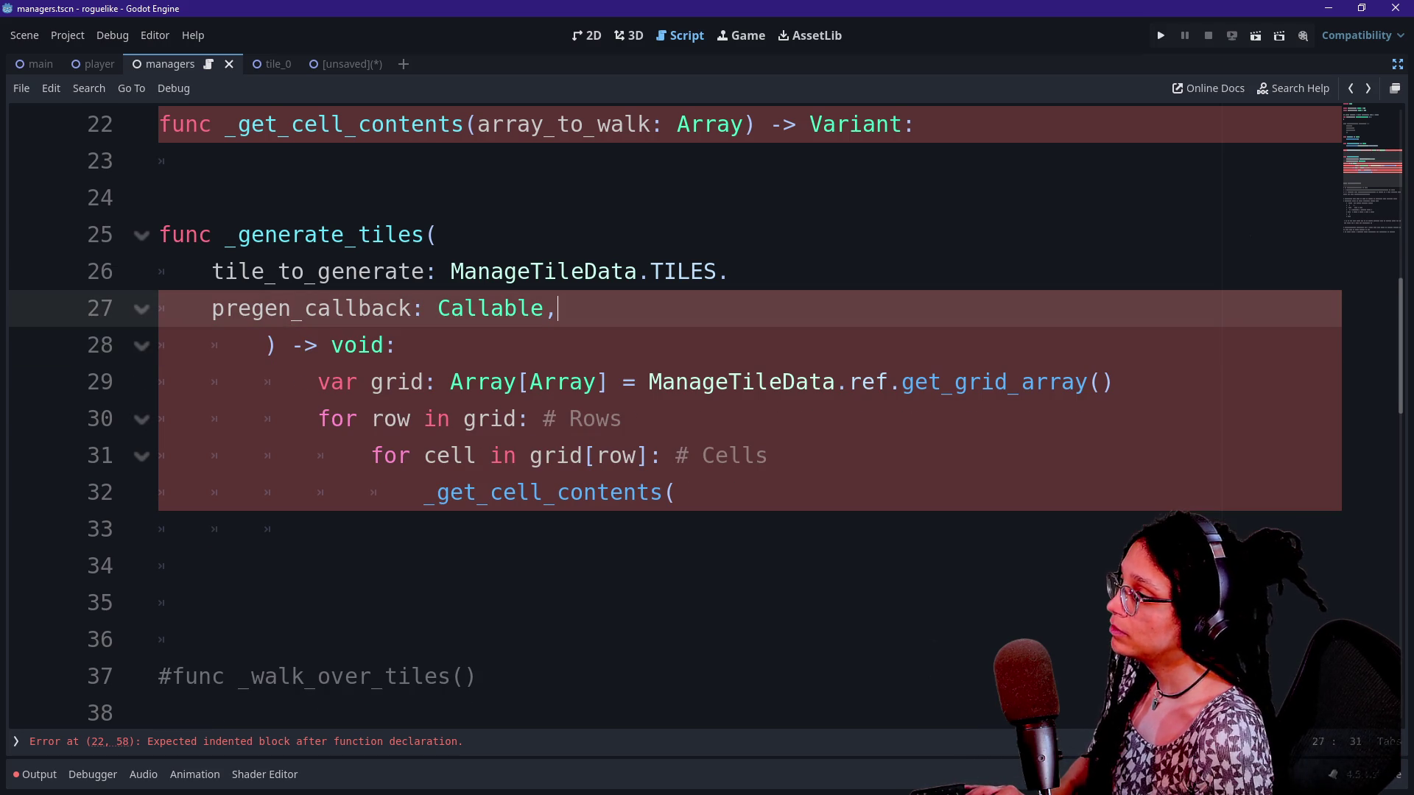
pyautogui.click(727, 271)
pyautogui.press('BackSpace')
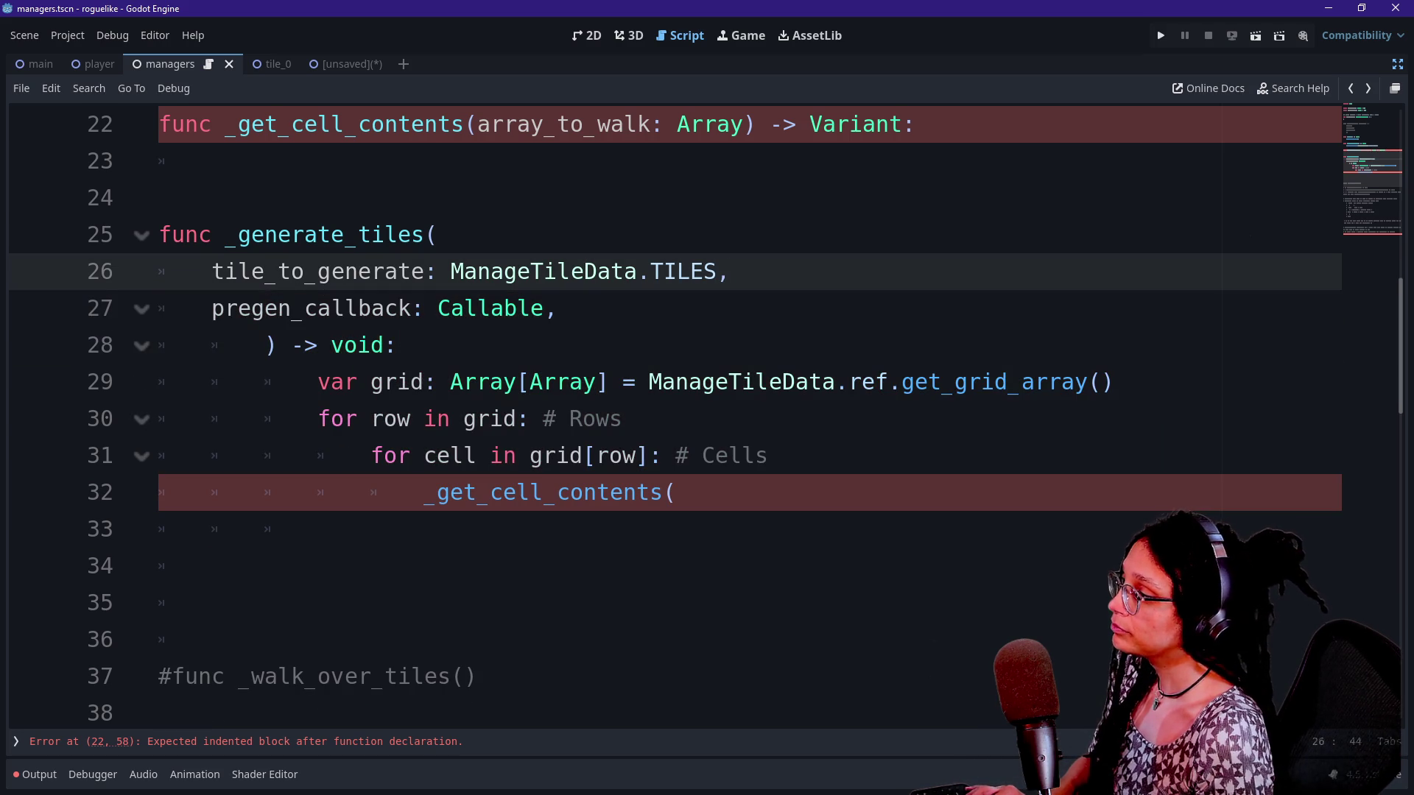
pyautogui.press('Down')
pyautogui.press('Return')
pyautogui.write('..pregen_callback_params')
pyautogui.hotkey('shift', 'Home')
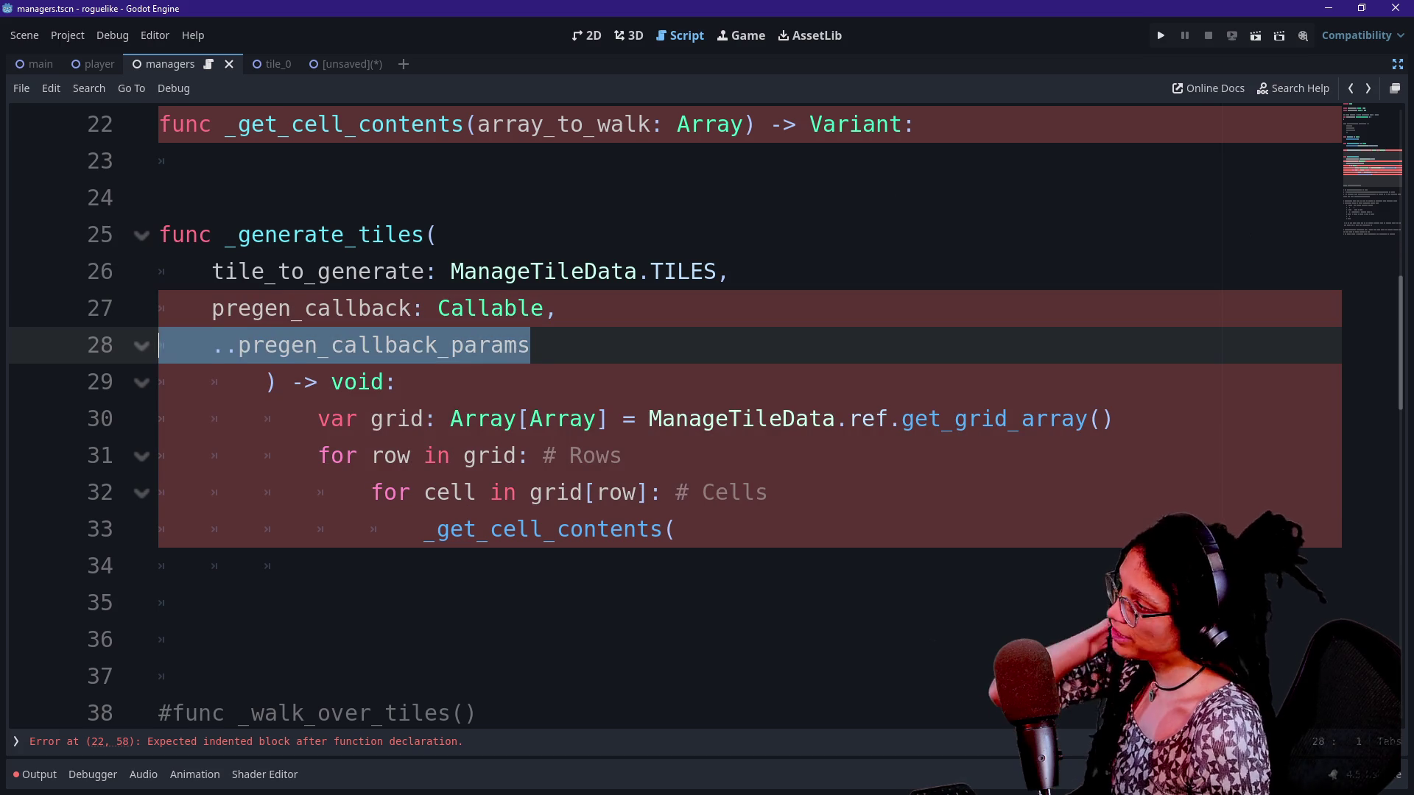
pyautogui.press('BackSpace')
pyautogui.press('BackSpace')
pyautogui.press('BackSpace')
pyautogui.press('Return')
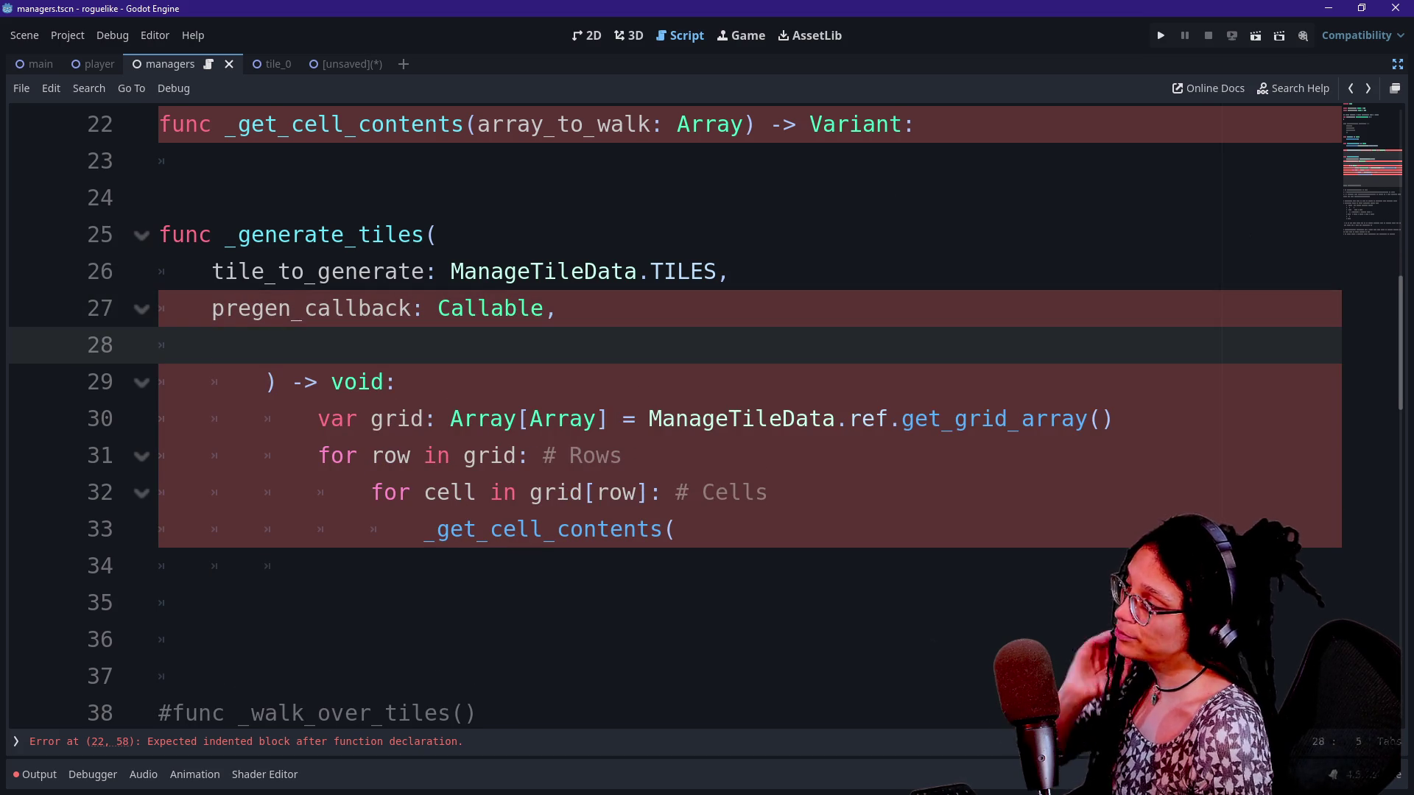
pyautogui.write('...')
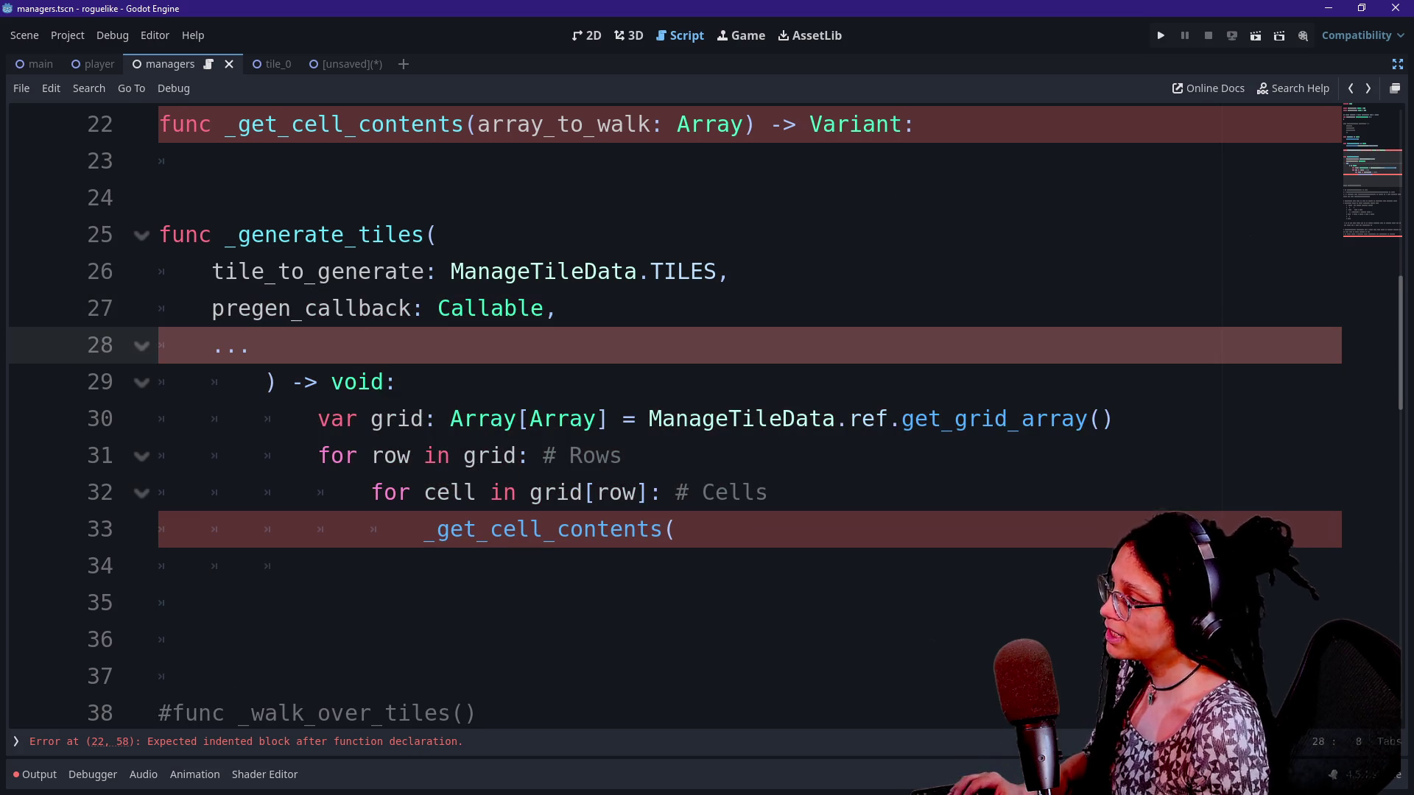
pyautogui.hotkey('ctrl', 'shift', 'o')
# Search the project files for 'print', close the search, and open Project Settings
pyautogui.write('print')
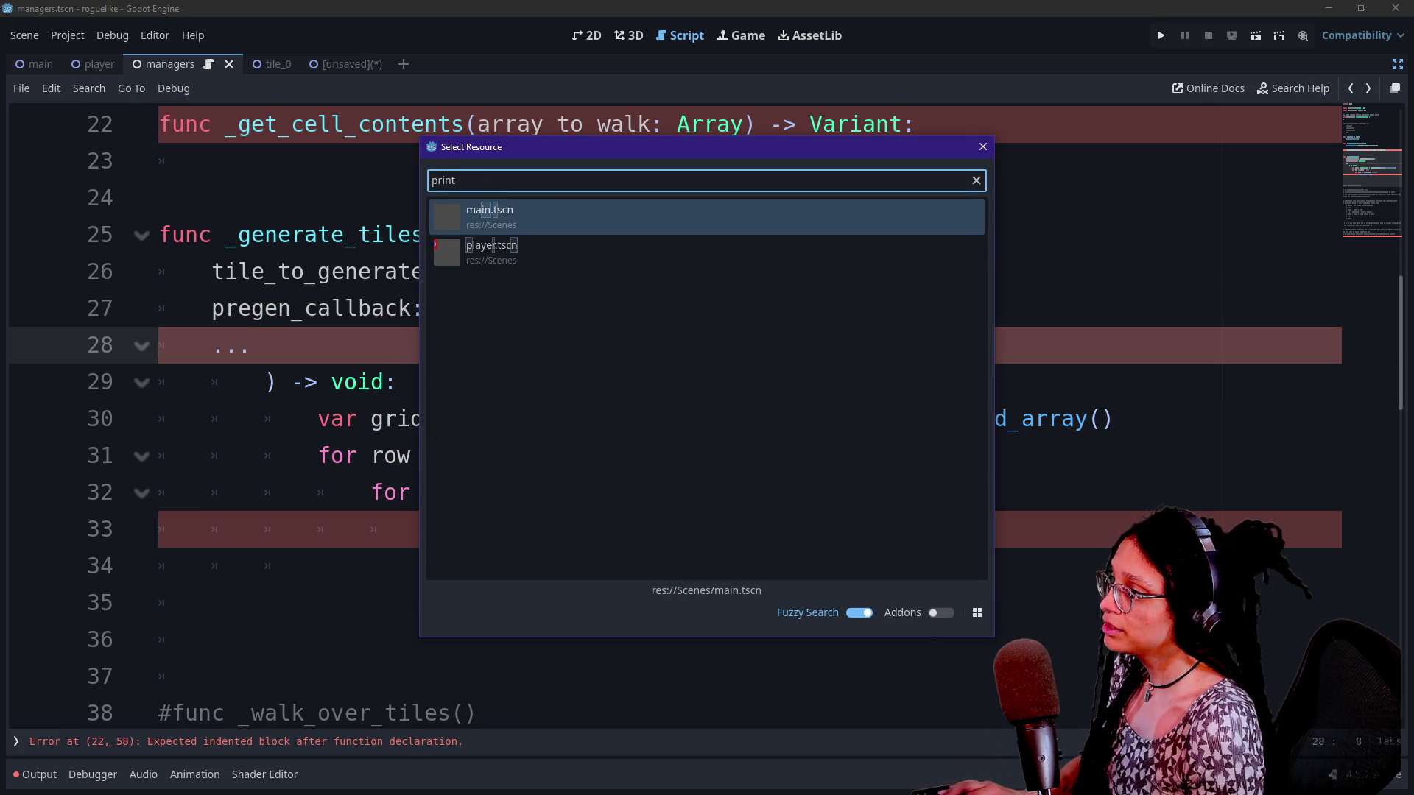
pyautogui.press('Escape')
pyautogui.click(68, 35)
pyautogui.click(88, 57)
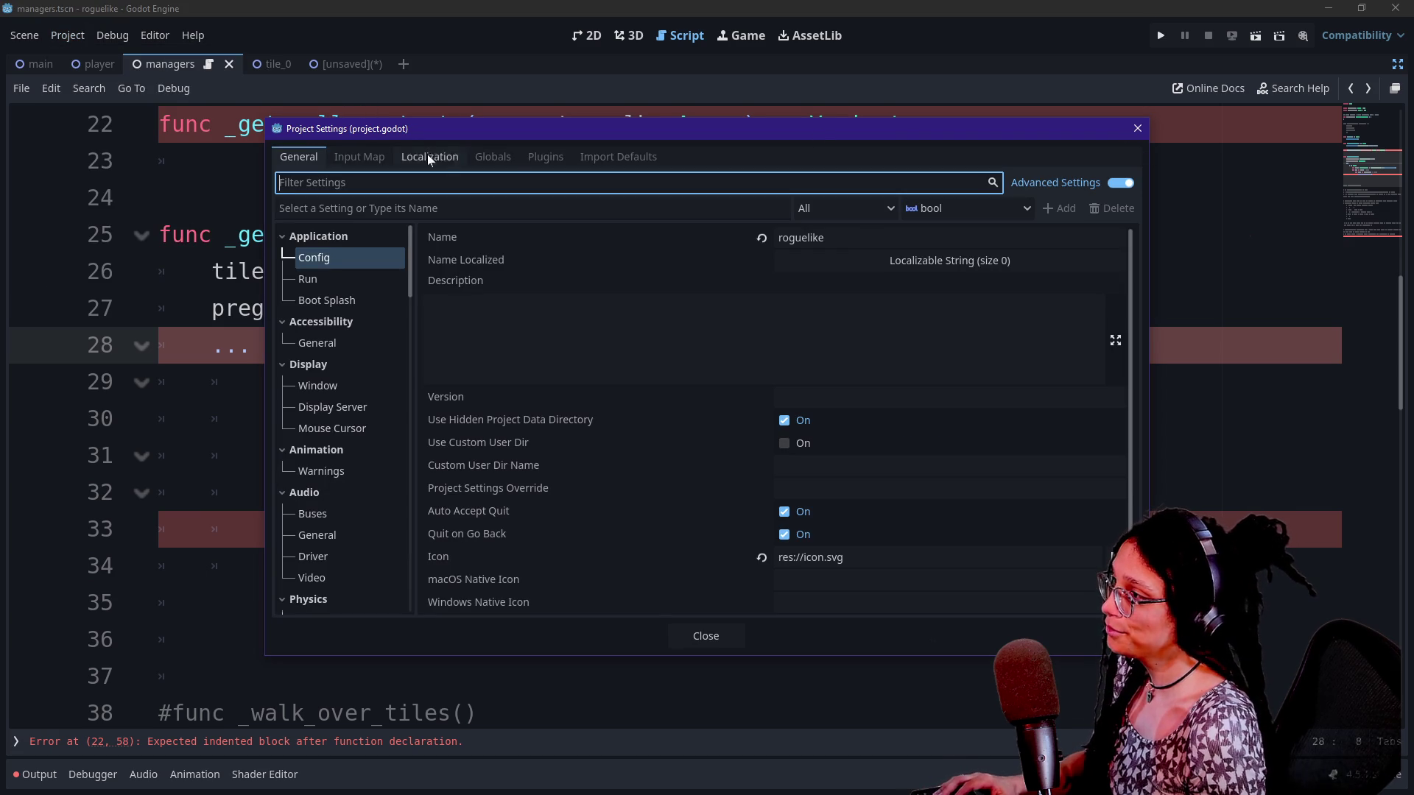
# Close Project Settings and open a blank new tab in the web browser
pyautogui.click(1137, 128)
pyautogui.click(1137, 198)
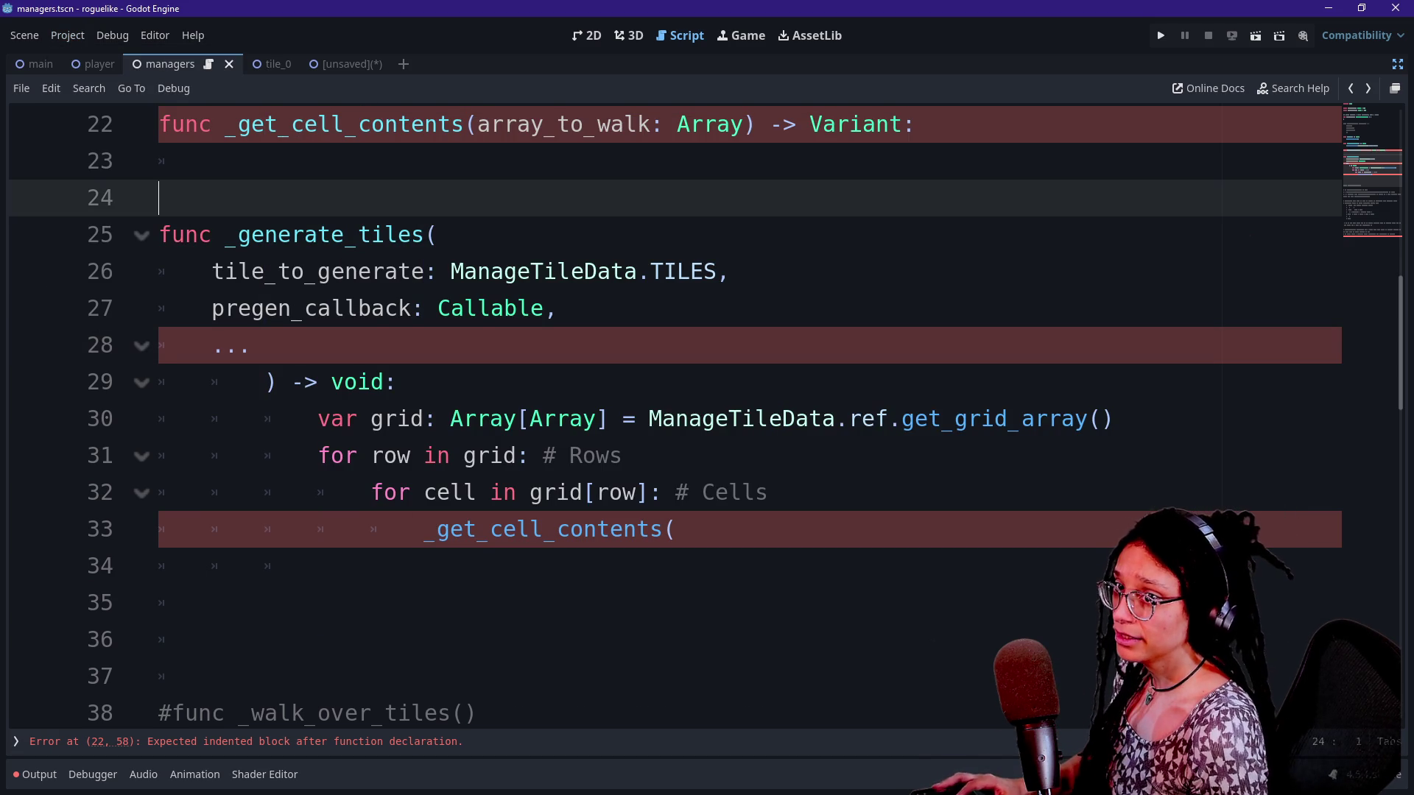
pyautogui.hotkey('alt', 'Tab')
pyautogui.hotkey('alt', 'Tab')
pyautogui.hotkey('alt', 'Tab')
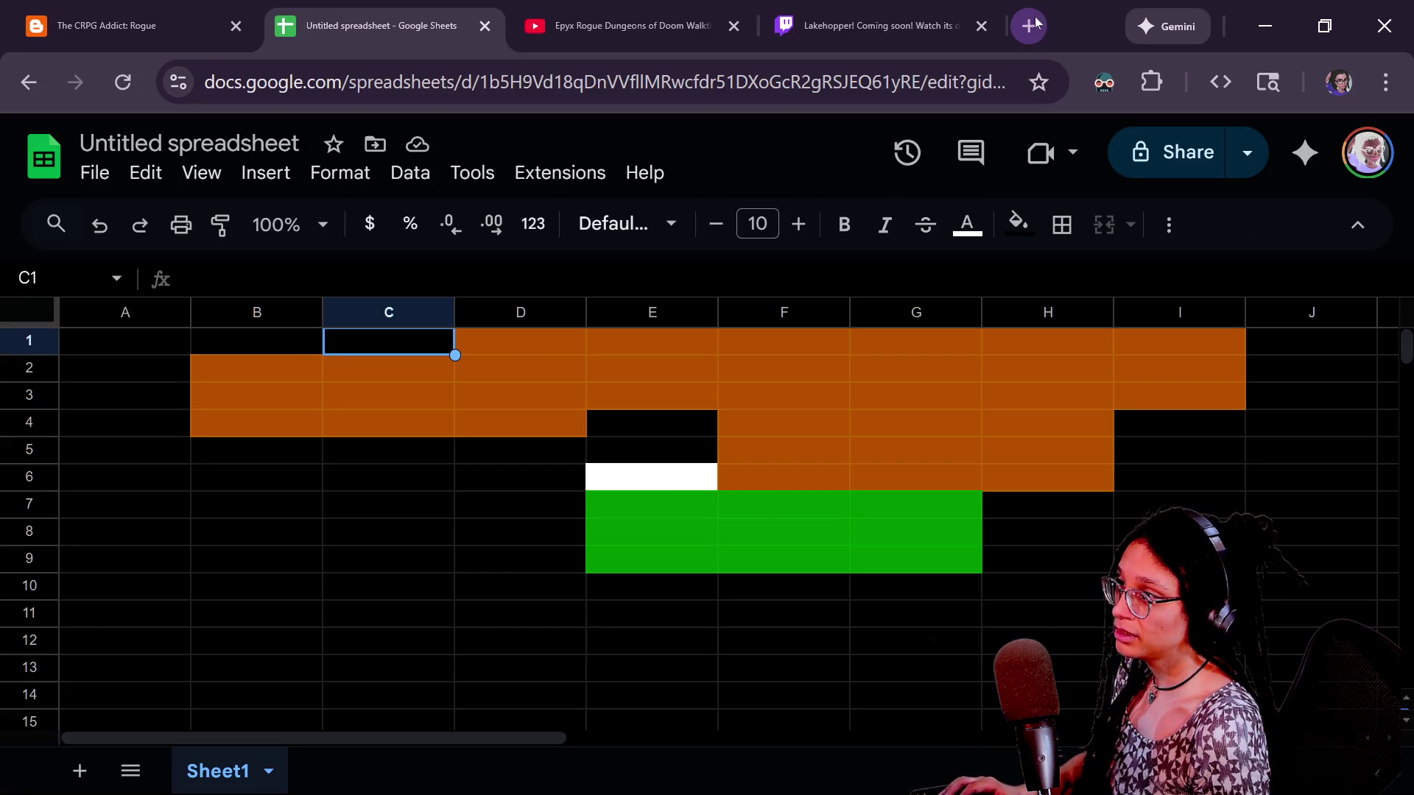
pyautogui.click(1030, 26)
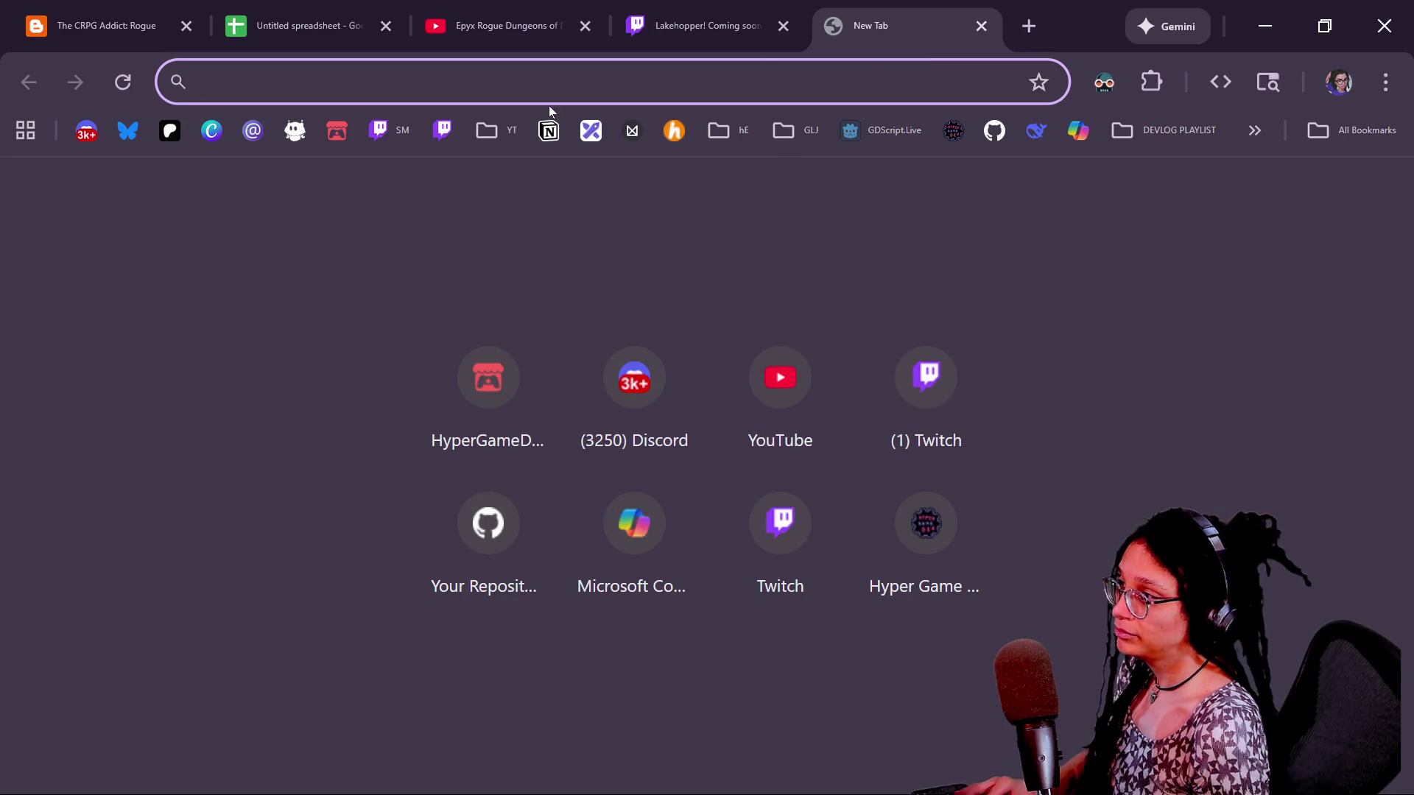
# Open the Godot-Fancy-Prints repository from the GitHub profile's repository list and browse its page
pyautogui.click(993, 130)
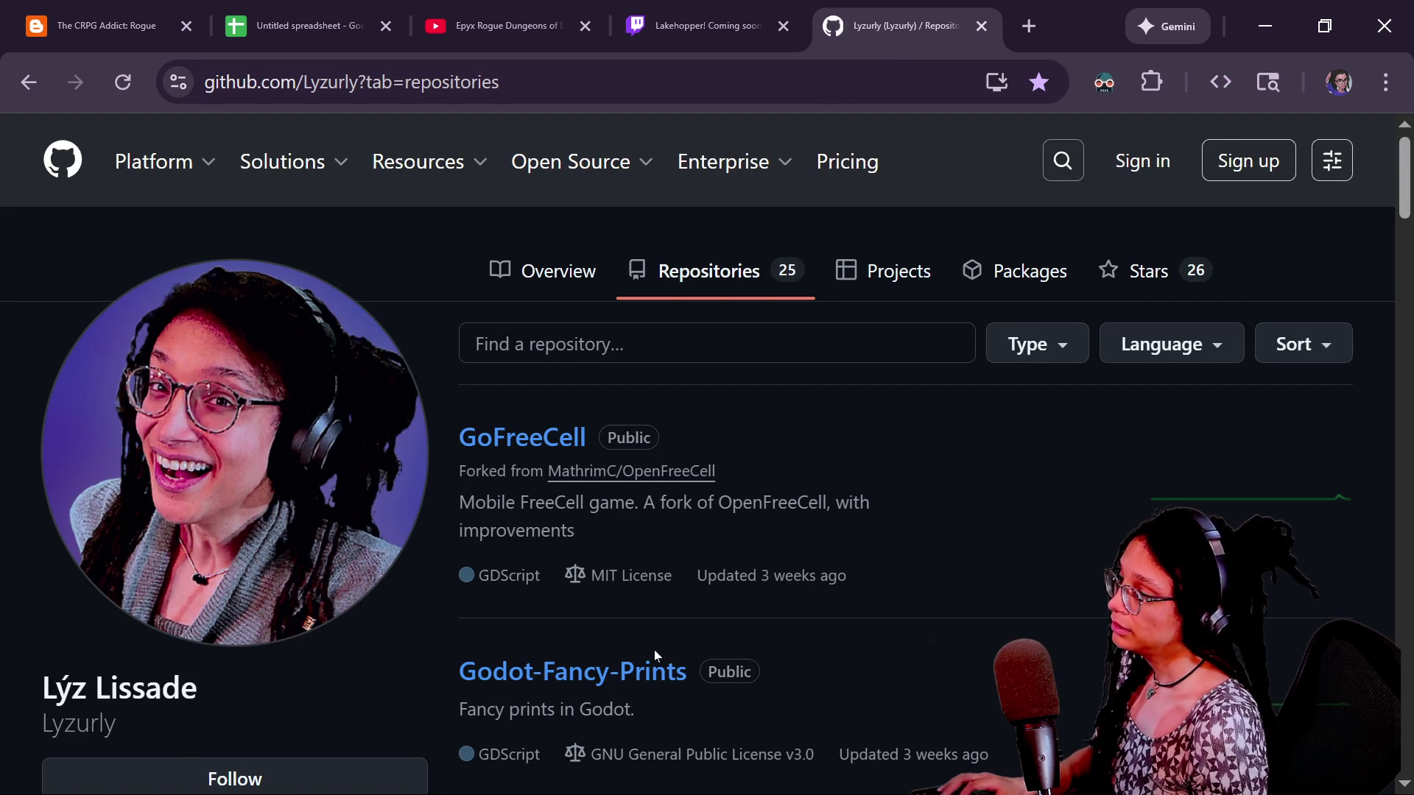
pyautogui.doubleClick(663, 672)
pyautogui.scroll(-3, 562, 501)
pyautogui.scroll(-6, 309, 355)
pyautogui.scroll(-1, 308, 351)
pyautogui.scroll(15, 308, 352)
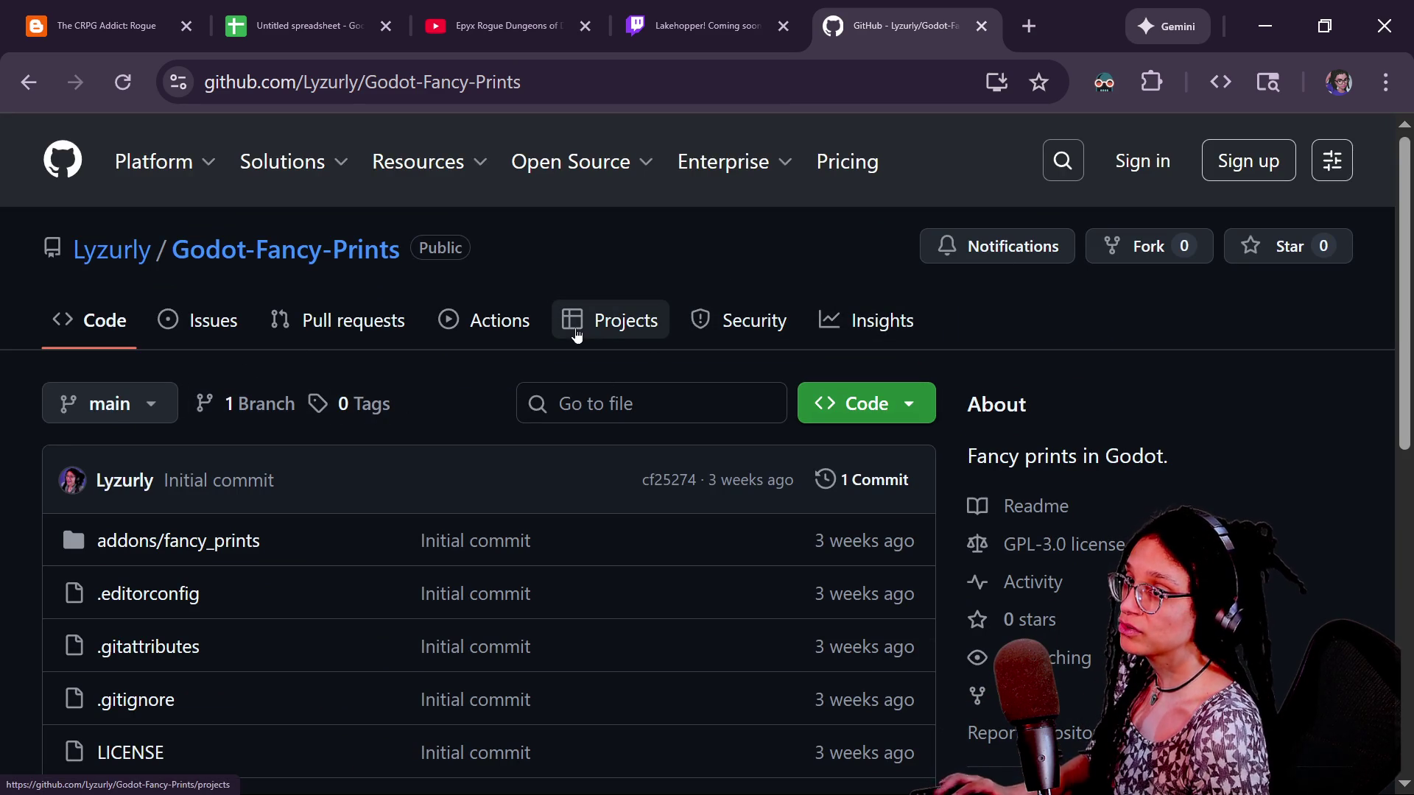
# In GitHub Desktop, open the Clone repository dialog from the repository list's Add menu
pyautogui.hotkey('alt', 'Tab')
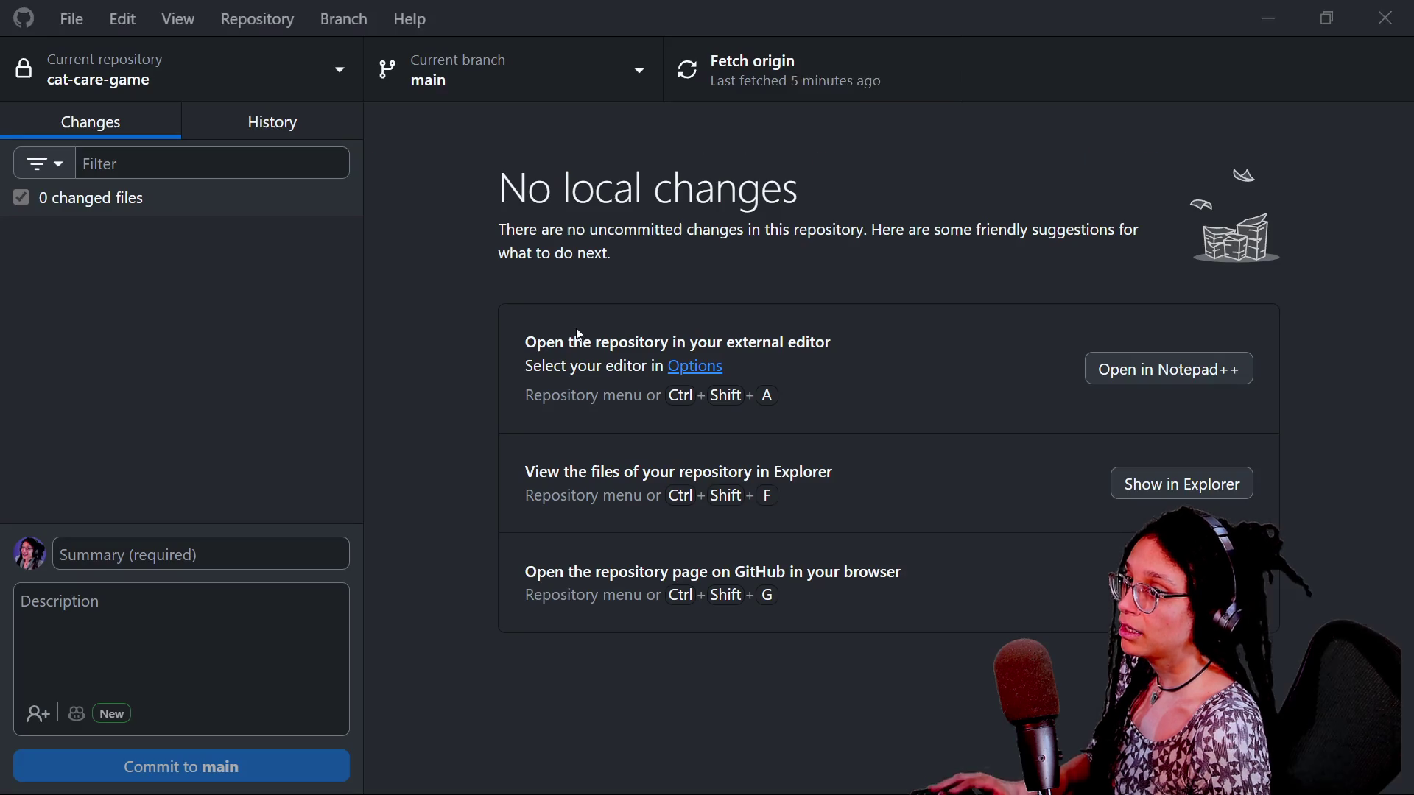
pyautogui.click(265, 87)
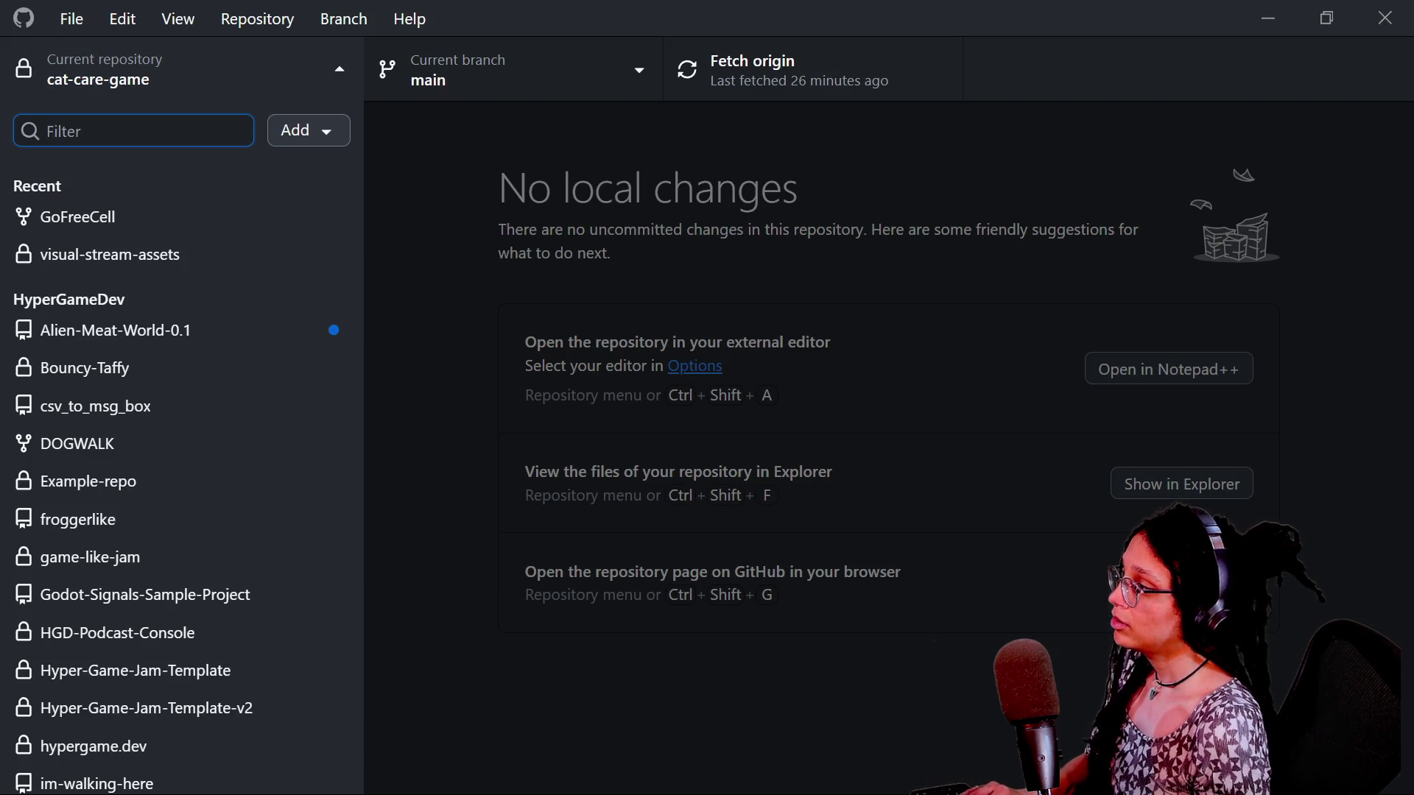
pyautogui.write('fanc')
pyautogui.click(290, 138)
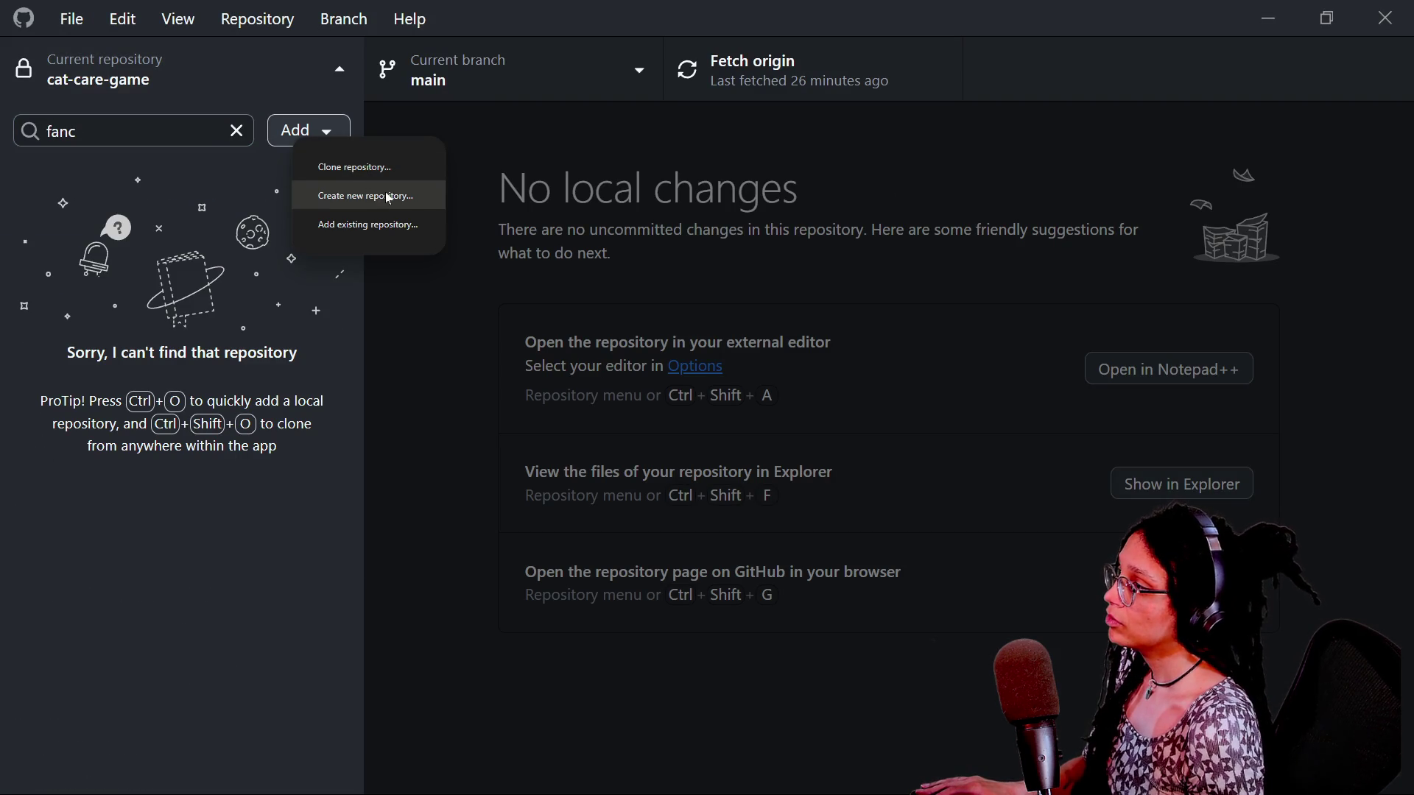
pyautogui.click(382, 169)
# Filter for 'fancy', clone Godot-Fancy-Prints into Documents, and return to the Godot editor
pyautogui.write('fancu')
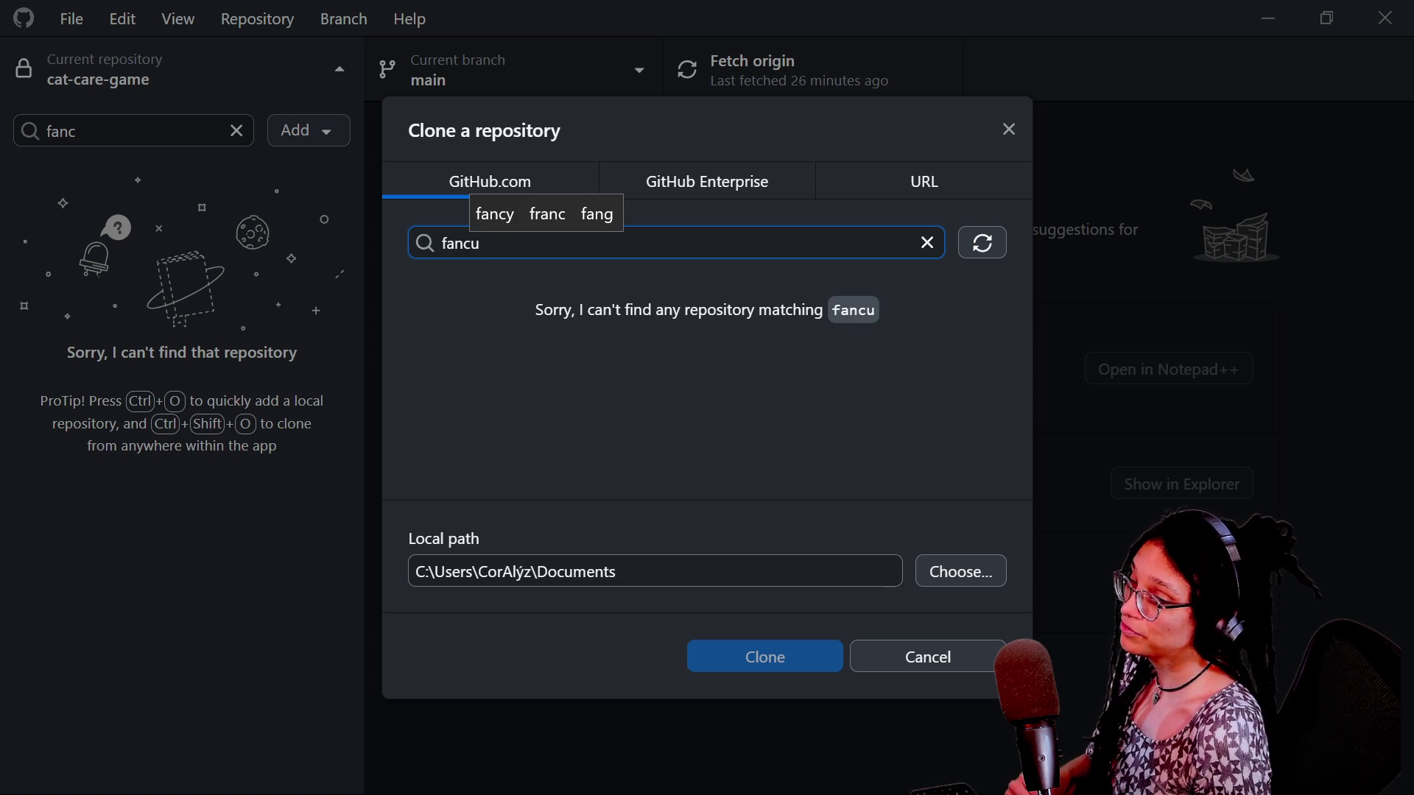
pyautogui.press('BackSpace')
pyautogui.press('BackSpace')
pyautogui.write('y')
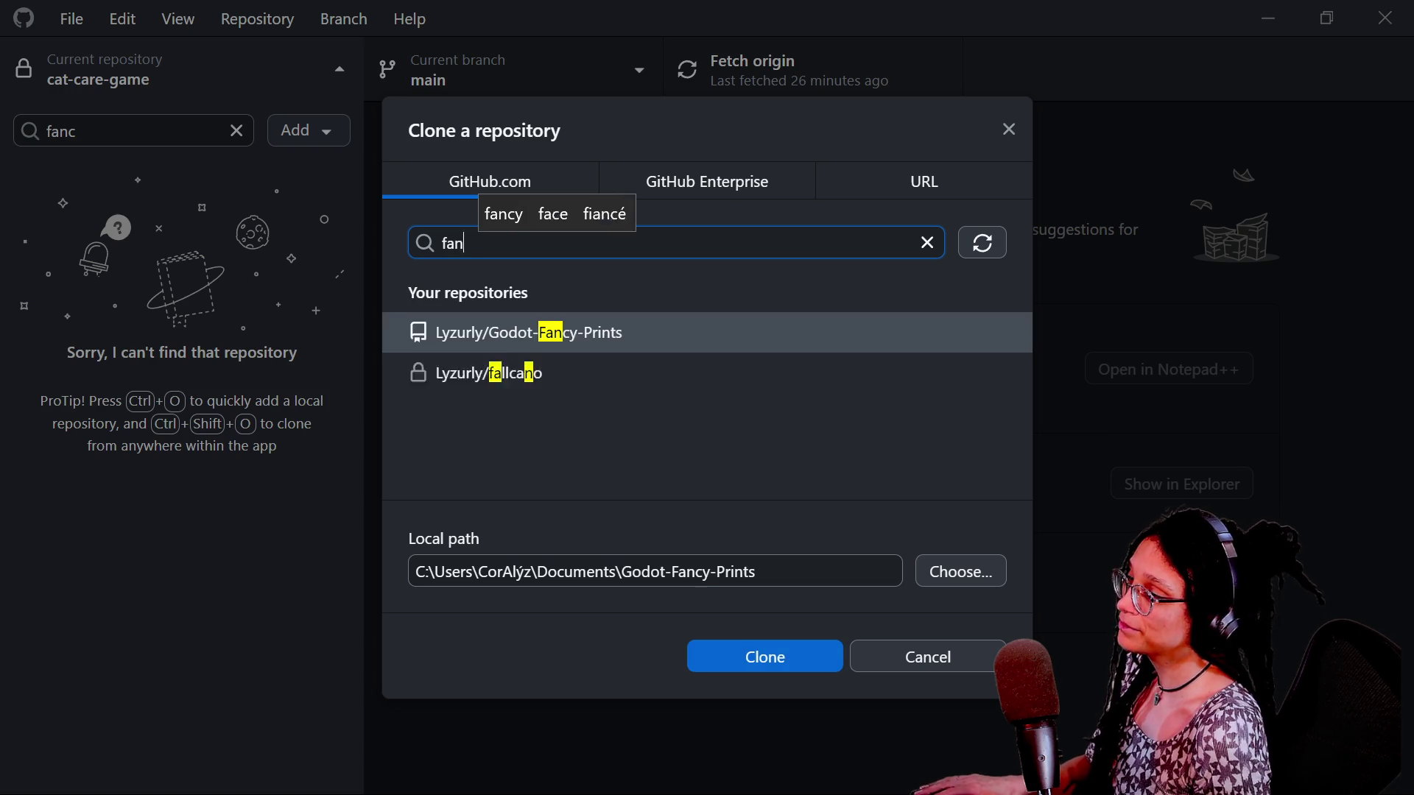
pyautogui.click(780, 654)
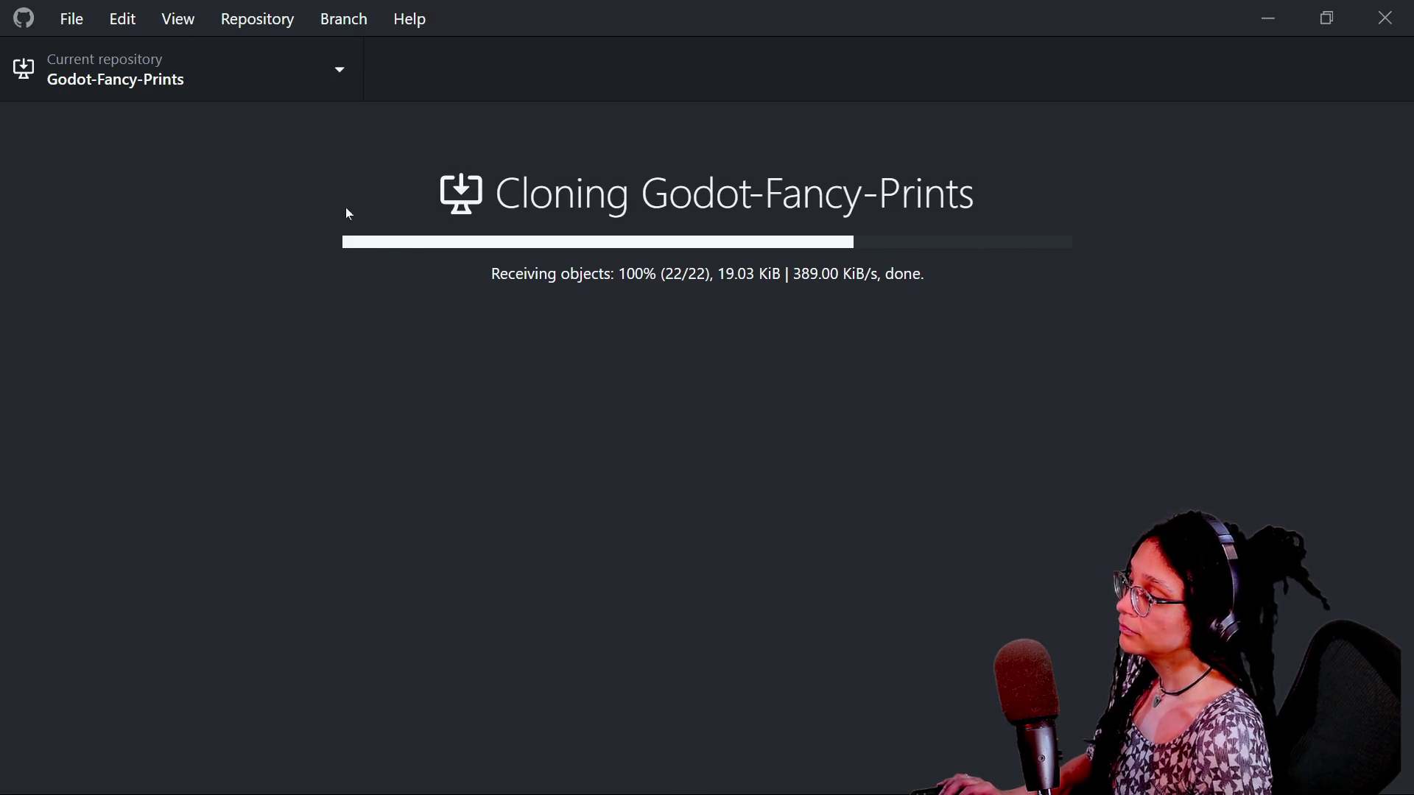
pyautogui.press('alt')
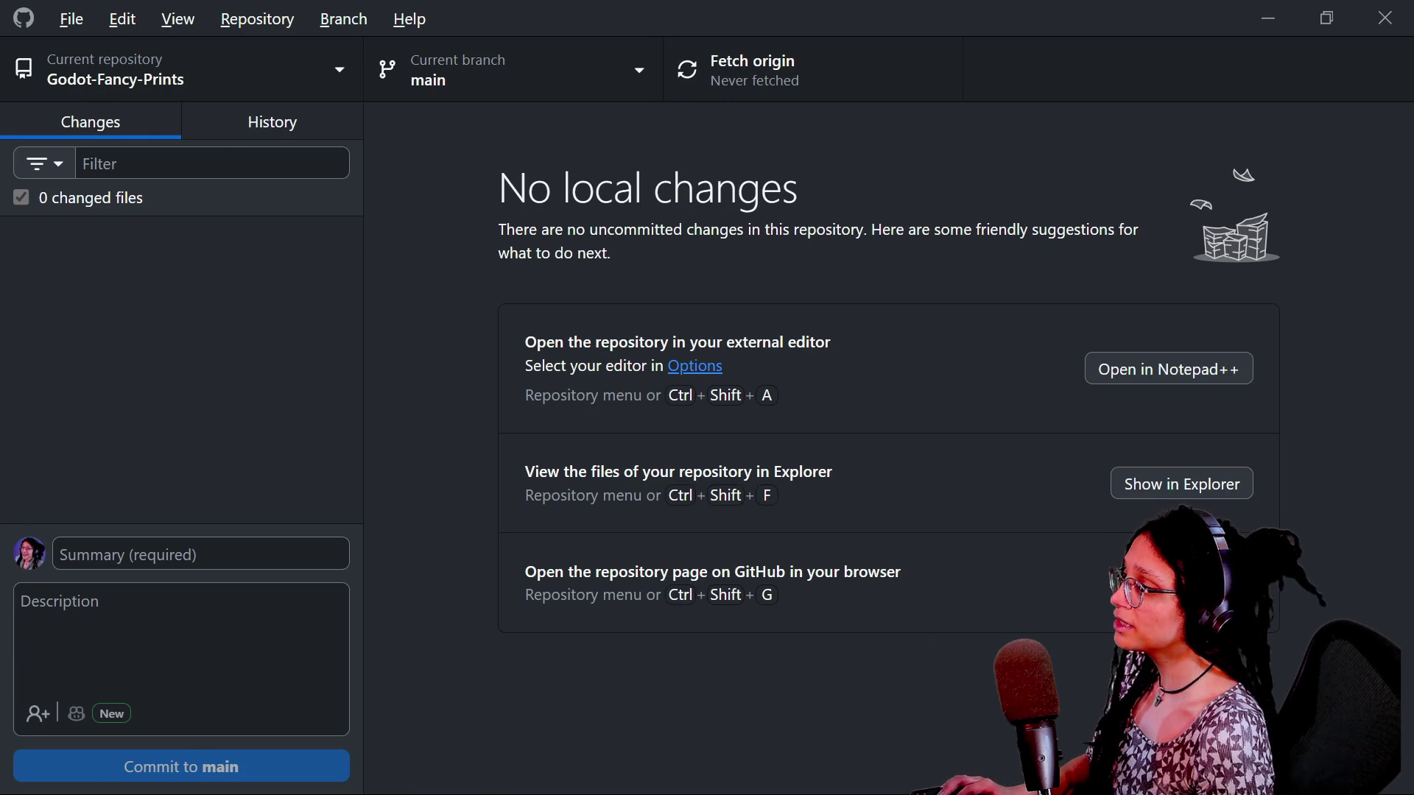
pyautogui.hotkey('alt', 'Tab')
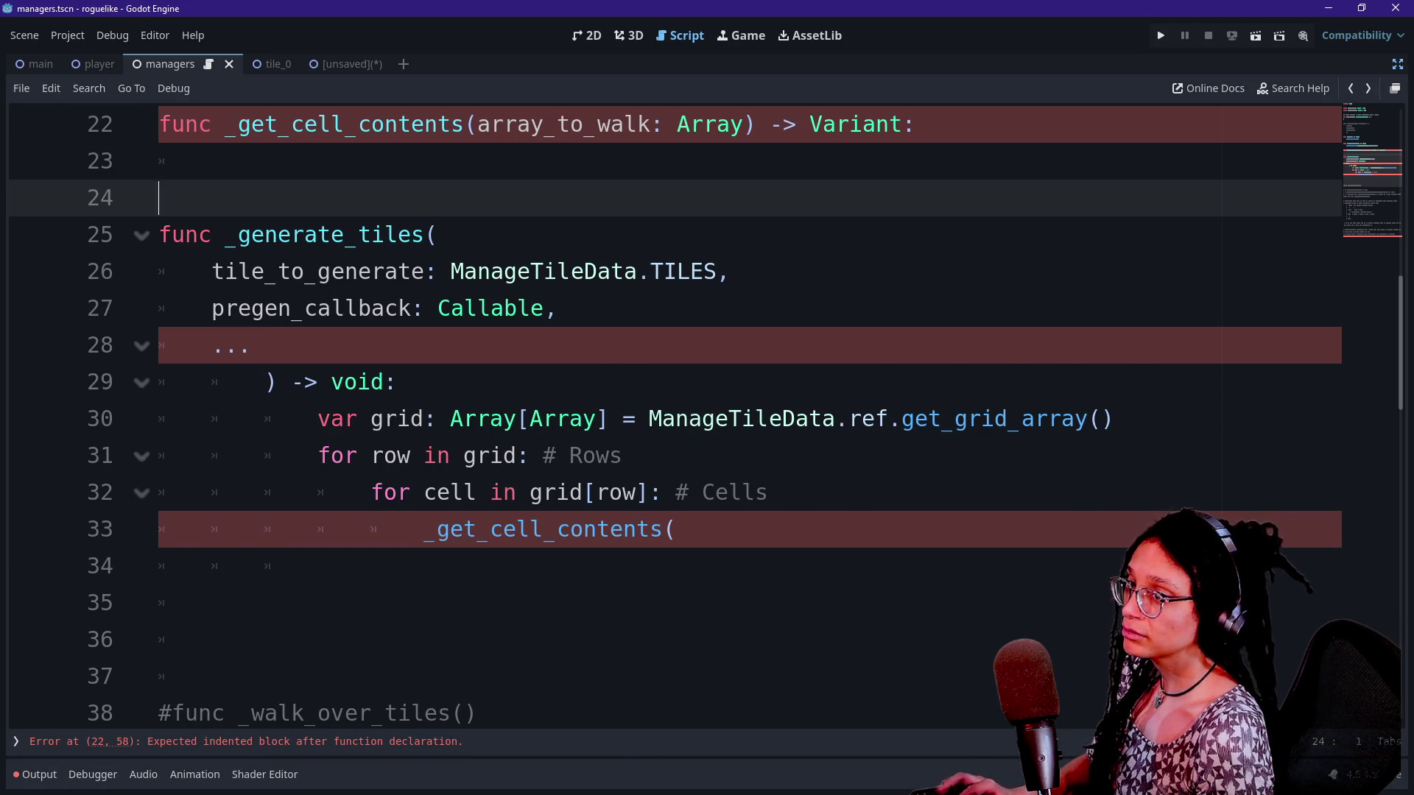
# Open Documents > Godot-Fancy-Prints in File Explorer and select its addons folder
pyautogui.hotkey('alt', 'Tab')
pyautogui.moveTo(945, 324)
pyautogui.mouseDown()
pyautogui.moveTo(599, 231)
pyautogui.moveTo(521, 182)
pyautogui.mouseUp()
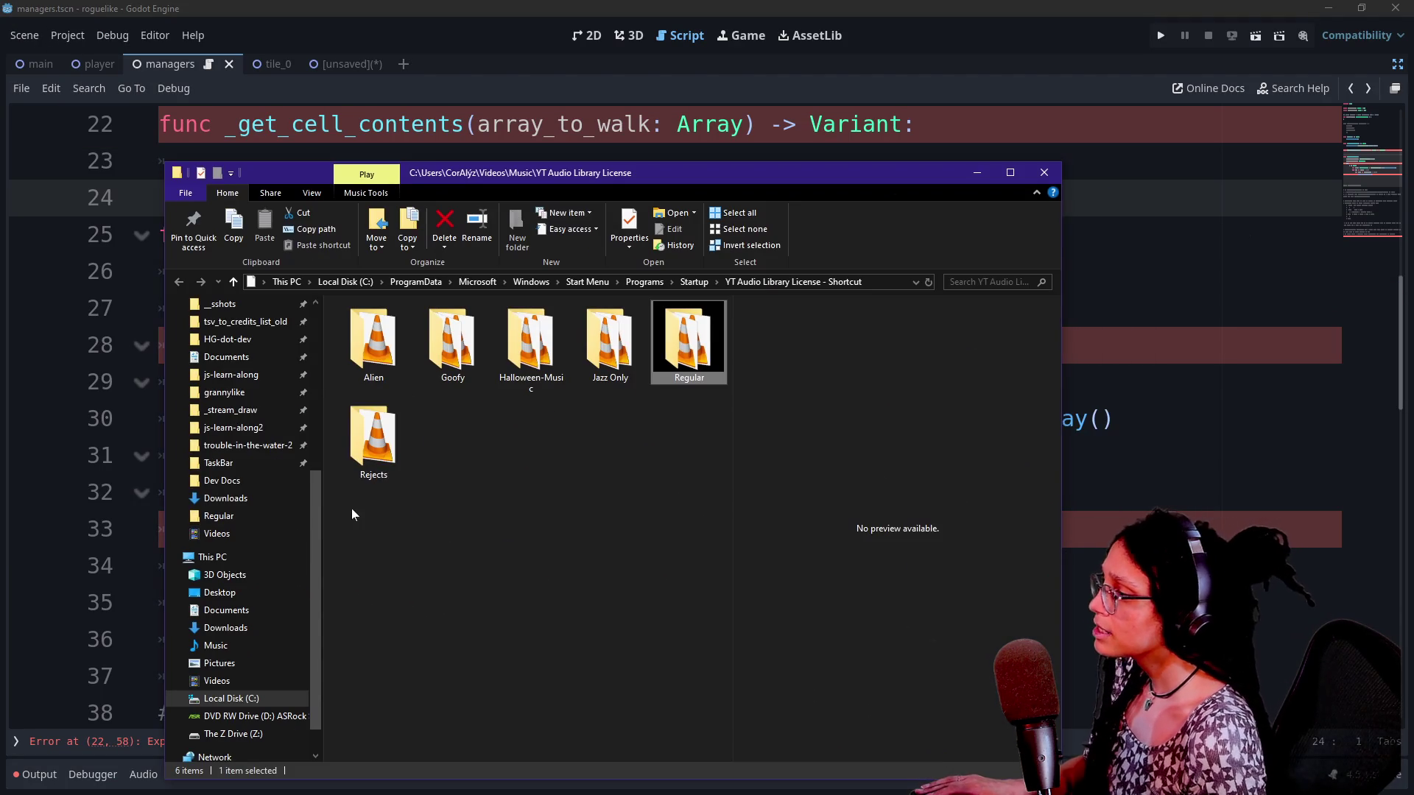
pyautogui.moveTo(319, 529); pyautogui.dragTo(340, 302)
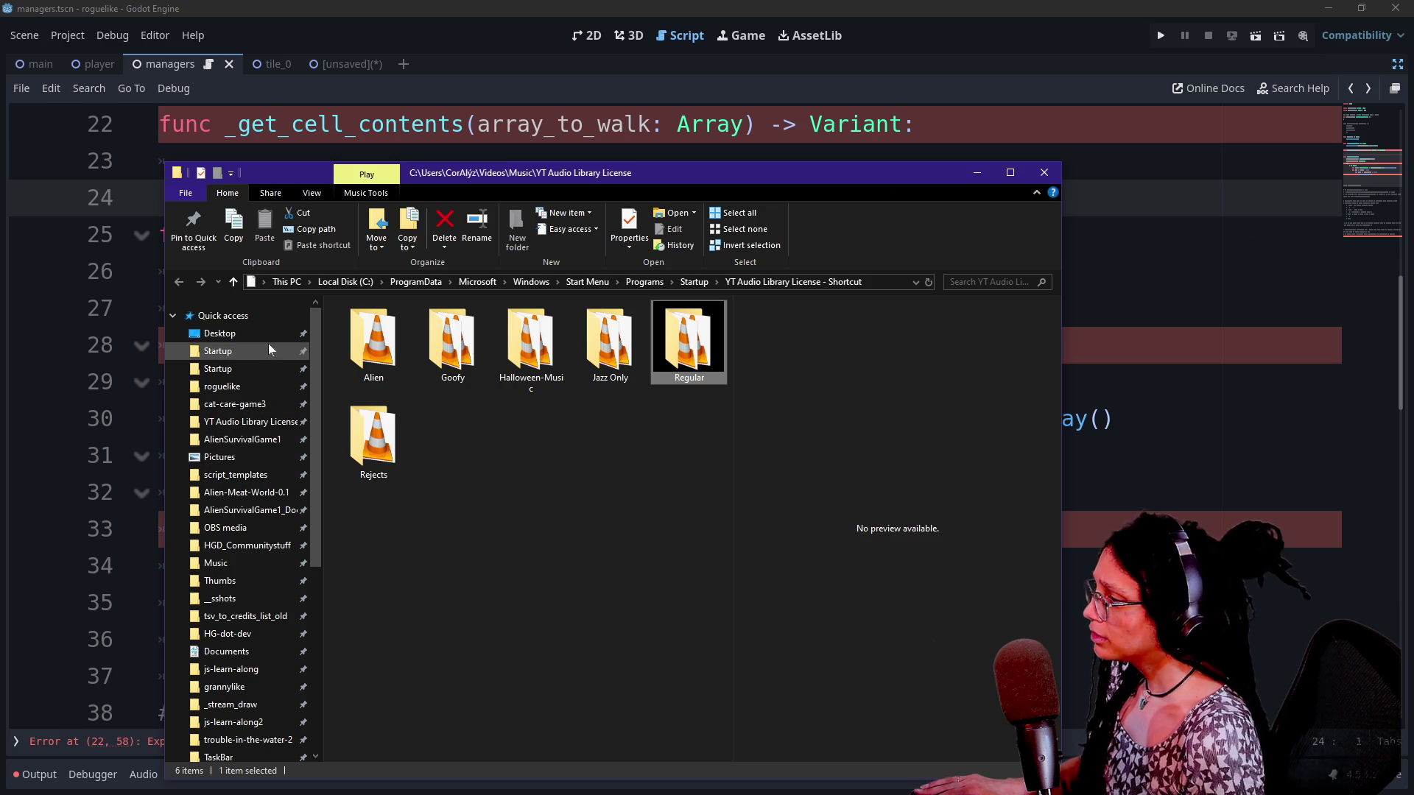
pyautogui.click(263, 649)
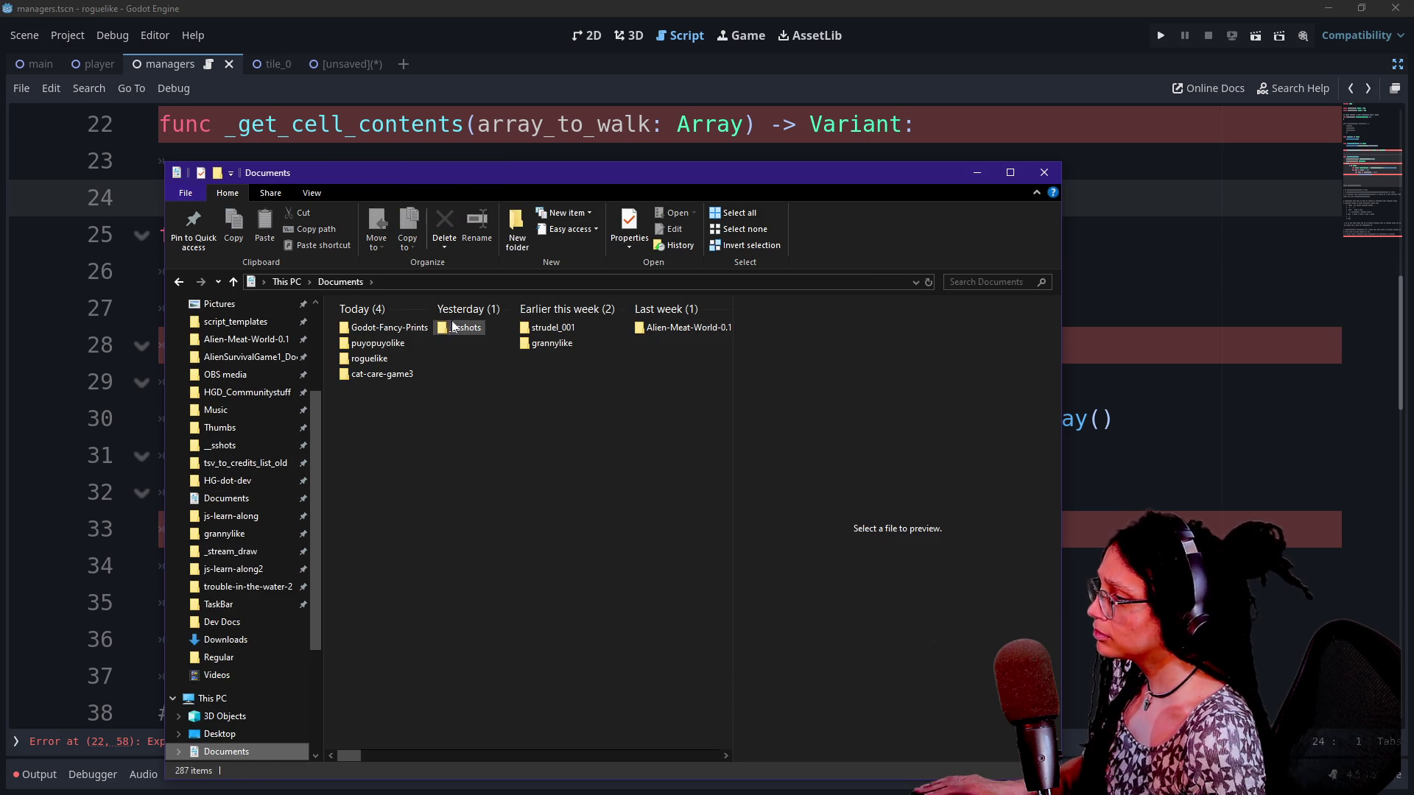
pyautogui.click(417, 328)
pyautogui.doubleClick(418, 328)
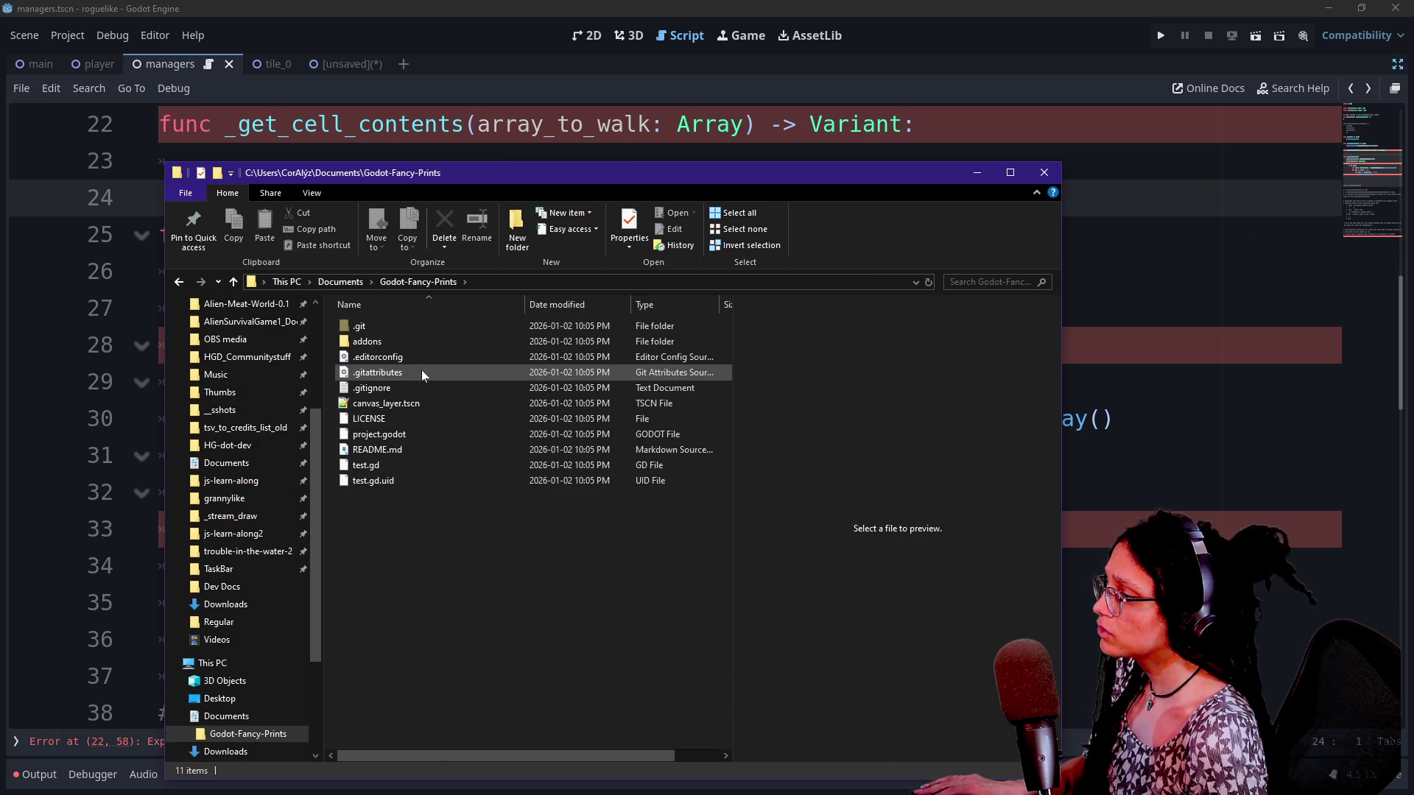
pyautogui.click(408, 341)
# Restore Godot's side docks and bring the addons folder into the project's res://
pyautogui.moveTo(417, 177)
pyautogui.mouseDown()
pyautogui.moveTo(679, 267)
pyautogui.moveTo(1413, 309)
pyautogui.mouseUp()
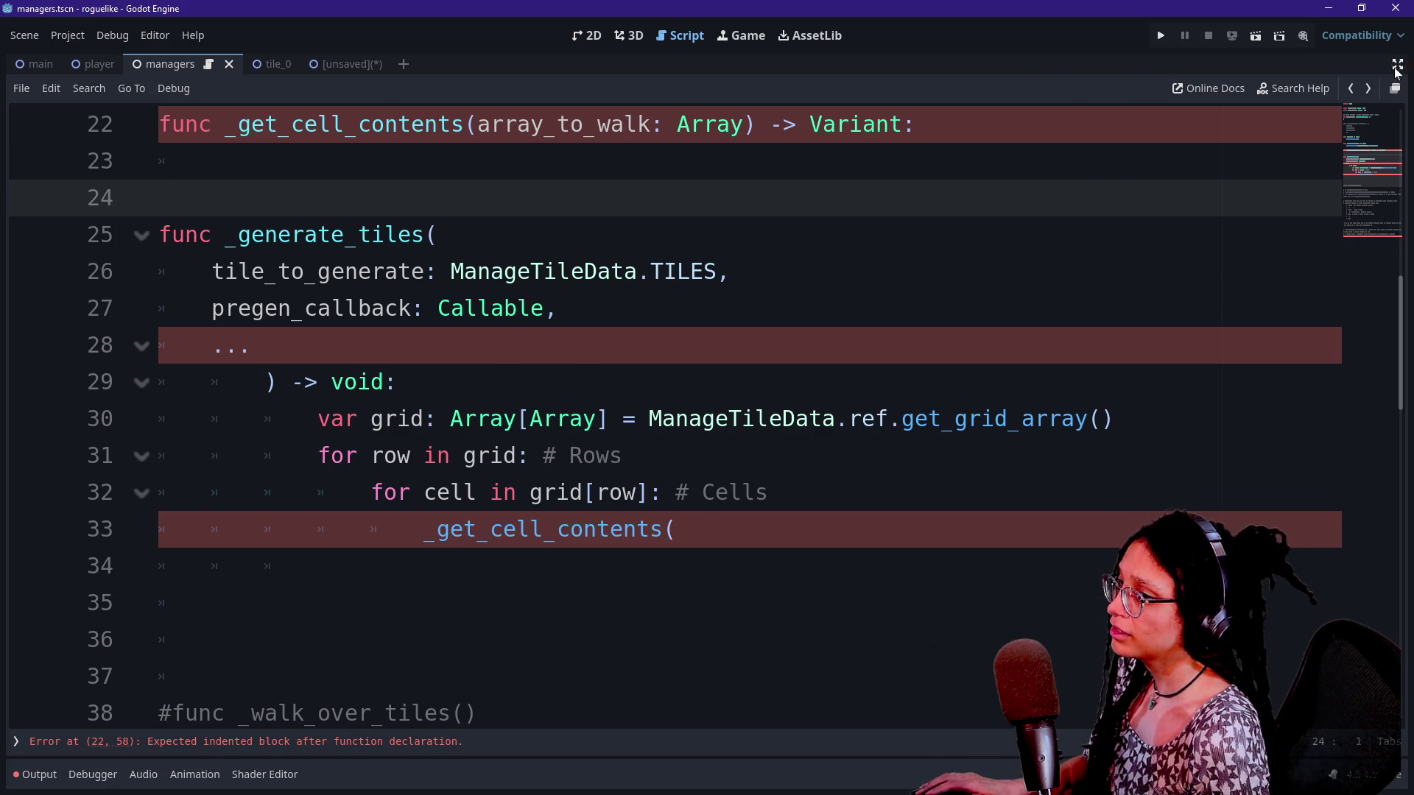
pyautogui.click(1396, 64)
pyautogui.click(162, 530)
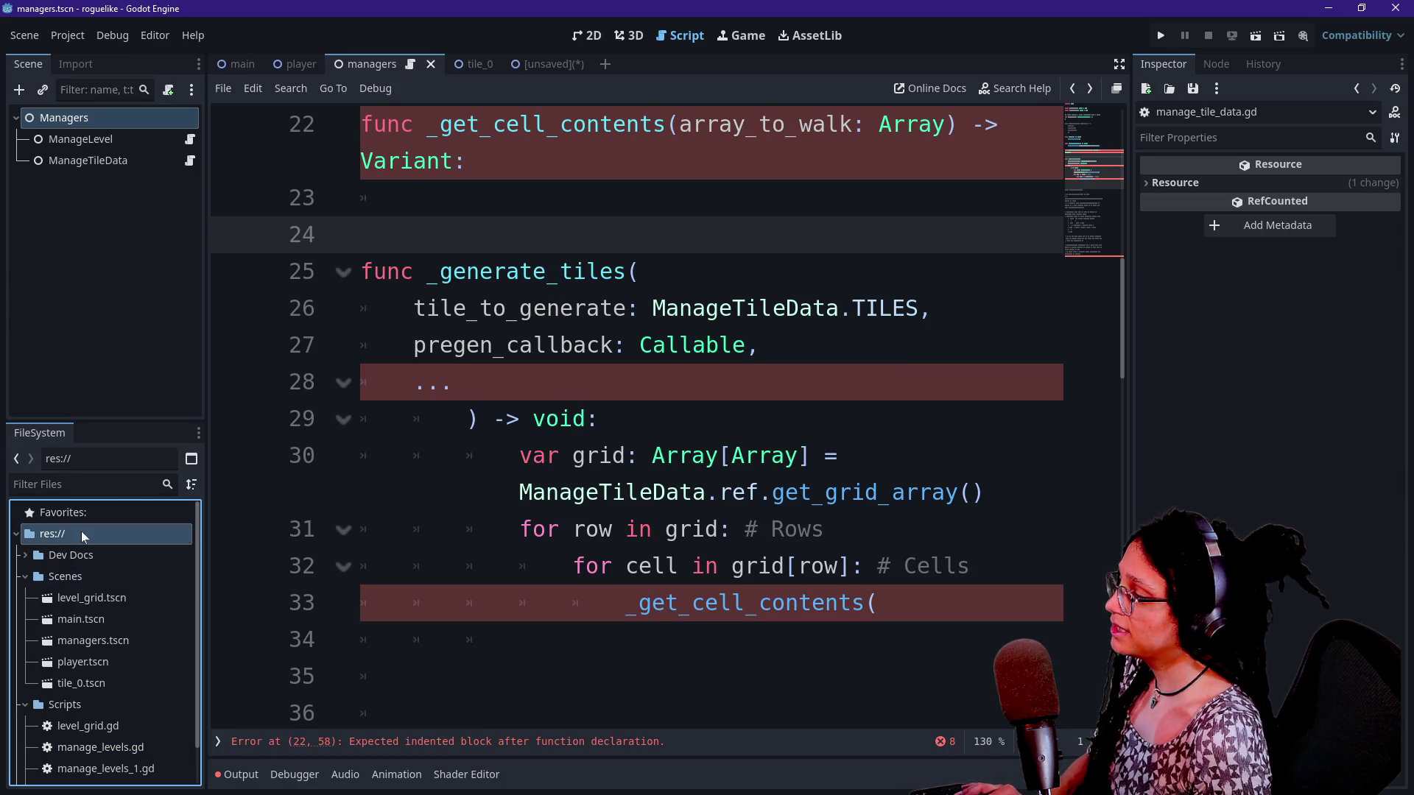
pyautogui.hotkey('alt', 'Tab')
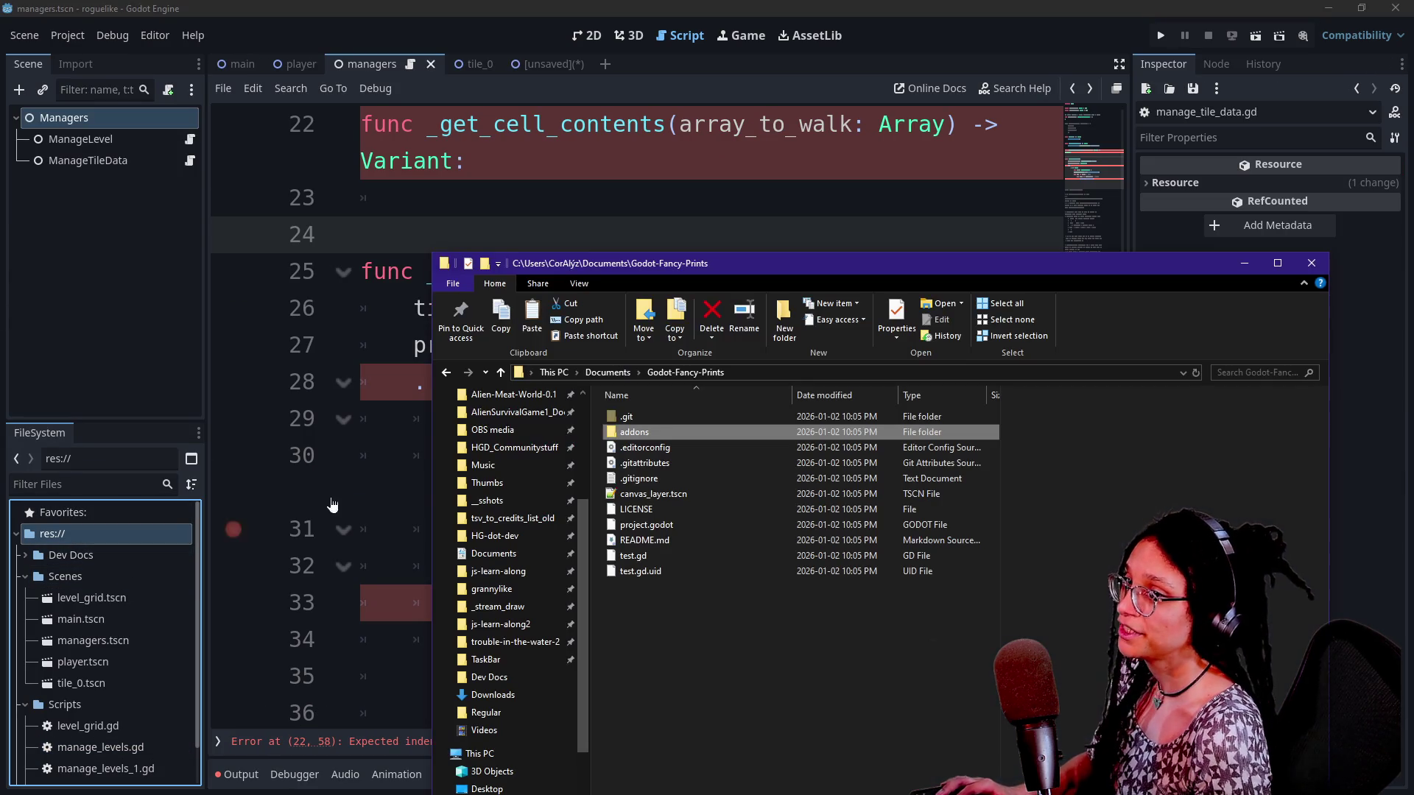
pyautogui.click(500, 372)
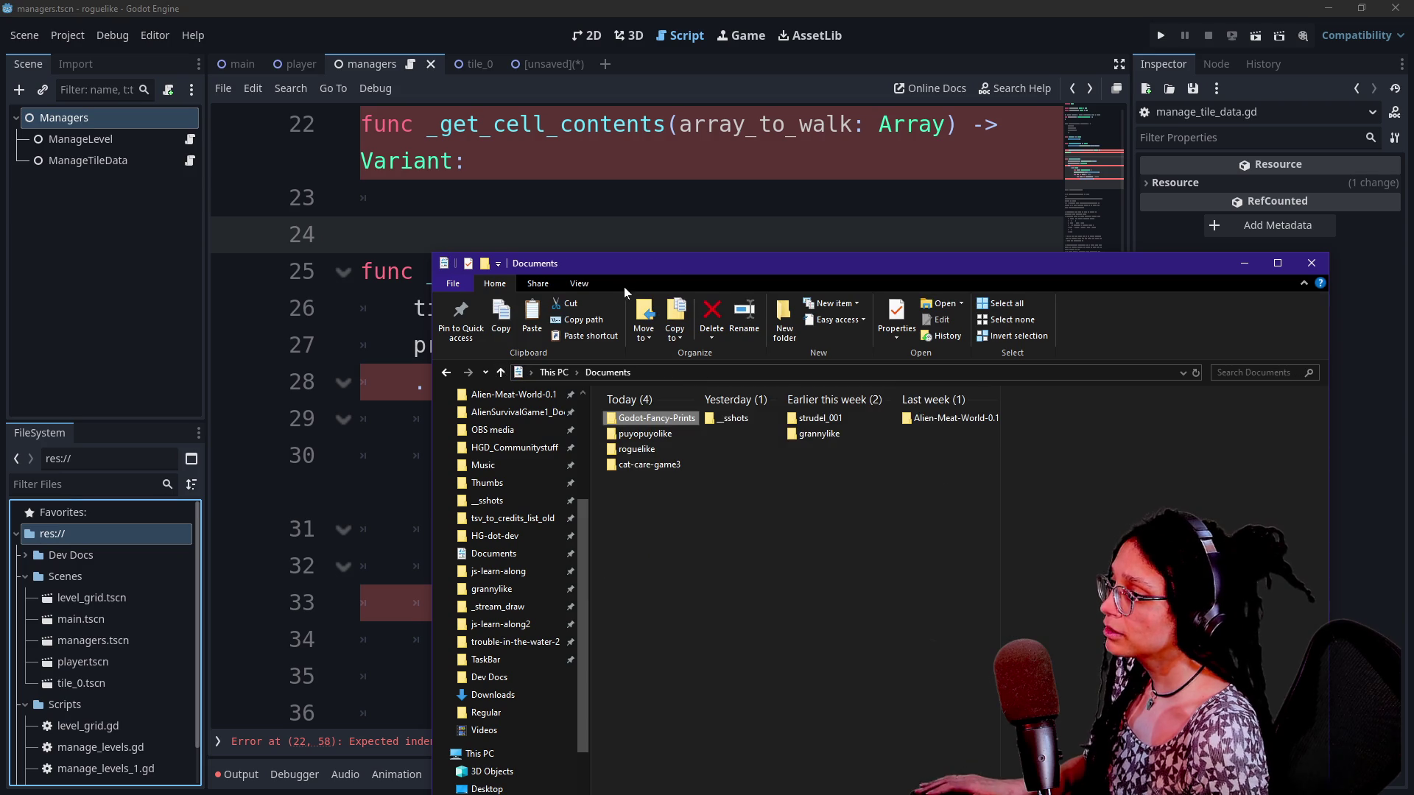
pyautogui.click(445, 372)
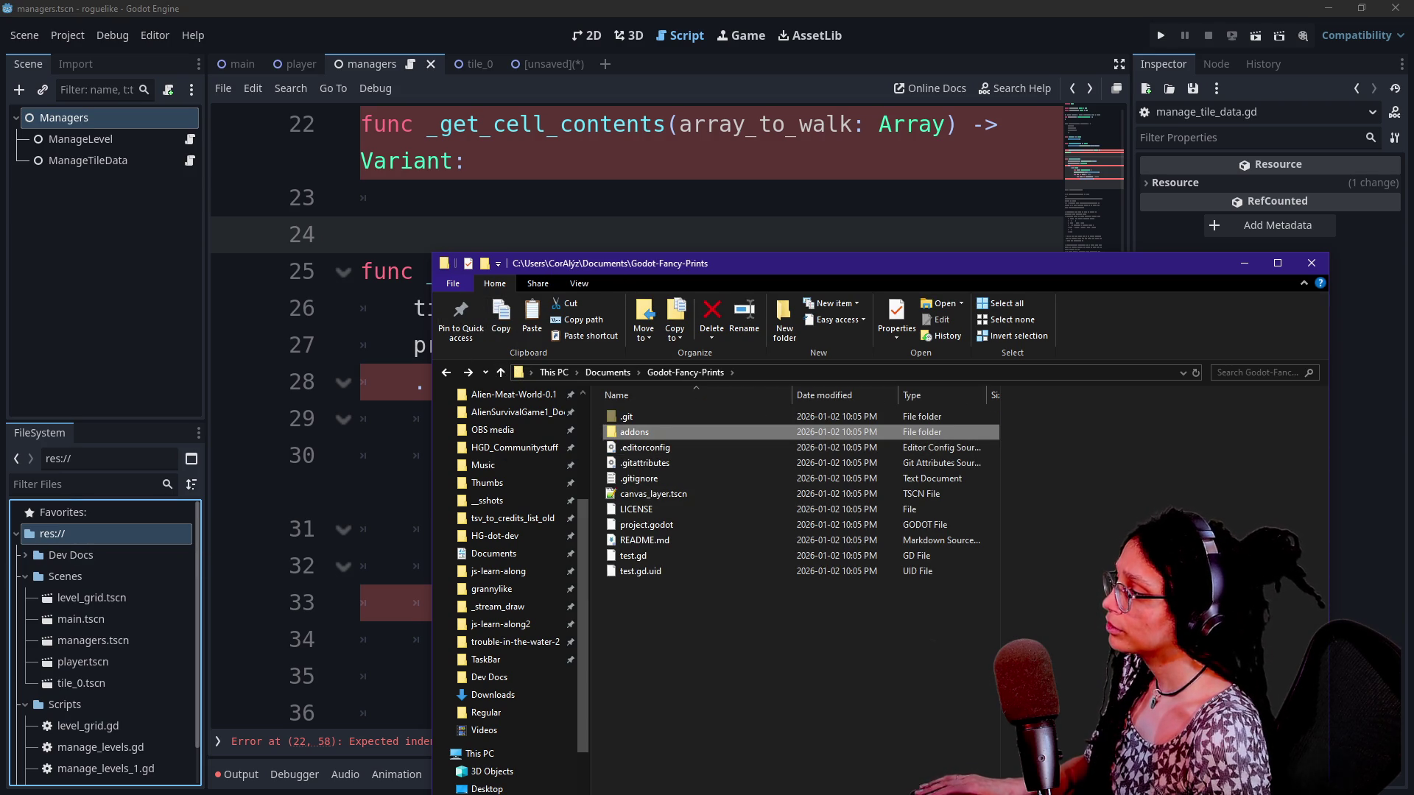
pyautogui.scroll(-2, 132, 656)
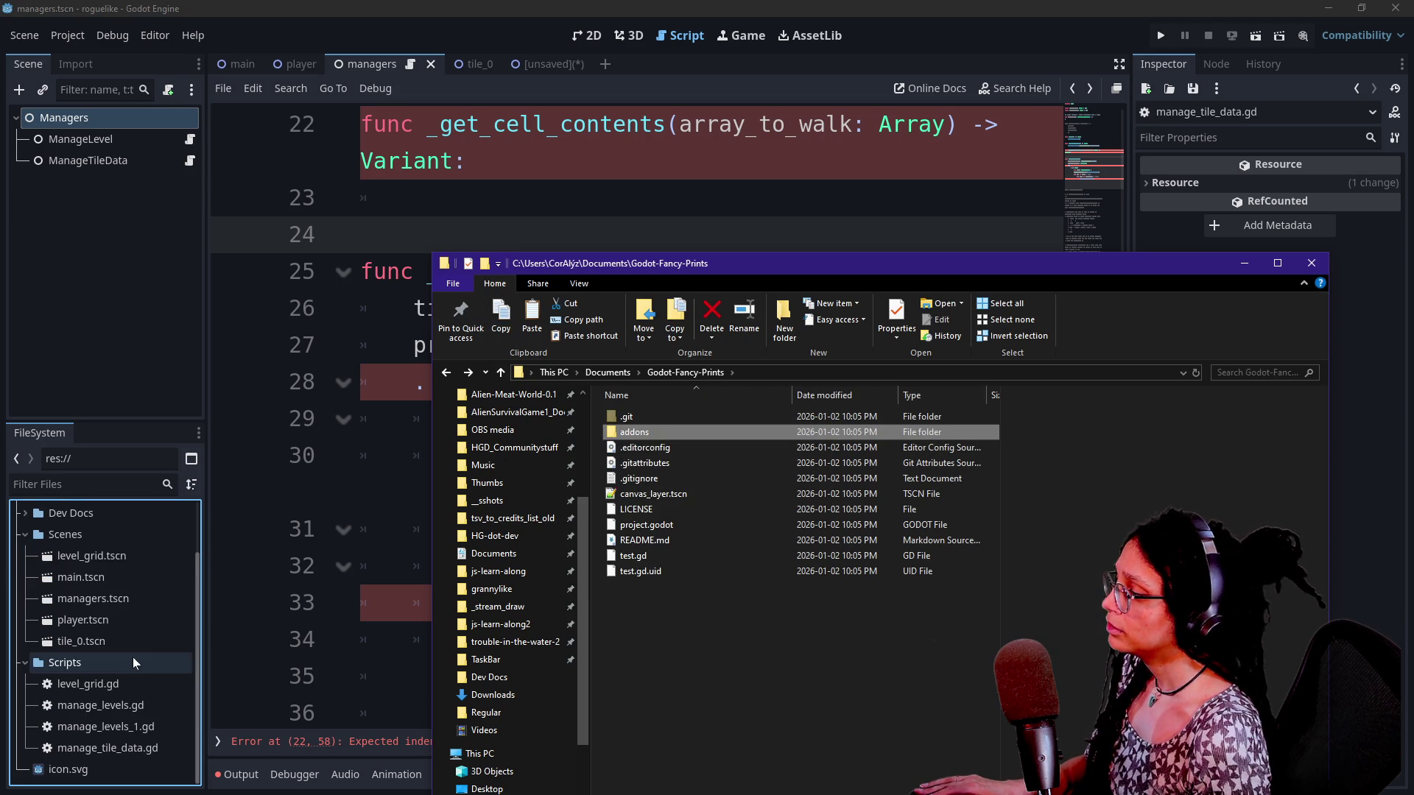
pyautogui.scroll(2, 83, 781)
pyautogui.click(66, 554)
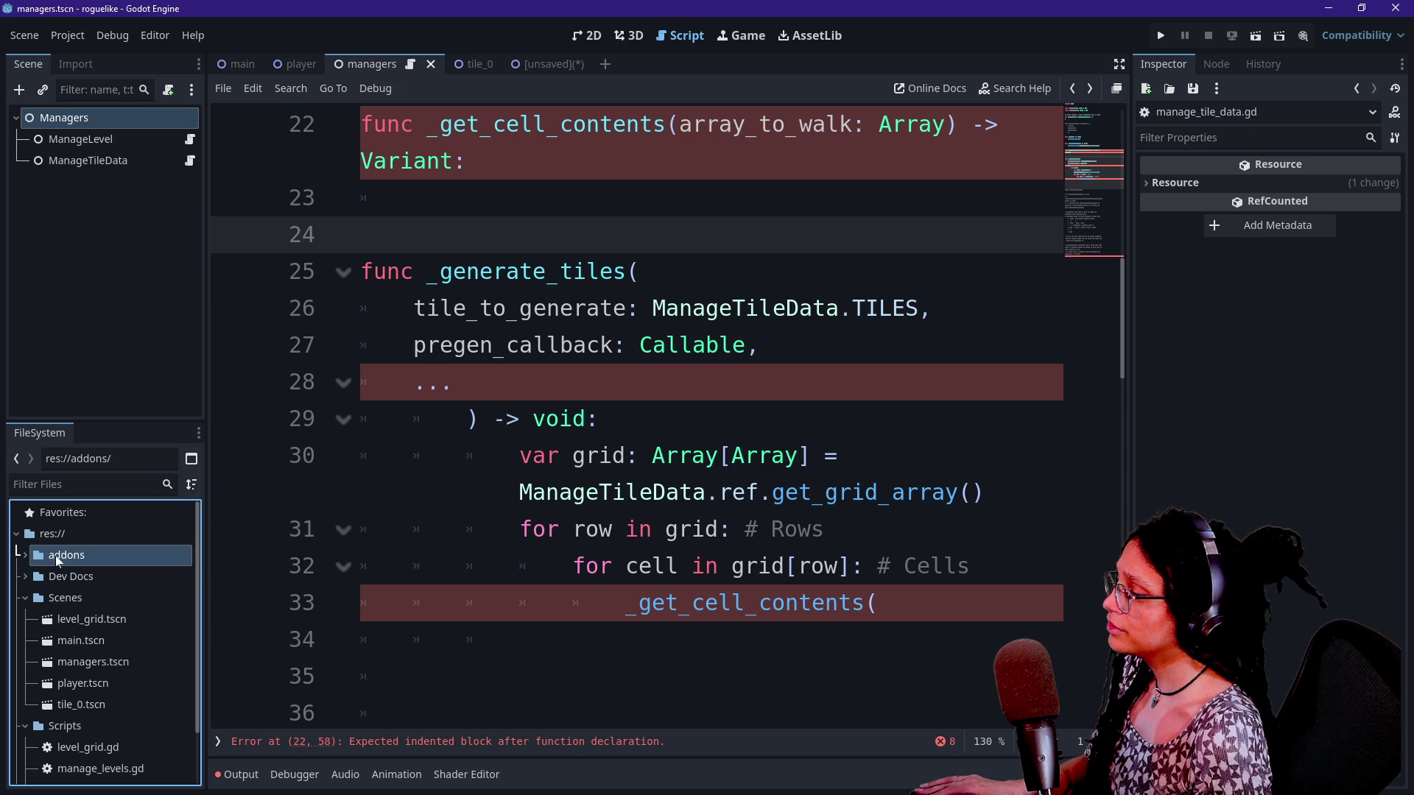
pyautogui.click(61, 37)
# Enable the Fancy Prints plugin under Project Settings > Plugins
pyautogui.click(83, 50)
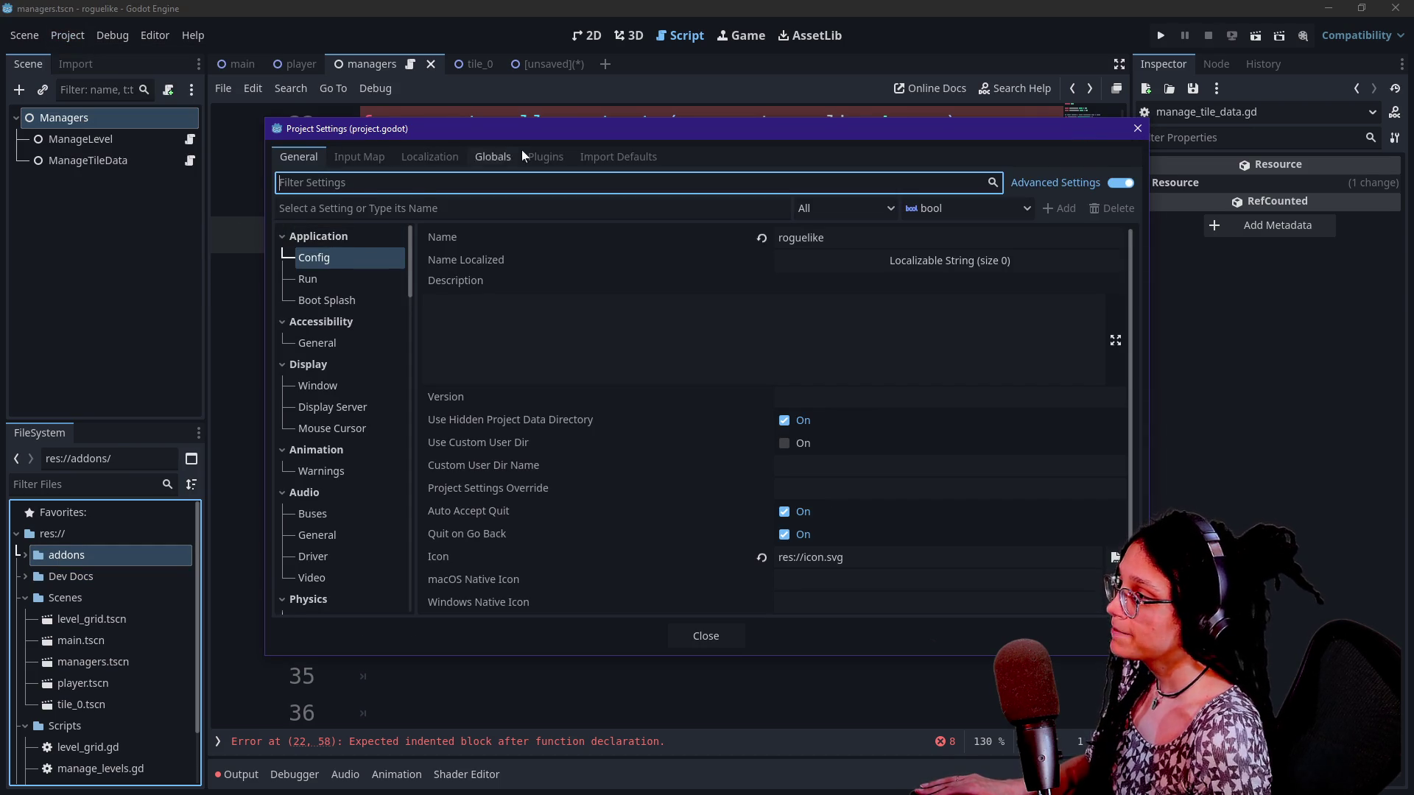
pyautogui.click(545, 159)
pyautogui.moveTo(555, 131); pyautogui.dragTo(521, 134)
pyautogui.click(267, 232)
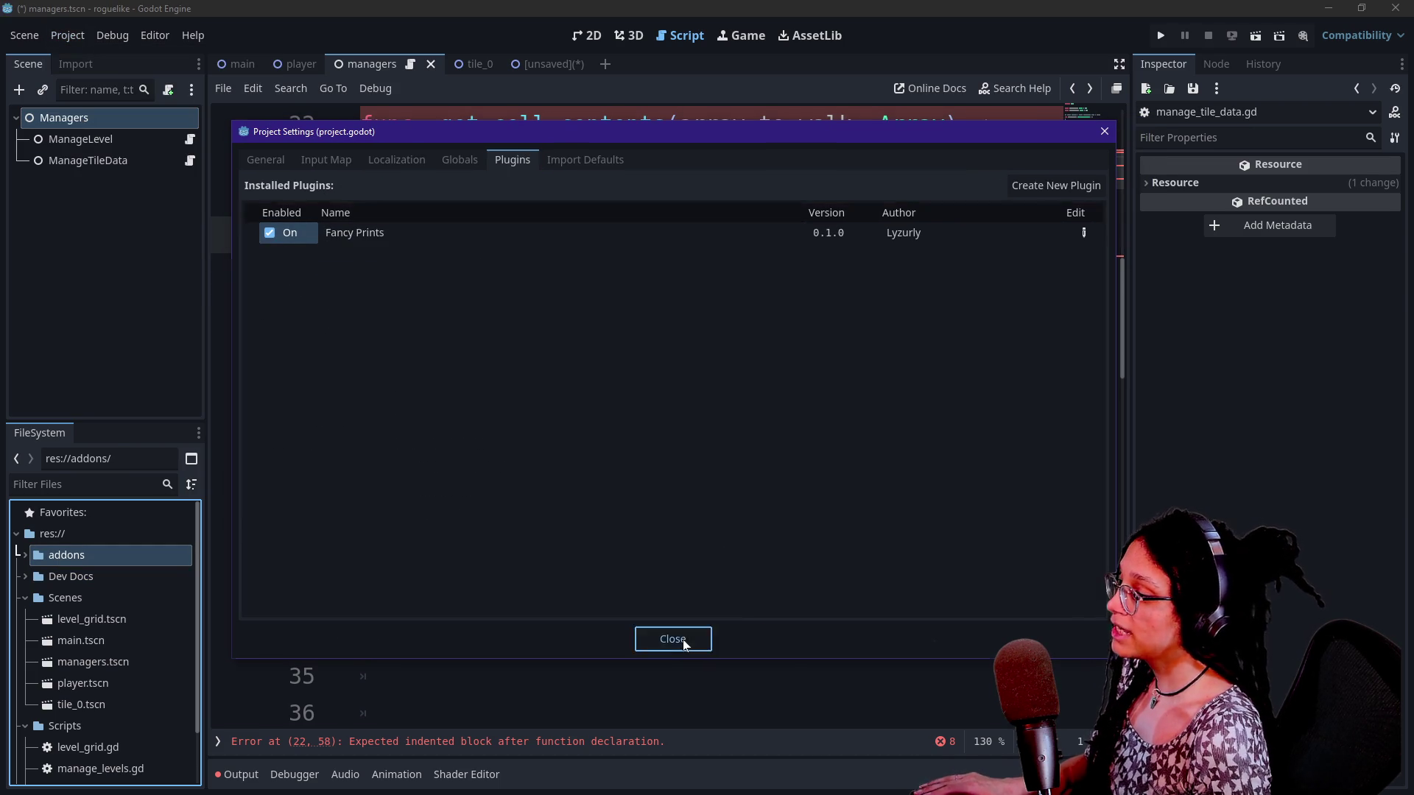
pyautogui.click(683, 639)
# Start a trial print.fancy([FFX. line in the empty _get_cell_contents body
pyautogui.click(721, 492)
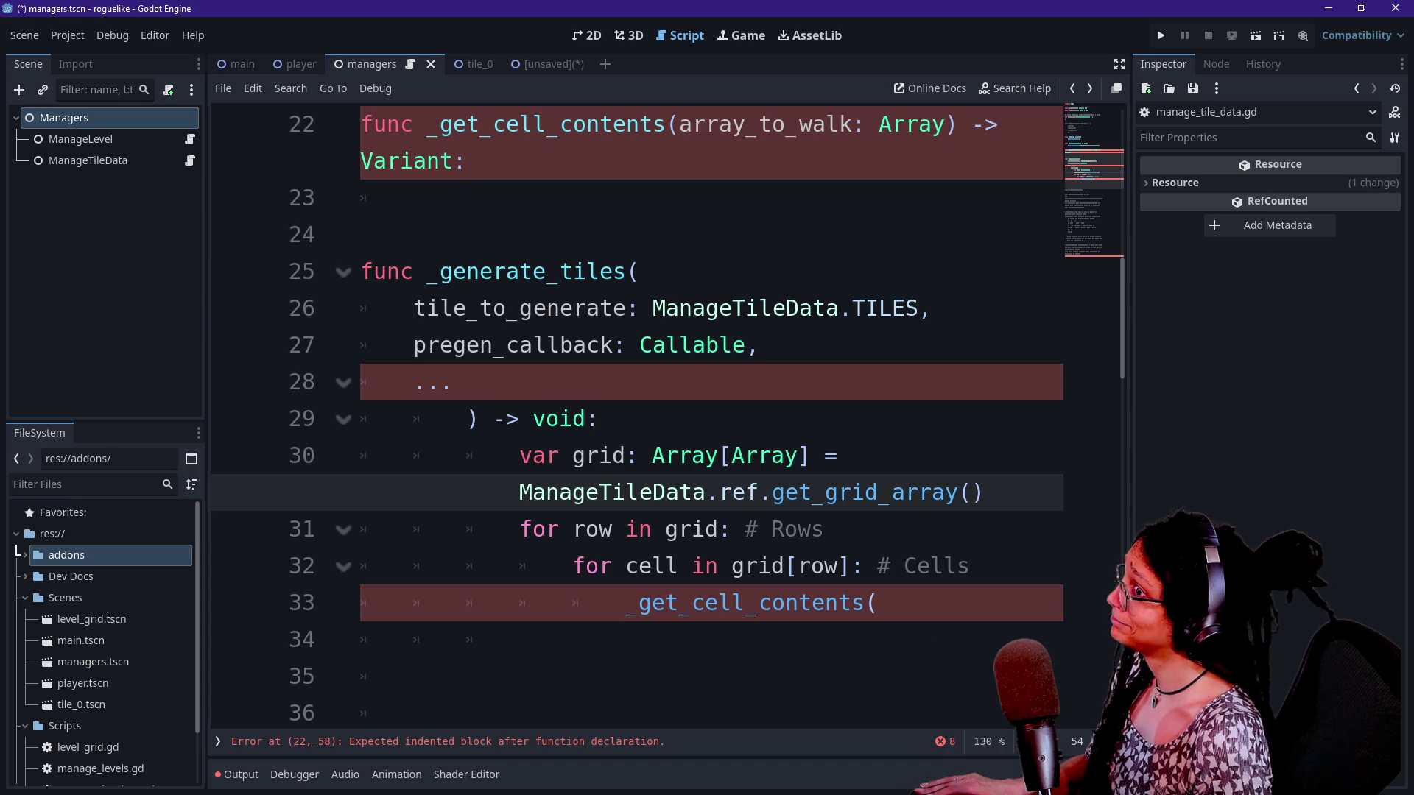
pyautogui.click(450, 381)
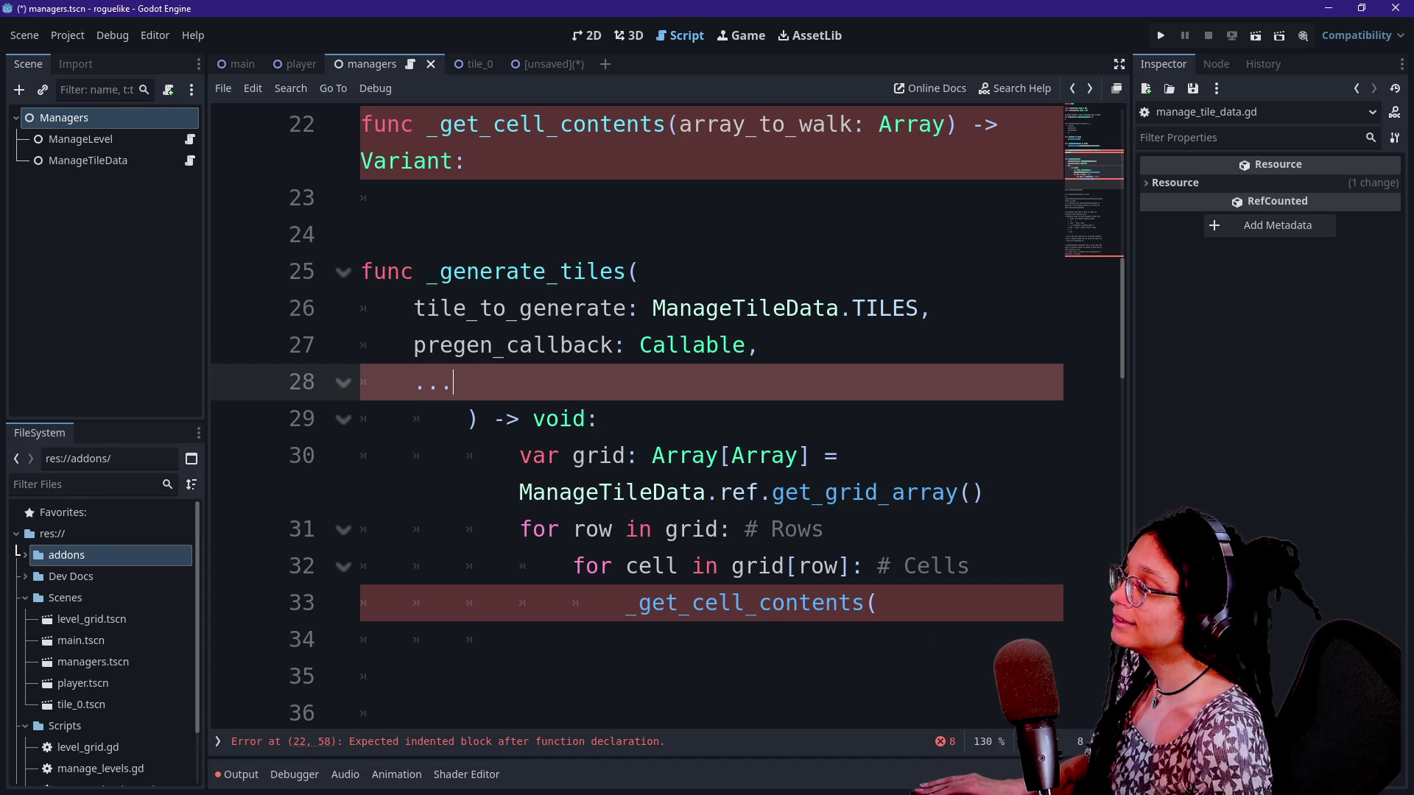
pyautogui.press('Down')
pyautogui.press('Up')
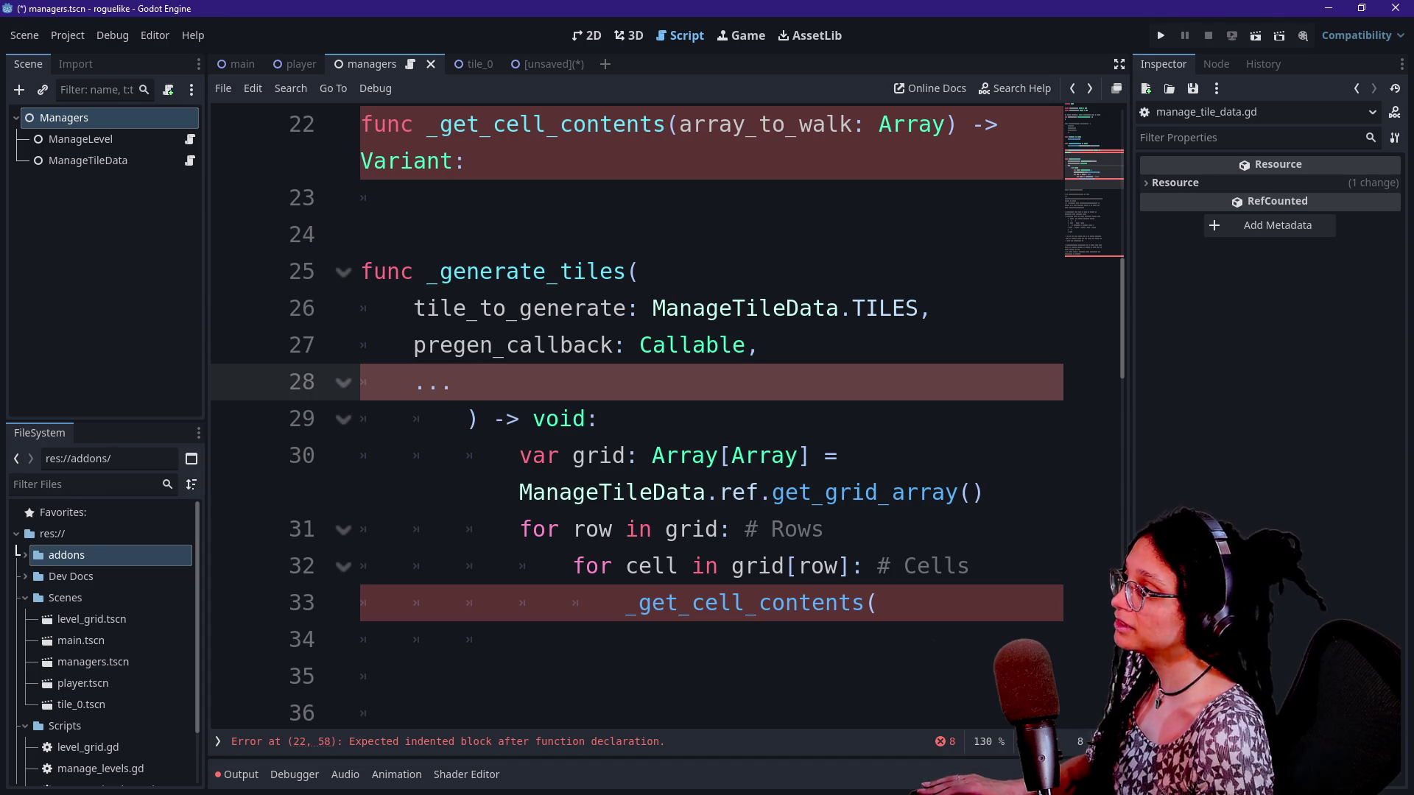
pyautogui.click(414, 197)
pyautogui.write('p')
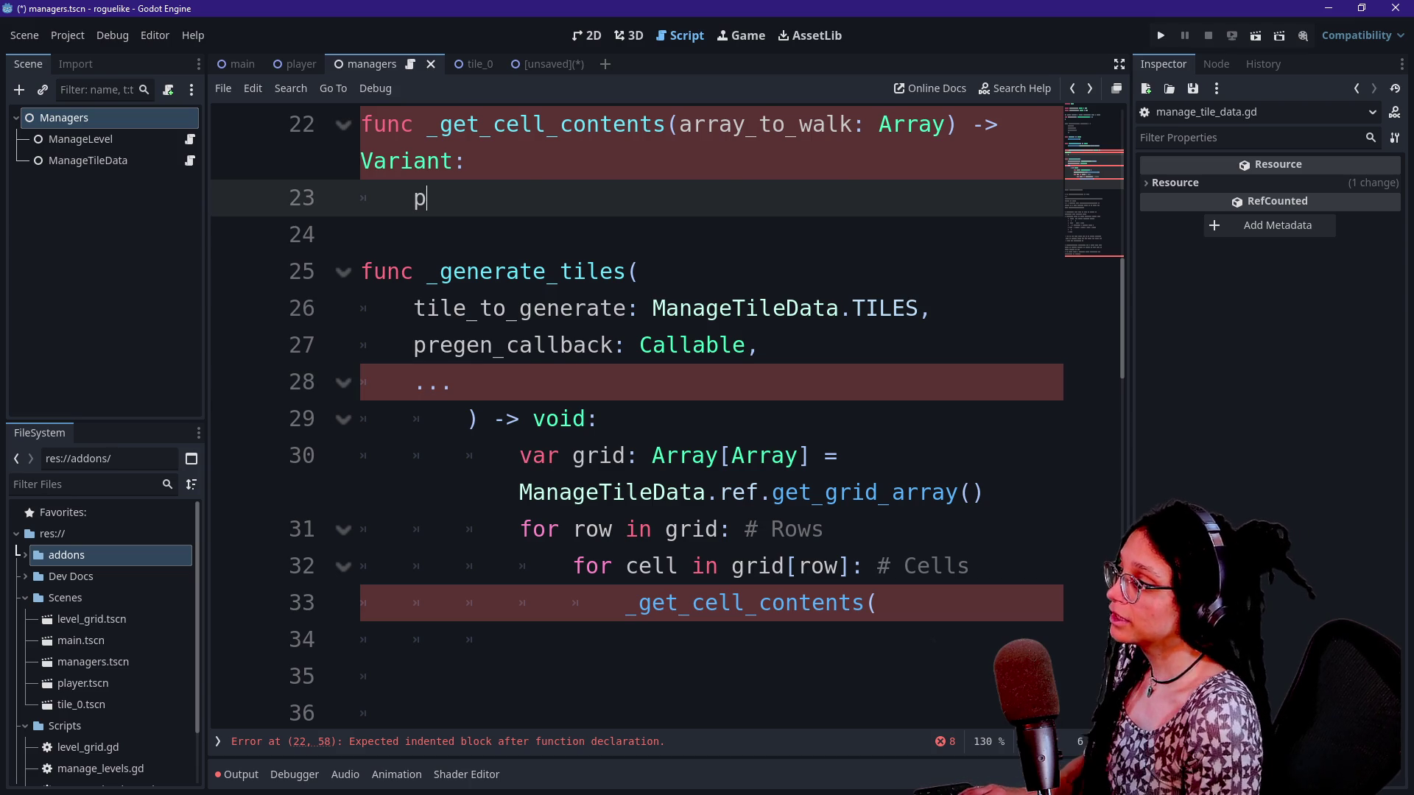
pyautogui.write('rint.fancy(')
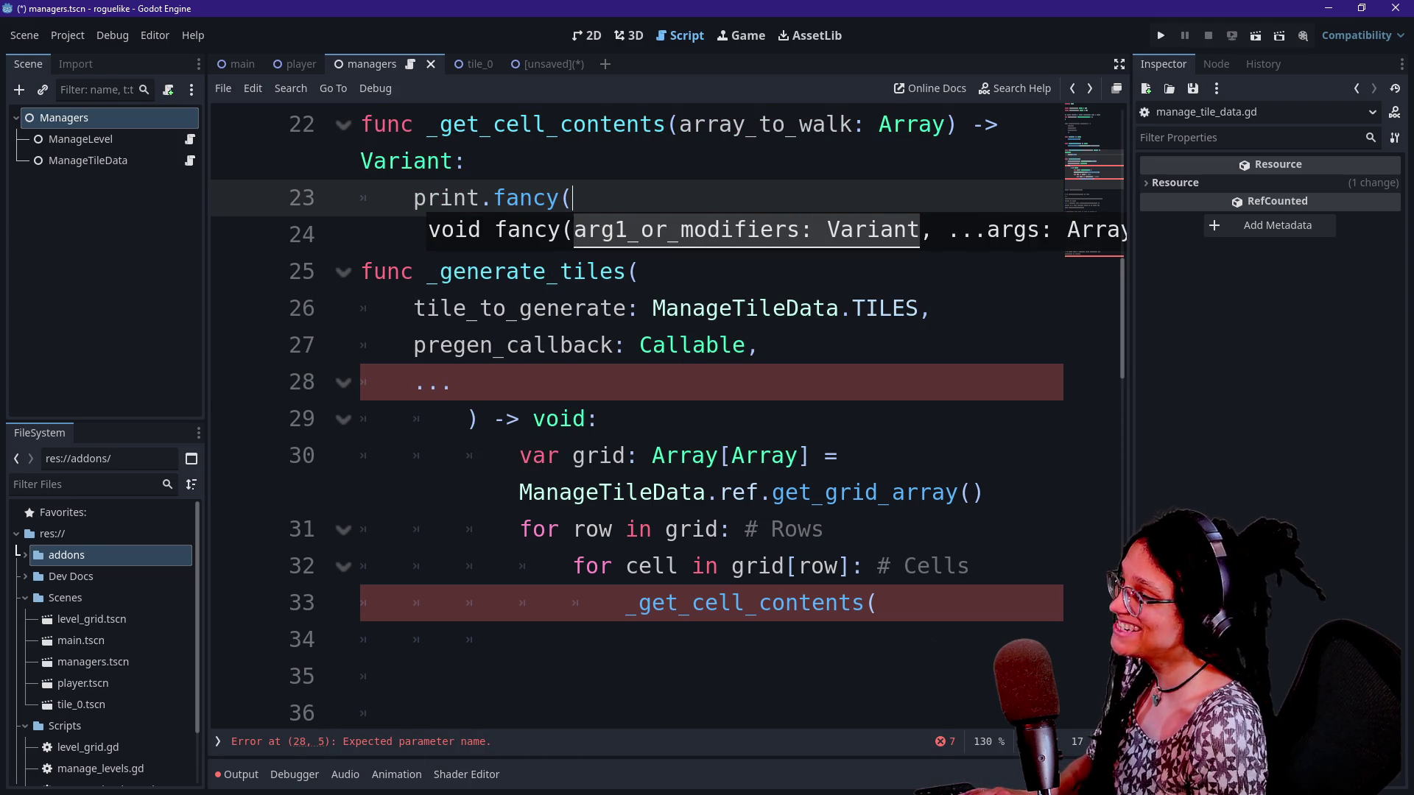
pyautogui.write('F')
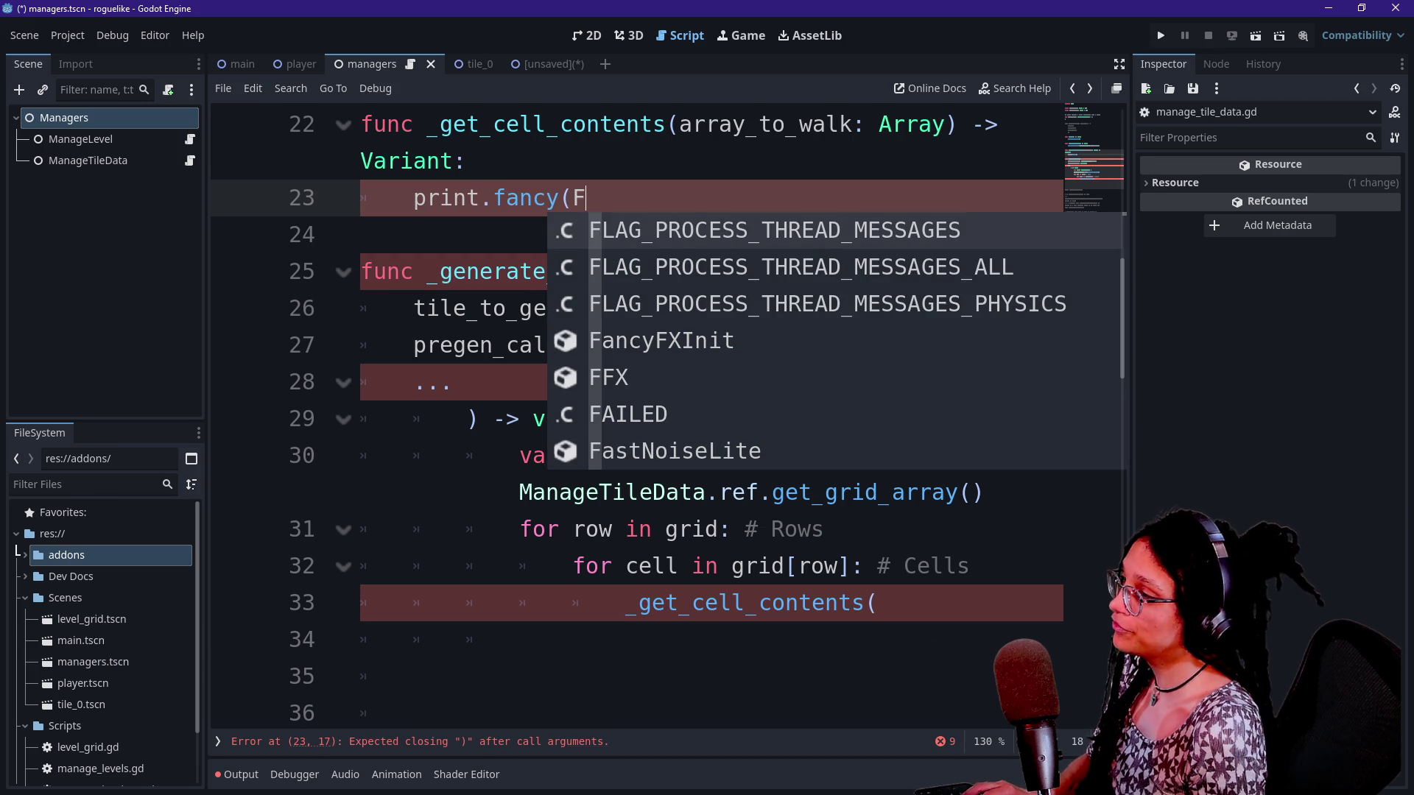
pyautogui.press('BackSpace')
pyautogui.write('[FFX.')
pyautogui.click(361, 271)
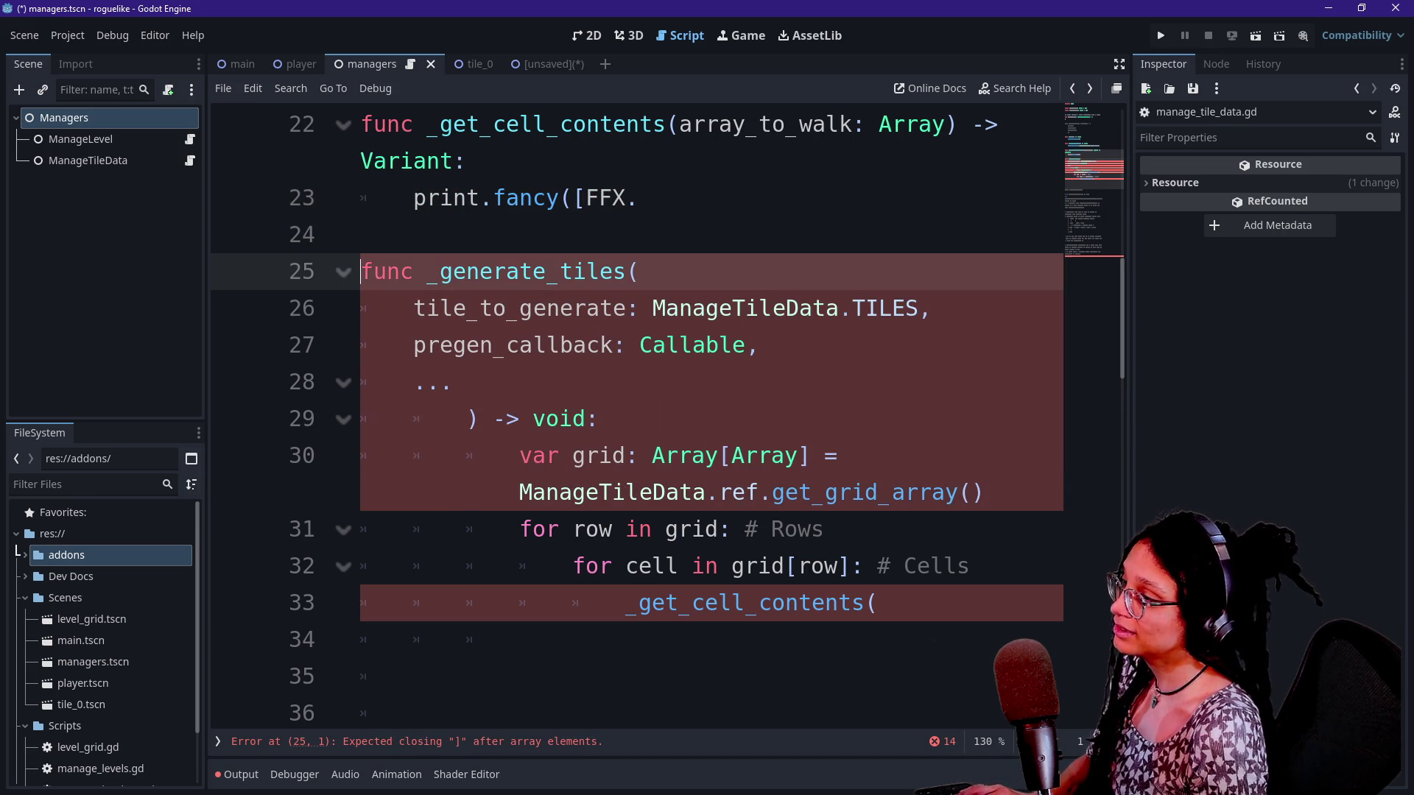
# Complete the trial line as print.fancy([FFX.HIGHLIGHT],"print")
pyautogui.click(638, 197)
pyautogui.write('HIG')
pyautogui.press('Return')
pyautogui.write(']')
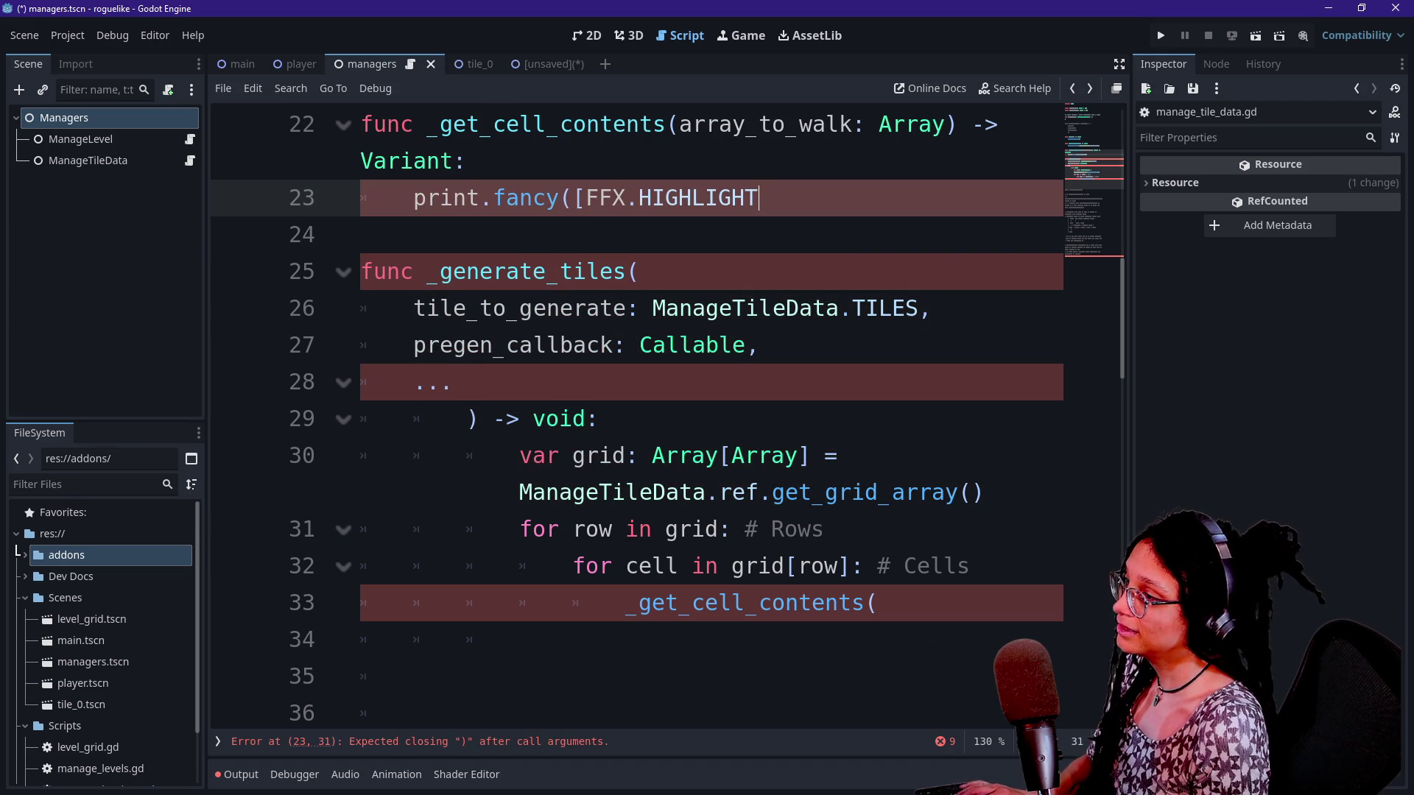
pyautogui.write(',"print')
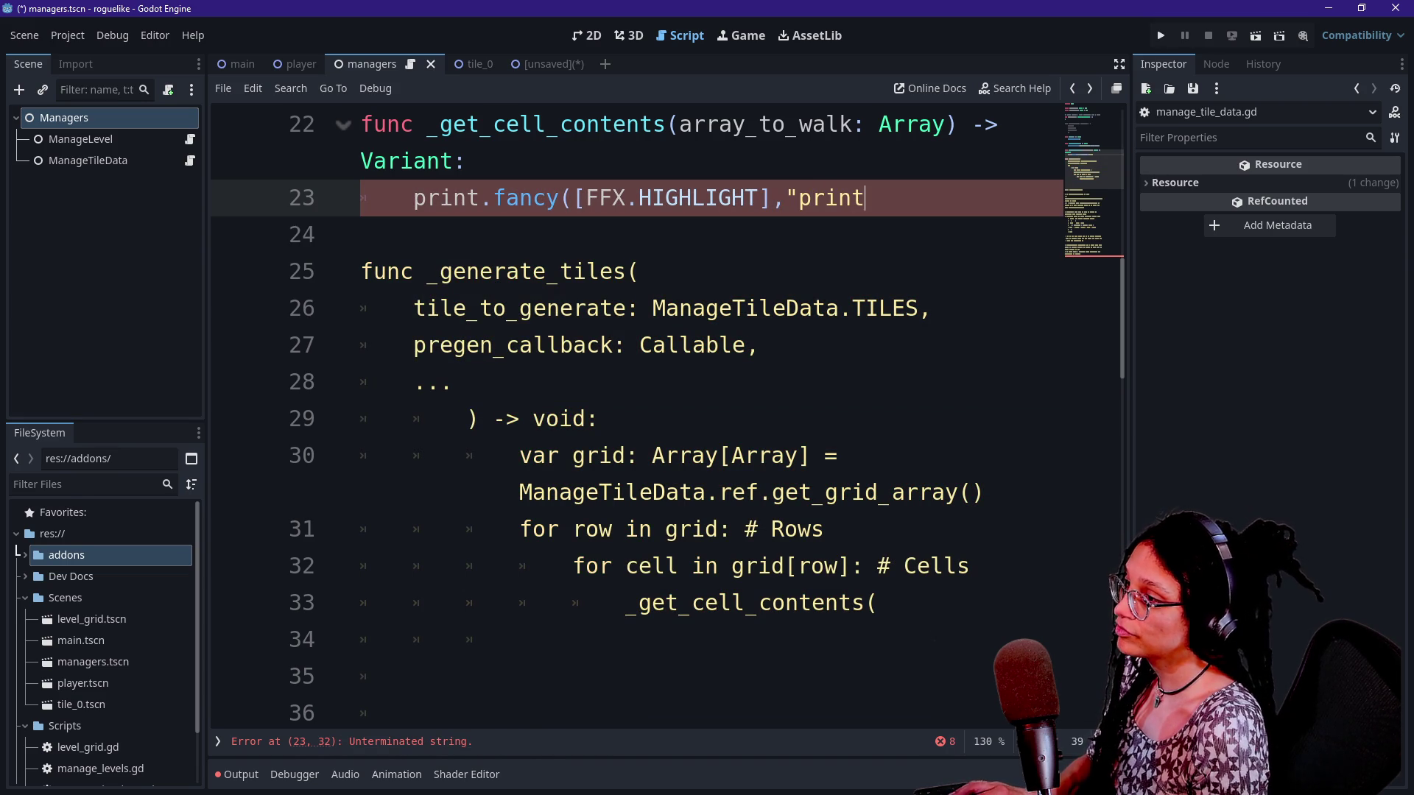
pyautogui.write('")')
# Delete the trial print.fancy line so _get_cell_contents is bodiless again
pyautogui.click(667, 344)
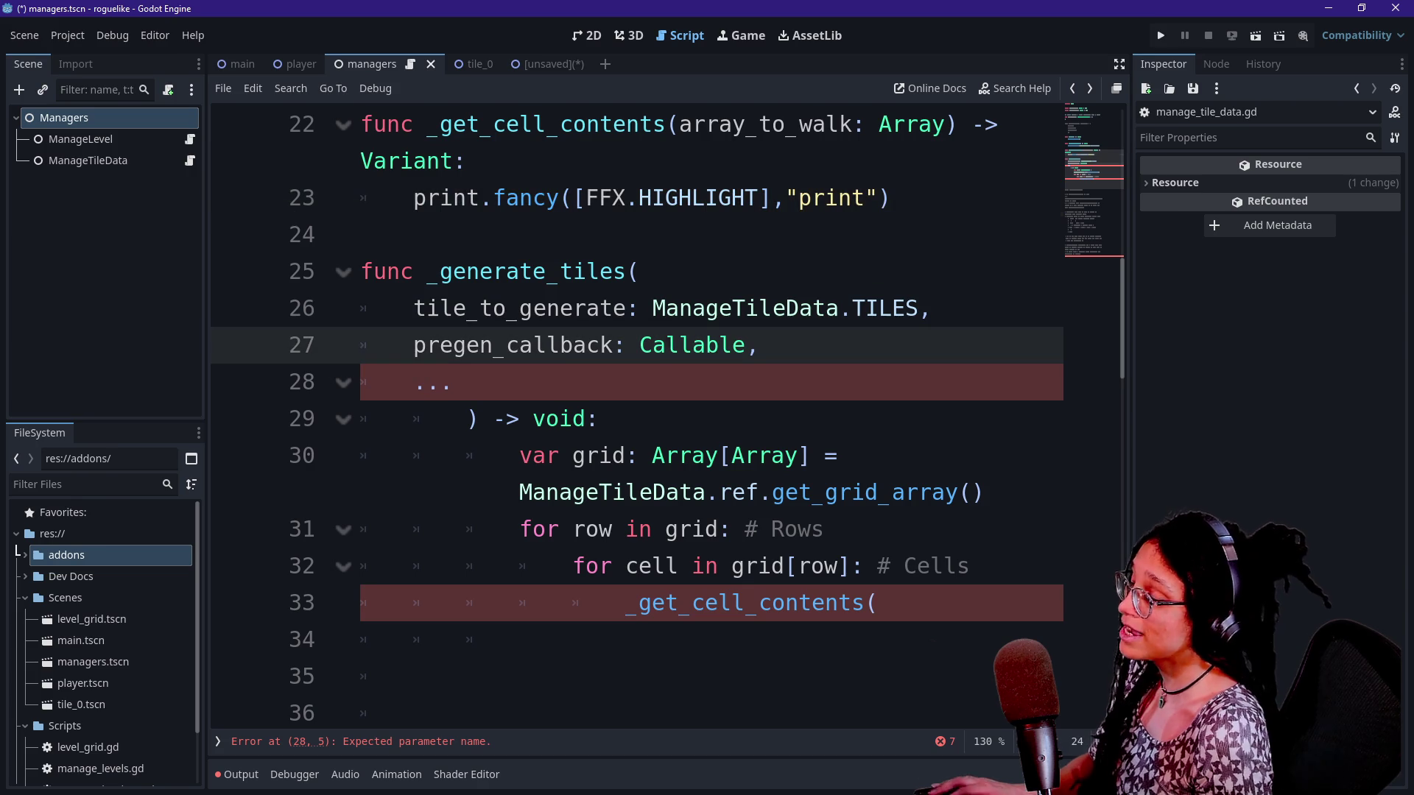
pyautogui.click(891, 197)
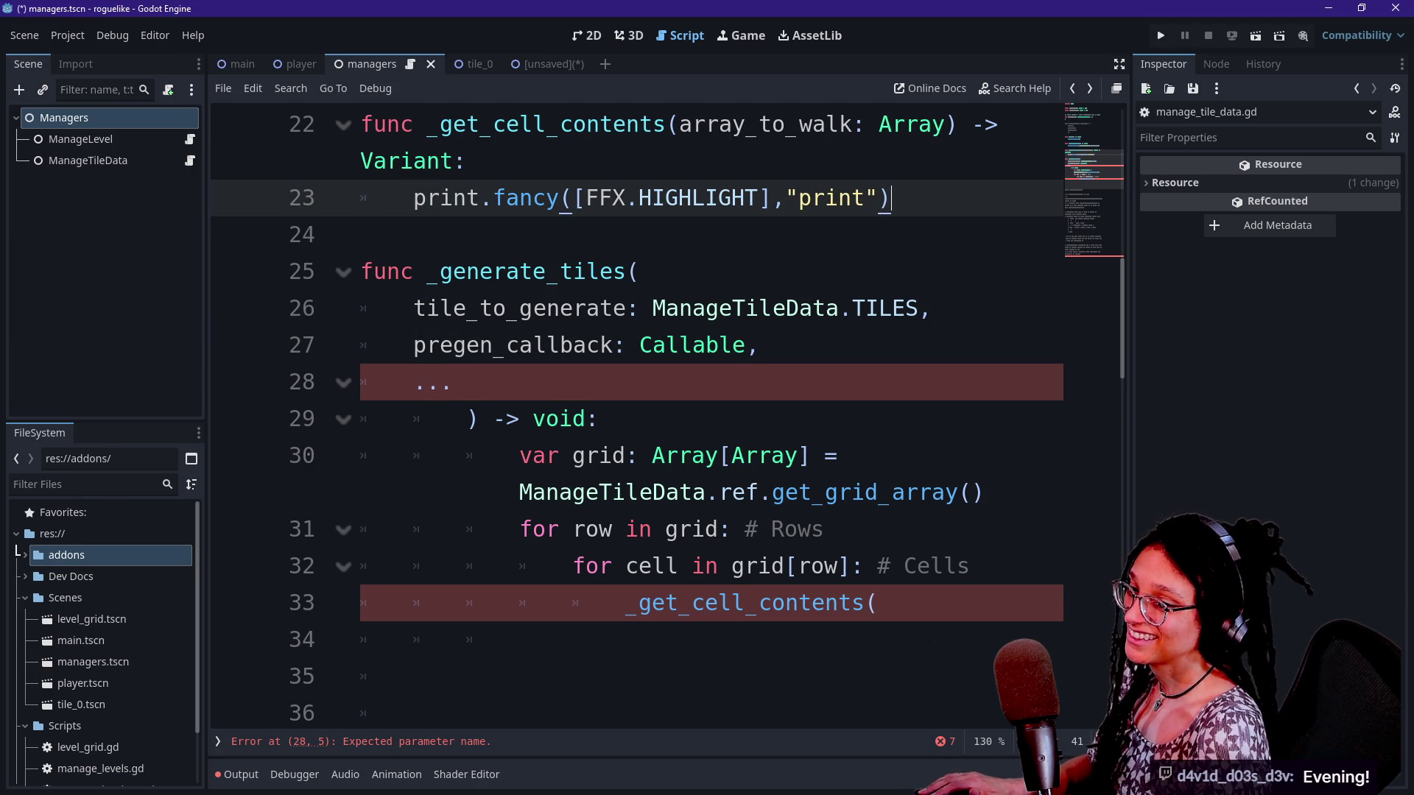
pyautogui.hotkey('shift', 'Up')
pyautogui.press('BackSpace')
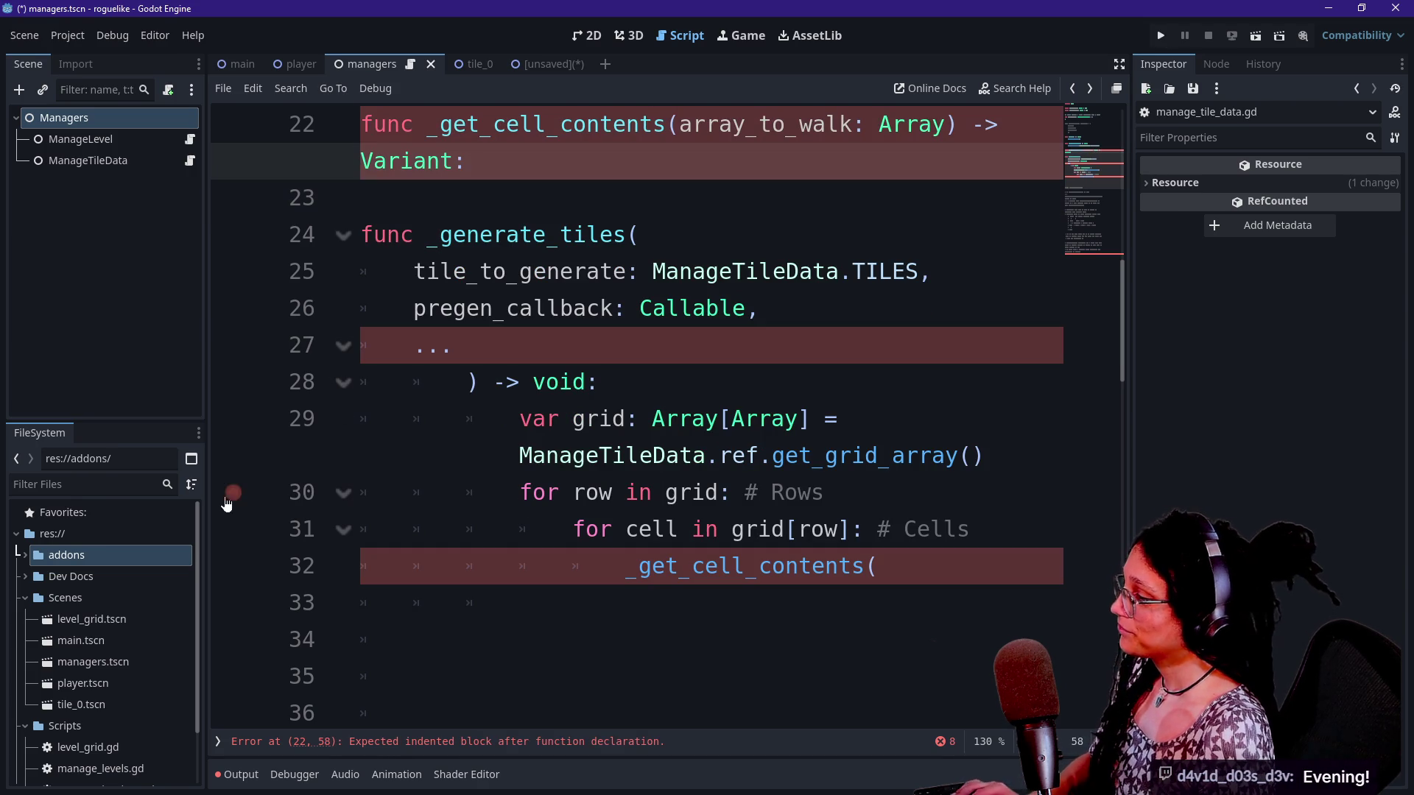
# Open addons/fancy_prints/FancyPrints.gd and find the ...args parameter of _debug_print_fancy
pyautogui.click(25, 555)
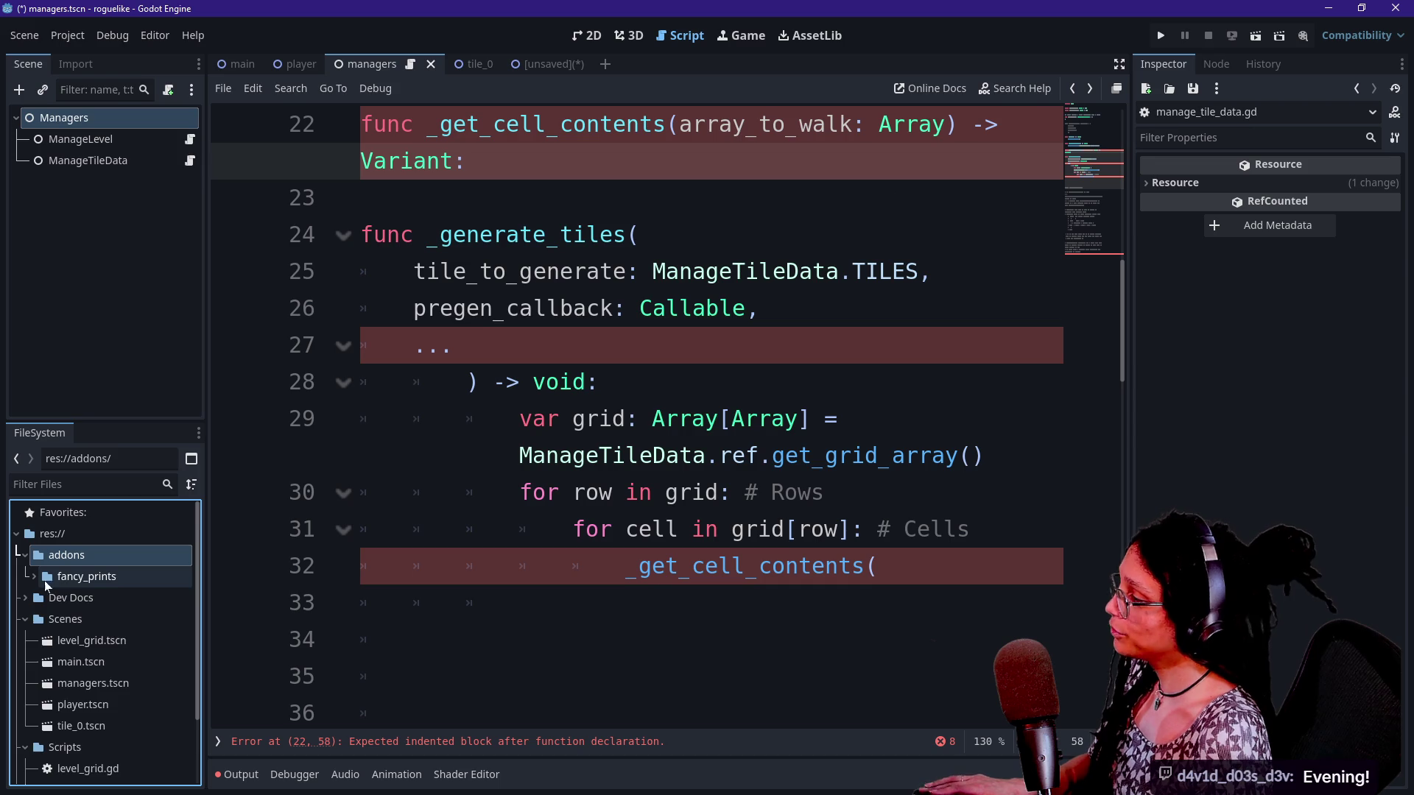
pyautogui.click(34, 577)
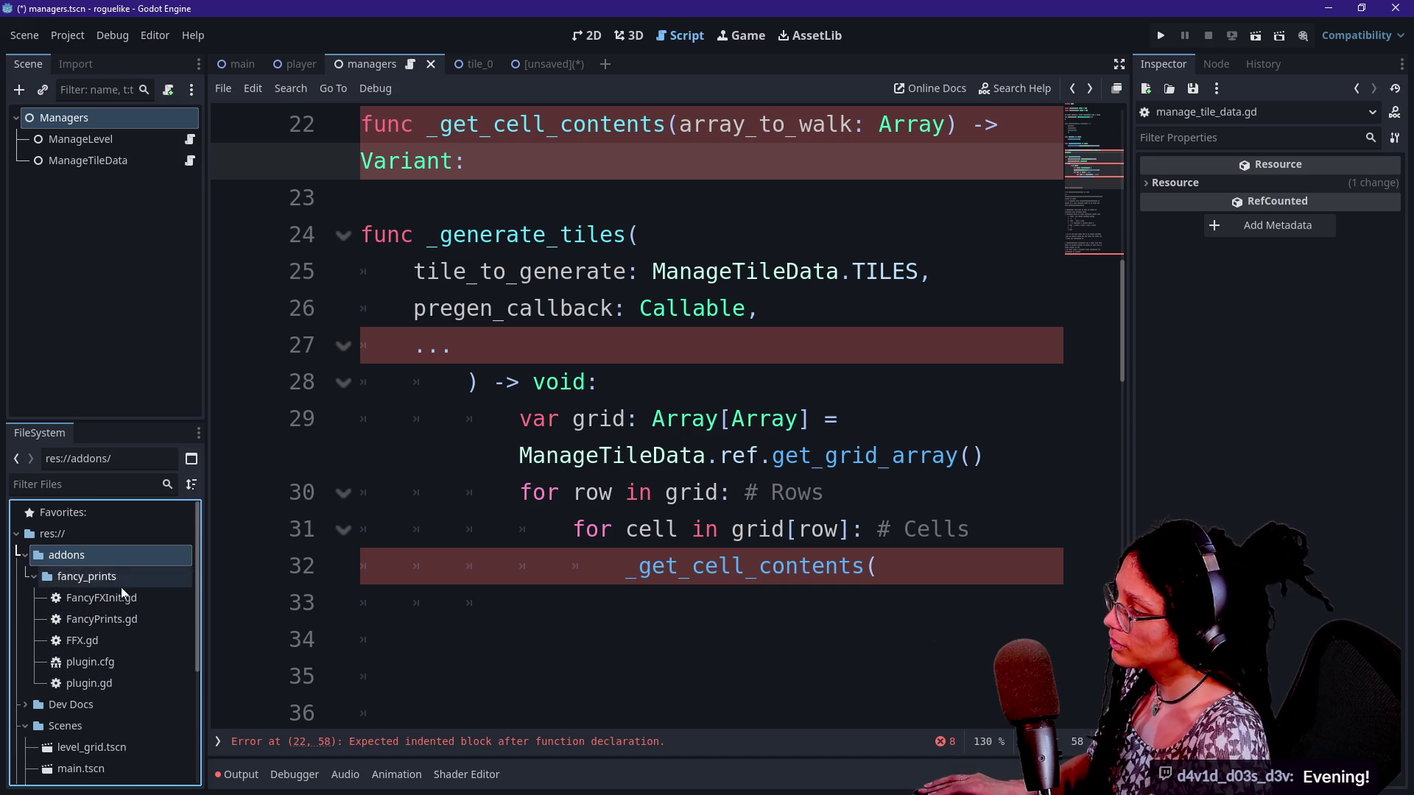
pyautogui.click(153, 625)
pyautogui.doubleClick(153, 624)
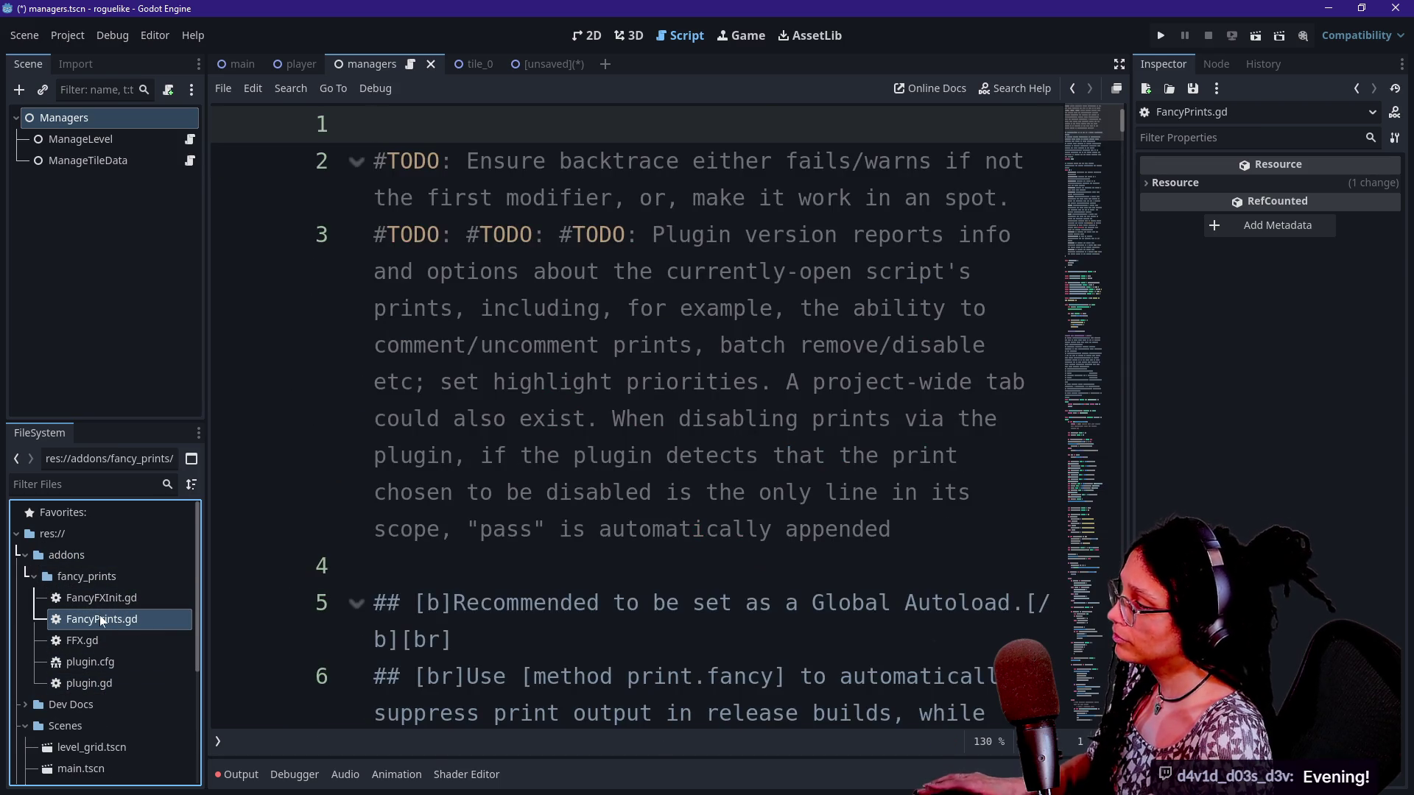
pyautogui.click(584, 381)
pyautogui.hotkey('ctrl', 'f')
pyautogui.write('...')
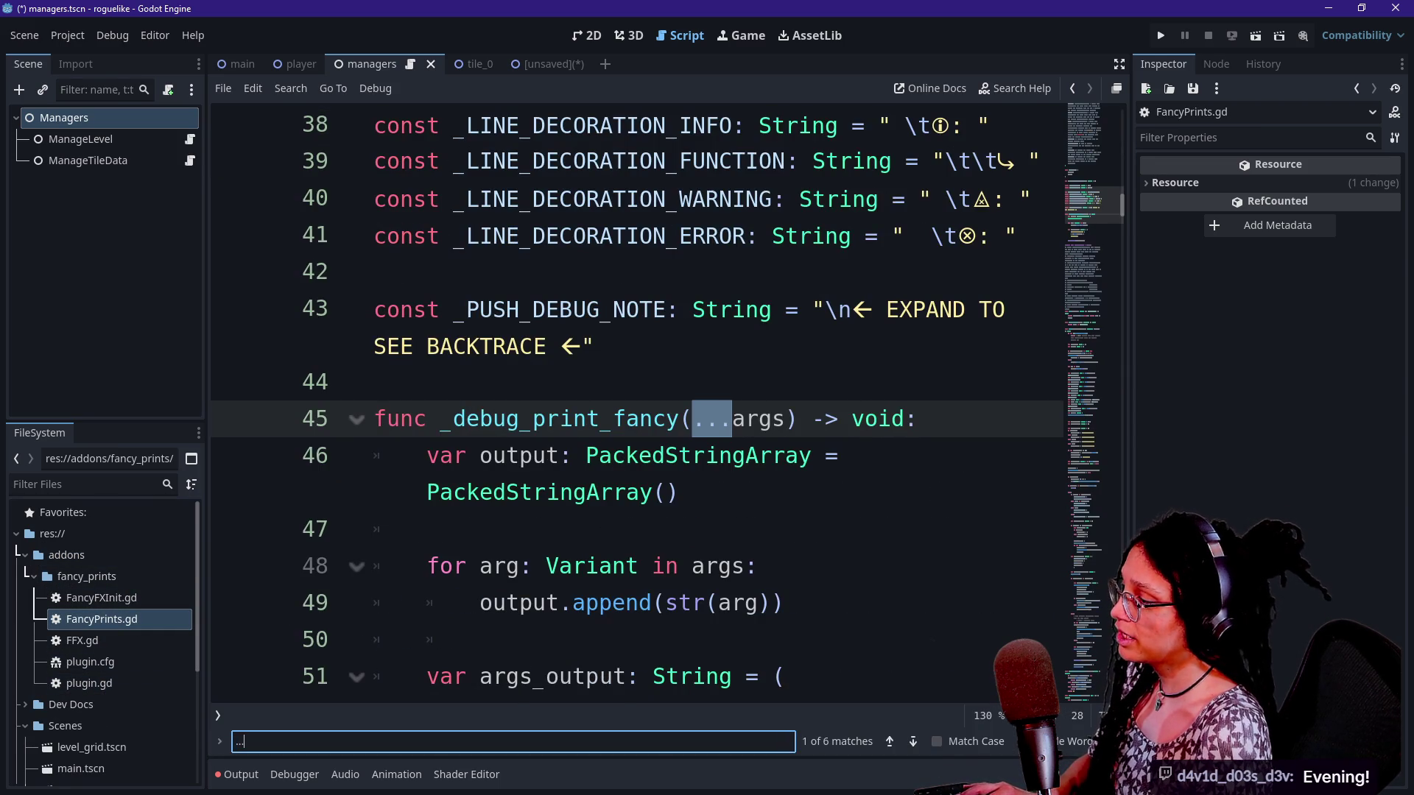
pyautogui.scroll(-1, 637, 401)
pyautogui.click(786, 307)
pyautogui.moveTo(786, 308)
pyautogui.mouseDown()
pyautogui.moveTo(656, 308)
pyautogui.moveTo(692, 307)
pyautogui.mouseUp()
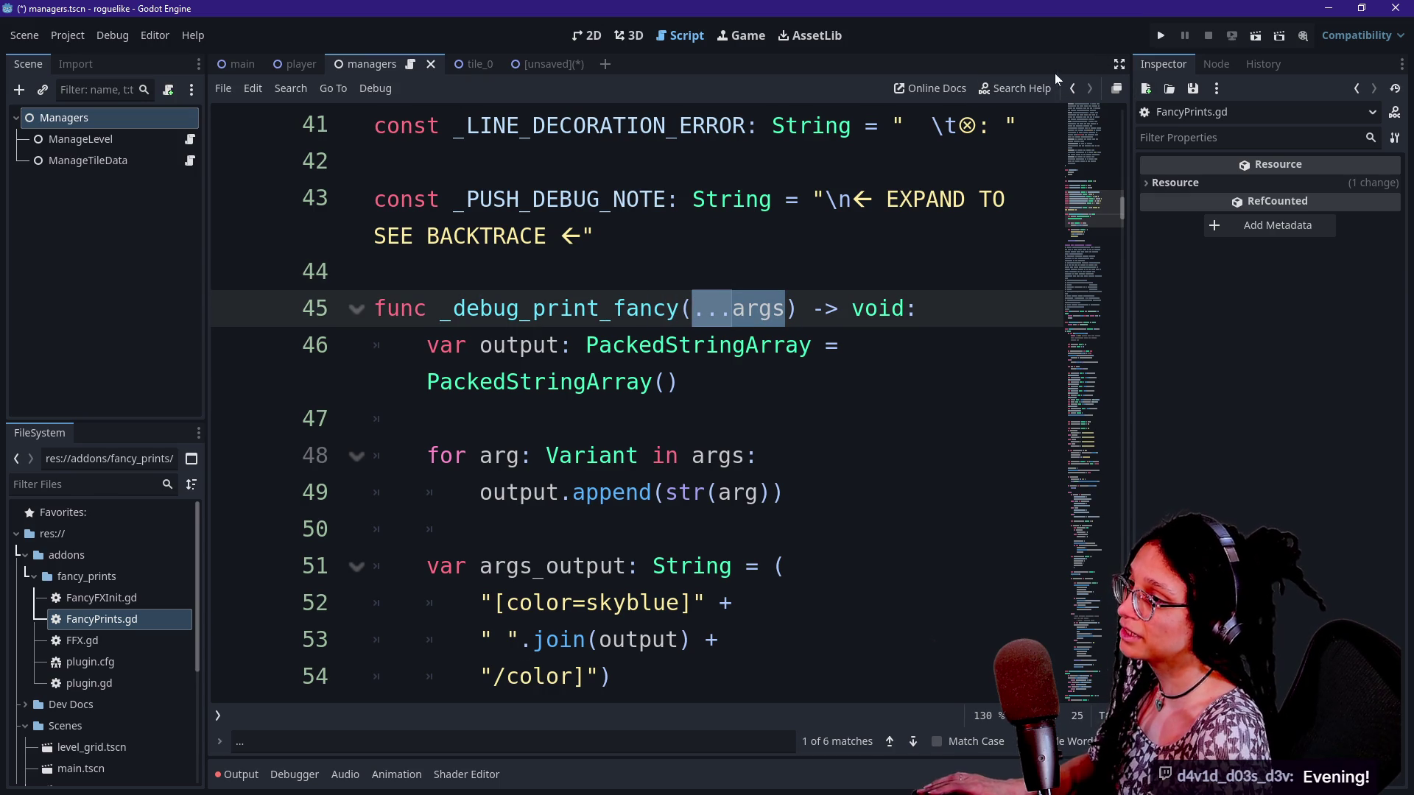
# In the managers script, make line 27 read '...pregen_args' without an extra parenthesis
pyautogui.click(1072, 88)
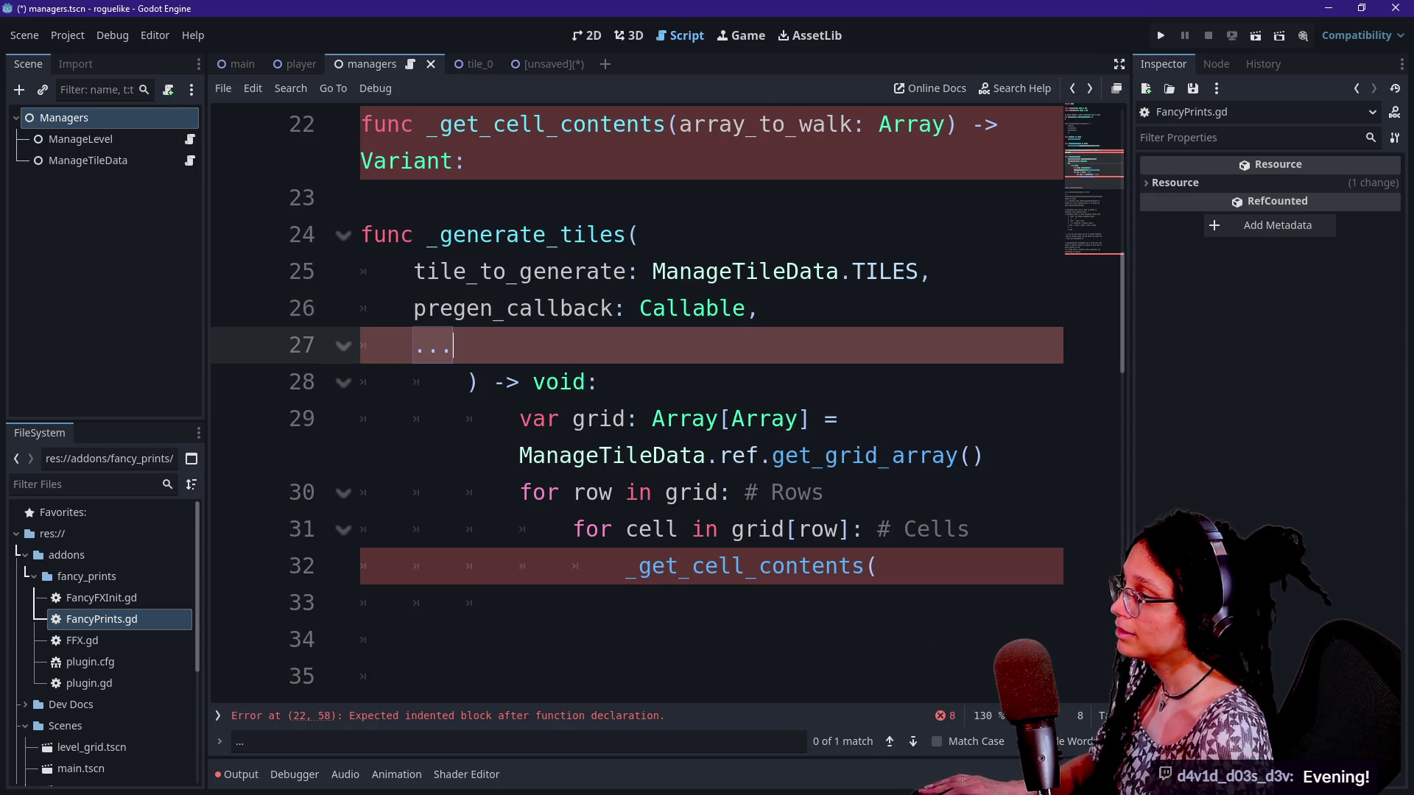
pyautogui.write('pregen_args)')
pyautogui.moveTo(413, 345); pyautogui.dragTo(559, 345)
pyautogui.click(613, 346)
pyautogui.press('BackSpace')
# Switch to distraction-free mode to widen the script editor
pyautogui.click(573, 419)
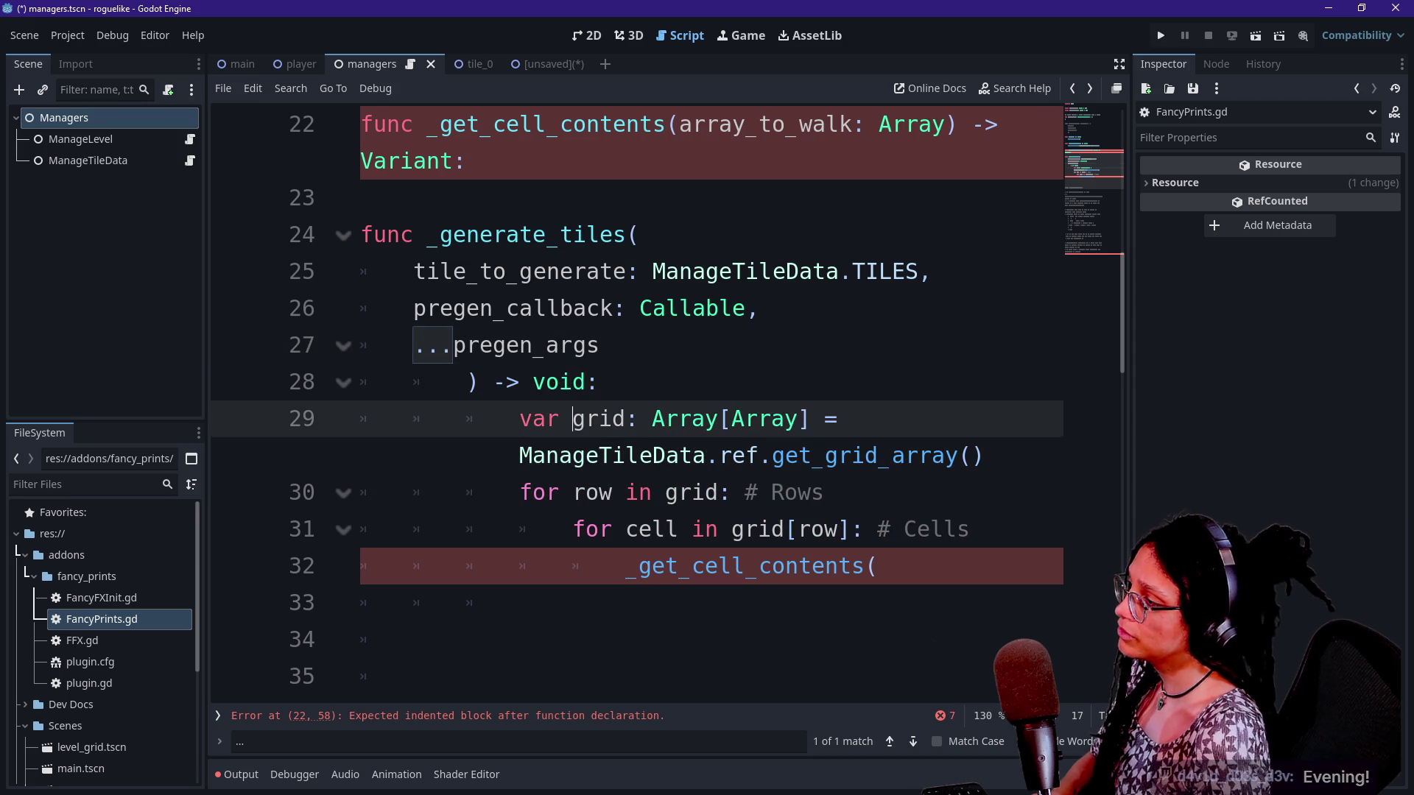
pyautogui.click(600, 382)
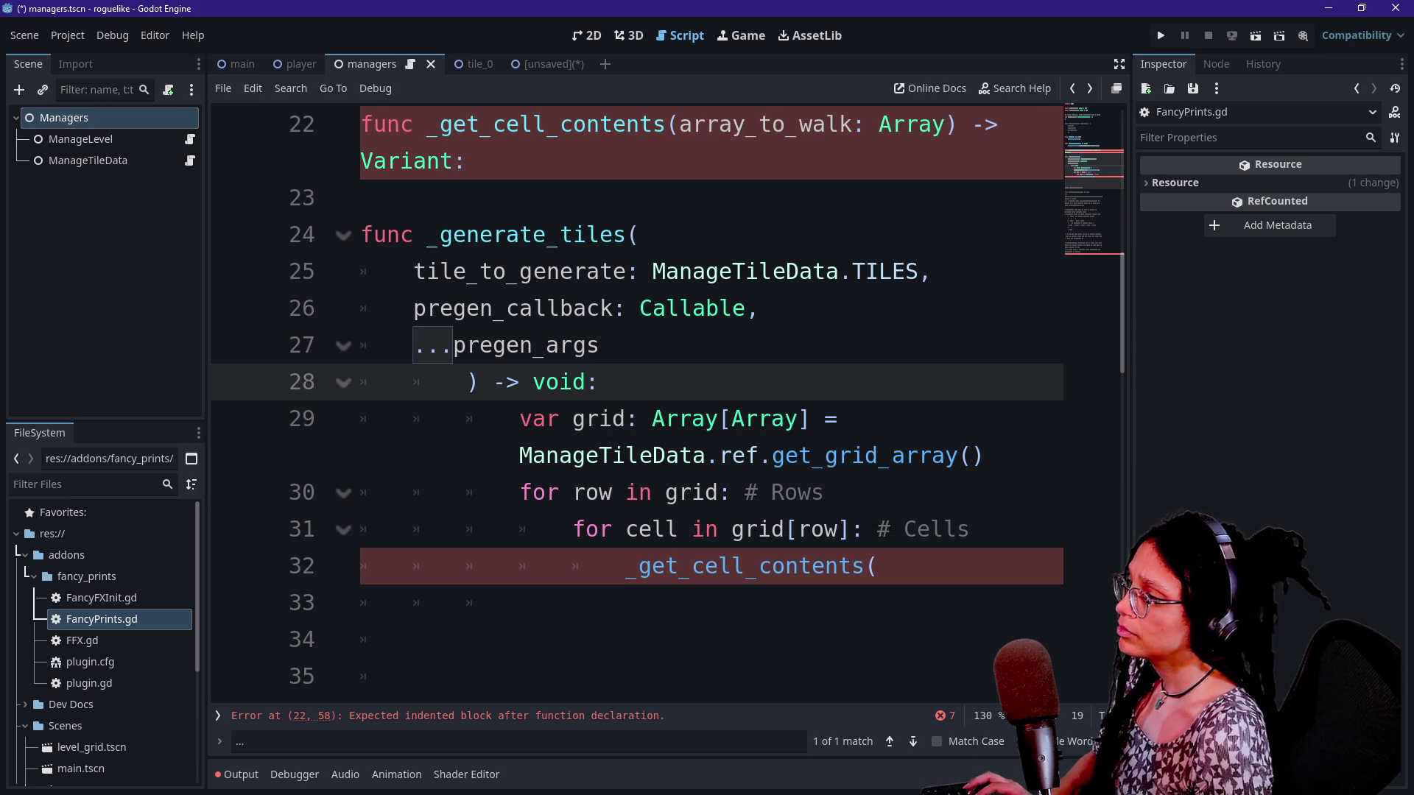
pyautogui.hotkey('ctrl', 'shift', 'F11')
pyautogui.click(676, 492)
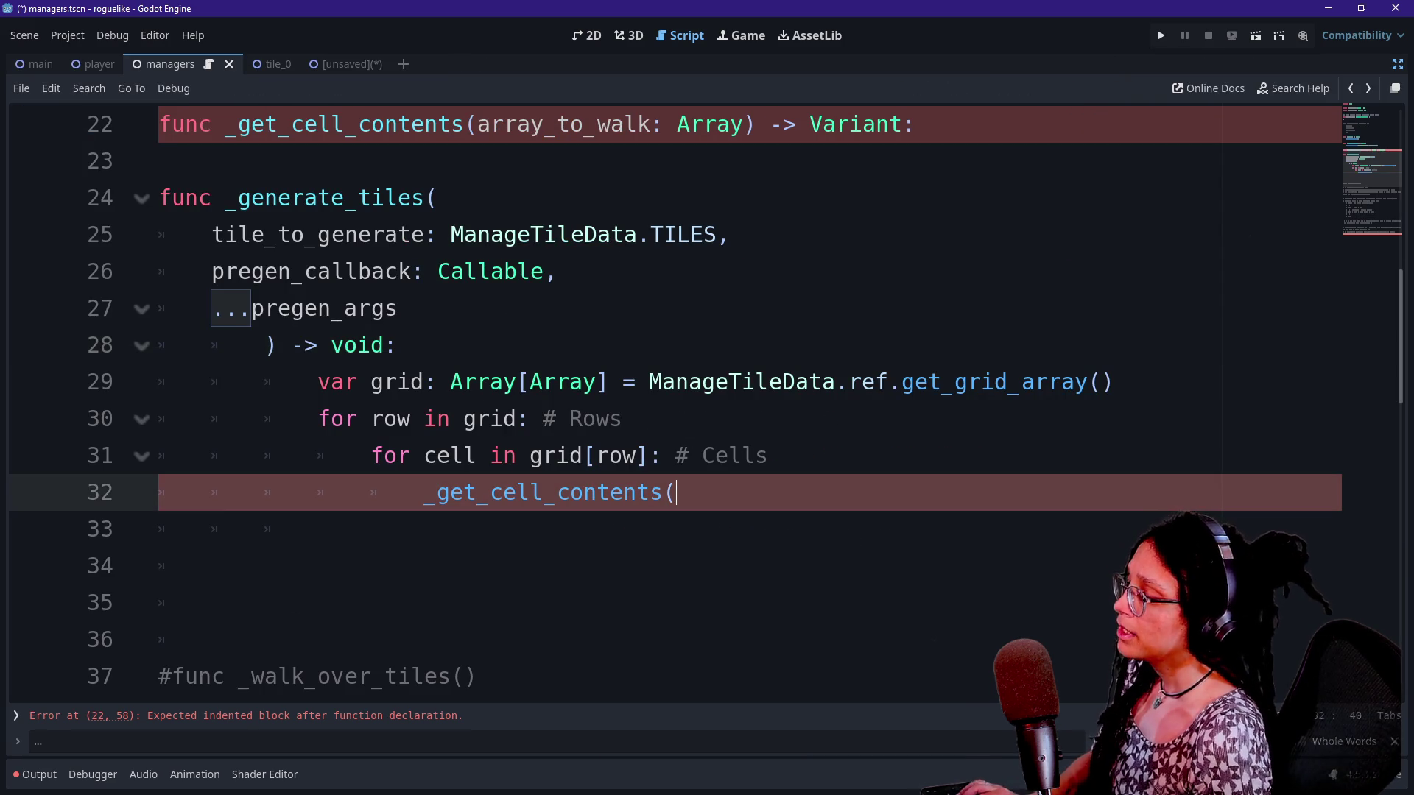
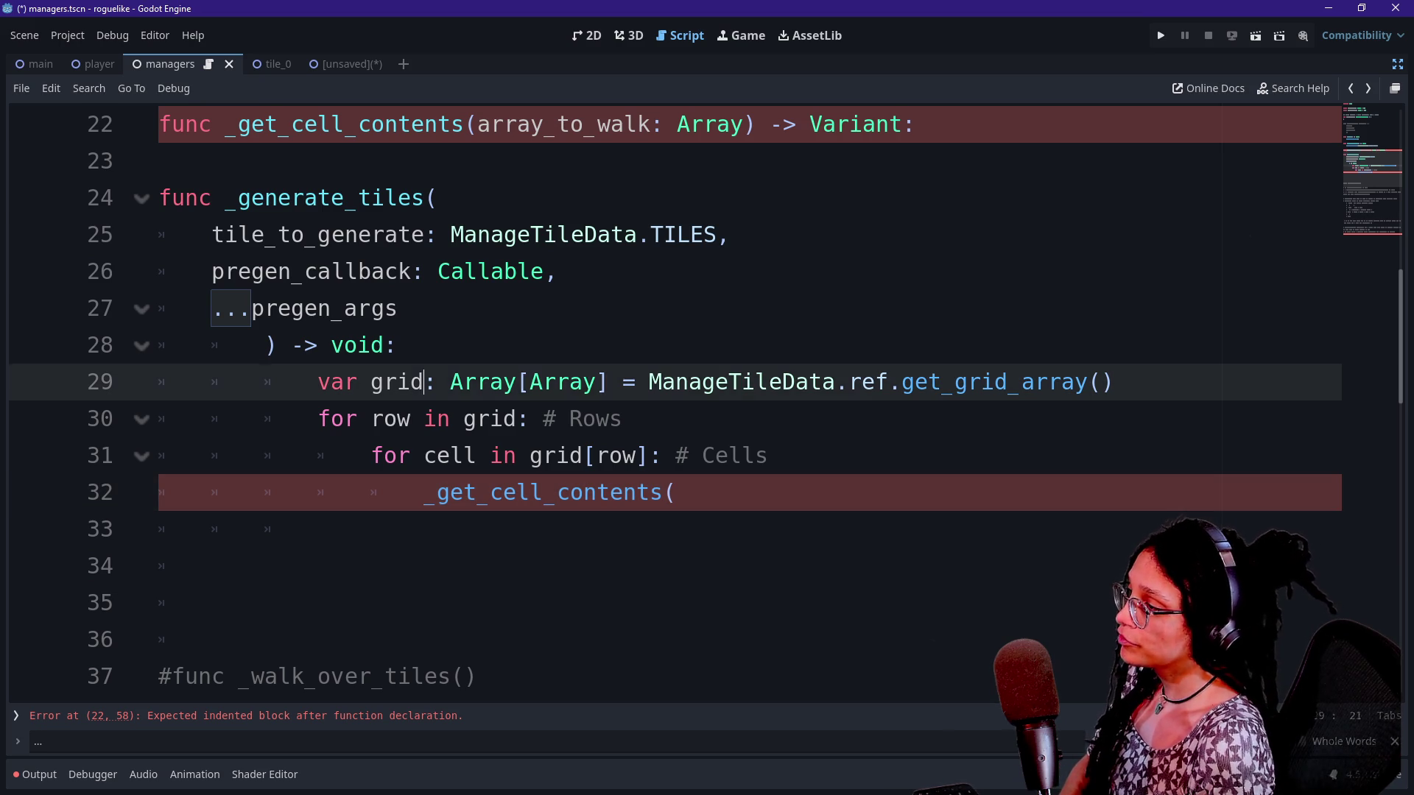
# Review the grid declaration and the row and cell loops on lines 29-31
pyautogui.click(729, 381)
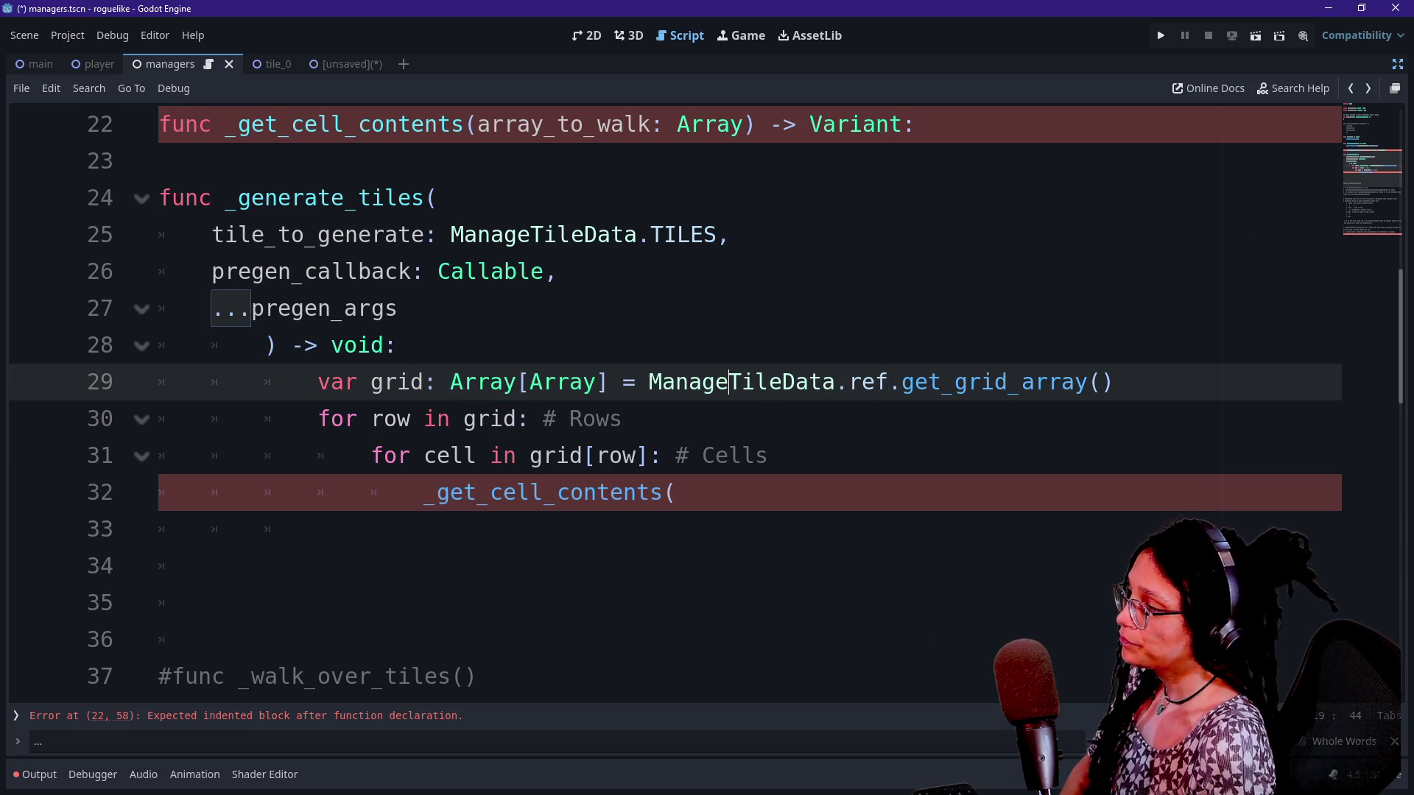
pyautogui.doubleClick(337, 419)
pyautogui.click(411, 418)
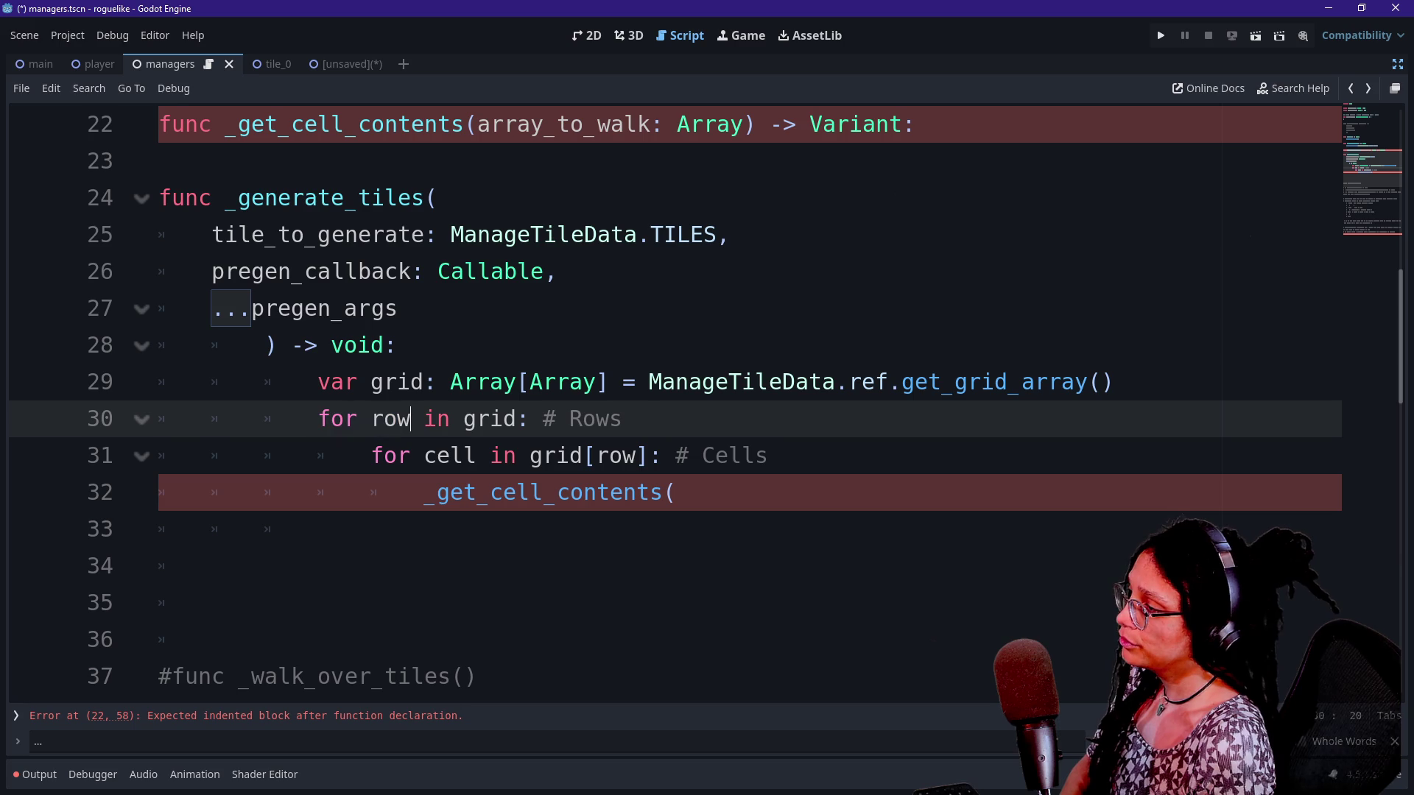
pyautogui.moveTo(318, 418); pyautogui.dragTo(517, 418)
pyautogui.click(517, 418)
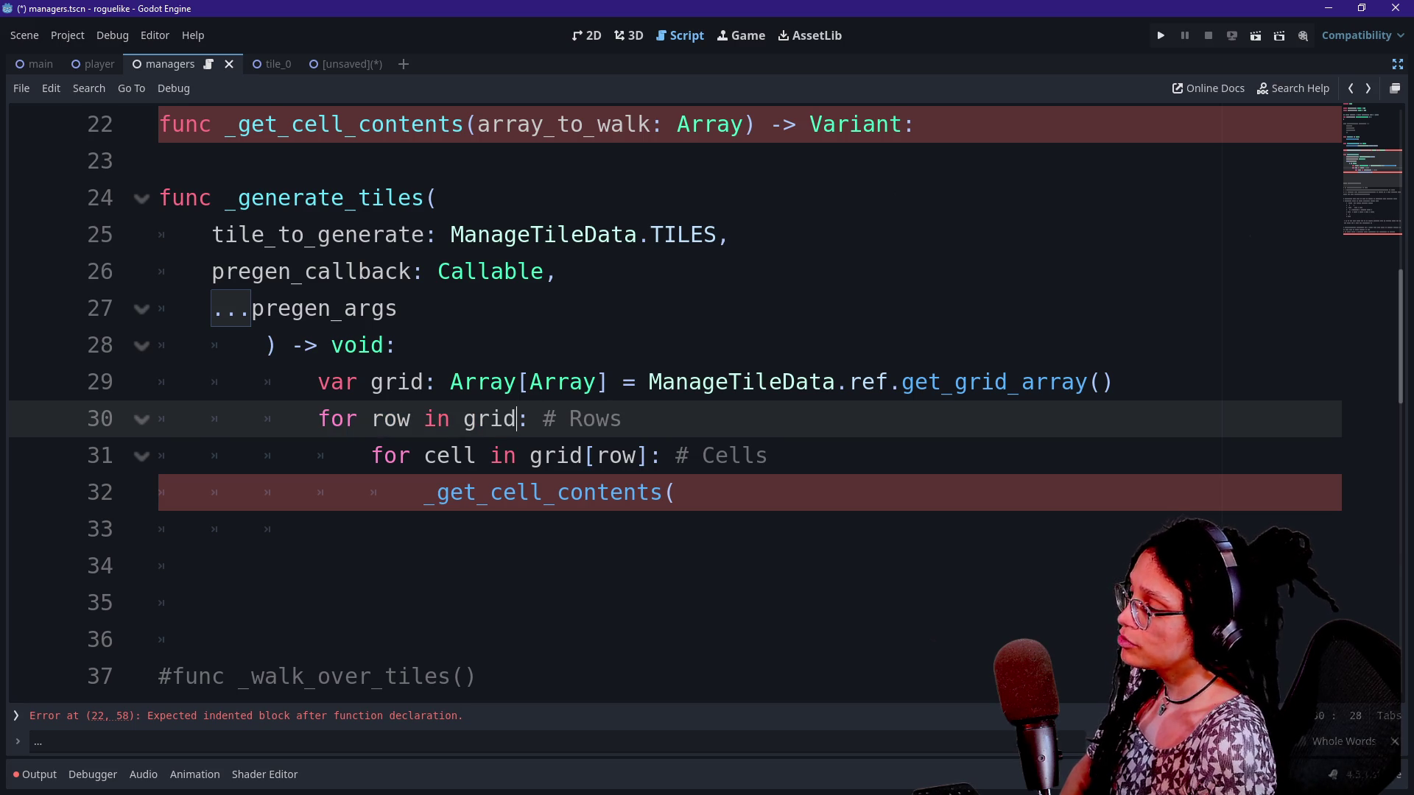
pyautogui.scroll(-2, 676, 396)
pyautogui.moveTo(372, 344); pyautogui.dragTo(651, 344)
pyautogui.click(504, 345)
pyautogui.click(661, 345)
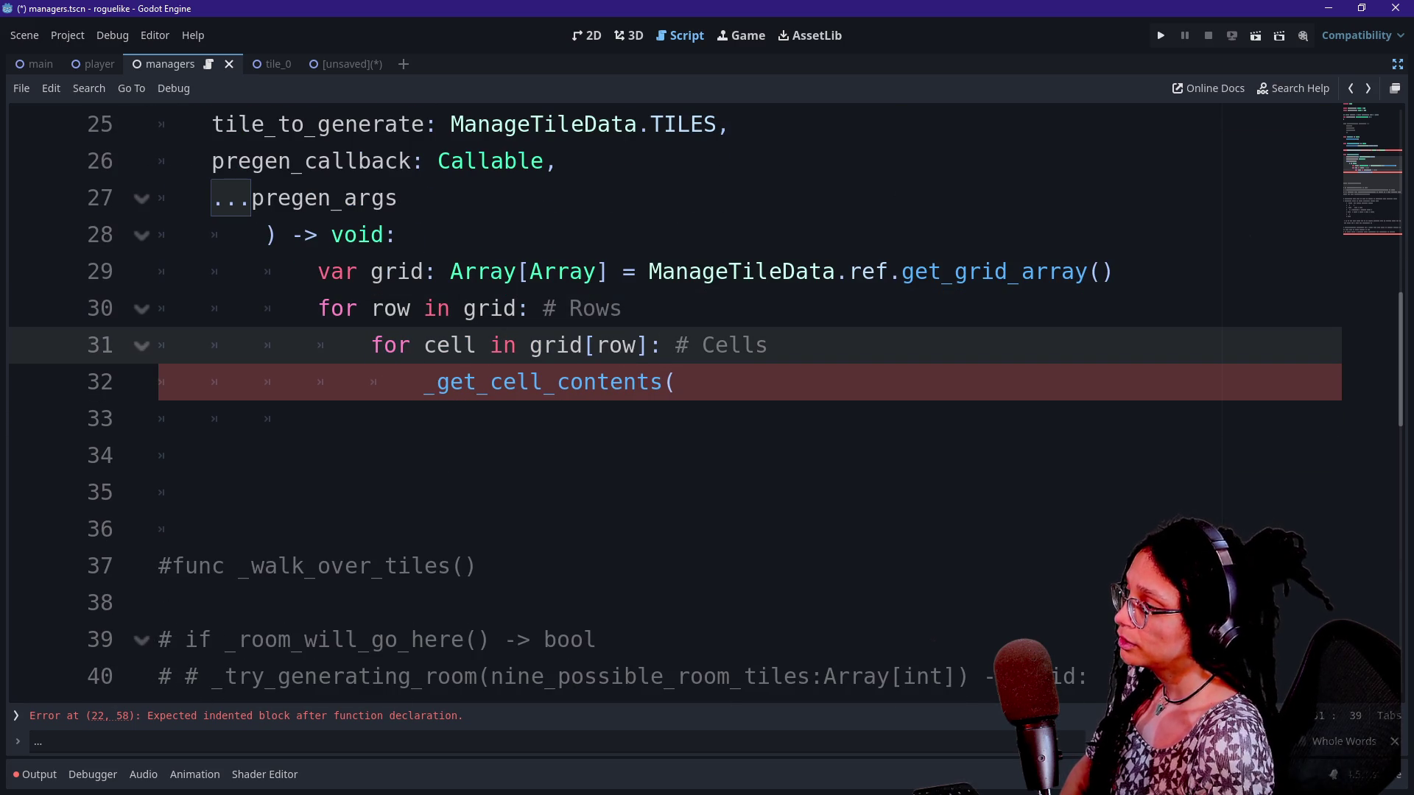
pyautogui.click(676, 382)
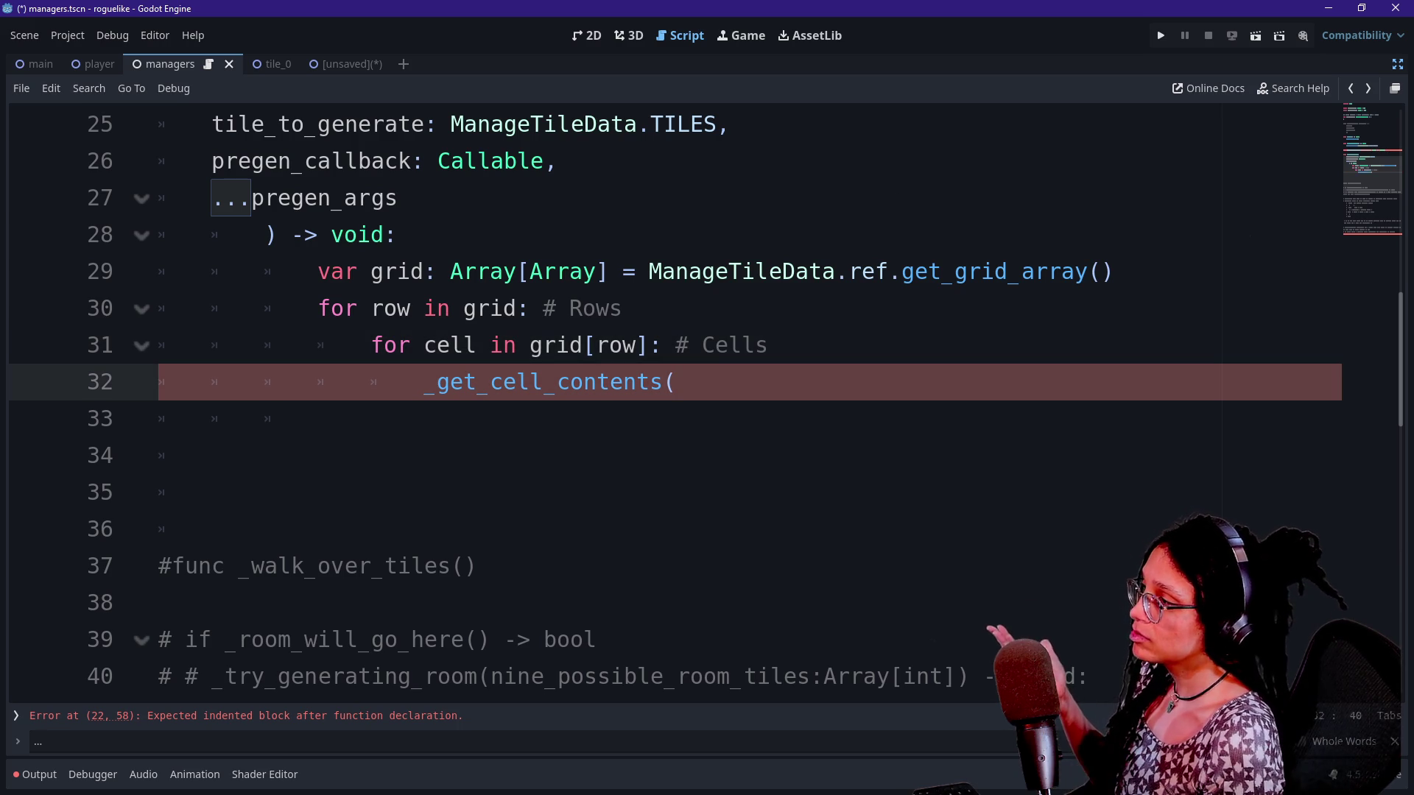
pyautogui.scroll(1, 675, 397)
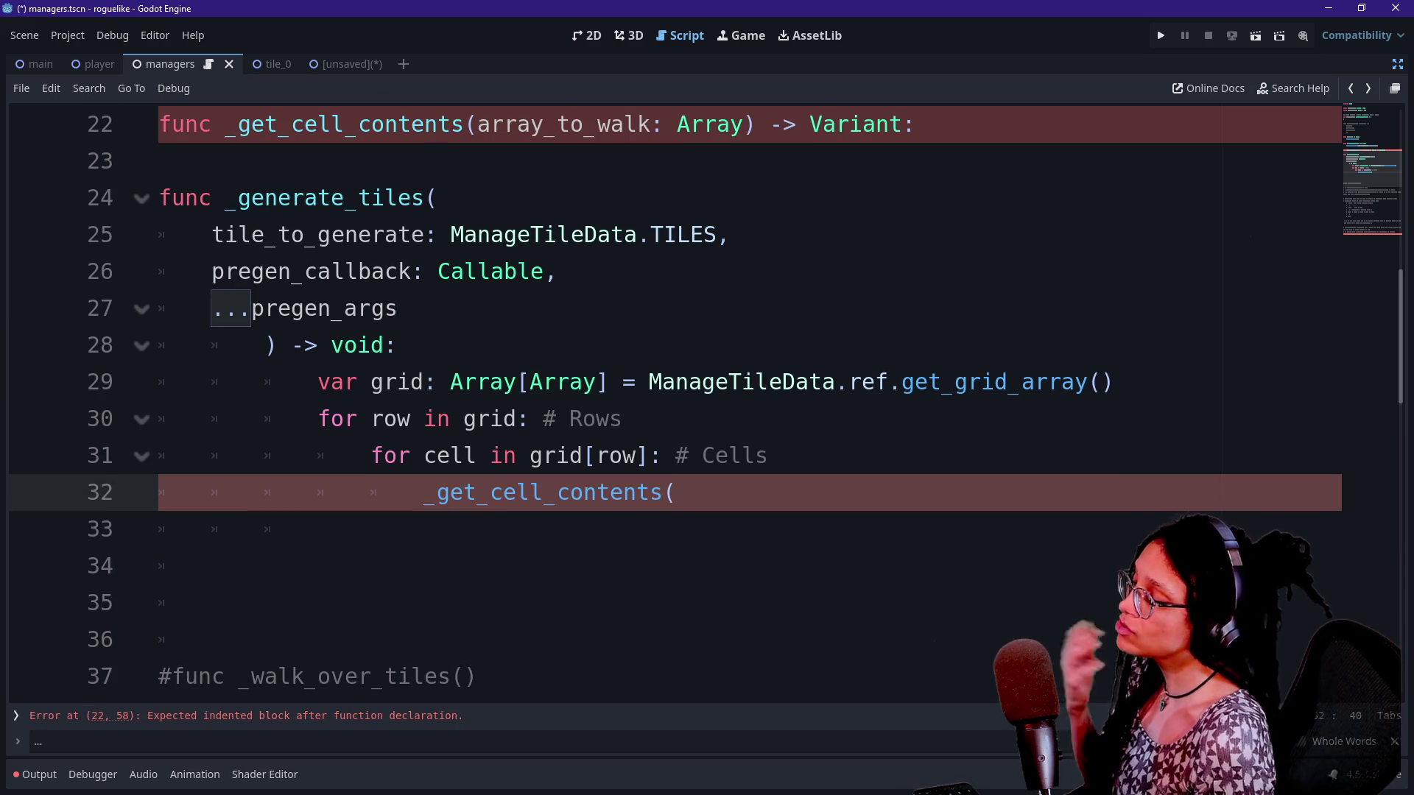
pyautogui.moveTo(695, 382)
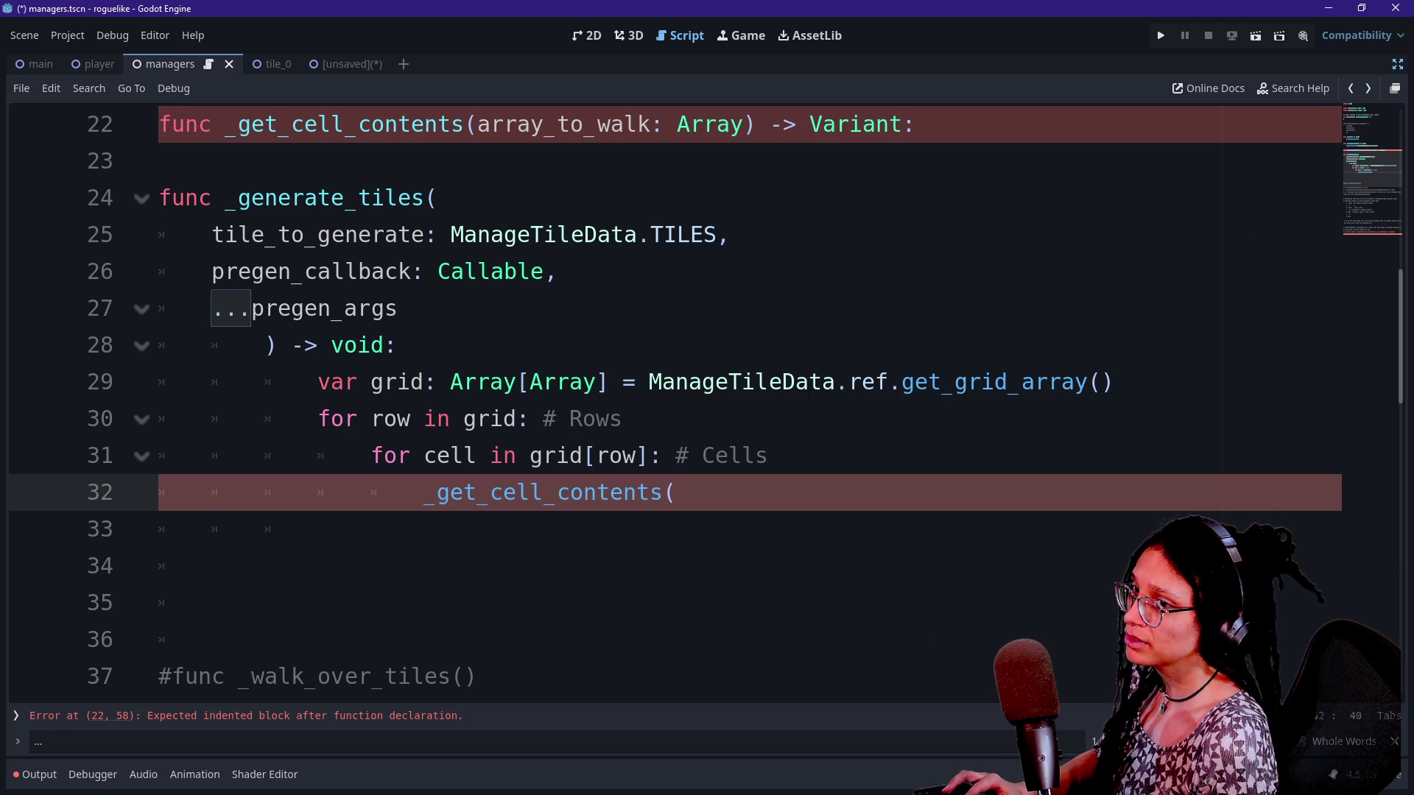
# Check the pregen_callback plus params requirement in the procgen design notes
pyautogui.hotkey('alt', 'Tab')
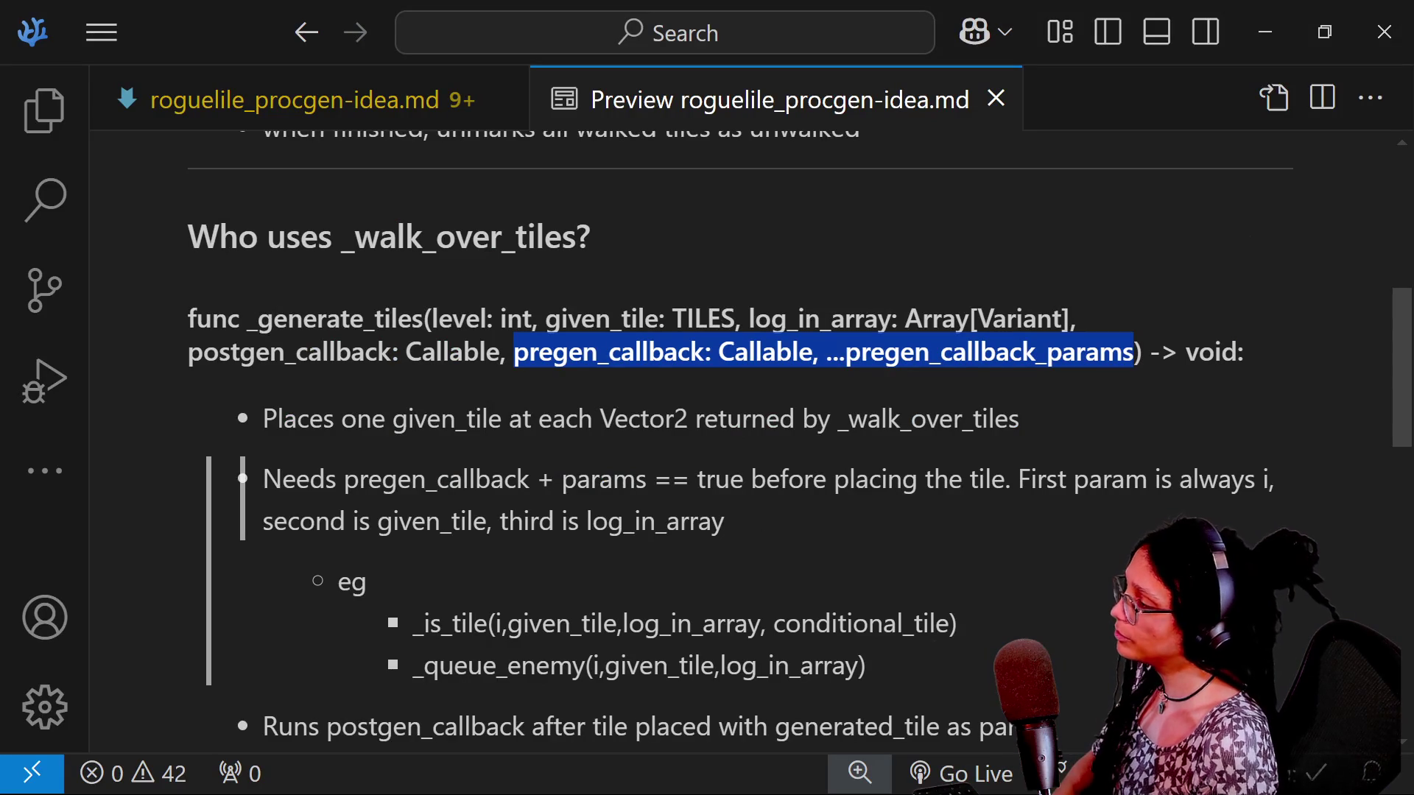
pyautogui.press('Escape')
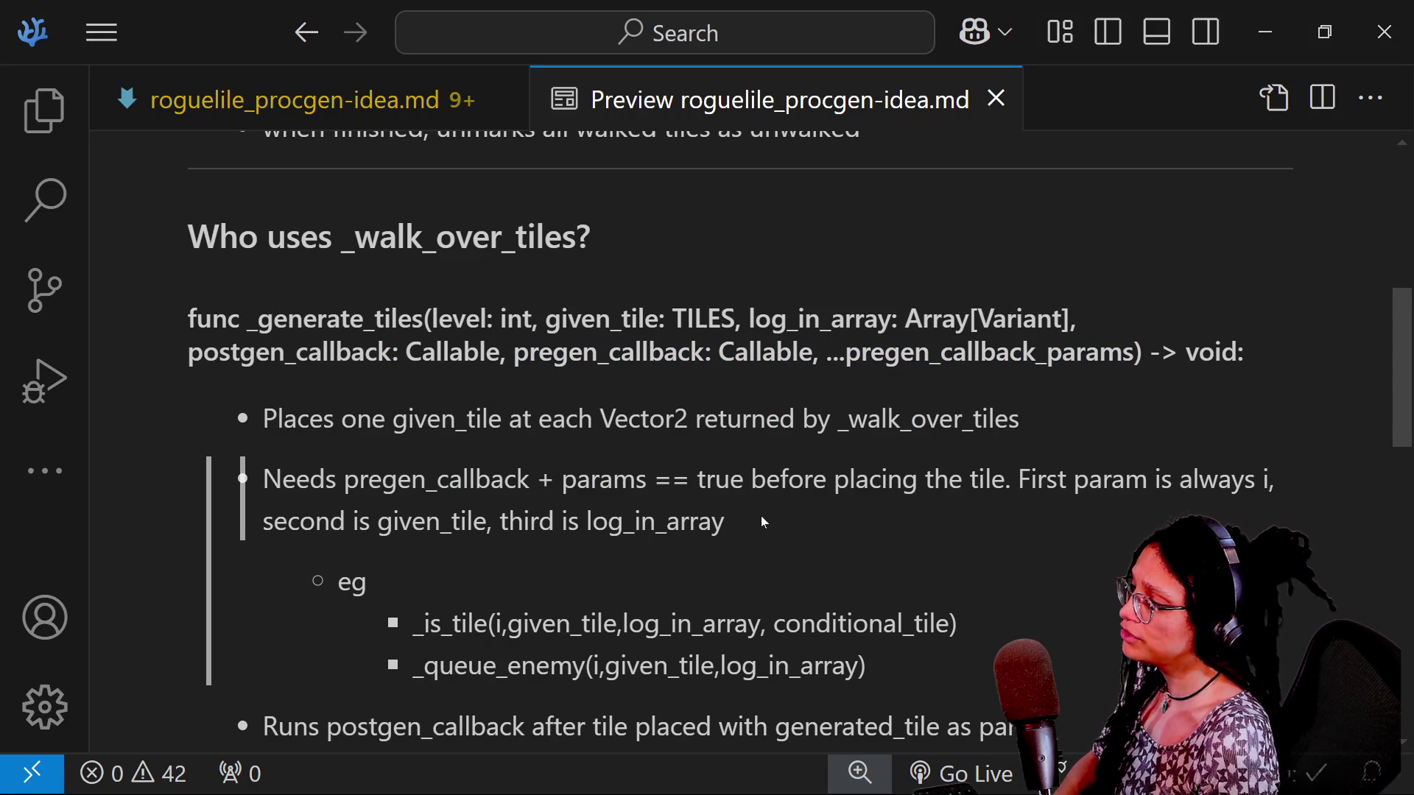
pyautogui.scroll(-2, 819, 529)
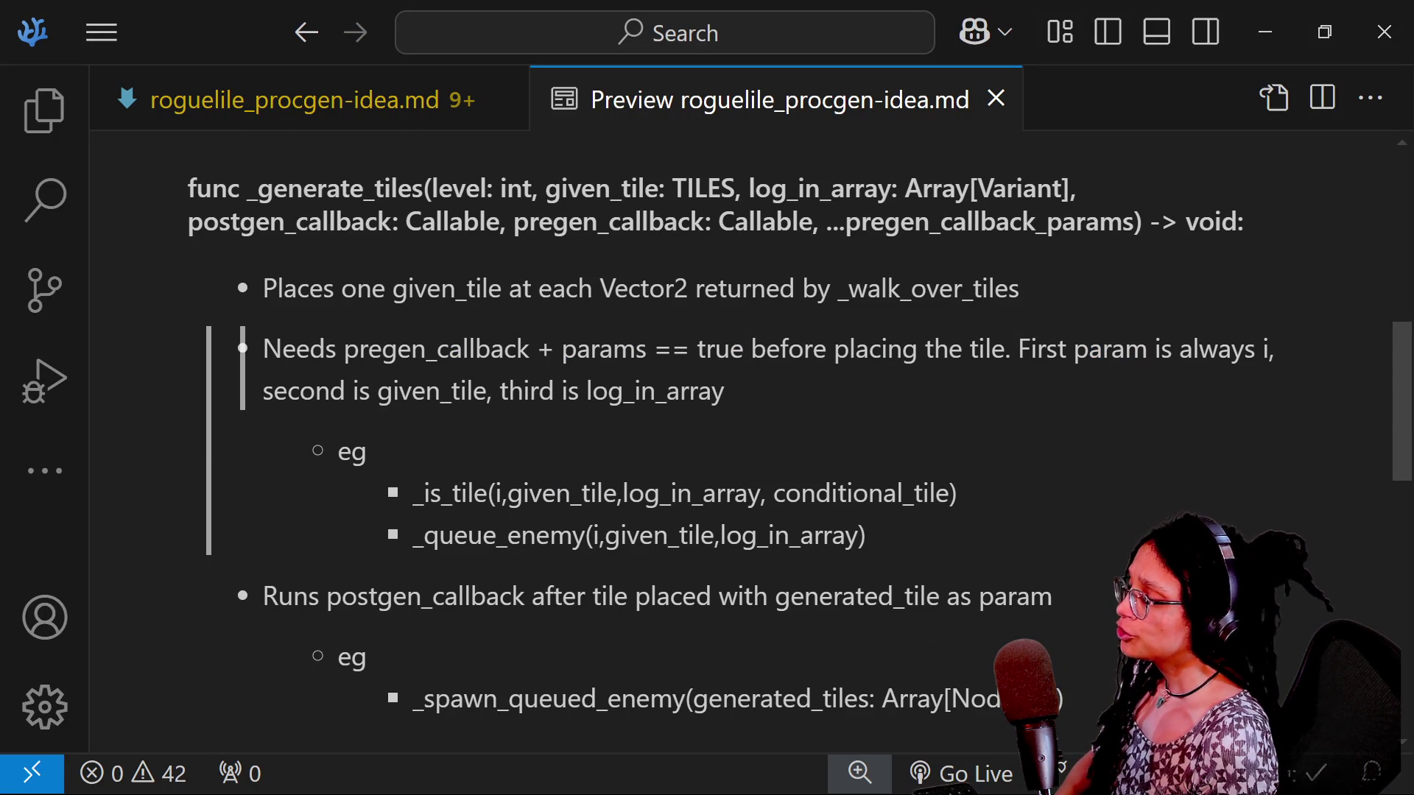
pyautogui.moveTo(310, 349); pyautogui.dragTo(647, 349)
pyautogui.press('Escape')
pyautogui.moveTo(461, 348); pyautogui.dragTo(382, 348)
pyautogui.click(382, 349)
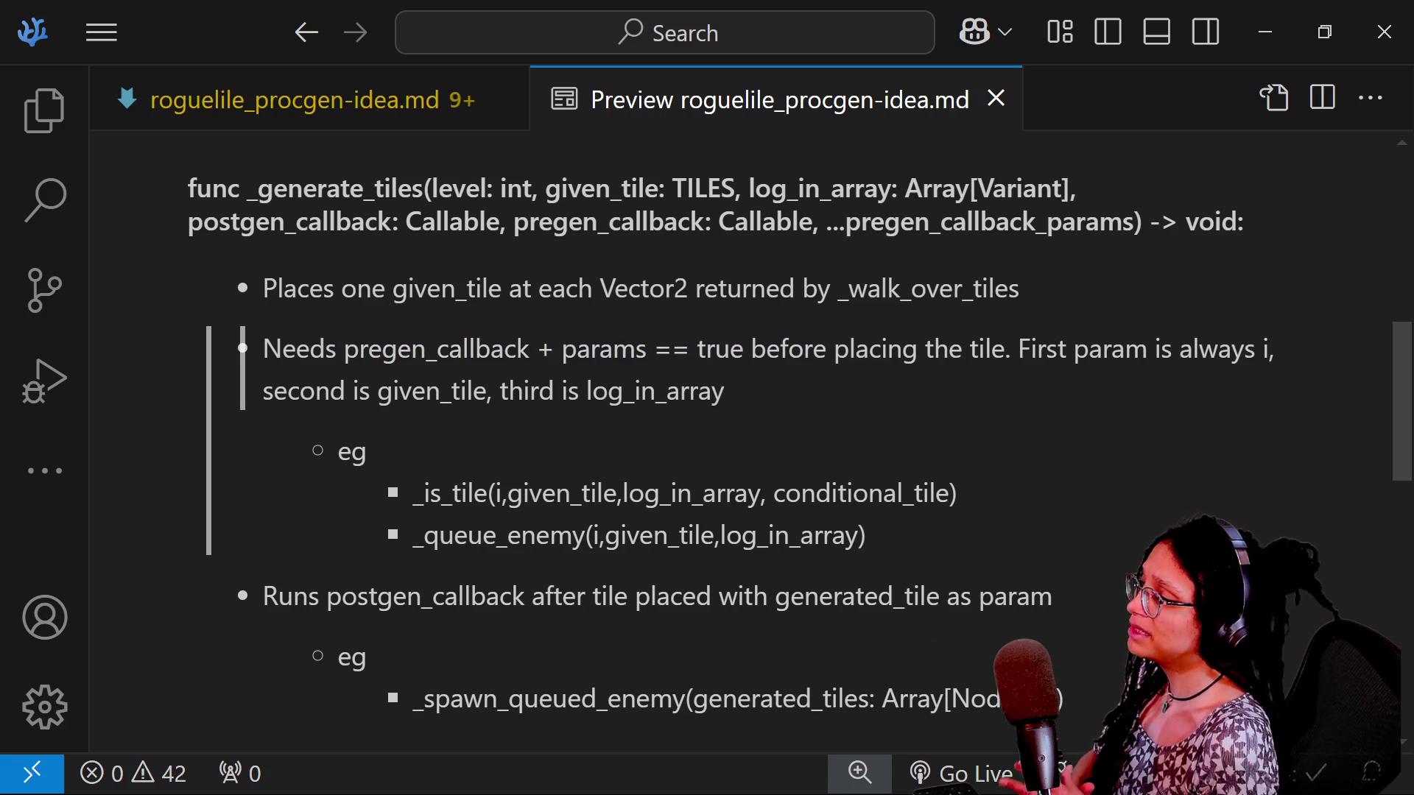
# Insert a new line after the cell loop and type 'if' before _get_cell_contents(
pyautogui.hotkey('alt', 'Tab')
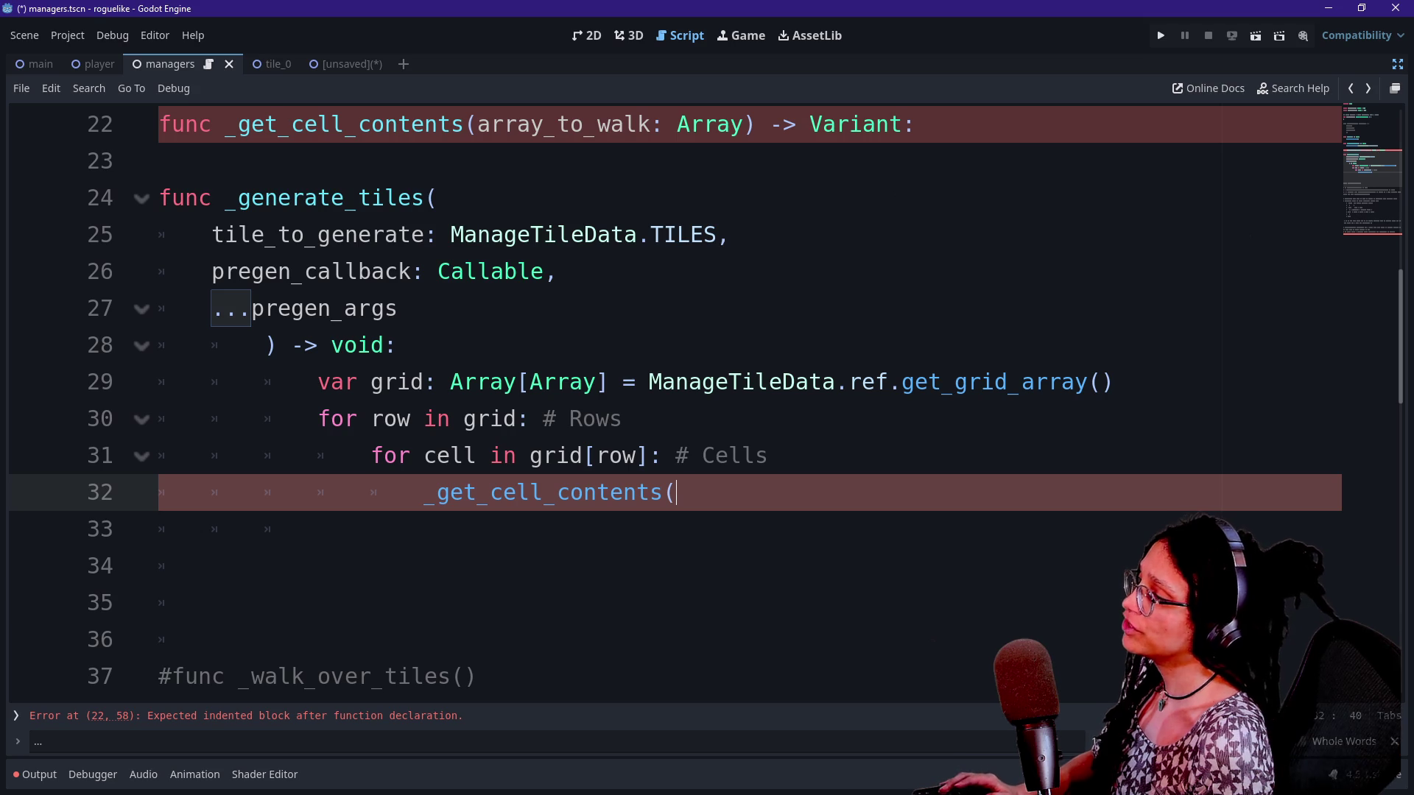
pyautogui.click(769, 455)
pyautogui.press('Return')
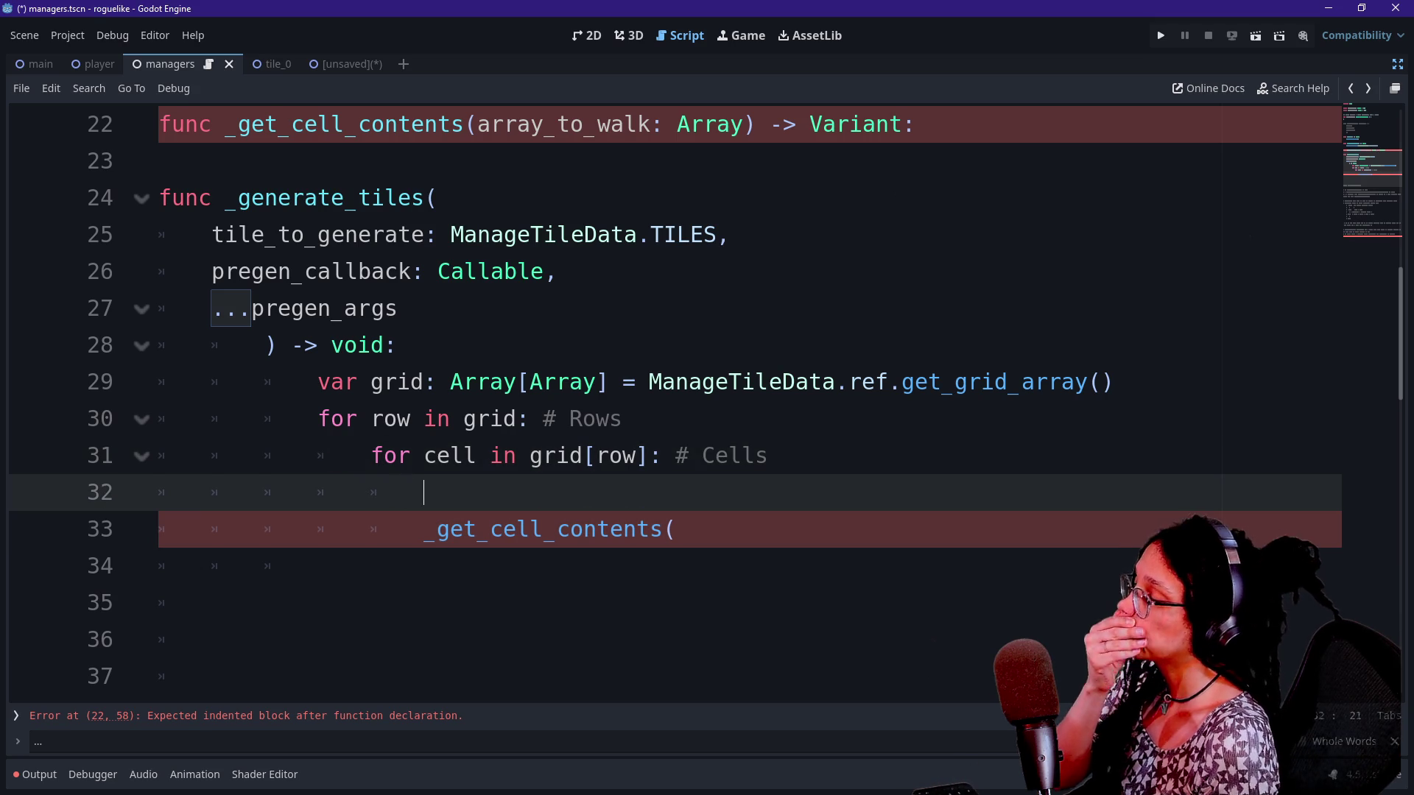
pyautogui.write('if')
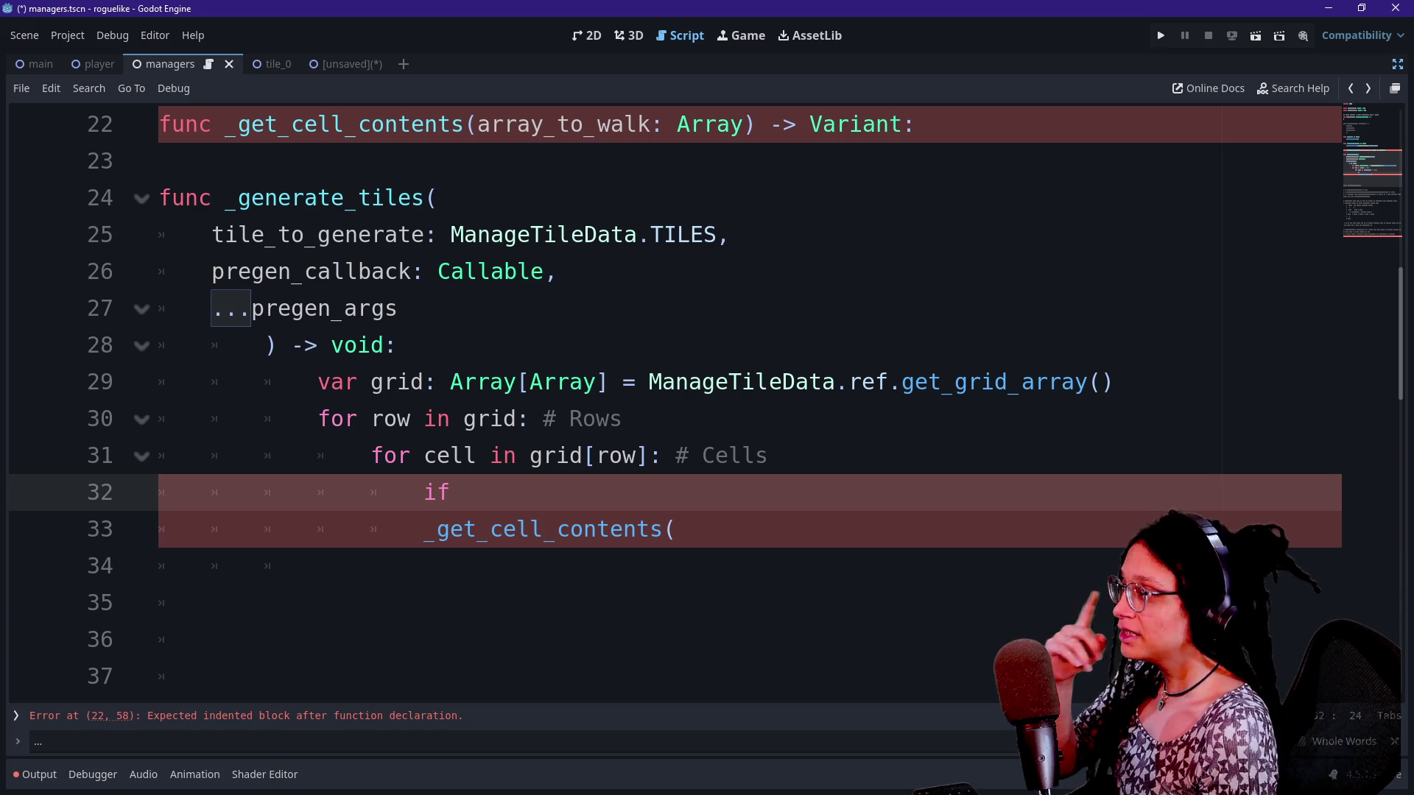
pyautogui.click(243, 197)
pyautogui.hotkey('alt', 'Tab')
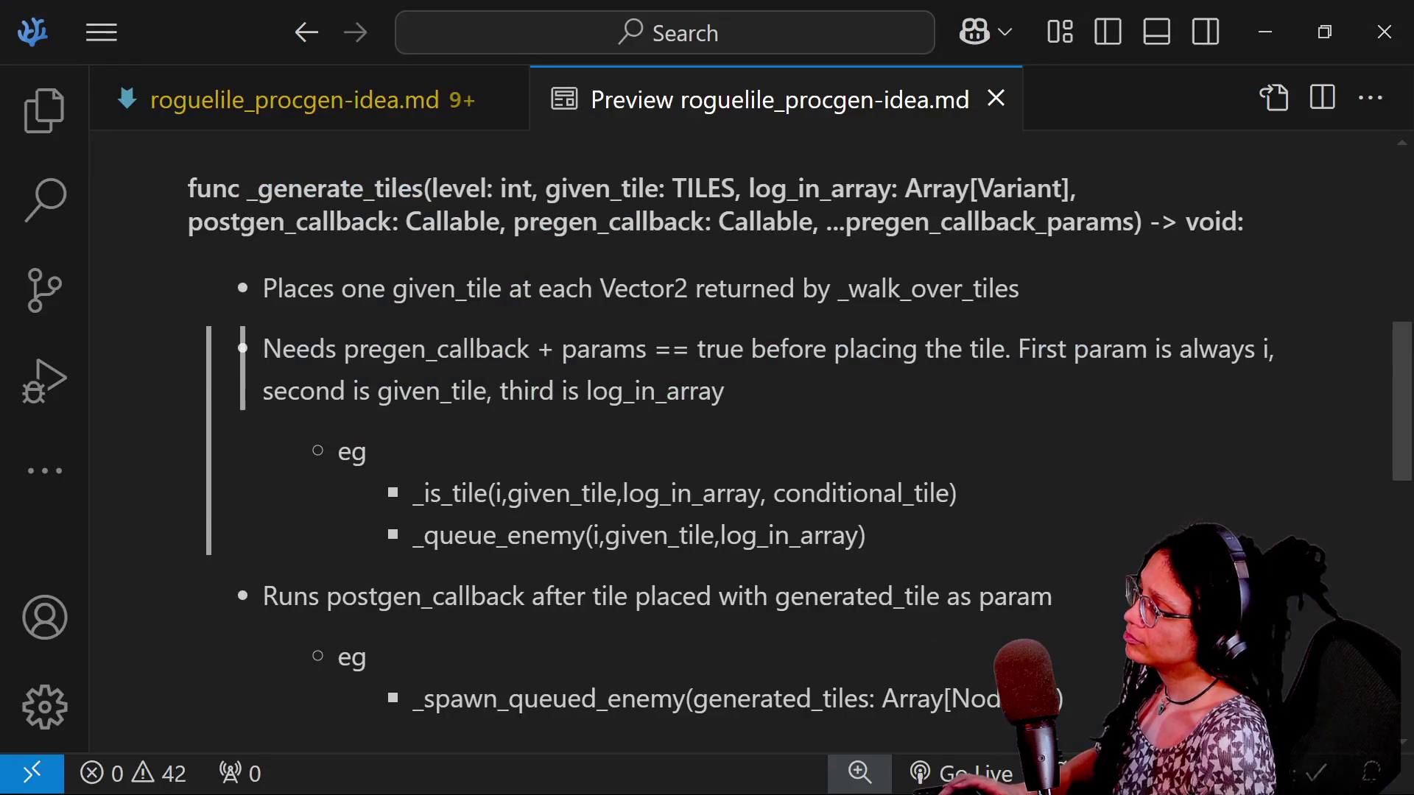
pyautogui.hotkey('alt', 'Tab')
pyautogui.hotkey('alt', 'Tab')
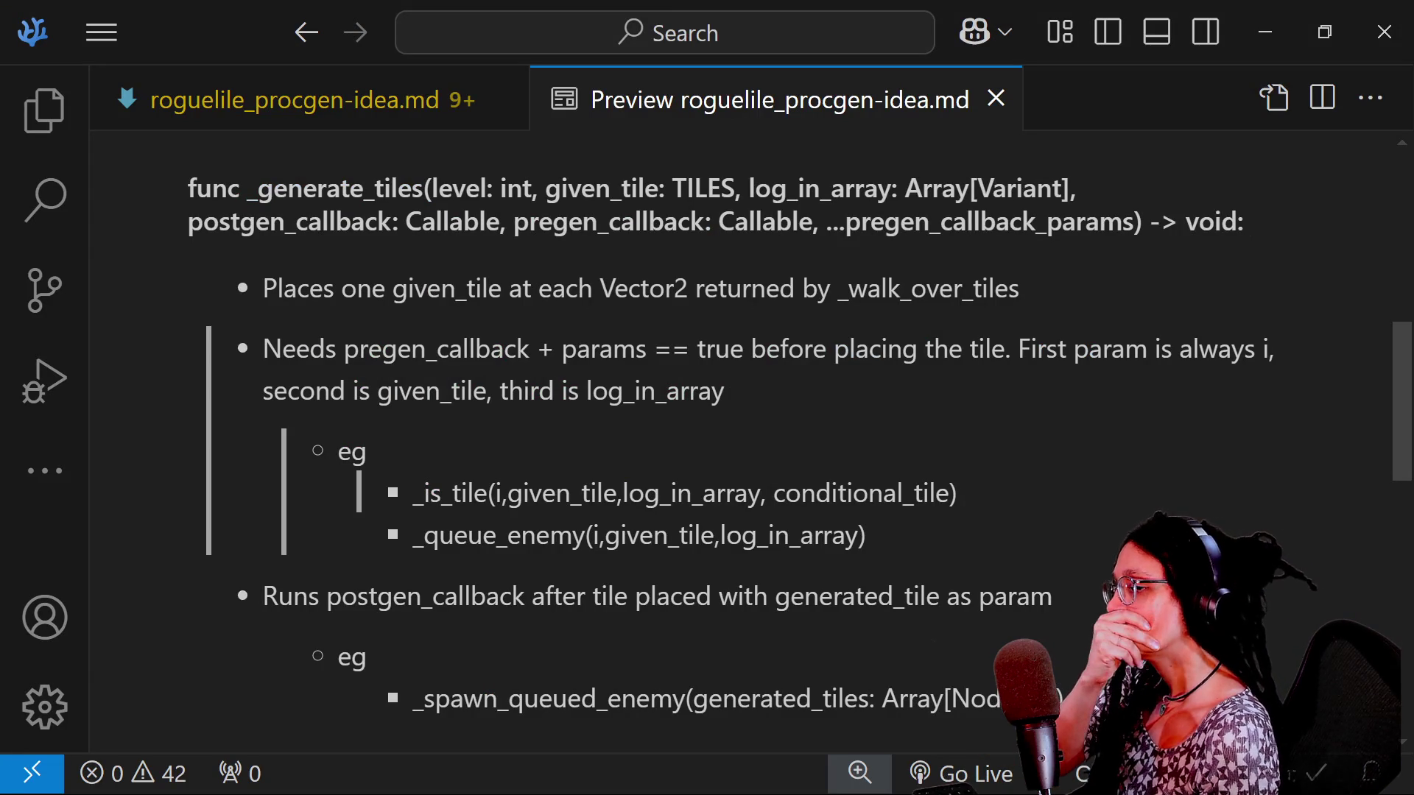
pyautogui.scroll(-2, 715, 420)
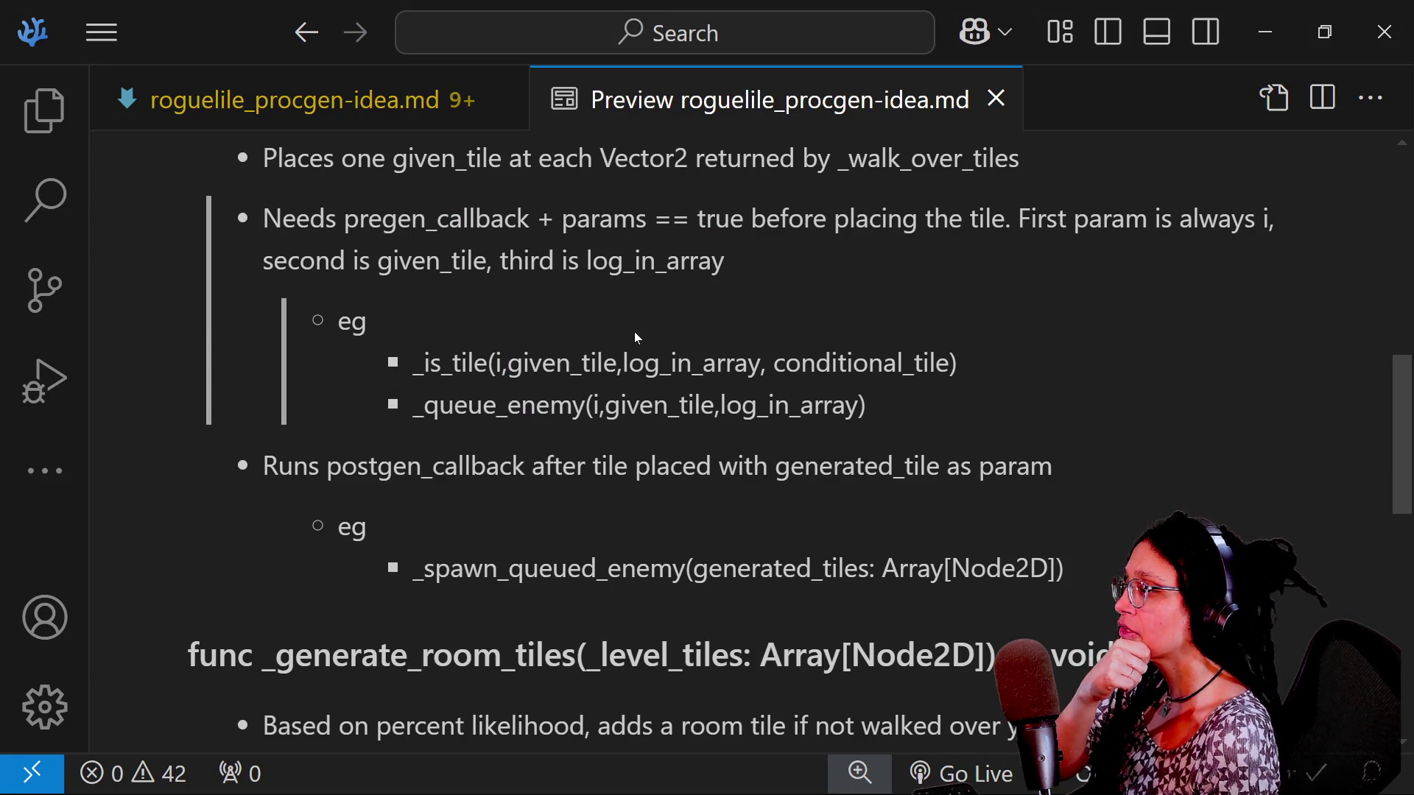
pyautogui.scroll(-10, 636, 337)
pyautogui.scroll(4, 637, 337)
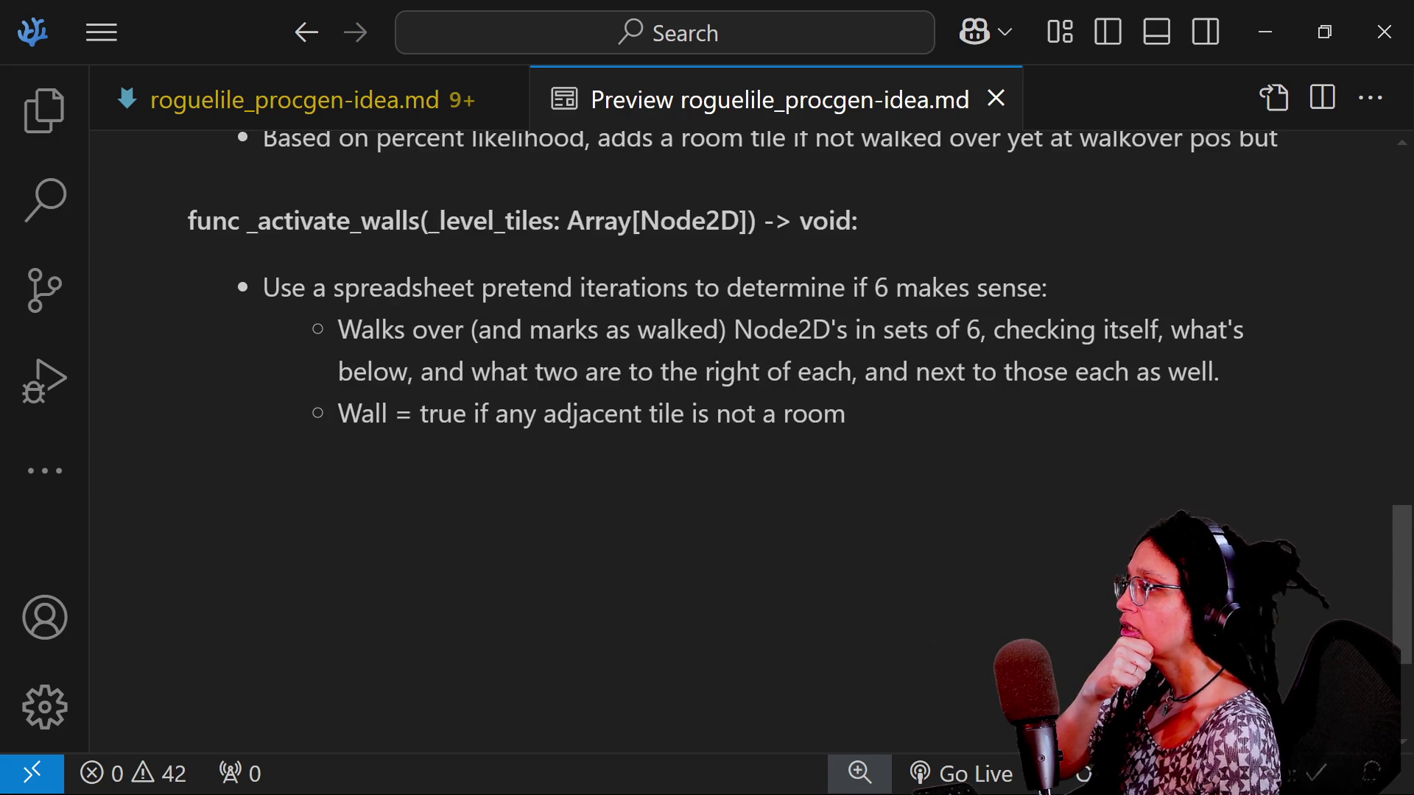
pyautogui.scroll(10, 637, 337)
pyautogui.scroll(-4, 636, 337)
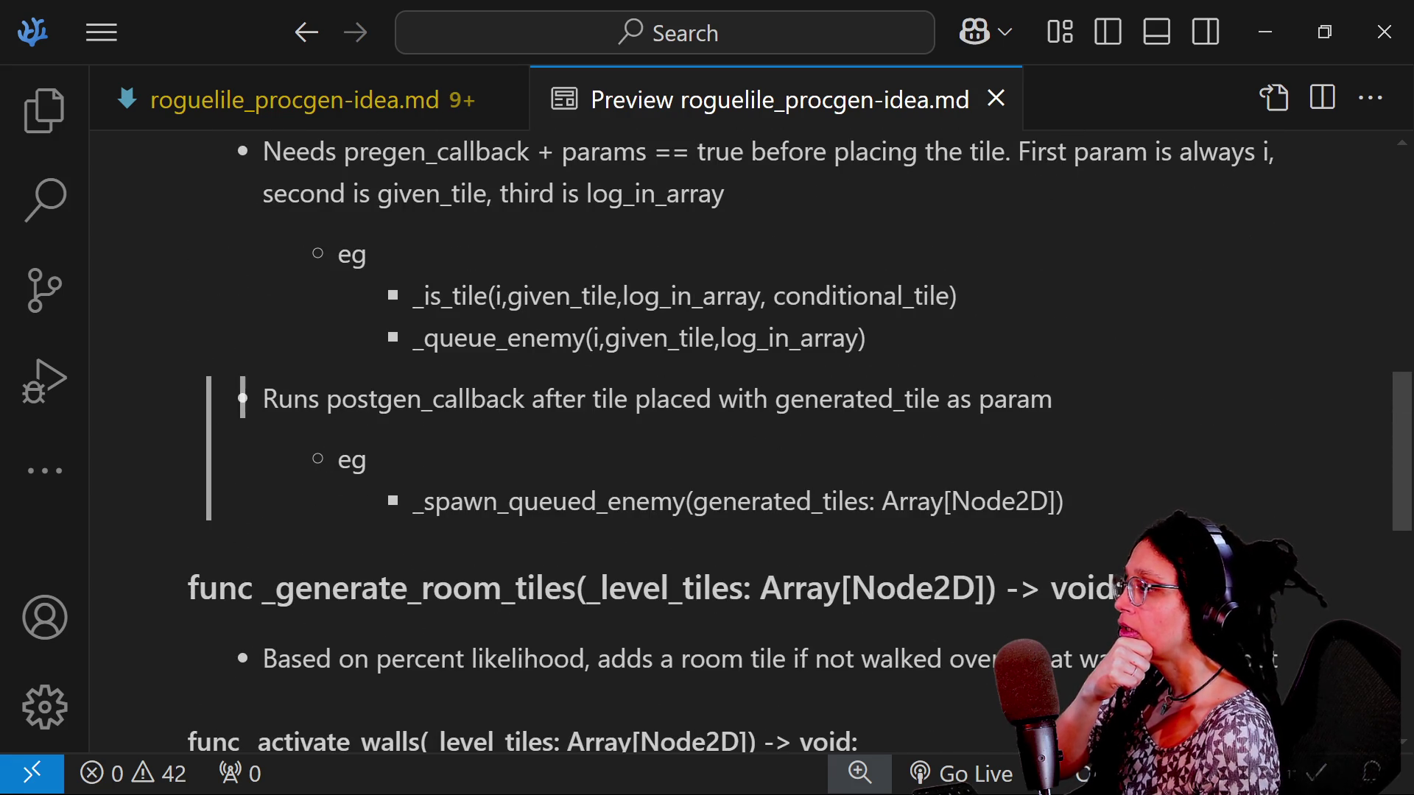
pyautogui.moveTo(414, 317); pyautogui.dragTo(555, 297)
pyautogui.click(555, 297)
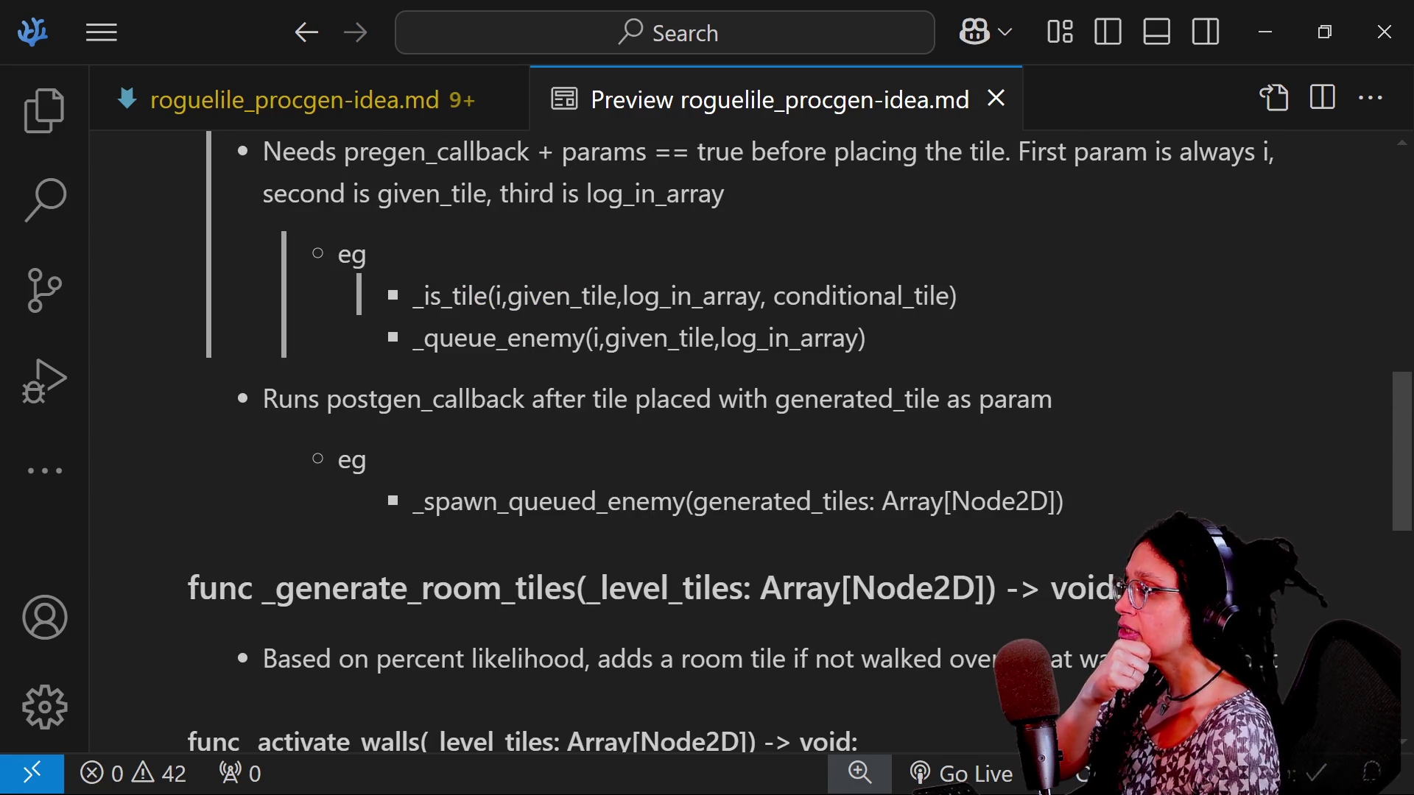
pyautogui.moveTo(415, 338); pyautogui.dragTo(888, 337)
pyautogui.click(888, 337)
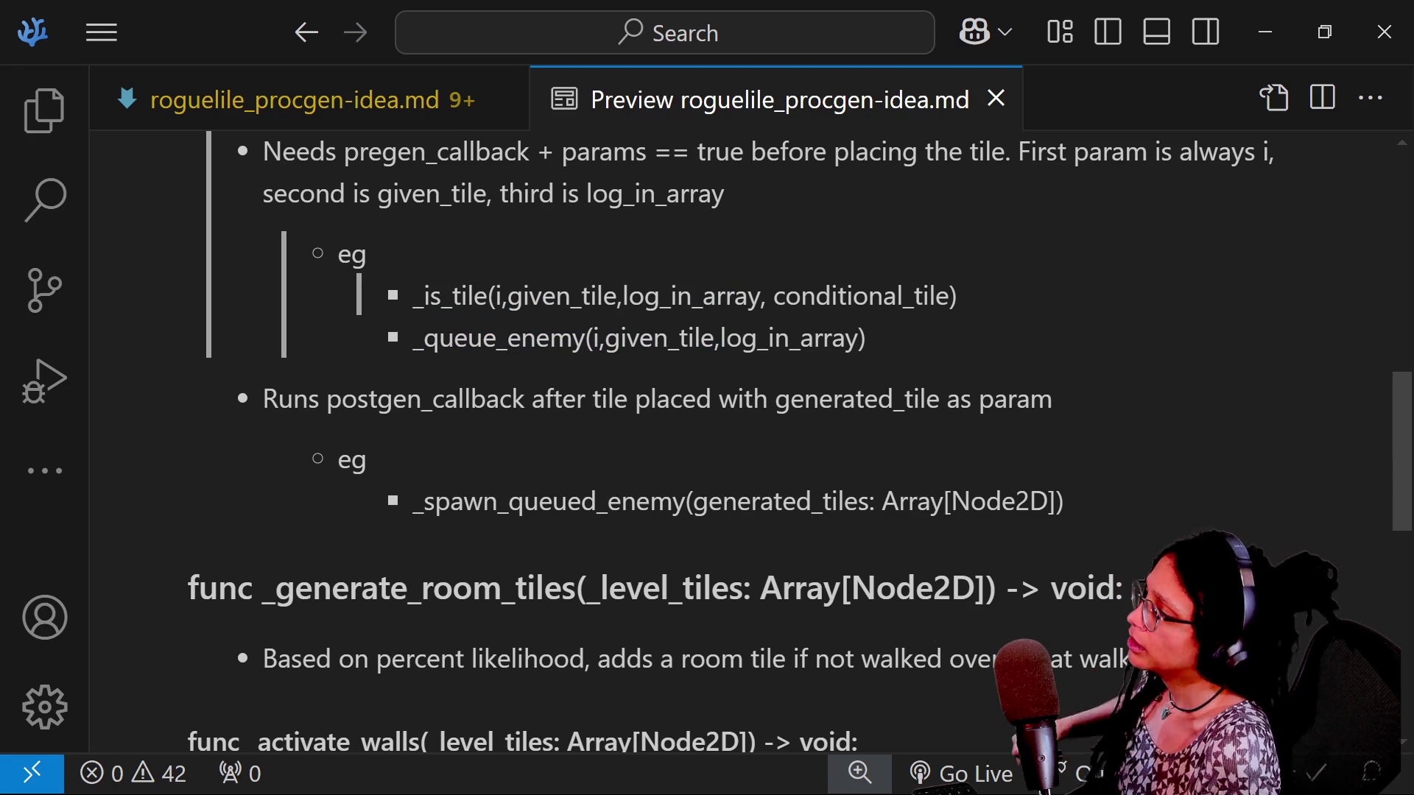
pyautogui.moveTo(956, 296)
pyautogui.mouseDown()
pyautogui.moveTo(339, 254)
pyautogui.moveTo(442, 296)
pyautogui.mouseUp()
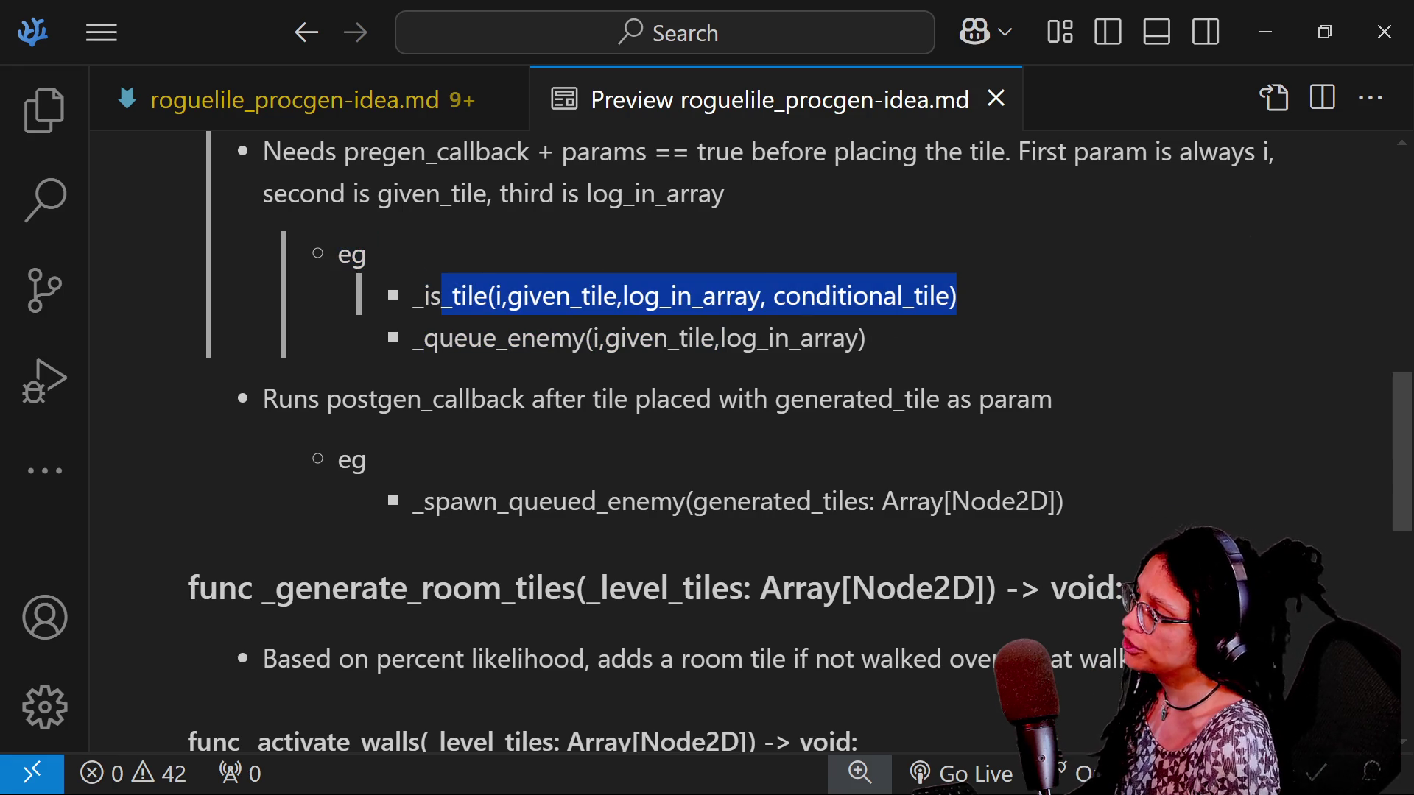
pyautogui.click(358, 295)
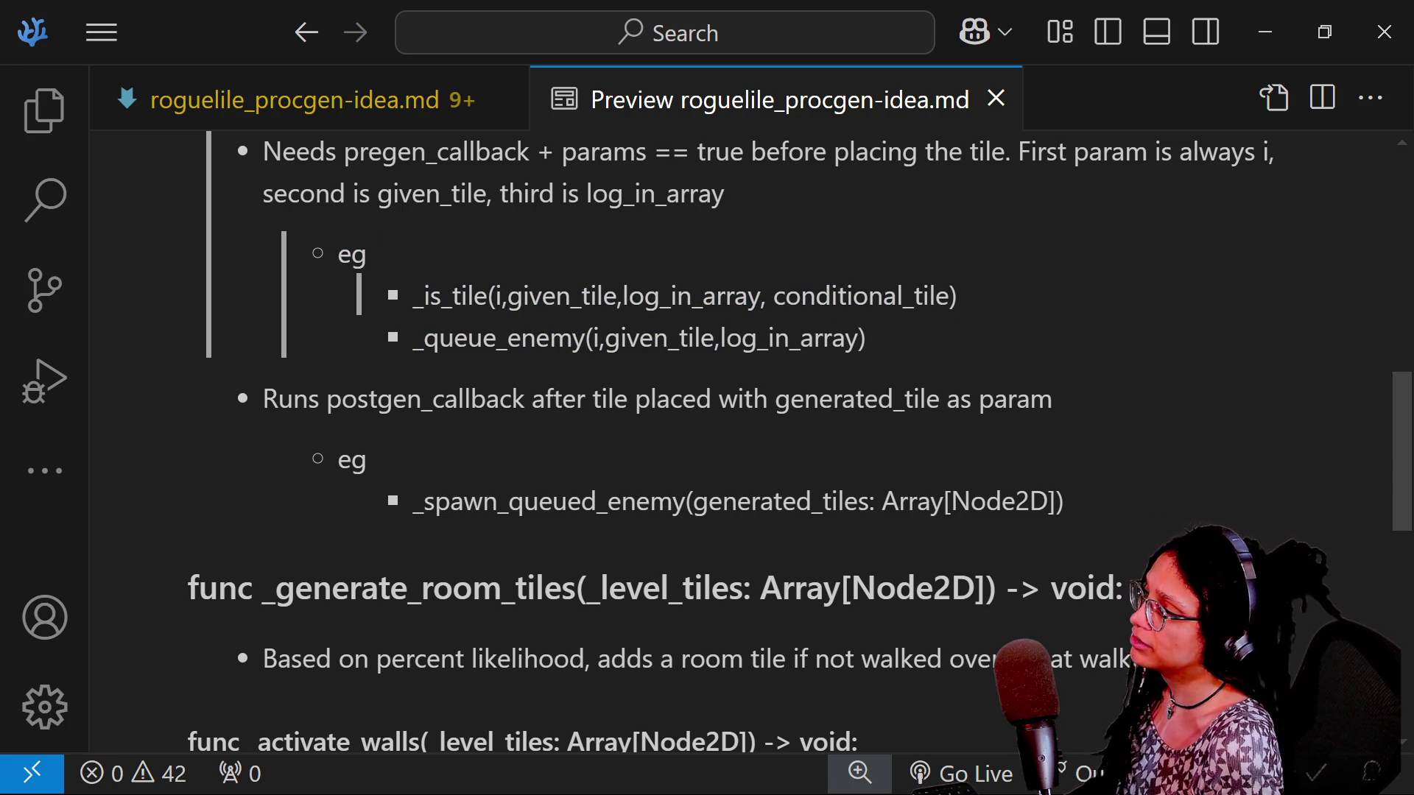
pyautogui.moveTo(768, 296); pyautogui.dragTo(958, 296)
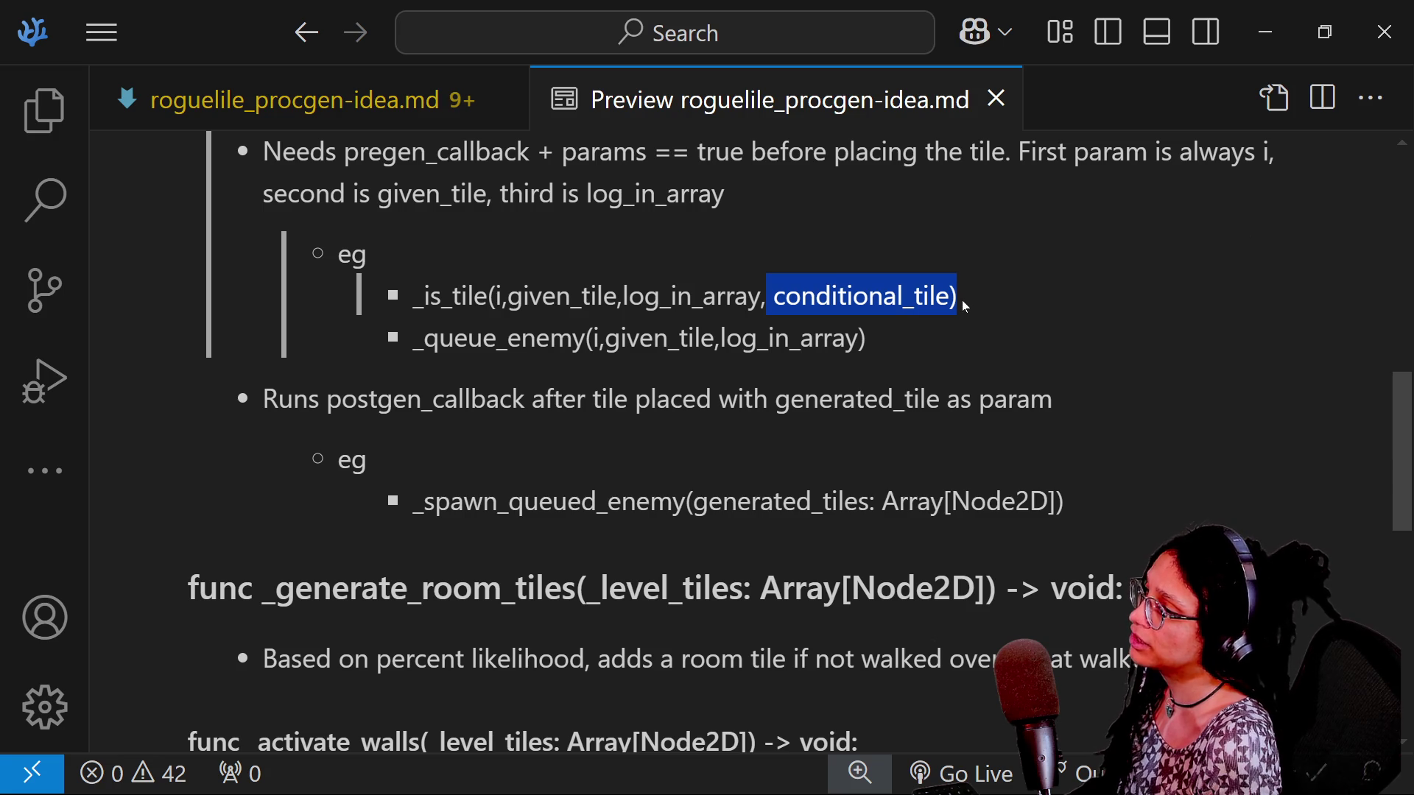
pyautogui.click(950, 324)
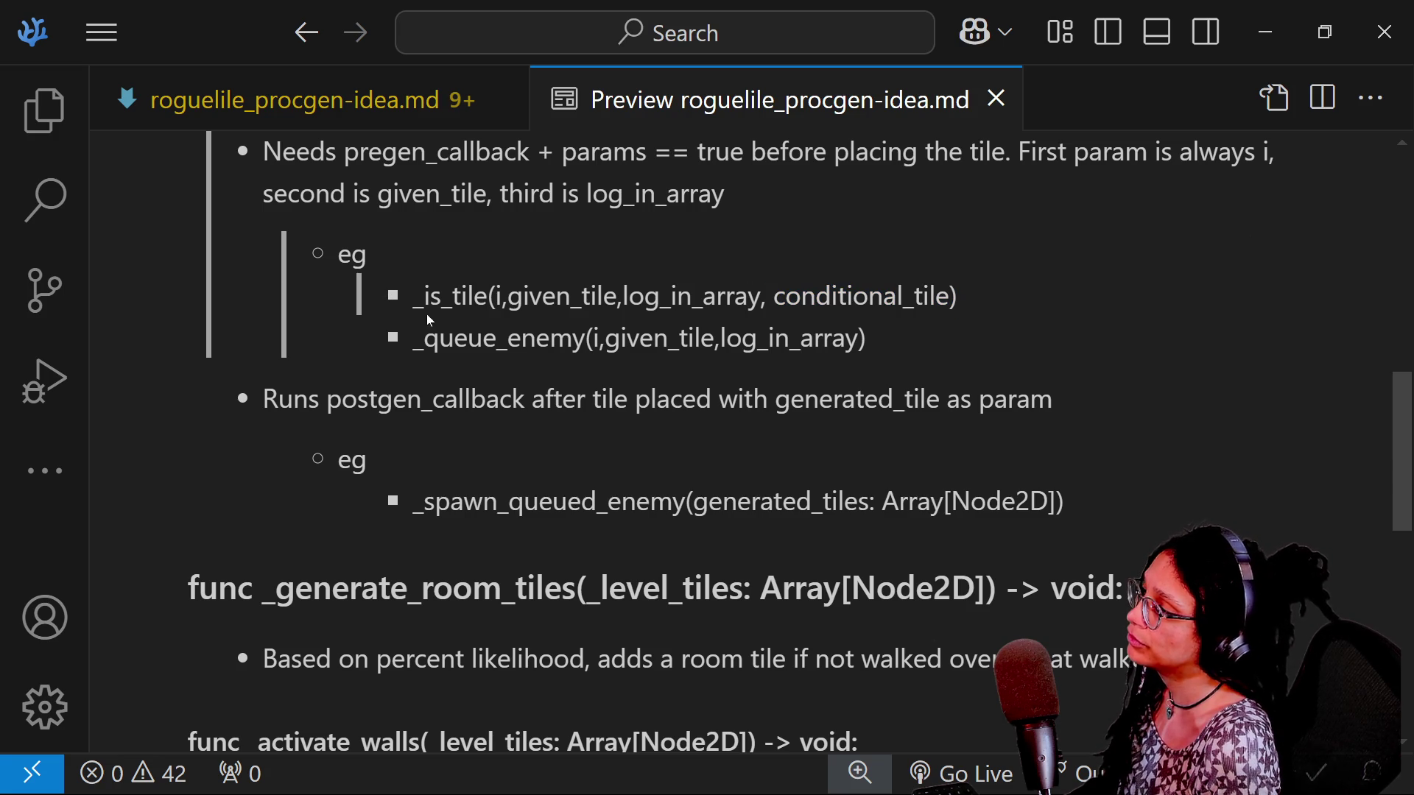
pyautogui.moveTo(412, 295); pyautogui.dragTo(790, 339)
pyautogui.click(810, 326)
pyautogui.scroll(2, 767, 278)
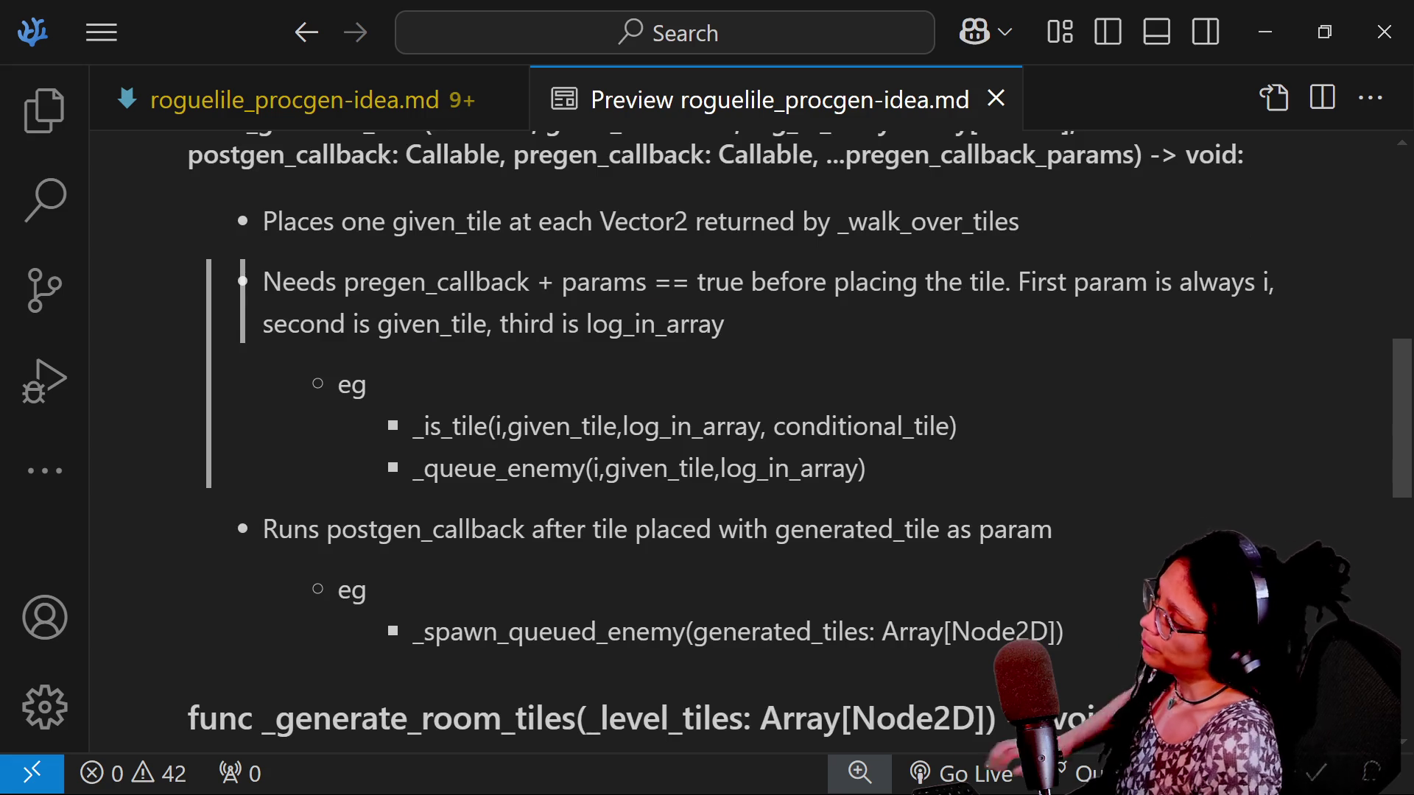
pyautogui.hotkey('alt', 'Tab')
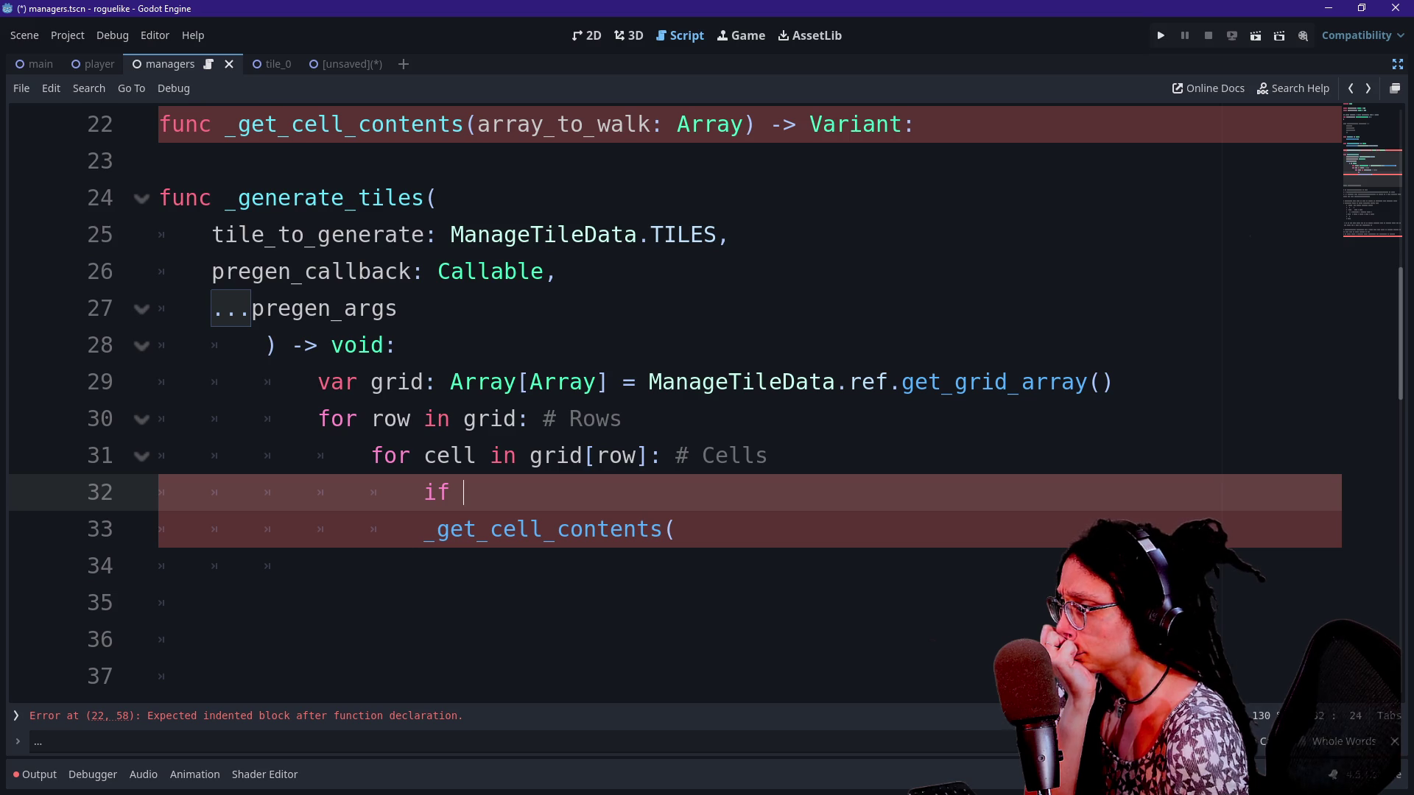
# Type the row loop variable as Array and the cell variable as Node2D
pyautogui.click(410, 418)
pyautogui.write(': Array')
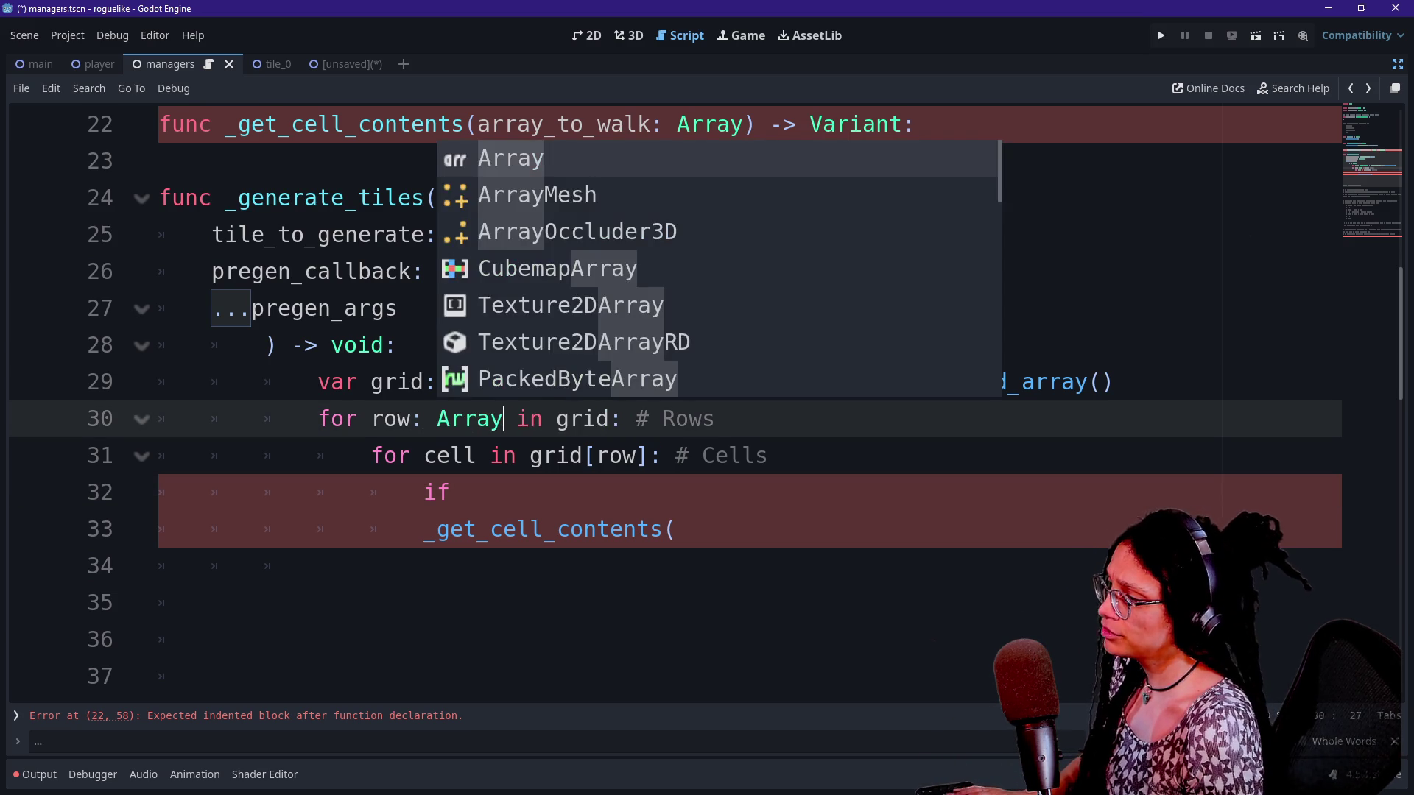
pyautogui.click(477, 455)
pyautogui.write(': Node')
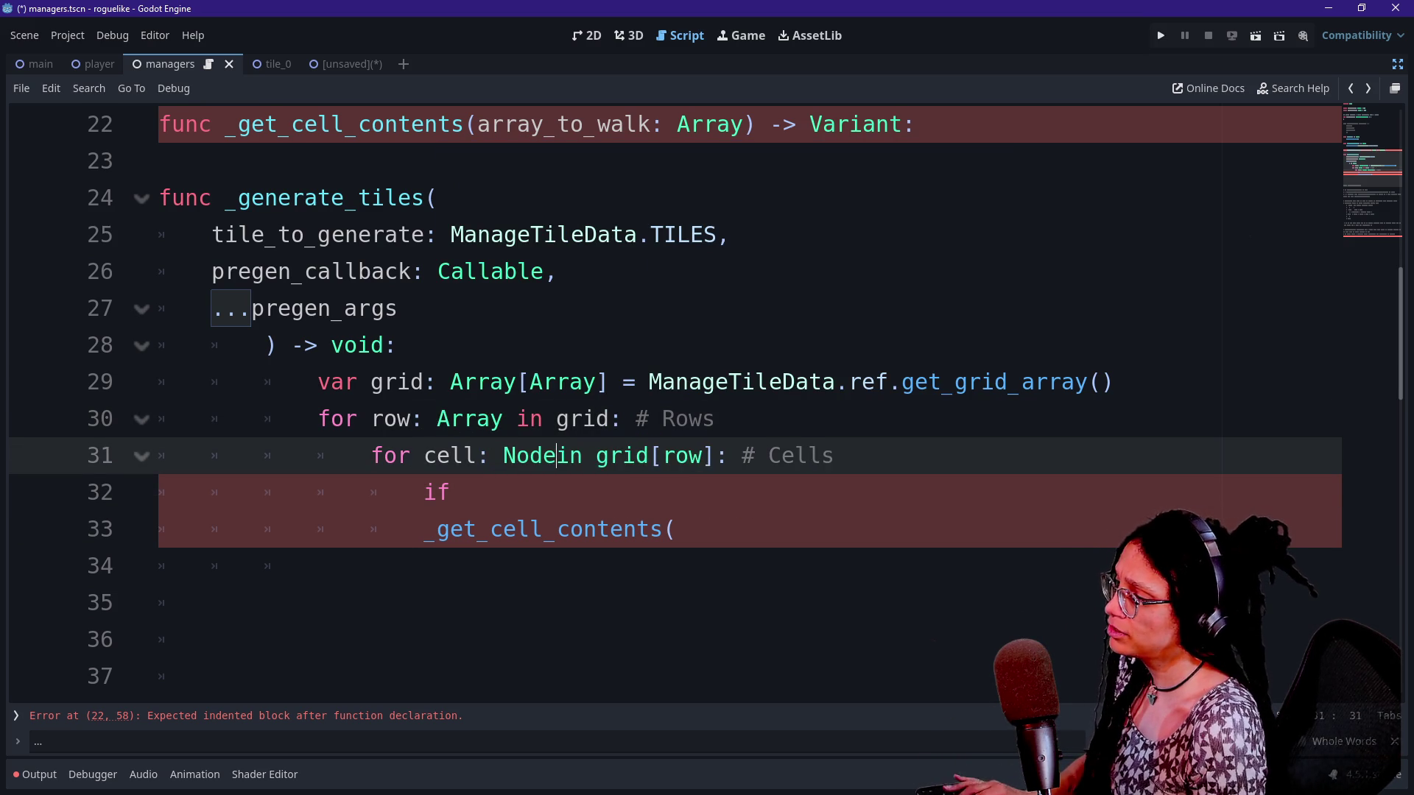
pyautogui.write('2D')
pyautogui.press('Escape')
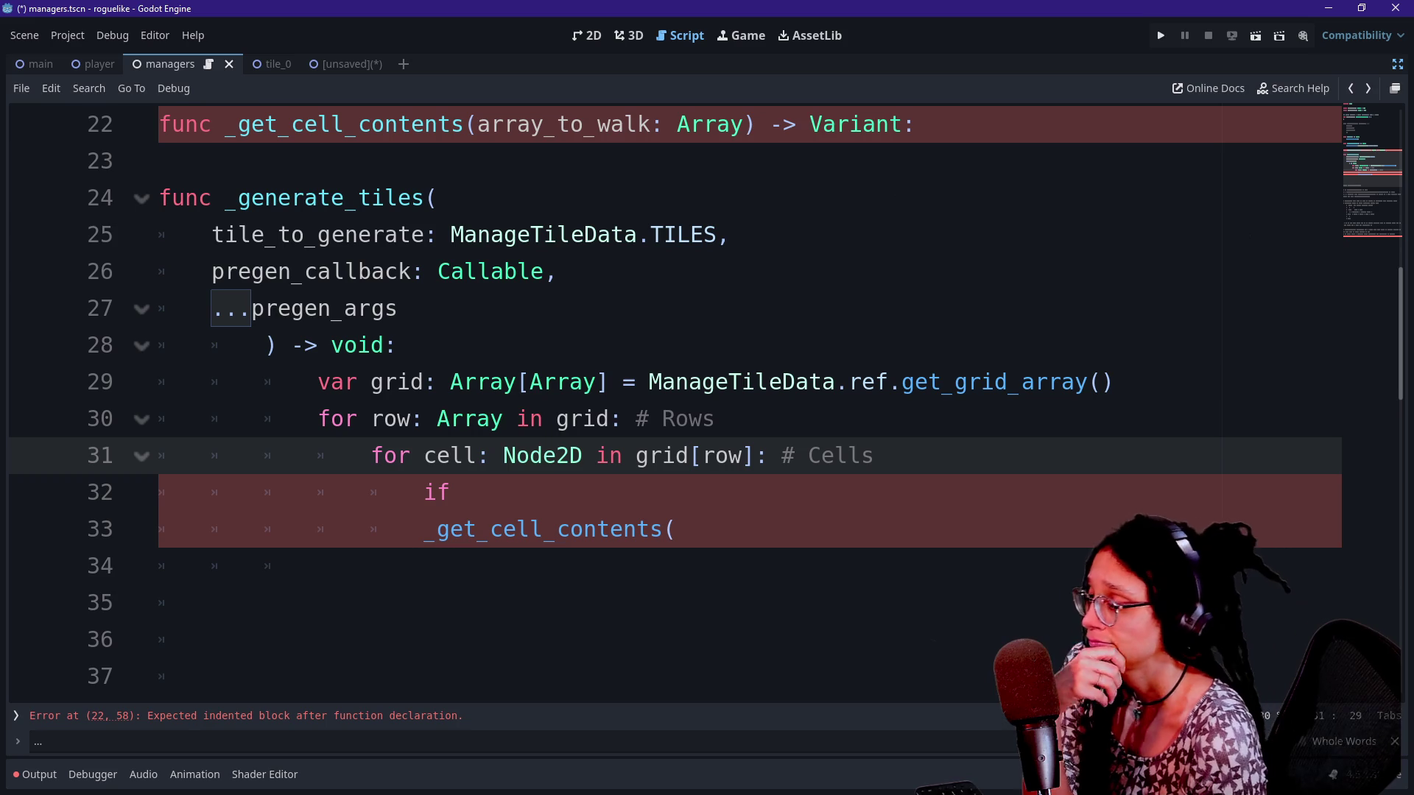
# Replace the cell variable's Node2D type with Dictionary on line 31
pyautogui.click(542, 455)
pyautogui.press('Down')
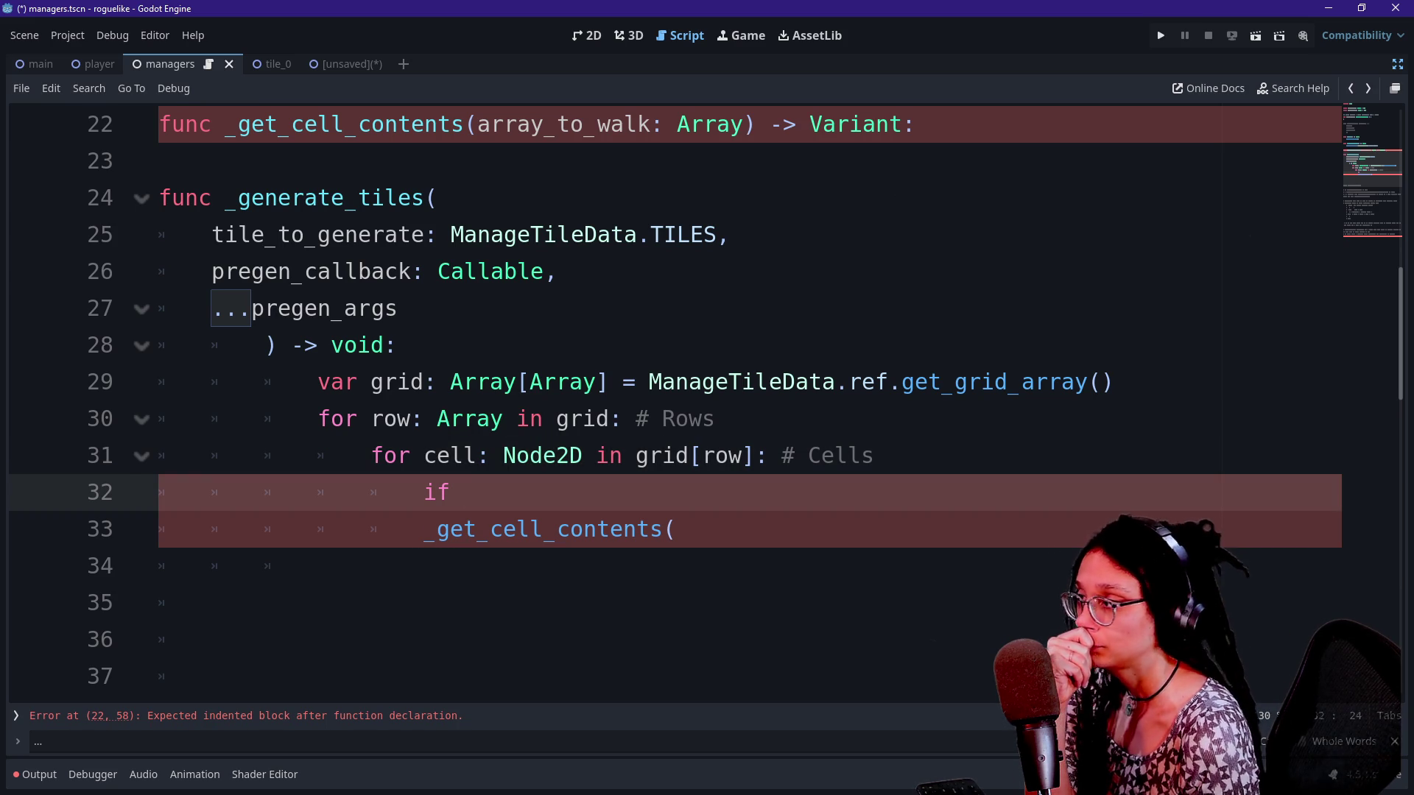
pyautogui.doubleClick(543, 455)
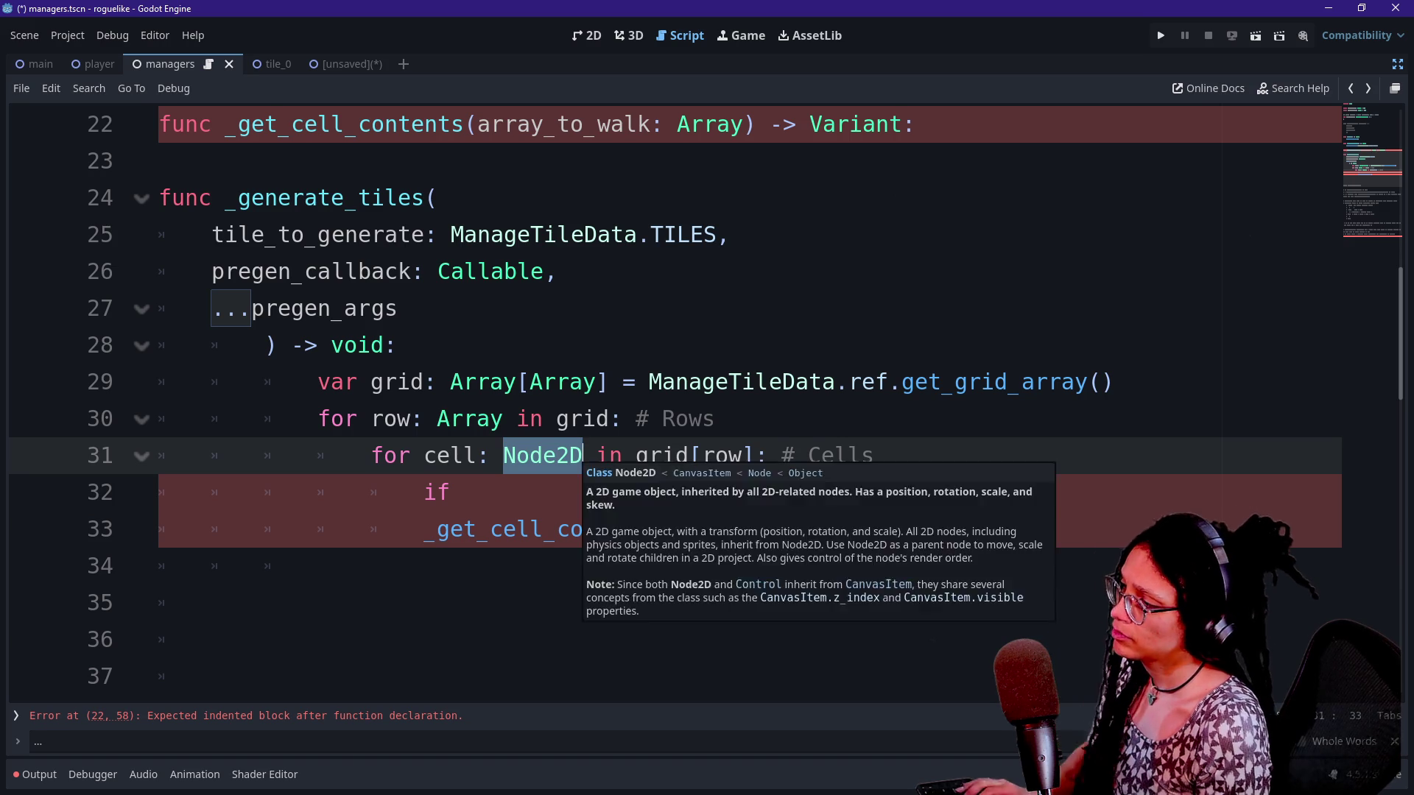
pyautogui.write('Dictionary')
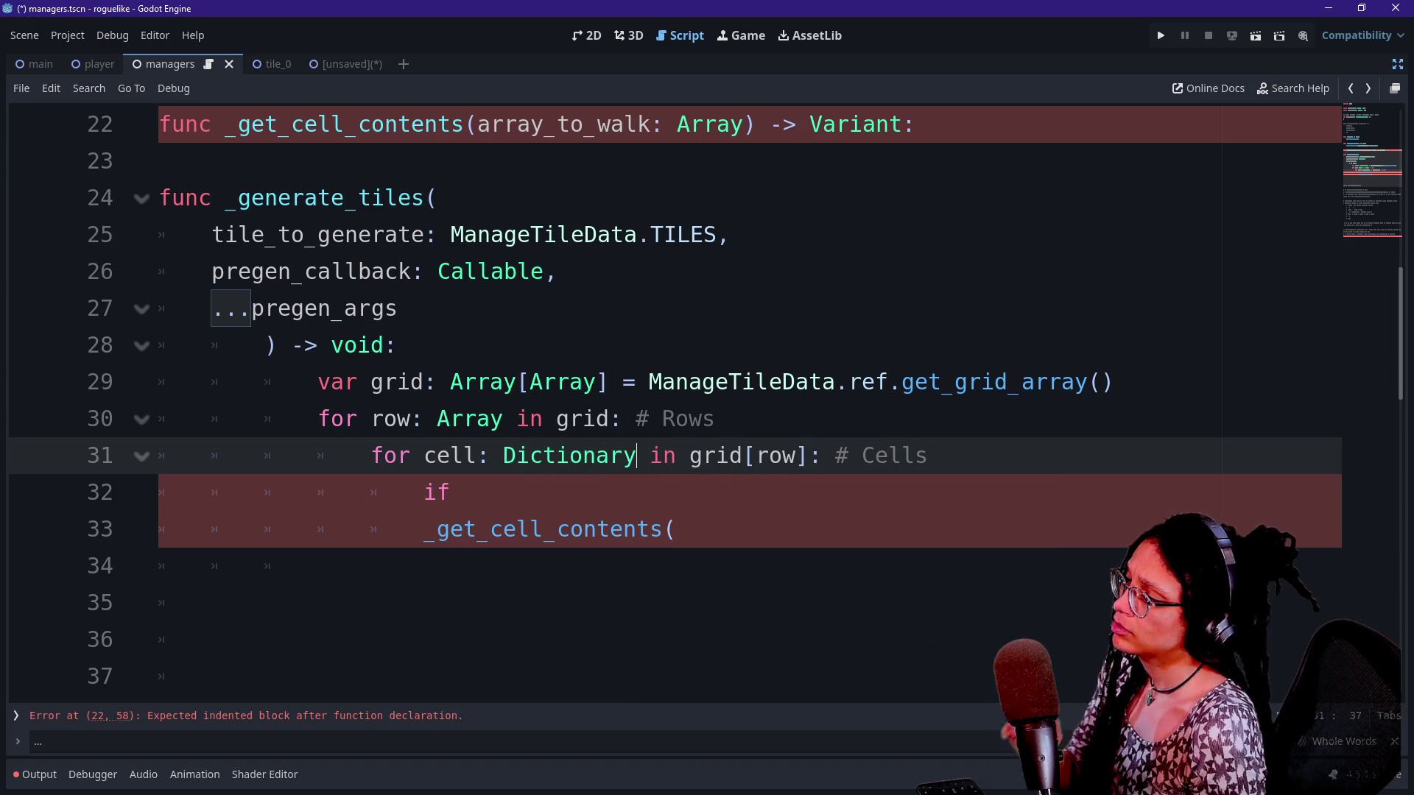
pyautogui.click(463, 492)
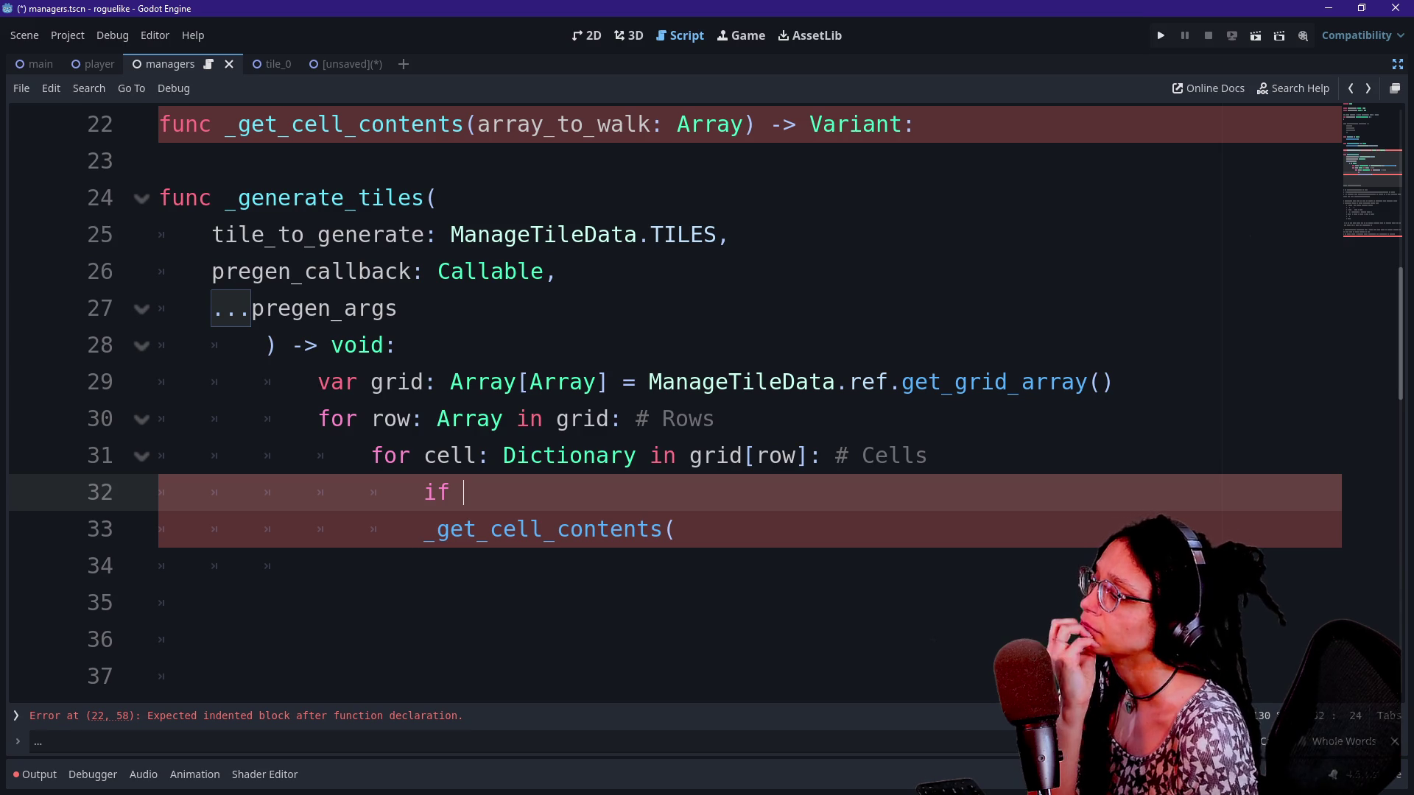
pyautogui.moveTo(563, 383)
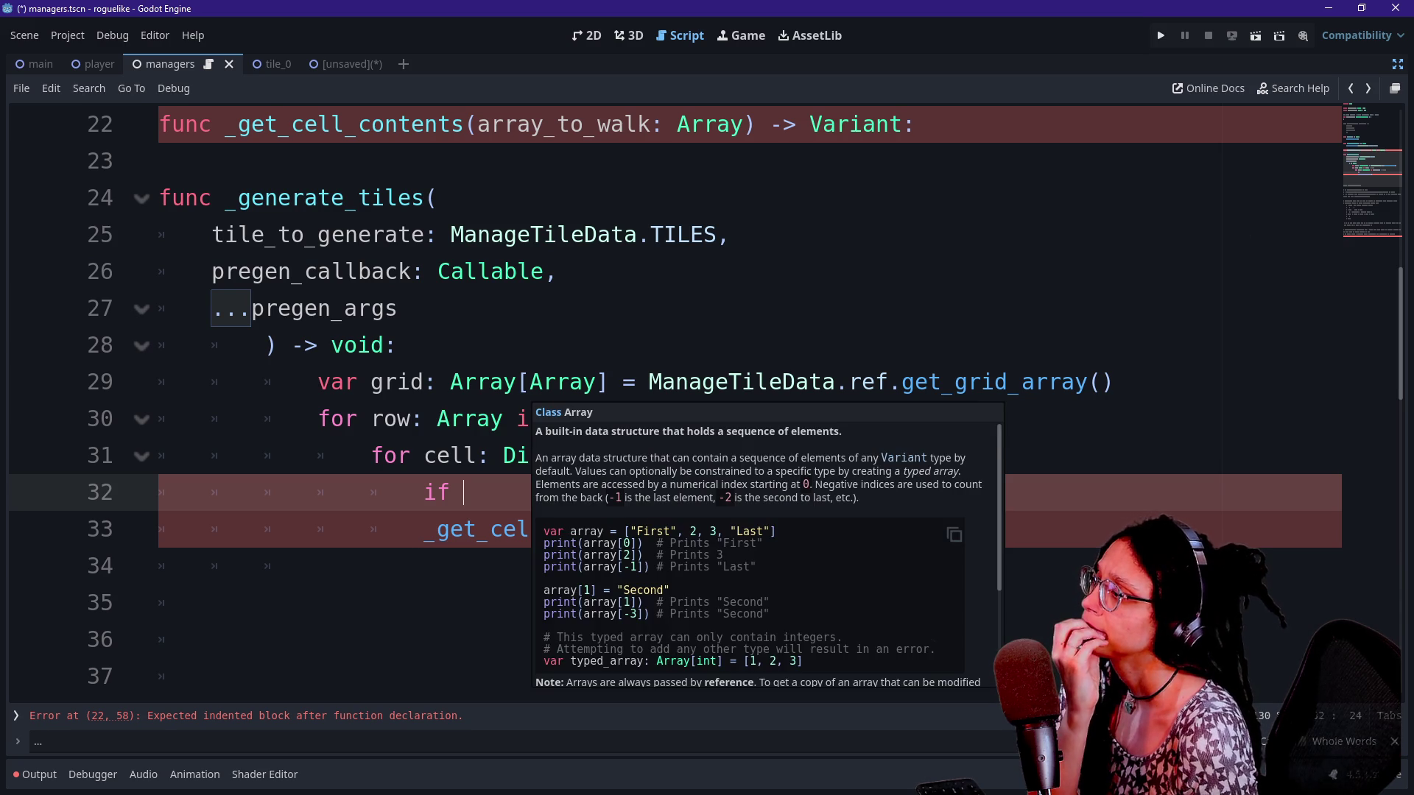
pyautogui.click(519, 381)
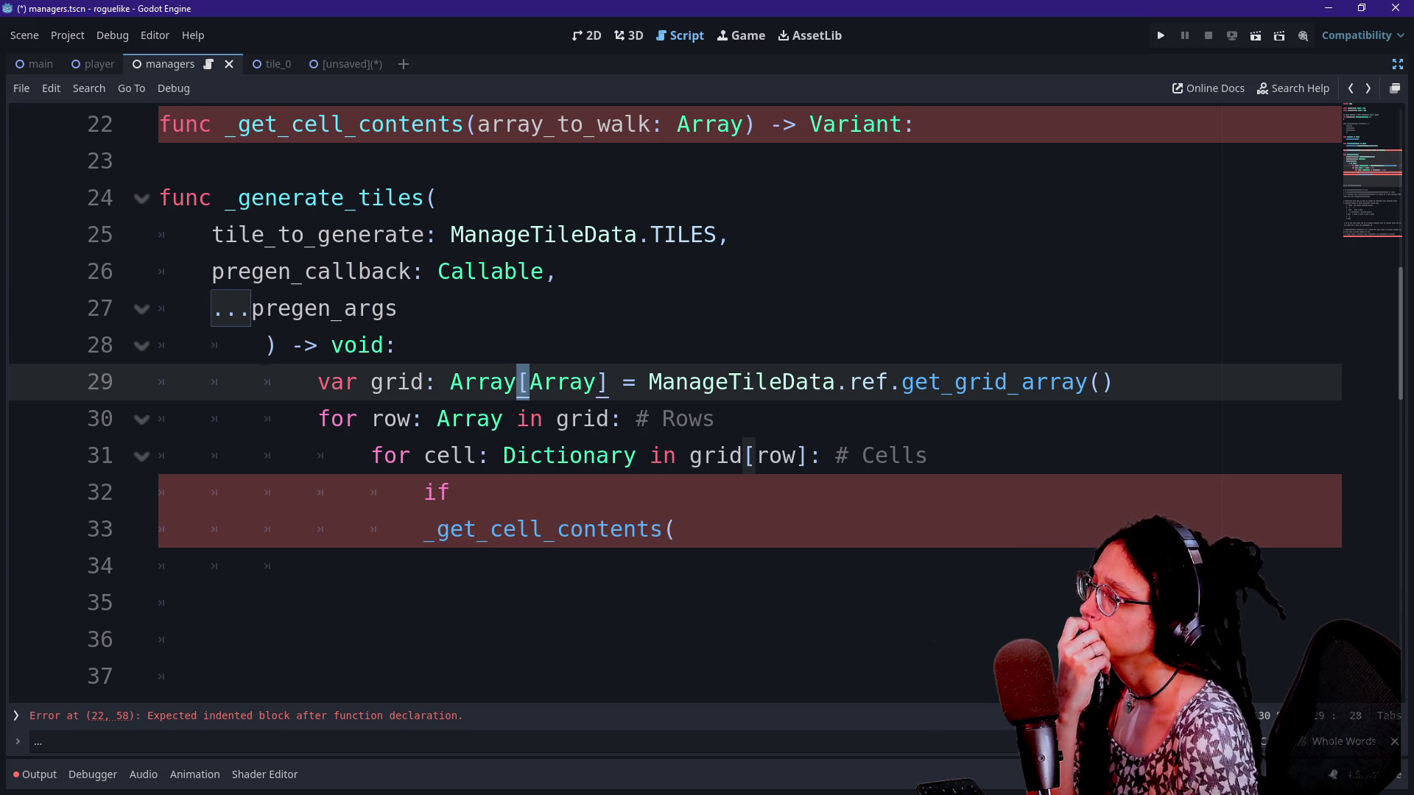
pyautogui.click(463, 492)
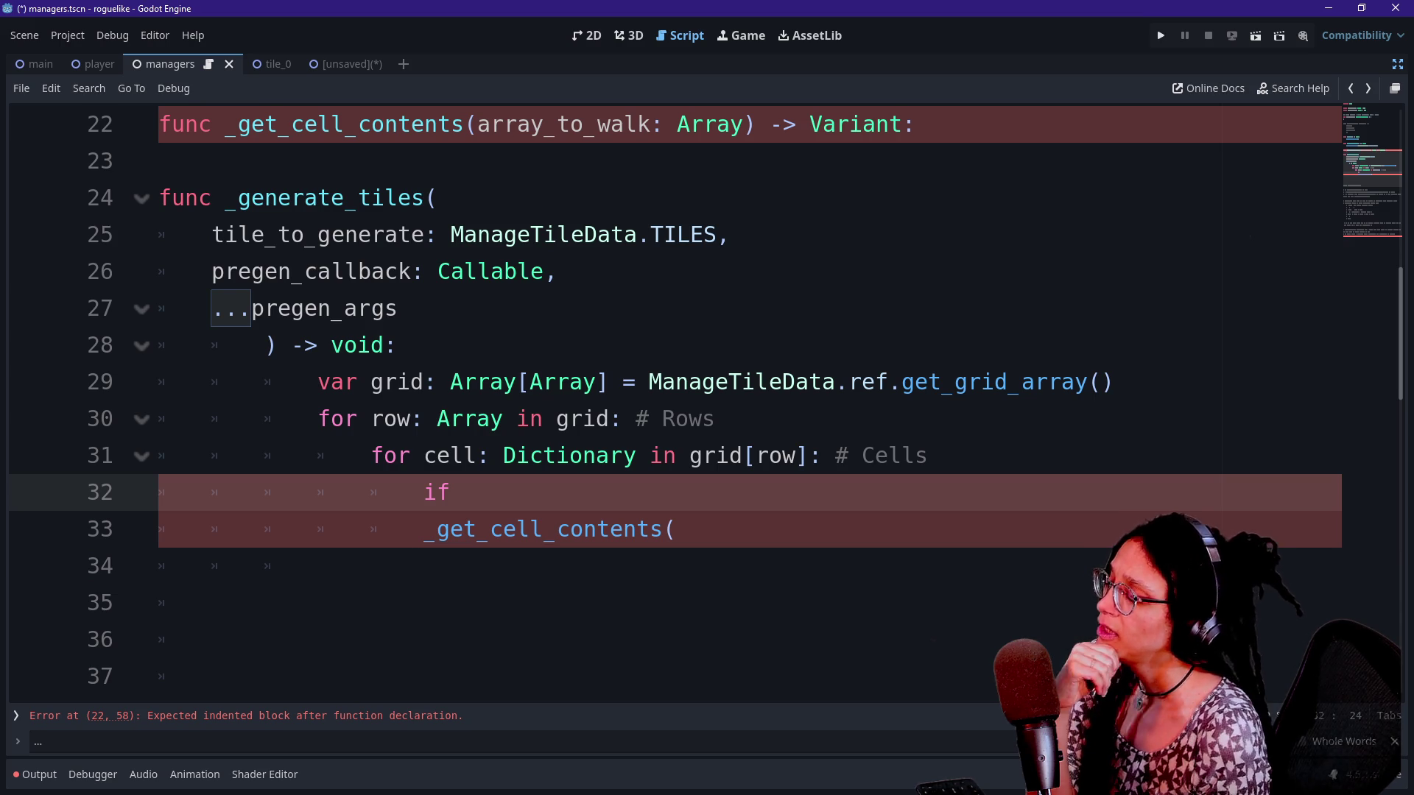
# Make the if call _is_tile( and begin func _is_tile(tile_to_check, on line 36
pyautogui.write('_')
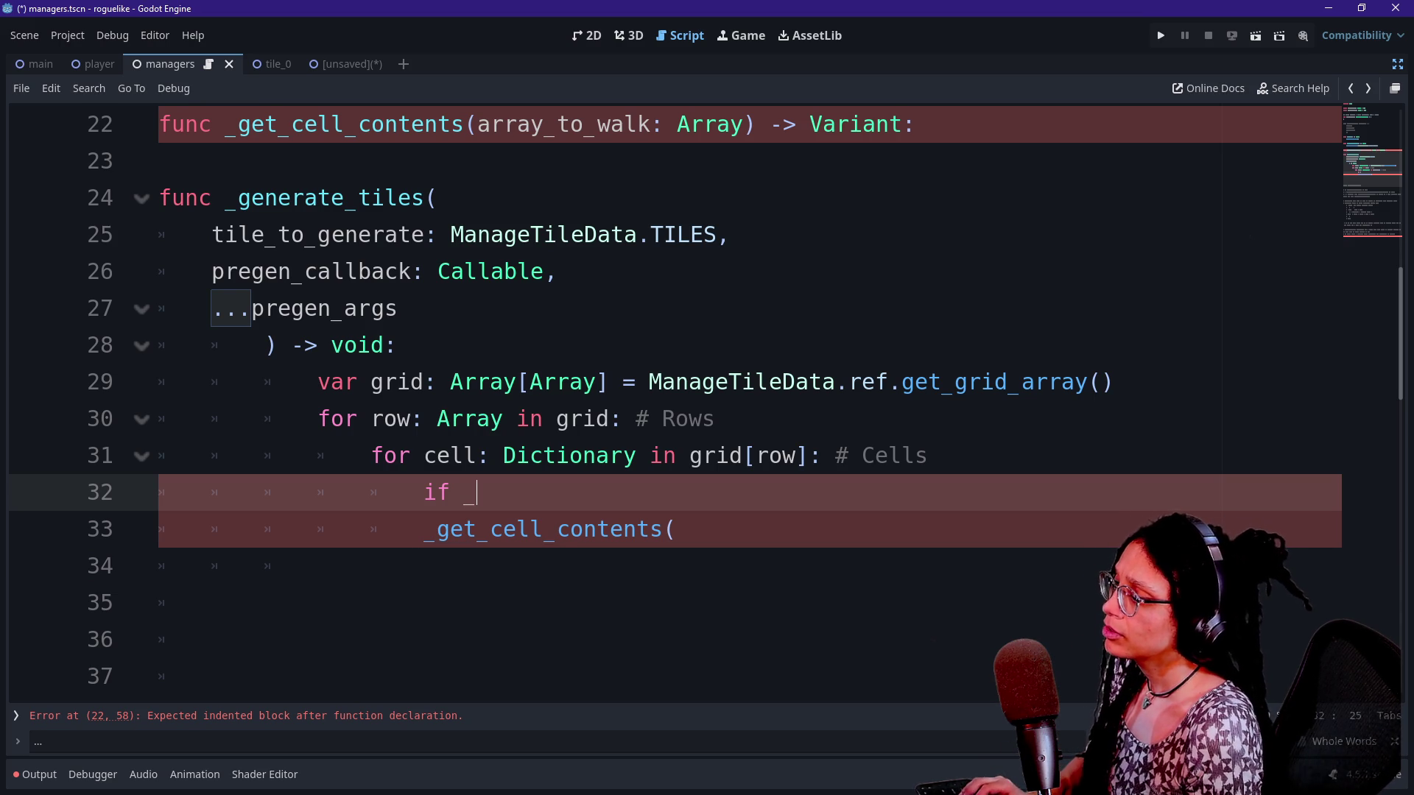
pyautogui.write('is_tile(')
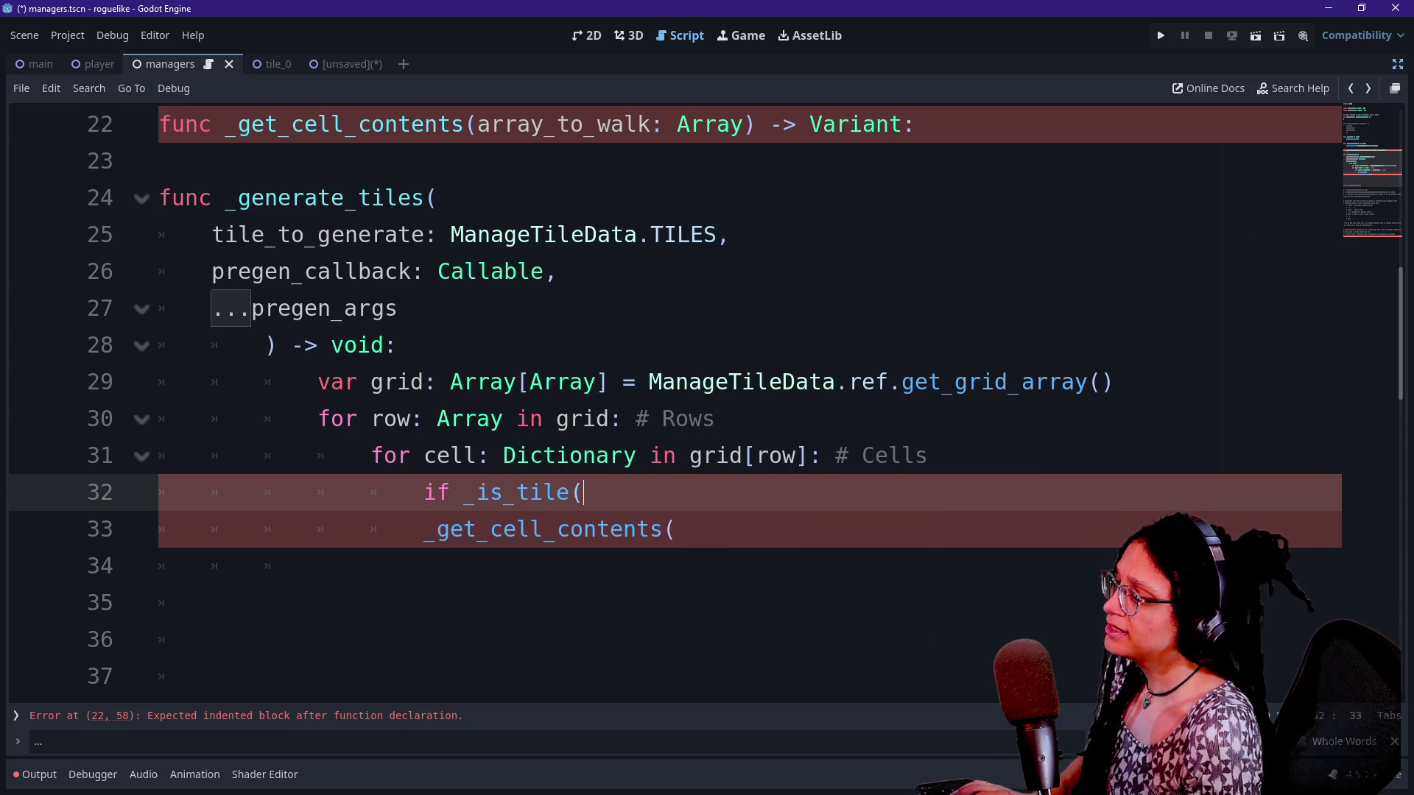
pyautogui.click(160, 639)
pyautogui.write('fun')
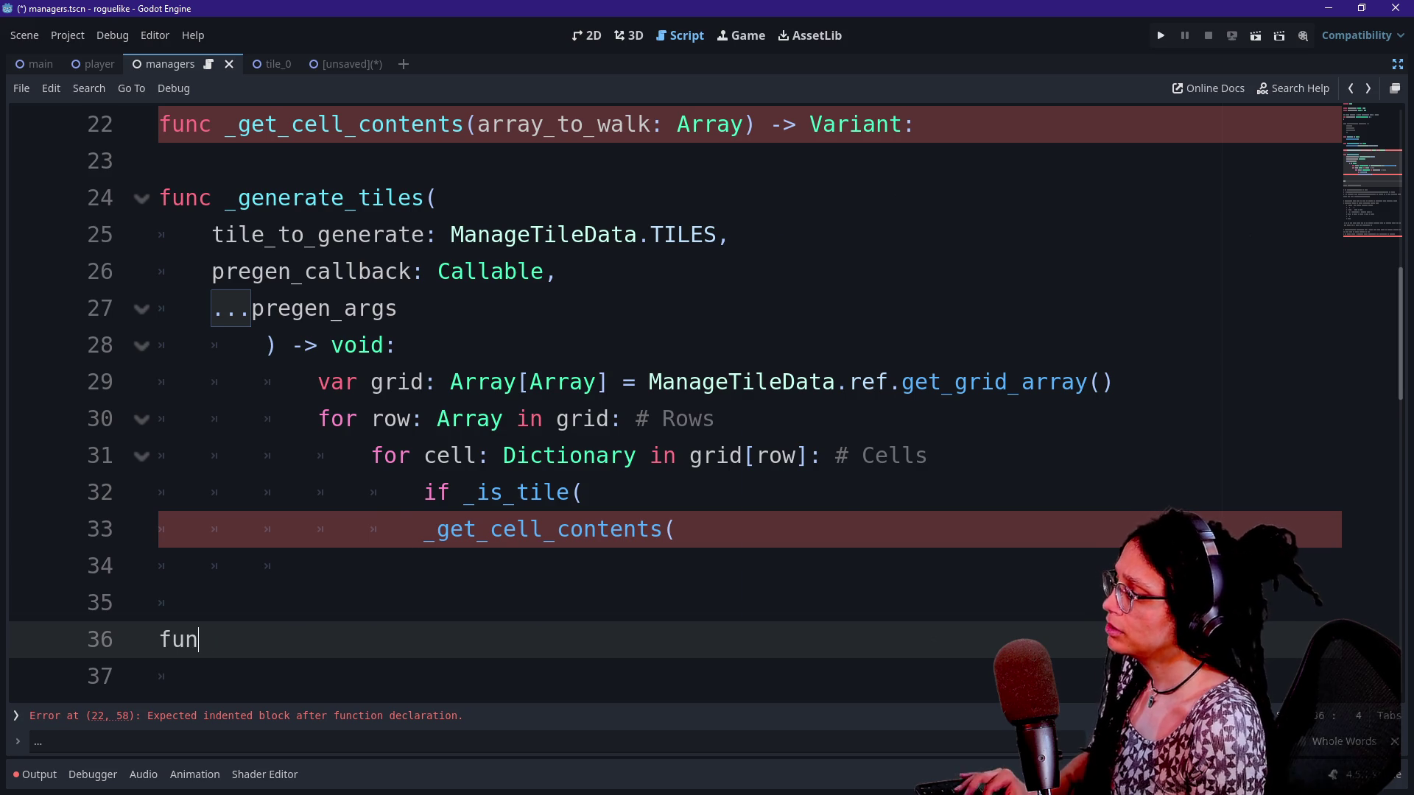
pyautogui.write('c _is_tile(')
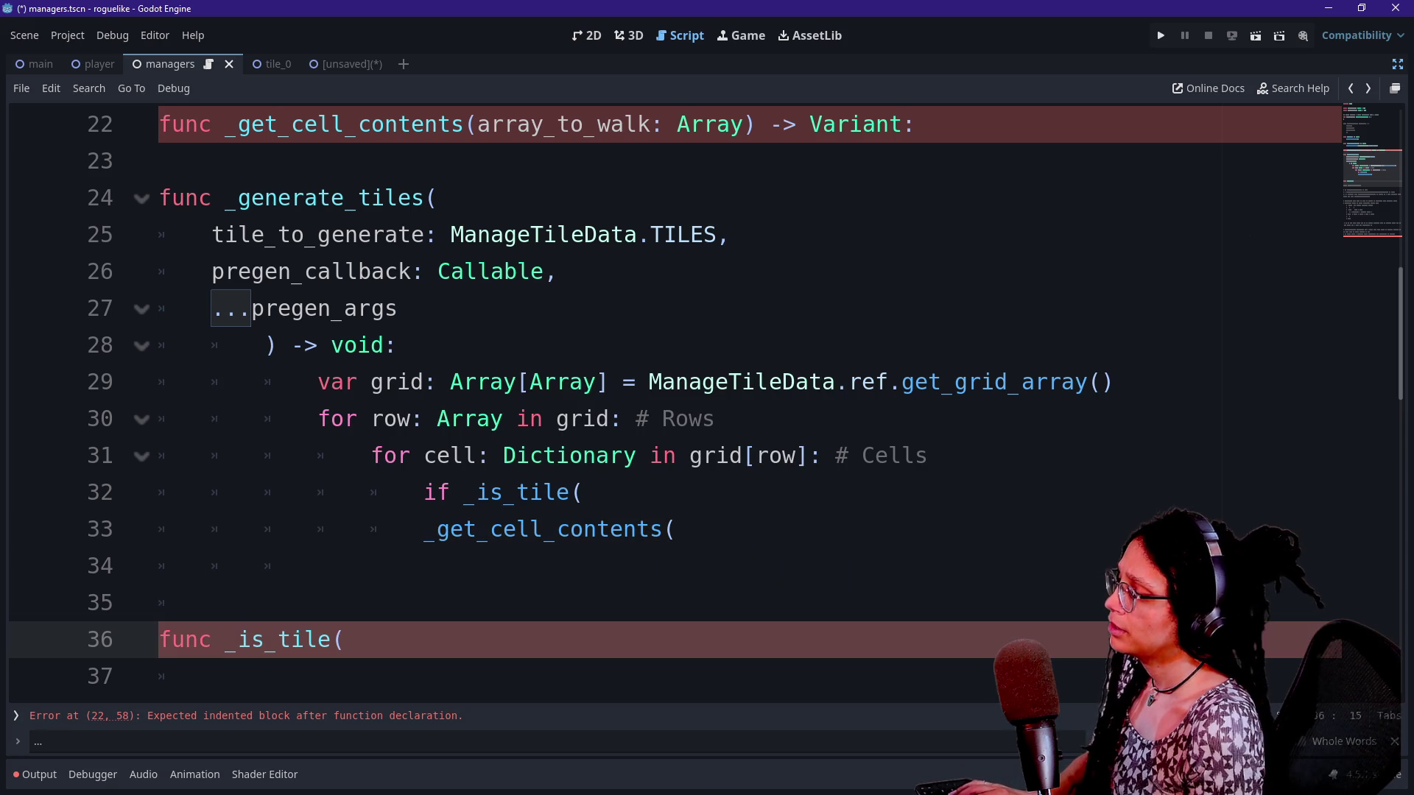
pyautogui.scroll(-1, 663, 397)
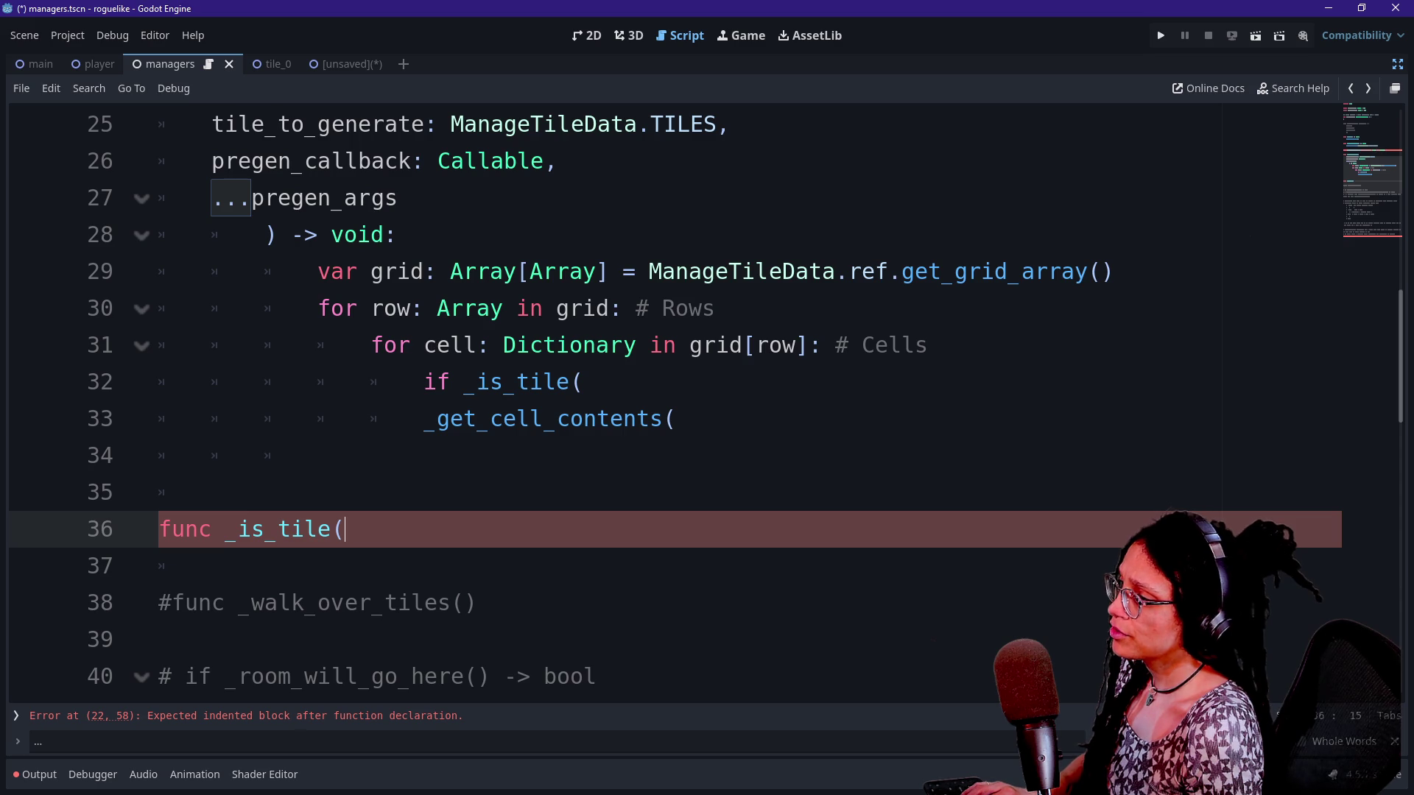
pyautogui.write('h')
pyautogui.press('BackSpace')
pyautogui.press('BackSpace')
pyautogui.write('tile_to_check,')
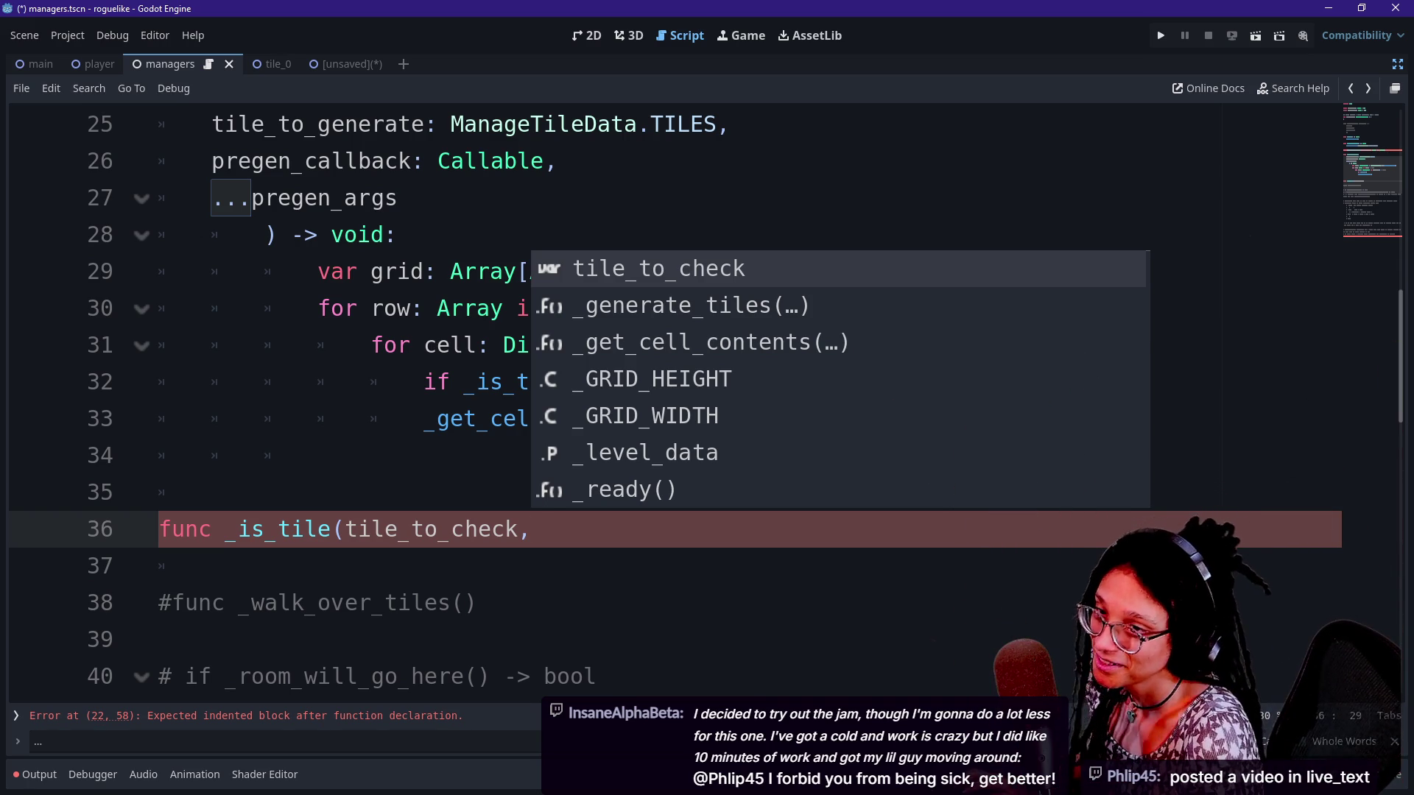
pyautogui.press('Return')
# Glance at the browser, then return to the if condition on line 32
pyautogui.hotkey('alt', 'Tab')
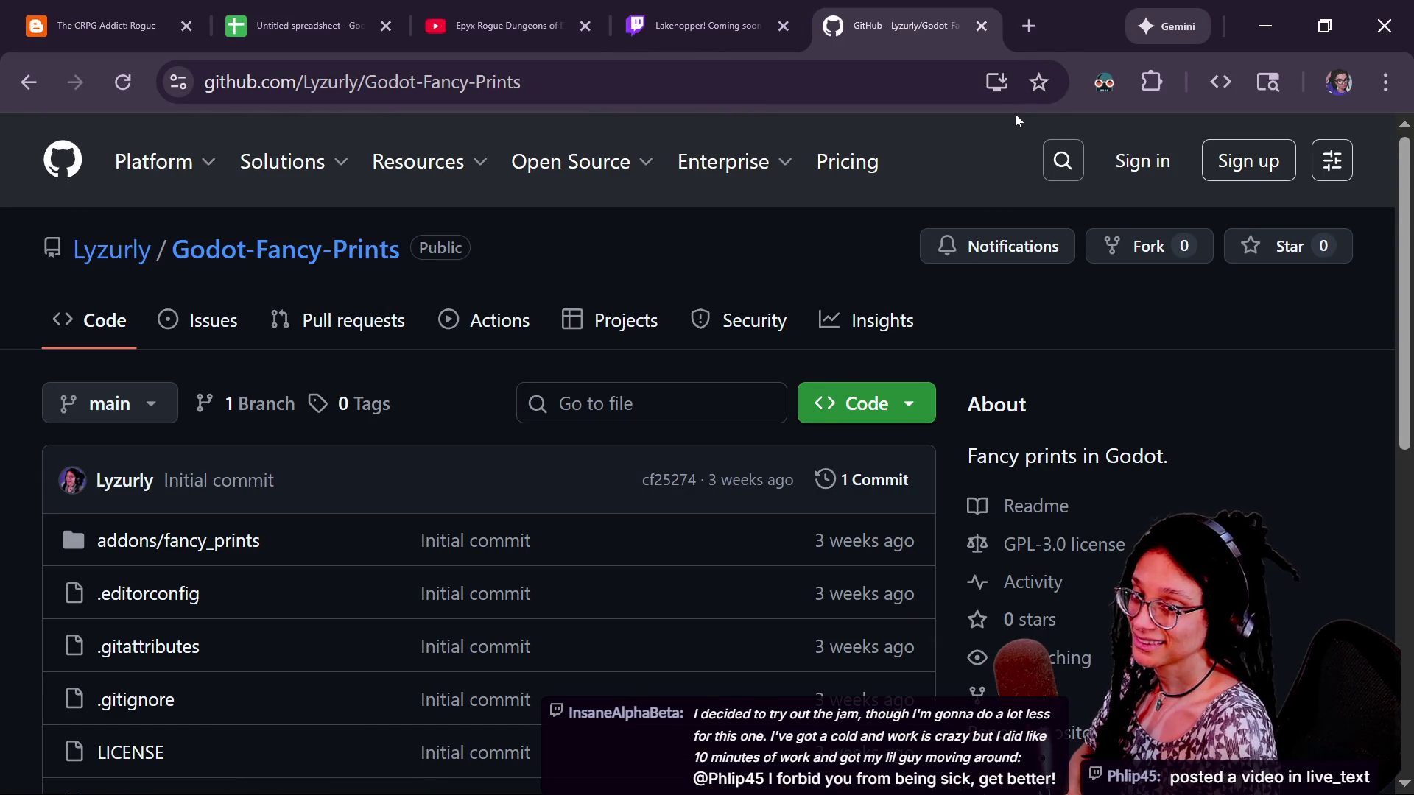
pyautogui.hotkey('alt', 'Tab')
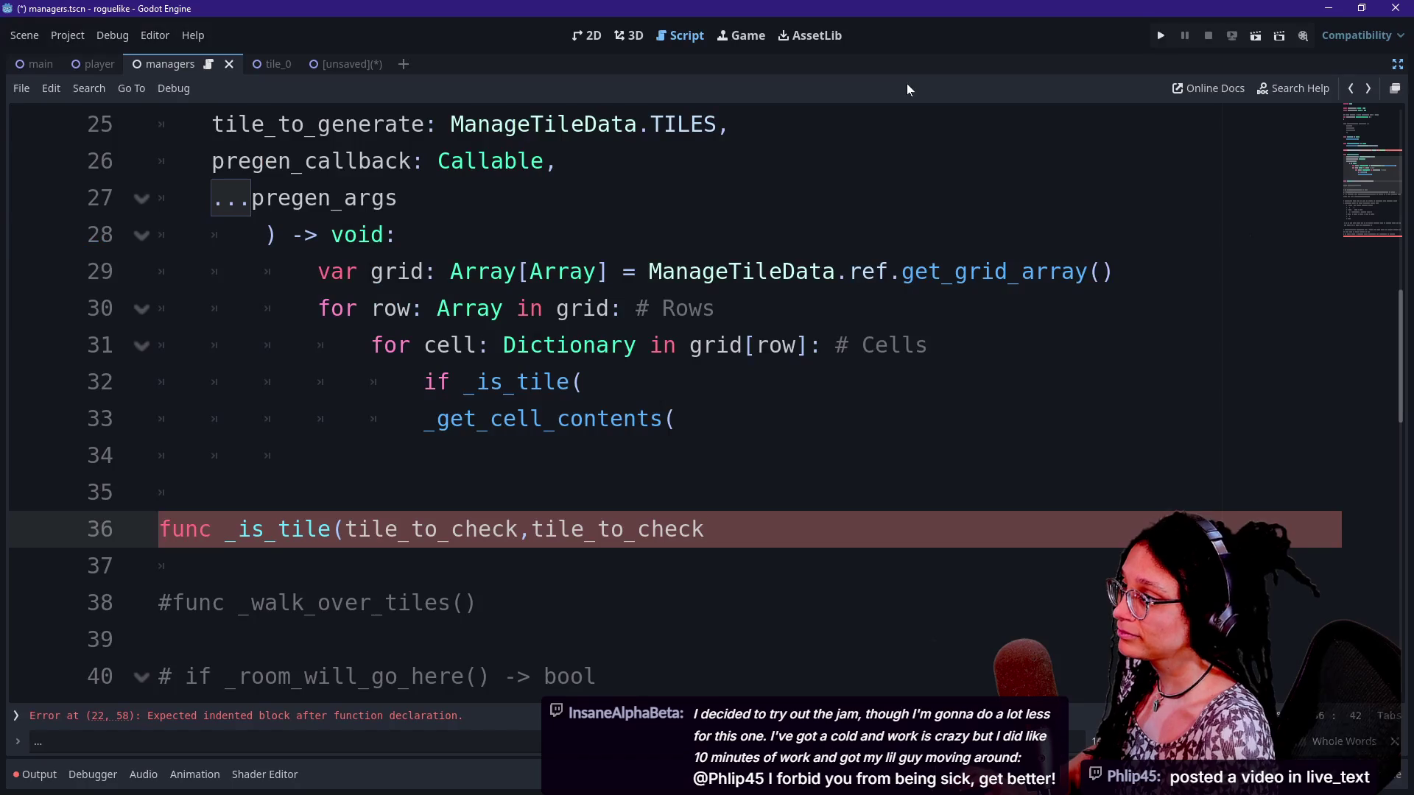
pyautogui.press('Up')
pyautogui.press('Up')
pyautogui.press('Up')
pyautogui.press('Down')
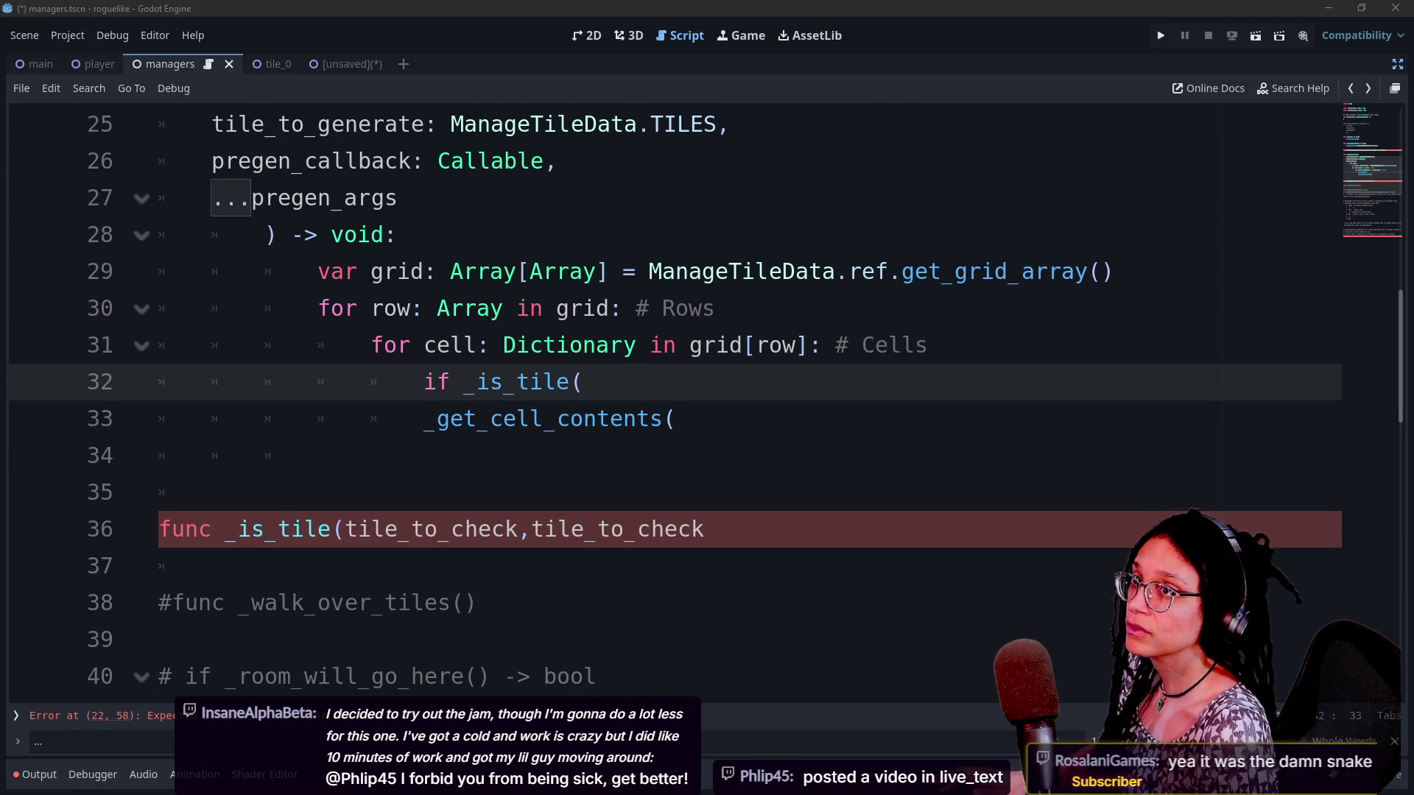
pyautogui.hotkey('alt', 'Tab')
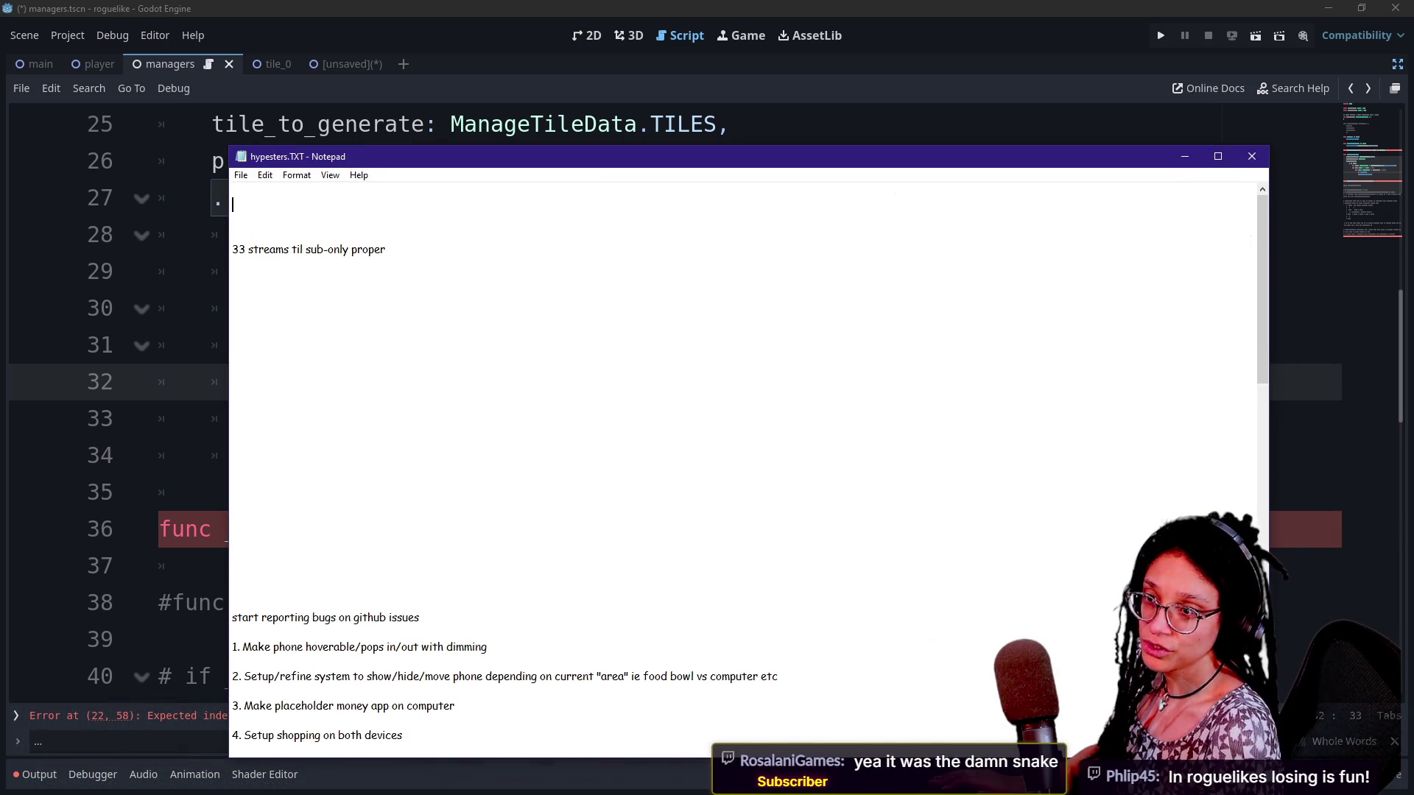
# Change the stream count digit in hypesters.TXT to 2
pyautogui.press('alt')
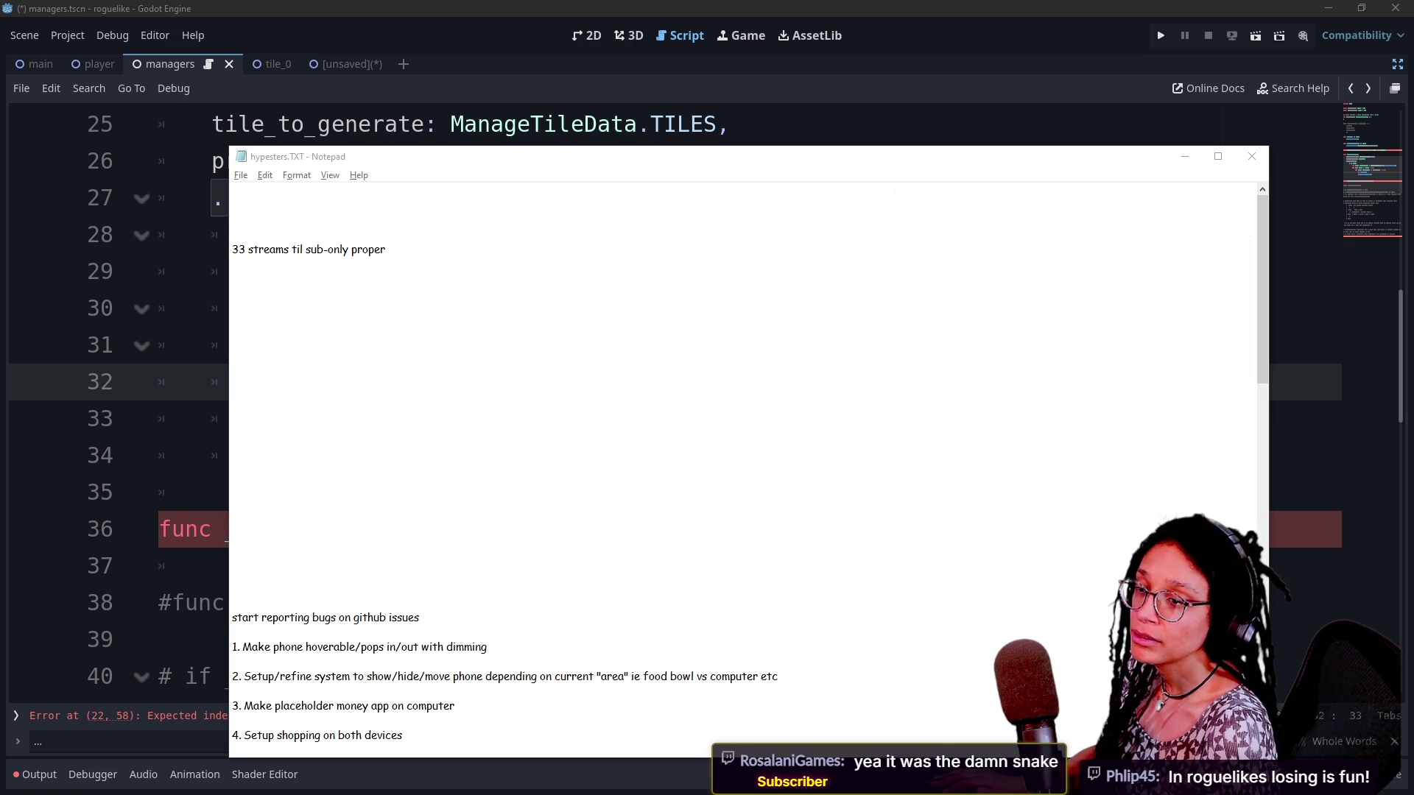
pyautogui.click(232, 395)
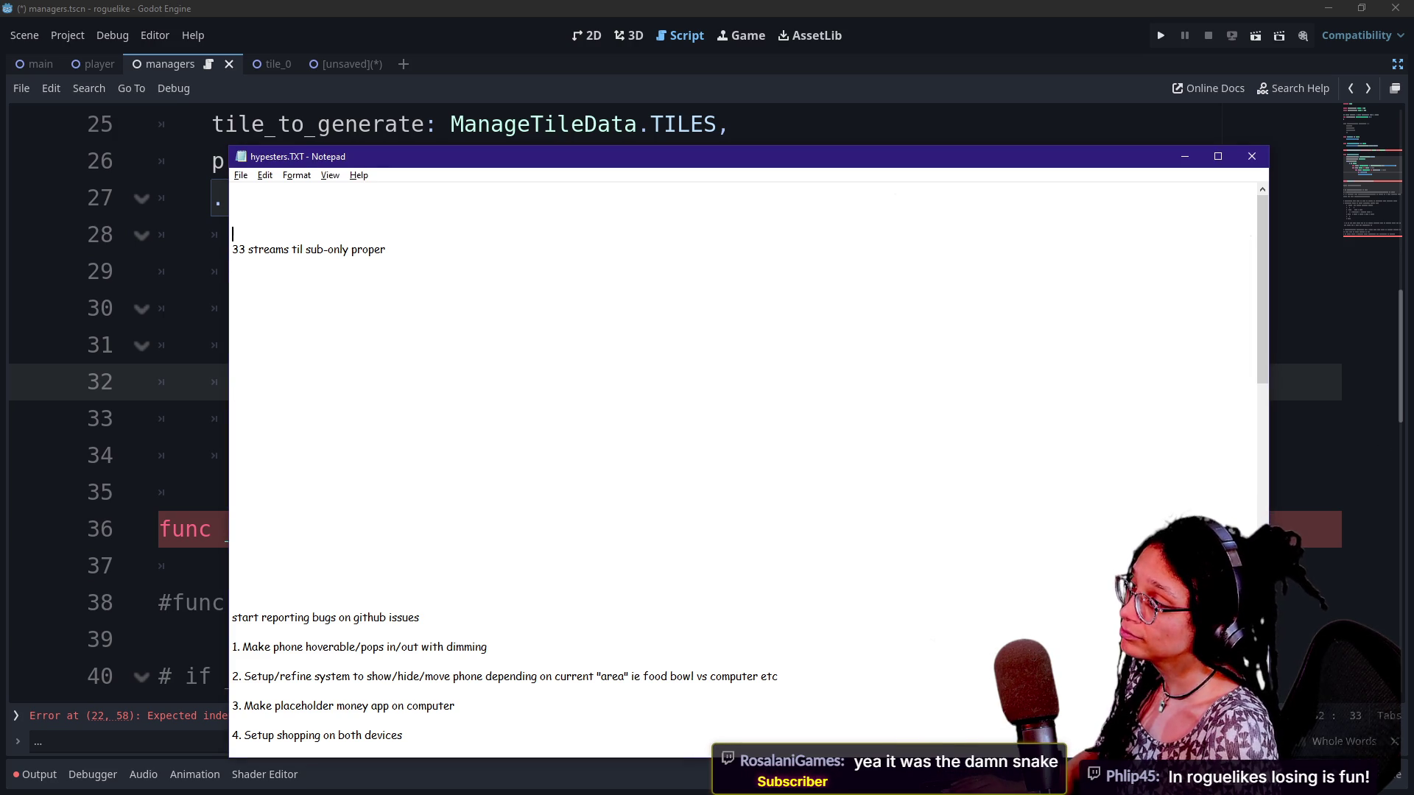
pyautogui.press('BackSpace')
pyautogui.write('2')
# Add a 'BSP link from' line crediting a contact, with the pasted YouTube link
pyautogui.click(232, 366)
pyautogui.hotkey('ctrl', '+')
pyautogui.hotkey('ctrl', '+')
pyautogui.hotkey('ctrl', '+')
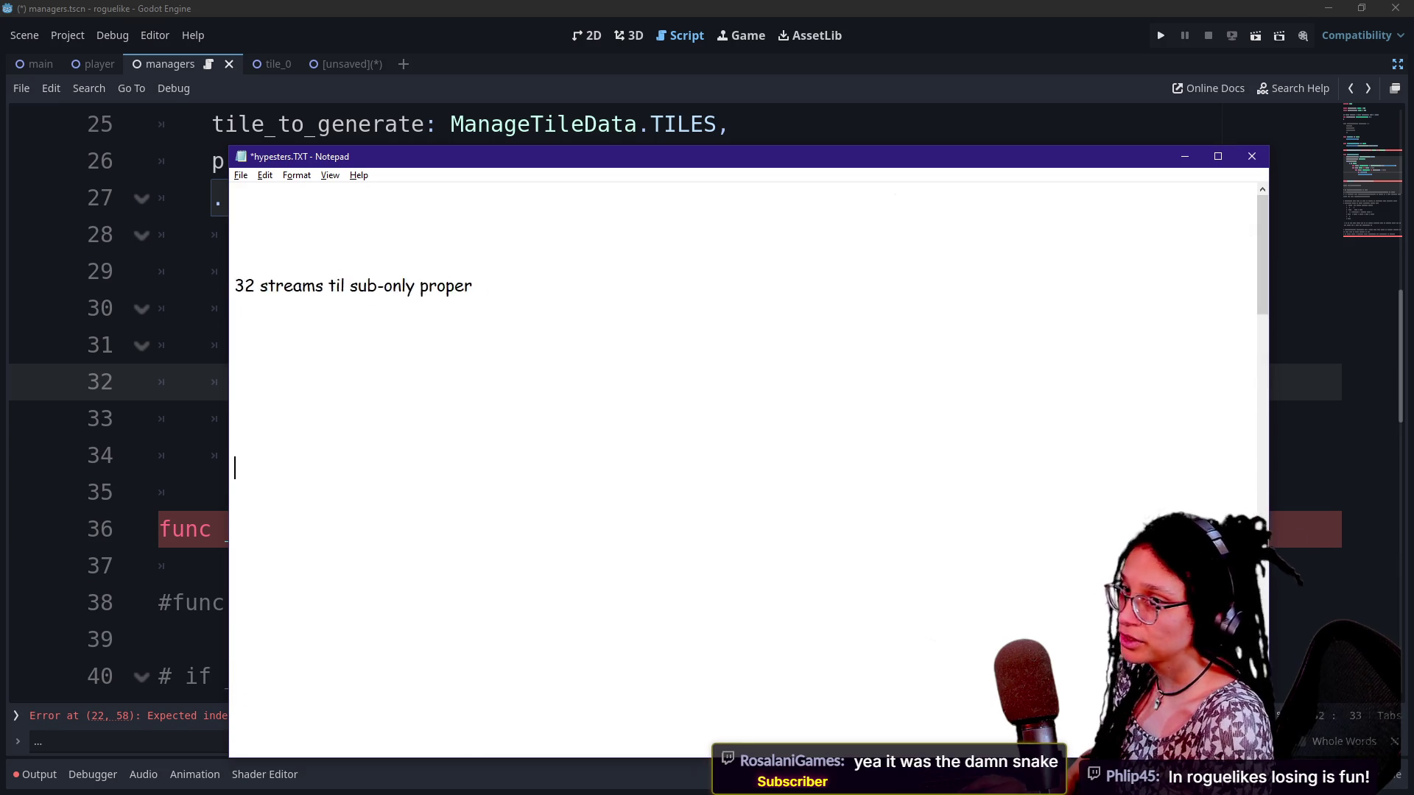
pyautogui.write('BS')
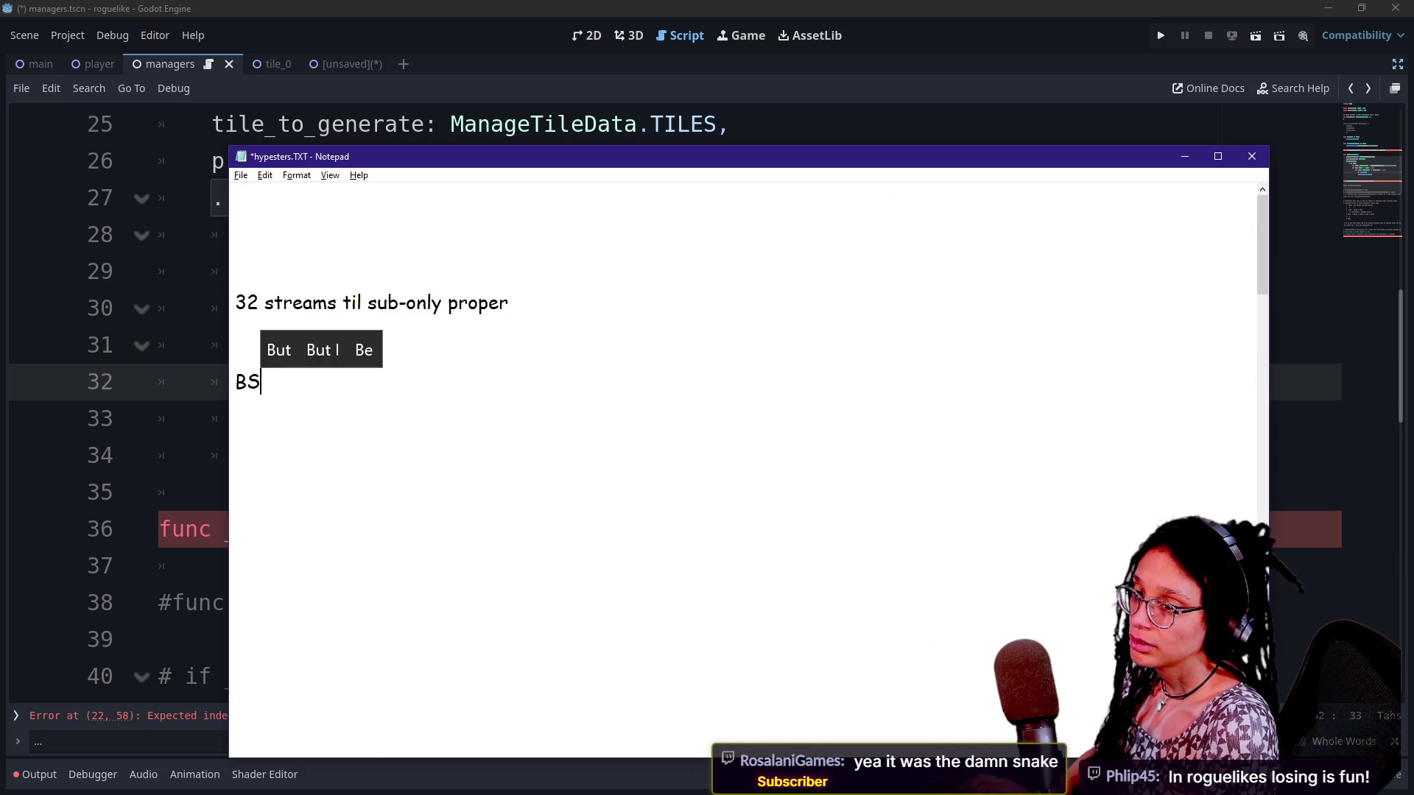
pyautogui.write('P link from ')
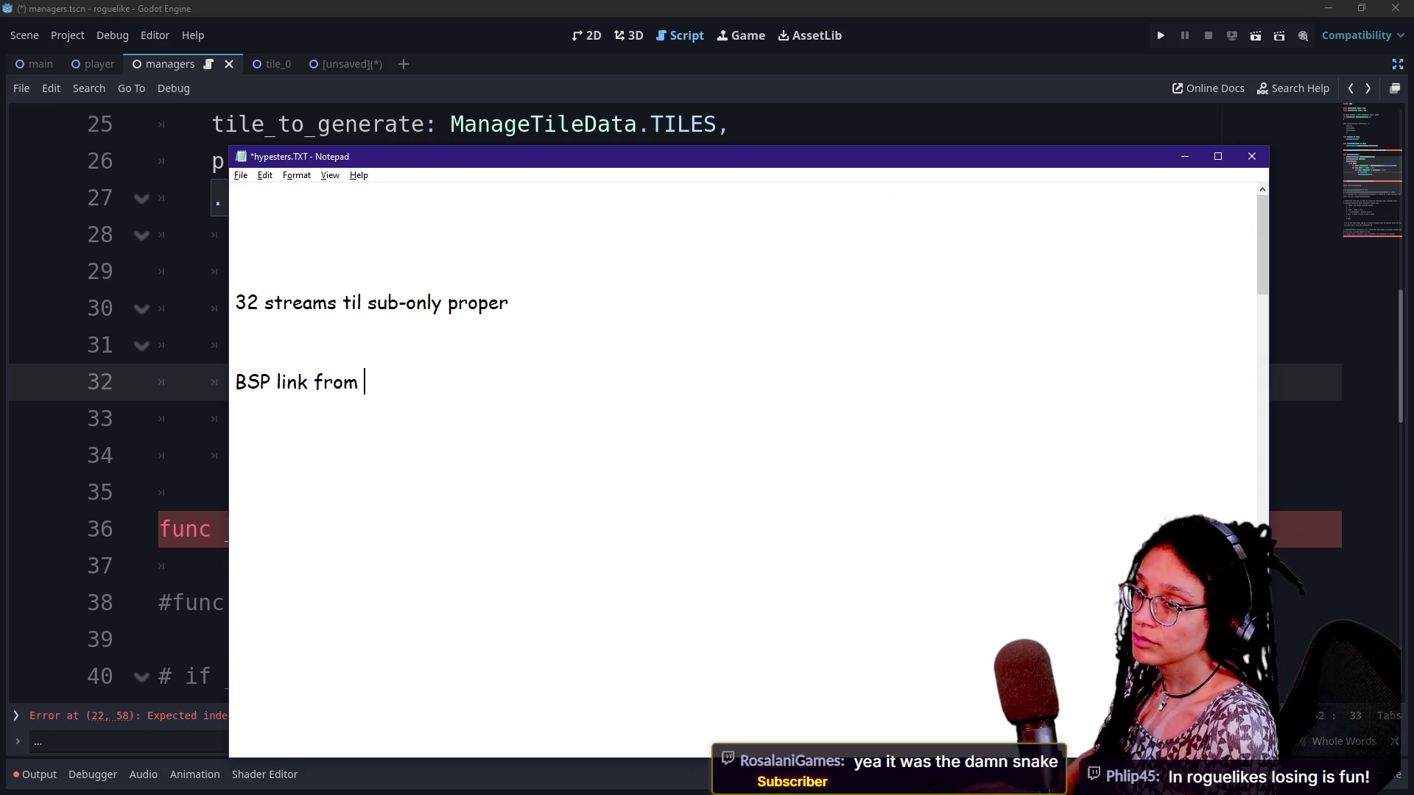
pyautogui.write('randal:')
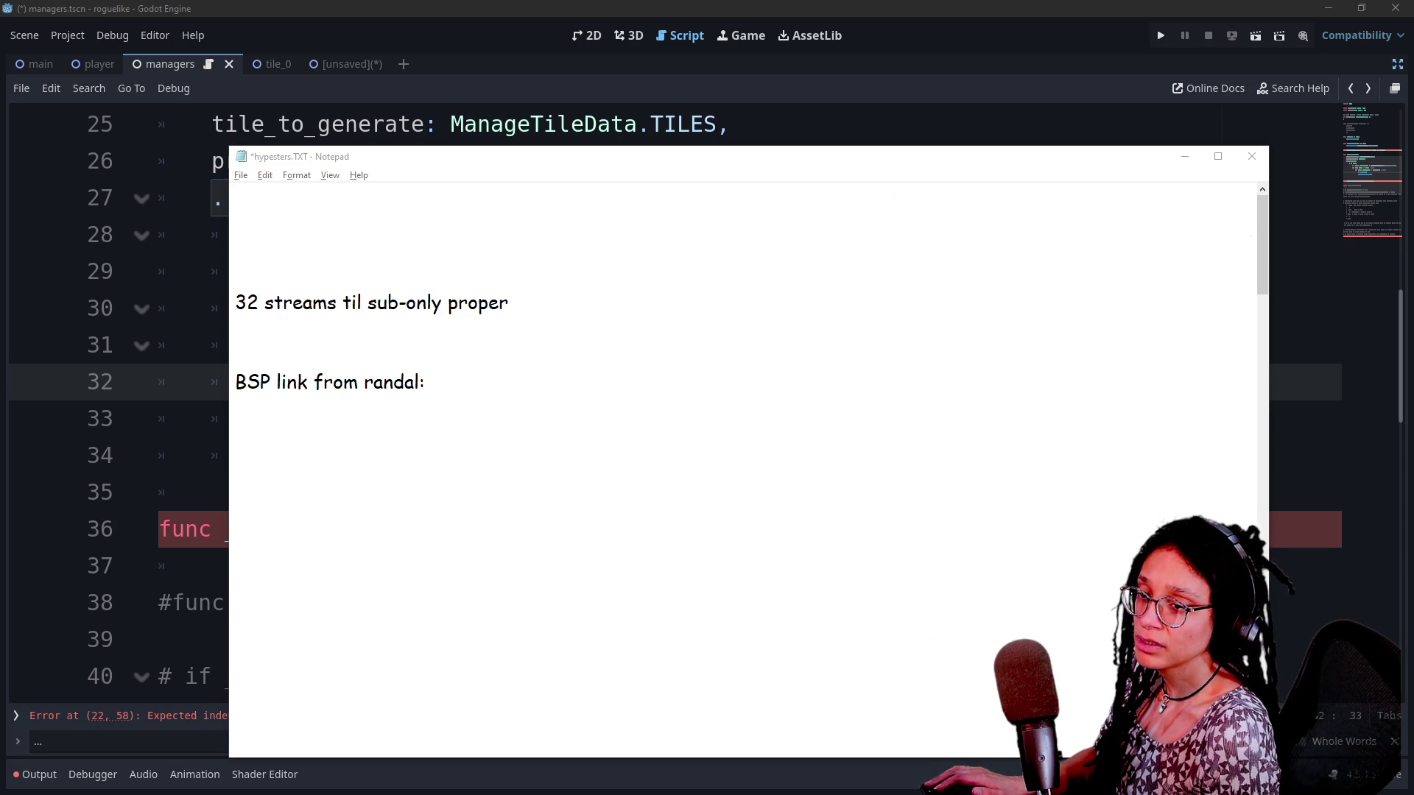
pyautogui.click(236, 539)
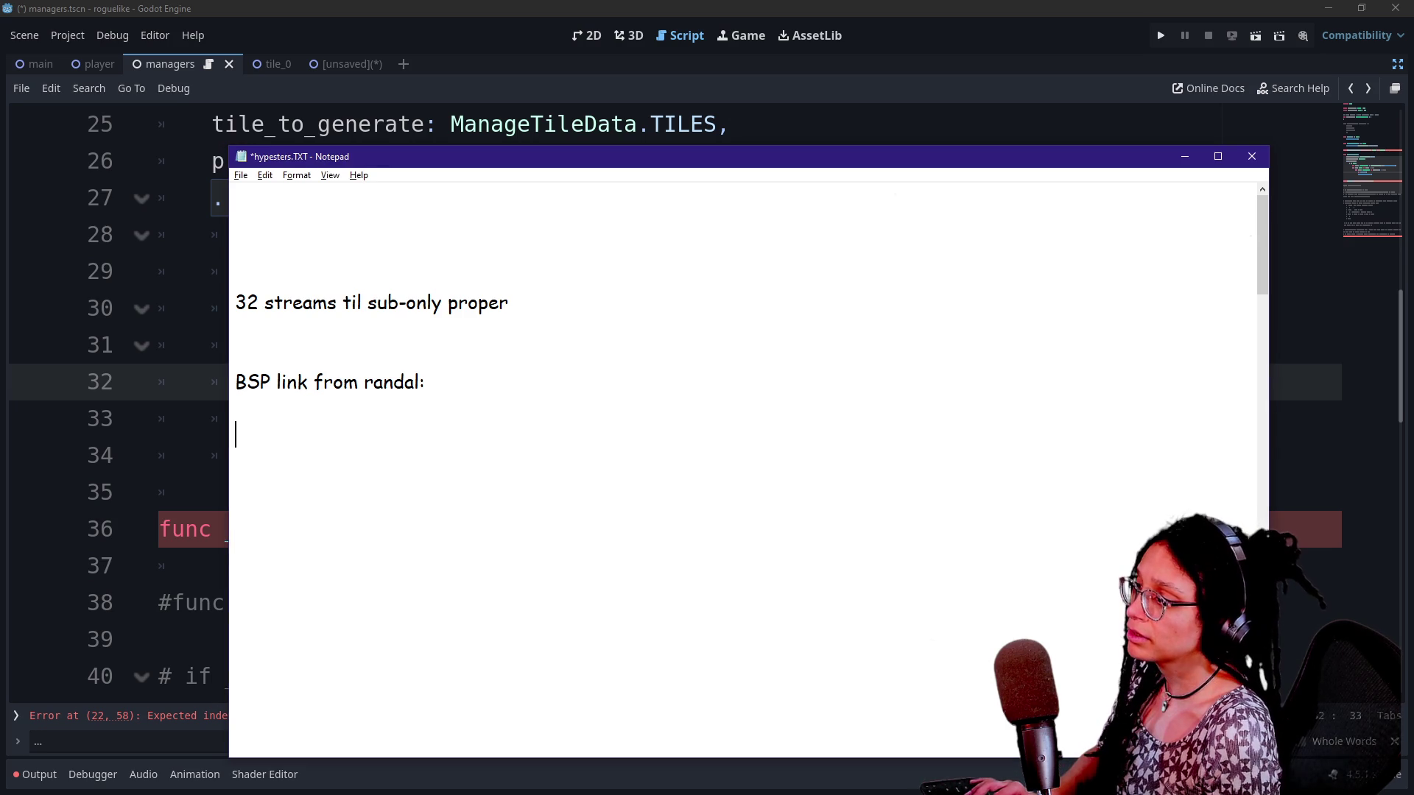
pyautogui.write('https://www.youtube.com/watch?v=Pj4owFPH1Hw')
pyautogui.press('Return')
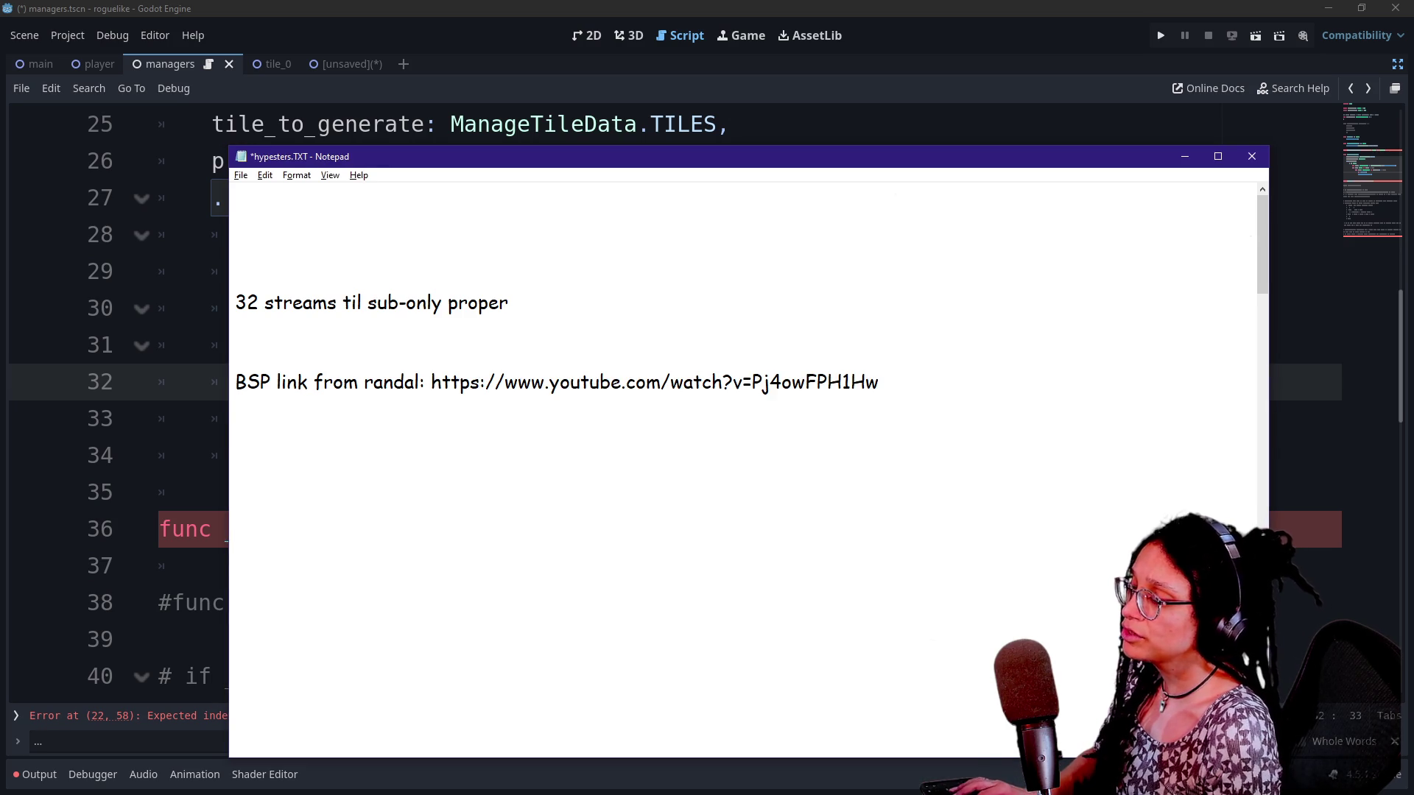
pyautogui.press('Return')
# Add note lines about a friend's new year game and a roguelike prog vid
pyautogui.write('Derek')
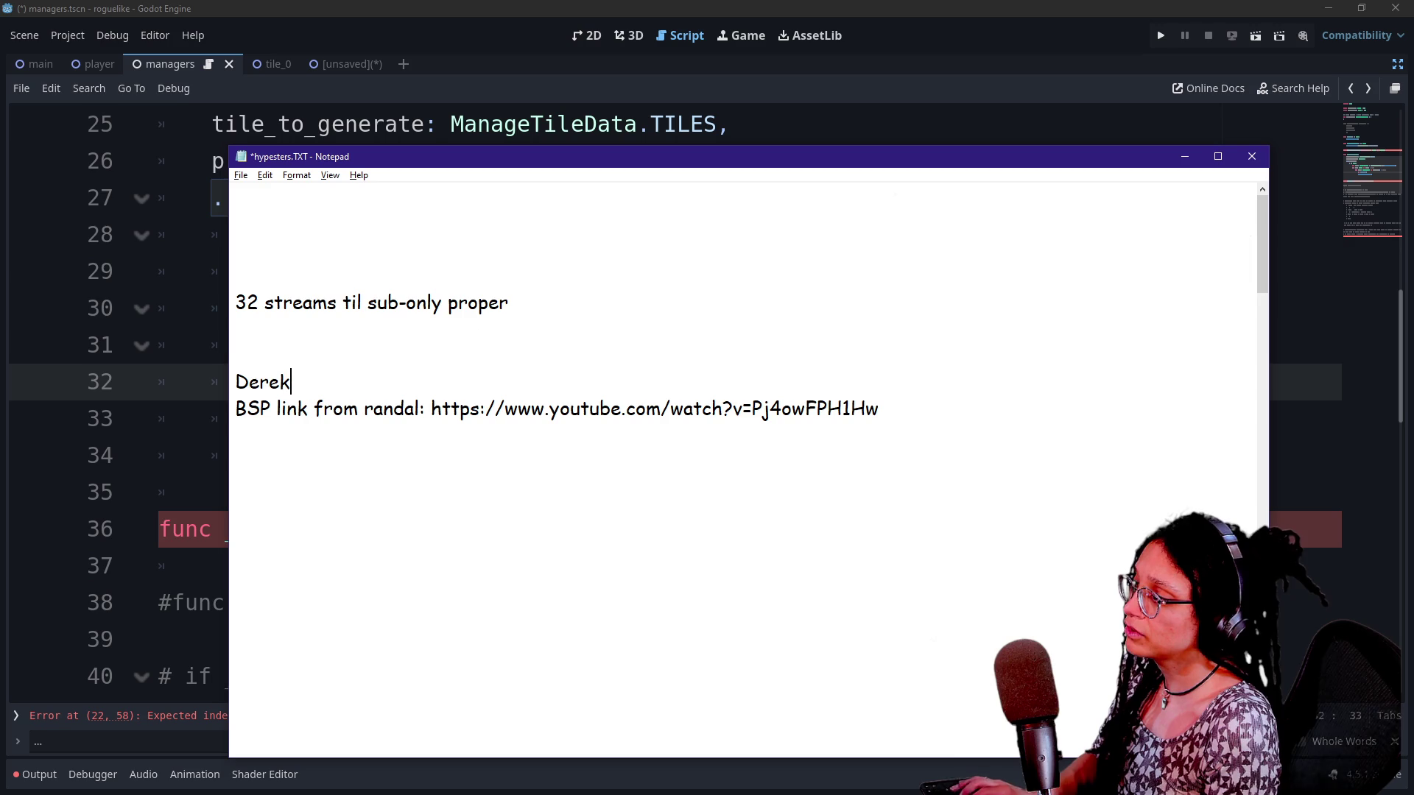
pyautogui.write("'s f")
pyautogui.press('BackSpace')
pyautogui.write('new year game')
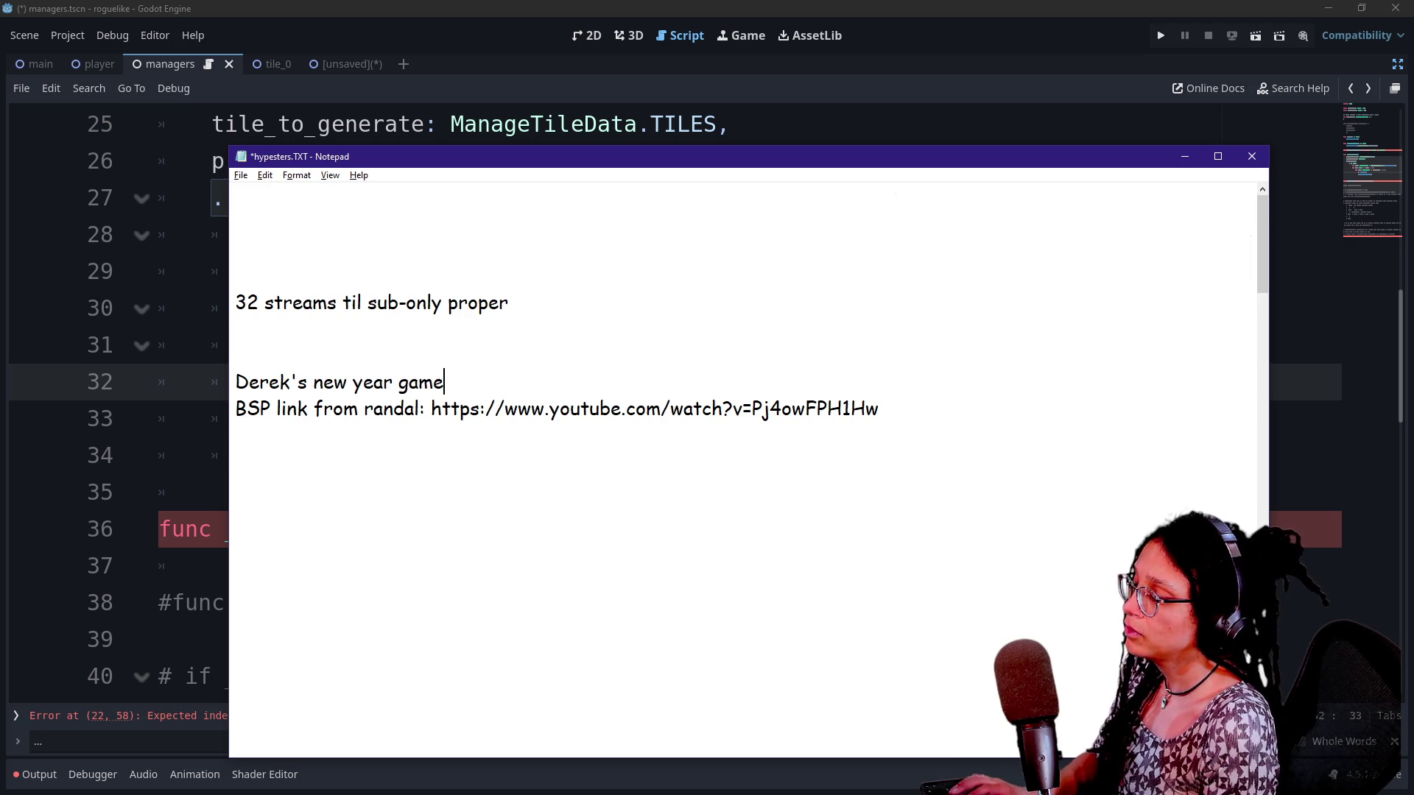
pyautogui.click(236, 434)
pyautogui.write("Phlip's ")
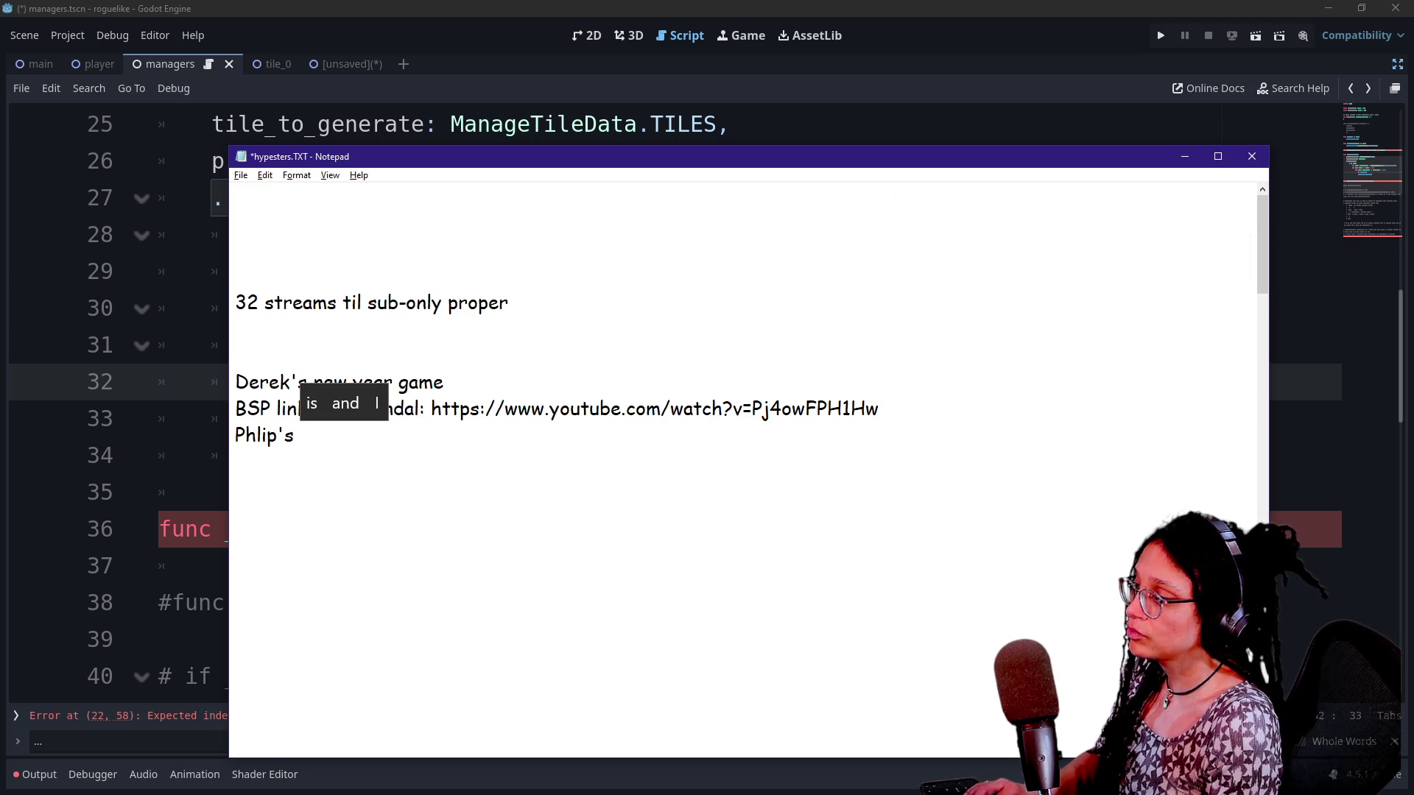
pyautogui.write('roguelke')
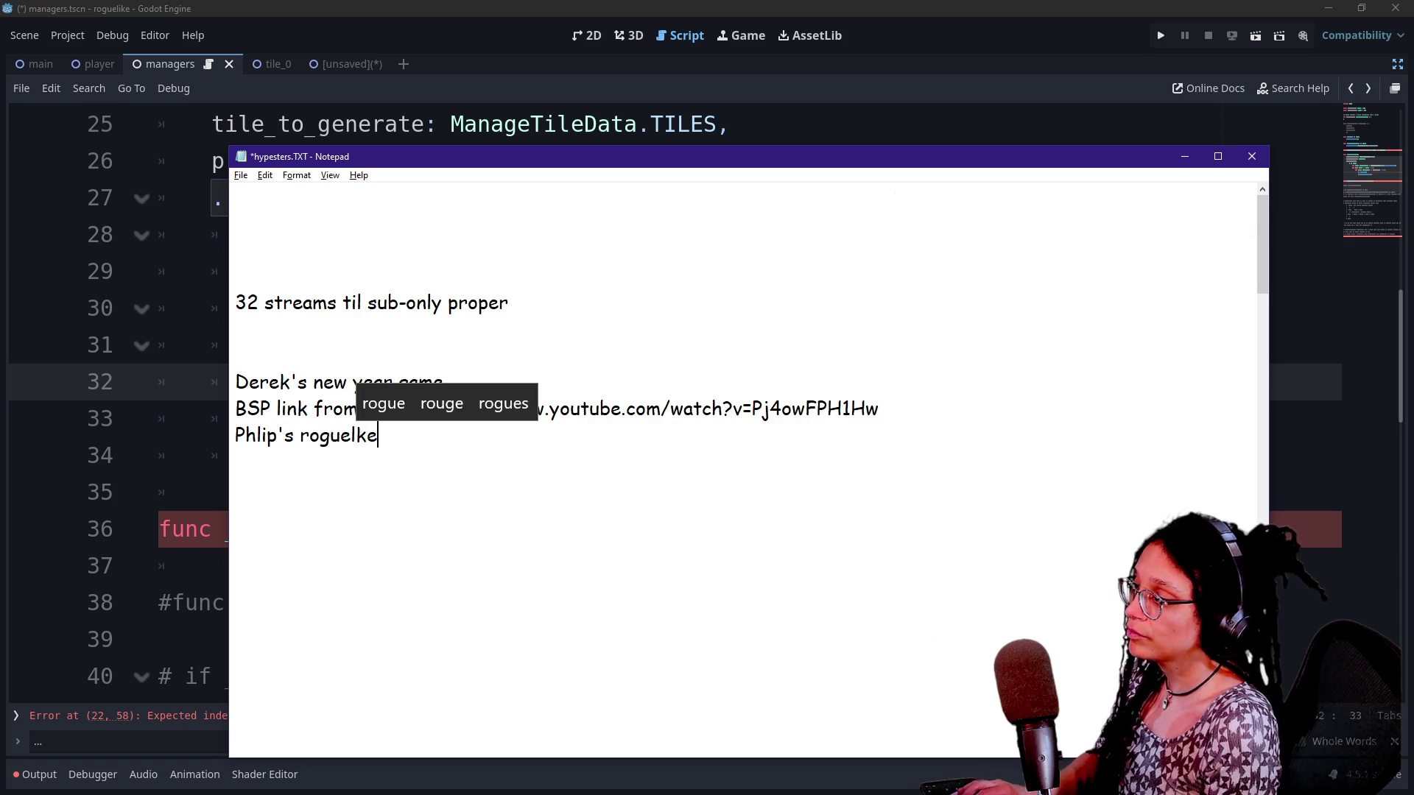
pyautogui.write(' prog c')
pyautogui.press('BackSpace')
pyautogui.write('vid')
# Save hypesters.TXT with Ctrl+S
pyautogui.click(235, 514)
pyautogui.hotkey('ctrl', 's')
pyautogui.hotkey('alt', 'Tab')
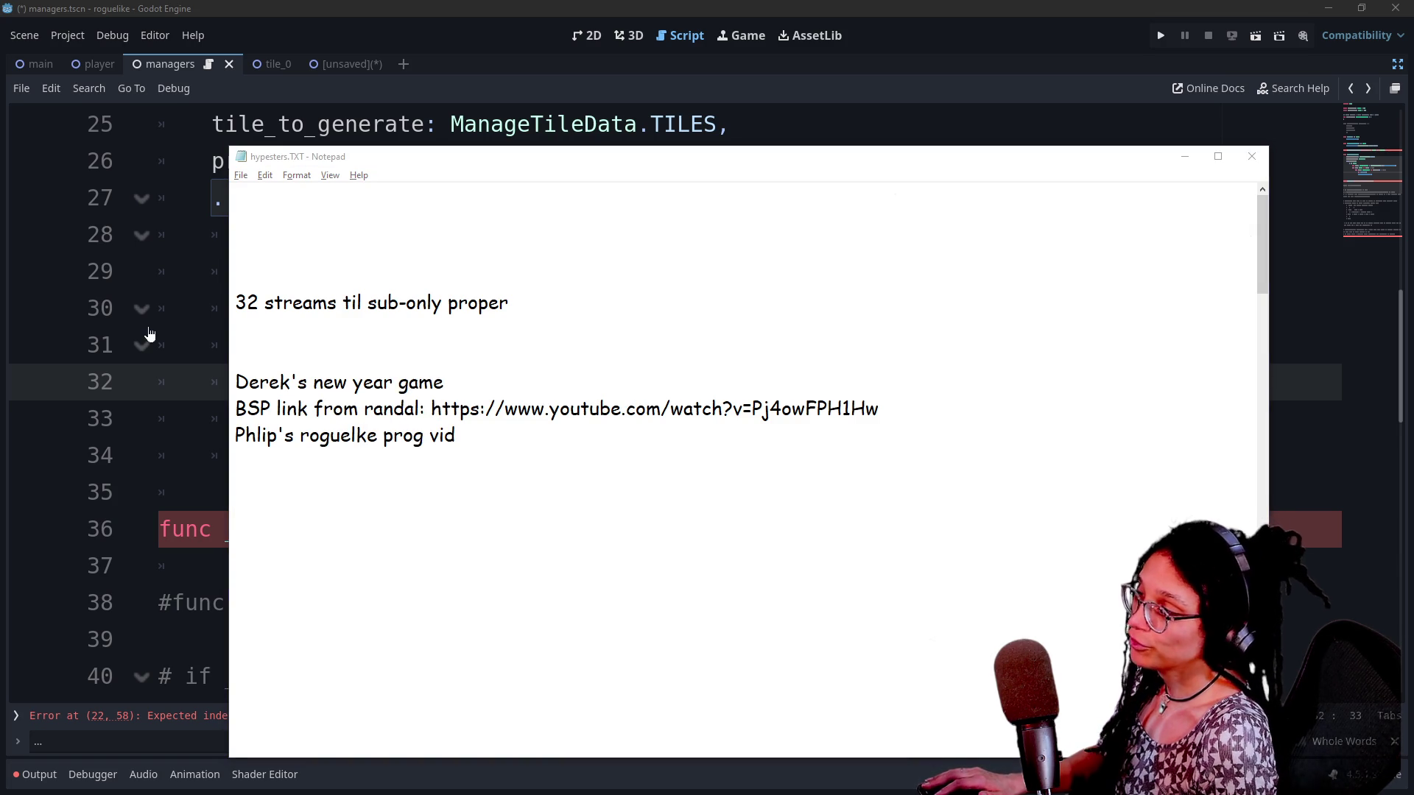
pyautogui.click(505, 381)
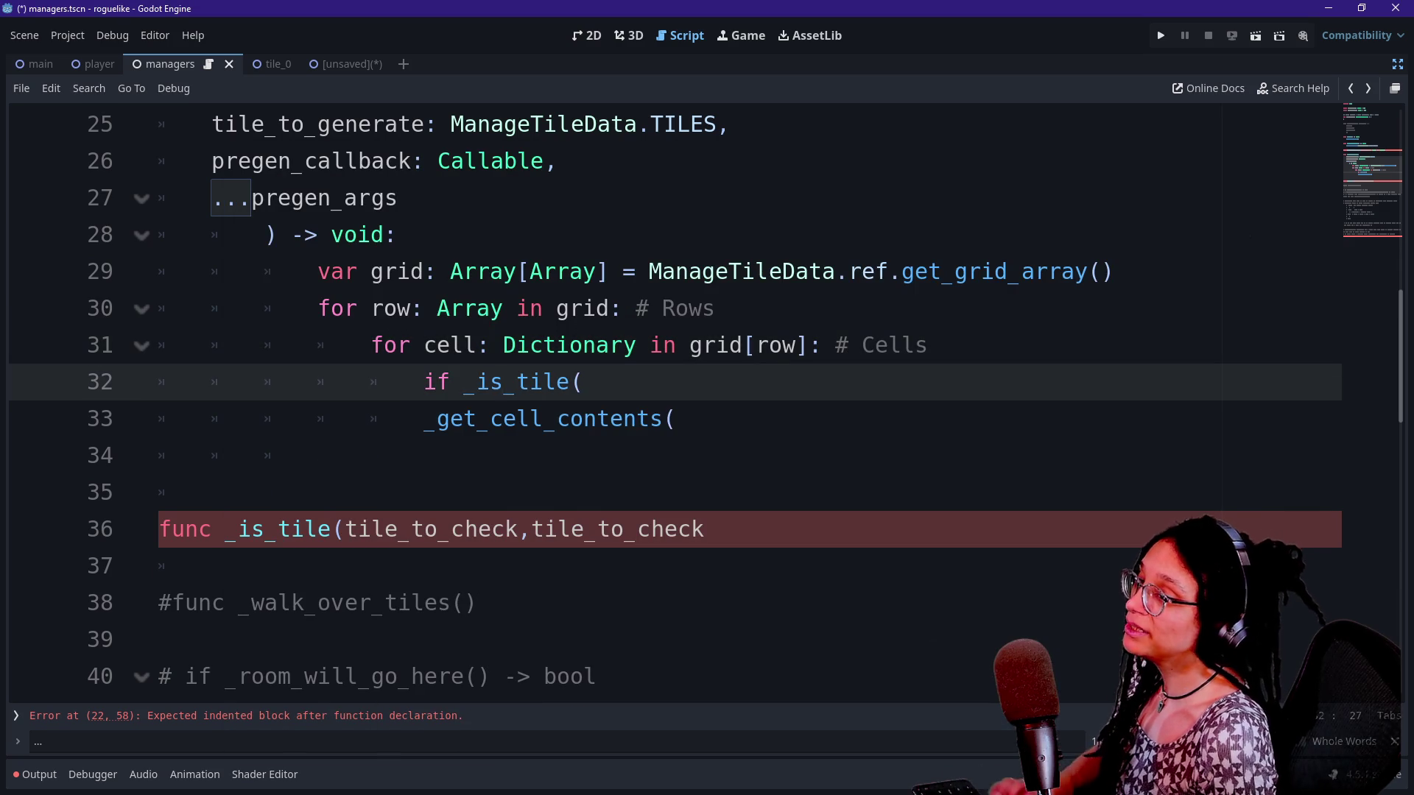
# Go to the end of the _is_tile declaration on line 36 and erase the duplicate tile_to_check
pyautogui.press('Down')
pyautogui.press('Down')
pyautogui.press('Down')
pyautogui.press('Up')
pyautogui.press('Up')
pyautogui.press('Down')
pyautogui.press('Down')
pyautogui.press('Down')
pyautogui.press('Up')
pyautogui.press('Up')
pyautogui.press('Up')
pyautogui.press('Down')
pyautogui.press('Up')
pyautogui.press('Up')
pyautogui.press('Up')
pyautogui.press('Down')
pyautogui.press('Down')
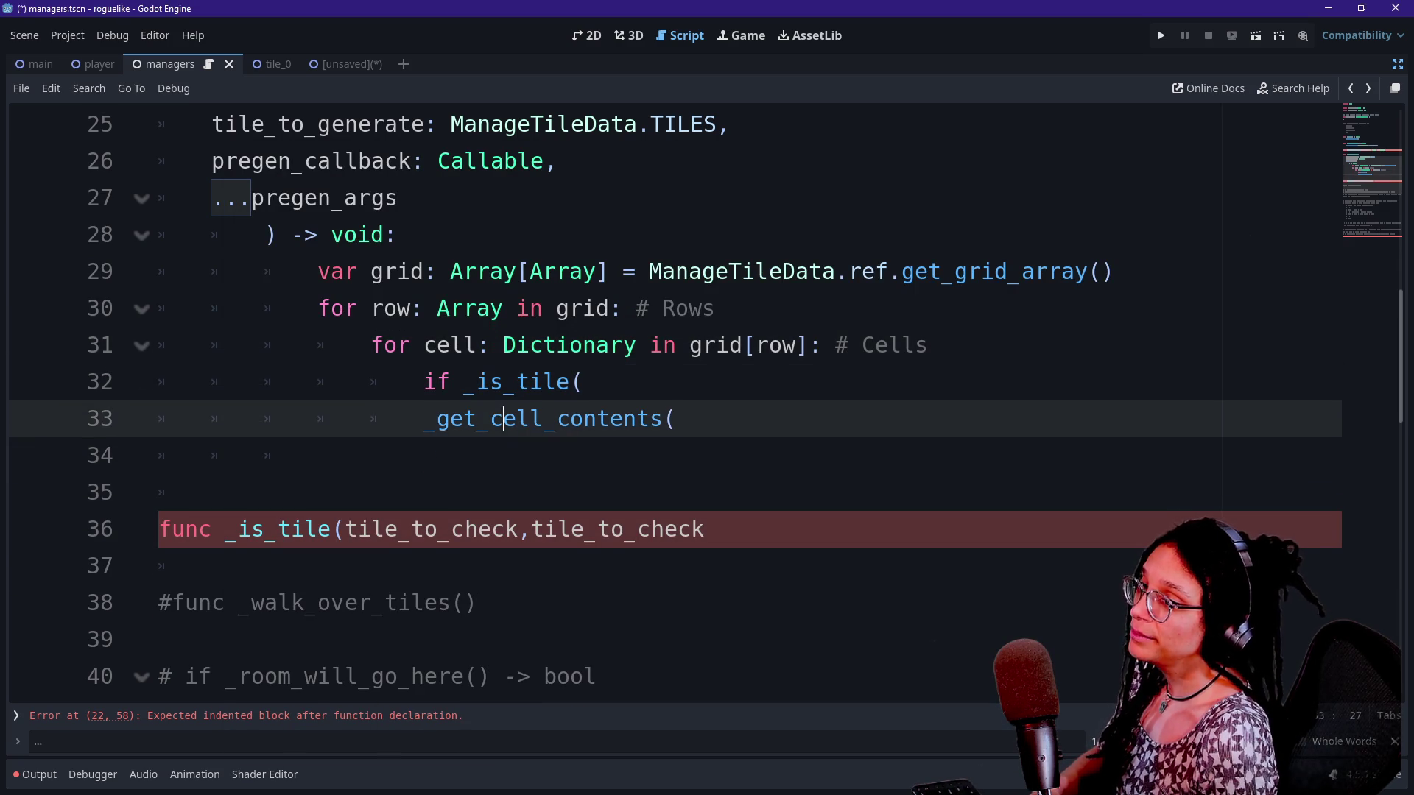
pyautogui.press('Down')
pyautogui.press('Down')
pyautogui.press('Down')
pyautogui.press('Up')
pyautogui.press('Up')
pyautogui.press('Up')
pyautogui.press('Down')
pyautogui.press('Down')
pyautogui.press('Down')
pyautogui.press('End')
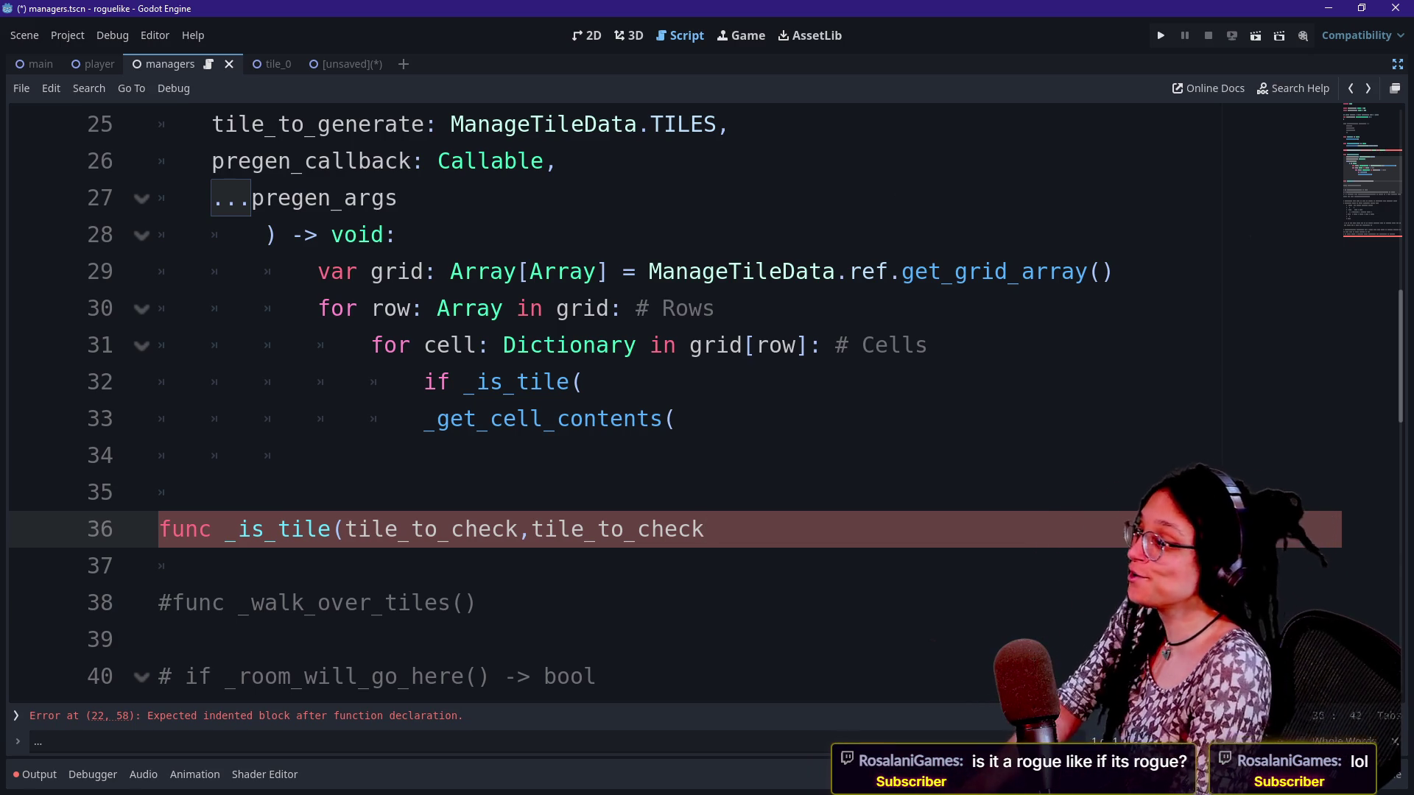
pyautogui.press('Down')
pyautogui.press('Down')
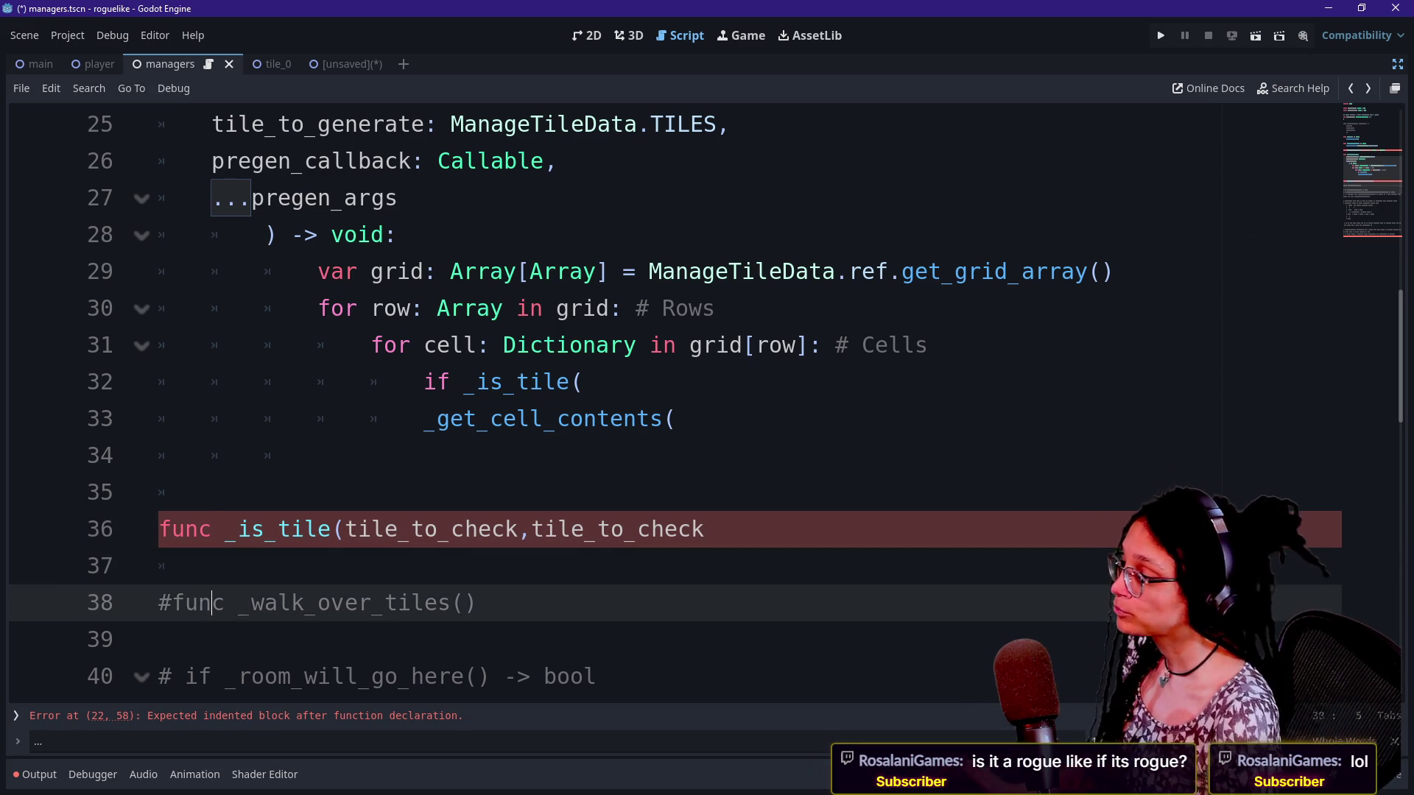
pyautogui.press('Up')
pyautogui.press('Up')
pyautogui.press('End')
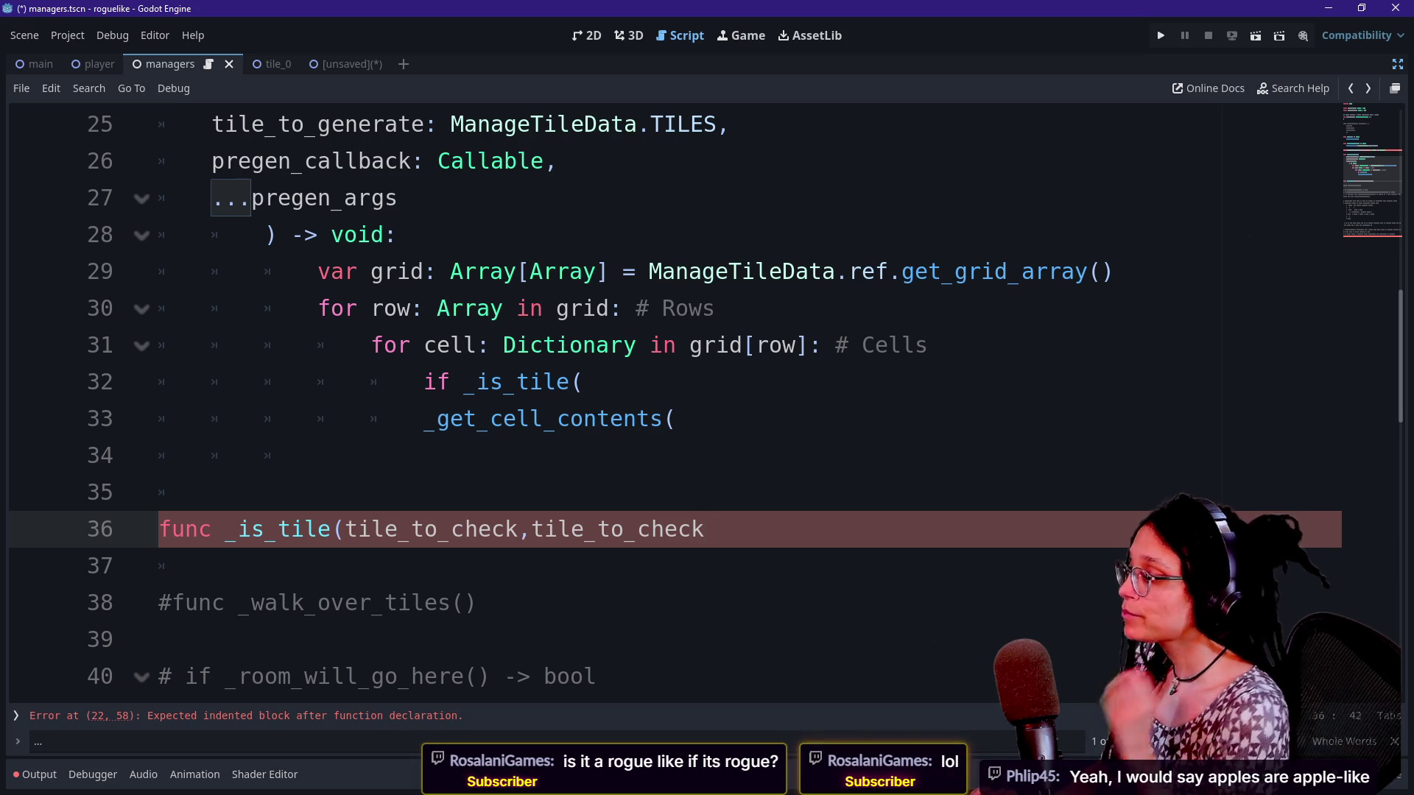
pyautogui.press('BackSpace')
pyautogui.press('BackSpace')
pyautogui.press('BackSpace')
pyautogui.press('BackSpace')
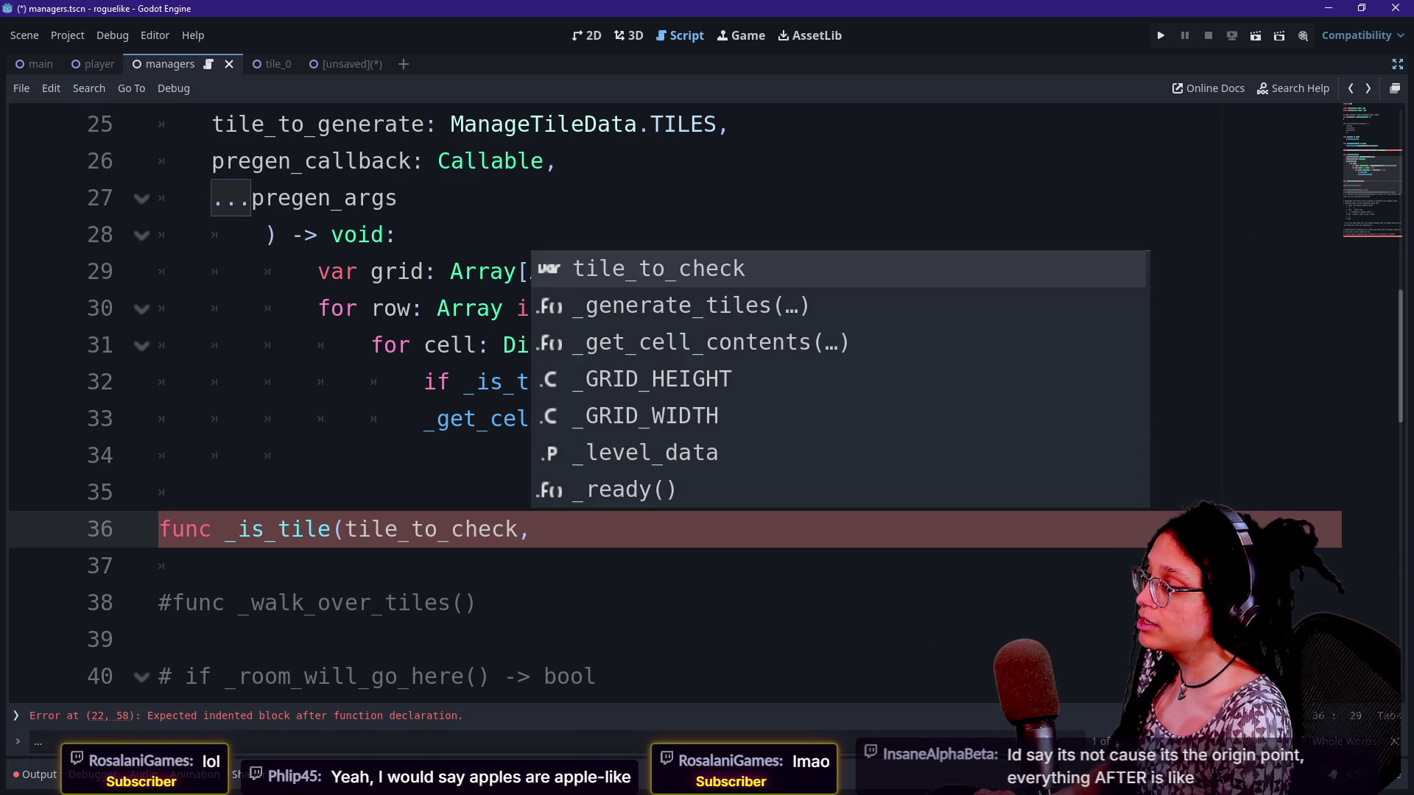
# Add tile_to_check_against as the second parameter with a -> bool return type
pyautogui.write('con')
pyautogui.press('BackSpace')
pyautogui.press('BackSpace')
pyautogui.press('BackSpace')
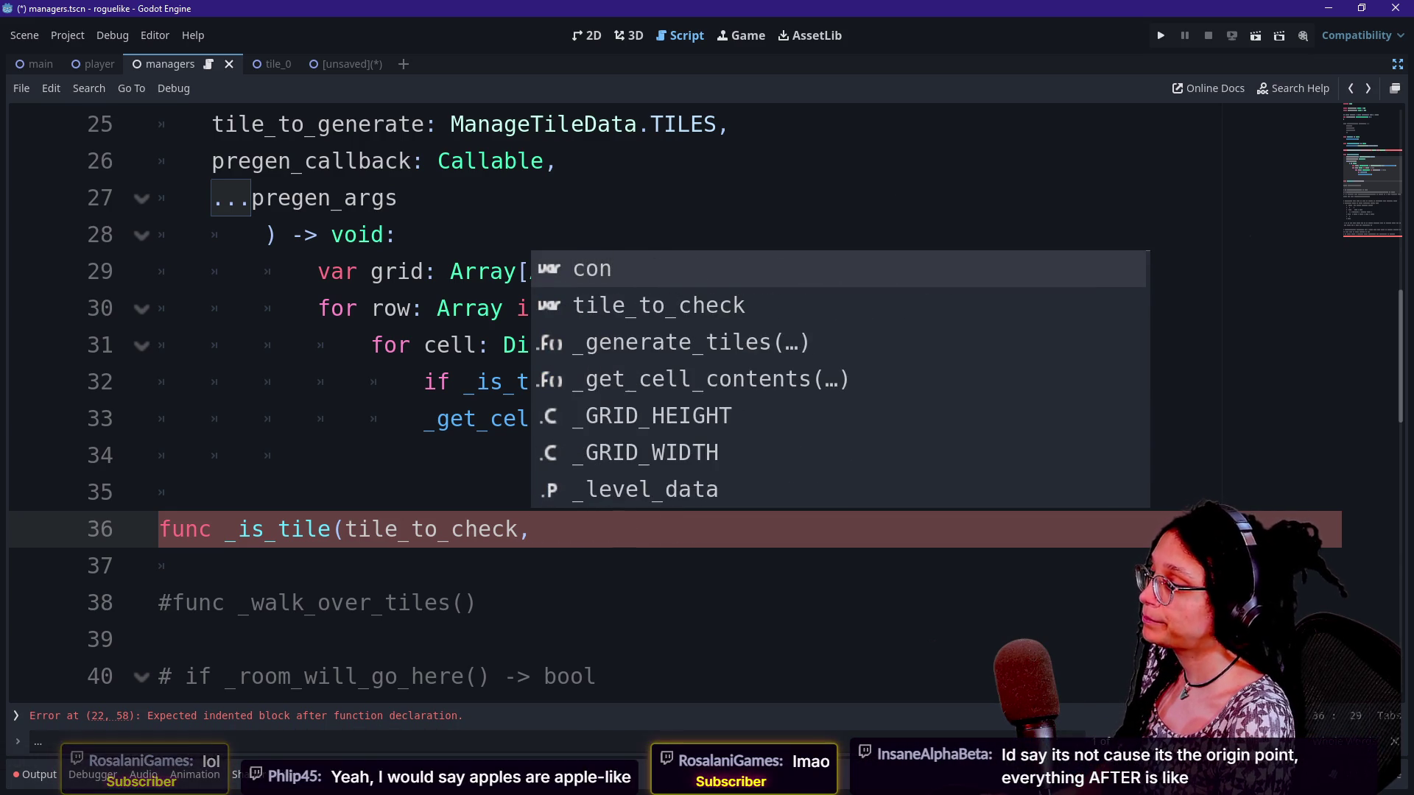
pyautogui.write('tile_to_check_')
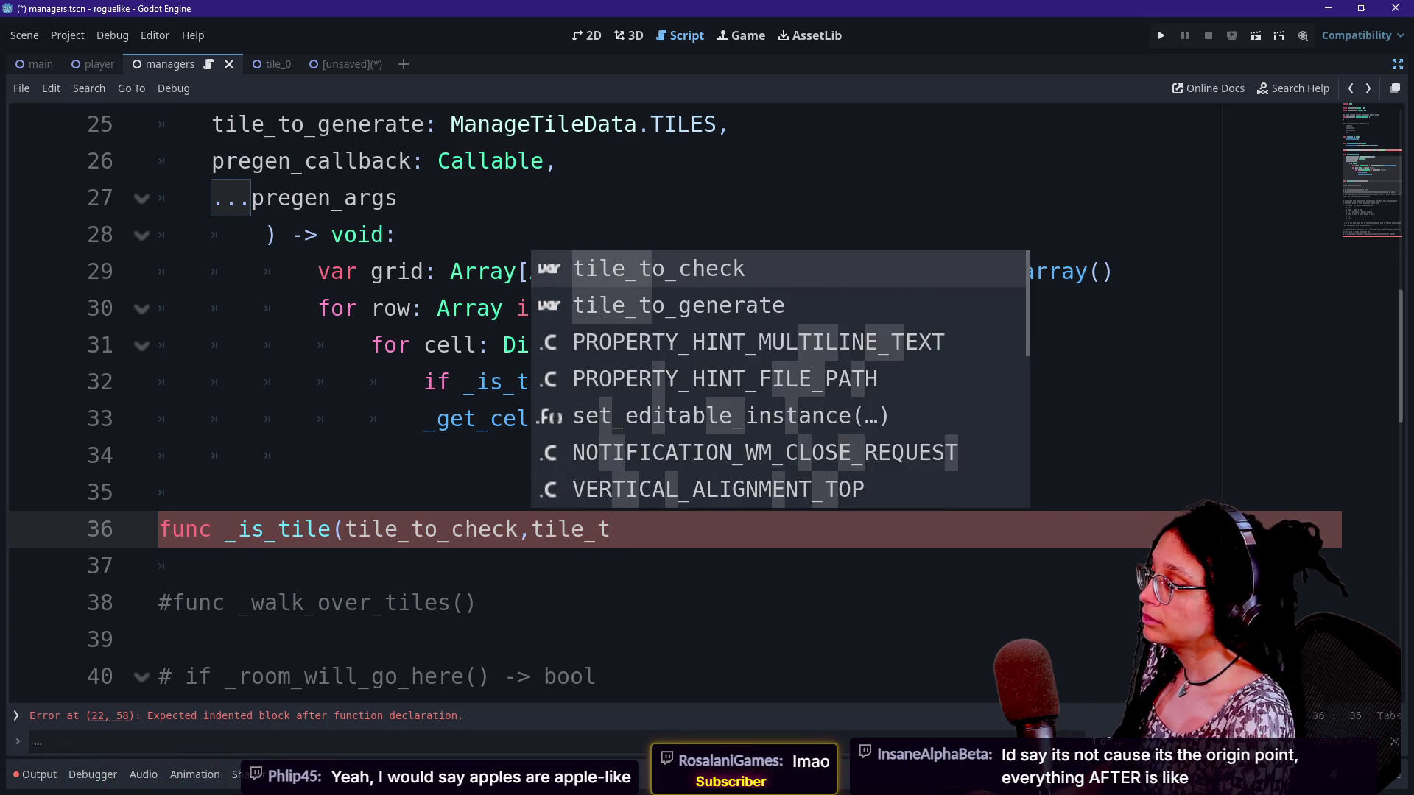
pyautogui.write('agai')
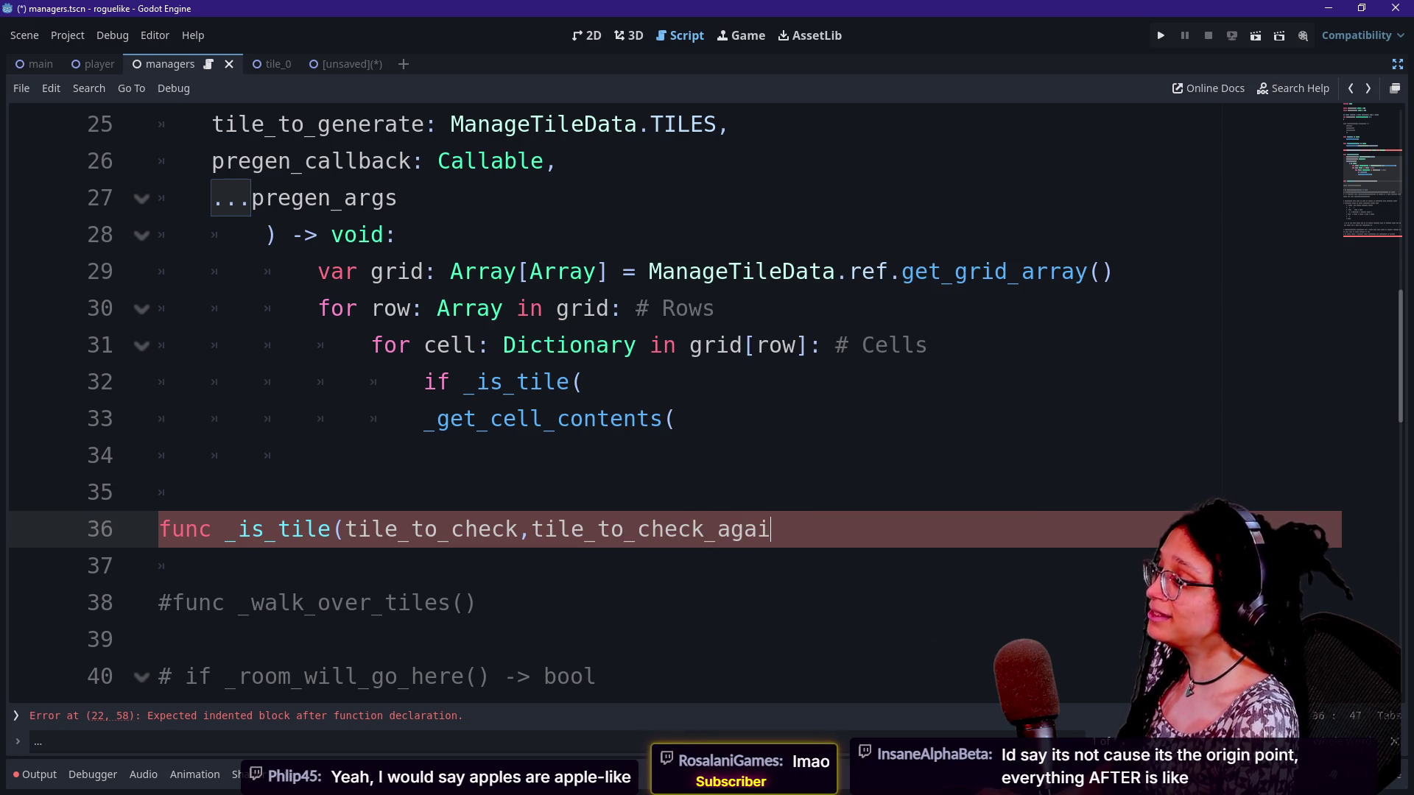
pyautogui.write('nst ->-> bool:')
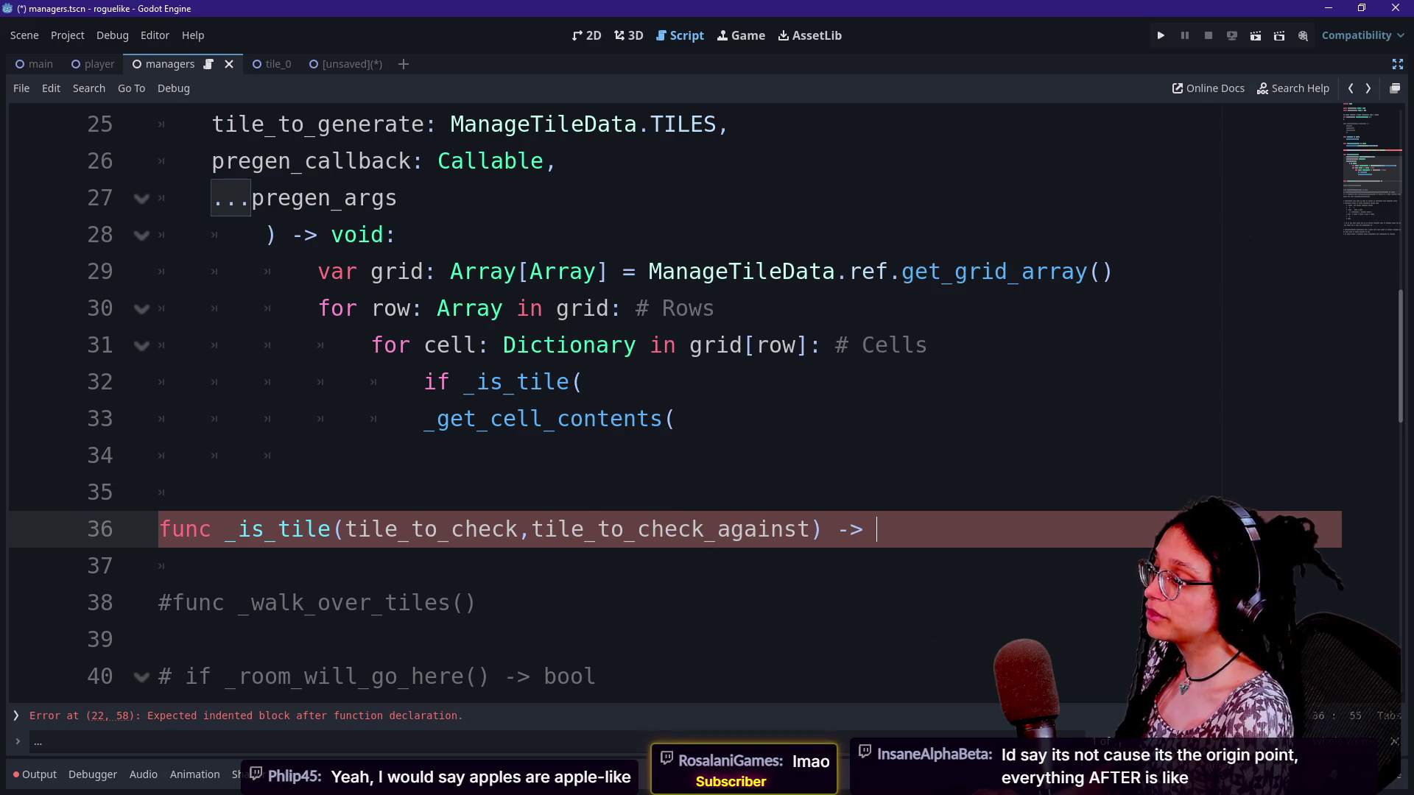
pyautogui.press('Return')
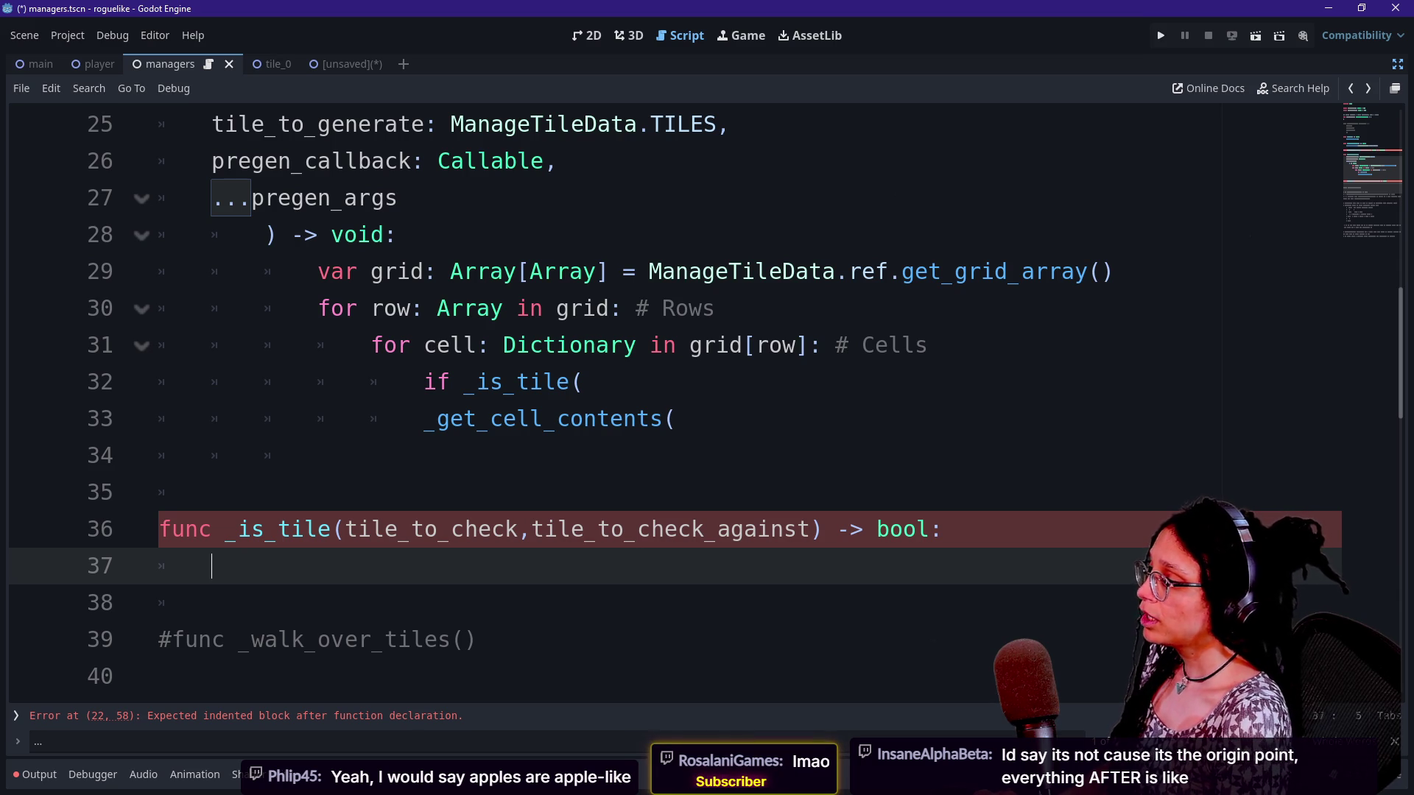
# Type both _is_tile parameters as ManageTileData.TILES and open the function body
pyautogui.click(519, 528)
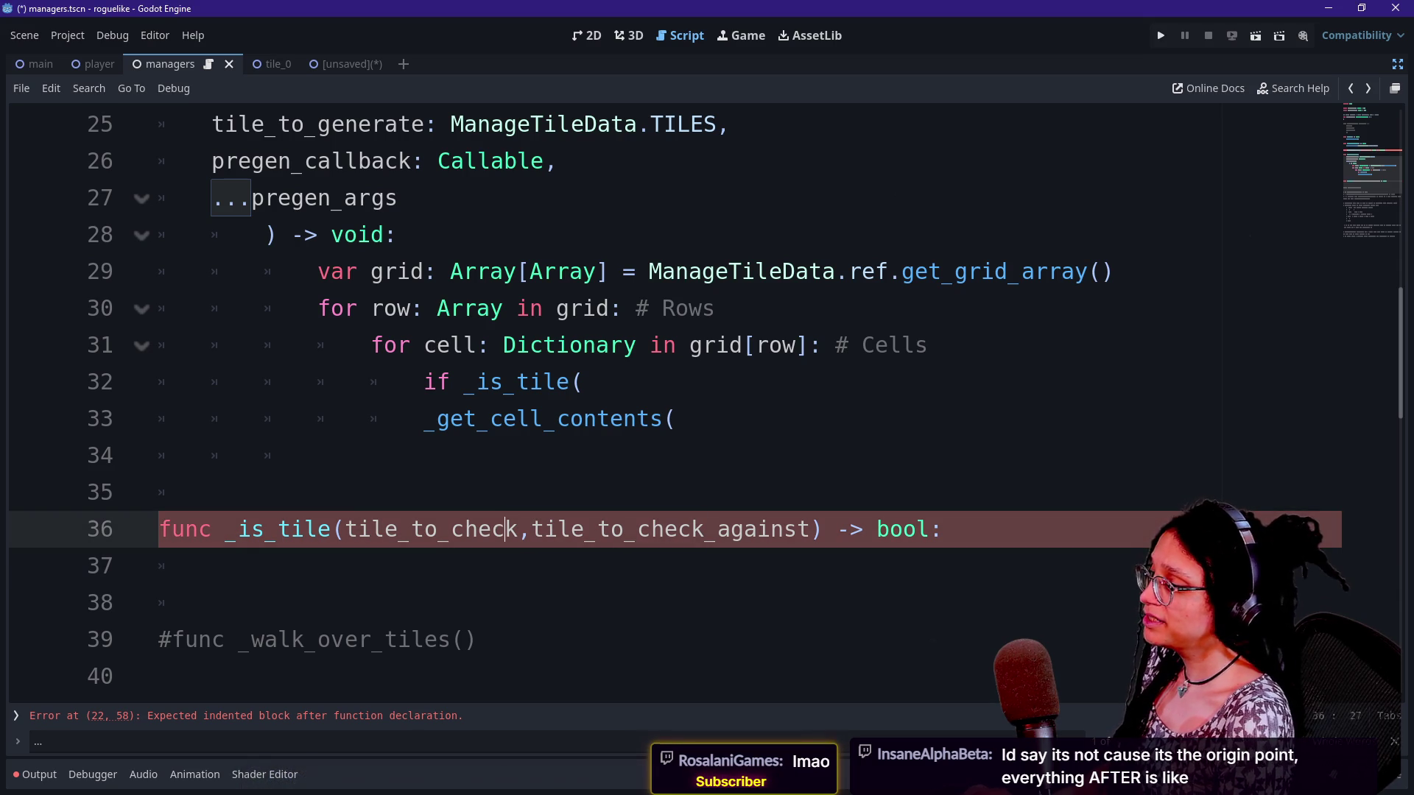
pyautogui.write(': Manage')
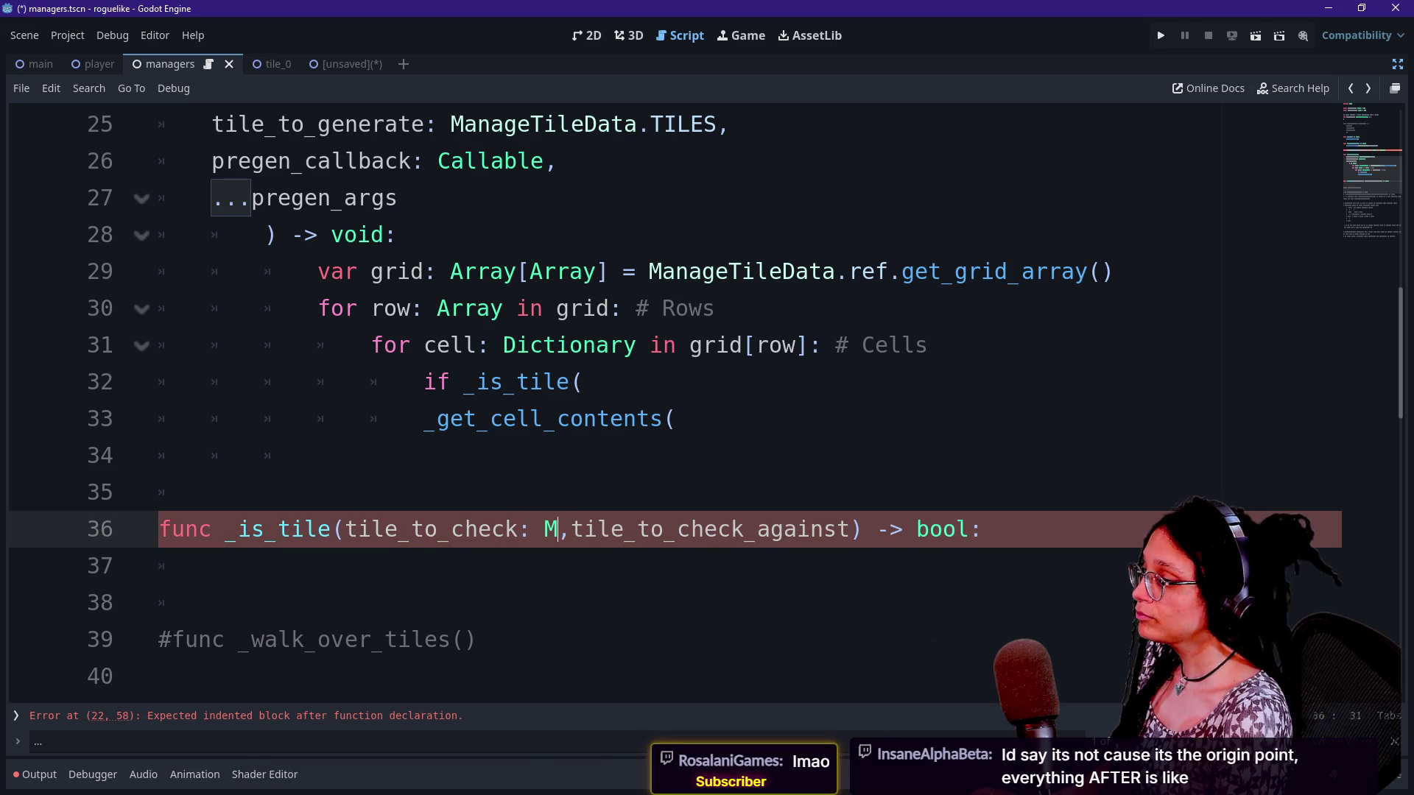
pyautogui.press('Return')
pyautogui.write('.TILE')
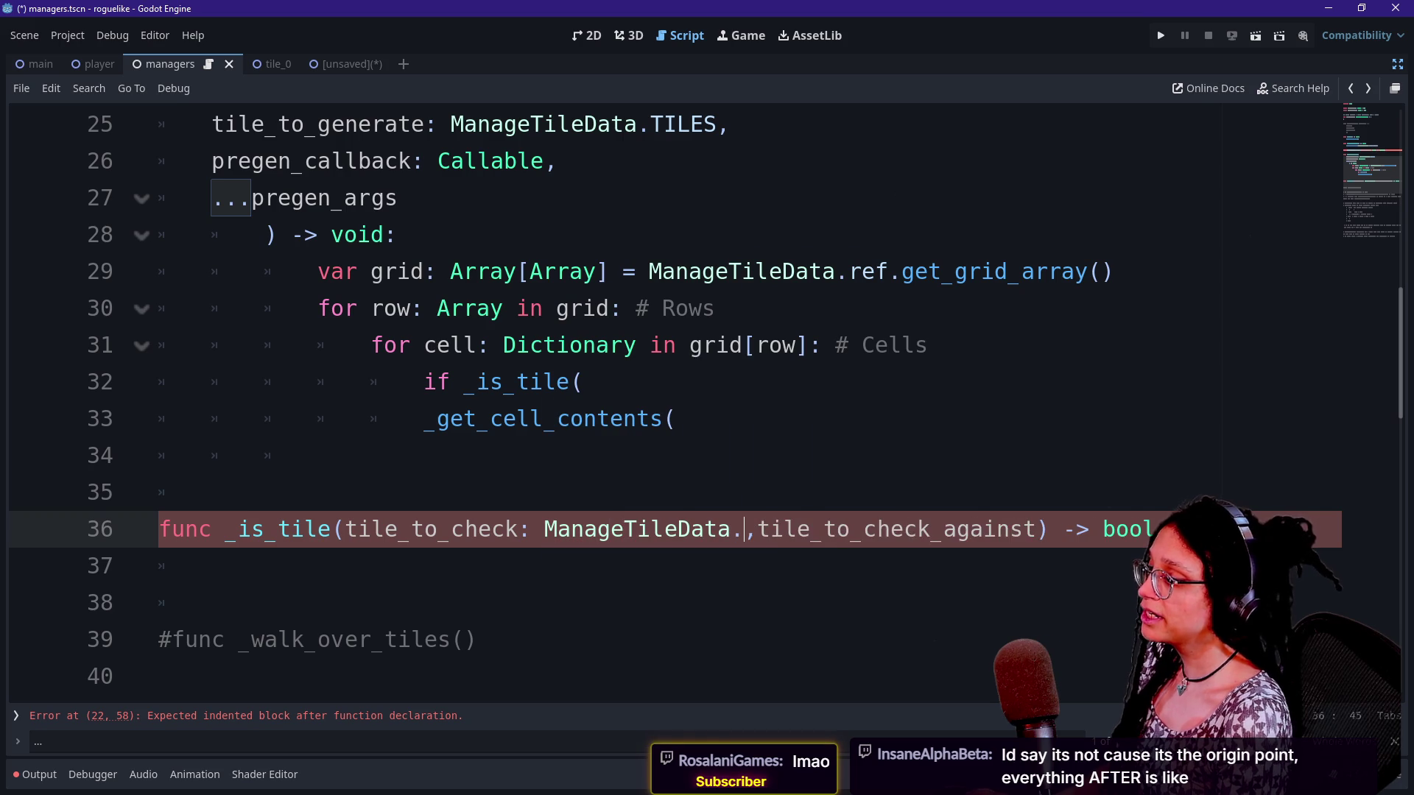
pyautogui.press('Return')
pyautogui.click(1103, 529)
pyautogui.write(',')
pyautogui.write(': Mana')
pyautogui.press('Return')
pyautogui.write('.')
pyautogui.press('Down')
pyautogui.press('Return')
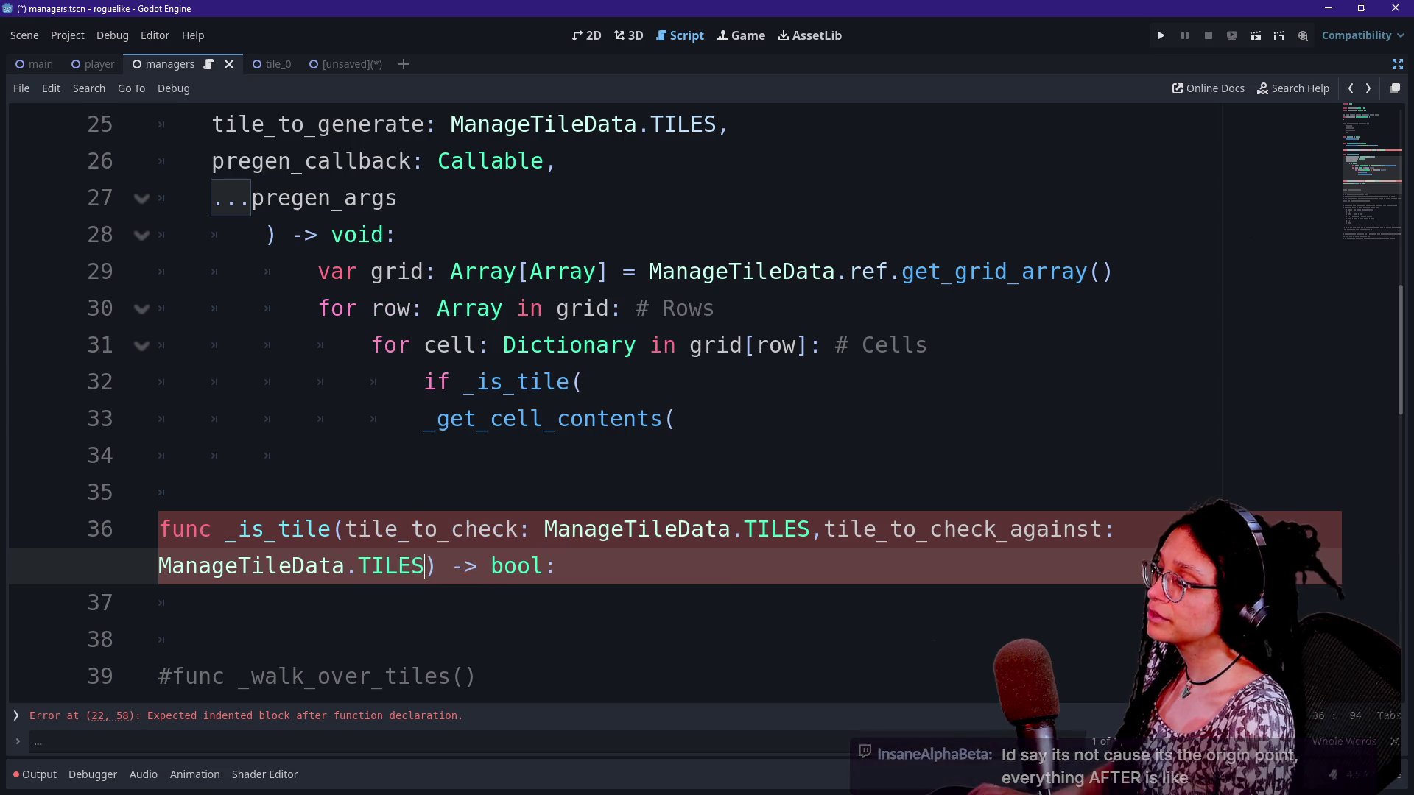
pyautogui.press('End')
pyautogui.press('Return')
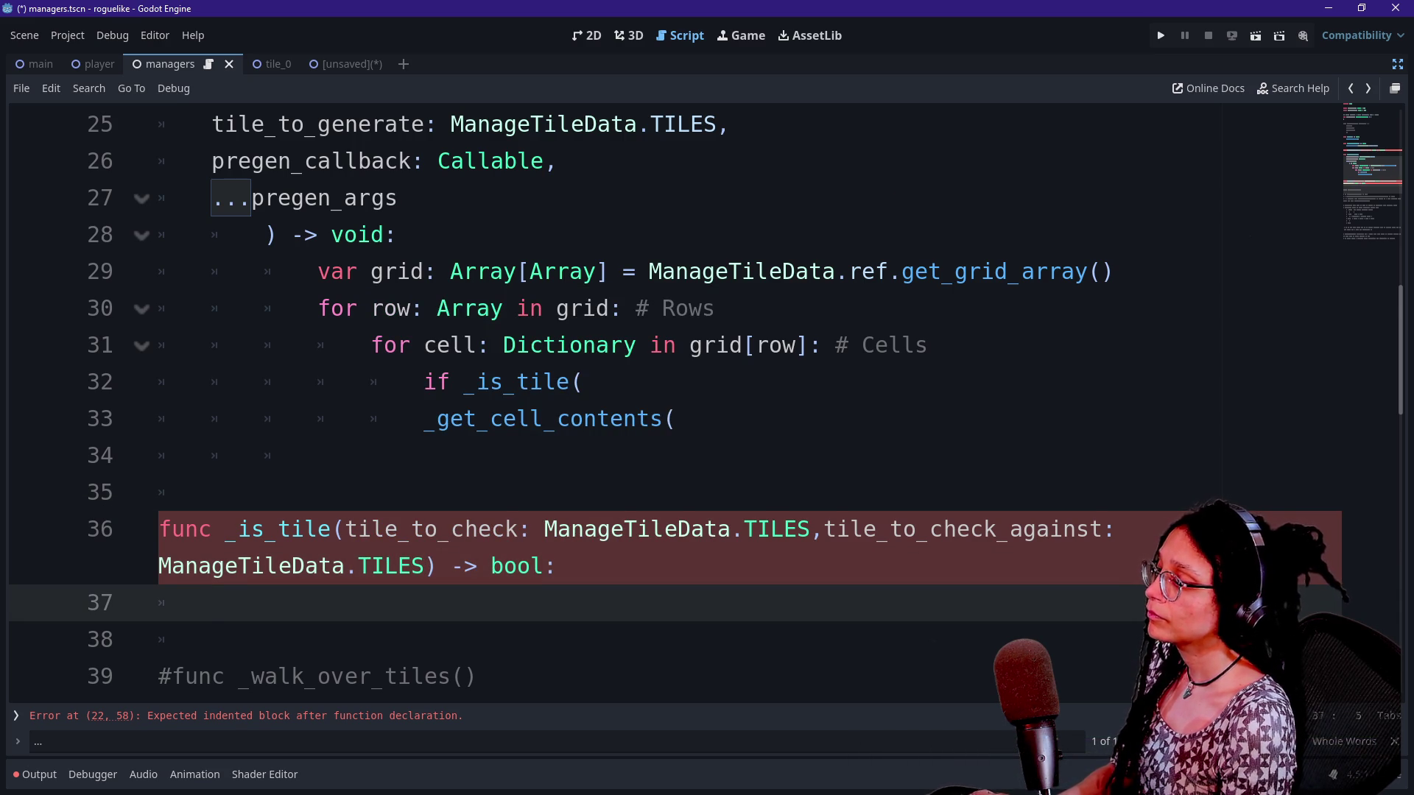
# Write the _is_tile body as 'return tile_to_check == tile_to_check_against'
pyautogui.scroll(-1, 705, 401)
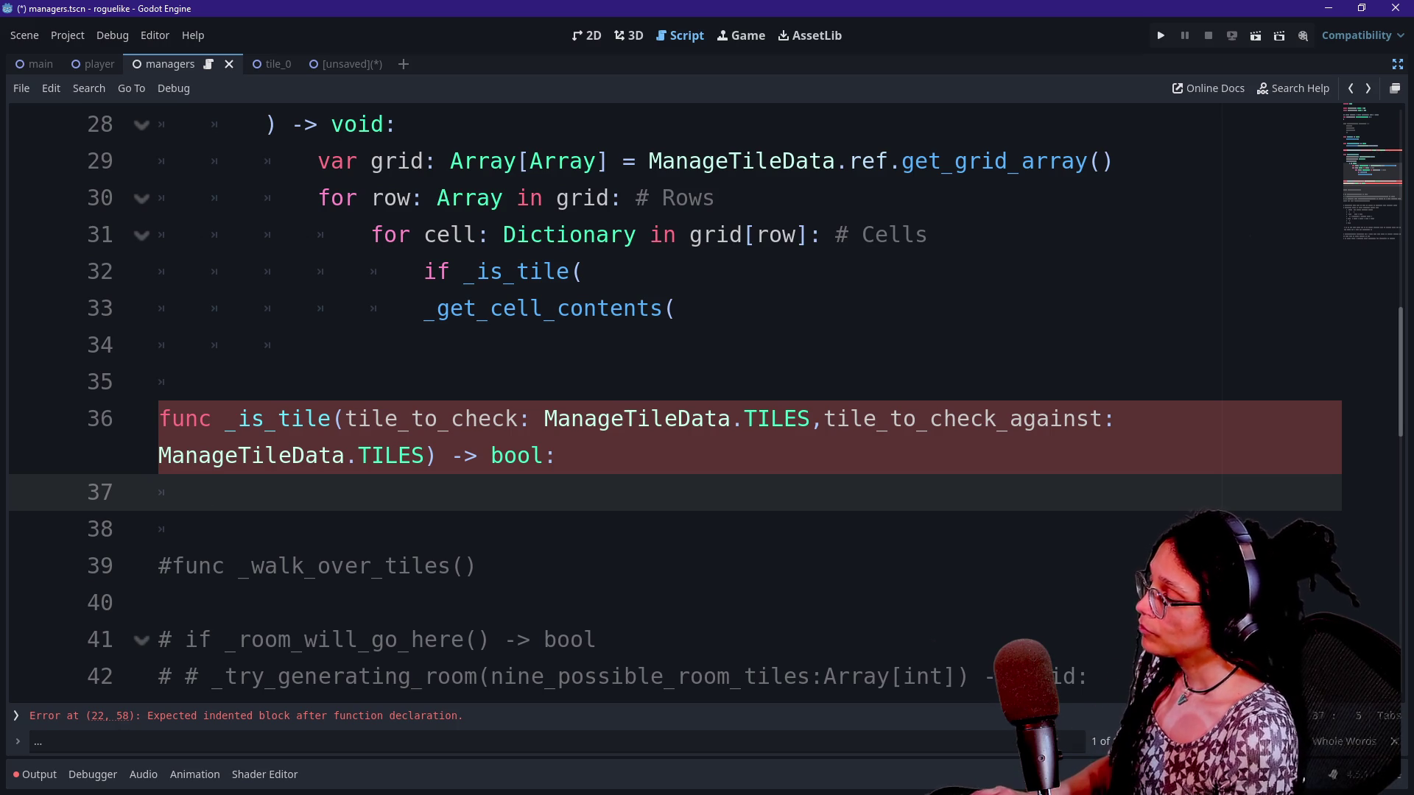
pyautogui.write('re')
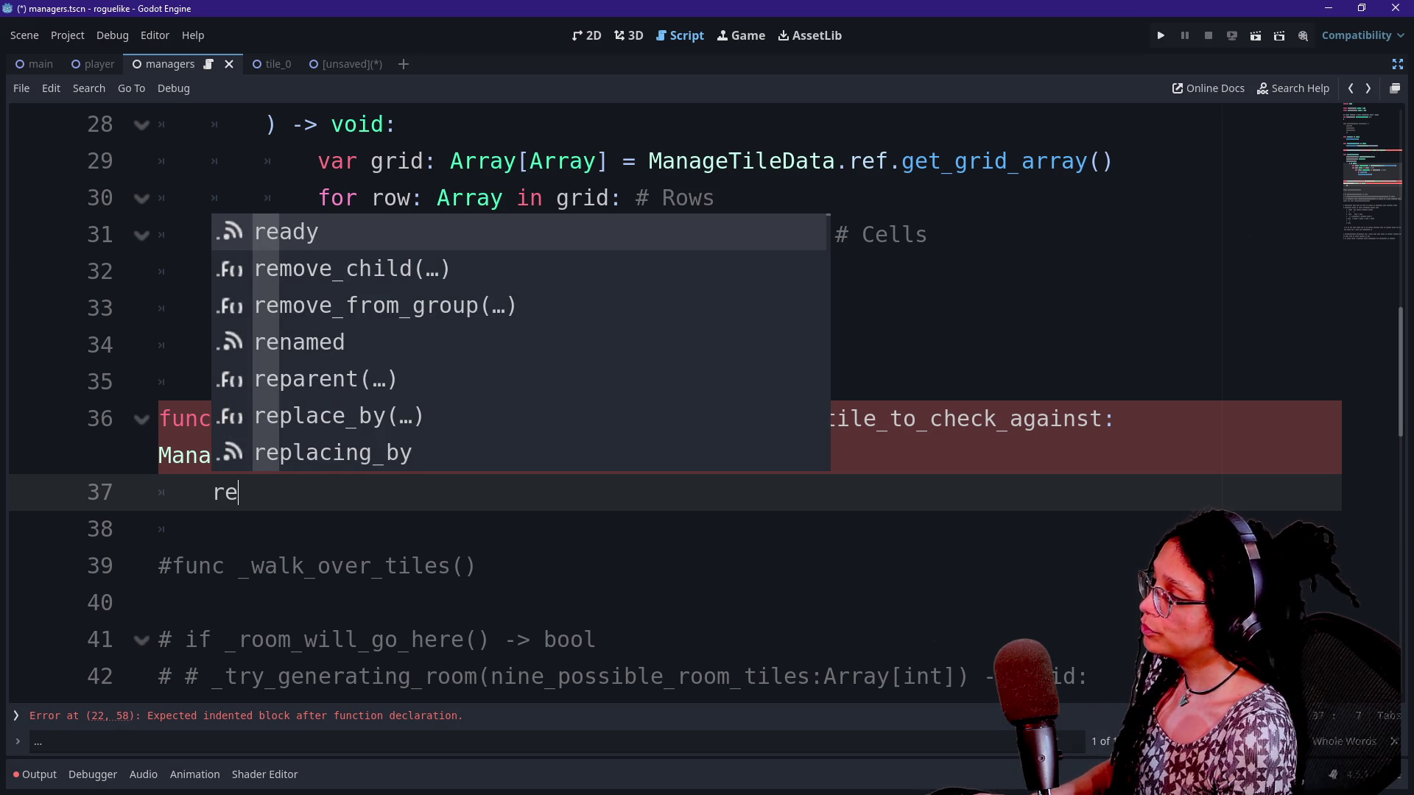
pyautogui.write('turn')
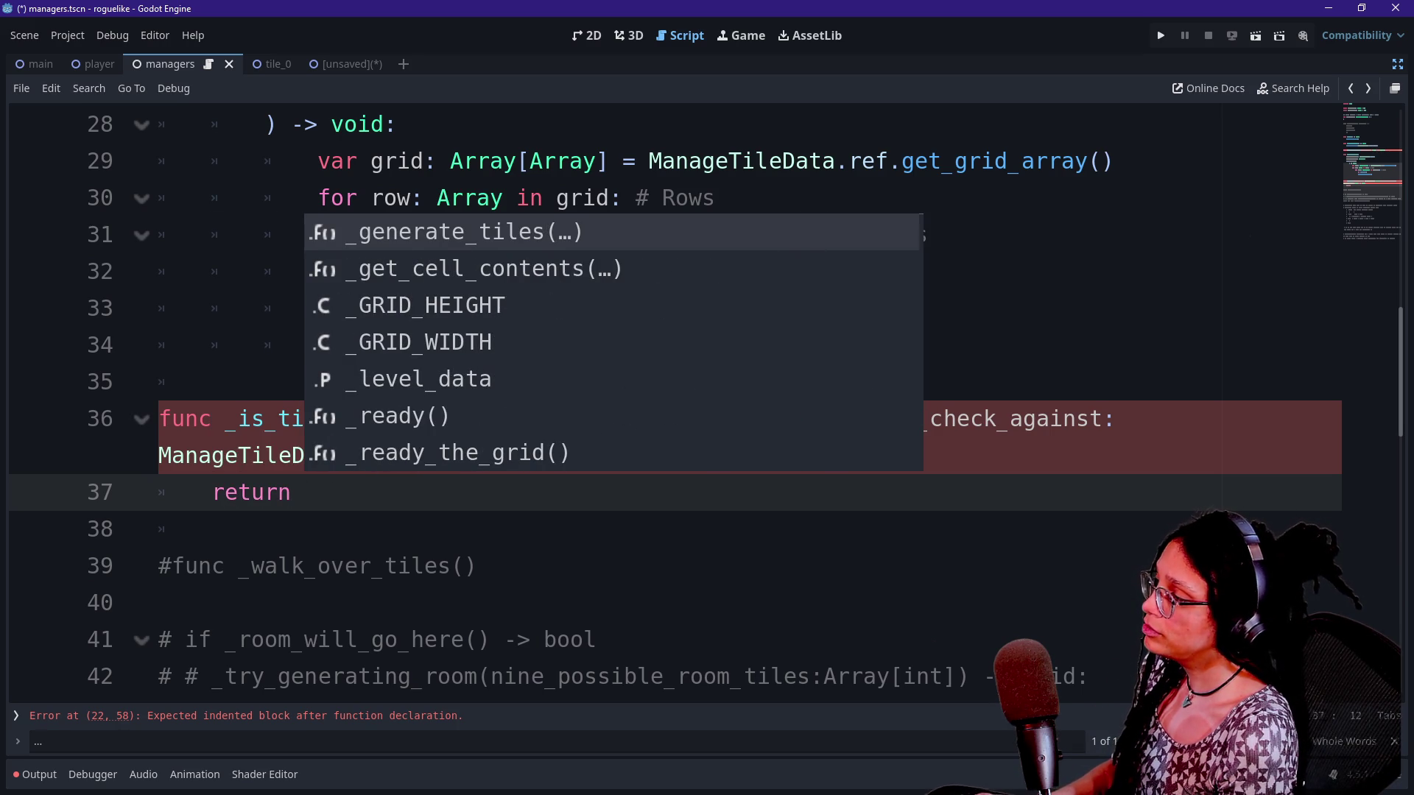
pyautogui.click(478, 565)
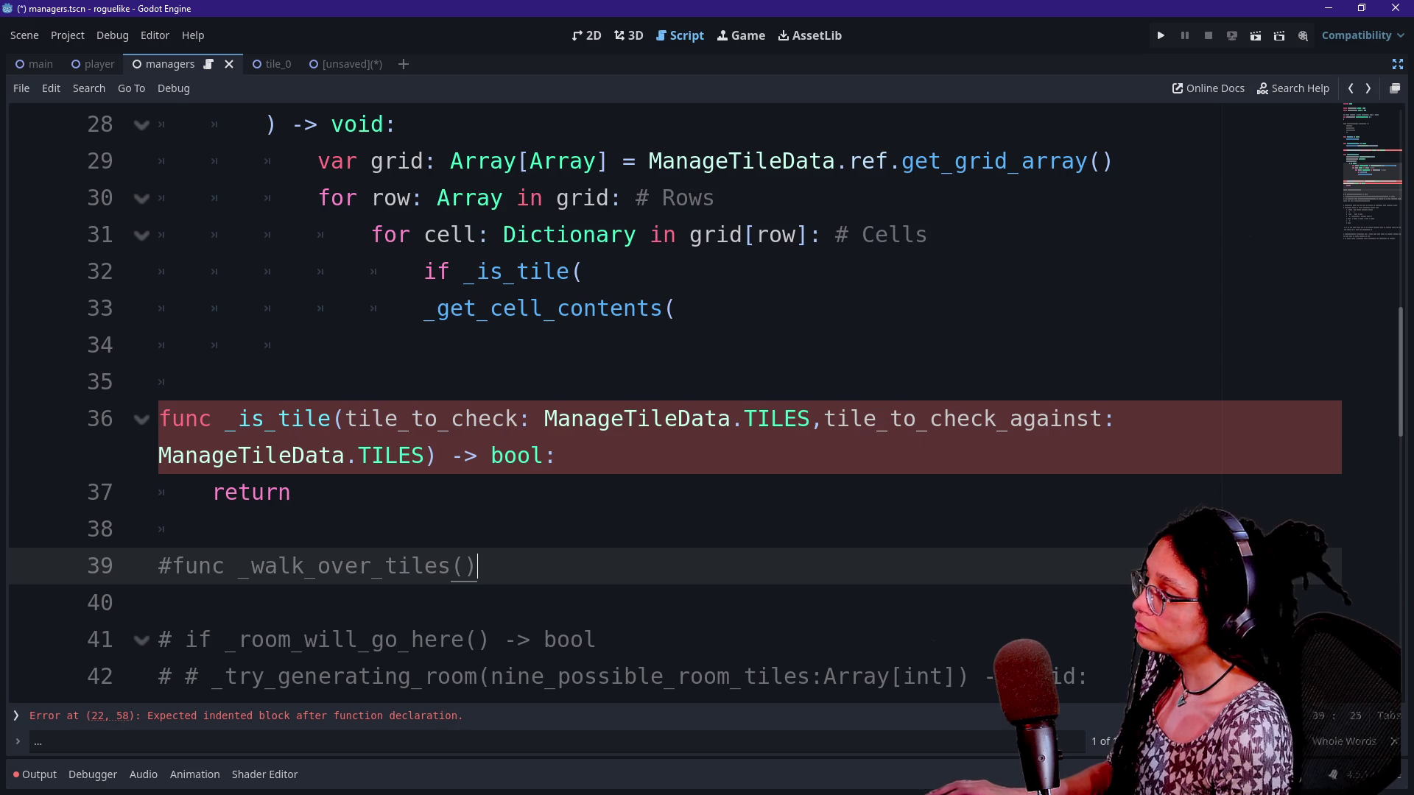
pyautogui.click(302, 491)
pyautogui.write('tile_to')
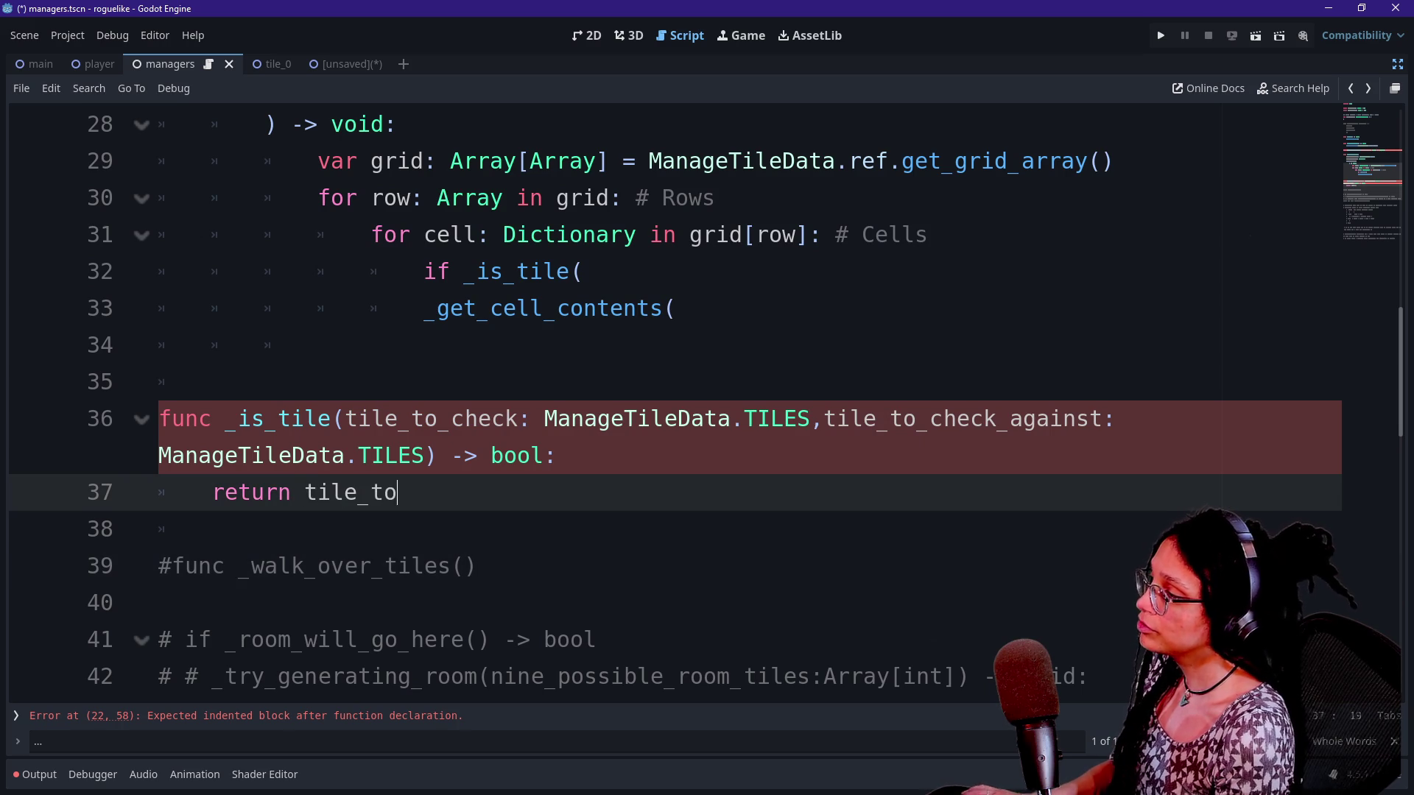
pyautogui.write('_check == tile_to_check')
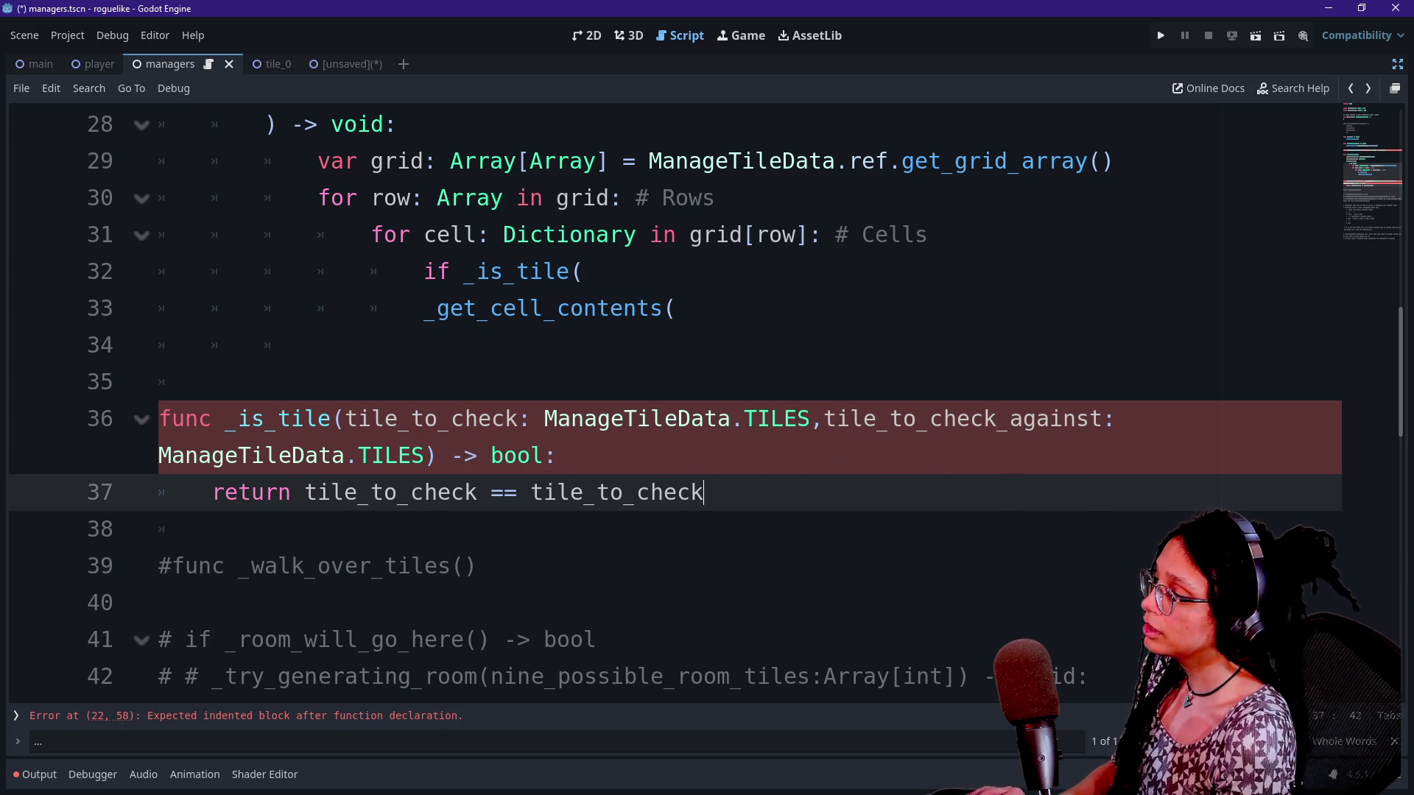
pyautogui.write('_against')
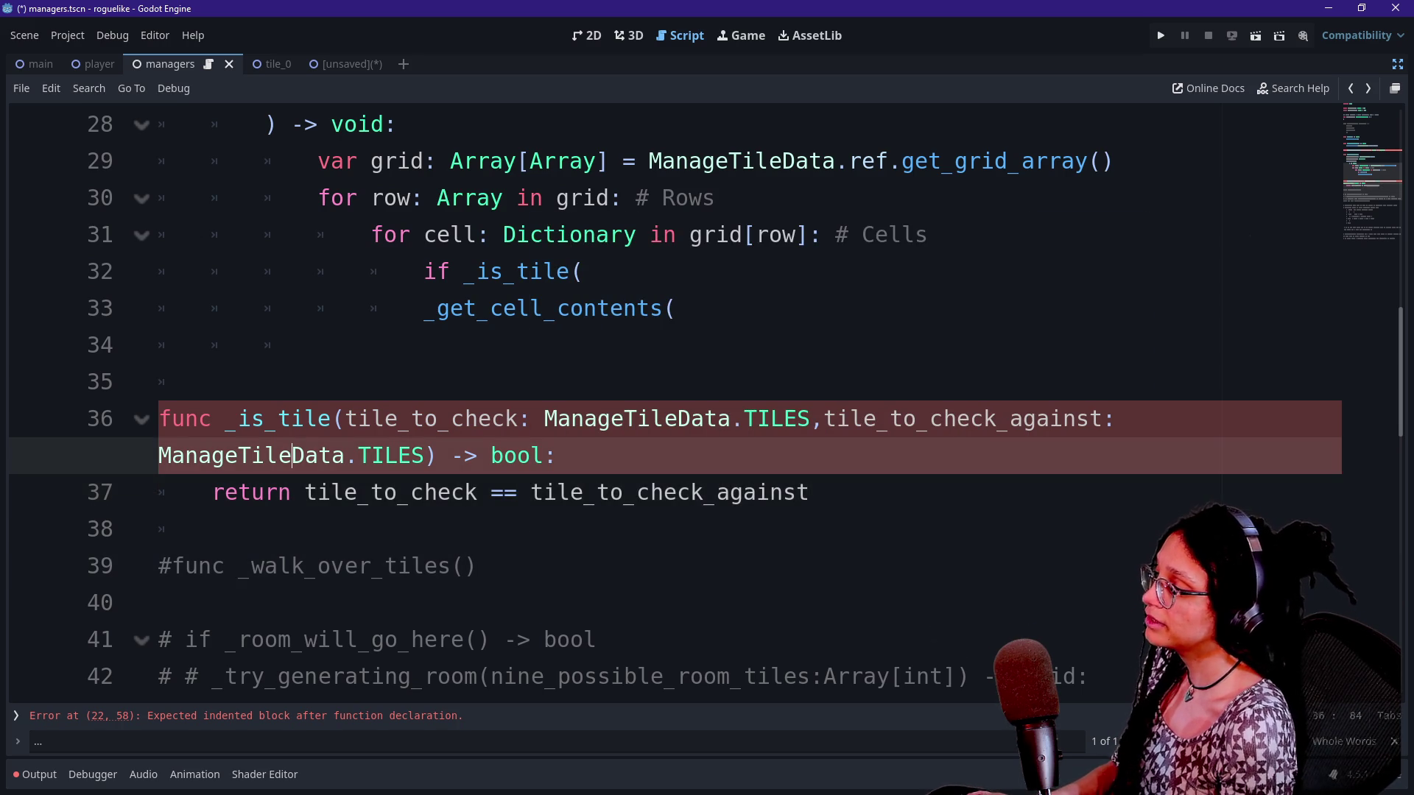
pyautogui.moveTo(265, 492); pyautogui.dragTo(212, 528)
pyautogui.click(211, 528)
pyautogui.click(557, 455)
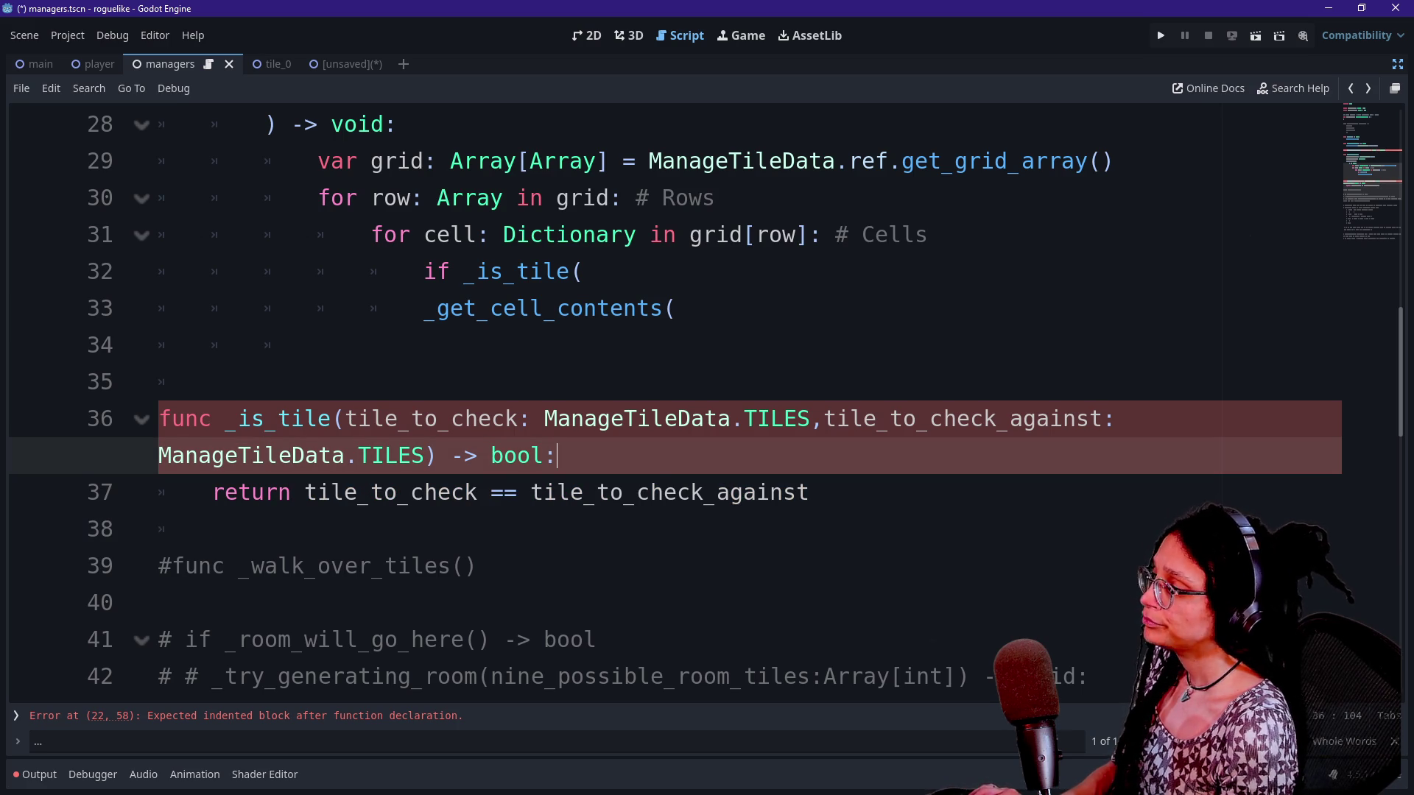
pyautogui.scroll(2, 557, 455)
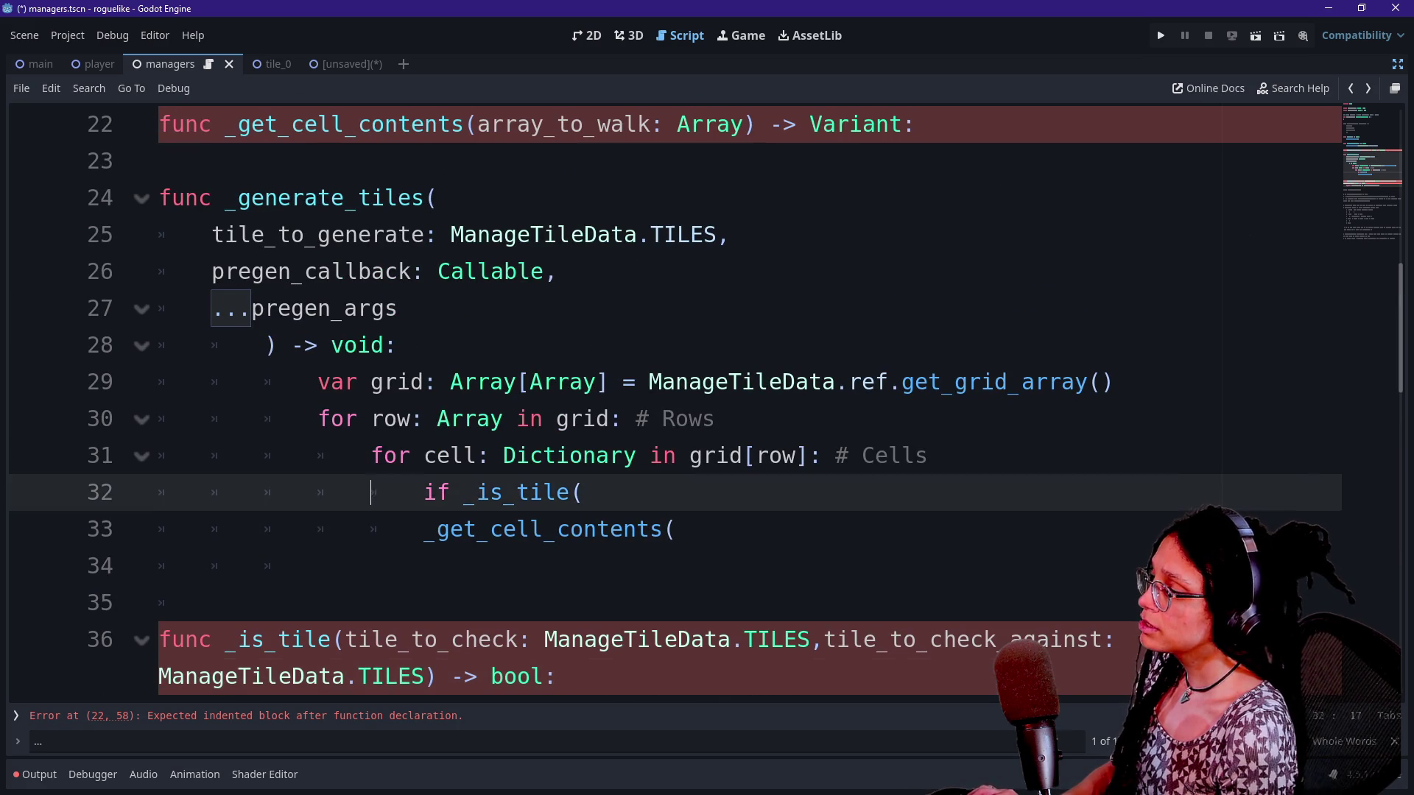
pyautogui.click(676, 529)
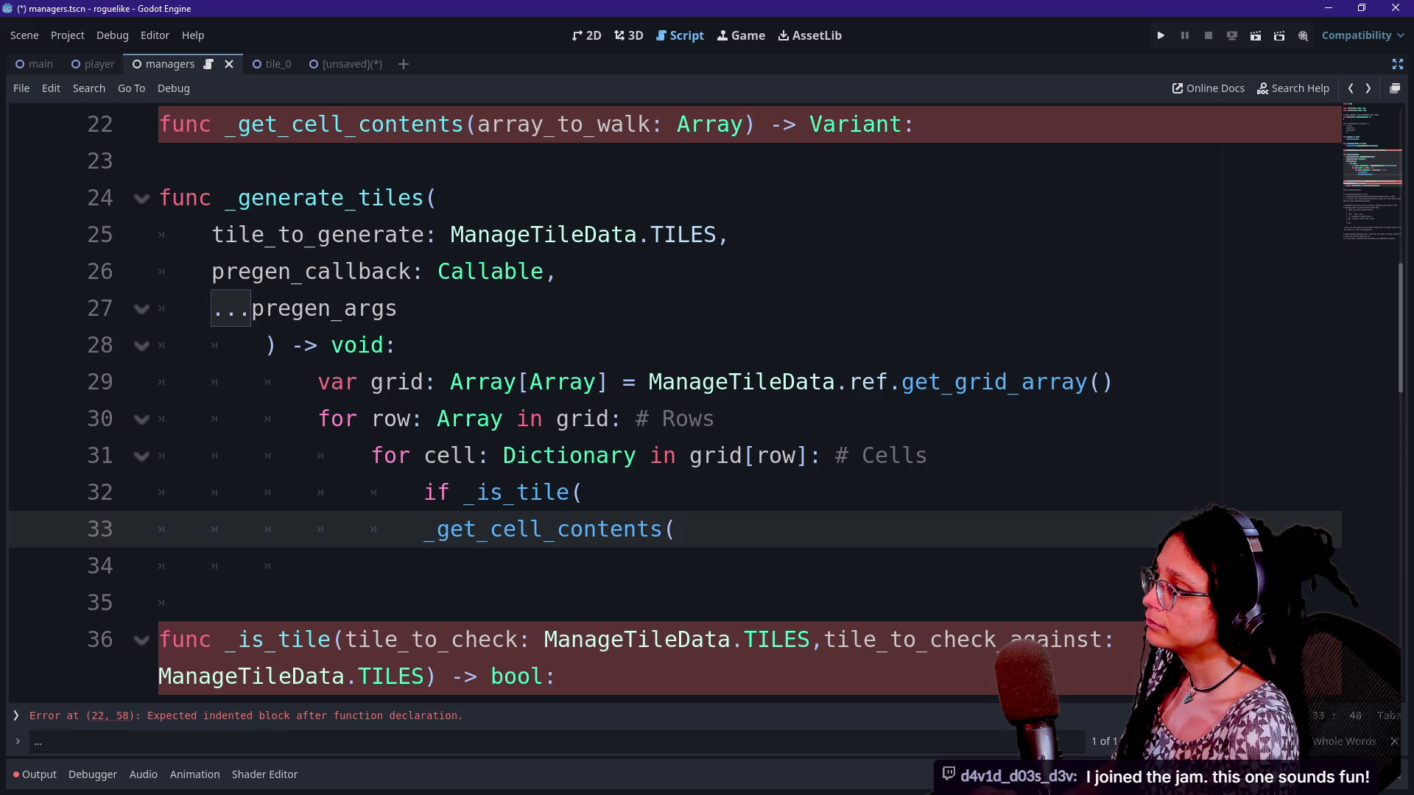
pyautogui.press('Up')
pyautogui.scroll(1, 662, 405)
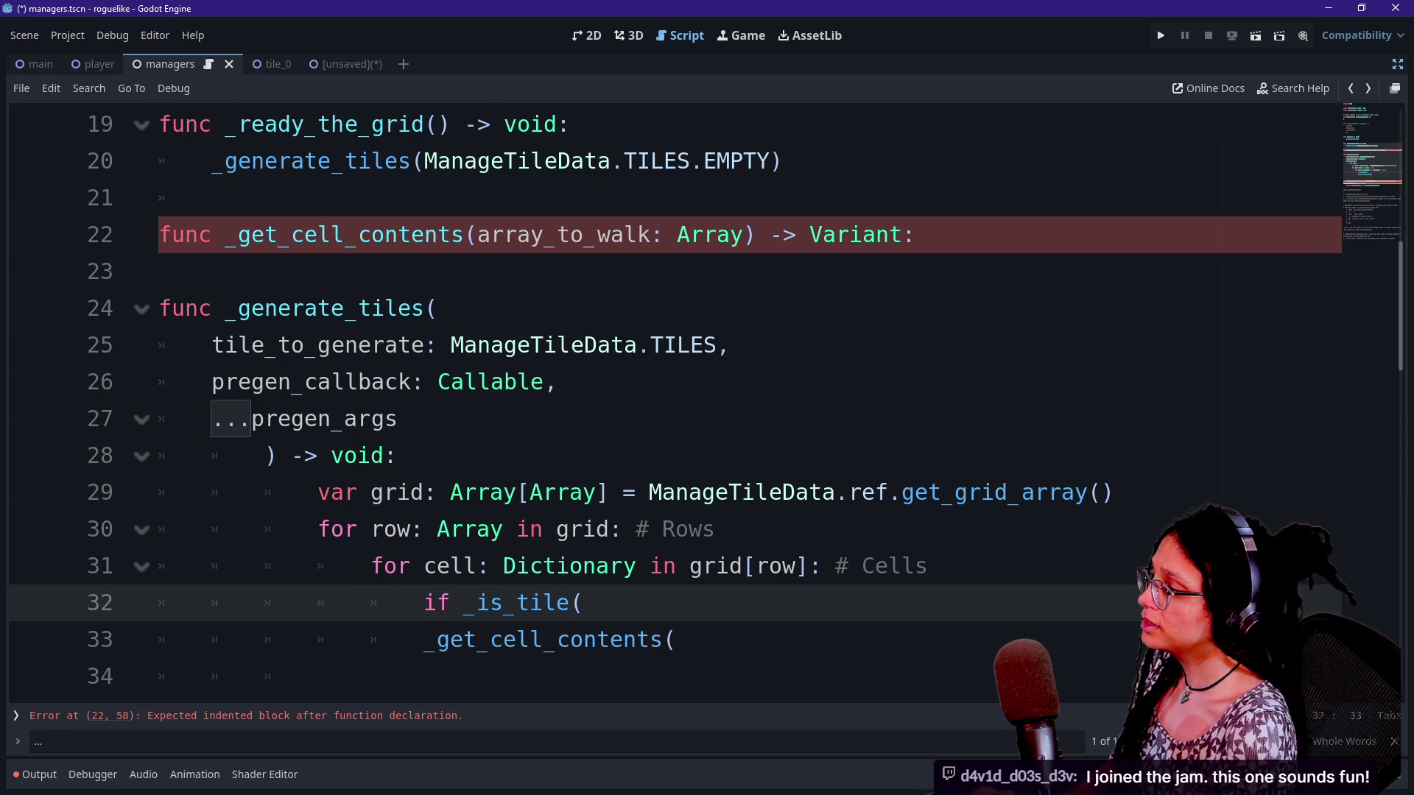
pyautogui.press('Left')
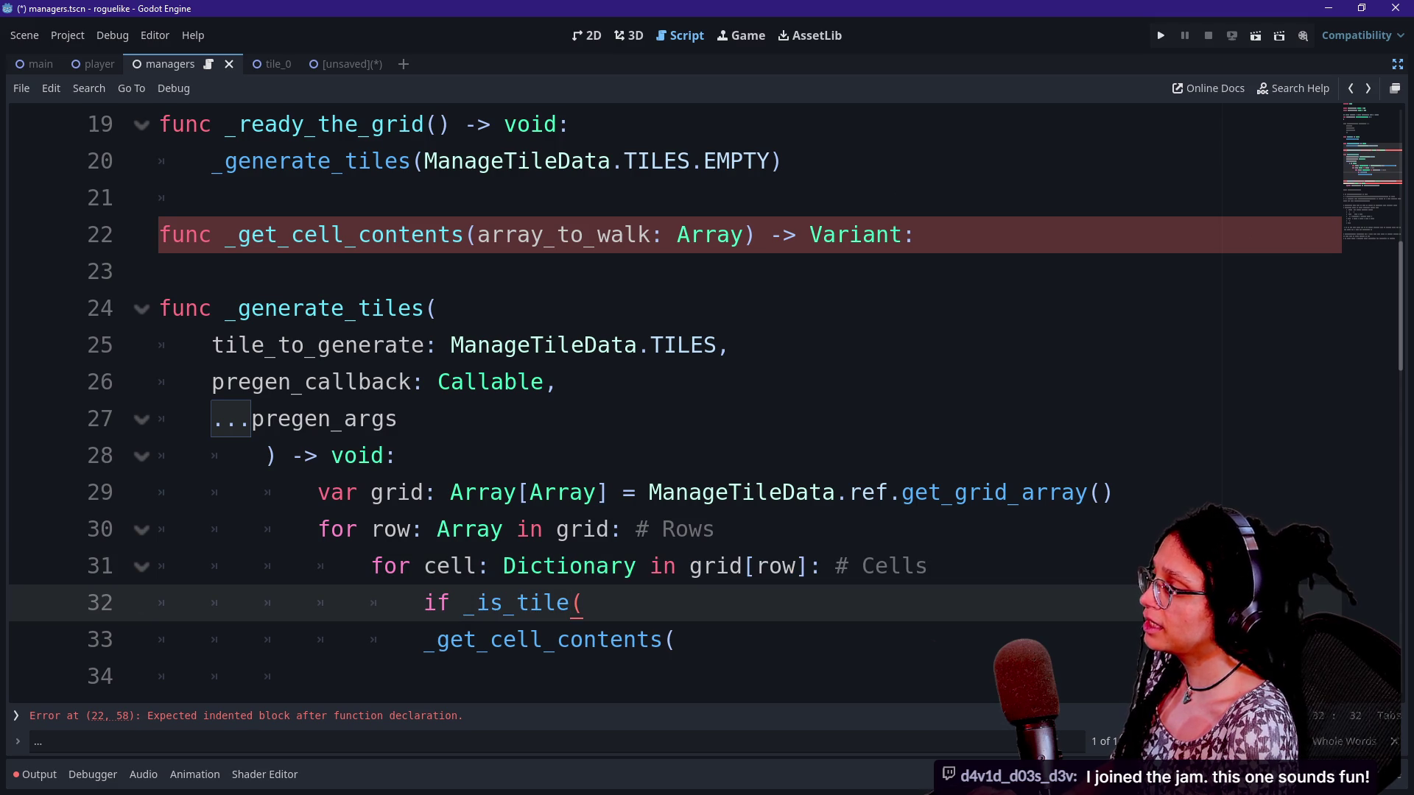
pyautogui.moveTo(212, 381); pyautogui.dragTo(305, 381)
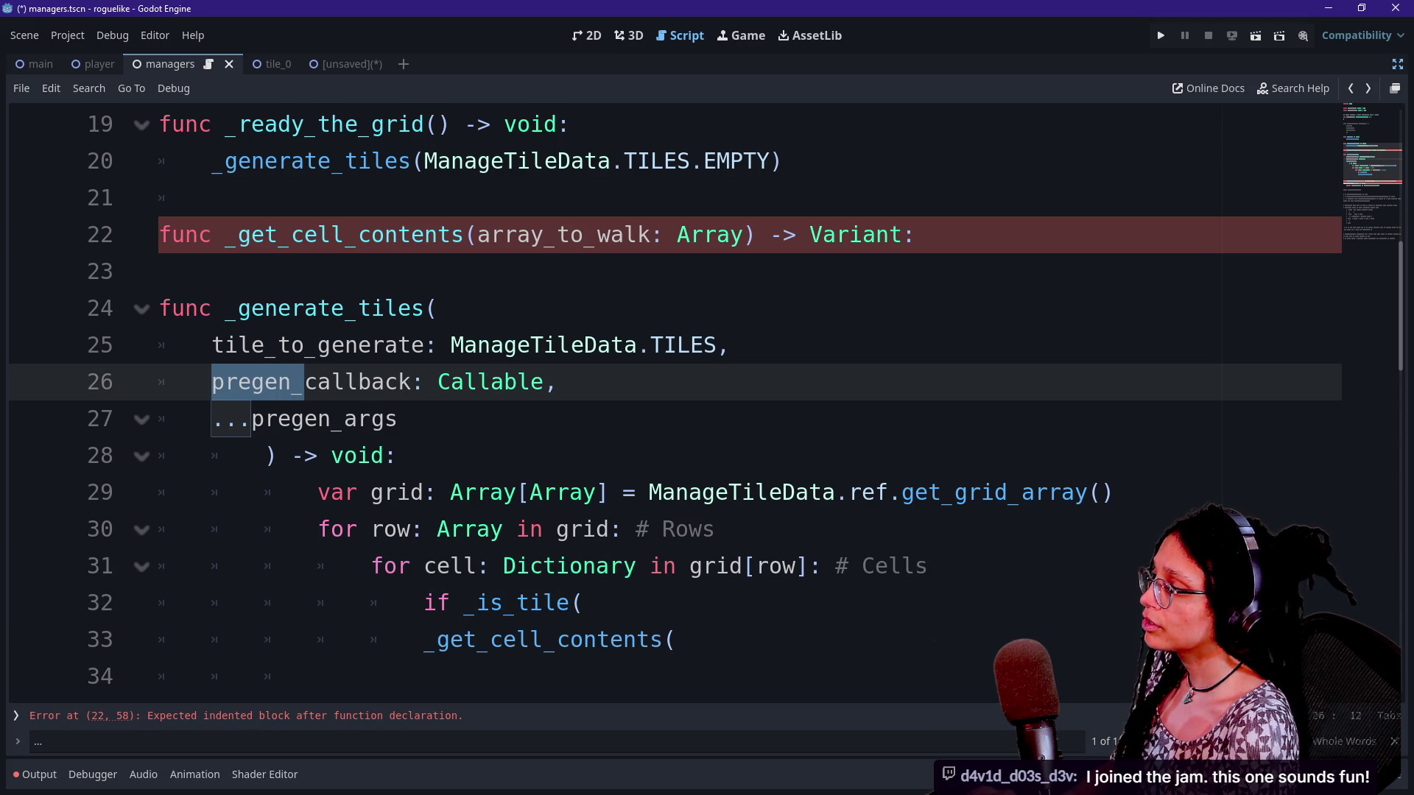
pyautogui.click(252, 419)
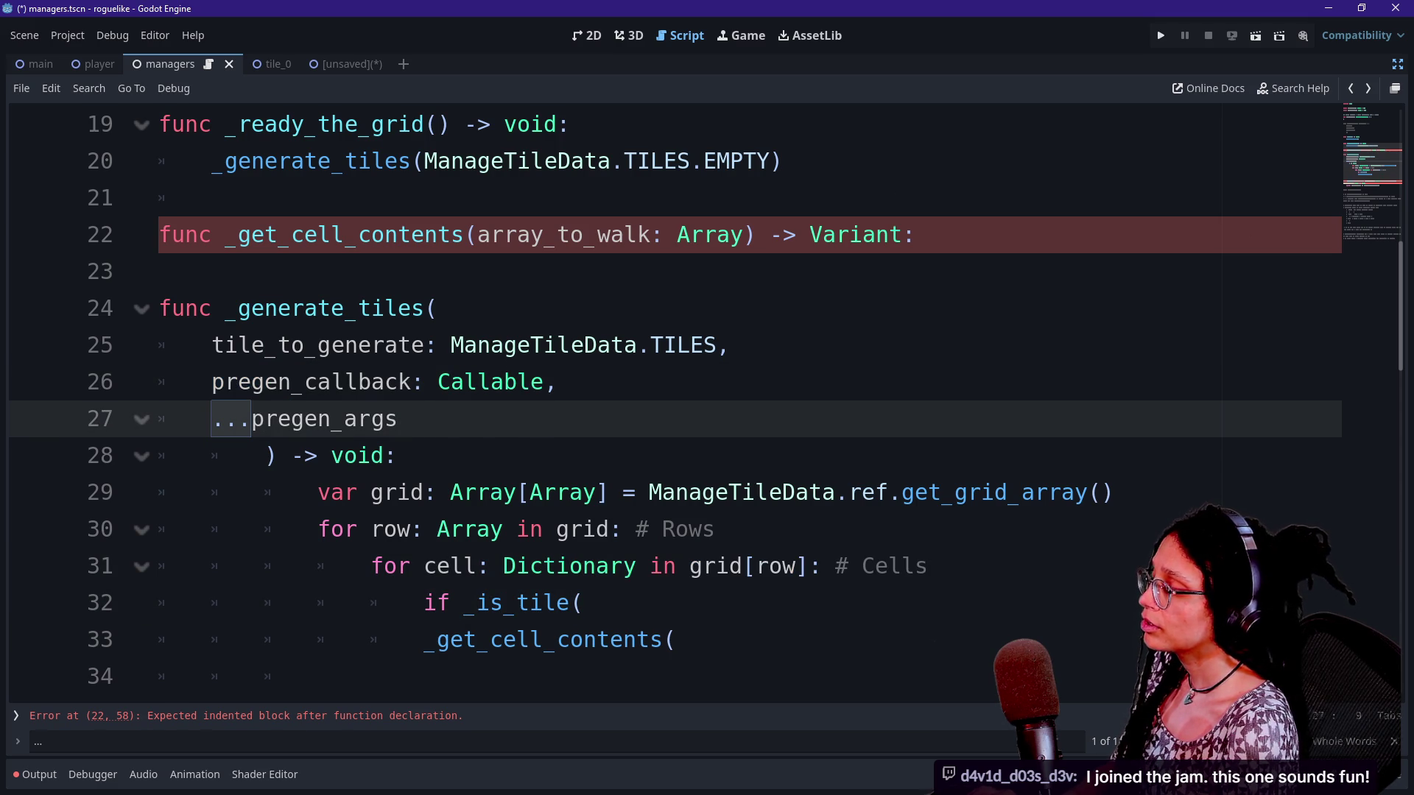
pyautogui.moveTo(212, 381); pyautogui.dragTo(410, 381)
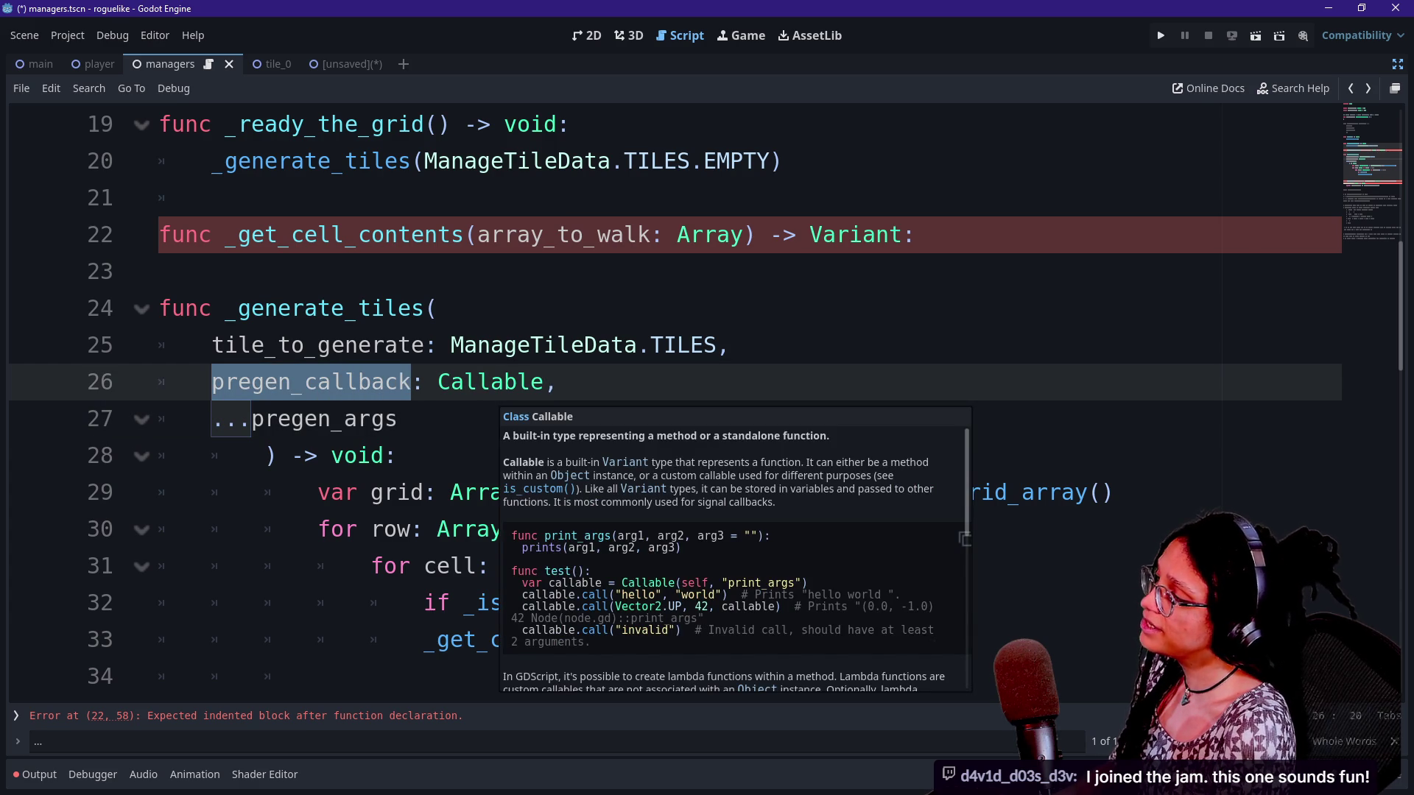
# Rename pregen_callback to gen_ok and pregen_args to gen_ok_args, then save the script
pyautogui.write('gen_o')
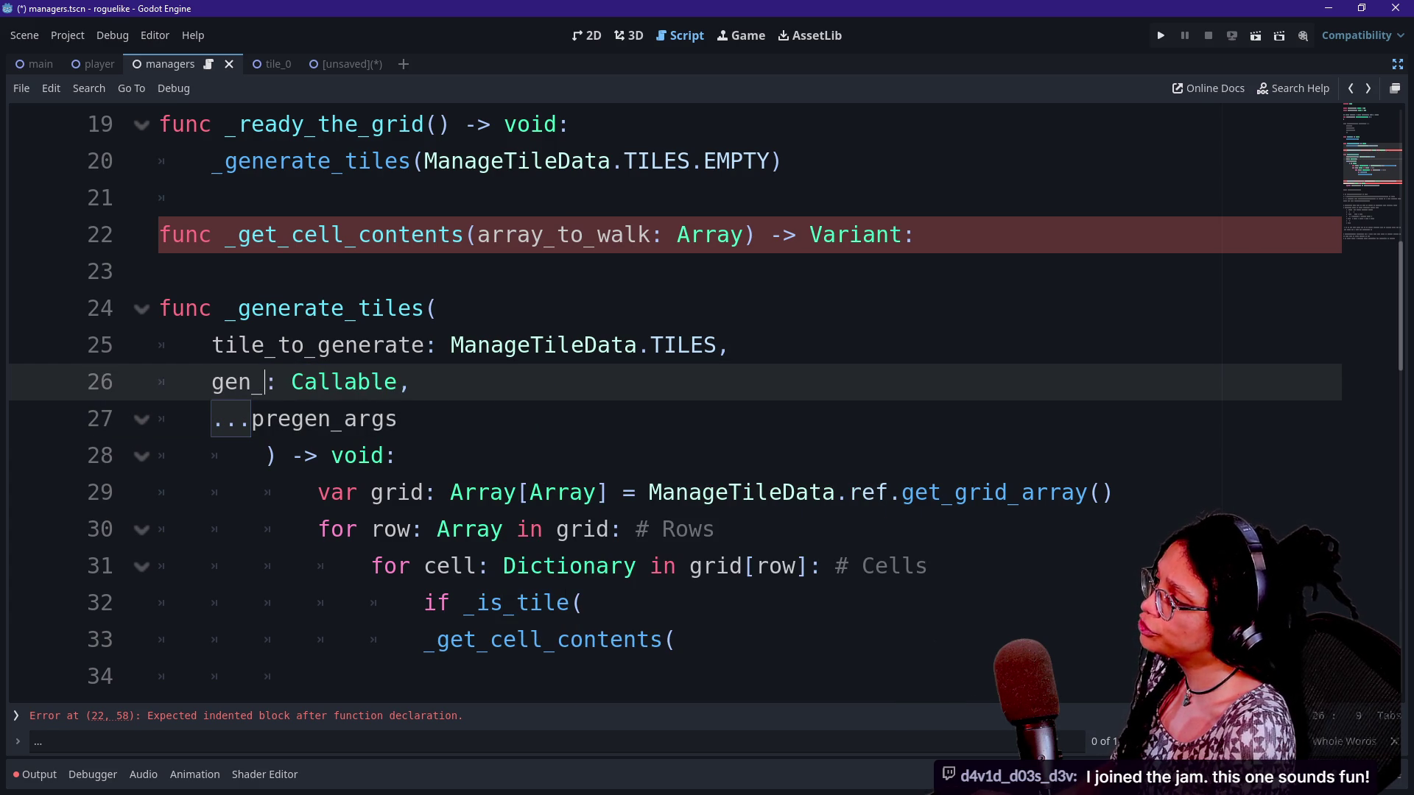
pyautogui.write('k')
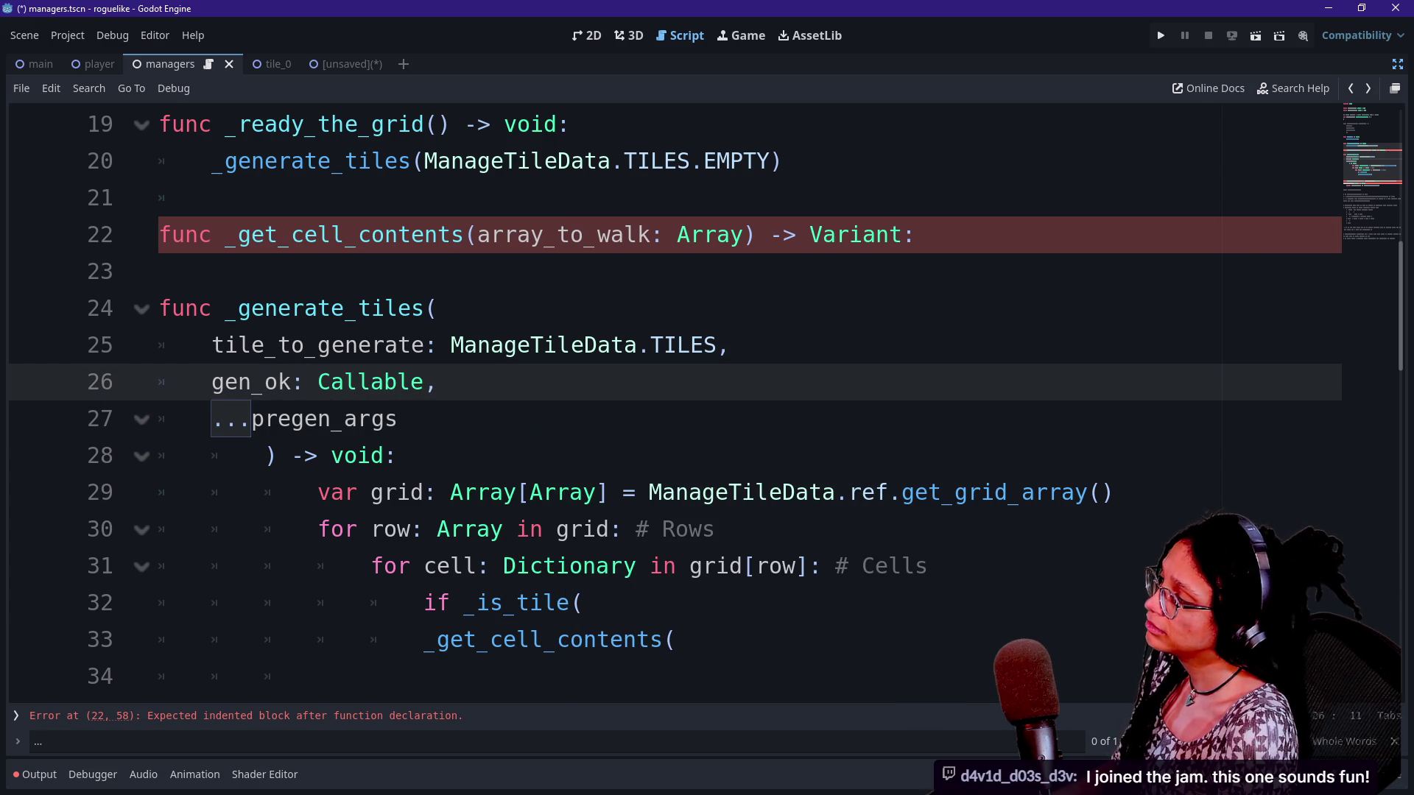
pyautogui.moveTo(252, 419); pyautogui.dragTo(398, 418)
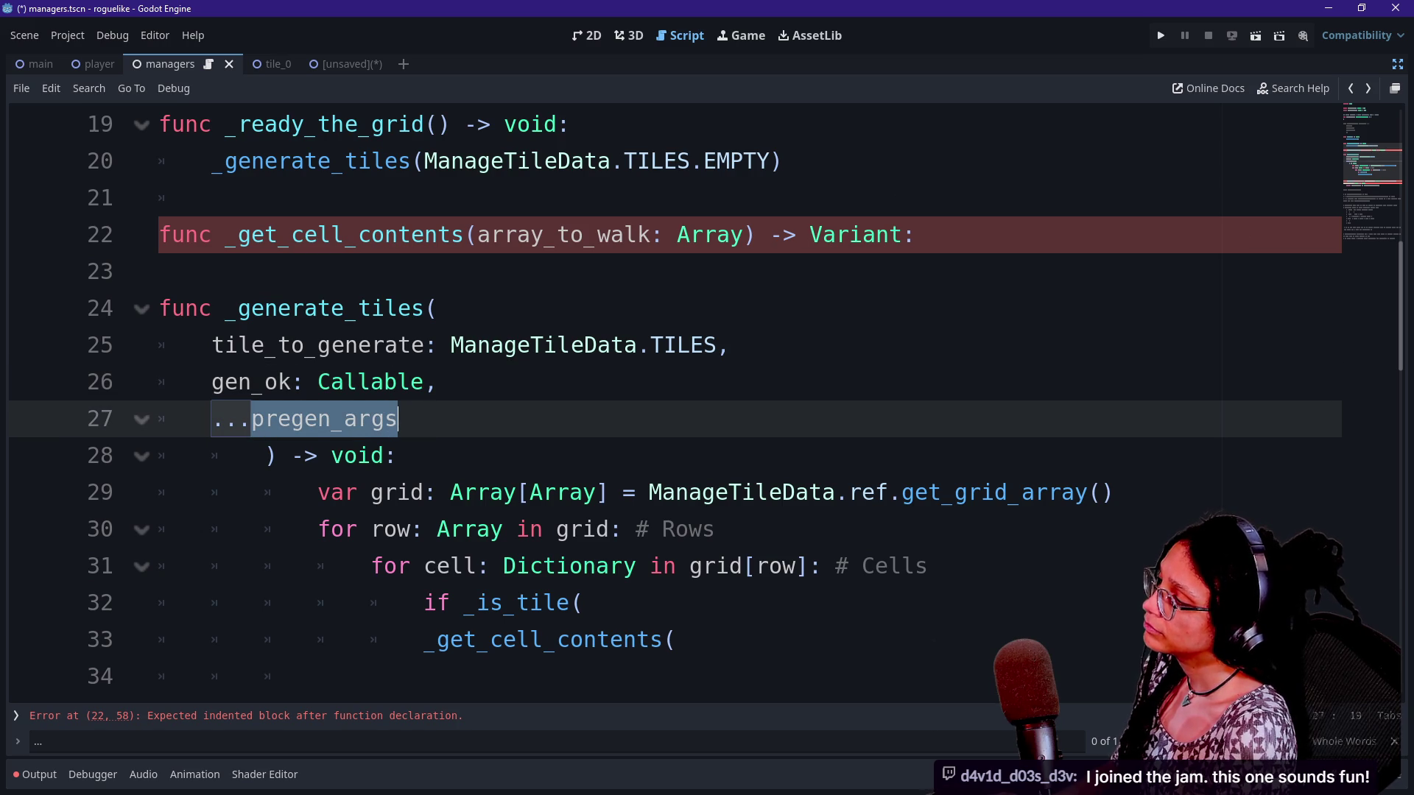
pyautogui.click(343, 418)
pyautogui.moveTo(252, 419); pyautogui.dragTo(331, 418)
pyautogui.write('gen_ok')
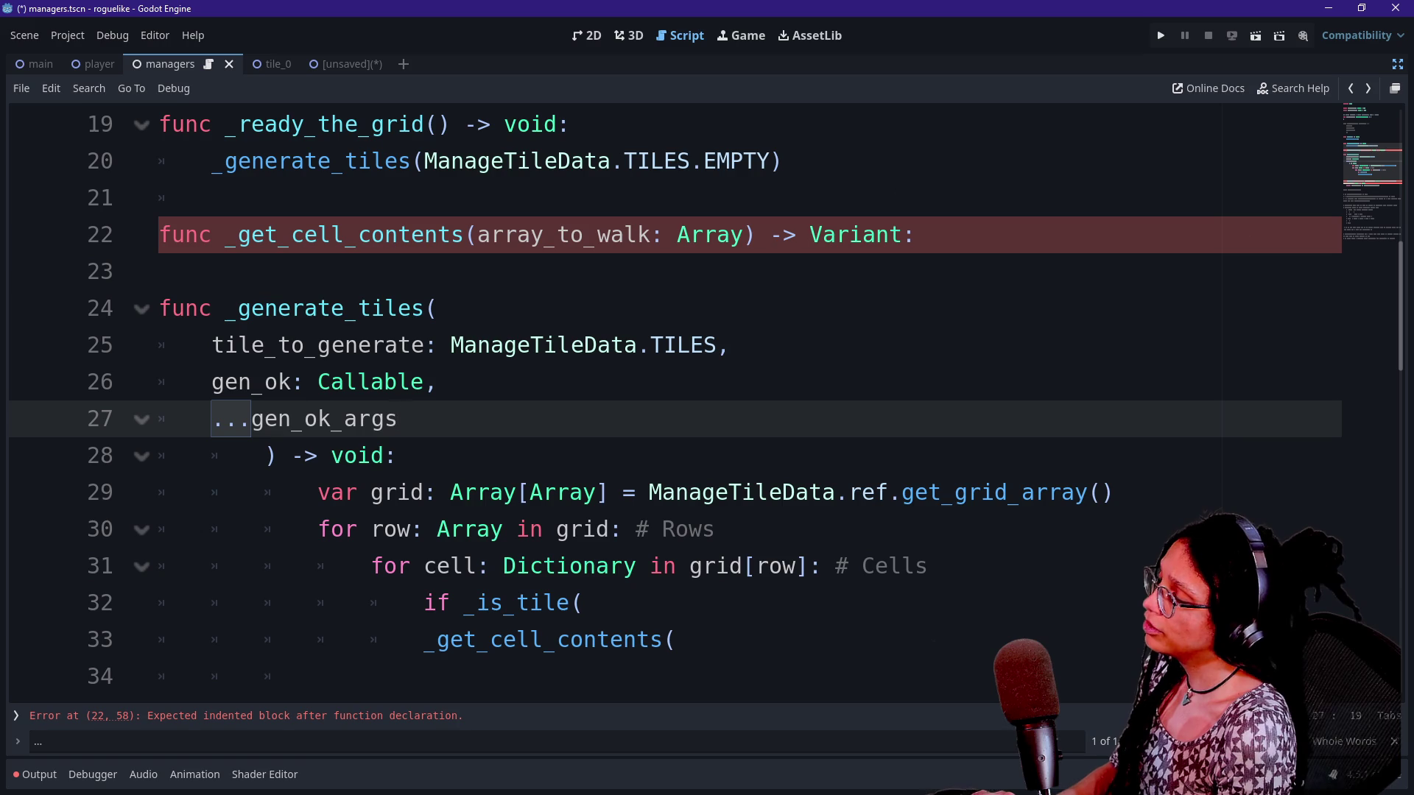
pyautogui.click(556, 492)
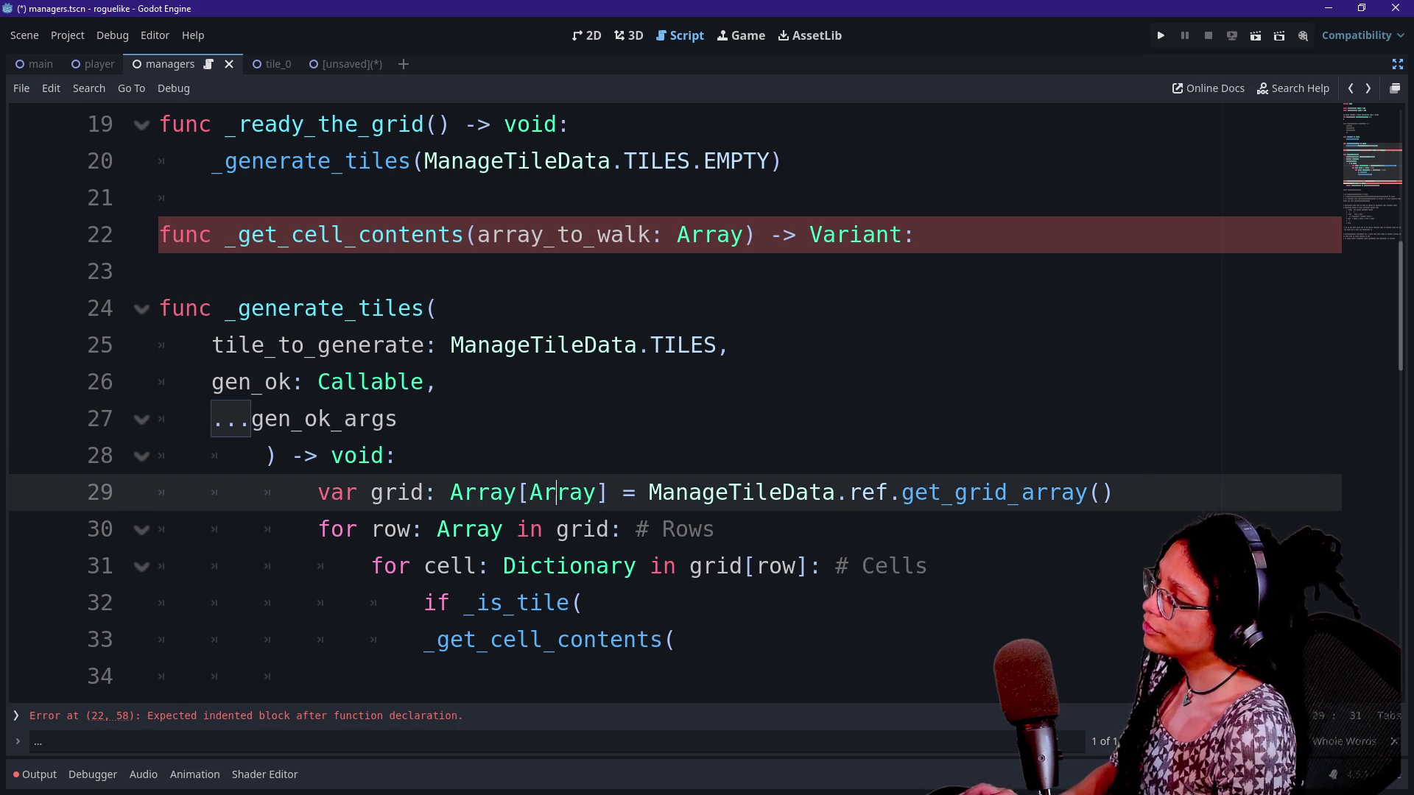
pyautogui.hotkey('ctrl', 's')
# Move down through _generate_tiles to the empty line 34
pyautogui.click(439, 381)
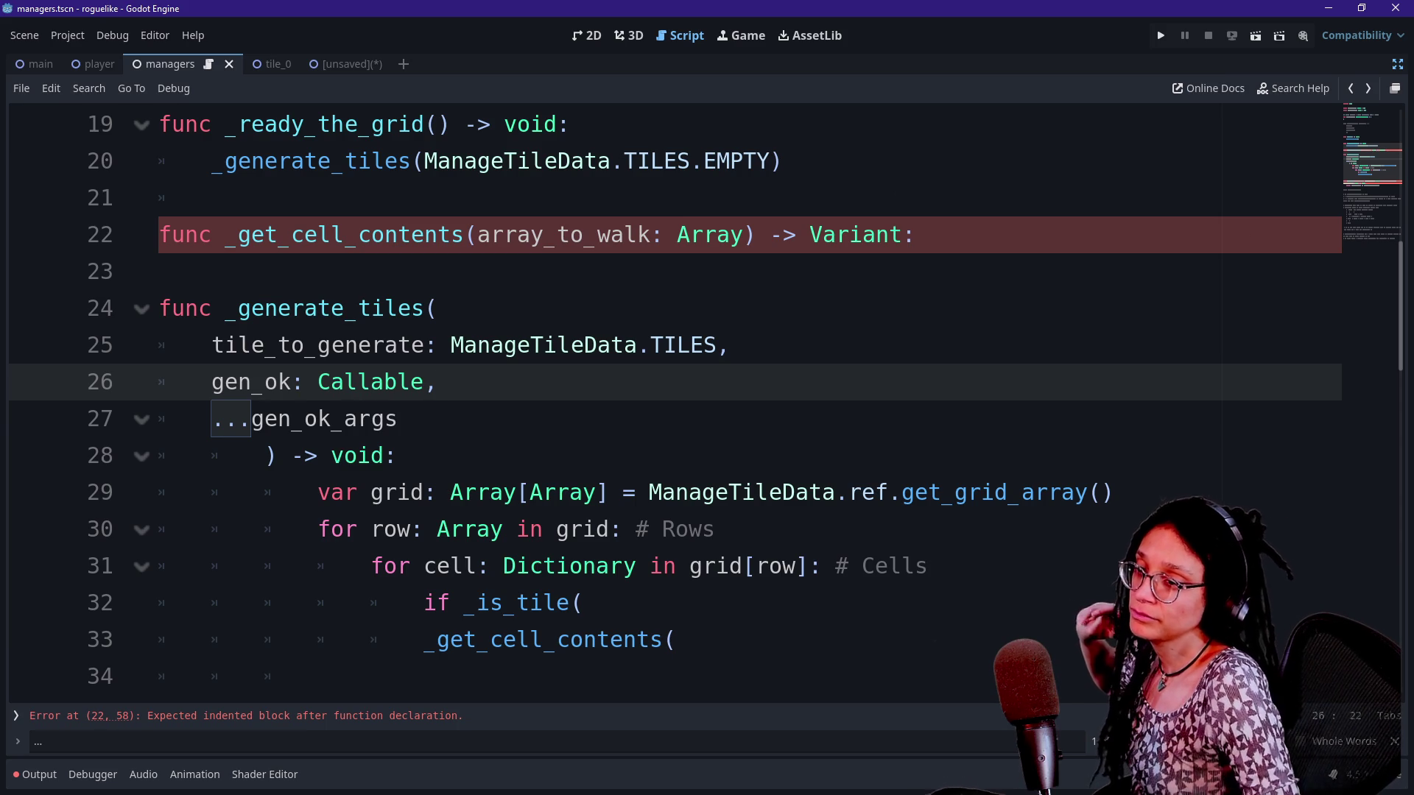
pyautogui.press('Down')
pyautogui.press('Down')
pyautogui.press('Down')
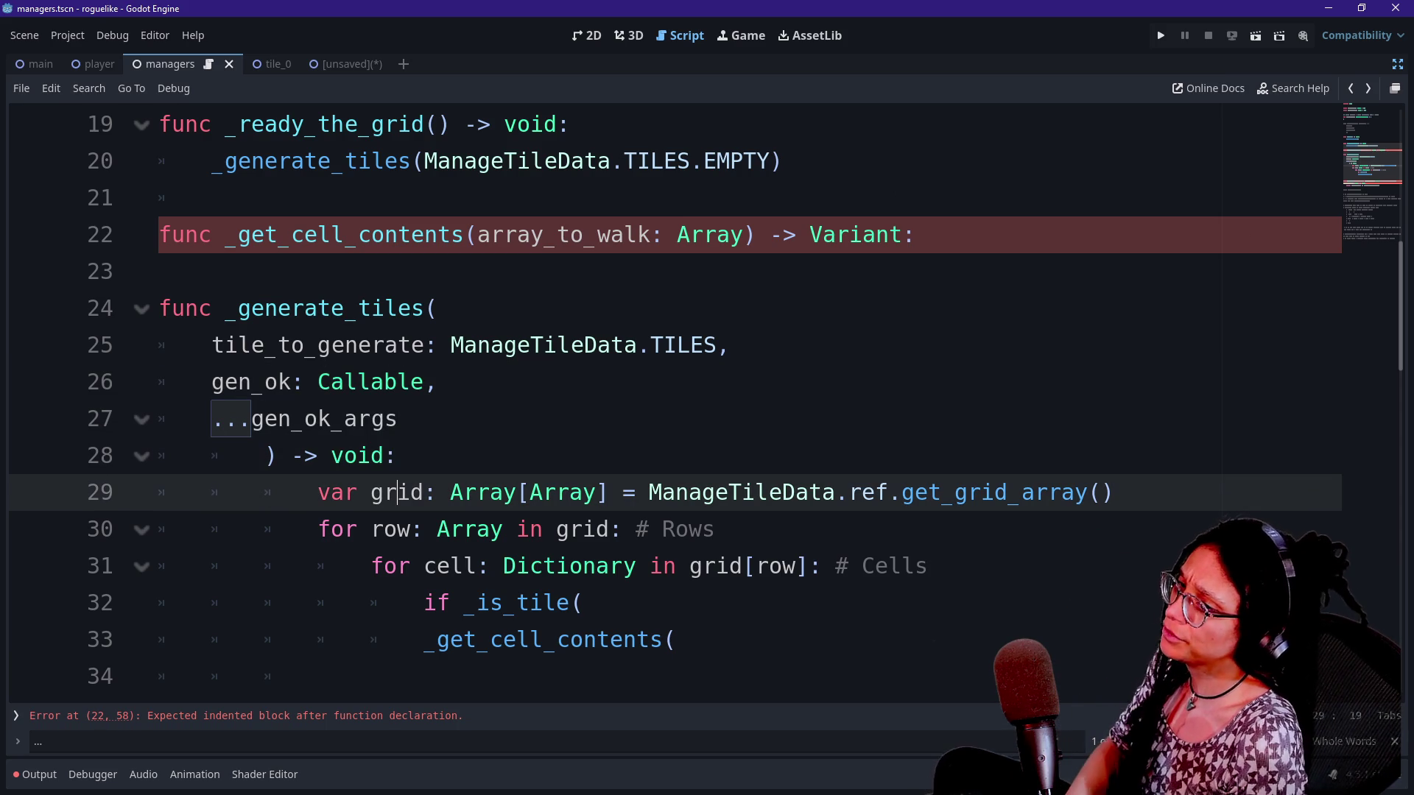
pyautogui.scroll(-1, 707, 492)
pyautogui.click(699, 565)
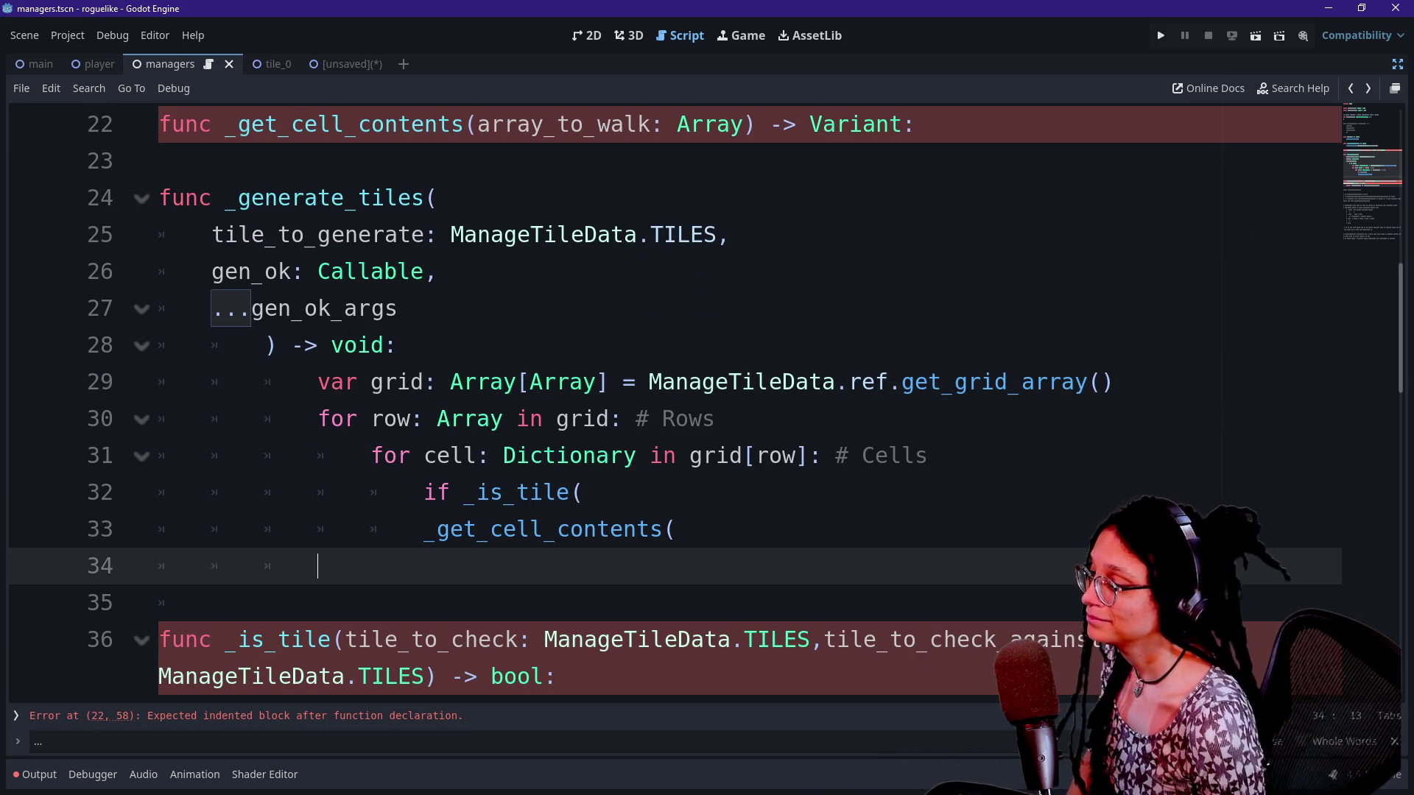
# Replace the _is_tile( call in the line 32 if condition with gen_ok
pyautogui.click(681, 528)
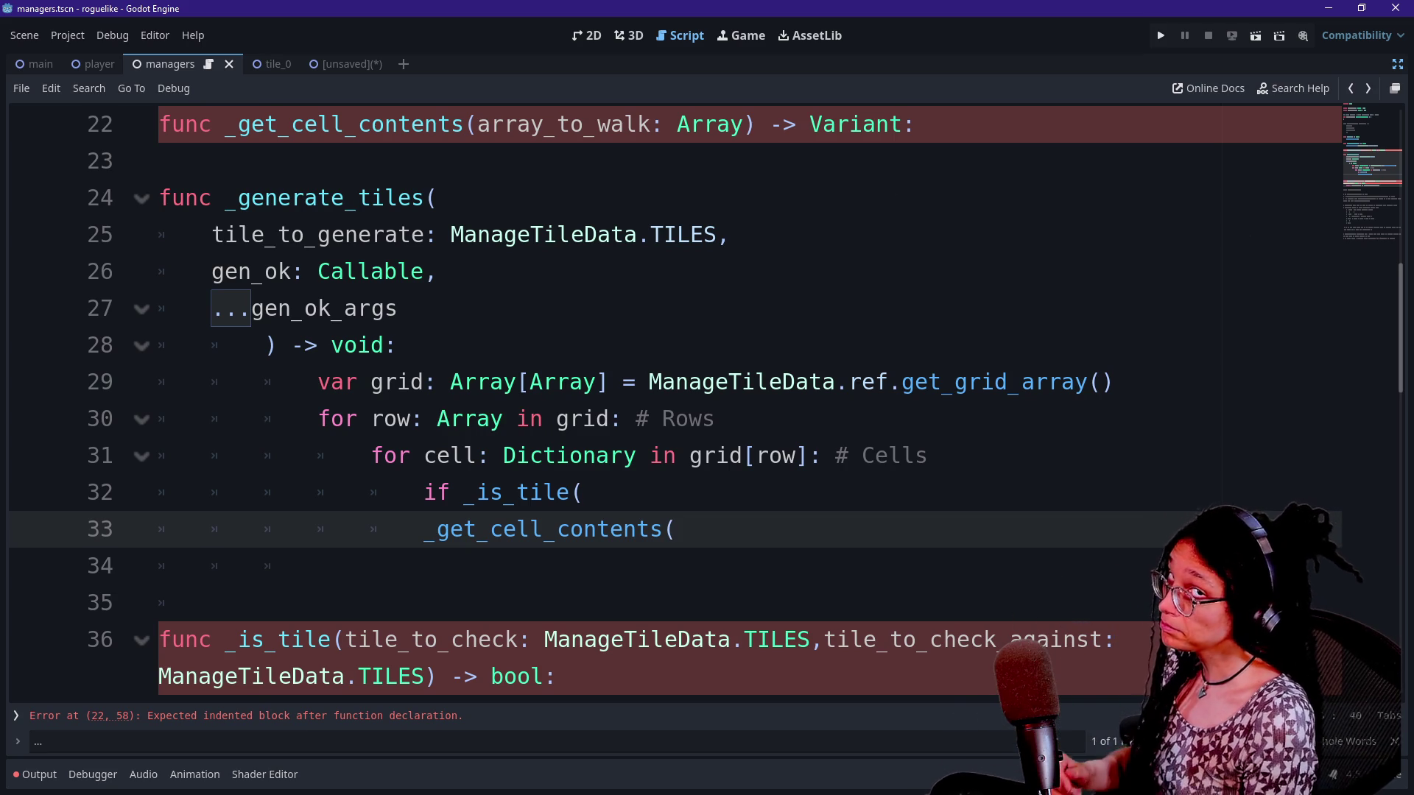
pyautogui.press('Up')
pyautogui.press('Down')
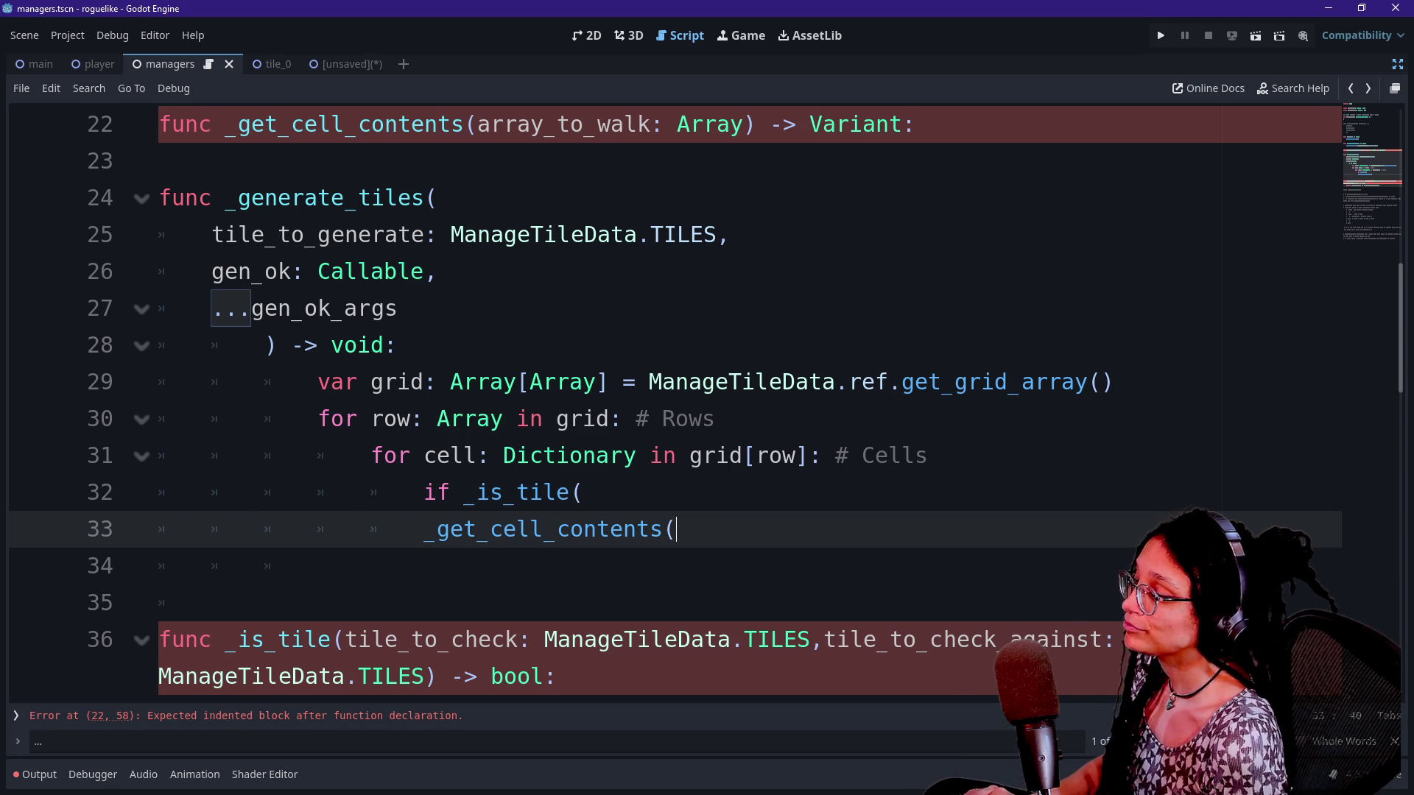
pyautogui.press('Down')
pyautogui.press('Up')
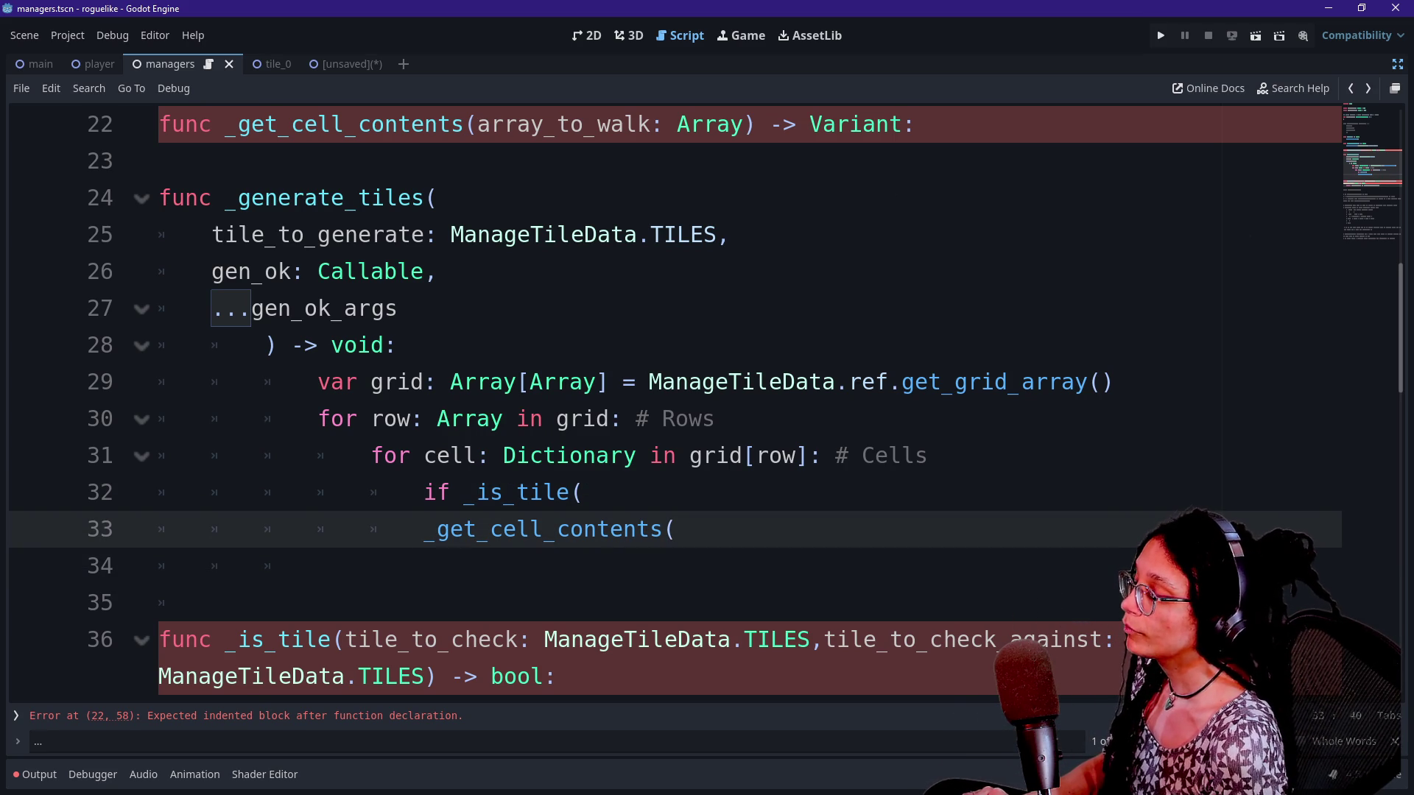
pyautogui.press('Up')
pyautogui.press('BackSpace')
pyautogui.press('BackSpace')
pyautogui.press('BackSpace')
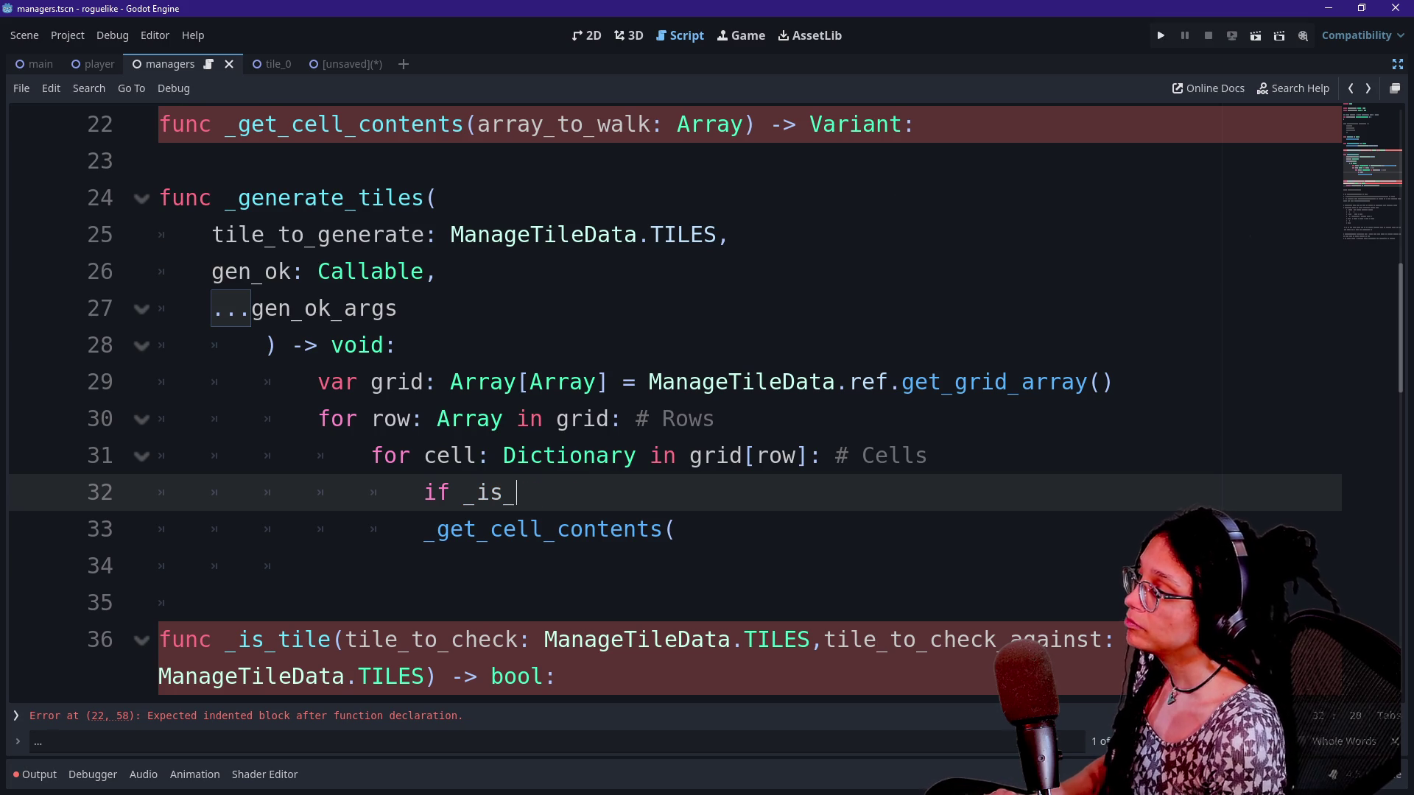
pyautogui.write('gen_ok')
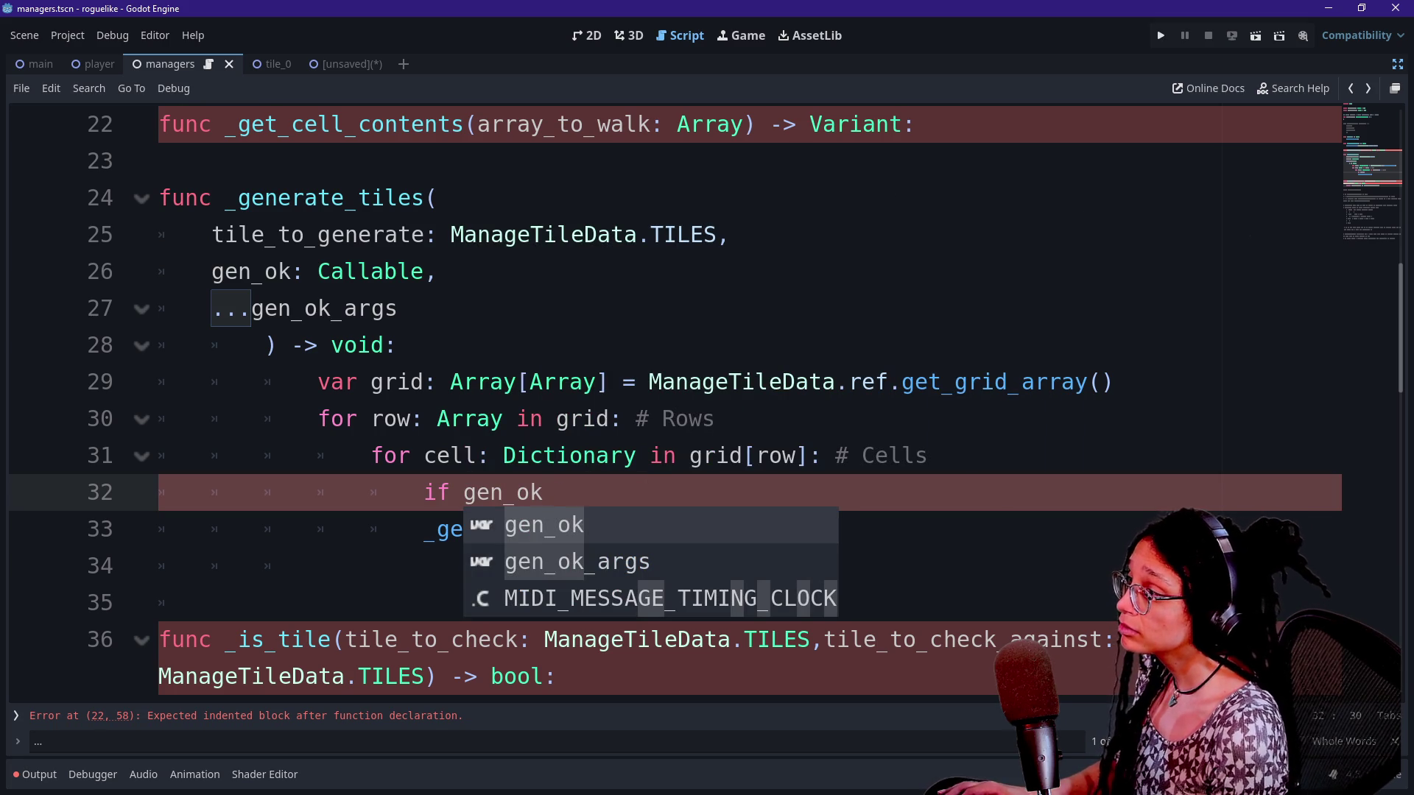
# Rename gen_ok to gen_is_ok in the line 26 parameter and the line 32 condition
pyautogui.click(265, 271)
pyautogui.write('is_')
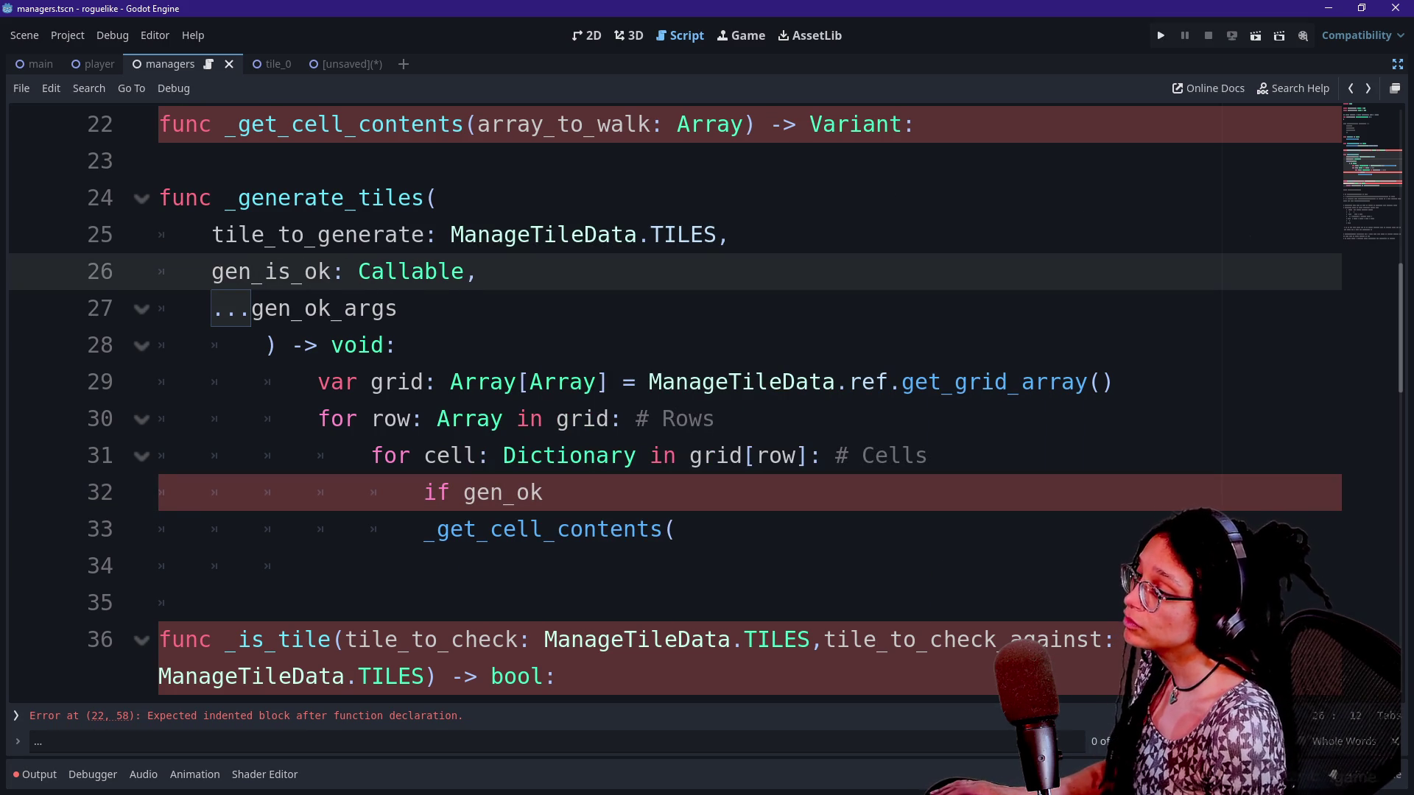
pyautogui.click(505, 492)
pyautogui.write('is_')
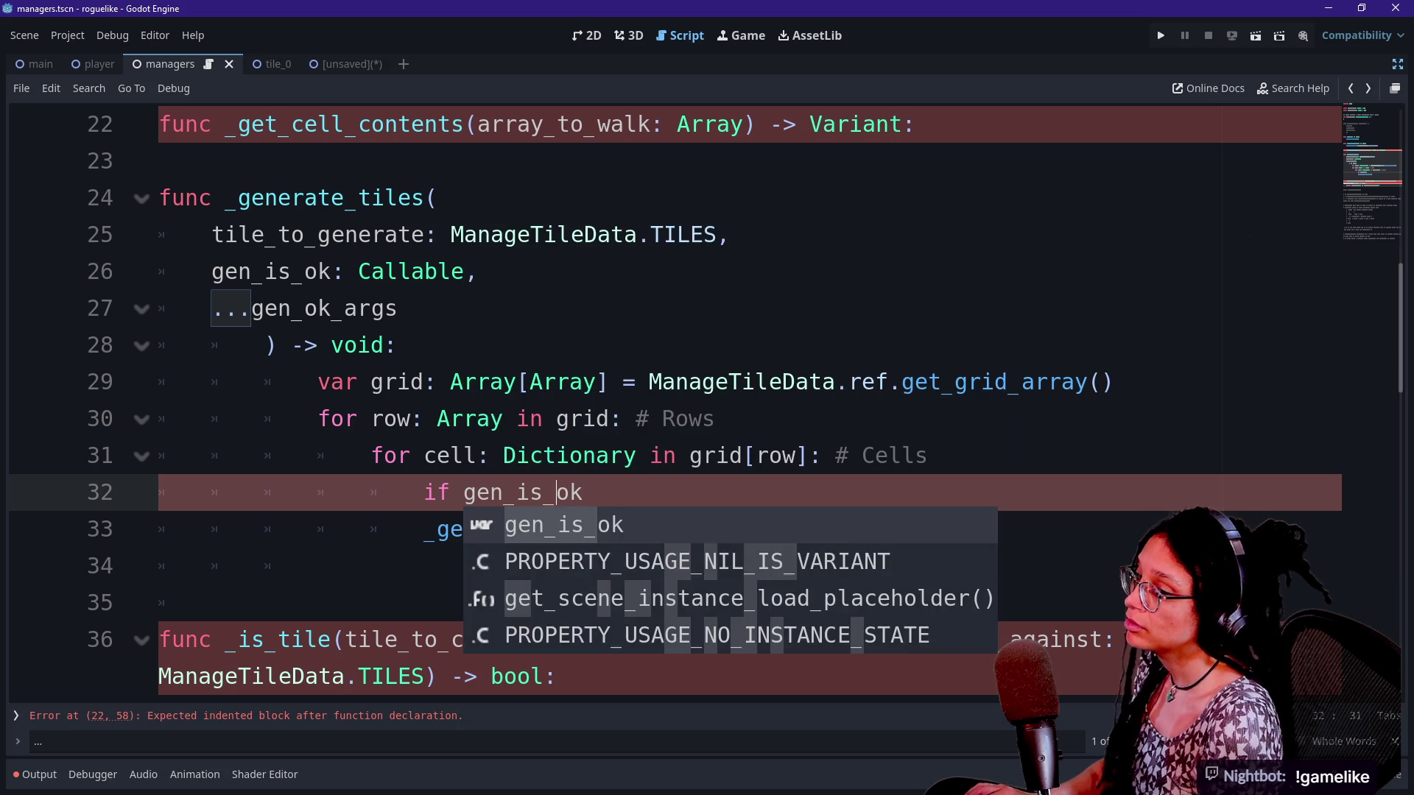
pyautogui.press('End')
pyautogui.press('Down')
pyautogui.press('Down')
pyautogui.press('Up')
pyautogui.press('Up')
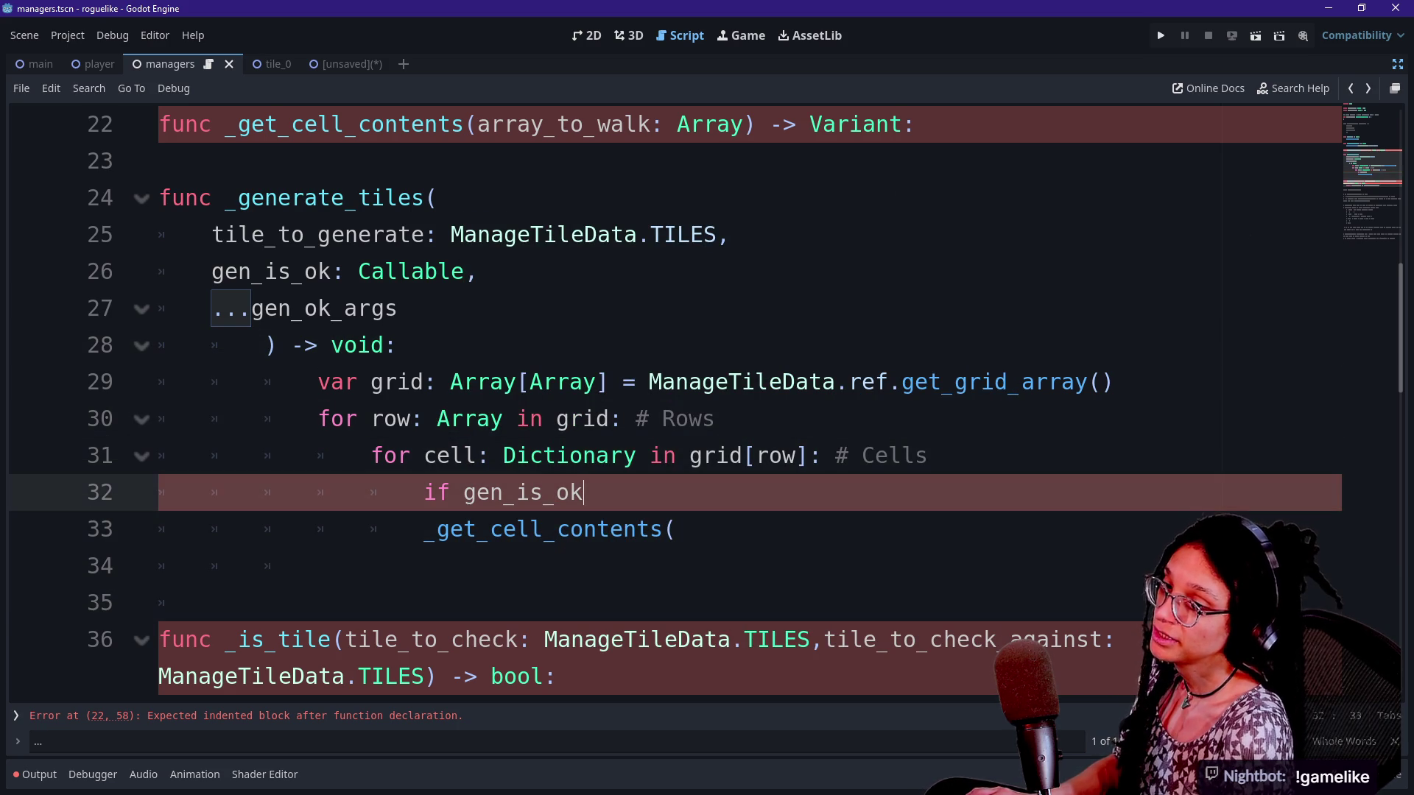
pyautogui.click(212, 602)
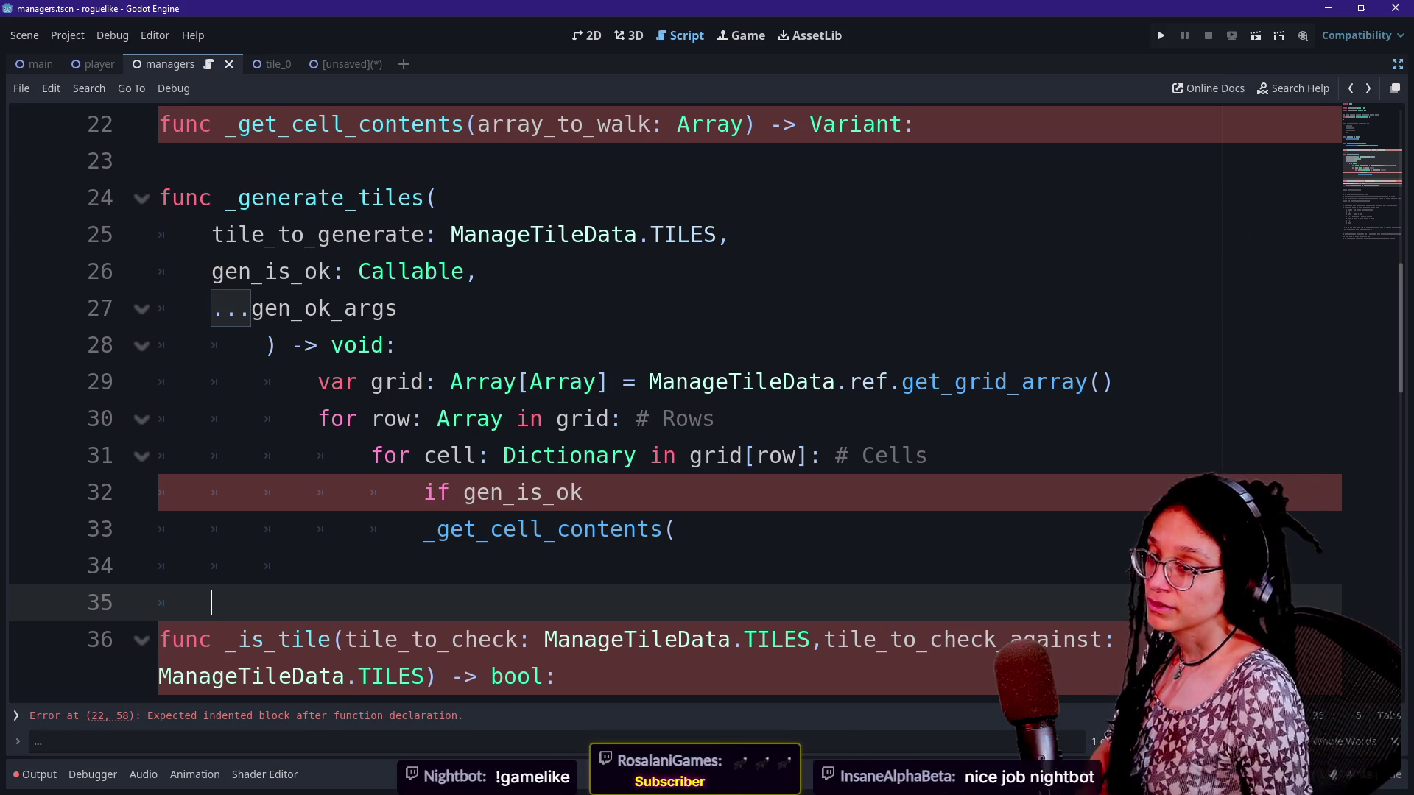
# Make line 32 read 'if gen_is_ok(:' and indent the _get_cell_contents( call beneath it
pyautogui.click(676, 528)
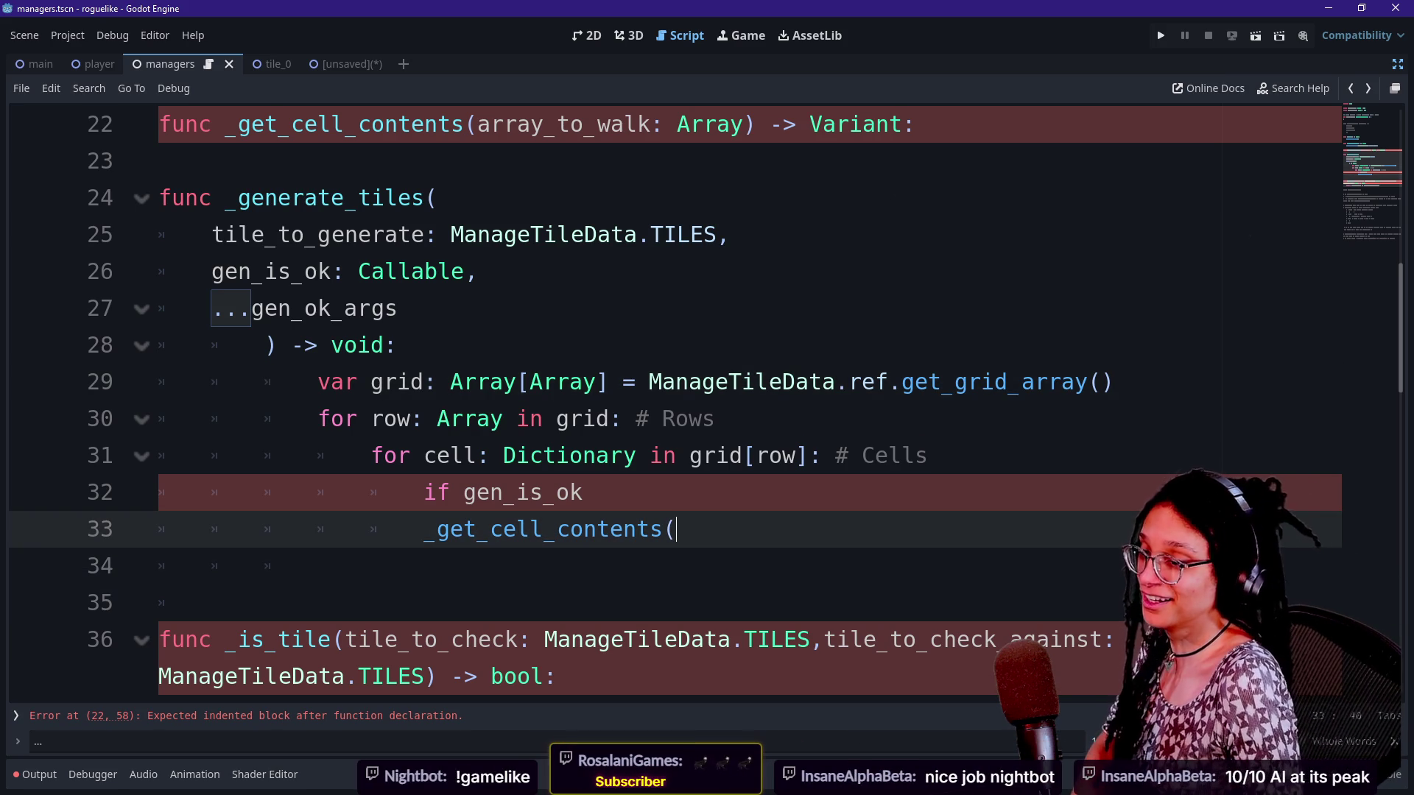
pyautogui.click(583, 492)
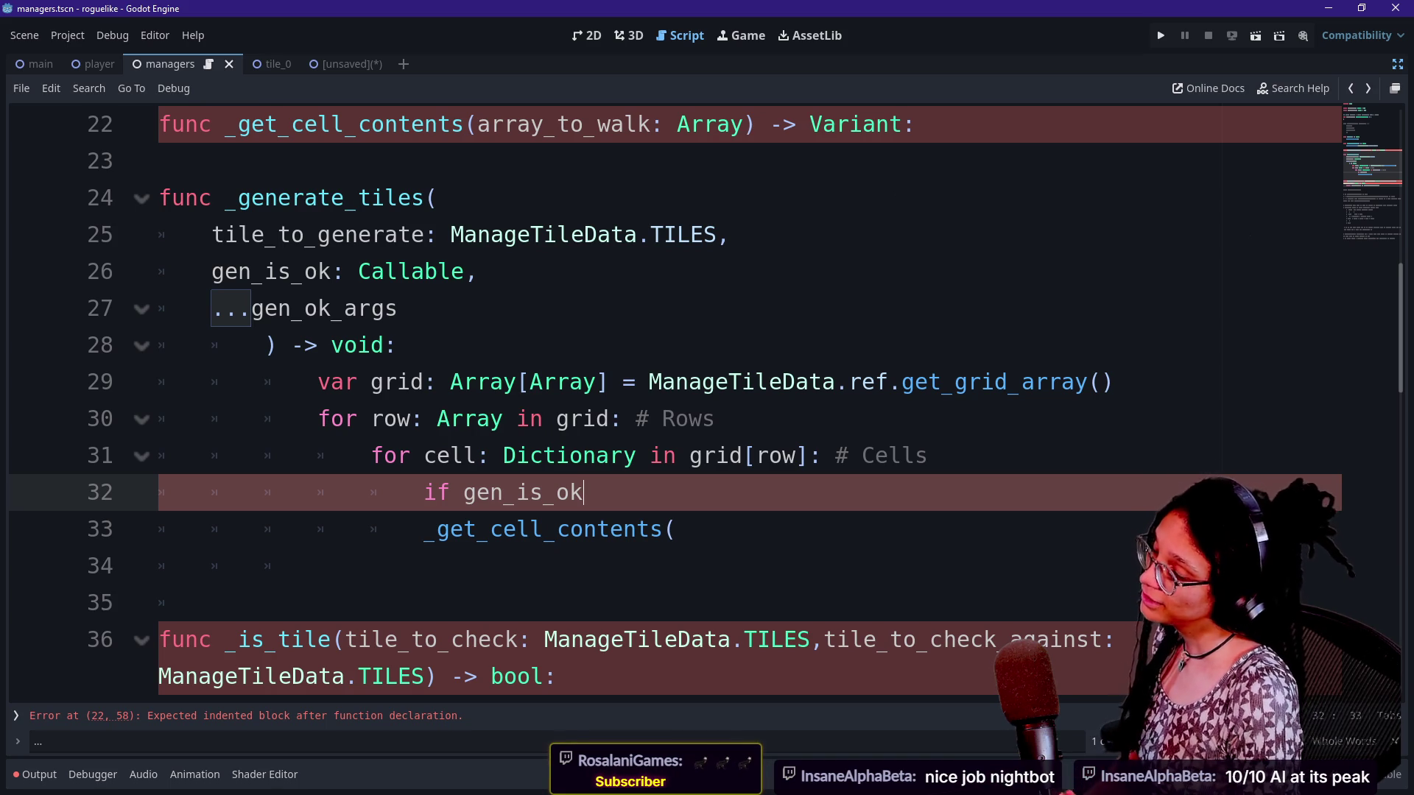
pyautogui.write(':')
pyautogui.click(424, 529)
pyautogui.press('Tab')
pyautogui.press('End')
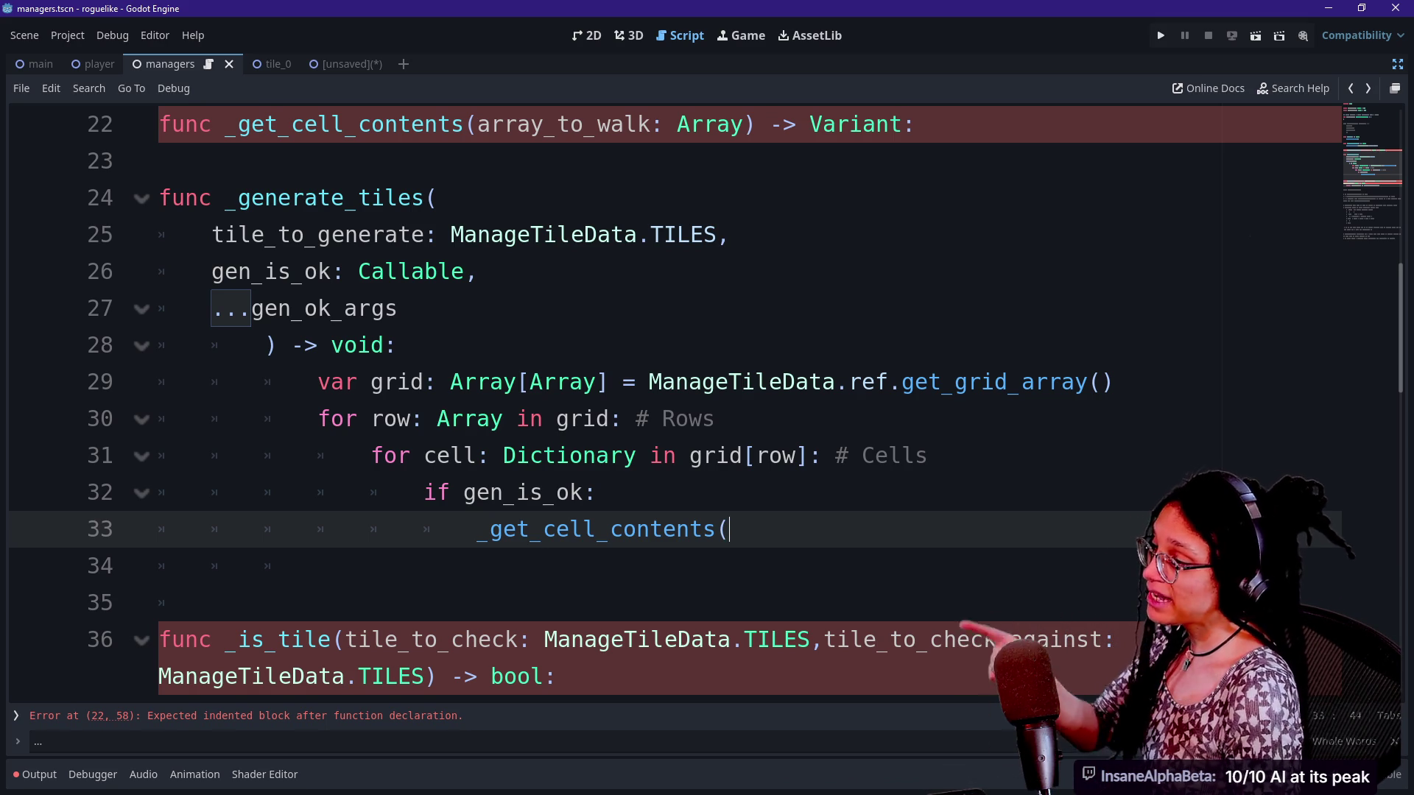
pyautogui.click(583, 492)
pyautogui.write('(')
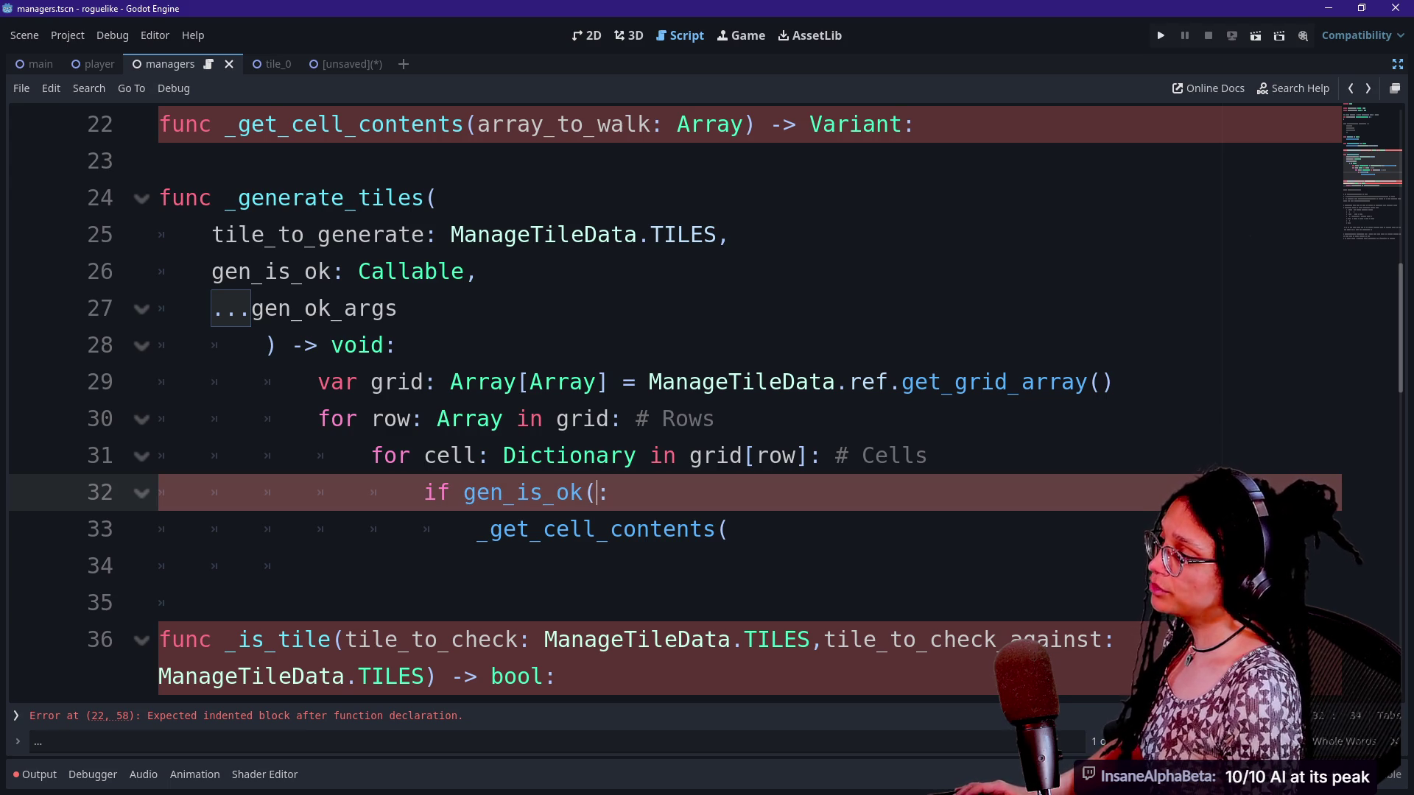
# Check lines 28 and 26, then bring up the hypesters.TXT notes in Notepad
pyautogui.click(398, 344)
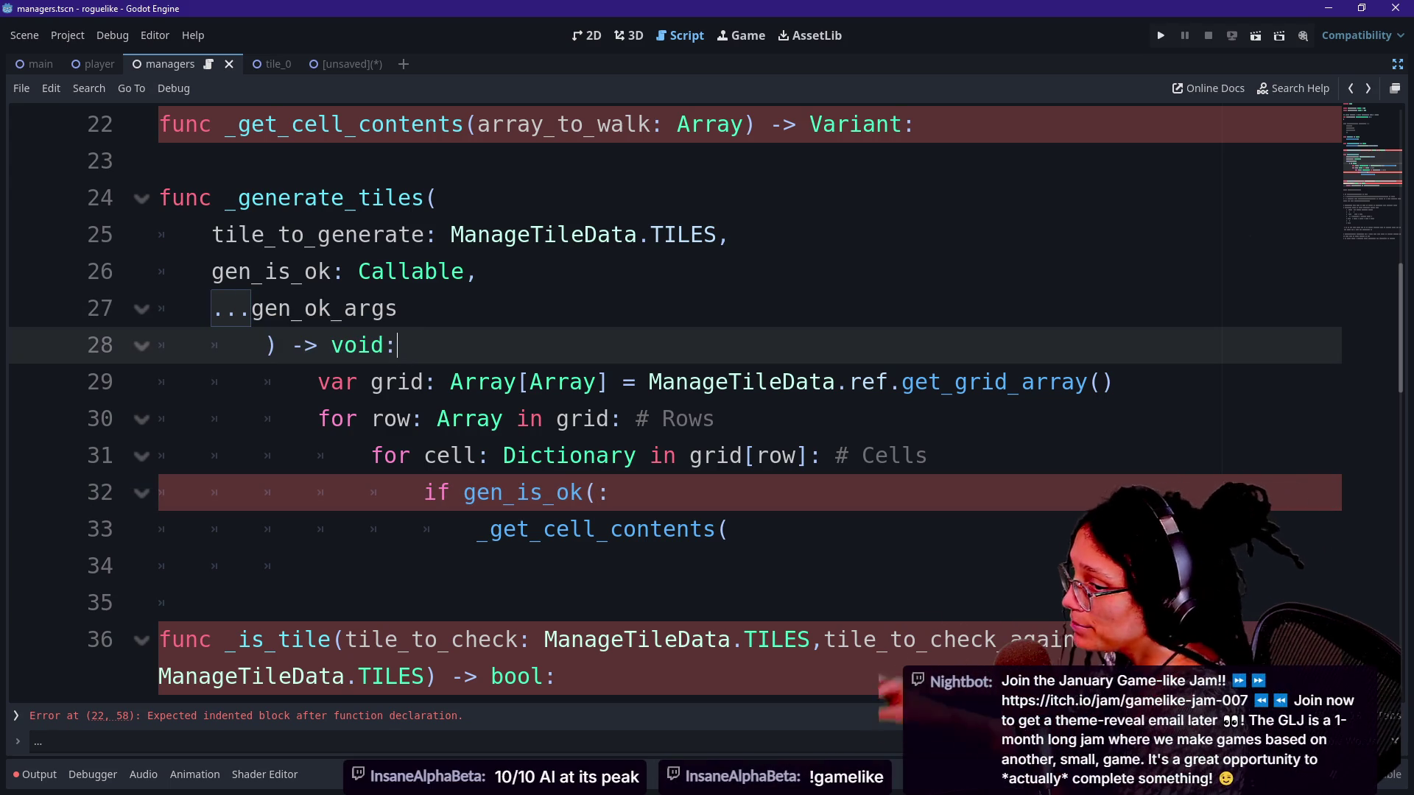
pyautogui.click(480, 271)
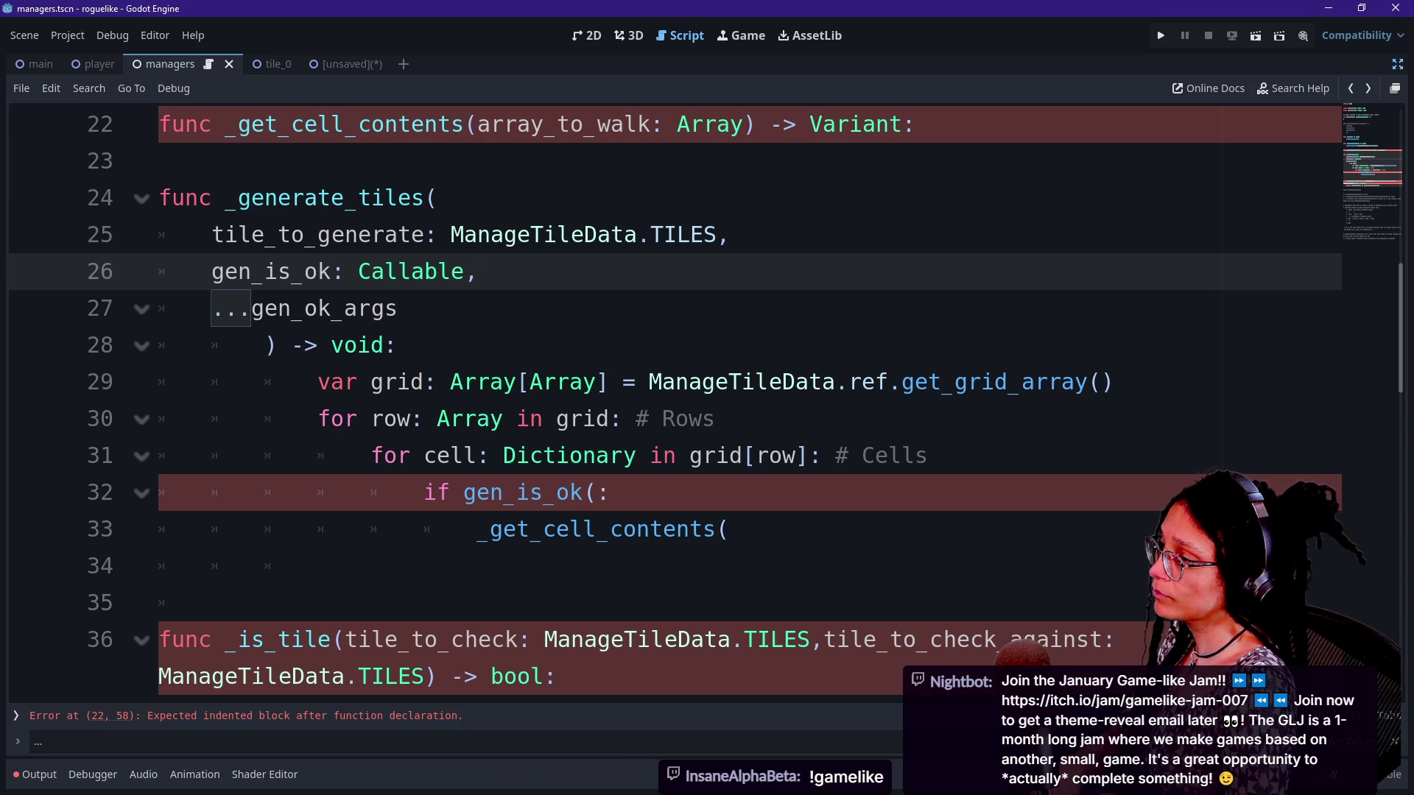
pyautogui.hotkey('alt', 'Tab')
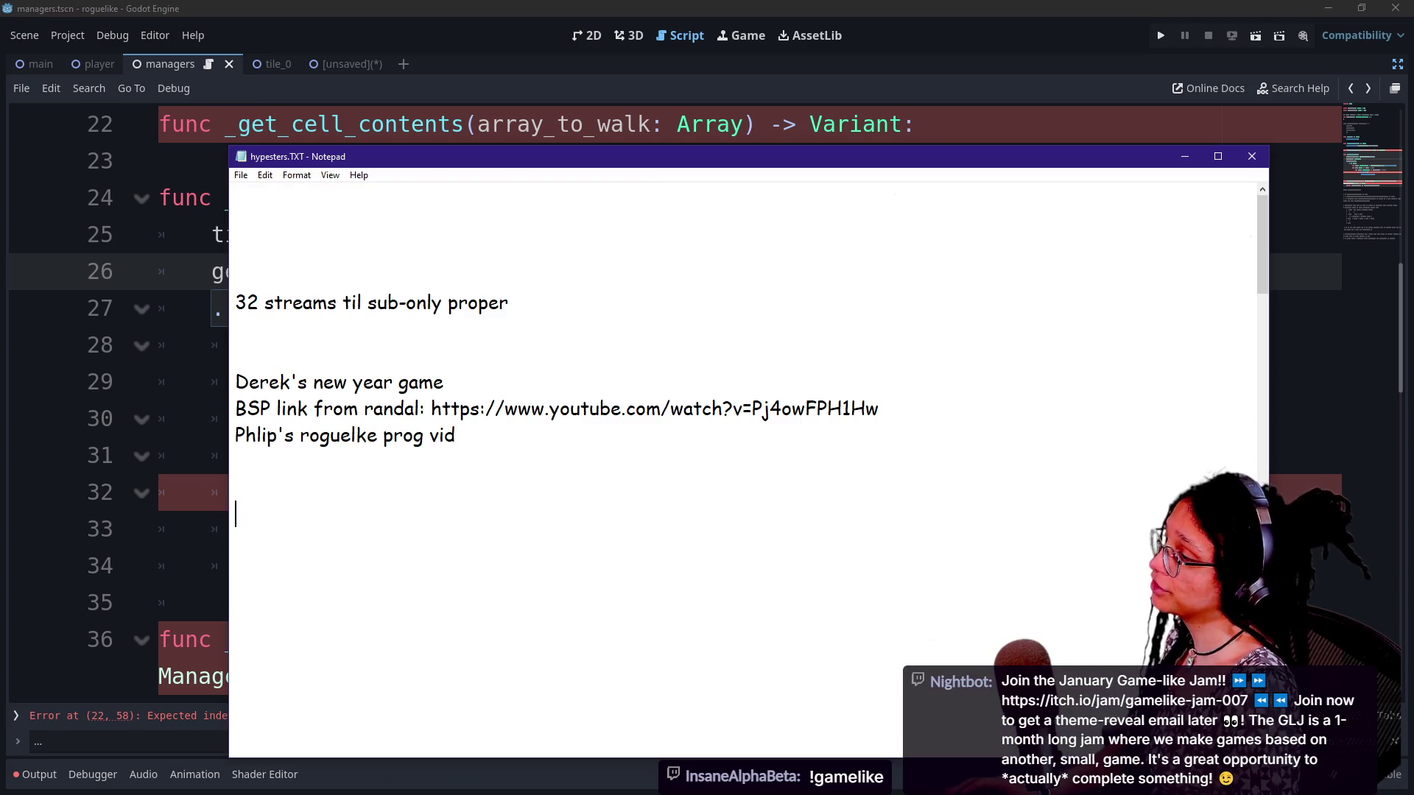
# Switch to the roguelile_procgen-idea.md Markdown preview in Visual Studio Code
pyautogui.hotkey('alt', 'Tab')
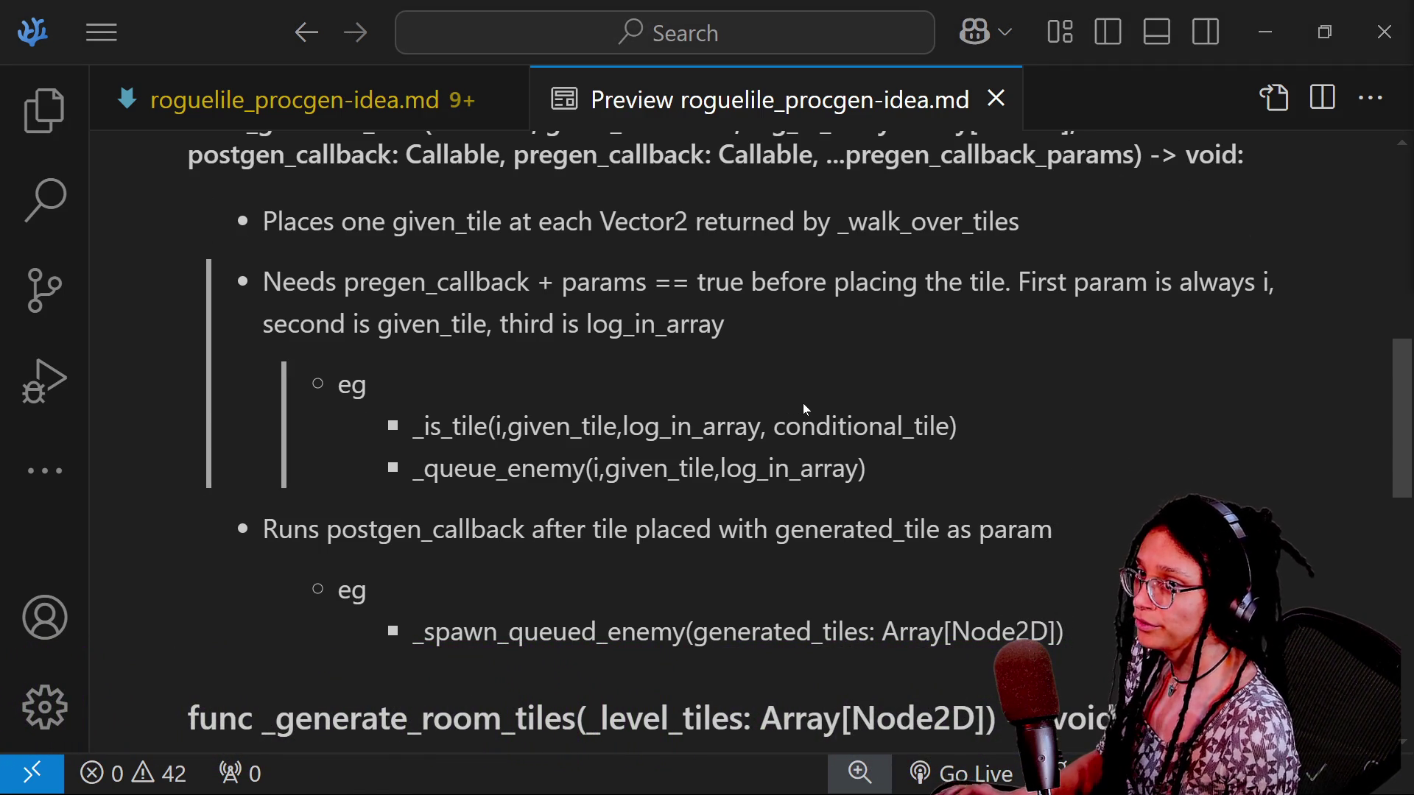
# Return to Godot's managers script with the caret on the gen_is_ok line 32
pyautogui.hotkey('alt', 'Tab')
pyautogui.click(610, 492)
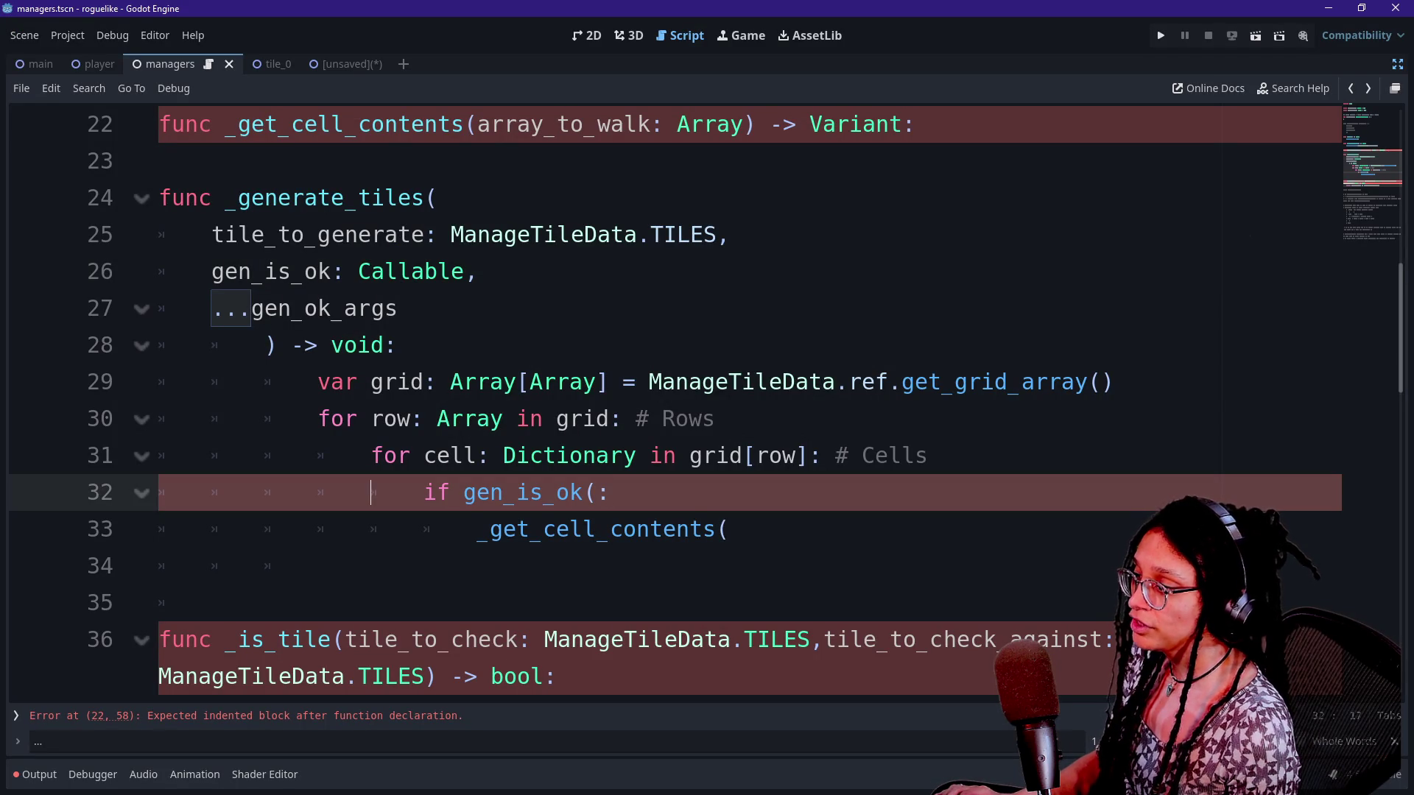
# Add a comma after ManageTileData.TILES.EMPTY in the _generate_tiles call on line 20
pyautogui.click(729, 529)
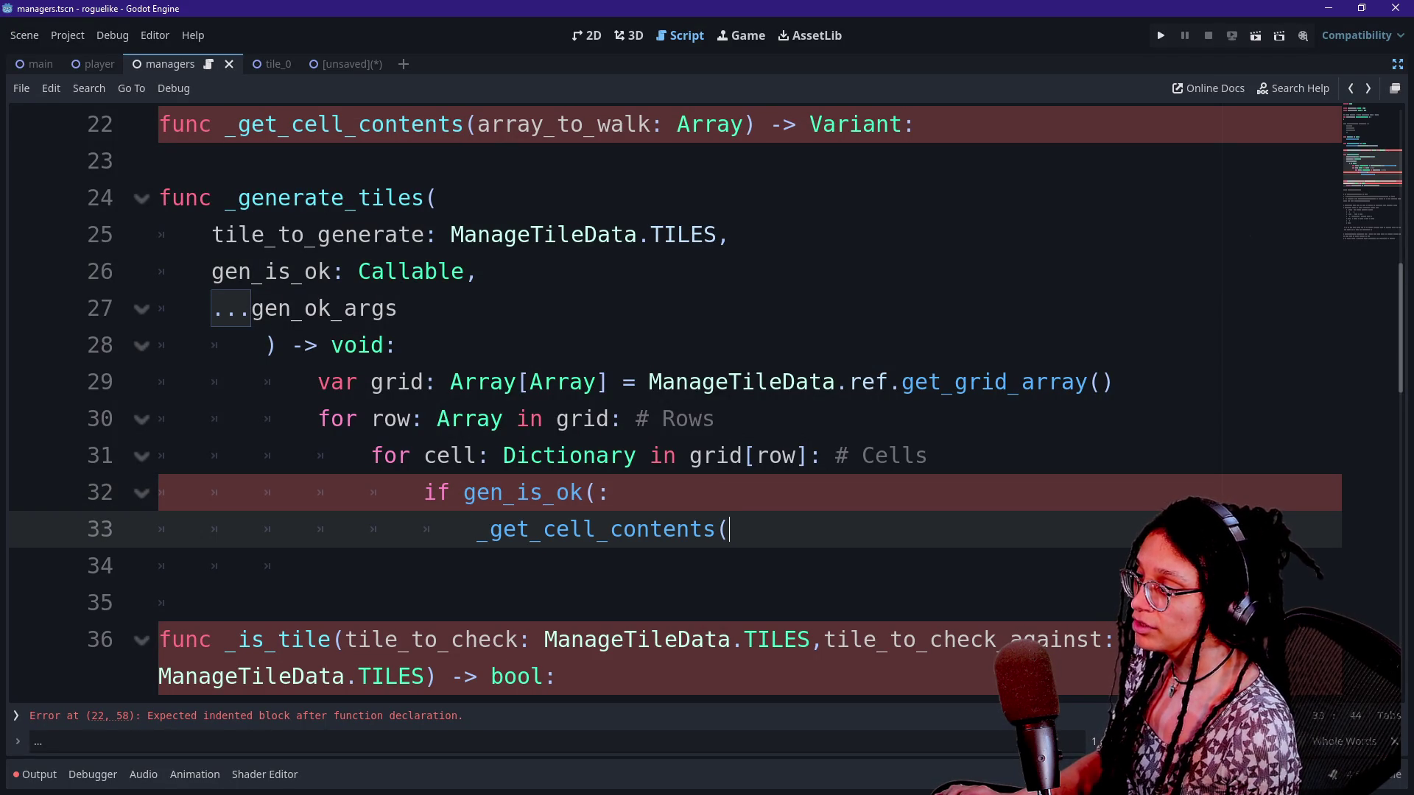
pyautogui.click(610, 491)
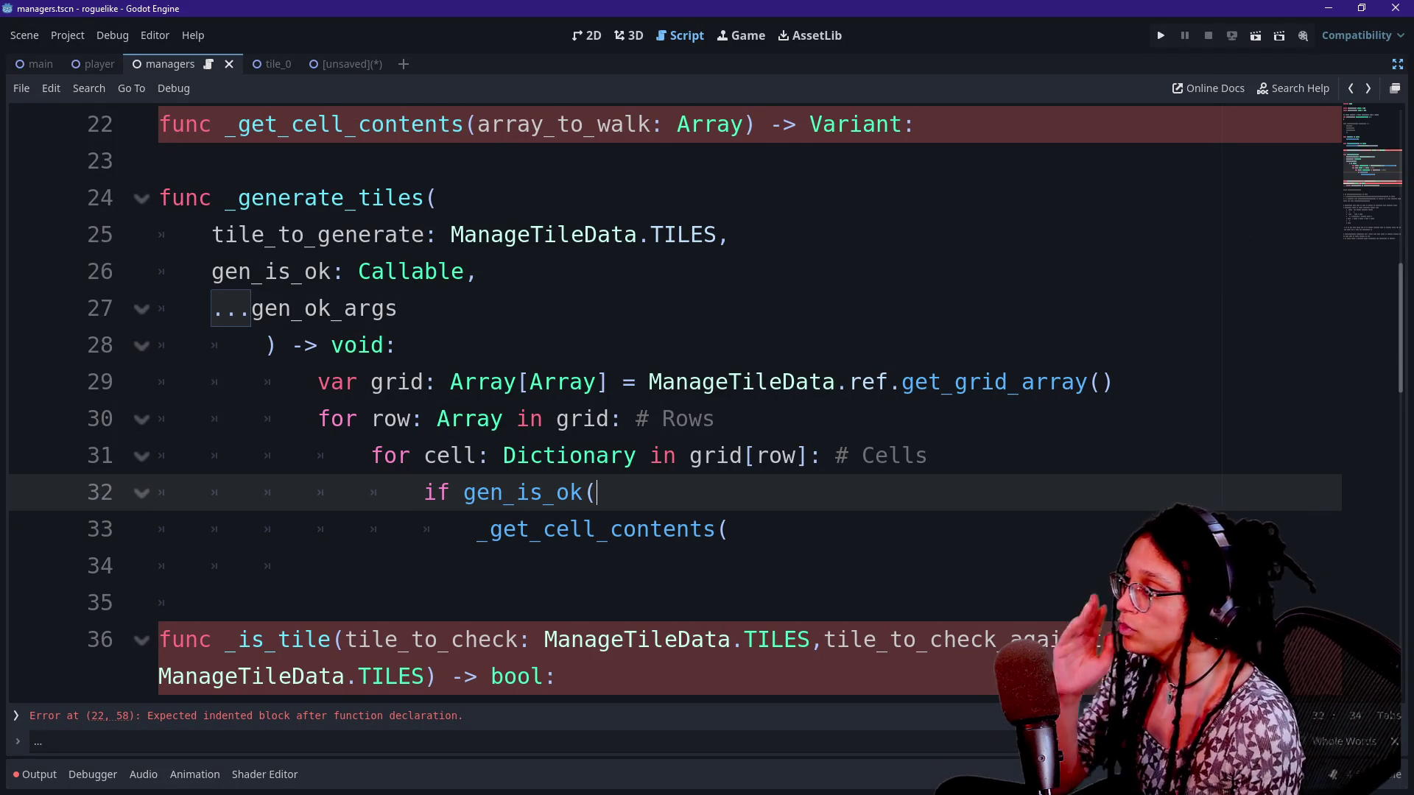
pyautogui.scroll(1, 663, 397)
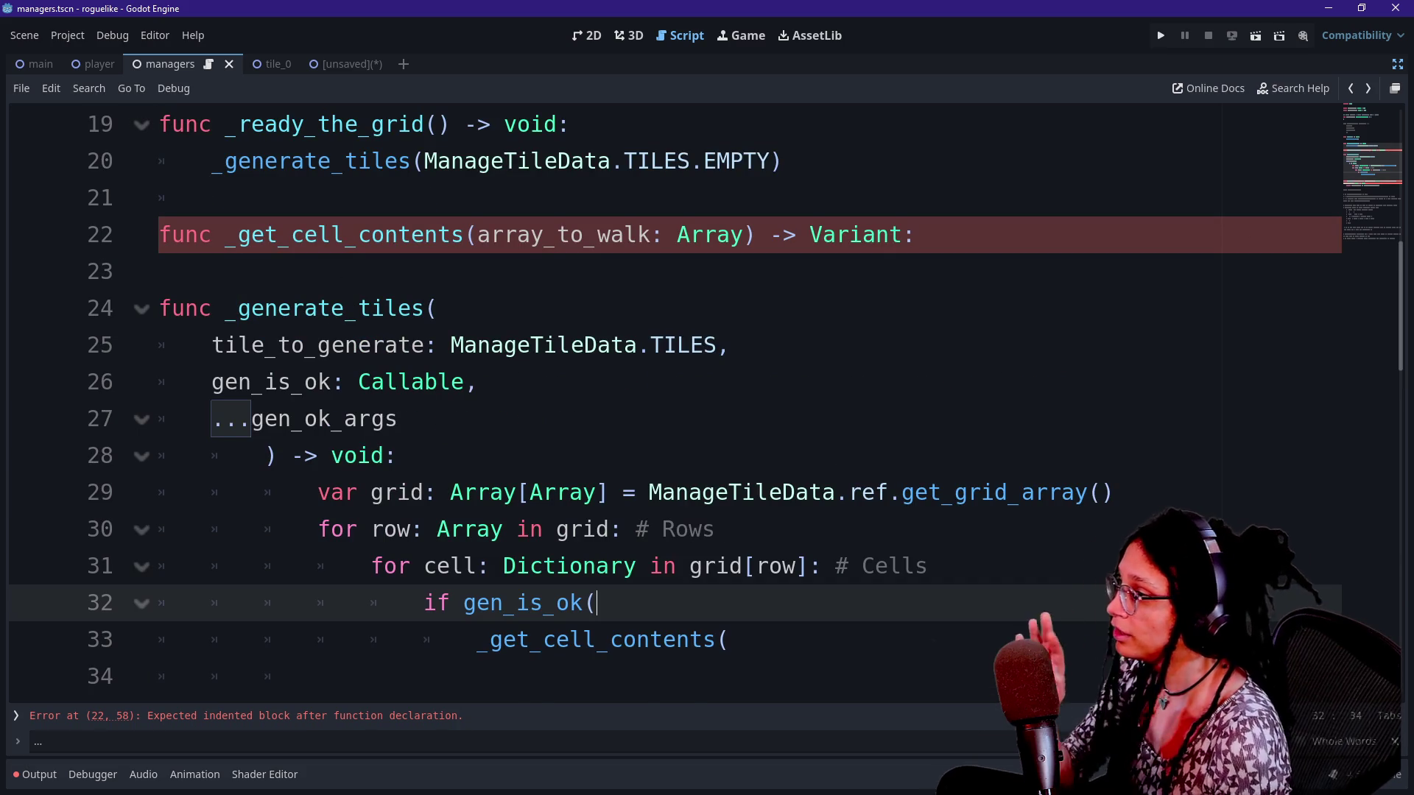
pyautogui.click(782, 161)
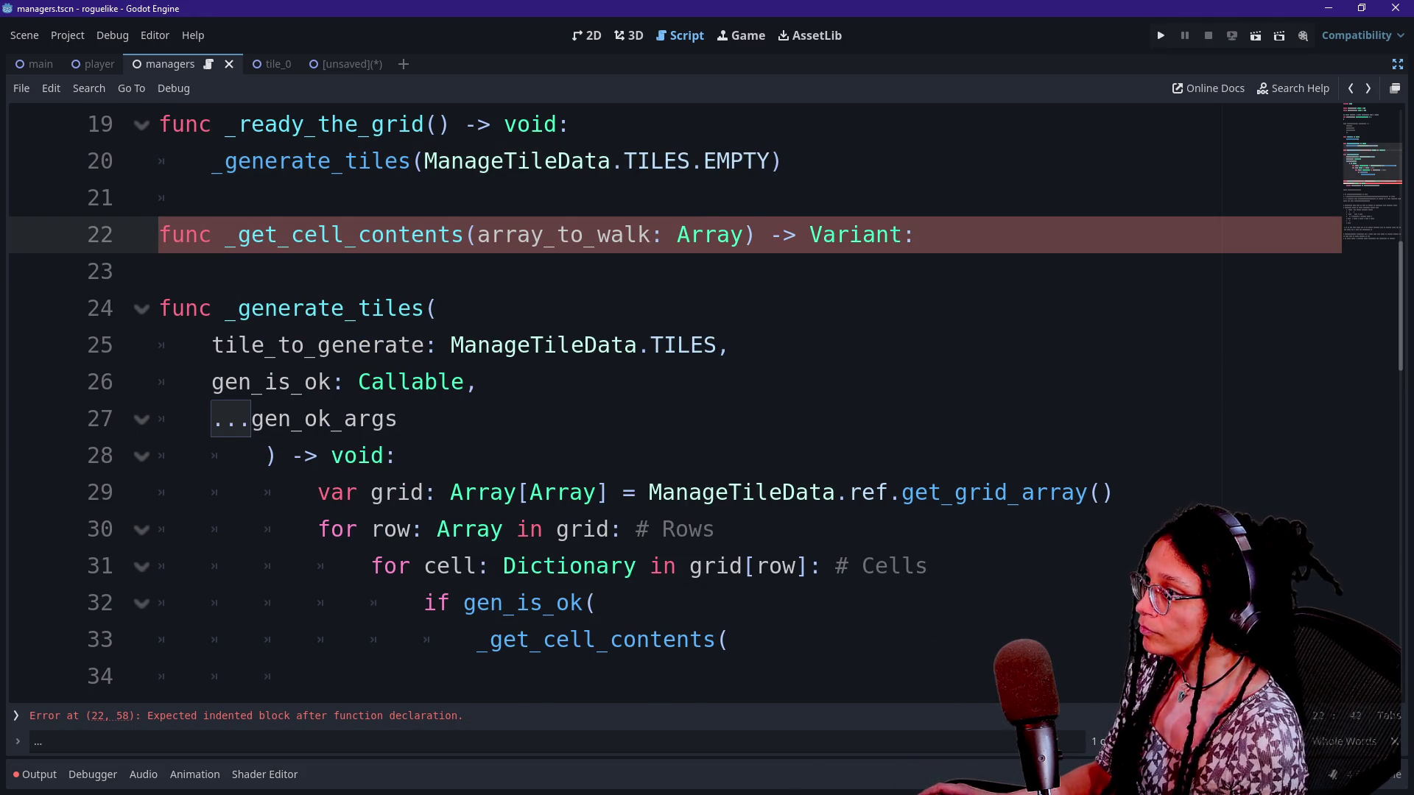
pyautogui.moveTo(771, 160)
pyautogui.write(',')
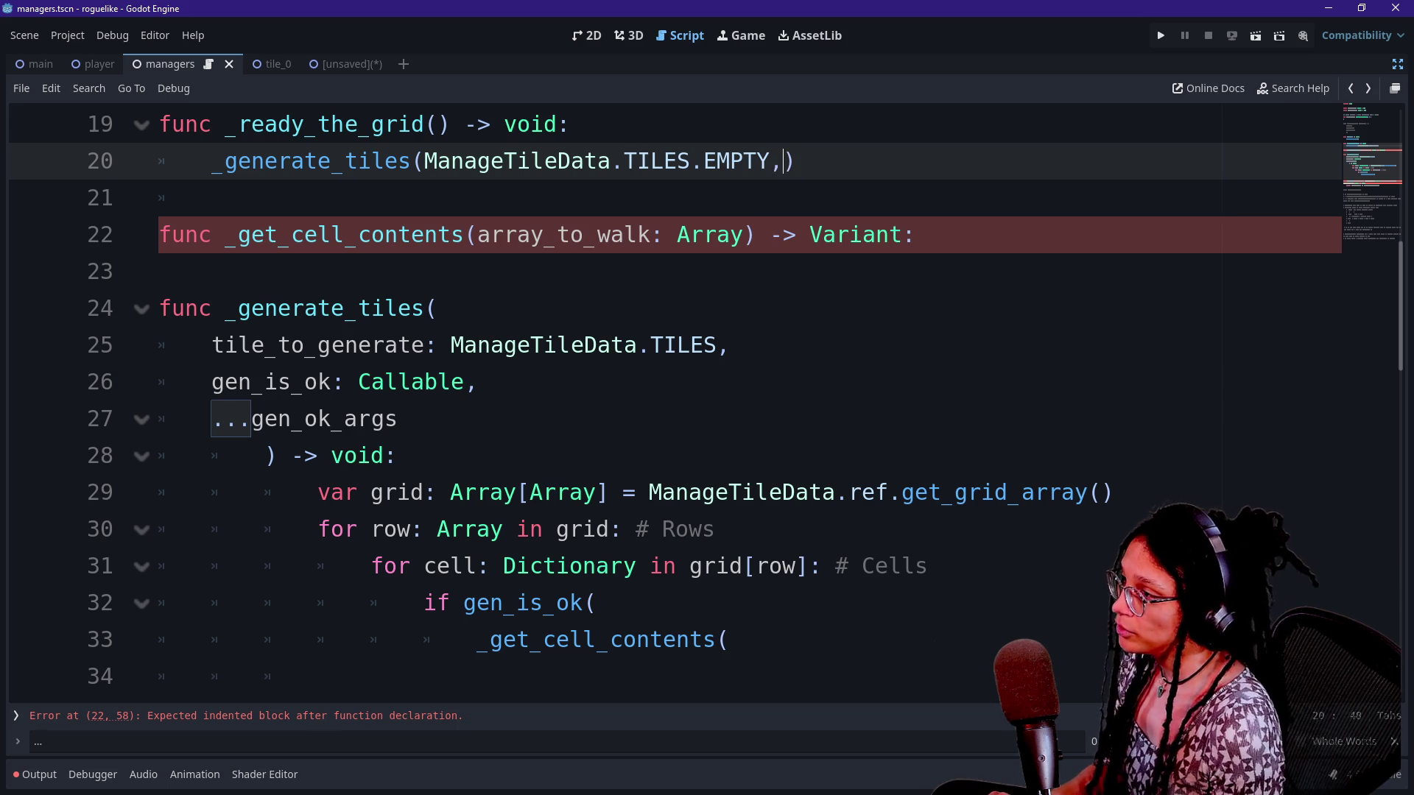
pyautogui.click(159, 271)
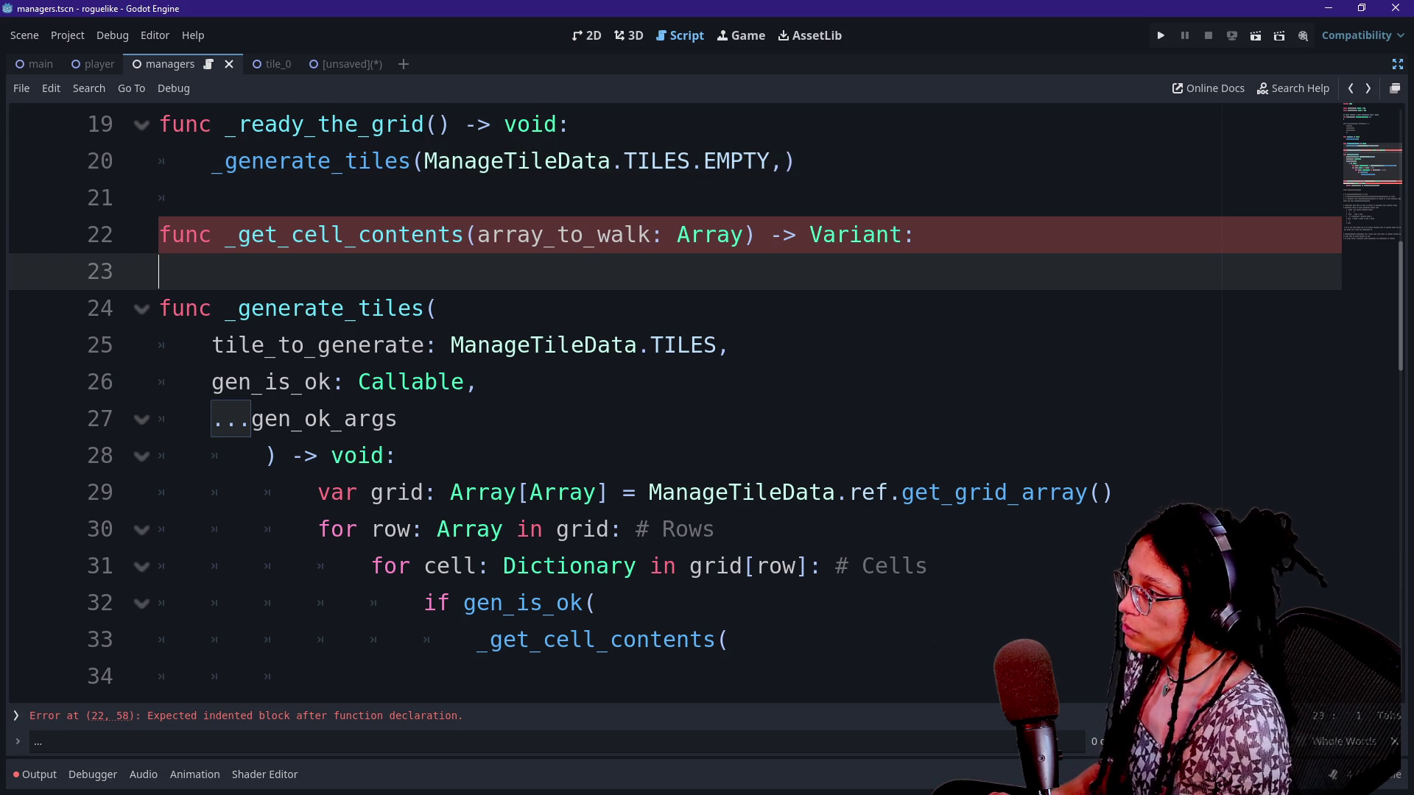
pyautogui.click(915, 234)
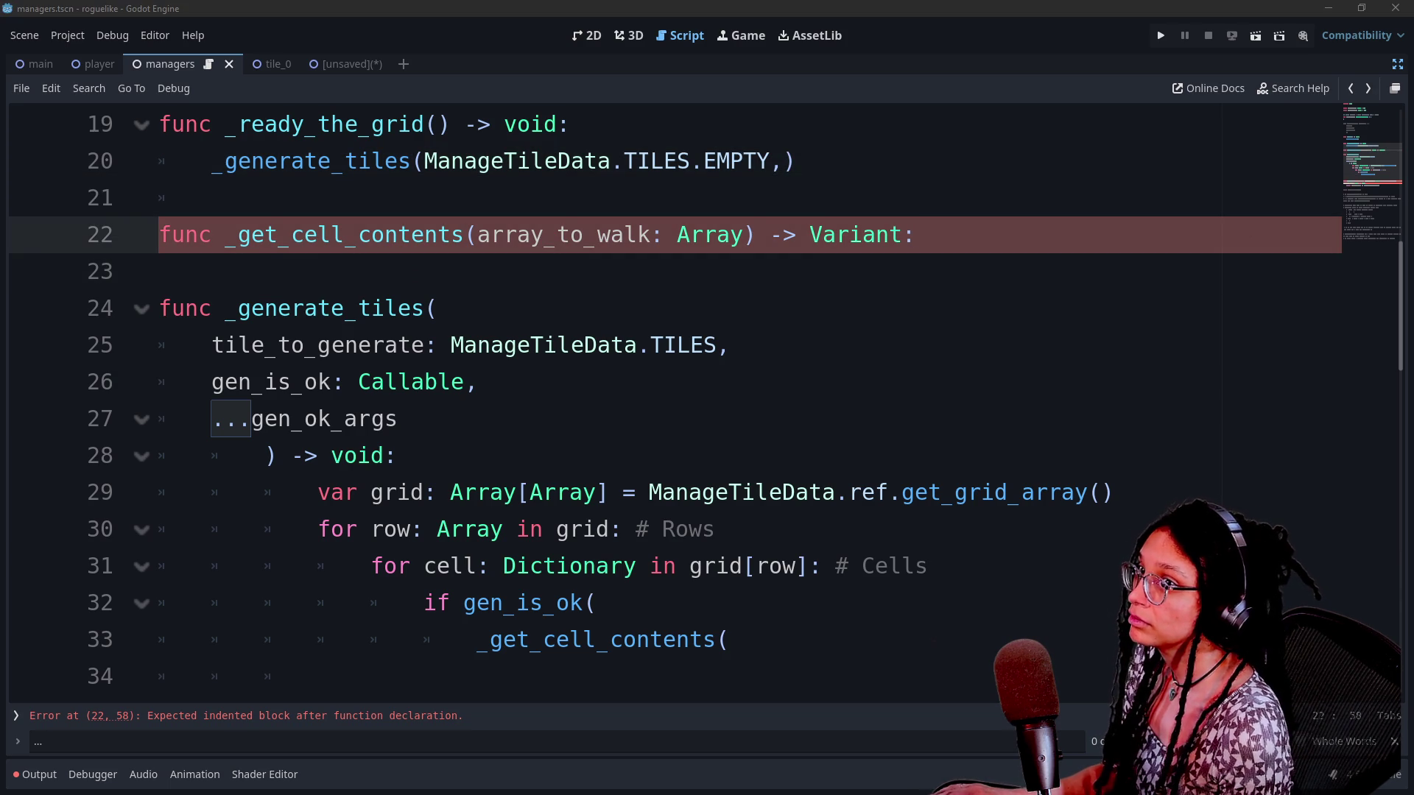
pyautogui.moveTo(915, 234); pyautogui.dragTo(848, 234)
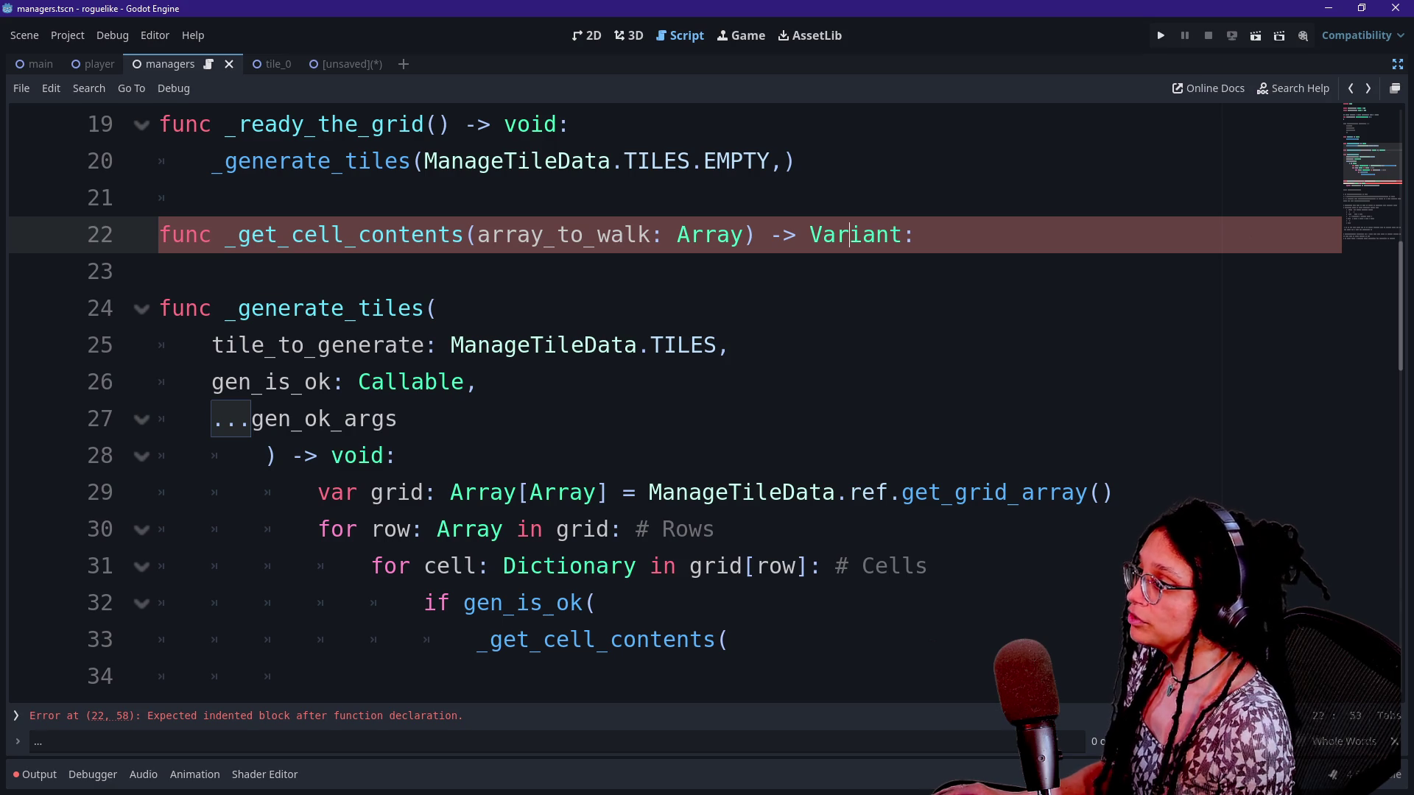
pyautogui.click(783, 160)
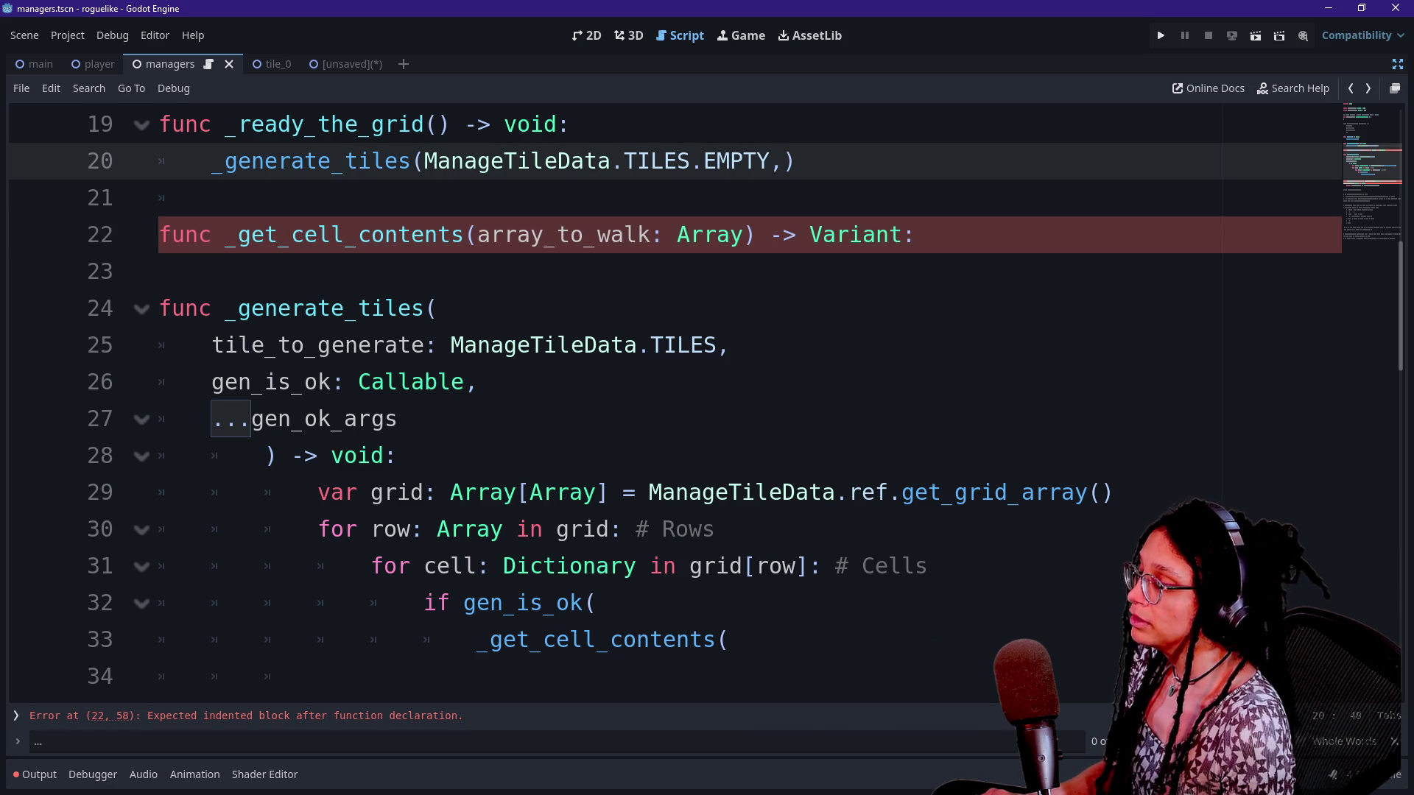
pyautogui.press('Return')
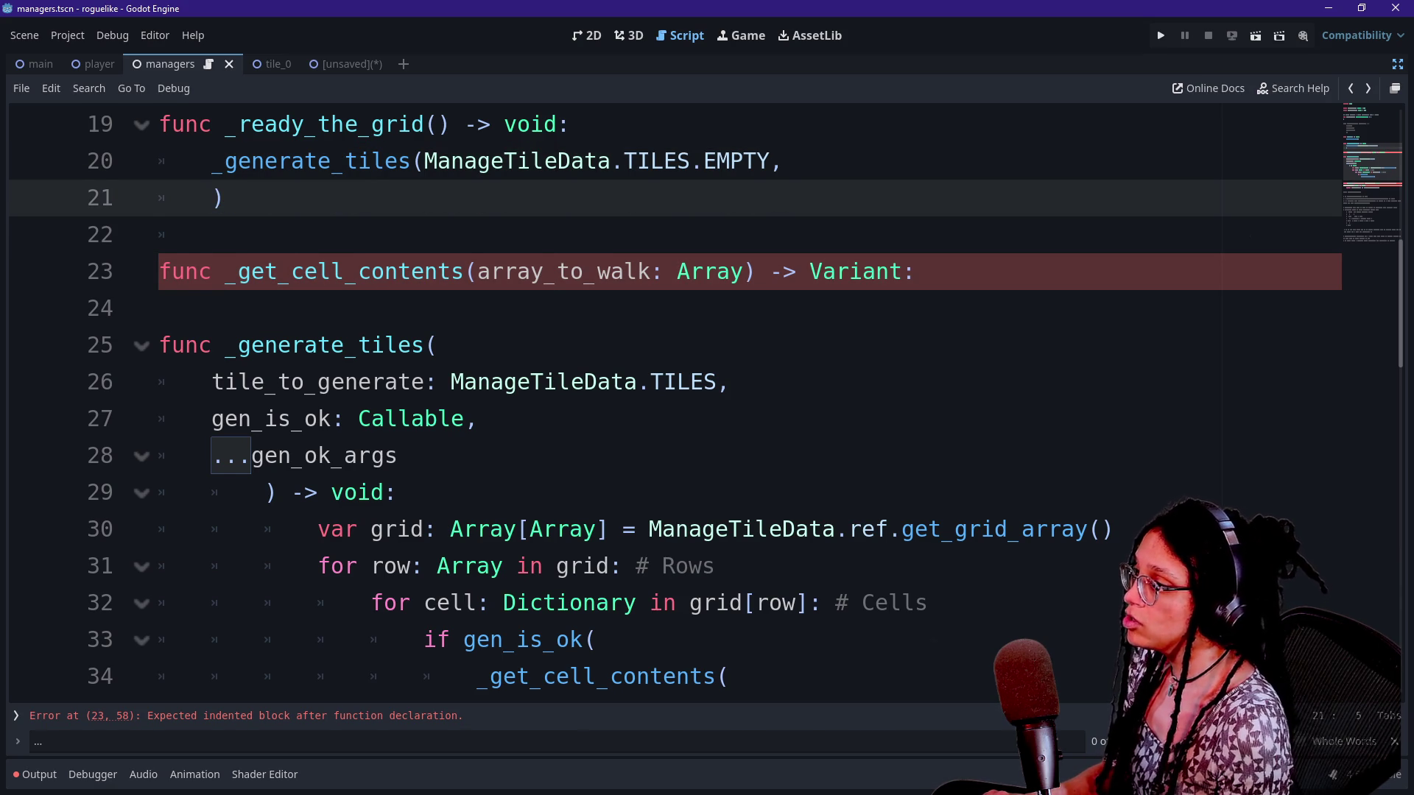
pyautogui.press('BackSpace')
pyautogui.press('BackSpace')
# Spread the _generate_tiles arguments over separate lines, adding 'is_tile,' before the closing parenthesis
pyautogui.scroll(-3, 663, 397)
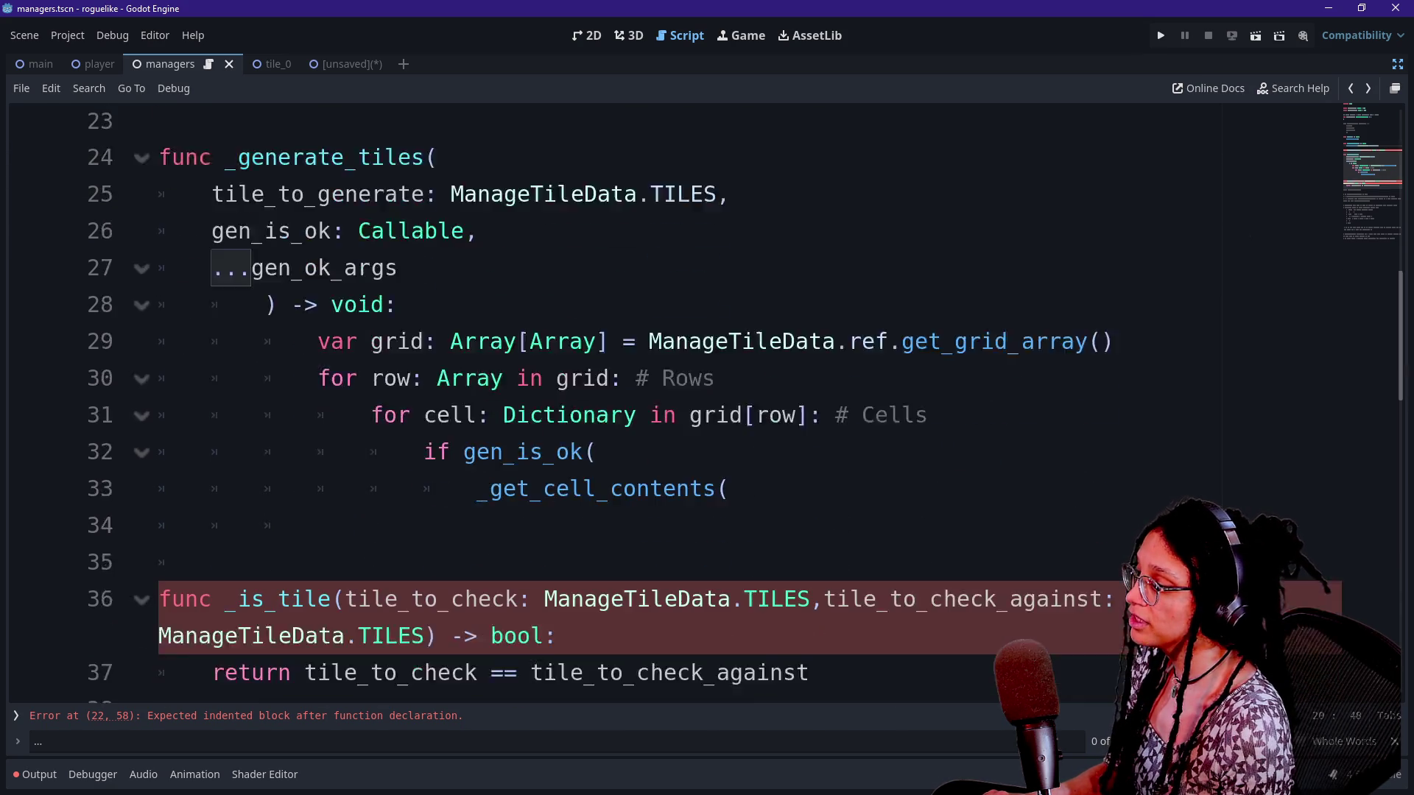
pyautogui.scroll(9, 662, 398)
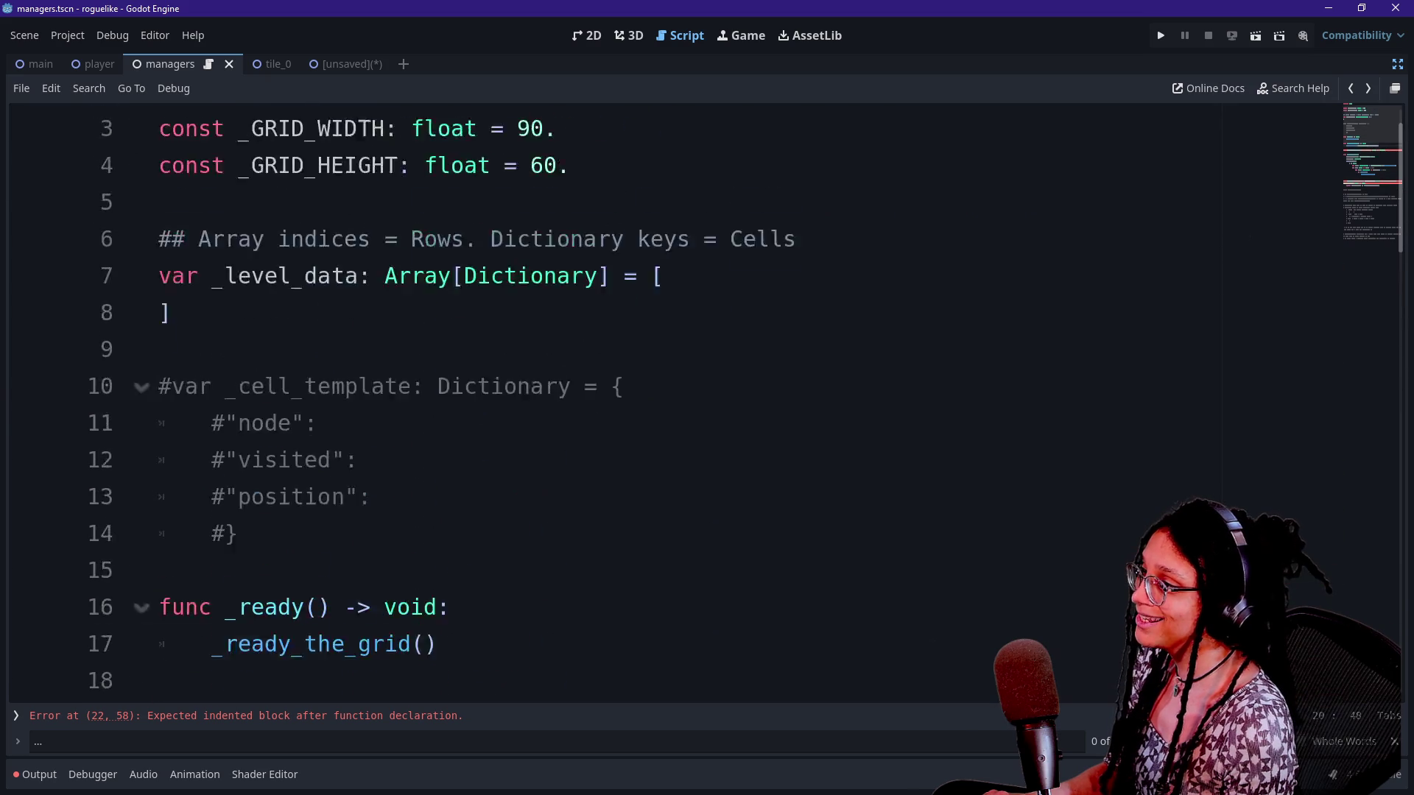
pyautogui.scroll(-4, 663, 397)
pyautogui.click(424, 382)
pyautogui.press('Return')
pyautogui.click(623, 418)
pyautogui.press('Return')
pyautogui.write('is_')
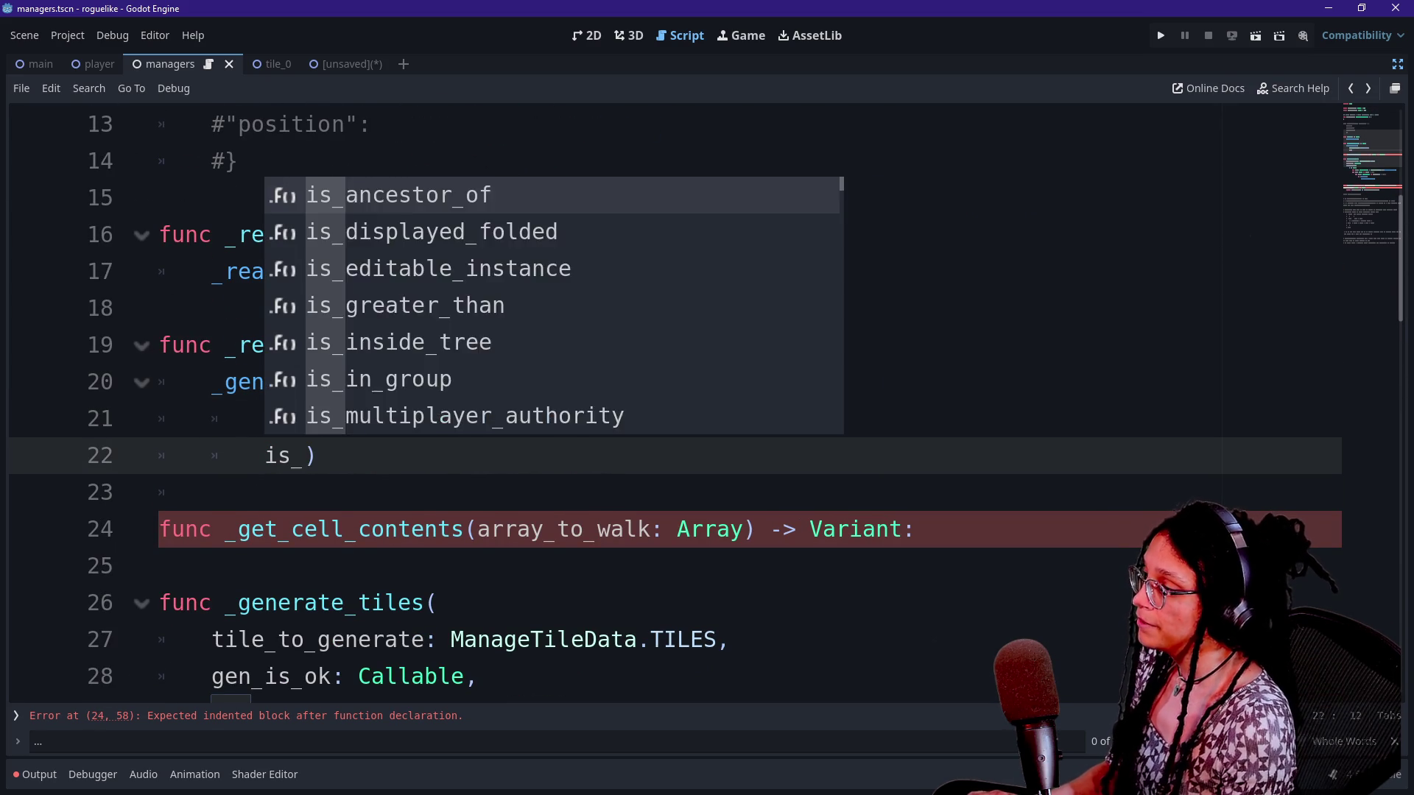
pyautogui.write('tile')
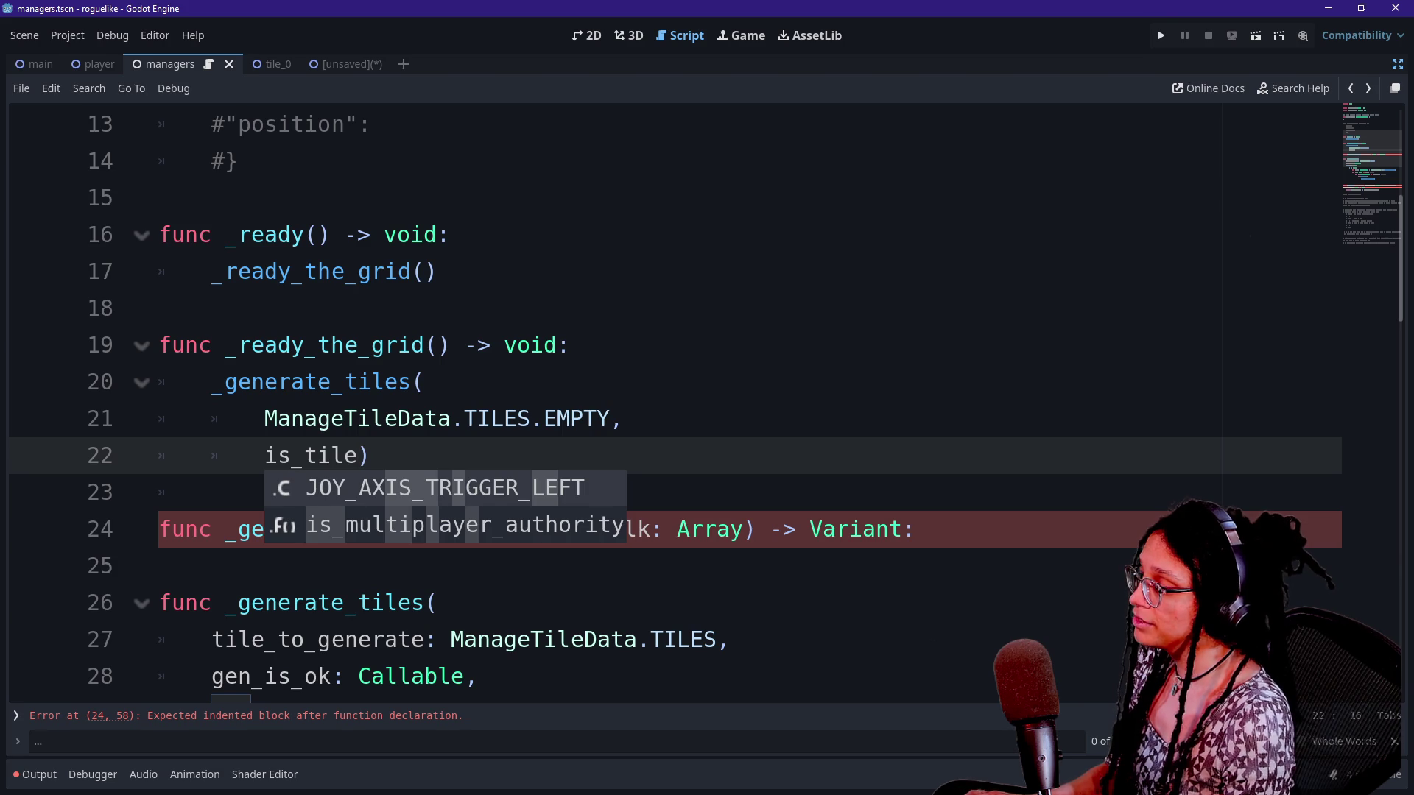
pyautogui.write(',')
pyautogui.press('Return')
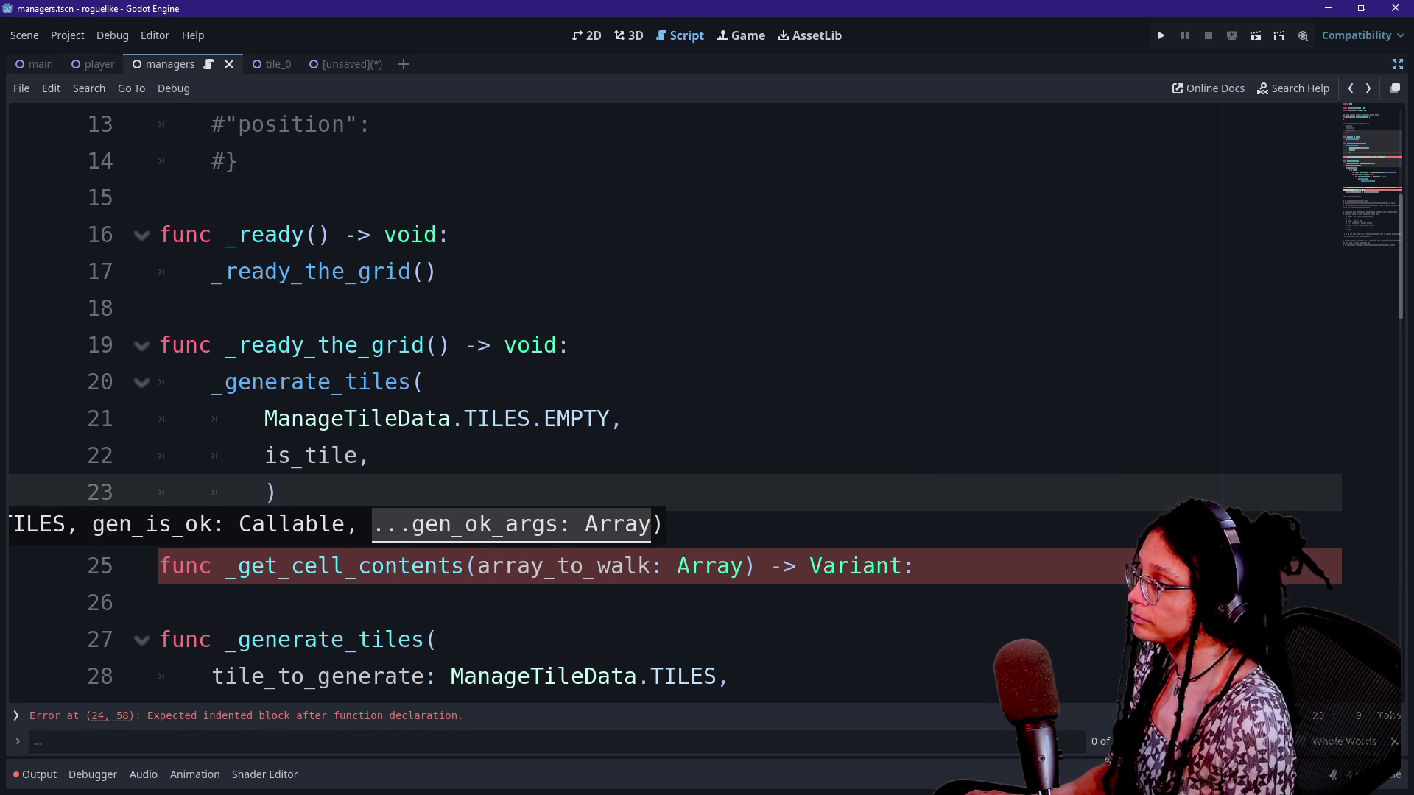
# Check the _is_tile parameter list on line 39, then return to line 23
pyautogui.scroll(-7, 706, 397)
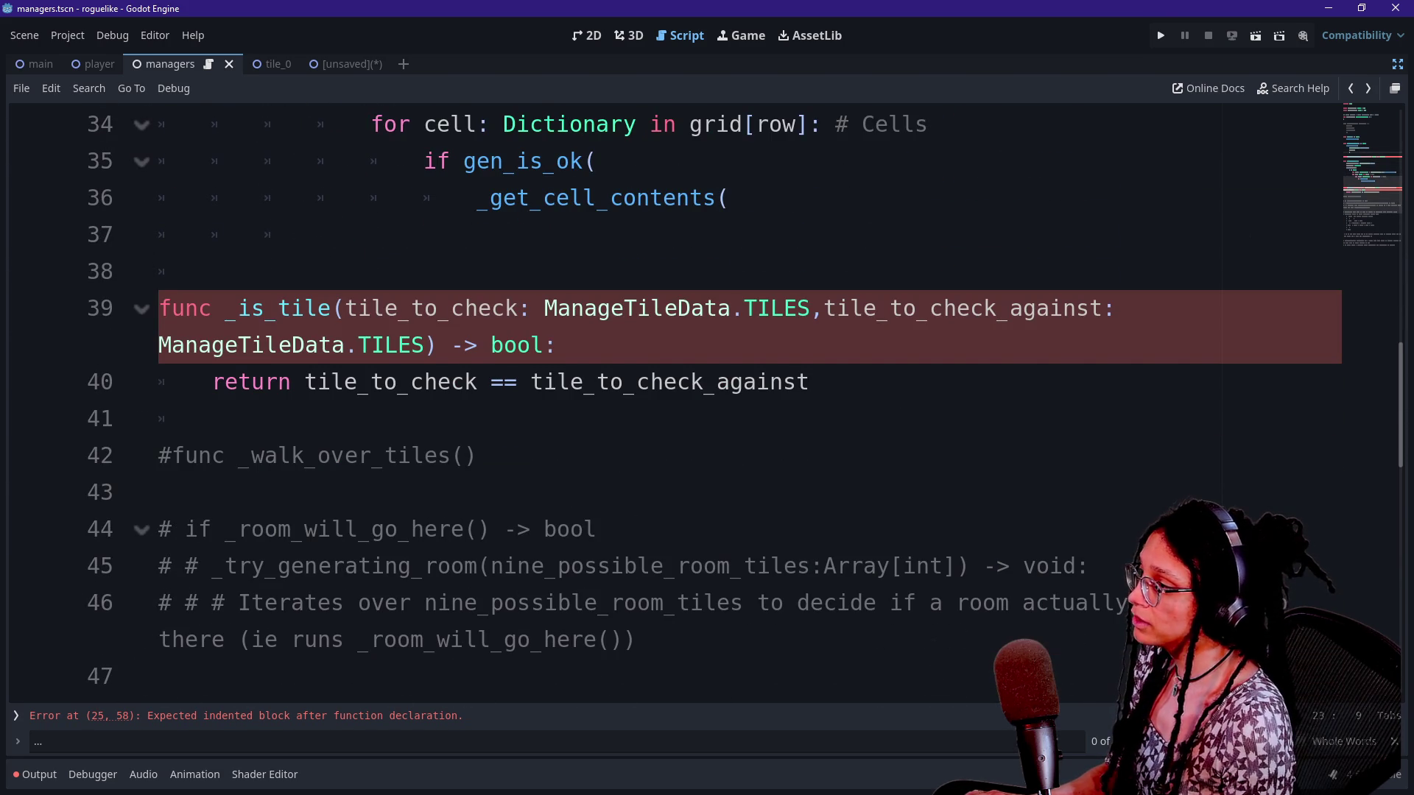
pyautogui.click(970, 308)
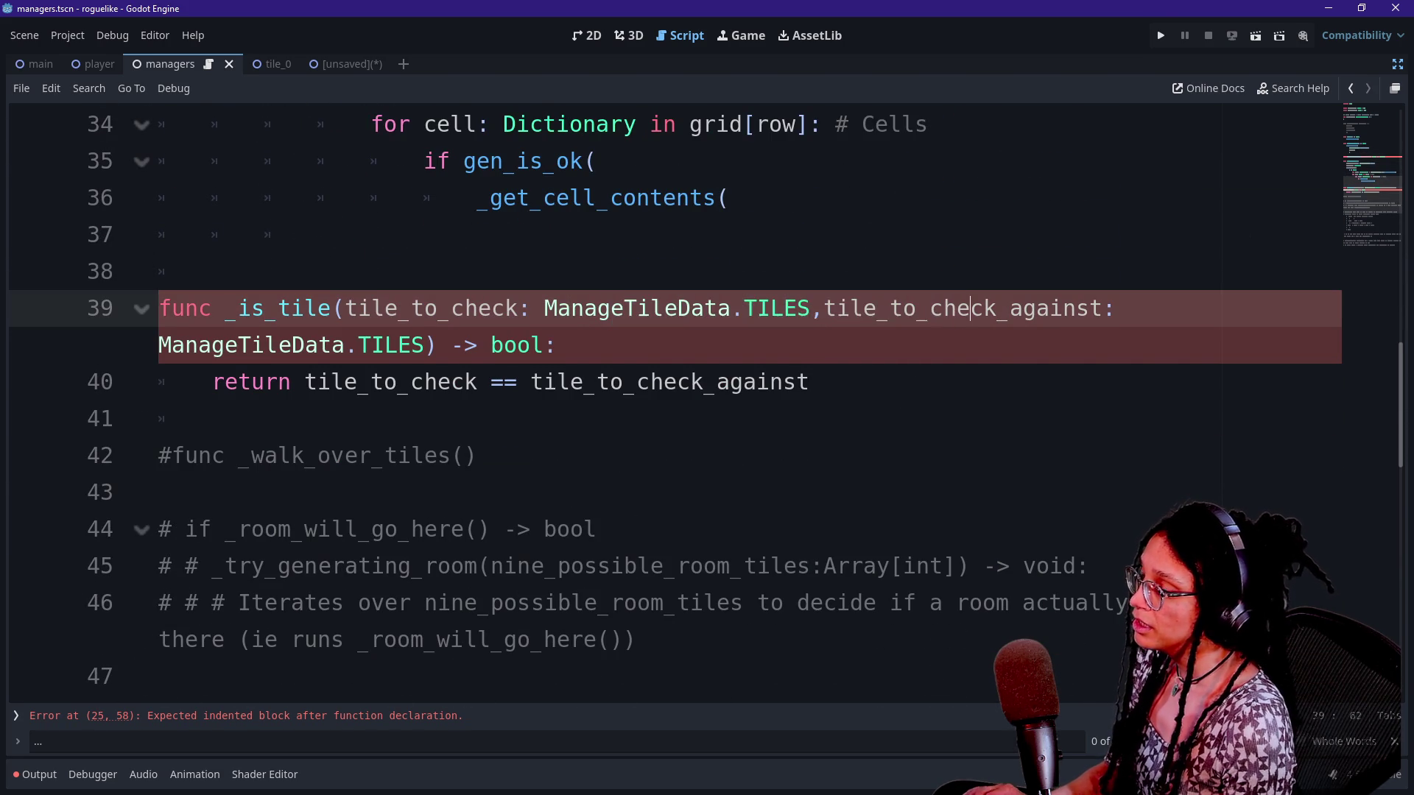
pyautogui.scroll(7, 707, 398)
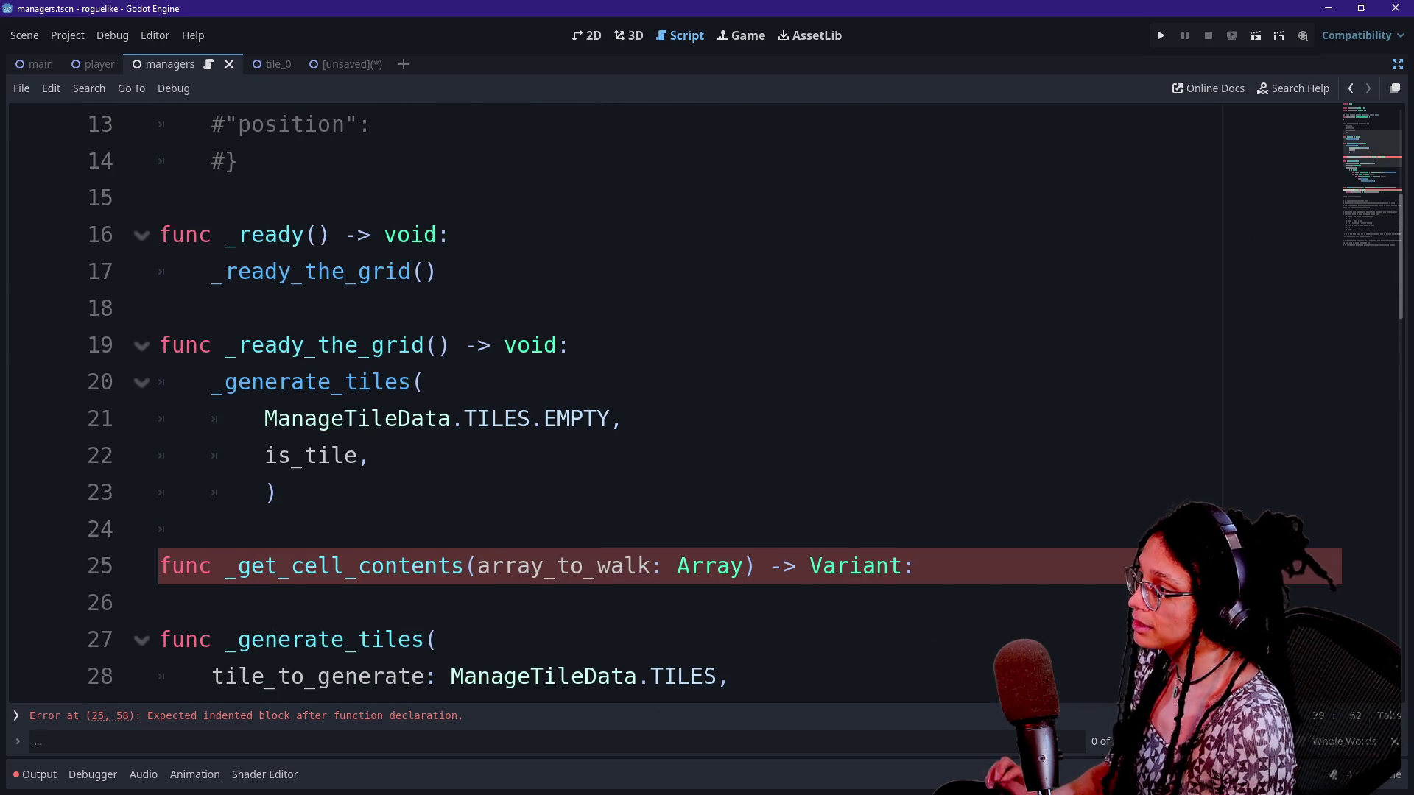
pyautogui.click(263, 492)
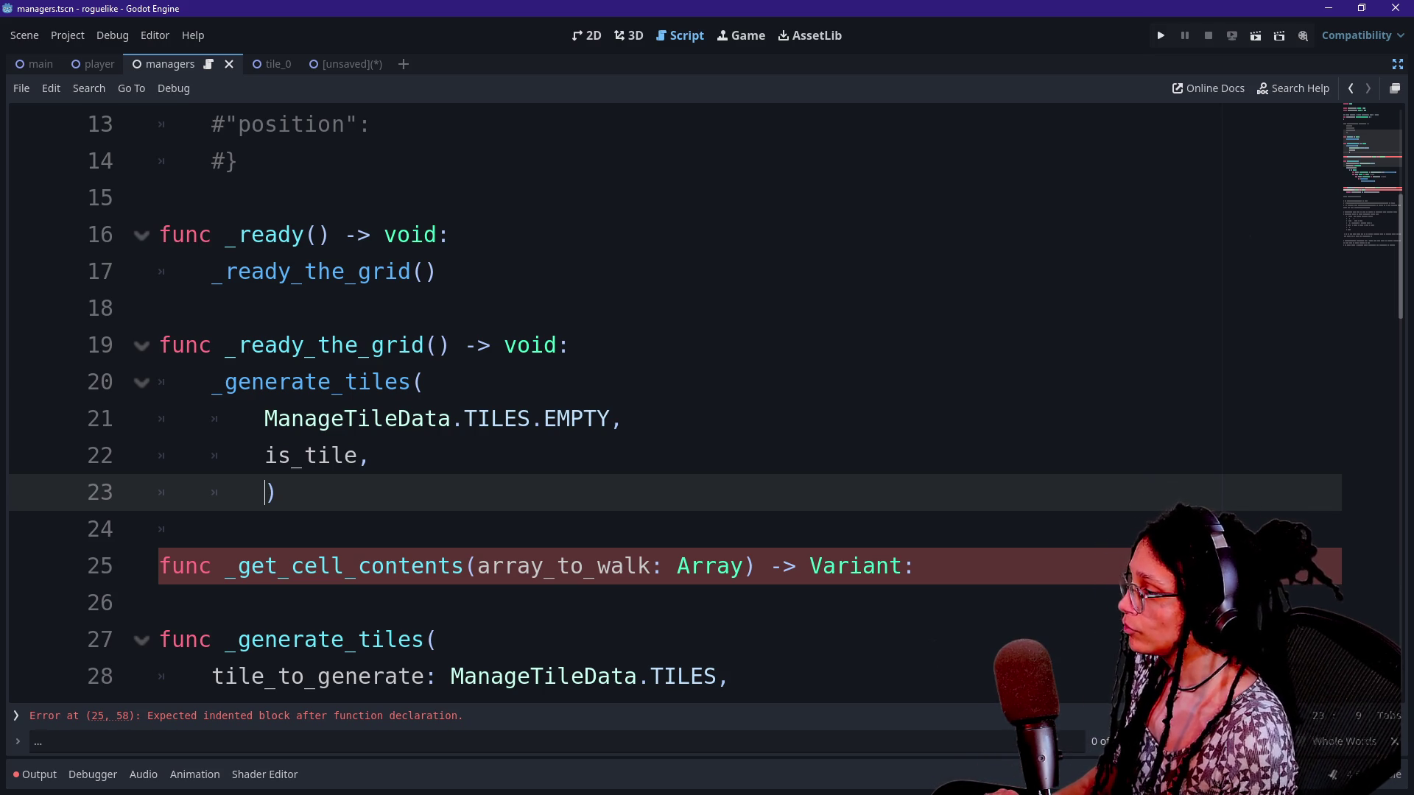
pyautogui.scroll(-1, 675, 397)
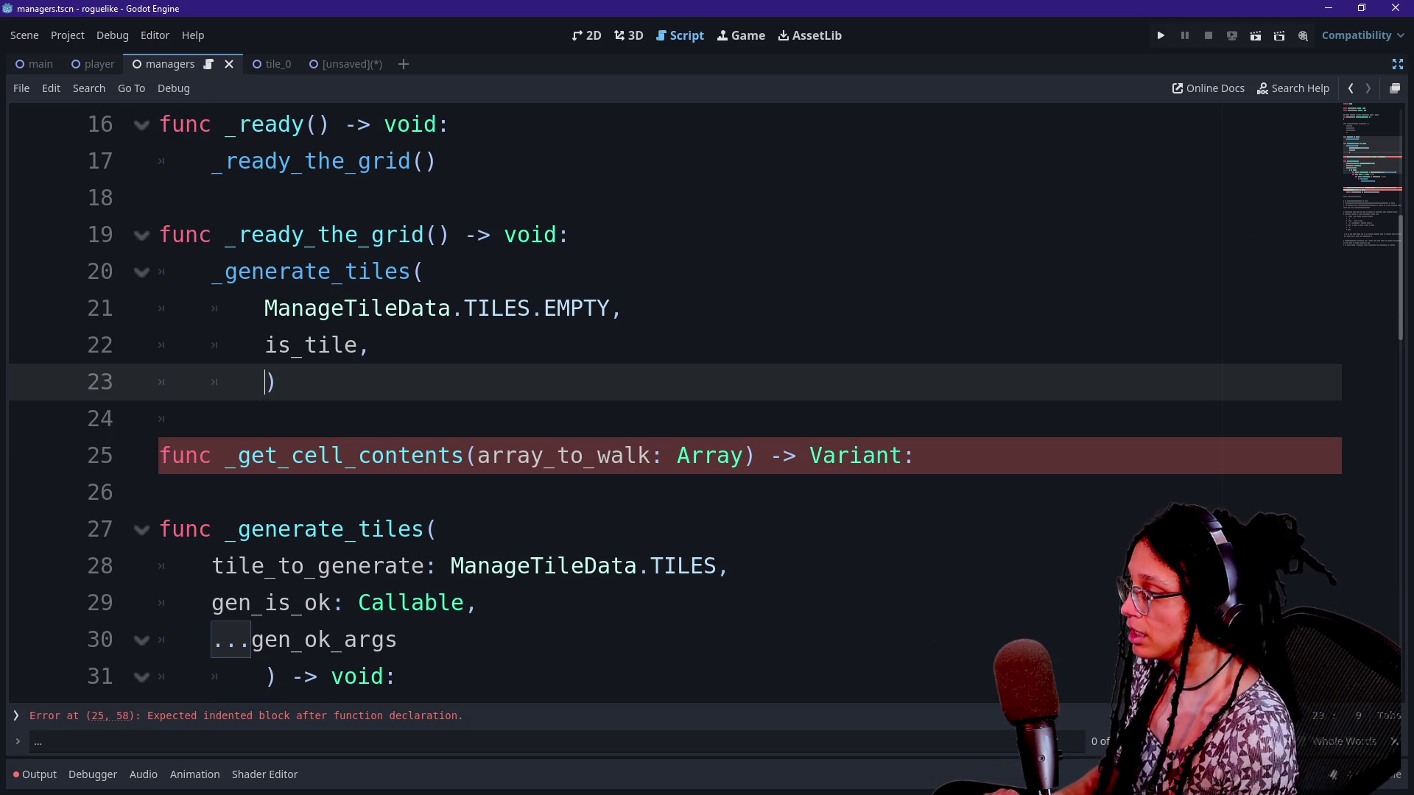
# Type '[ManageTileData.TILES.' on line 23, completing ManageTileData via autocomplete
pyautogui.write('[')
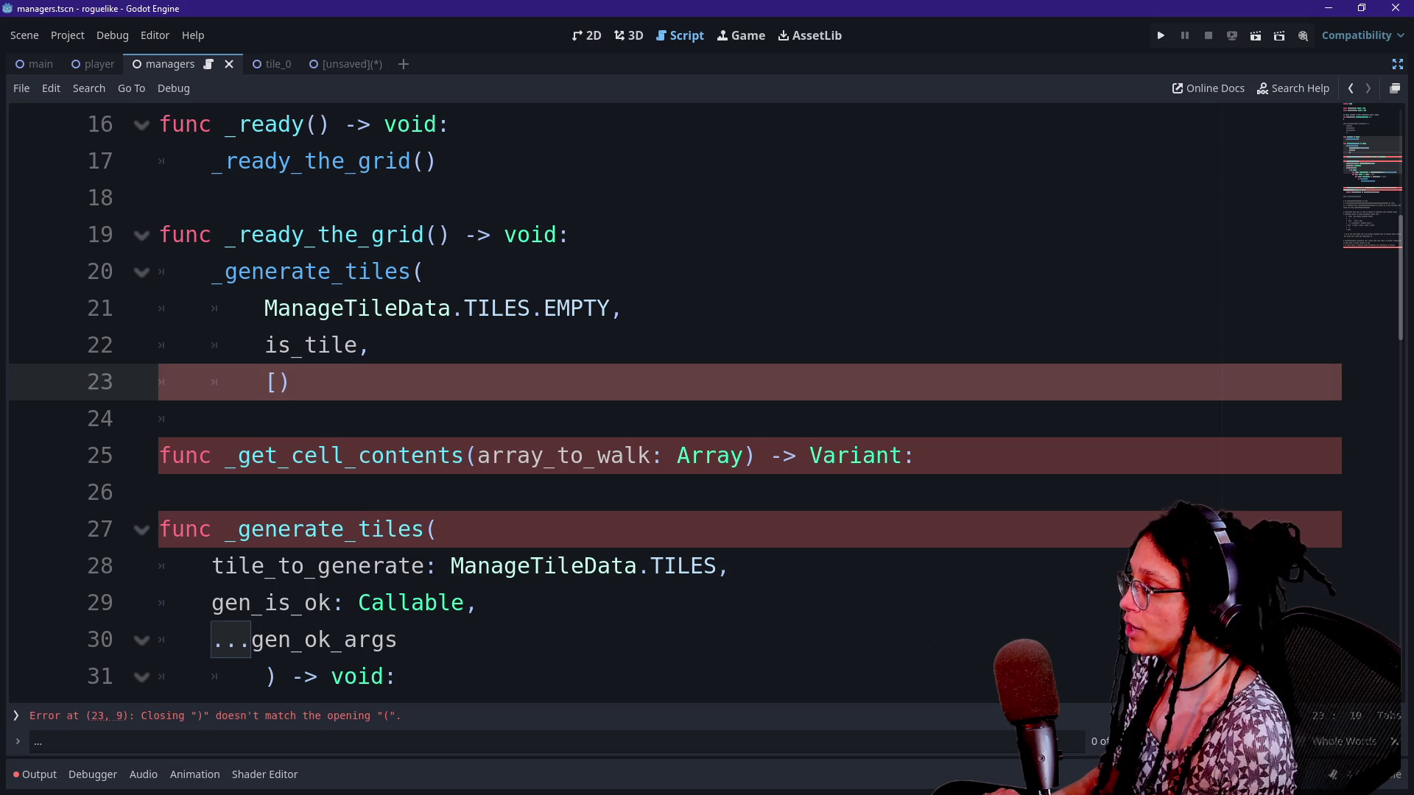
pyautogui.scroll(-1, 674, 397)
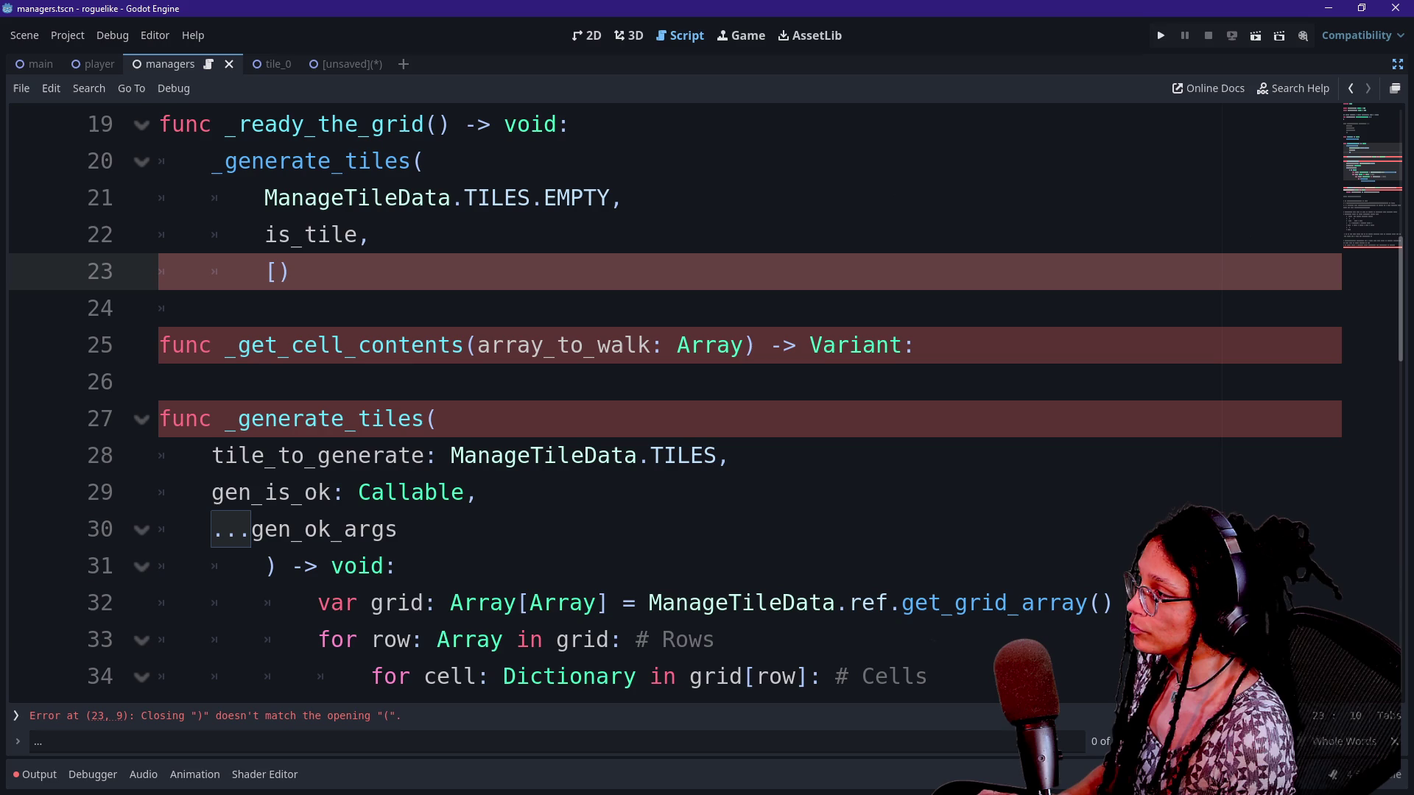
pyautogui.write('TO')
pyautogui.press('BackSpace')
pyautogui.press('BackSpace')
pyautogui.write('Manage')
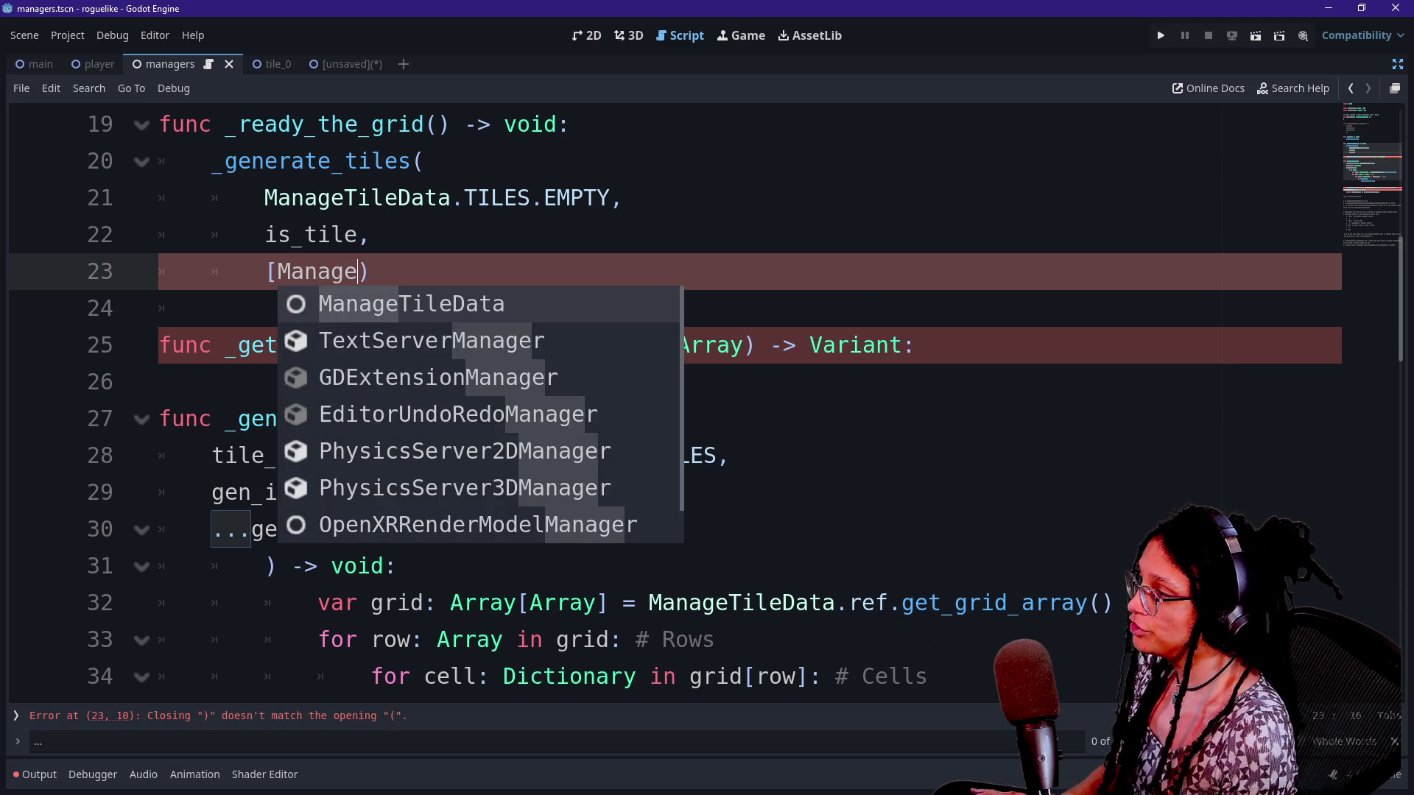
pyautogui.press('Return')
pyautogui.write('.TILES.')
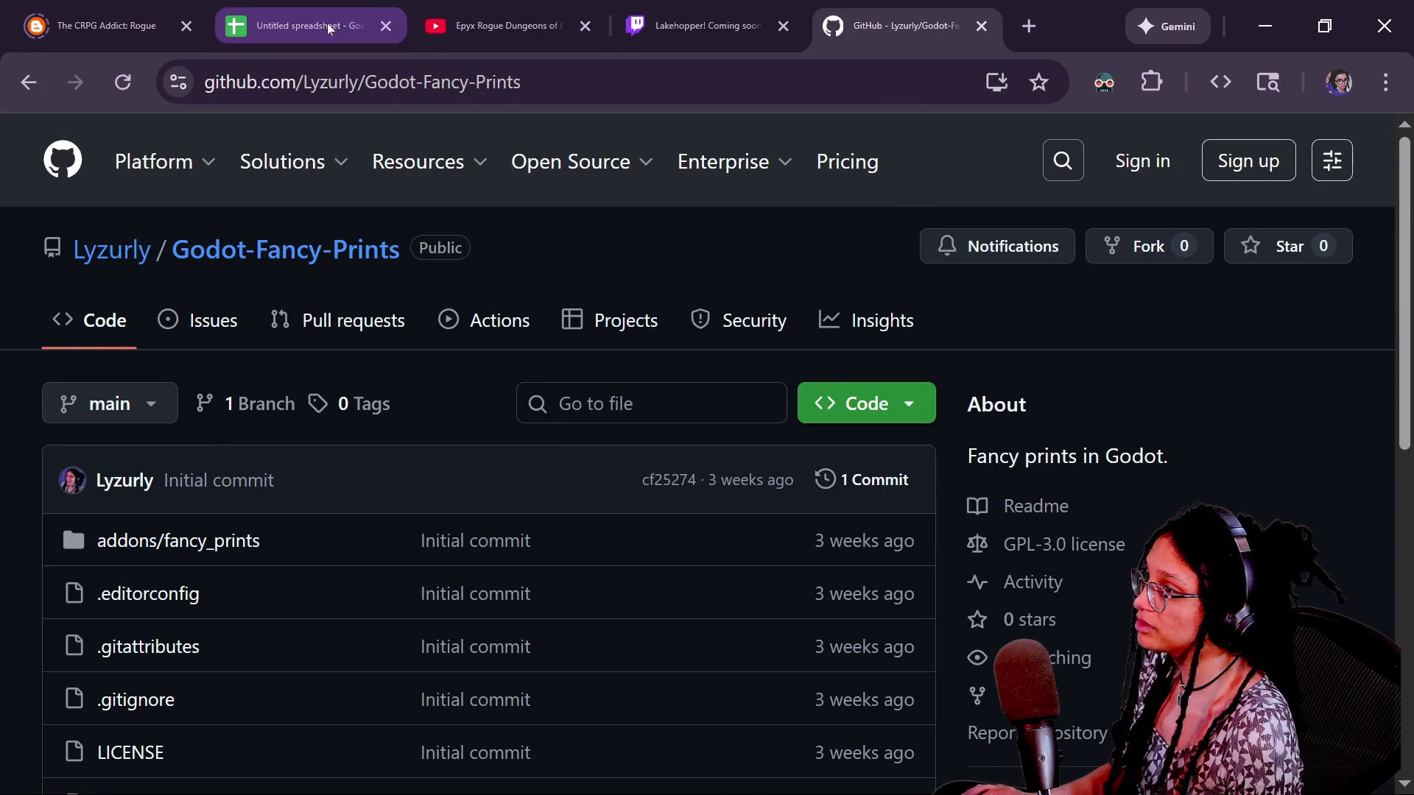
# Reset the fill colour of A1:I13 in the Untitled spreadsheet
pyautogui.click(226, 9)
pyautogui.click(125, 341)
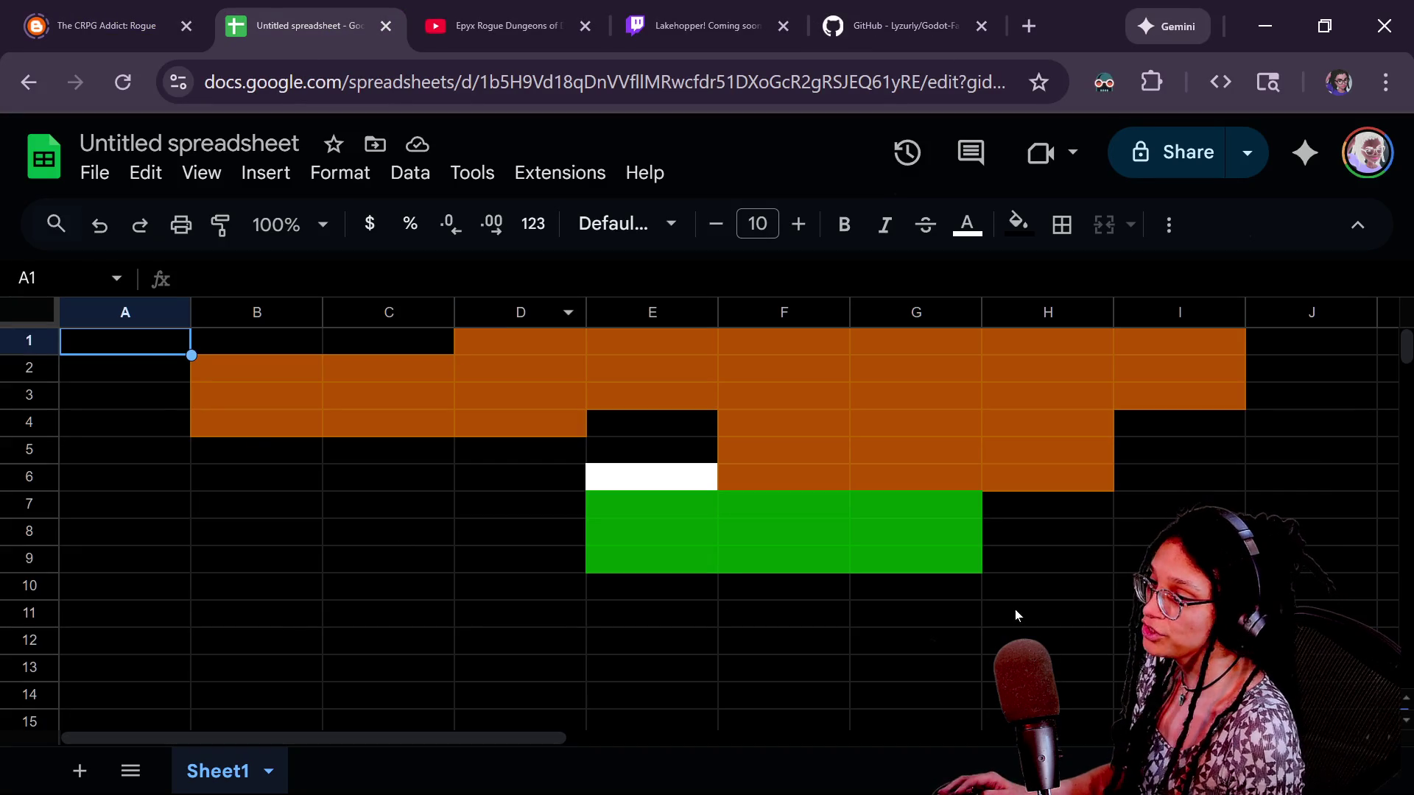
pyautogui.keyDown('shift'); pyautogui.click(1178, 667); pyautogui.keyUp('shift')
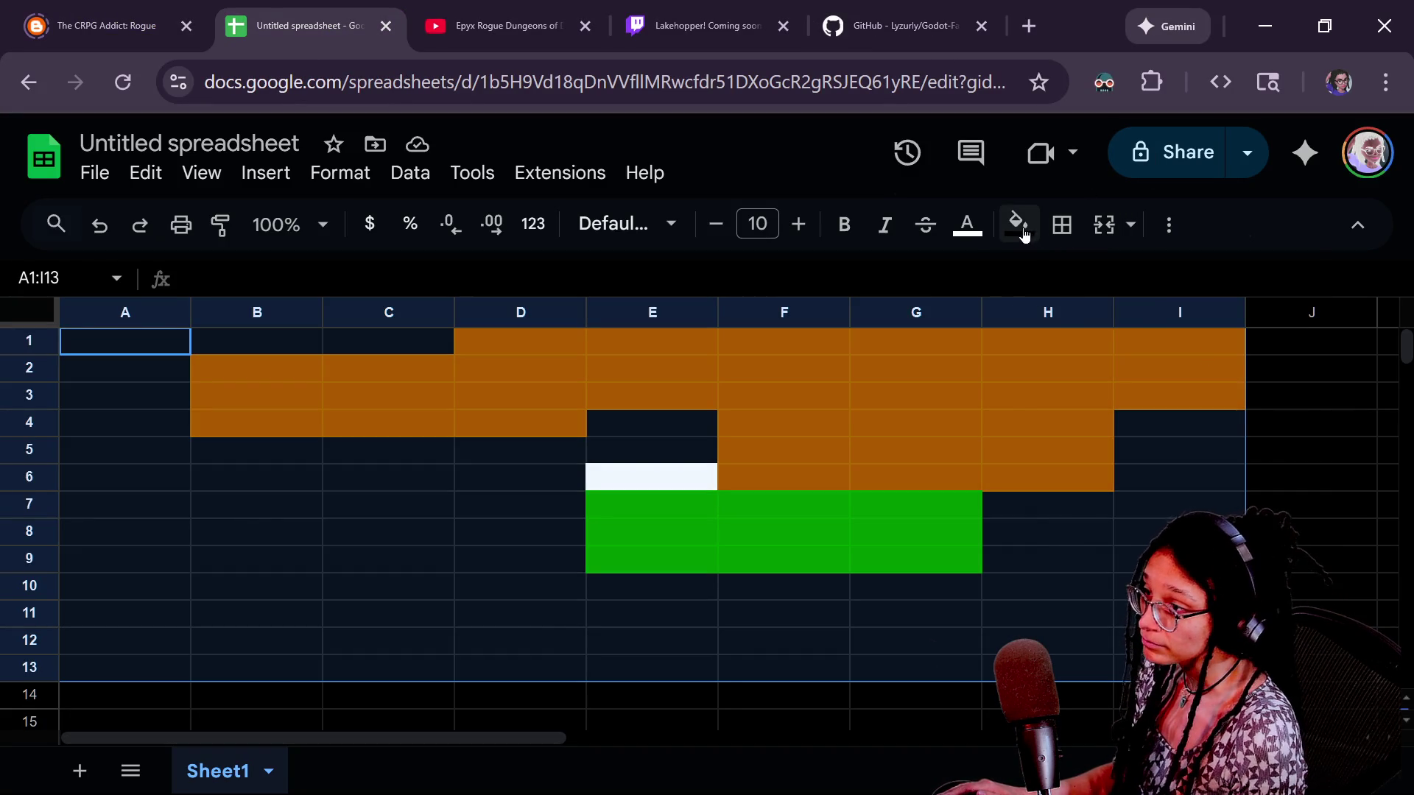
pyautogui.click(1018, 223)
pyautogui.click(1052, 275)
pyautogui.click(287, 431)
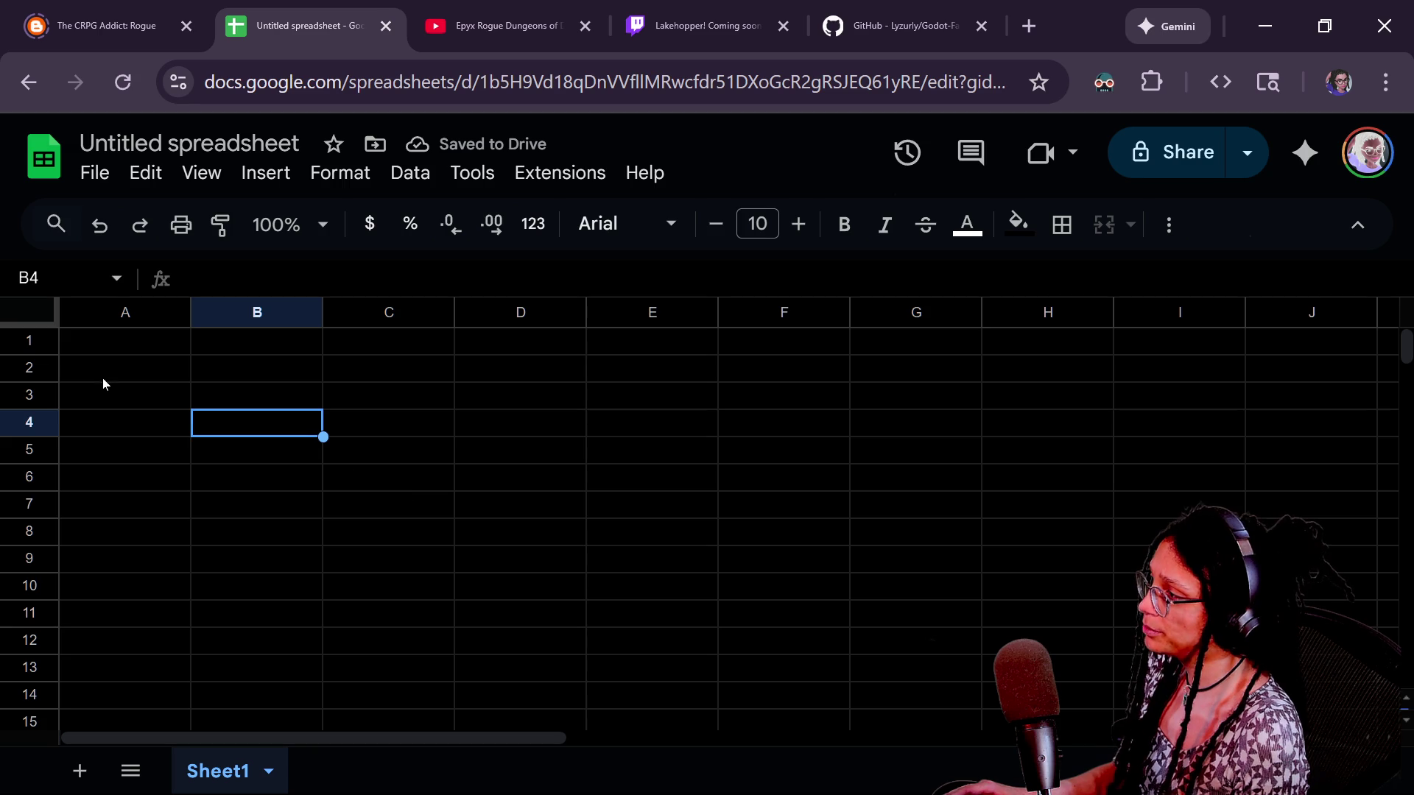
# Fill the block A1:G11 with grey
pyautogui.click(116, 349)
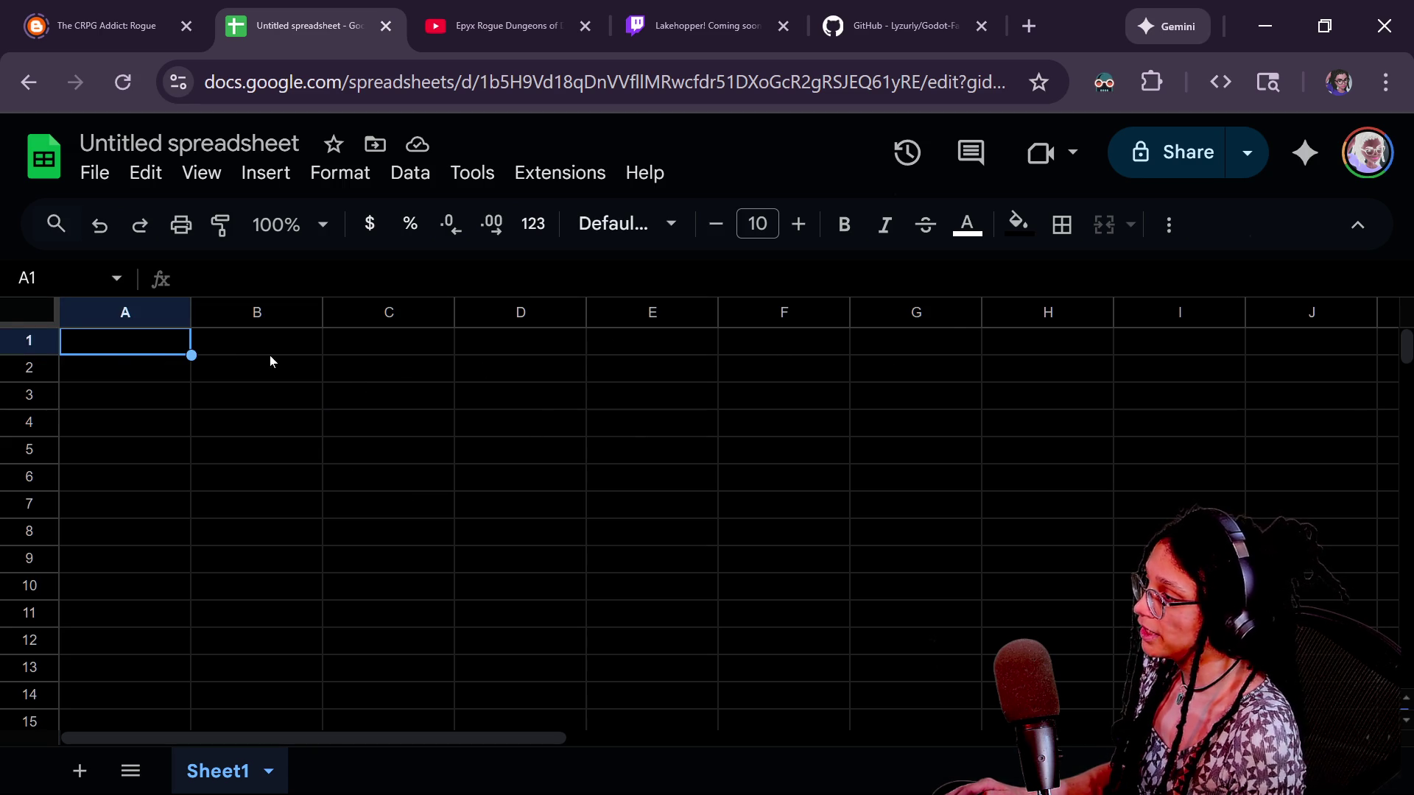
pyautogui.keyDown('shift'); pyautogui.click(943, 346); pyautogui.keyUp('shift')
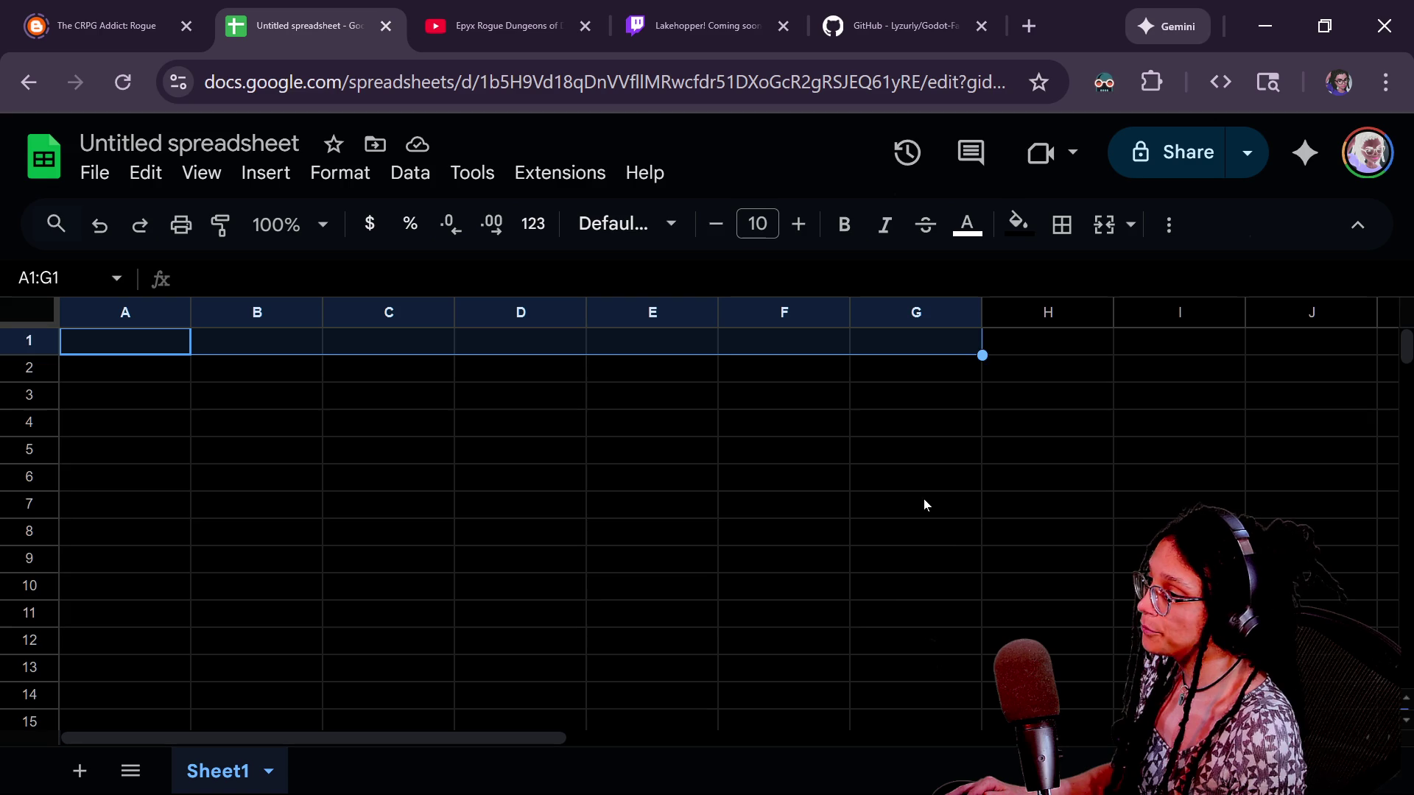
pyautogui.keyDown('shift'); pyautogui.click(895, 611); pyautogui.keyUp('shift')
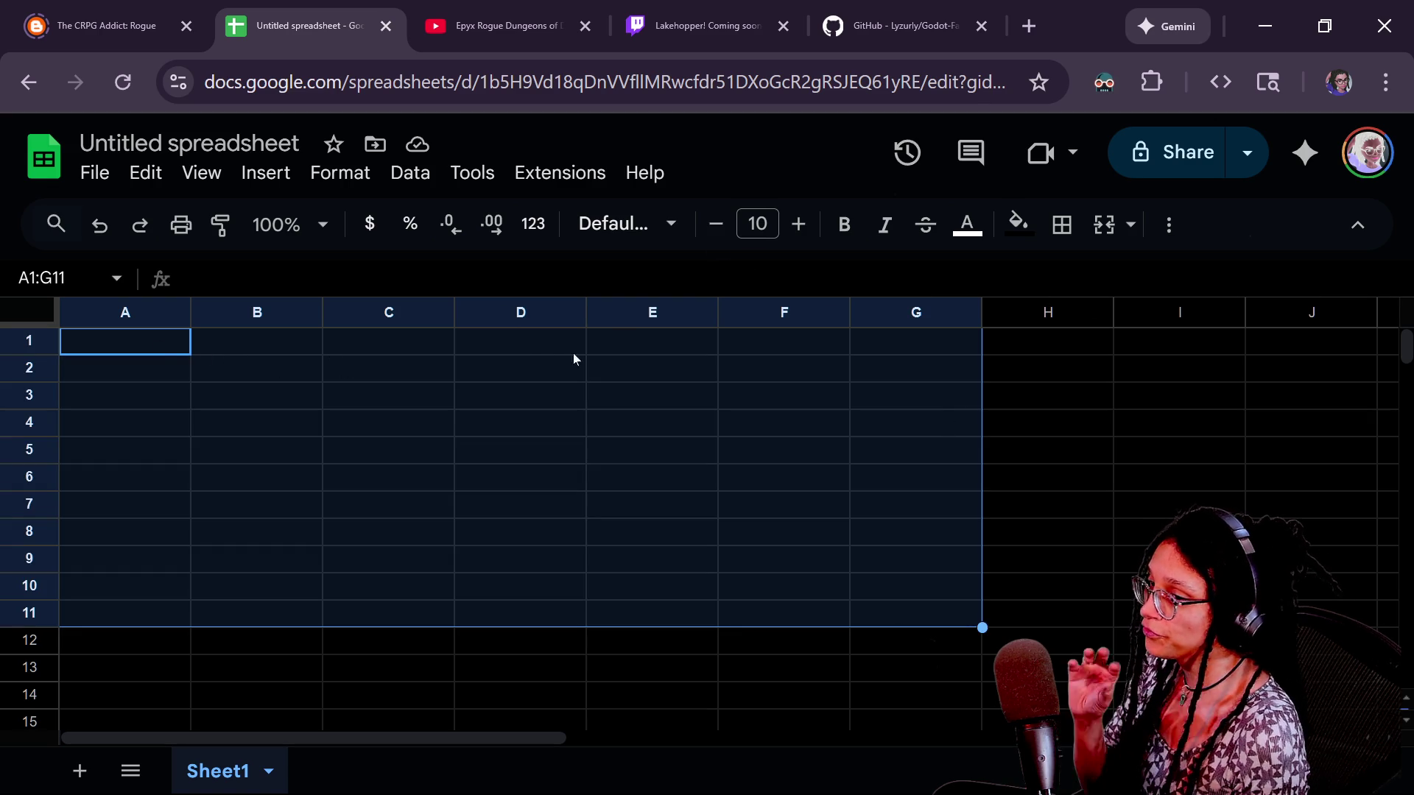
pyautogui.click(1012, 227)
pyautogui.click(1014, 225)
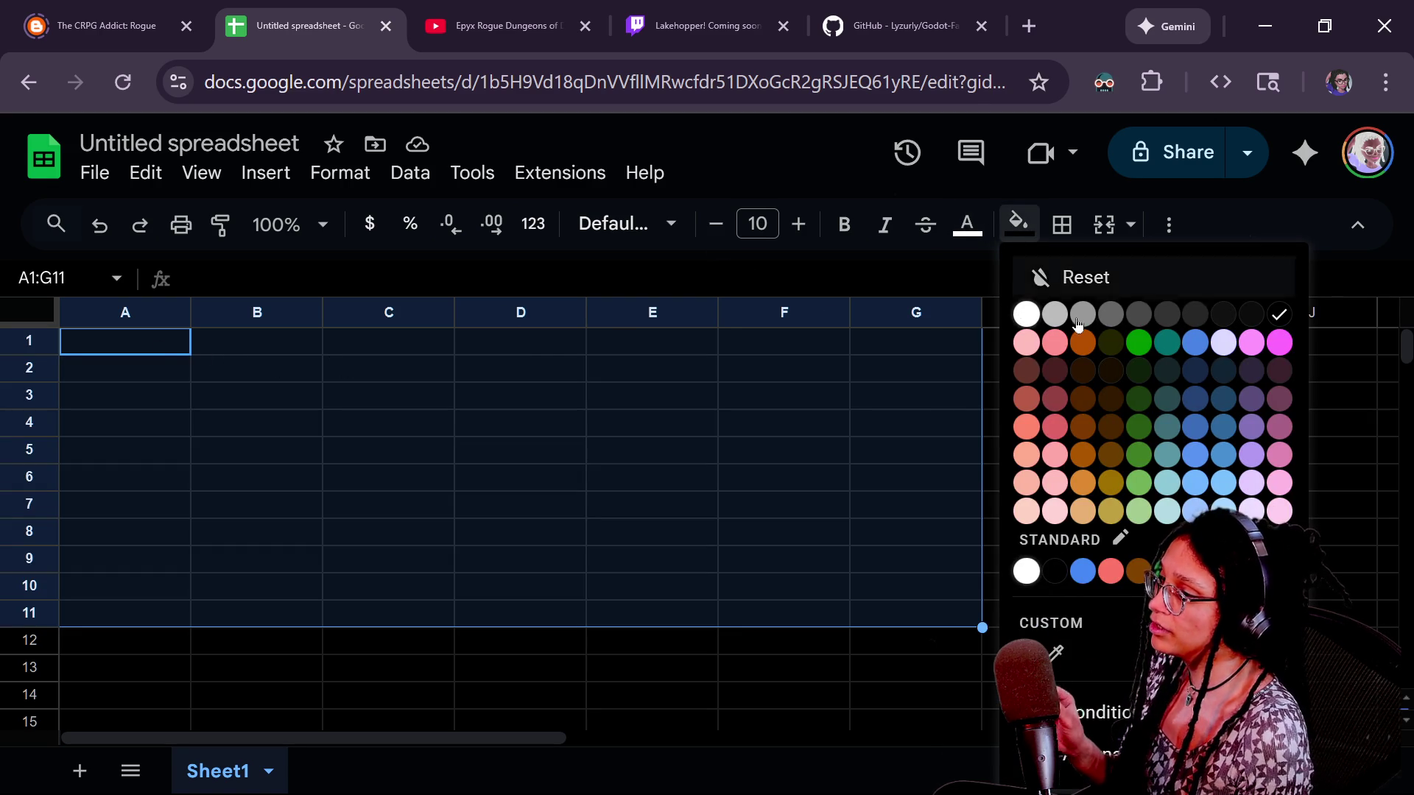
pyautogui.click(1103, 324)
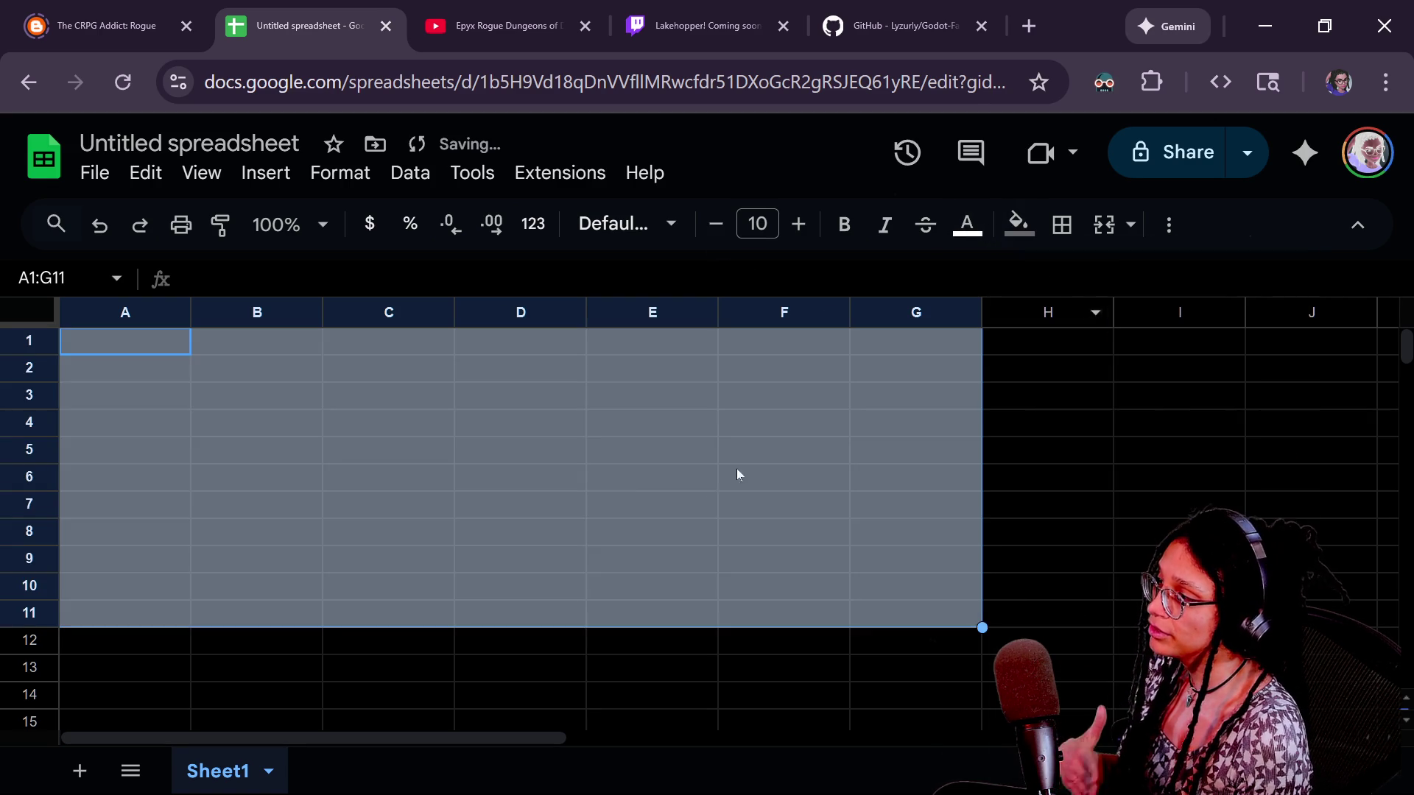
pyautogui.click(389, 449)
pyautogui.click(138, 346)
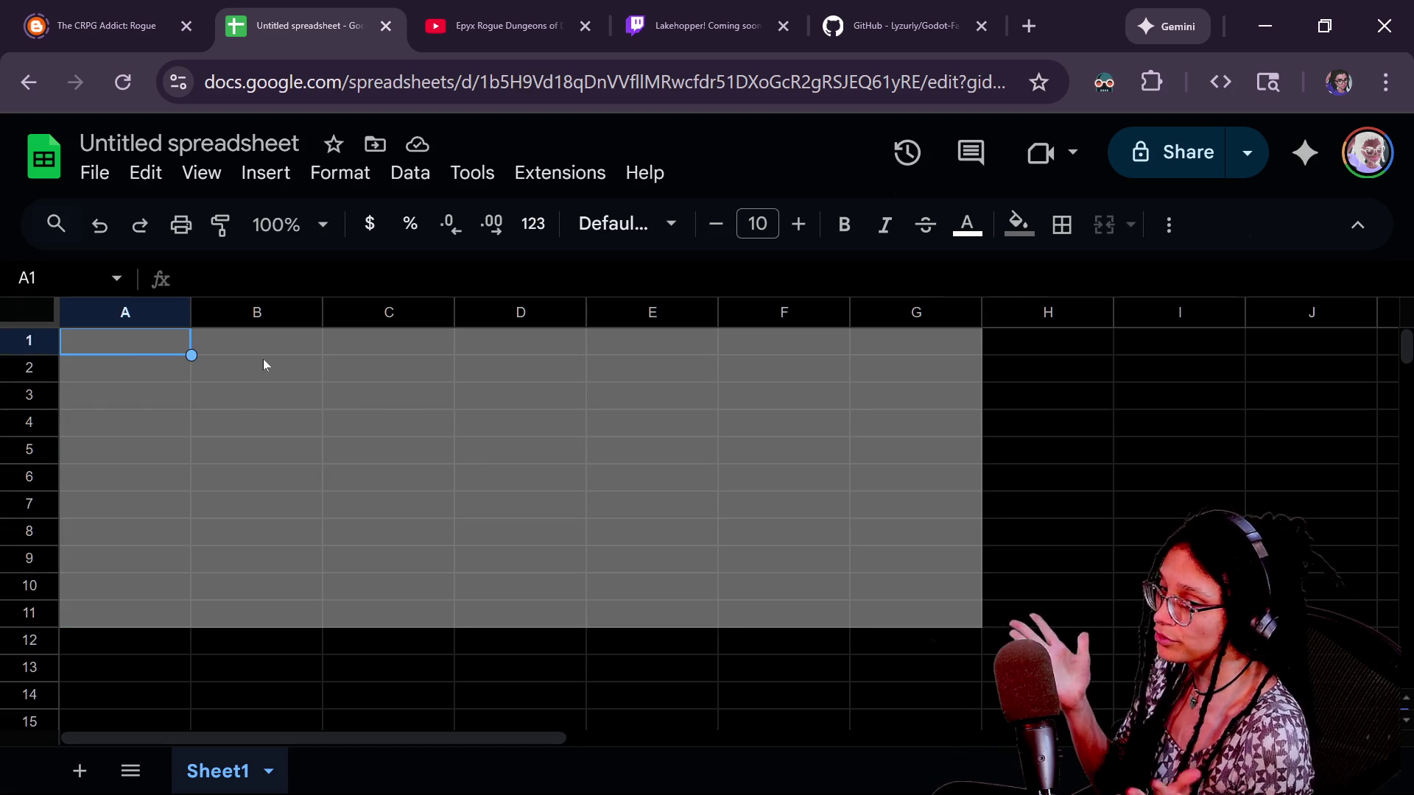
# Select a few cells near A1, then return to the Godot script editor
pyautogui.click(134, 389)
pyautogui.click(133, 364)
pyautogui.click(169, 351)
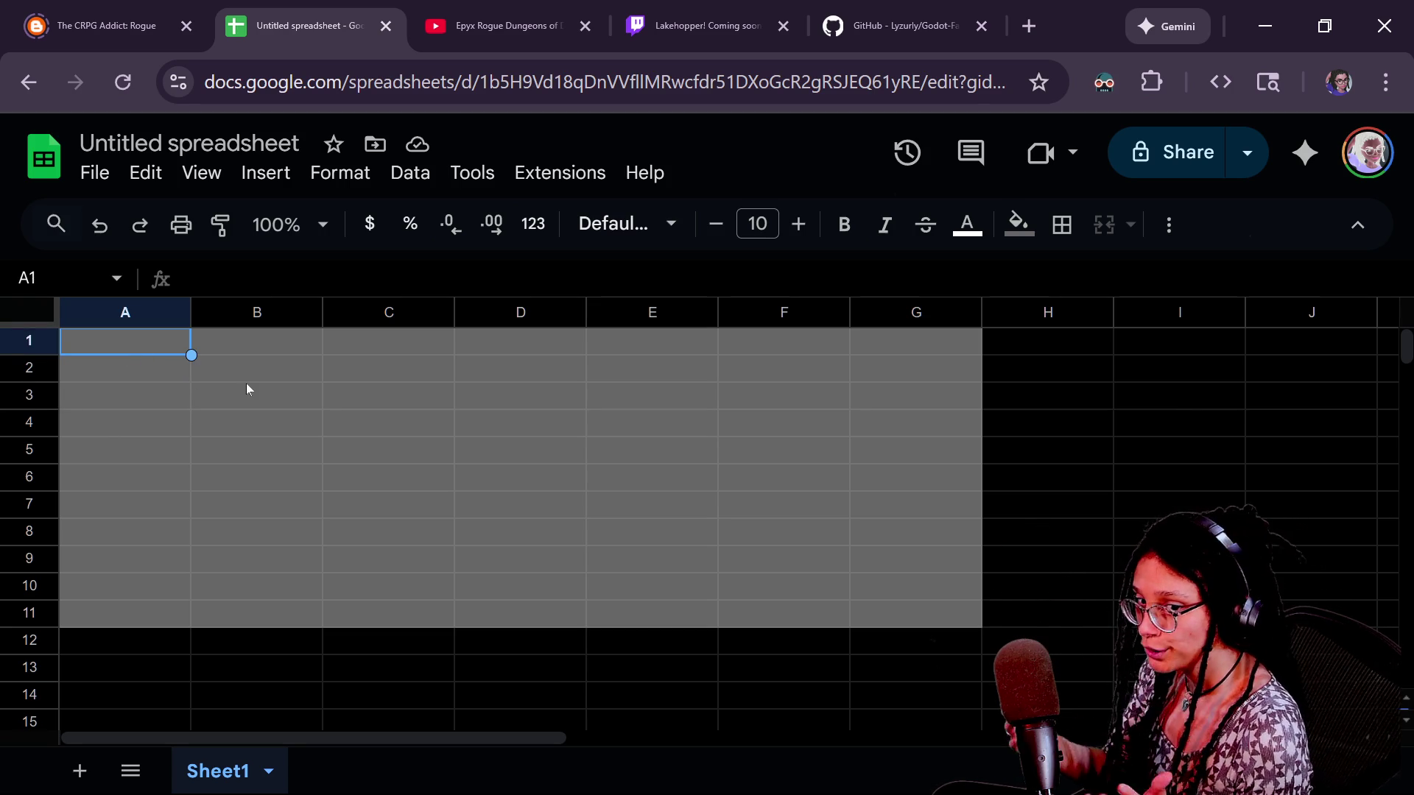
pyautogui.click(238, 378)
pyautogui.click(164, 348)
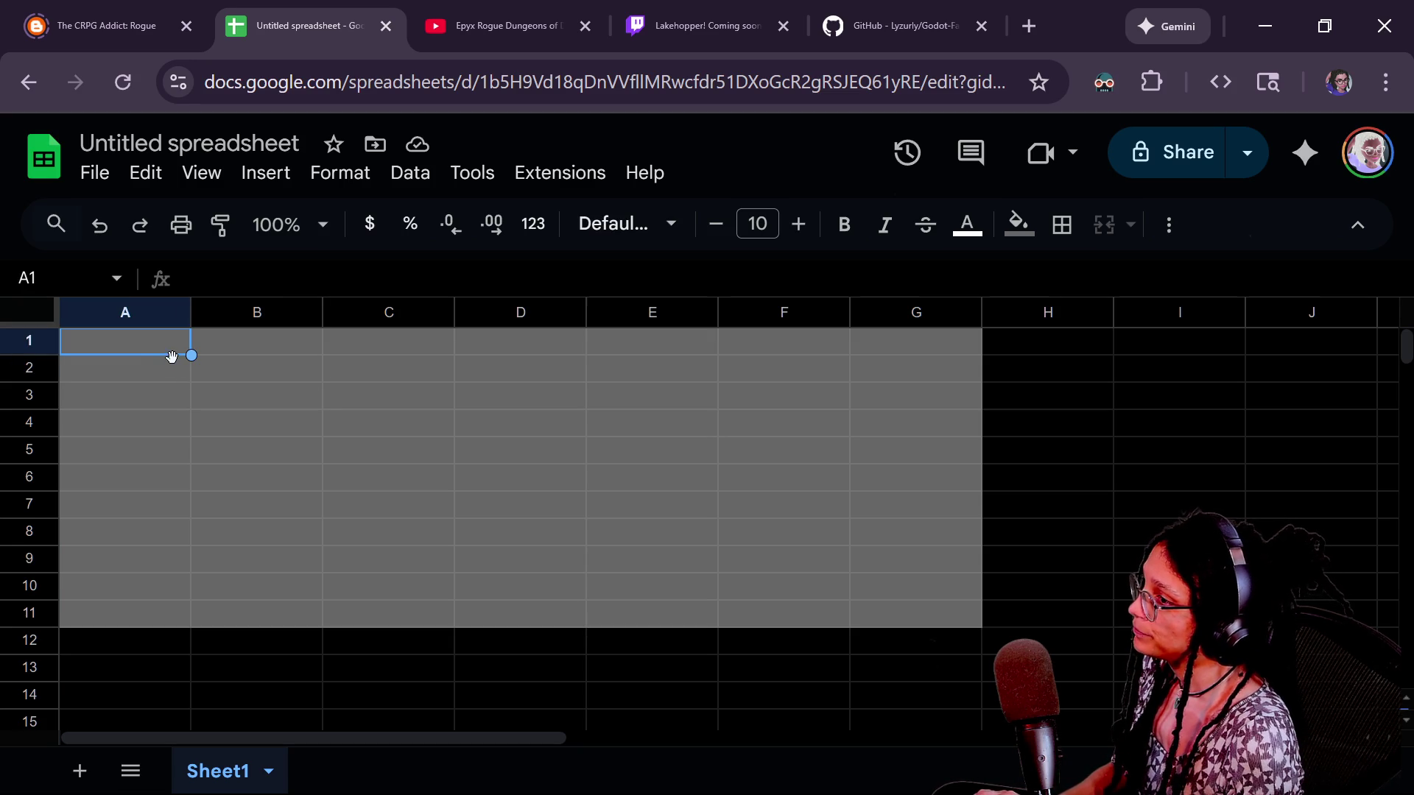
pyautogui.hotkey('alt', 'Tab')
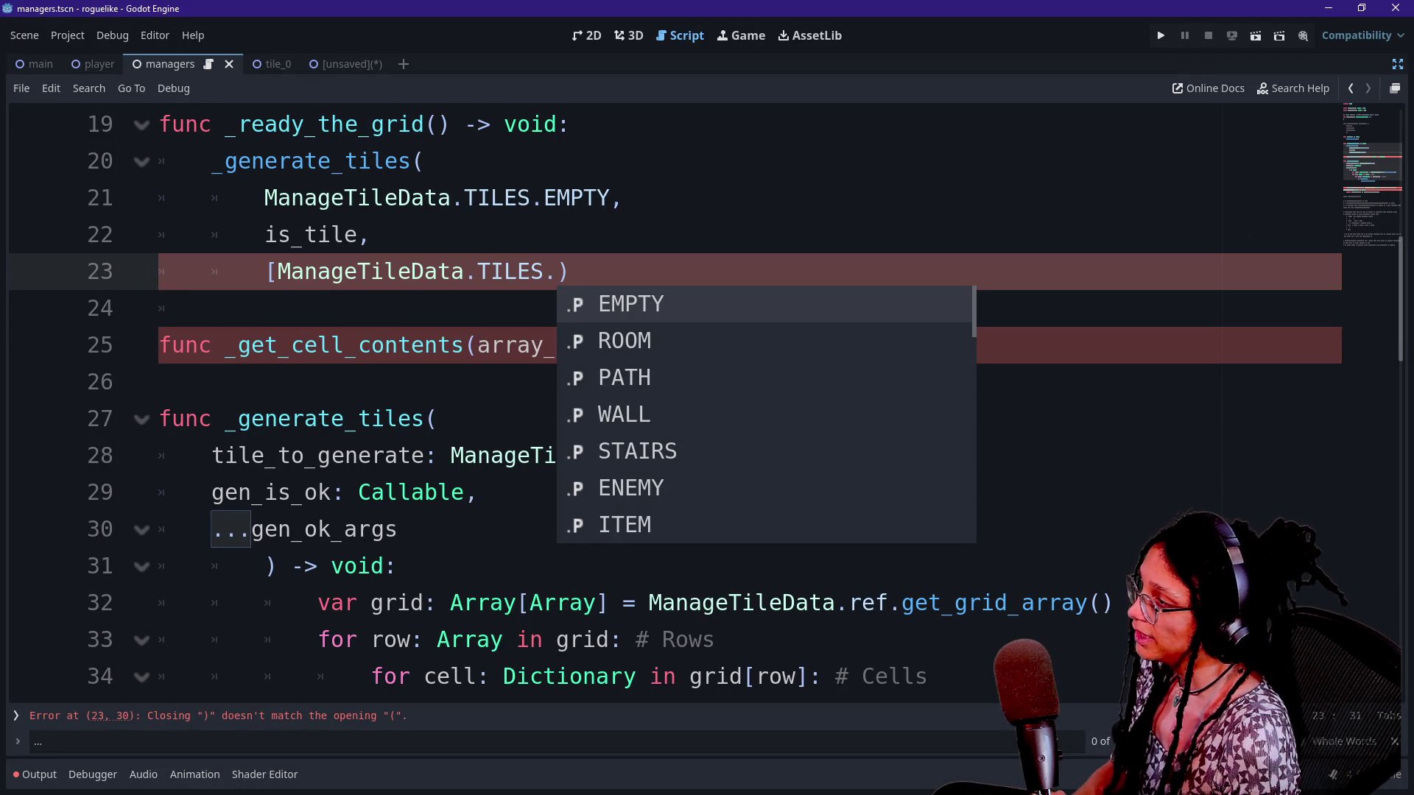
# Dismiss autocomplete and open the ManageTileData script definition
pyautogui.press('Escape')
pyautogui.press('Up')
pyautogui.scroll(6, 663, 405)
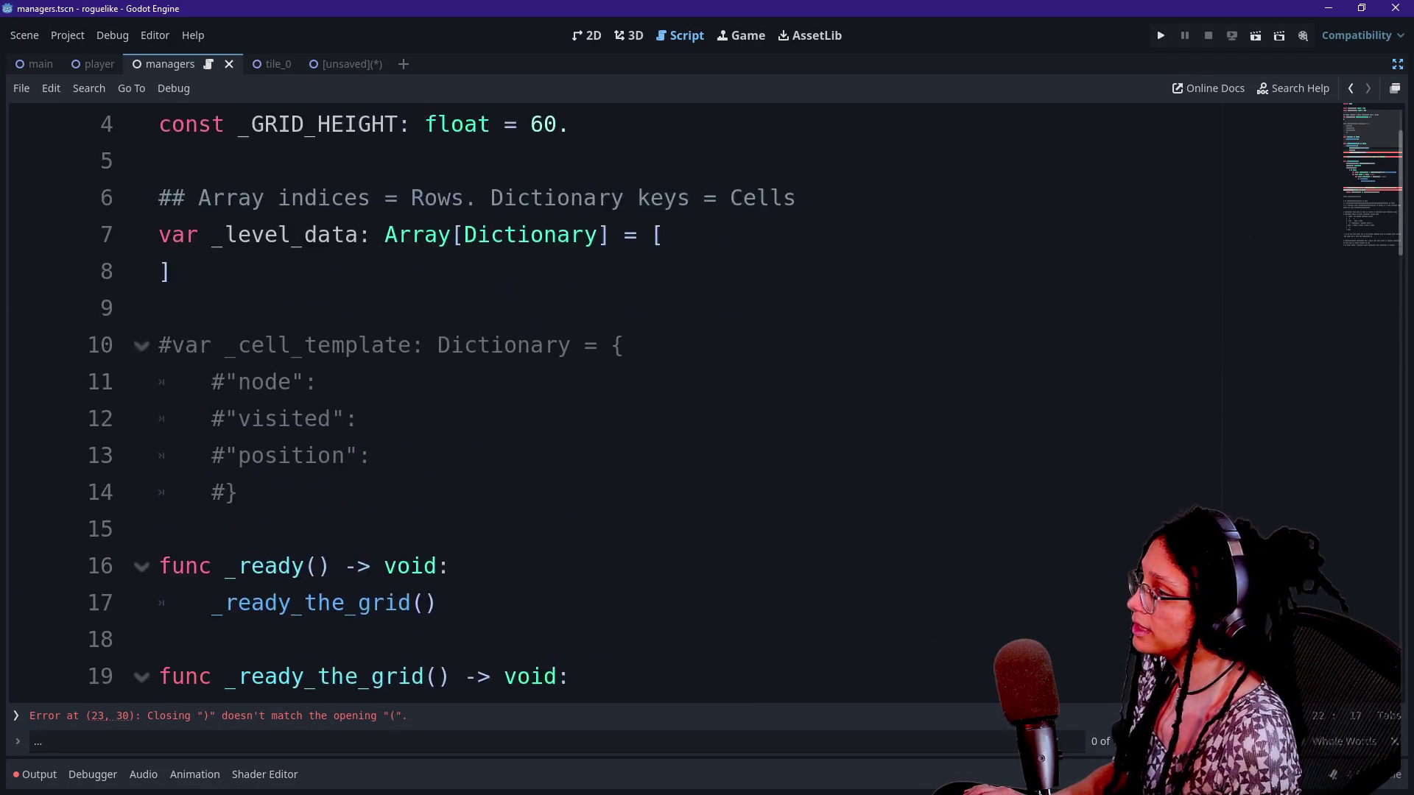
pyautogui.scroll(-6, 389, 263)
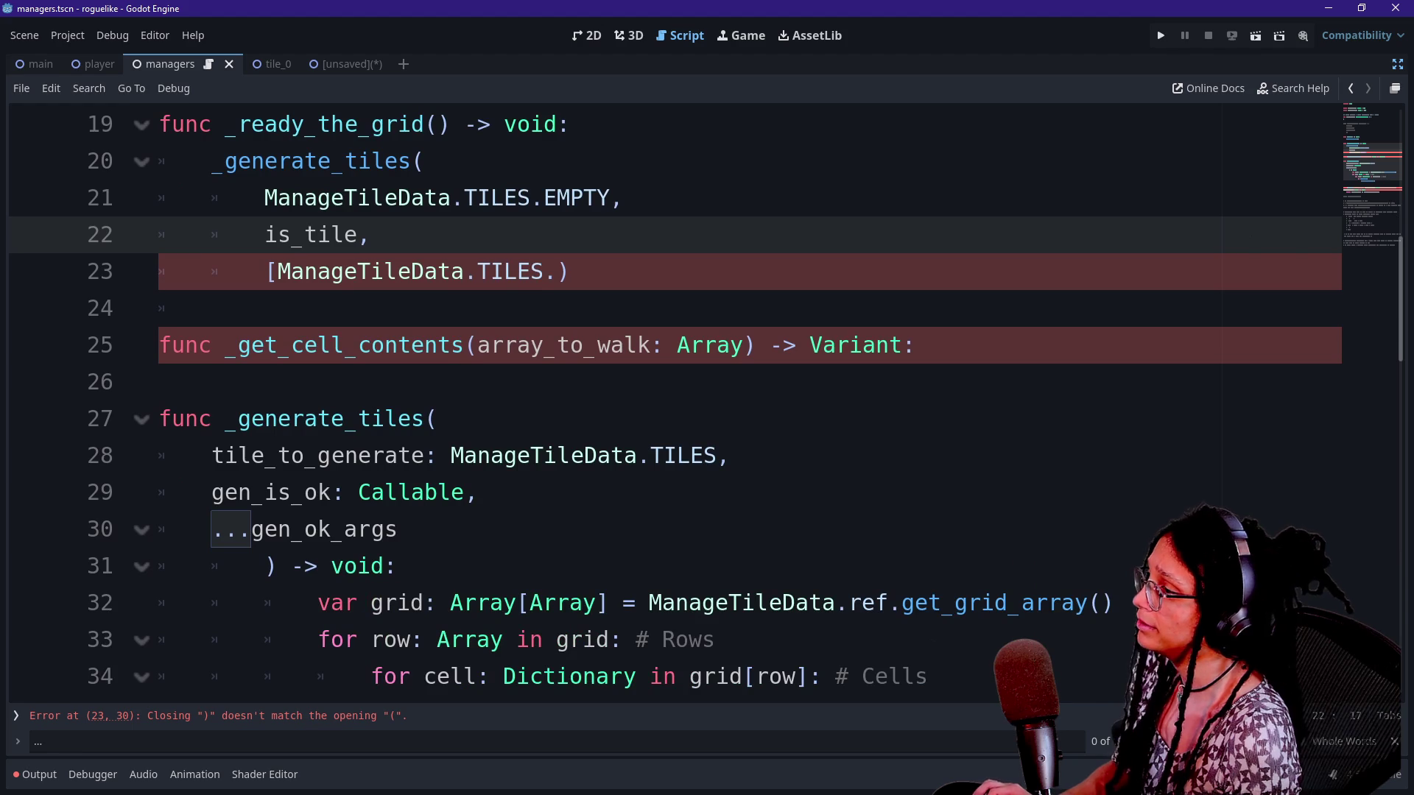
pyautogui.click(389, 263)
pyautogui.scroll(6, 389, 263)
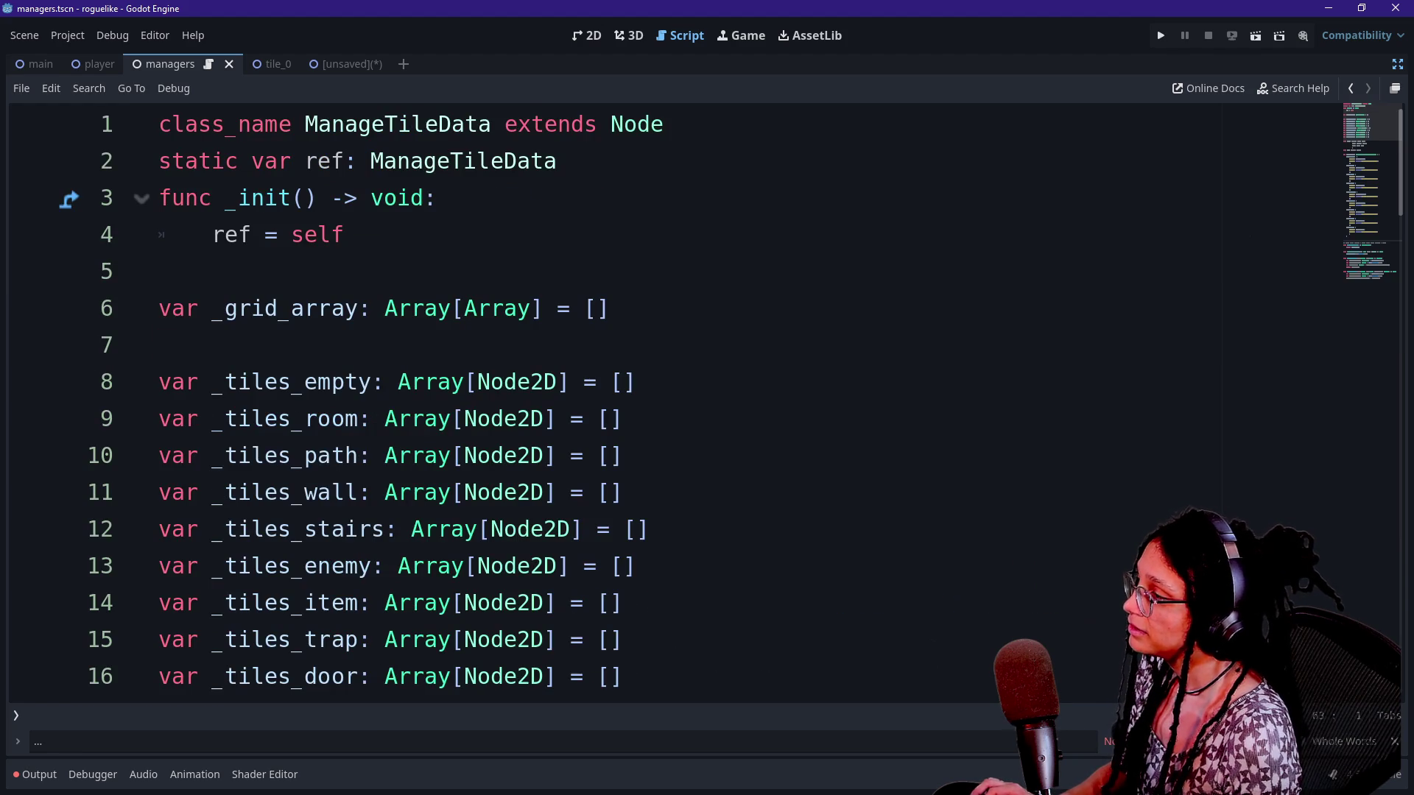
pyautogui.scroll(-2, 662, 405)
pyautogui.scroll(-1, 662, 405)
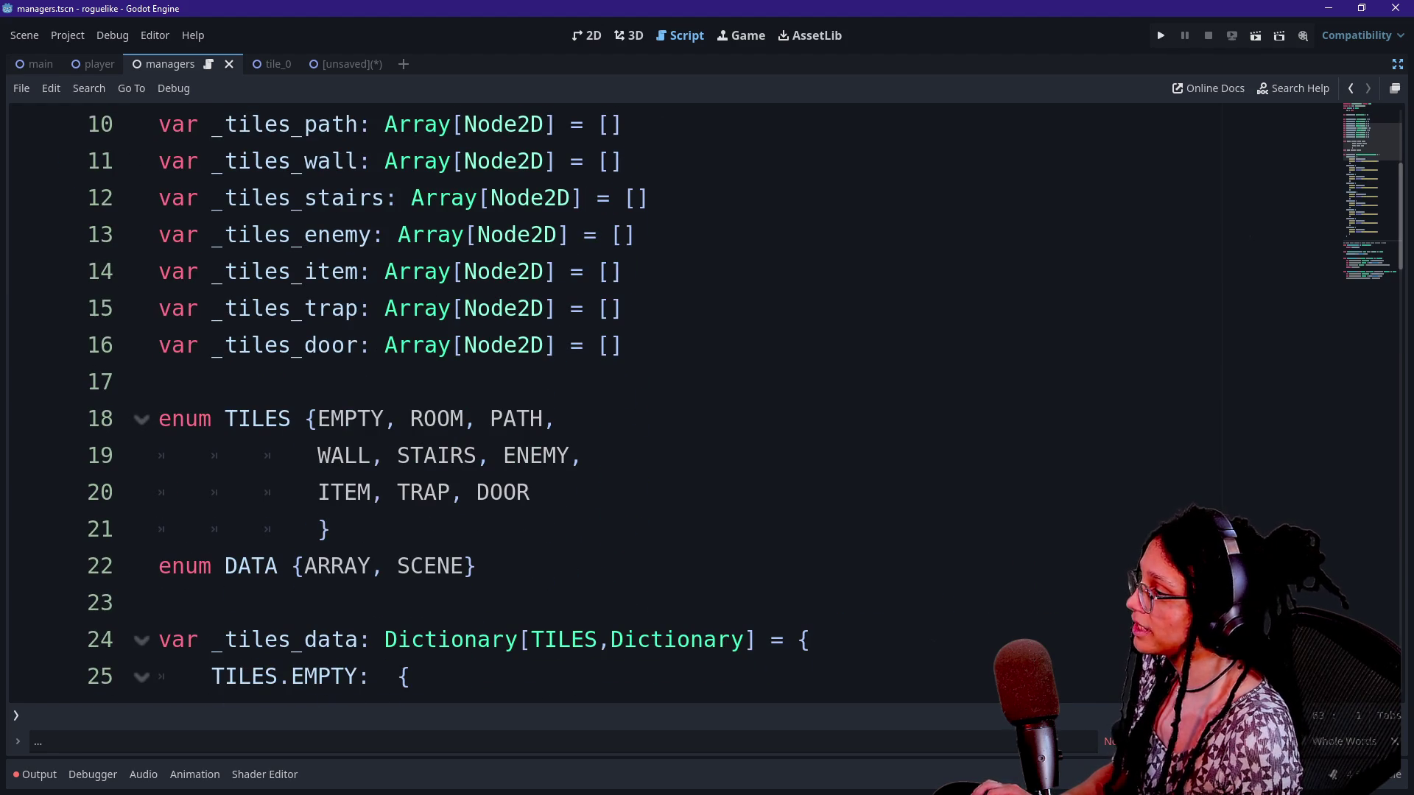
pyautogui.scroll(-2, 662, 405)
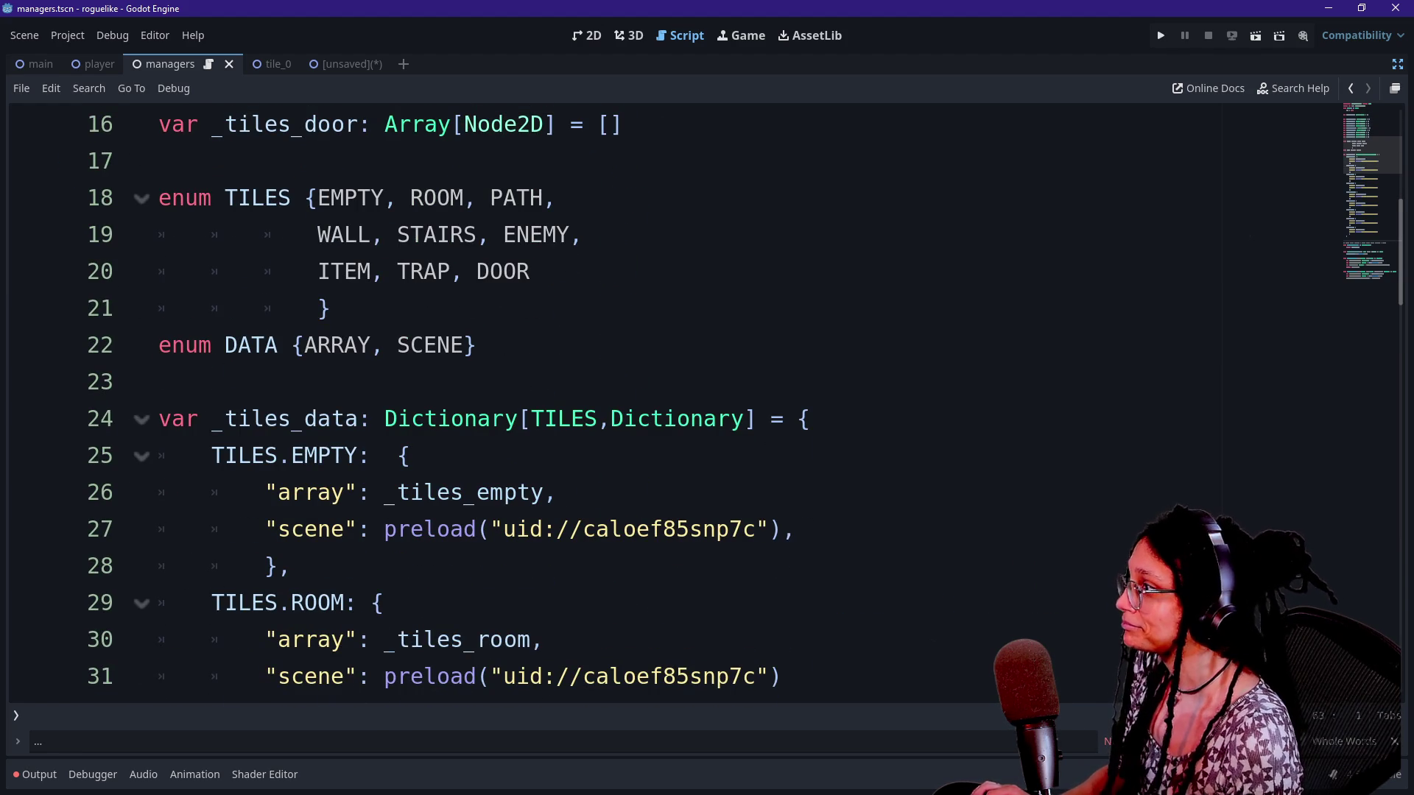
# Add 'NONE,' as the first TILES enum value on its own line and save
pyautogui.click(317, 197)
pyautogui.write('NONE,')
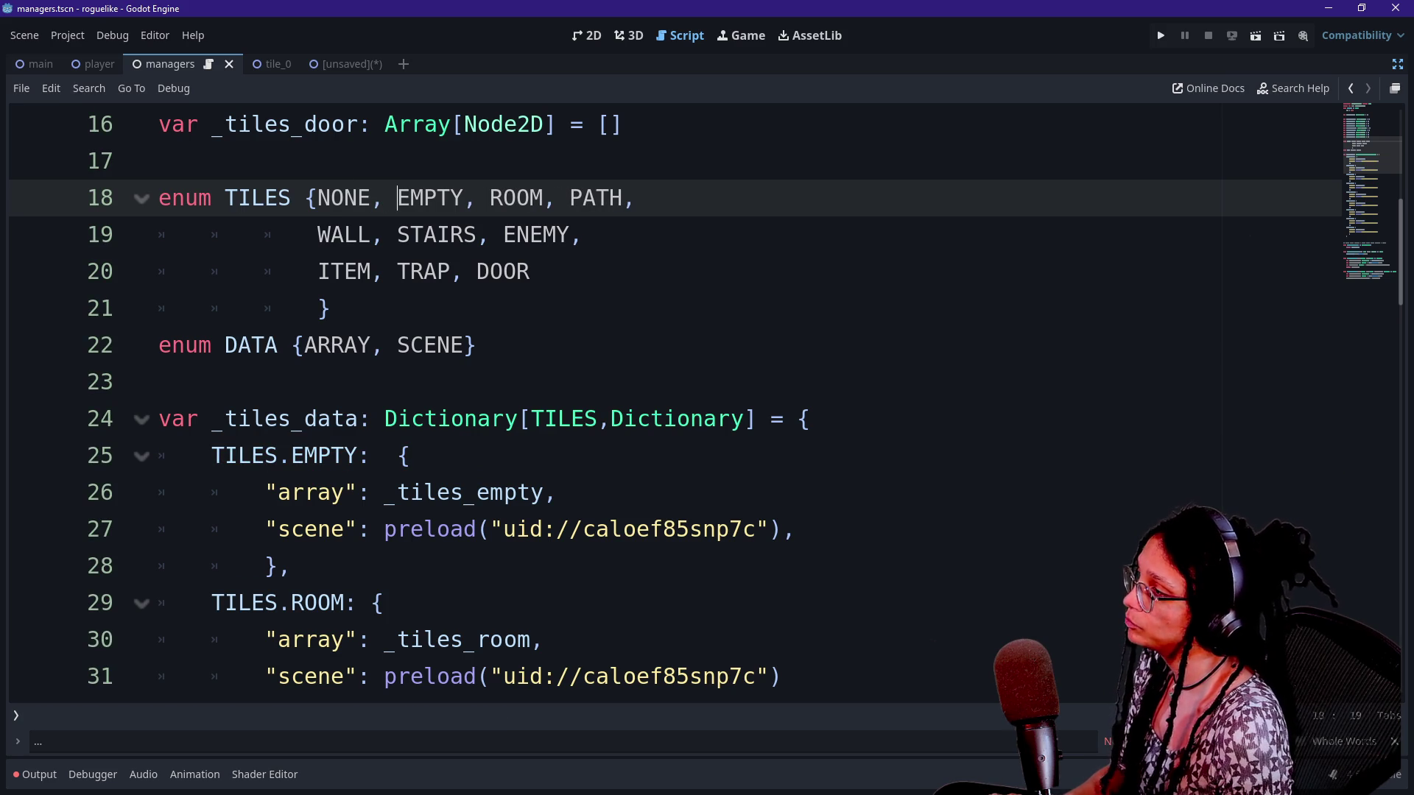
pyautogui.press('Return')
pyautogui.press('Tab')
pyautogui.press('Tab')
pyautogui.press('Tab')
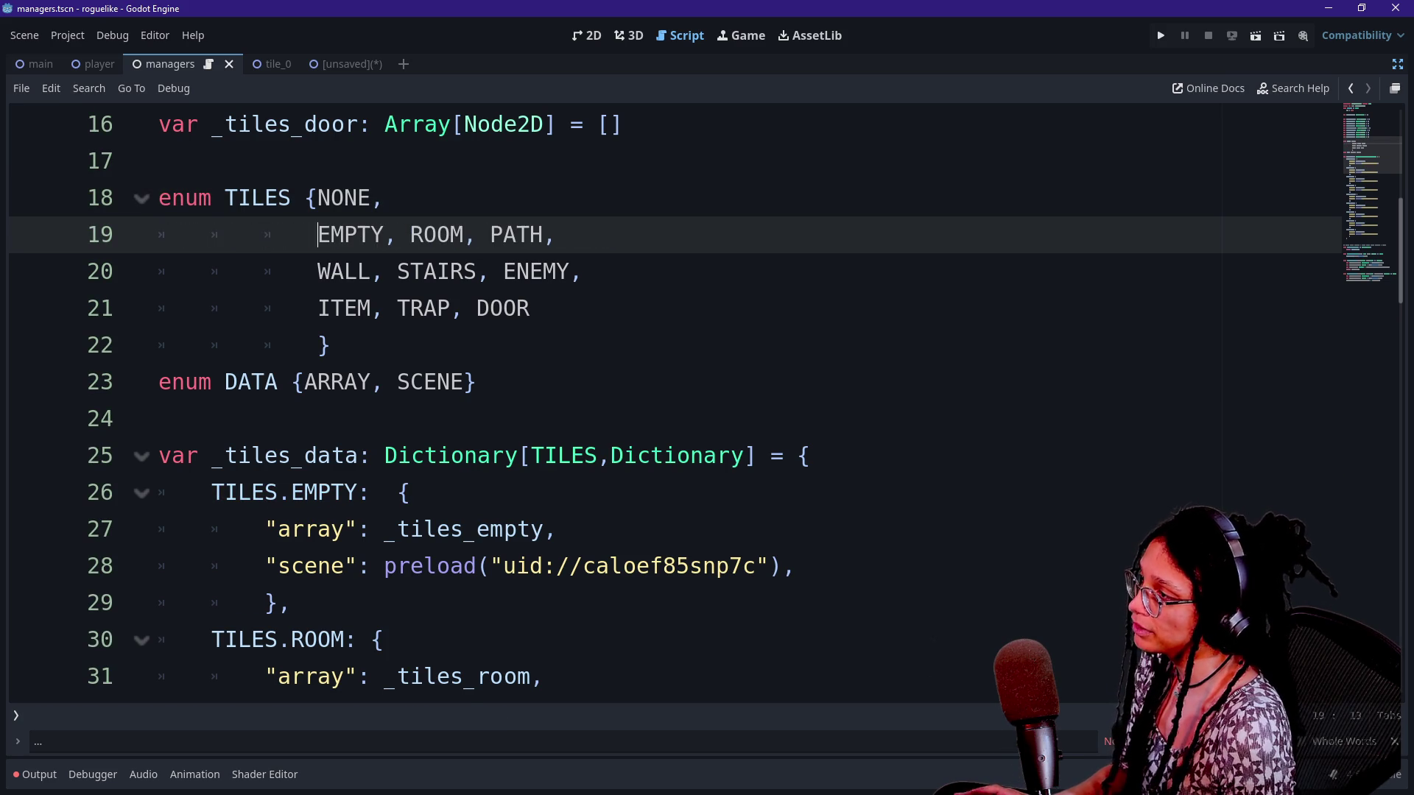
pyautogui.click(384, 198)
pyautogui.click(424, 381)
pyautogui.hotkey('ctrl', 's')
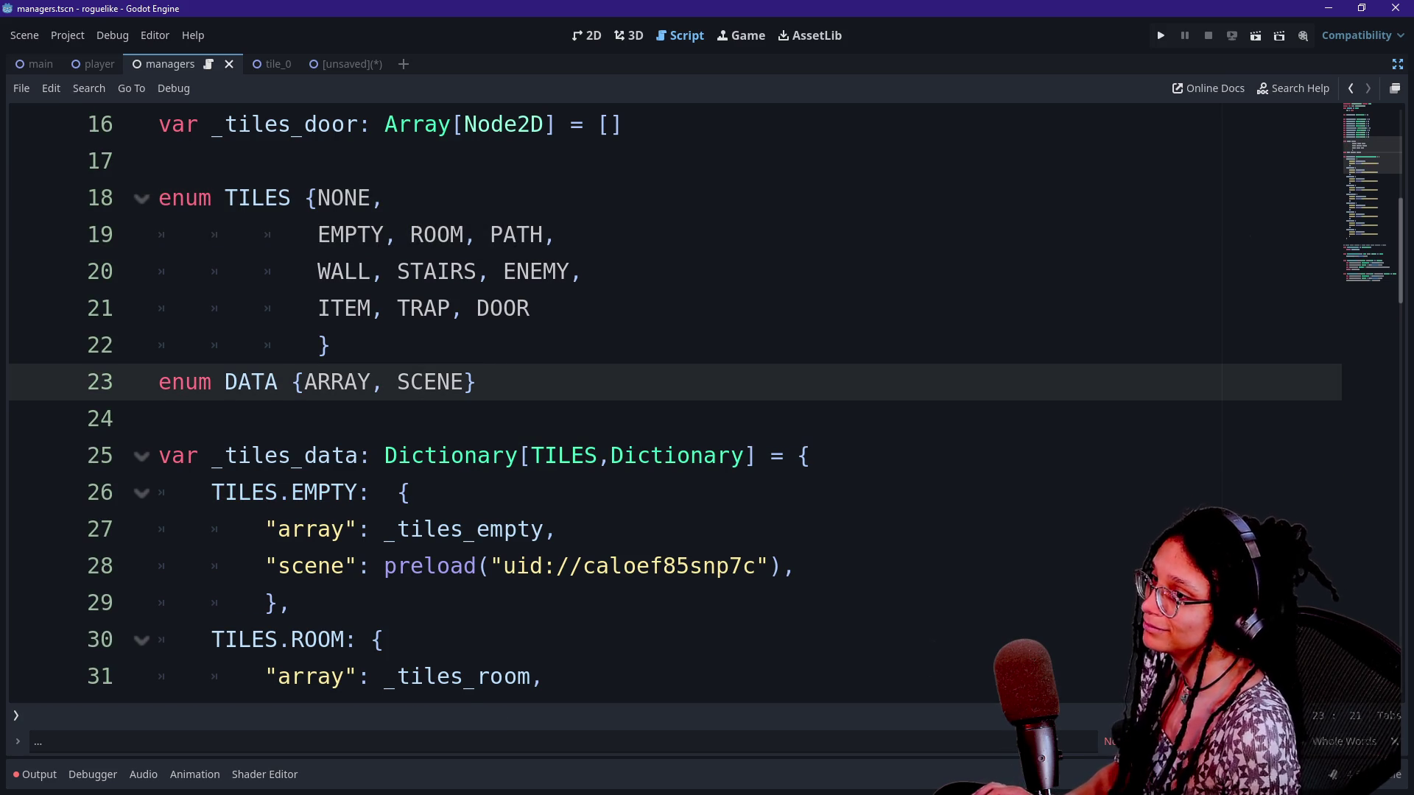
# Revisit the closing parenthesis on line 23 of managers, then return to the TILES enum
pyautogui.click(1353, 89)
pyautogui.click(1353, 89)
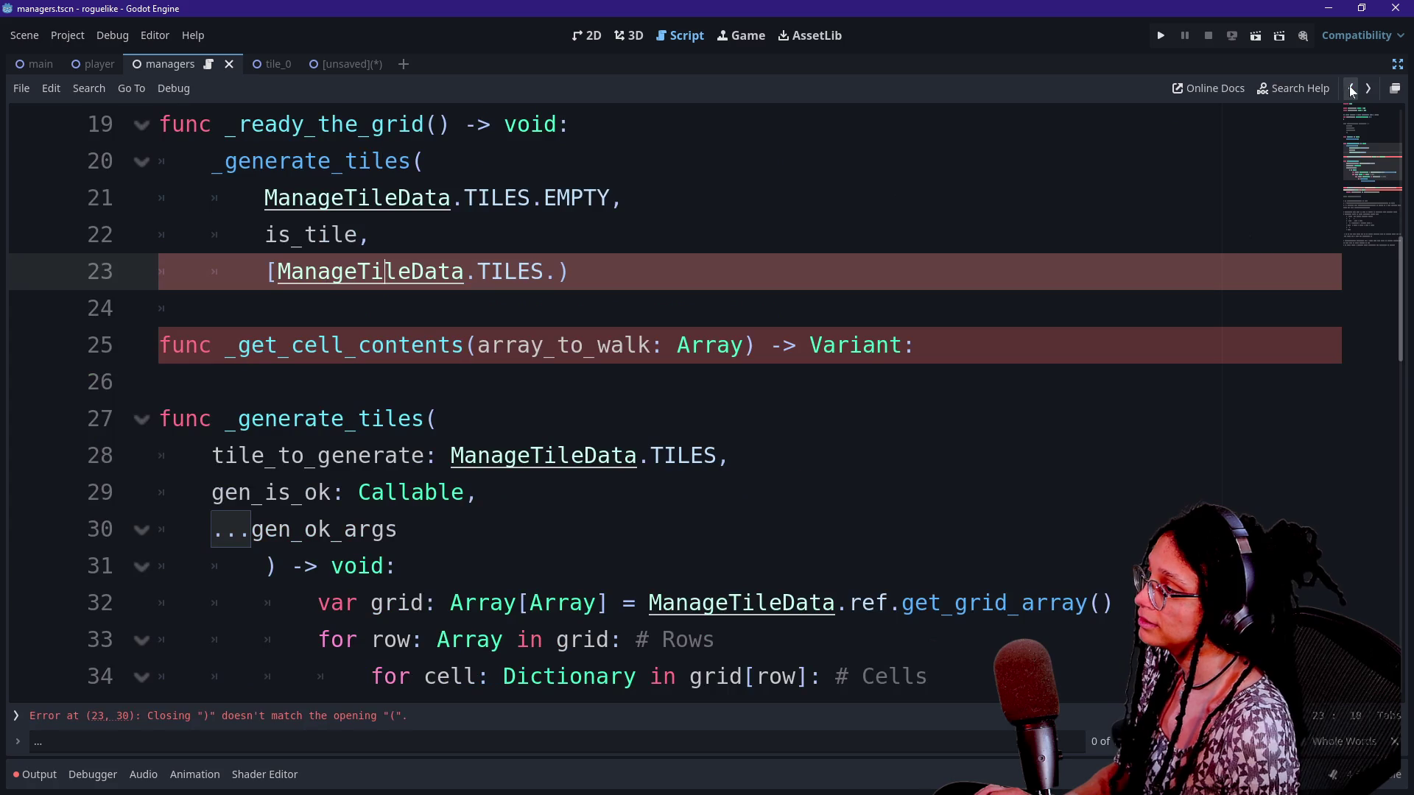
pyautogui.click(572, 272)
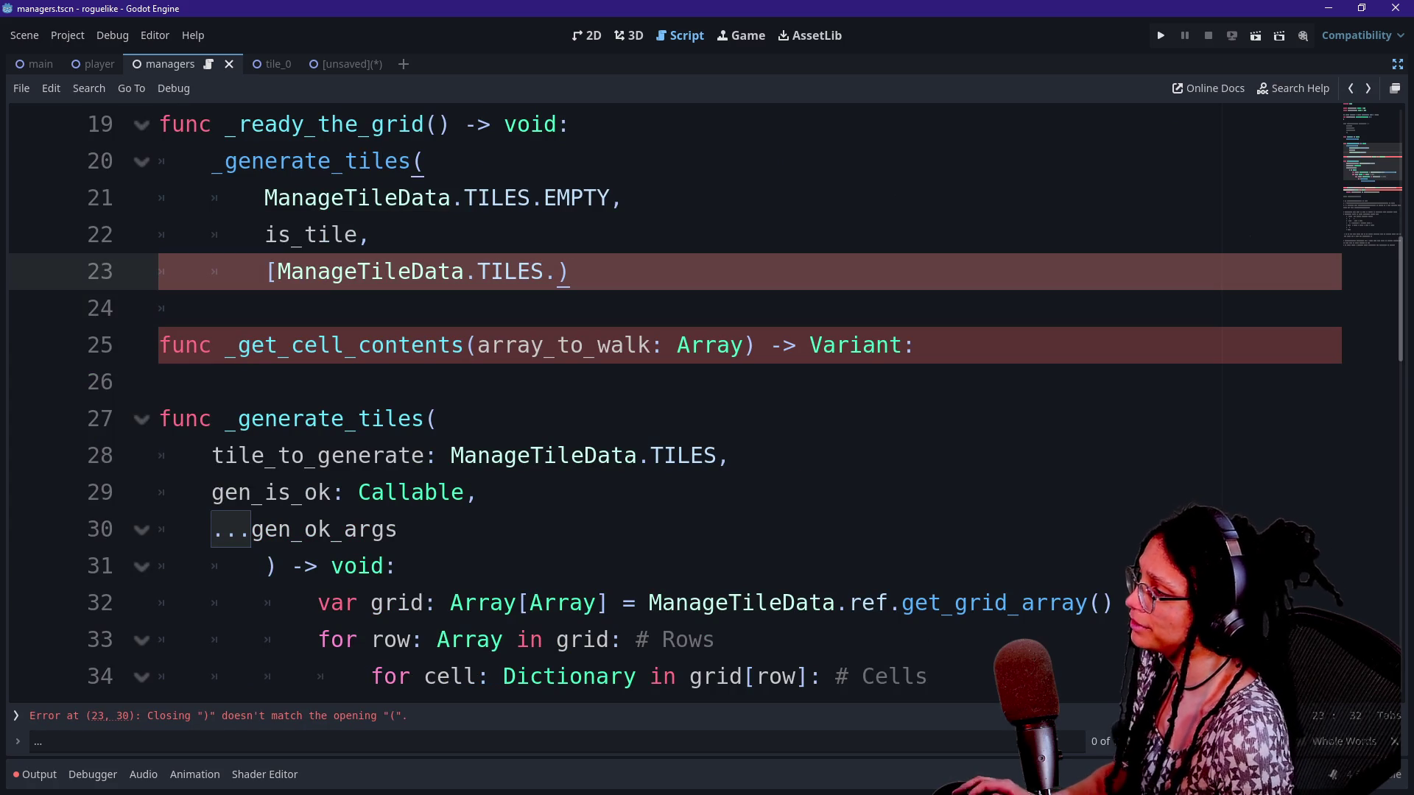
pyautogui.press('Left')
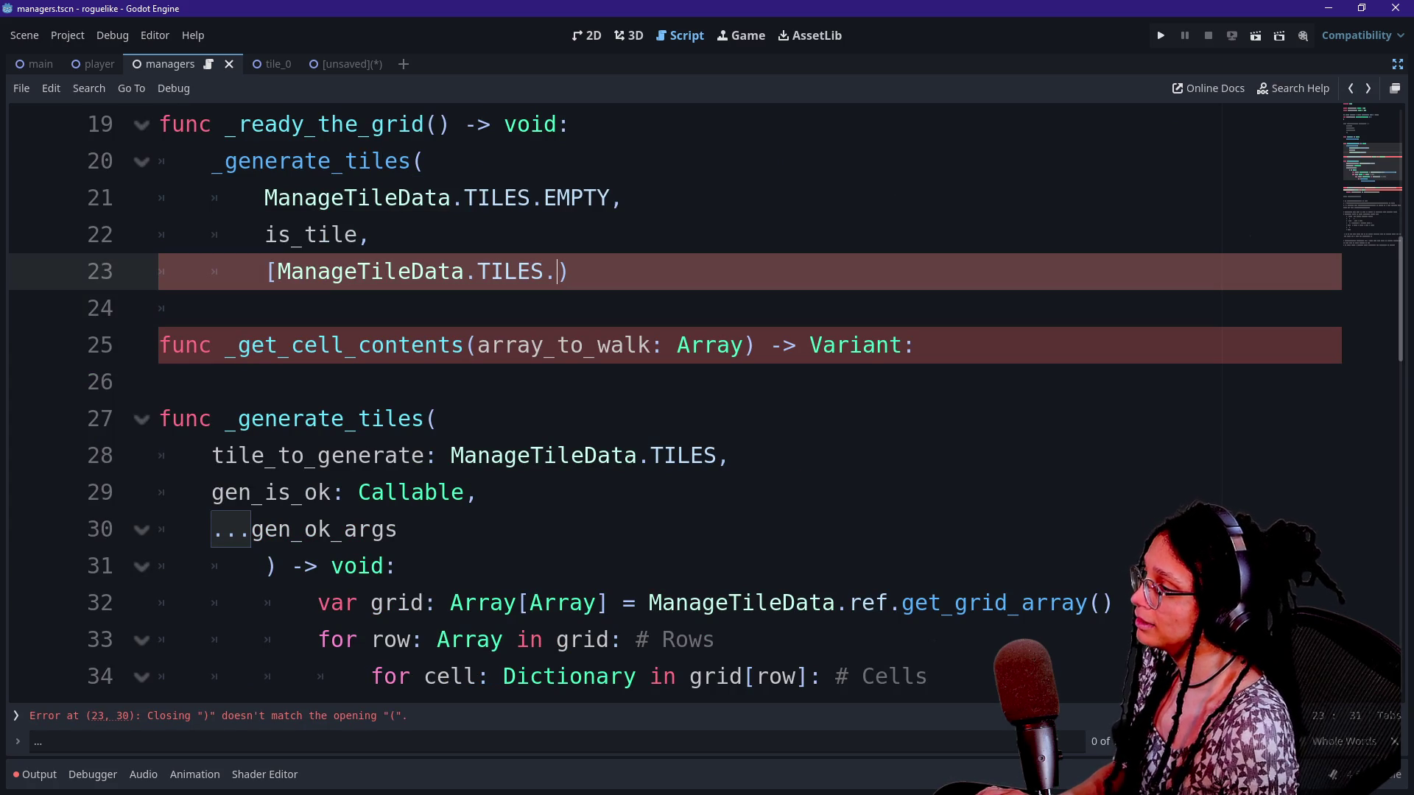
pyautogui.click(1367, 89)
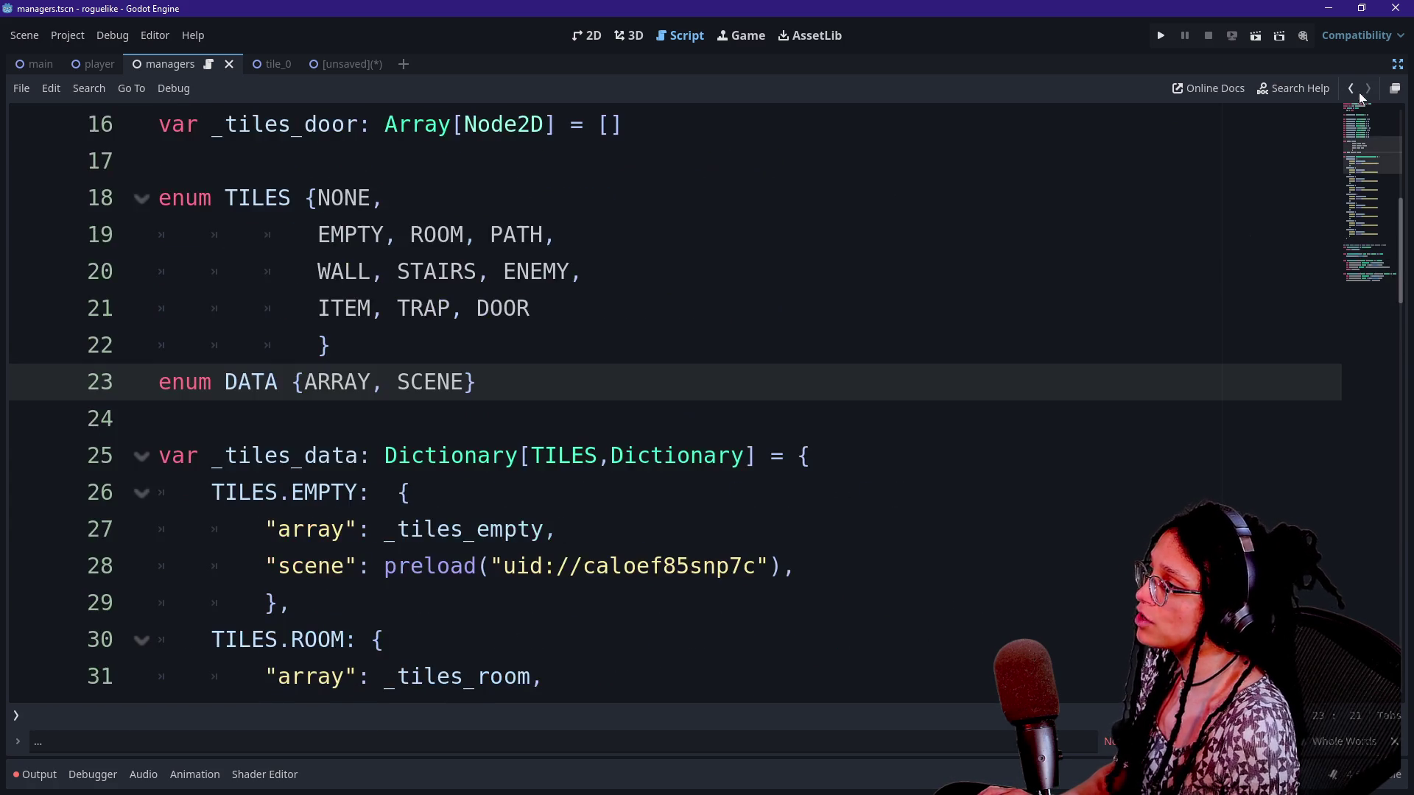
# Add a '## NONE tiles' comment line above the TILES enum
pyautogui.click(159, 382)
pyautogui.press('Return')
pyautogui.write('@')
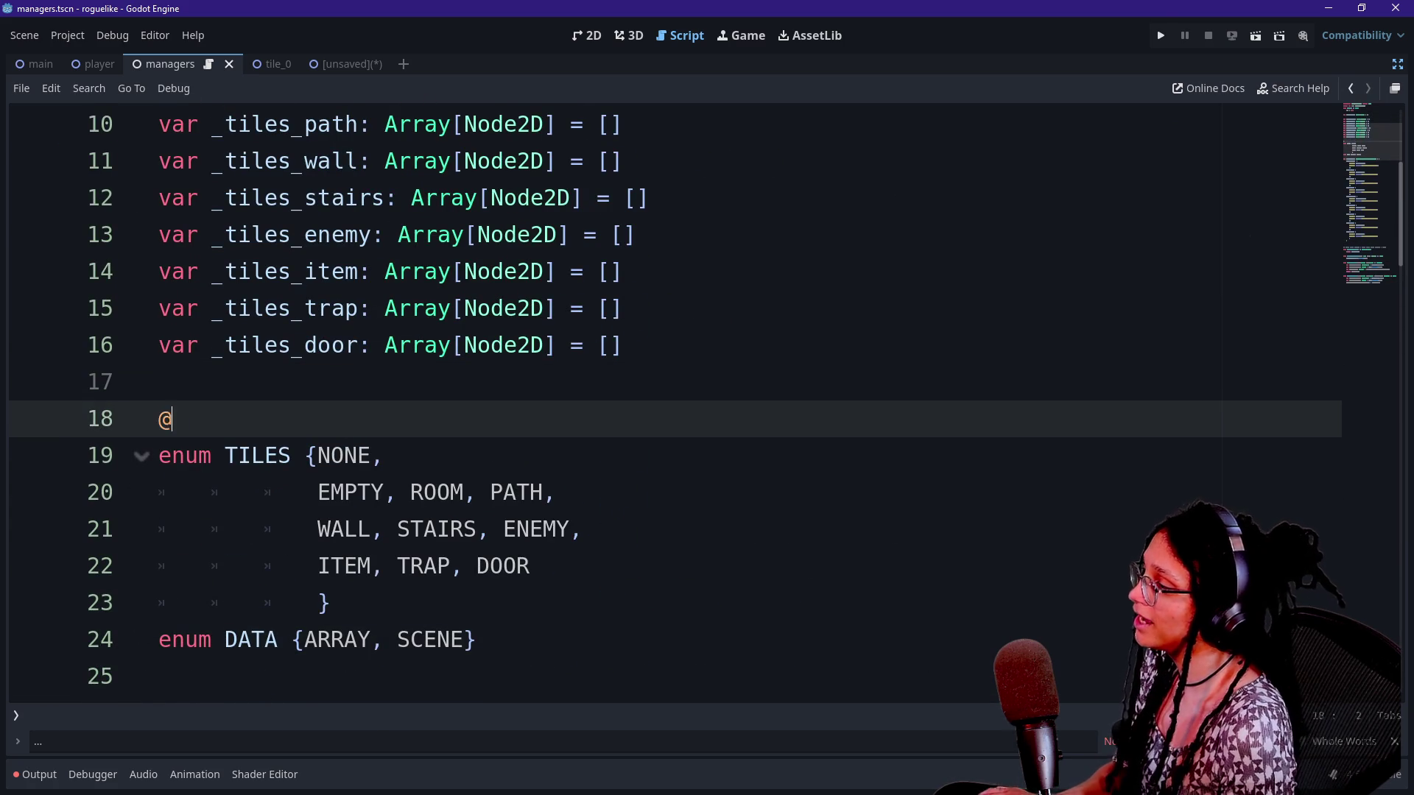
pyautogui.press('BackSpace')
pyautogui.write('## N')
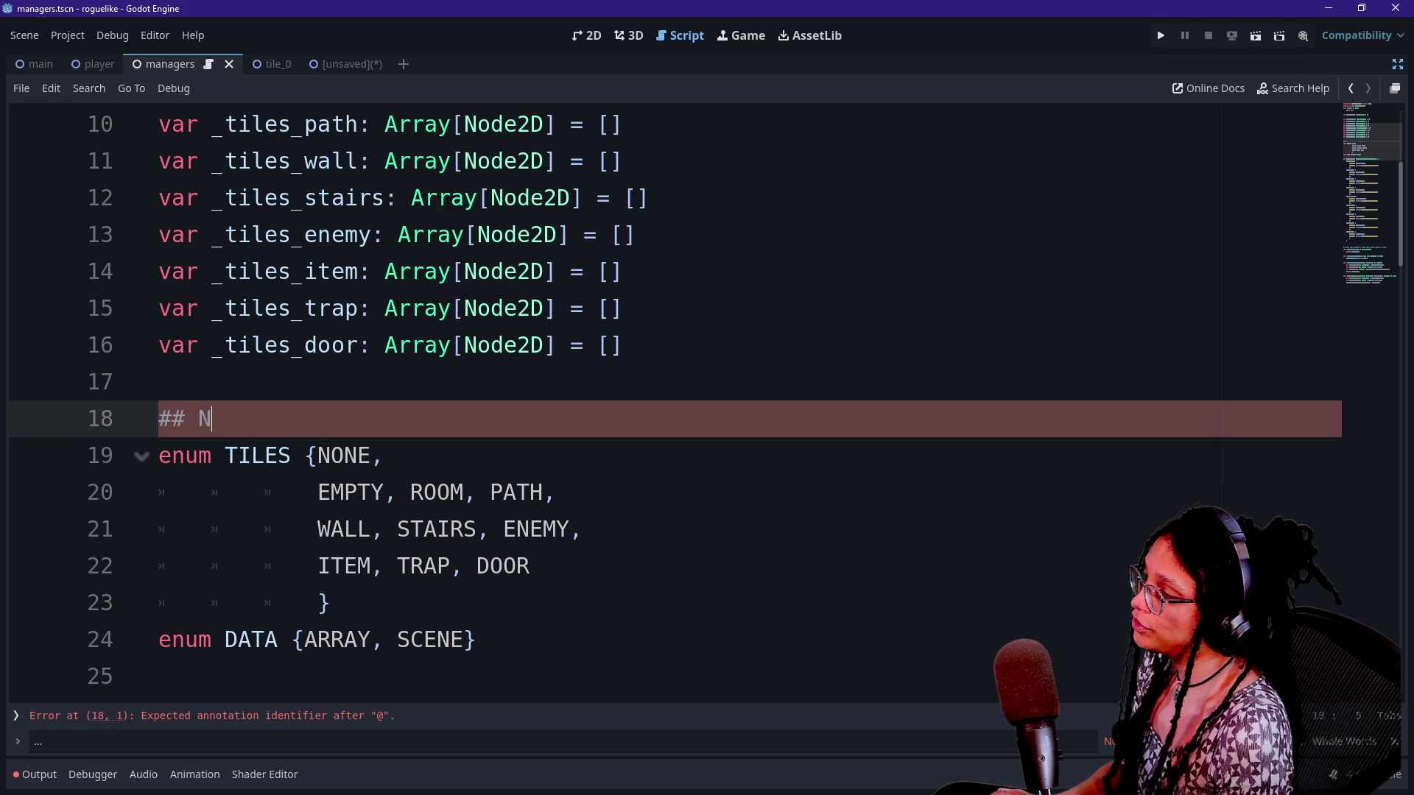
pyautogui.write('ONE tiles')
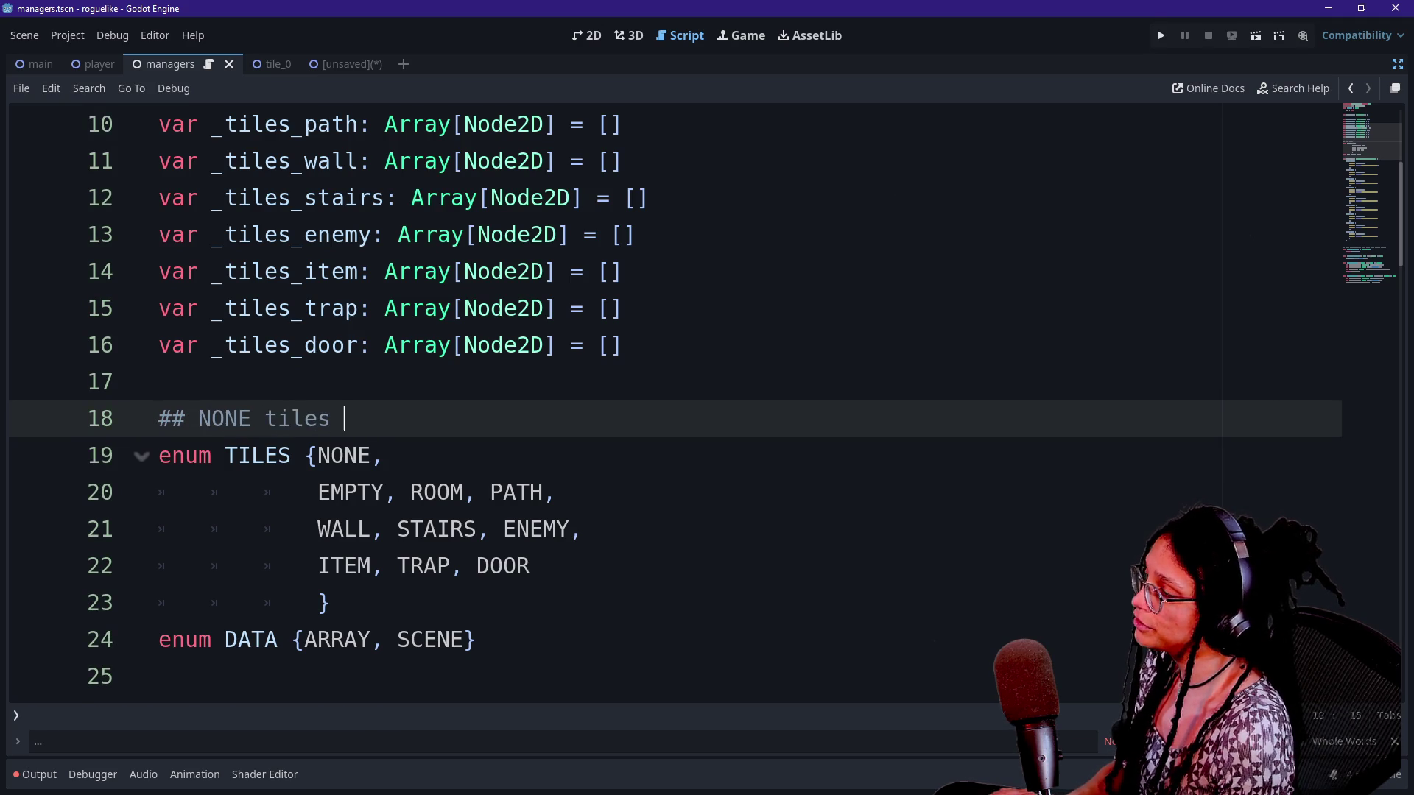
# Delete the standalone NONE comment and move ROOM, PATH onto their own line after EMPTY
pyautogui.press('BackSpace')
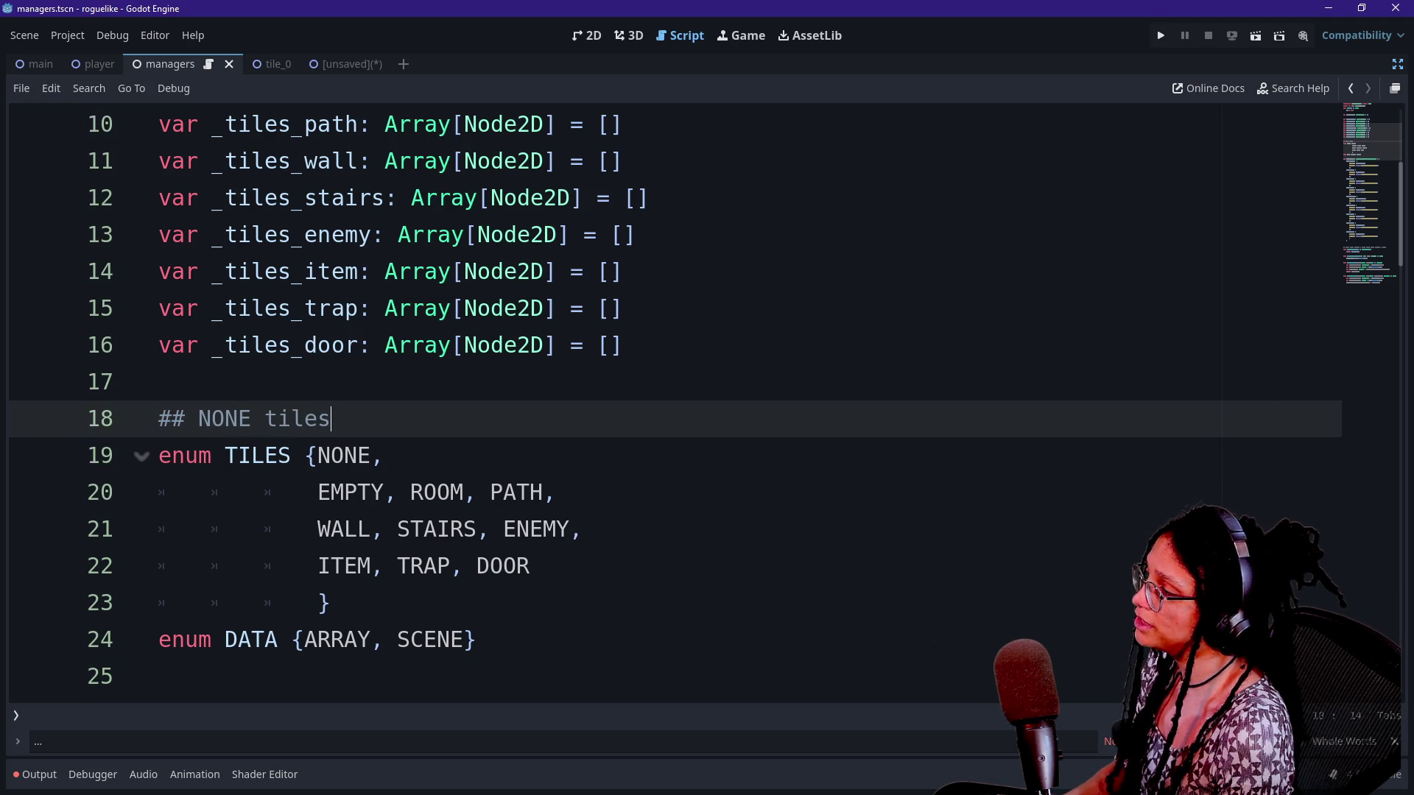
pyautogui.press('BackSpace')
pyautogui.press('BackSpace')
pyautogui.press('BackSpace')
pyautogui.click(384, 455)
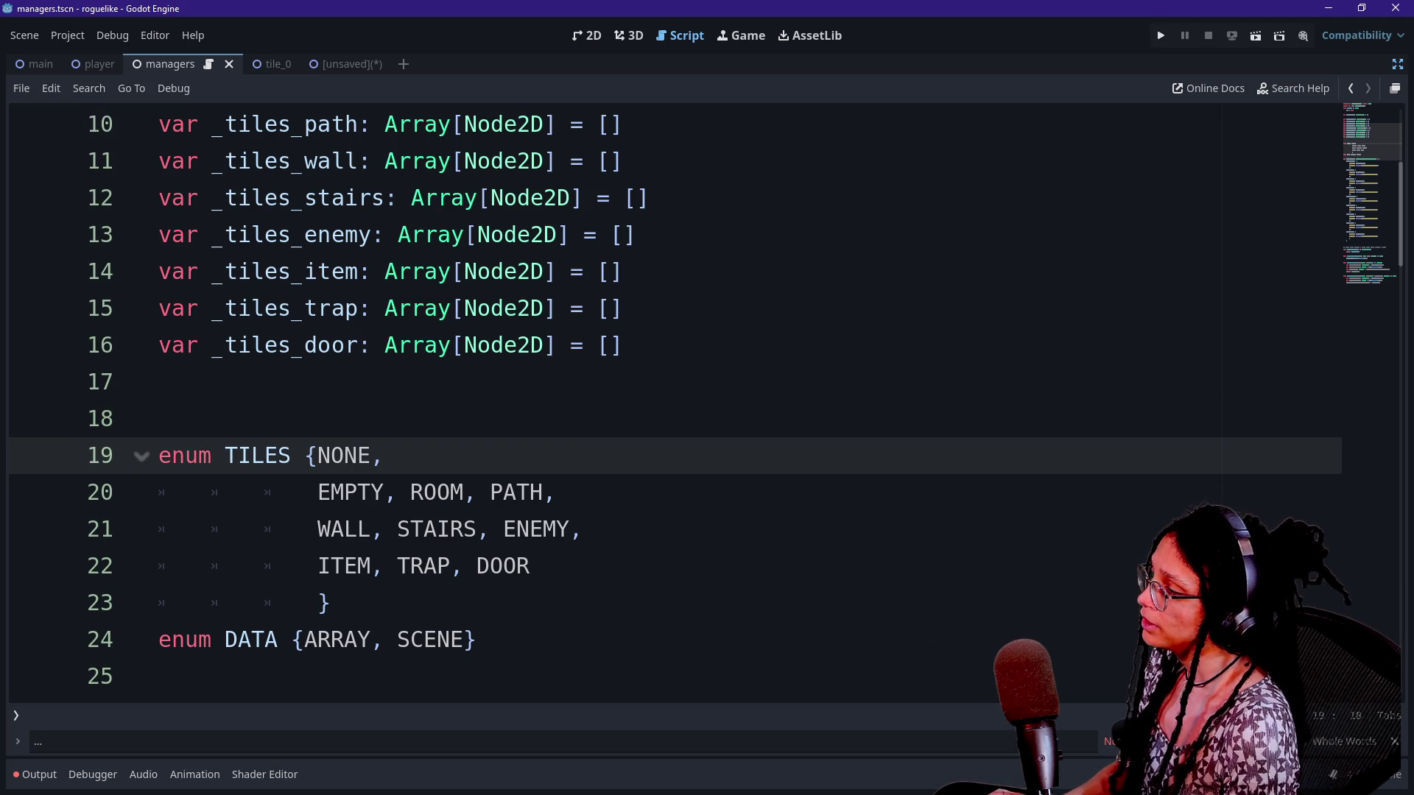
pyautogui.click(410, 492)
pyautogui.press('BackSpace')
pyautogui.press('Return')
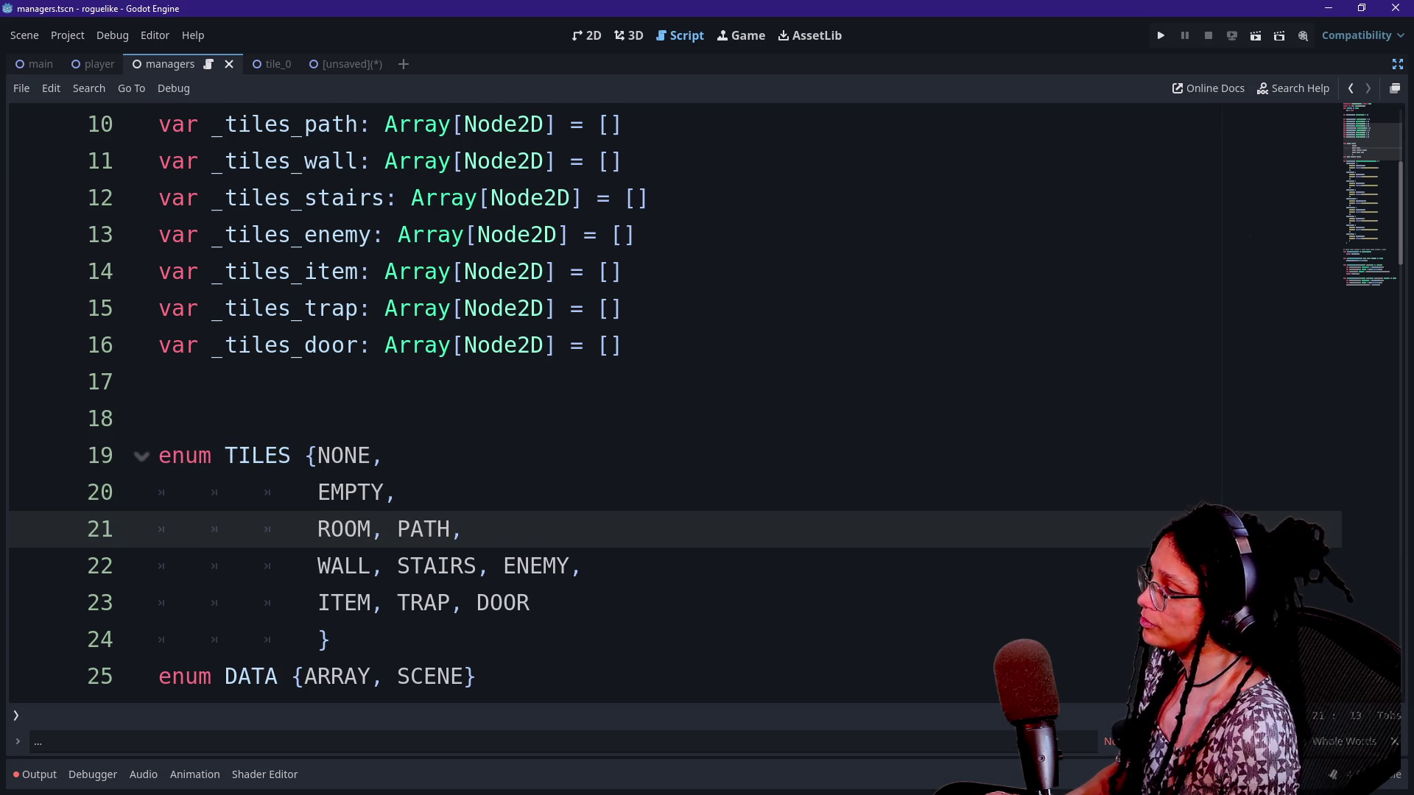
# Add the inline doc comment '## No tile would ever be here' after NONE
pyautogui.click(383, 455)
pyautogui.write('##')
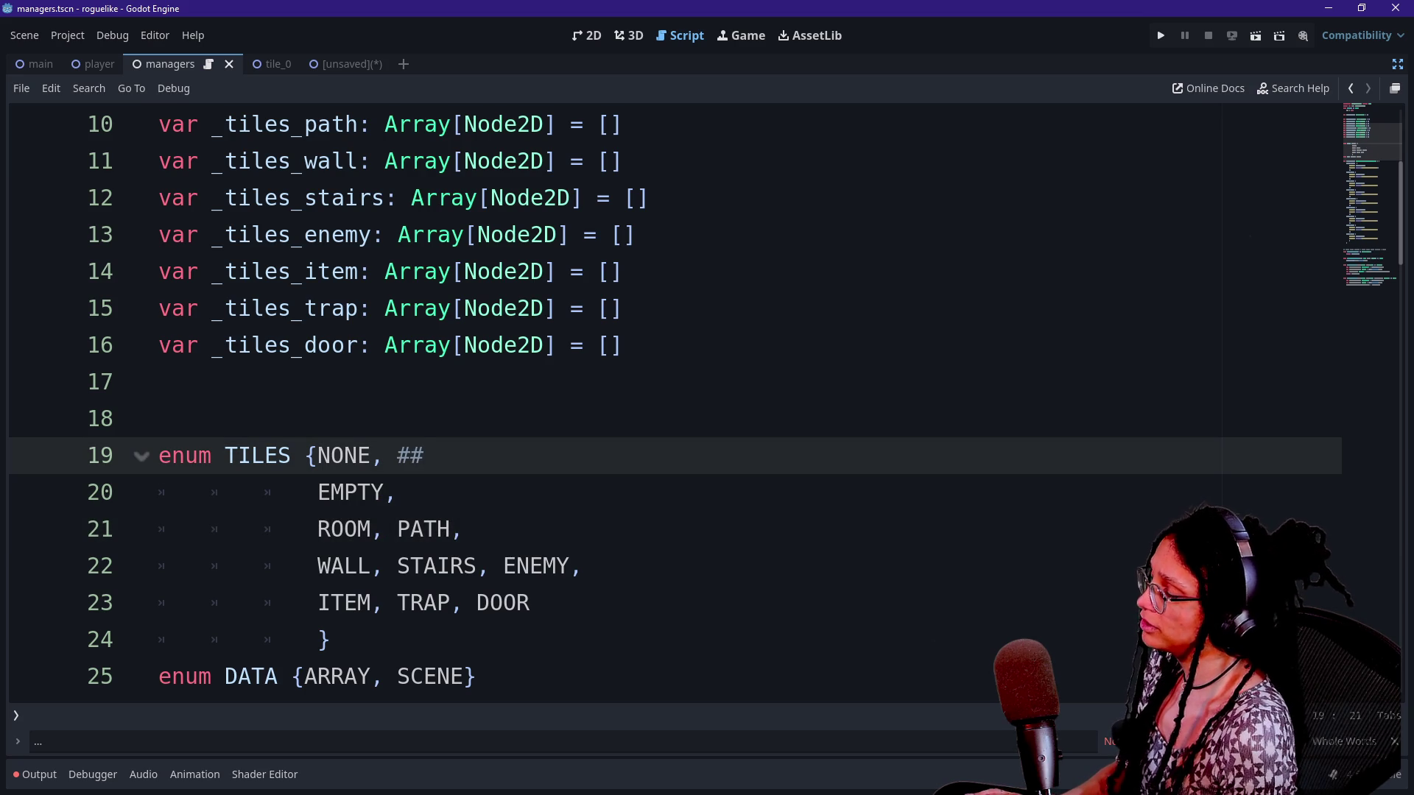
pyautogui.hotkey('shift', 'Left')
pyautogui.click(159, 418)
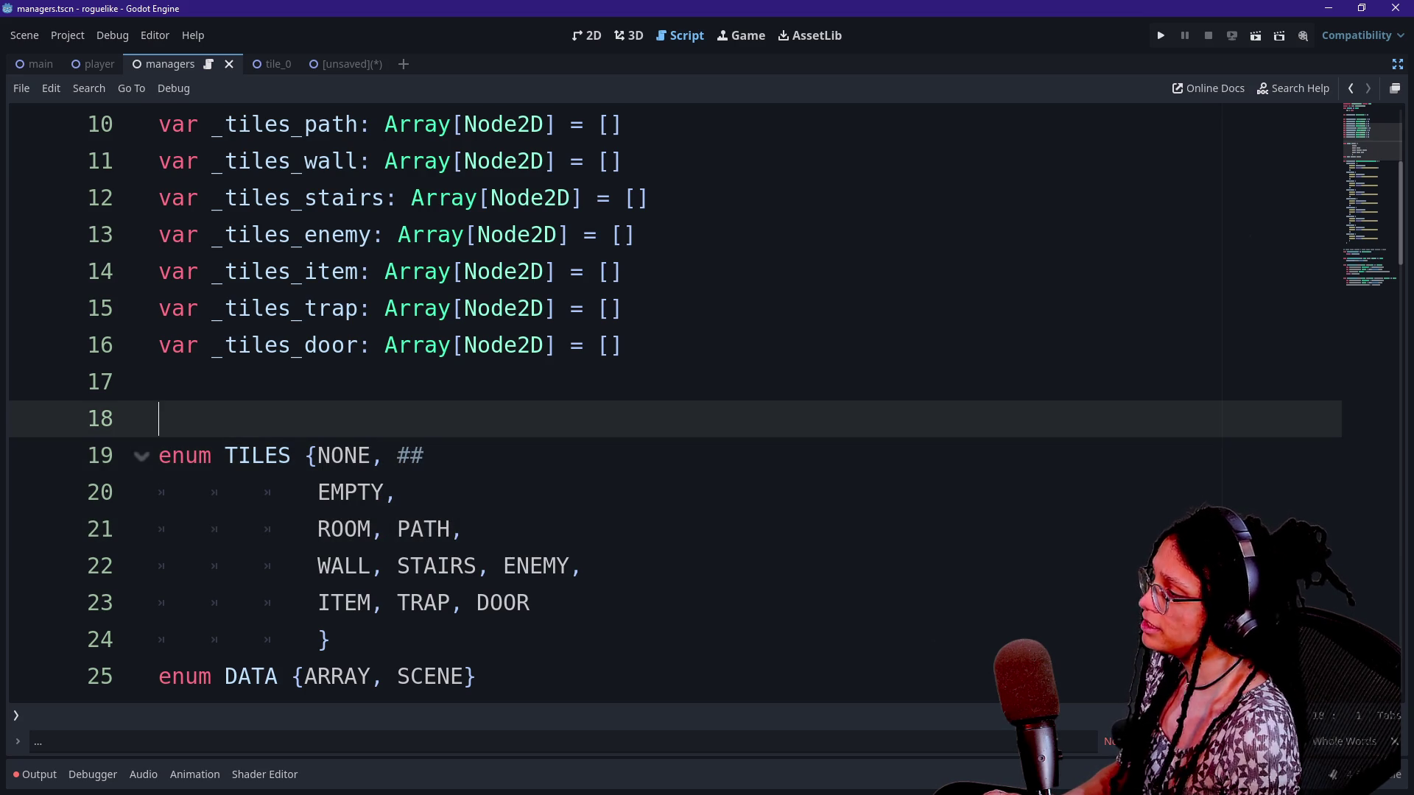
pyautogui.click(425, 455)
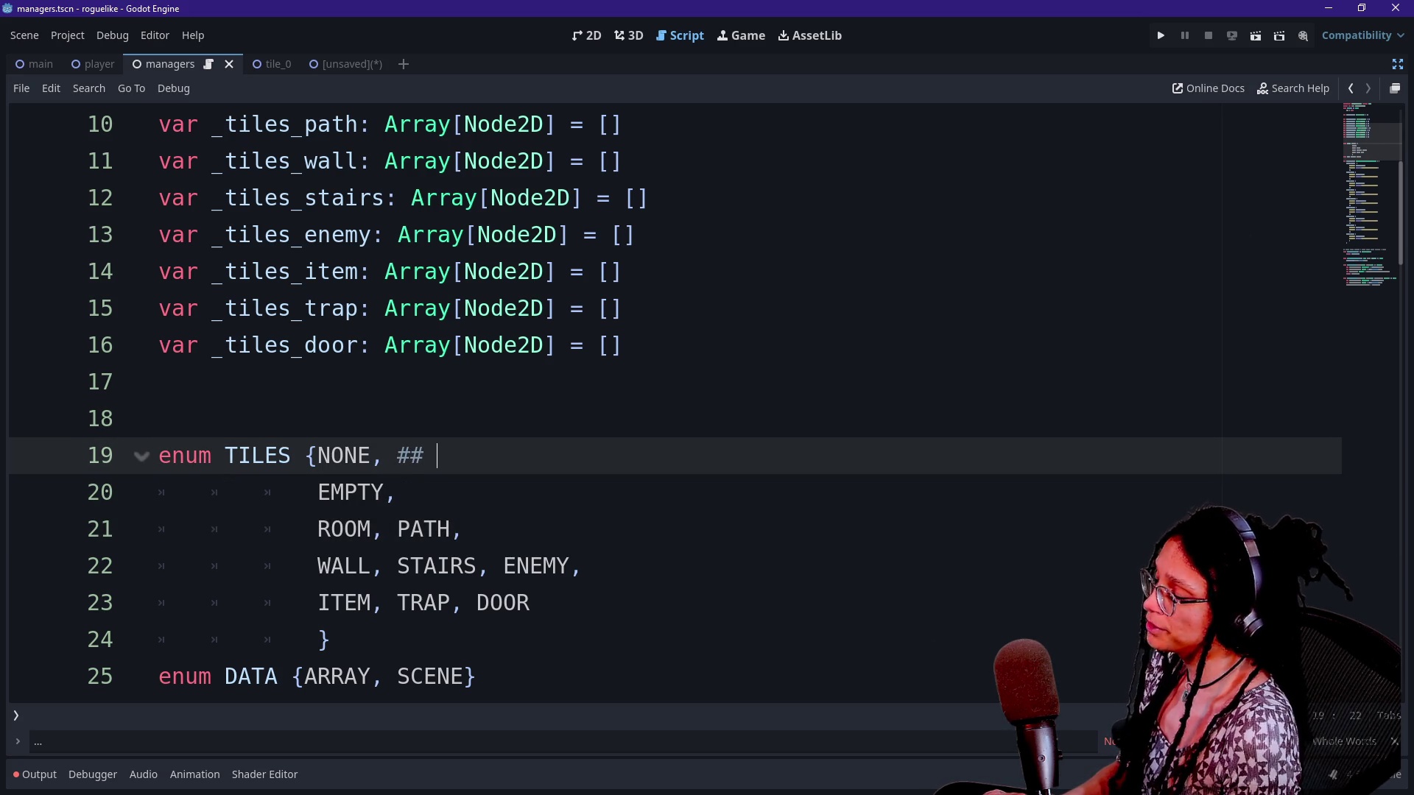
pyautogui.doubleClick(322, 455)
pyautogui.click(437, 455)
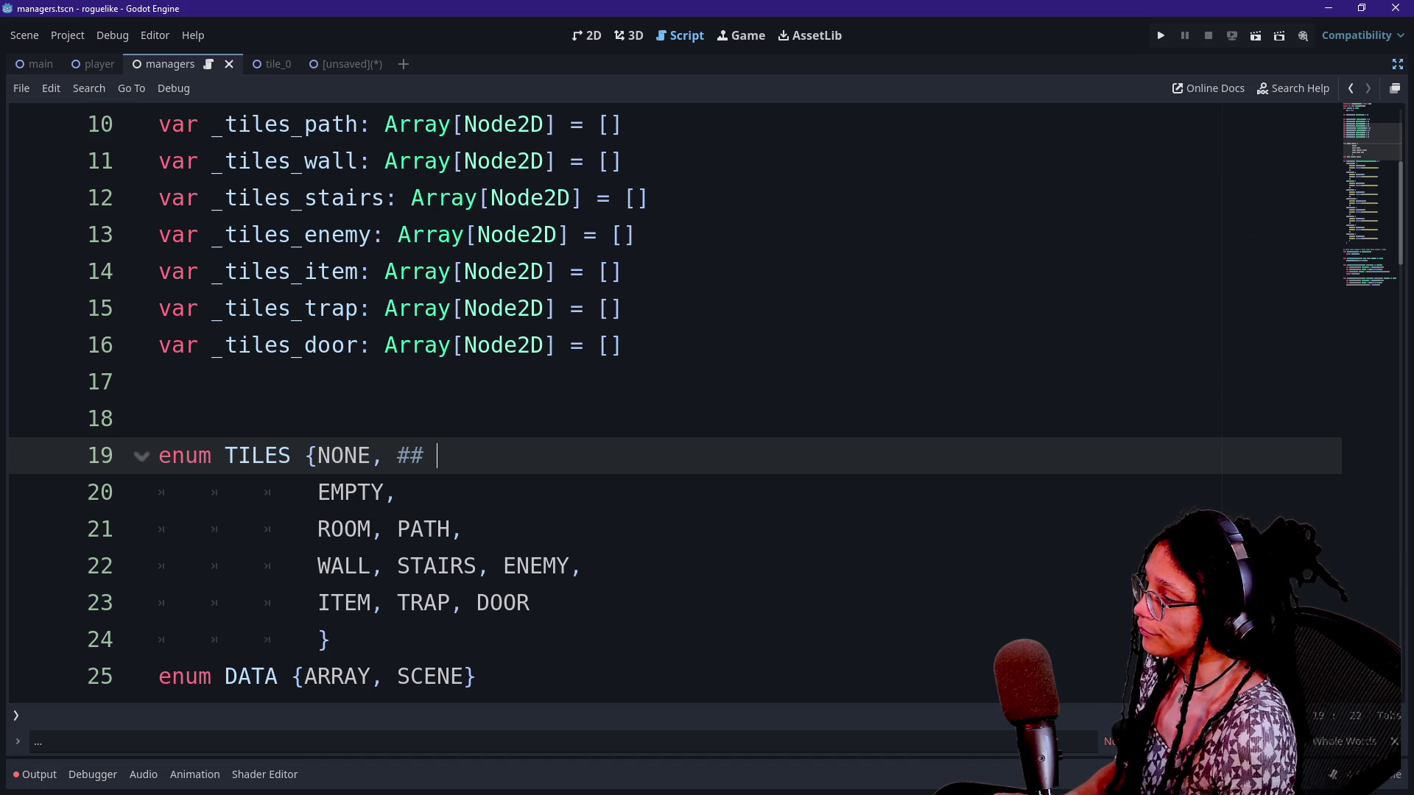
pyautogui.write('N')
pyautogui.write('o tile')
pyautogui.press('BackSpace')
pyautogui.write('would evver g')
pyautogui.press('BackSpace')
pyautogui.press('BackSpace')
pyautogui.press('BackSpace')
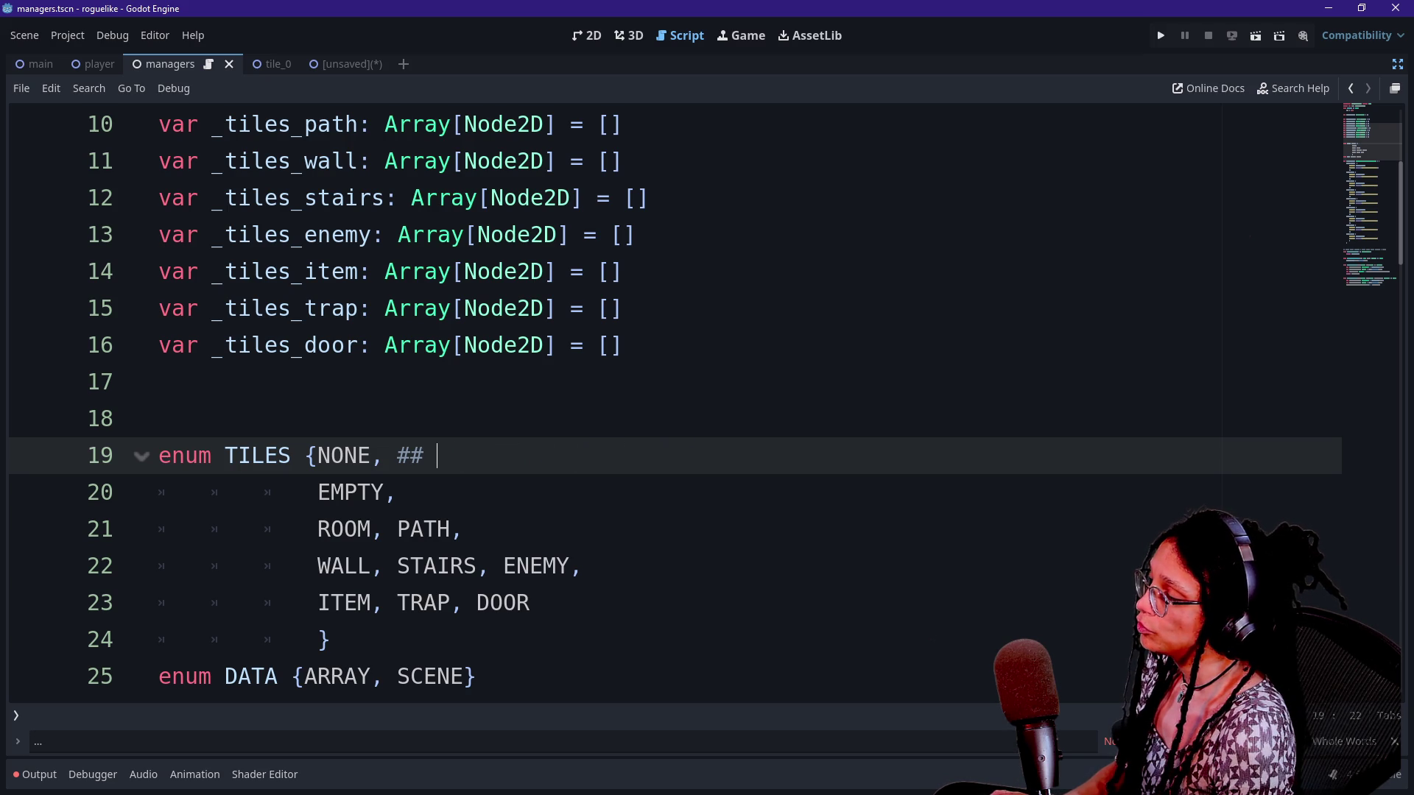
pyautogui.write('No tile would ever be here')
# Add '## Foundation tile' after EMPTY and save the script
pyautogui.click(398, 491)
pyautogui.write('## ')
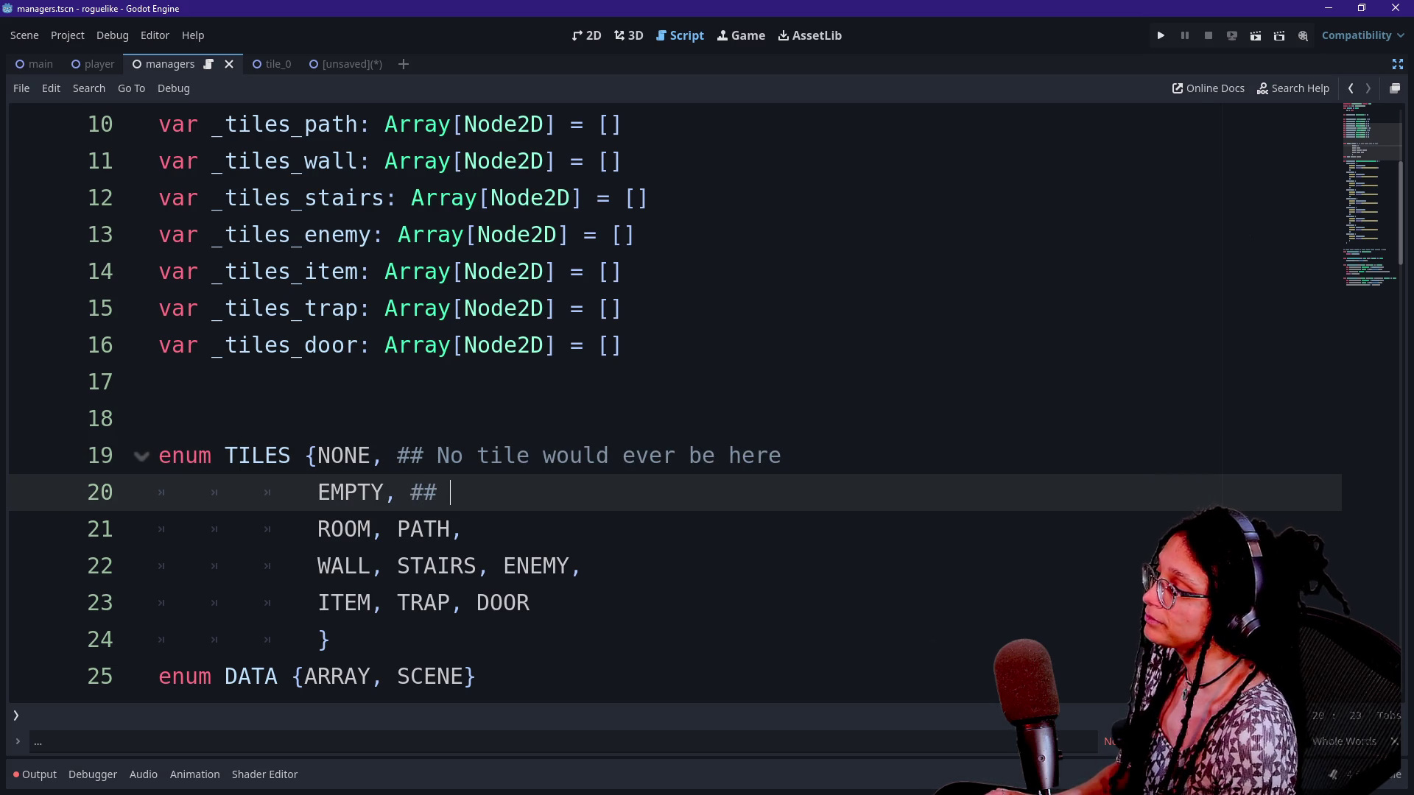
pyautogui.write('Foundation tile')
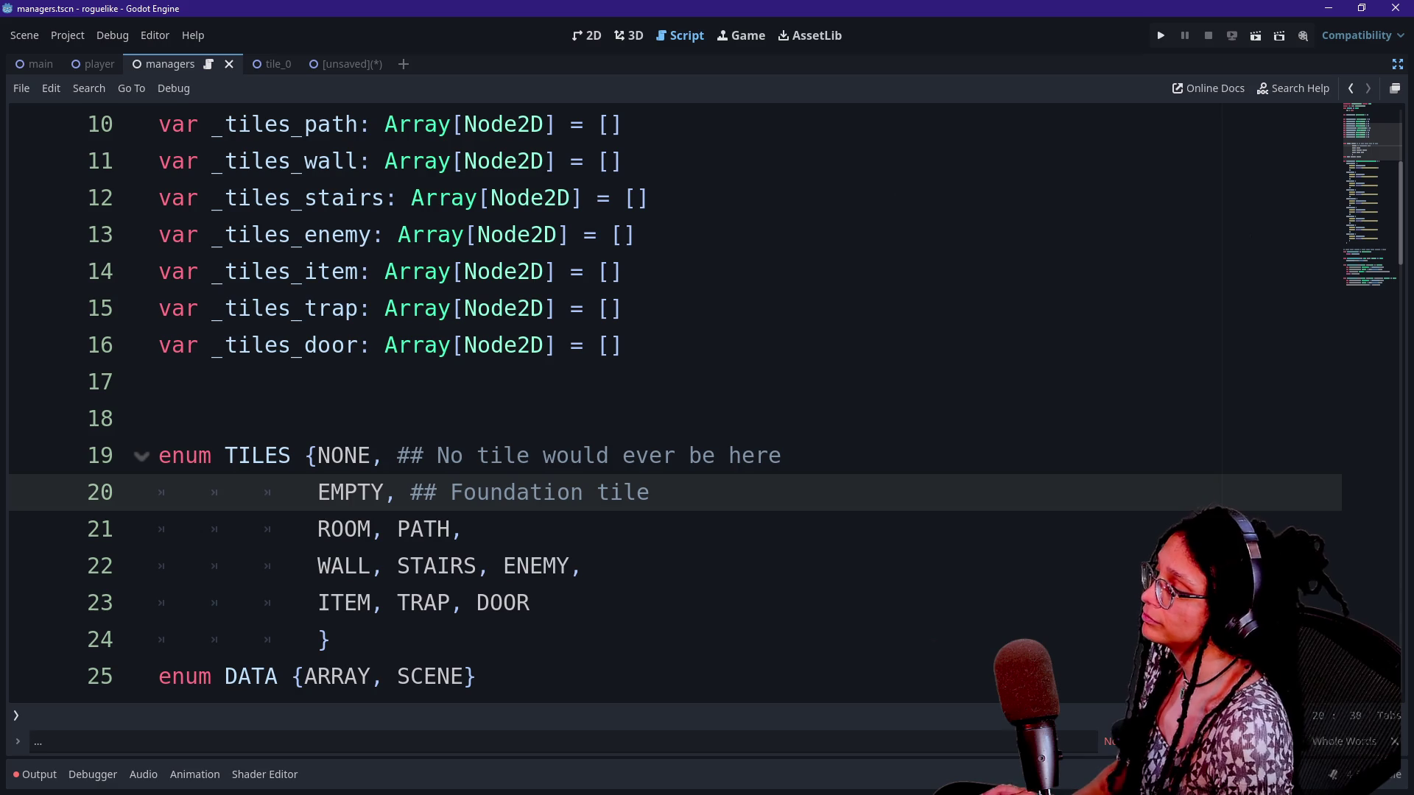
pyautogui.hotkey('ctrl', 's')
pyautogui.click(1349, 88)
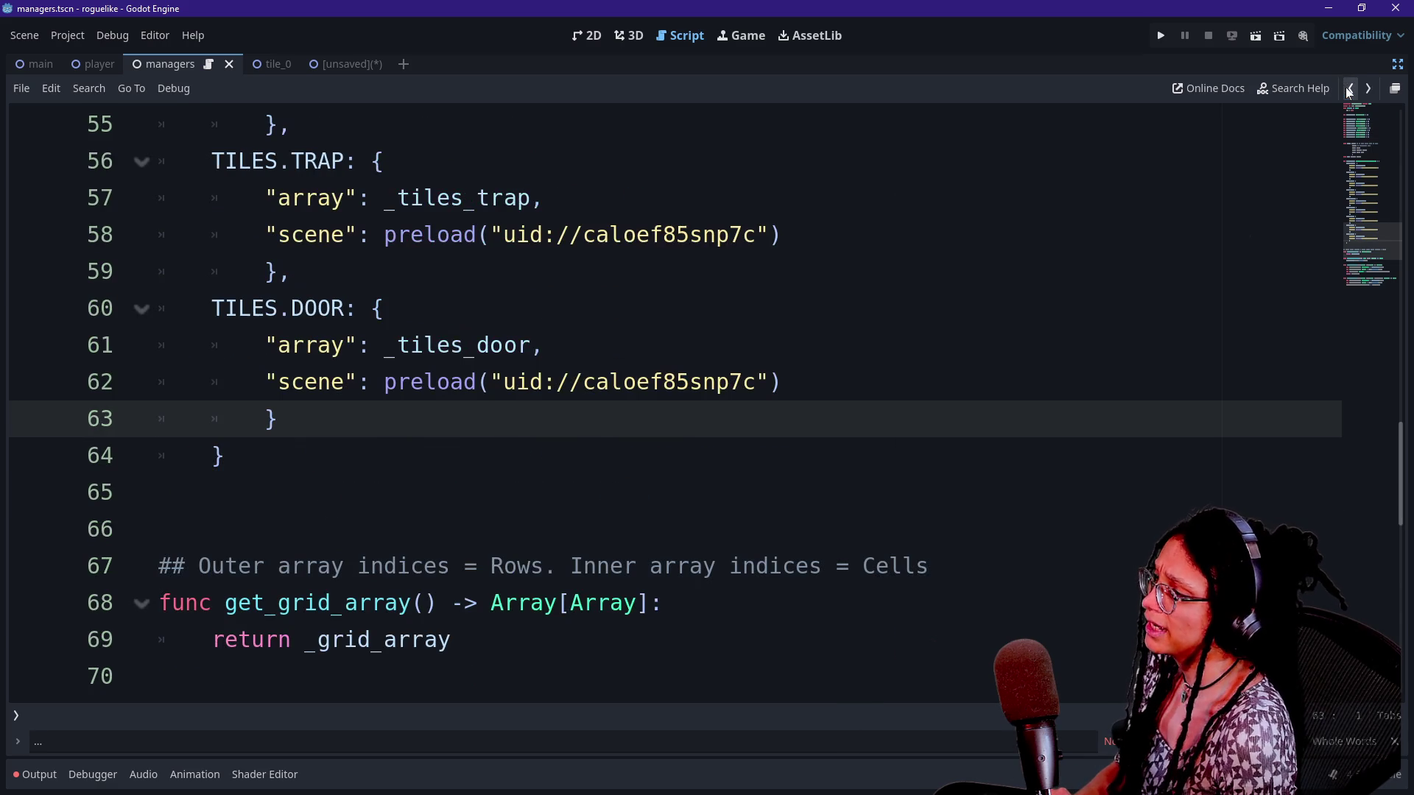
# Browse the script and the quick file picker, then go back to the previous script
pyautogui.click(1349, 90)
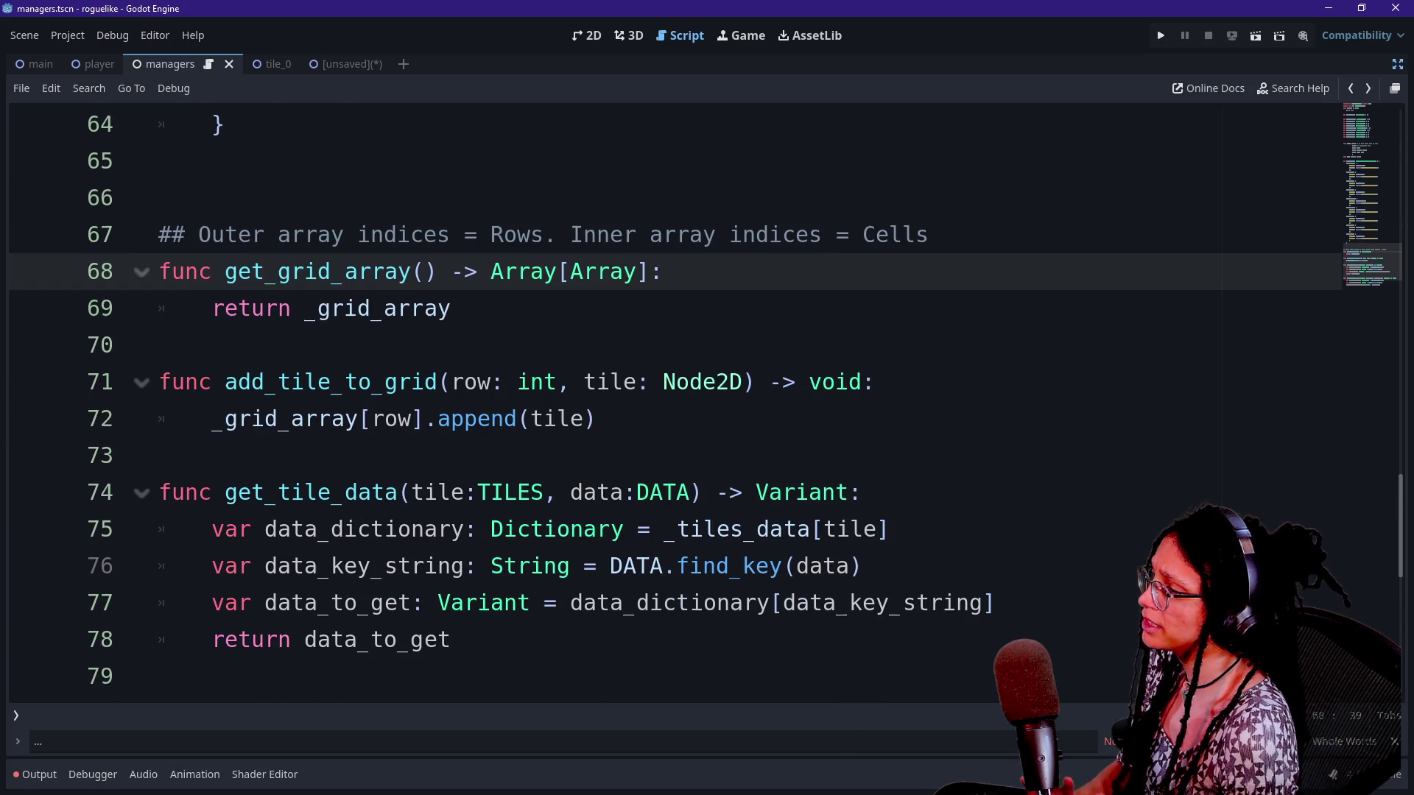
pyautogui.press('Down')
pyautogui.scroll(2, 663, 397)
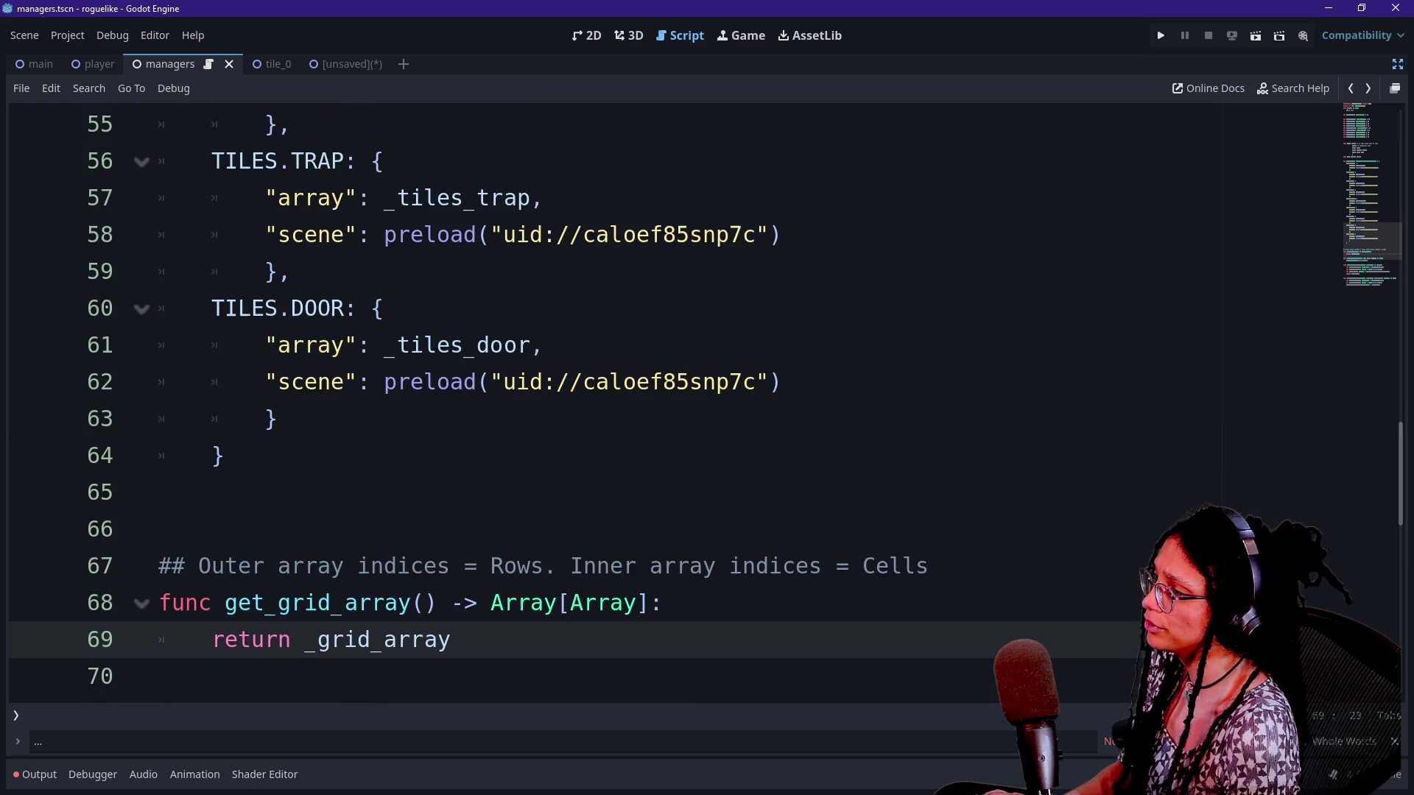
pyautogui.scroll(-1, 663, 398)
pyautogui.scroll(9, 458, 365)
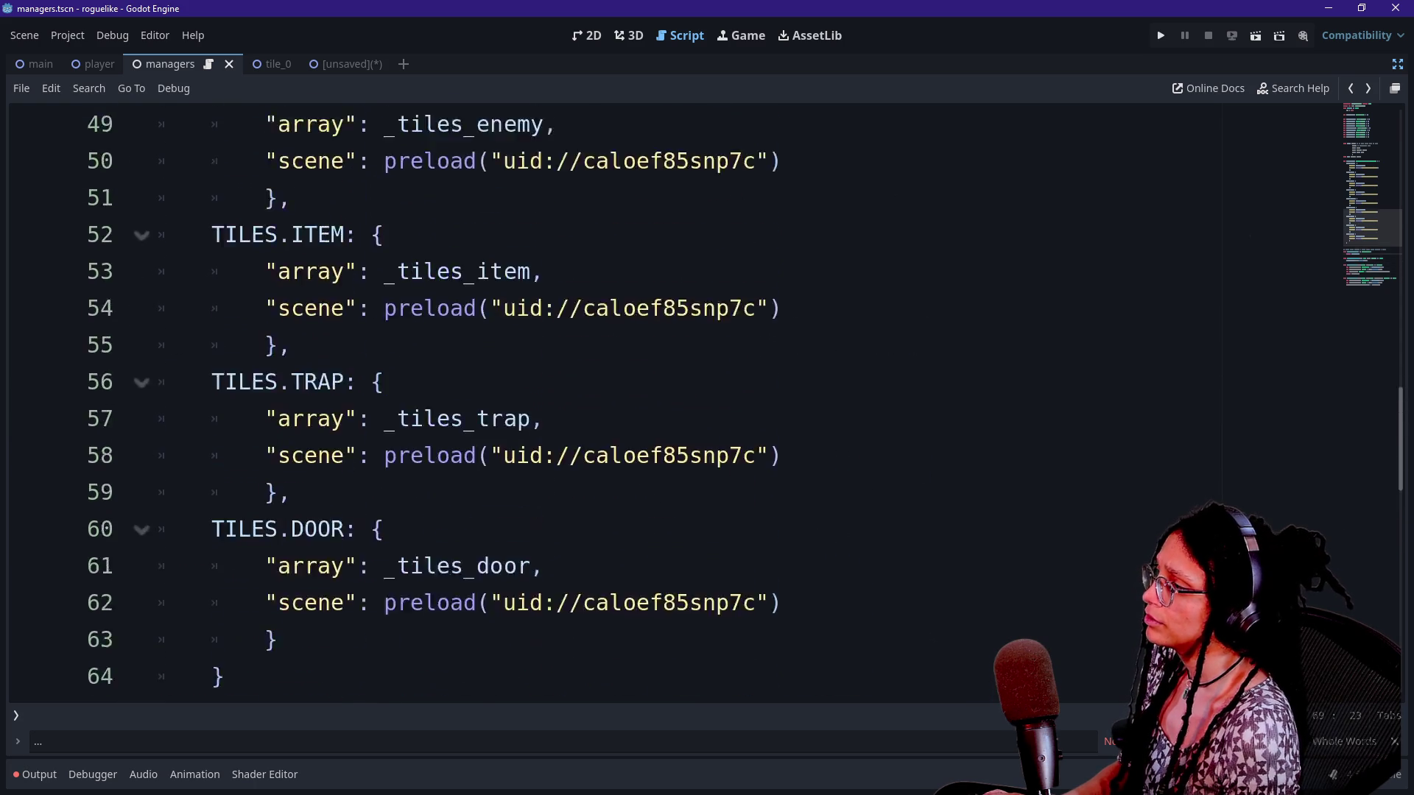
pyautogui.hotkey('shift', 'alt', 'o')
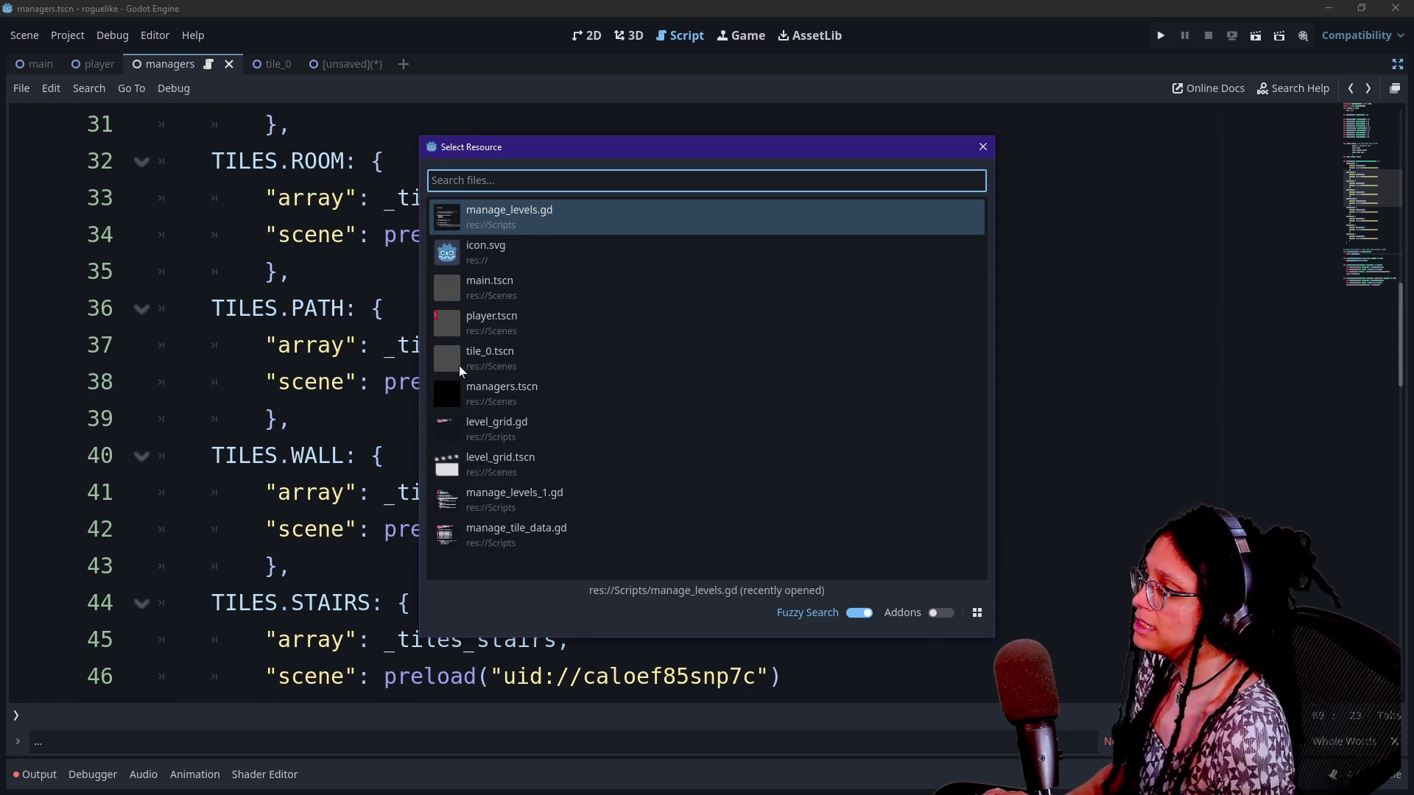
pyautogui.press('Down')
pyautogui.press('Down')
pyautogui.press('Down')
pyautogui.press('Up')
pyautogui.press('Up')
pyautogui.press('Up')
pyautogui.press('Up')
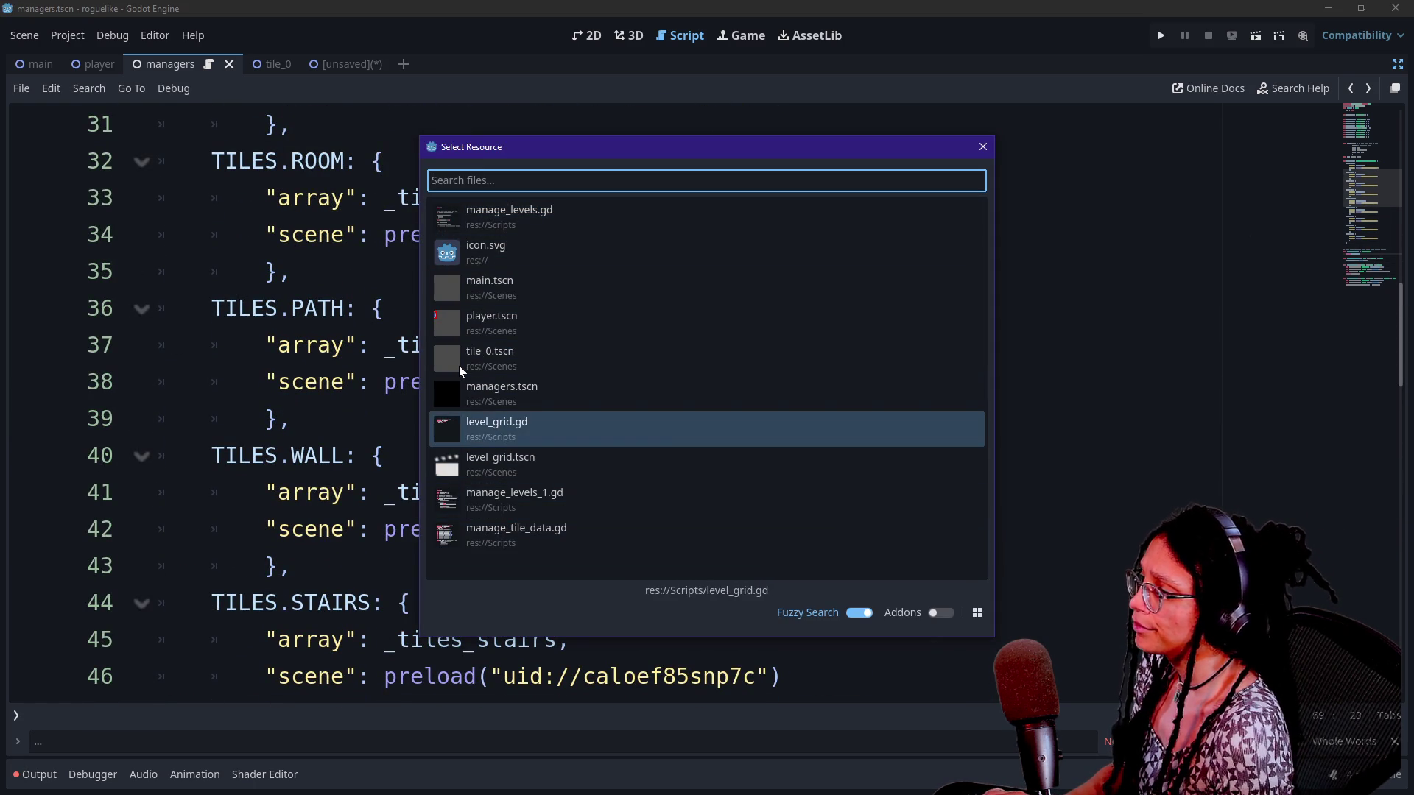
pyautogui.press('Escape')
pyautogui.hotkey('alt', 'Left')
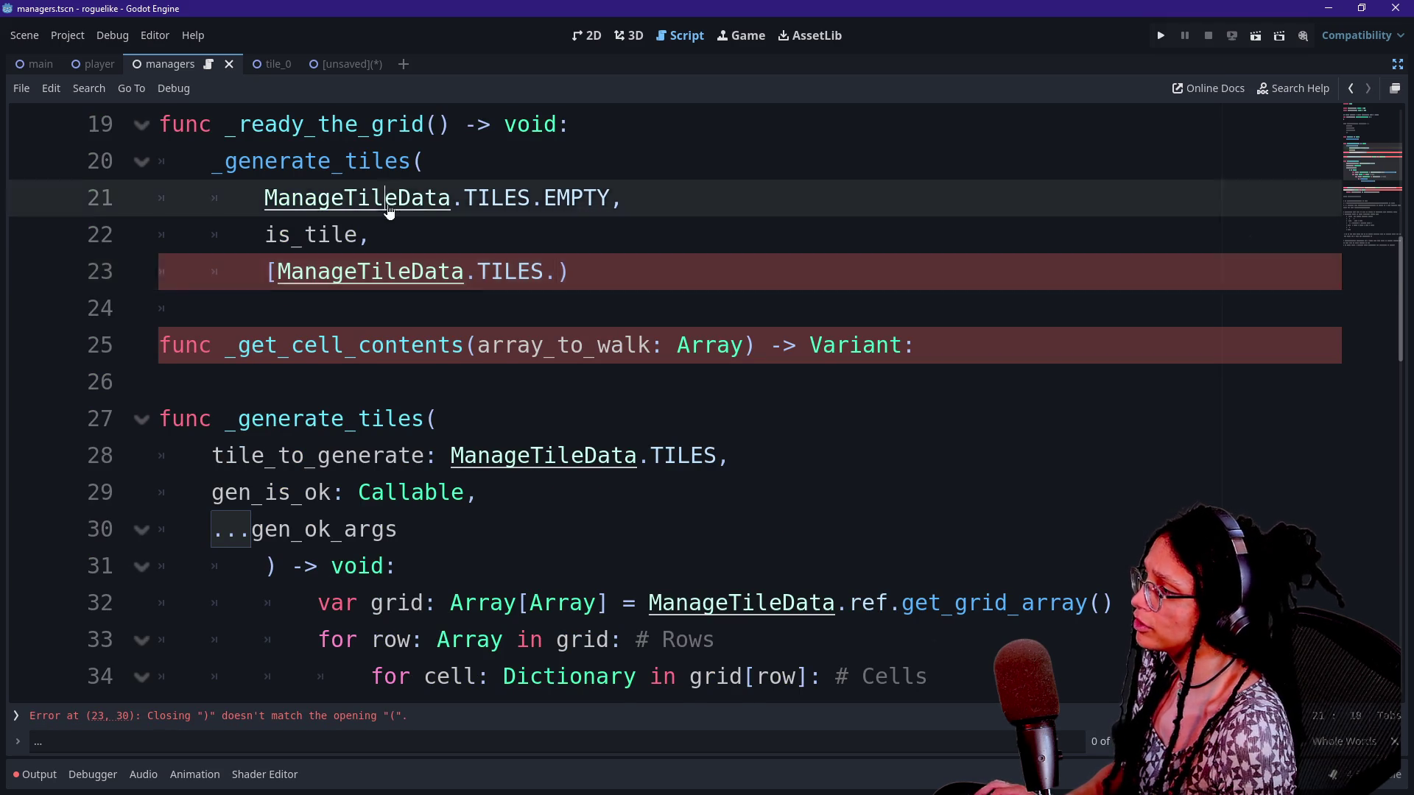
# Jump to the ManageTileData class, save, and search Help for 'managet'
pyautogui.keyDown('ctrl'); pyautogui.click(368, 197); pyautogui.keyUp('ctrl')
pyautogui.scroll(10, 685, 221)
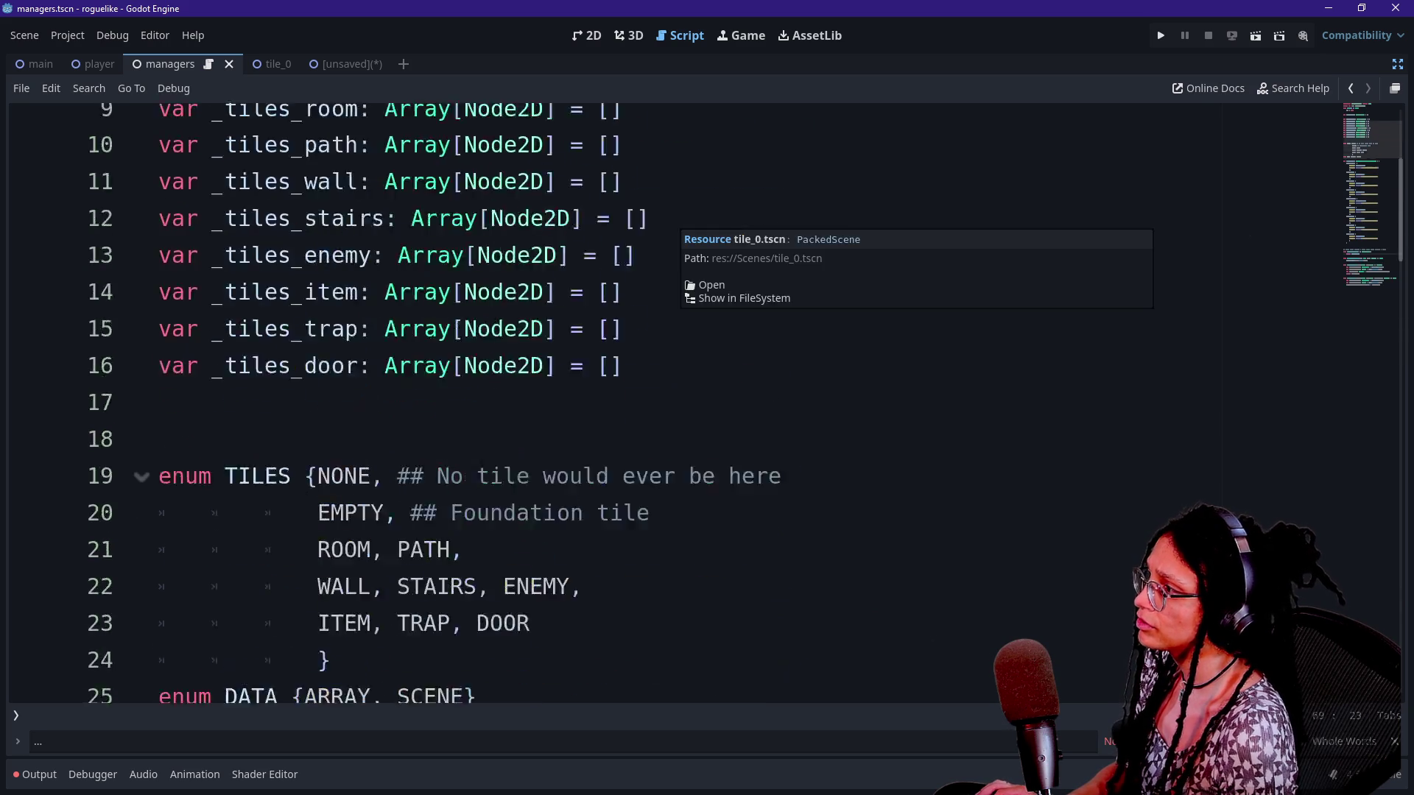
pyautogui.click(440, 124)
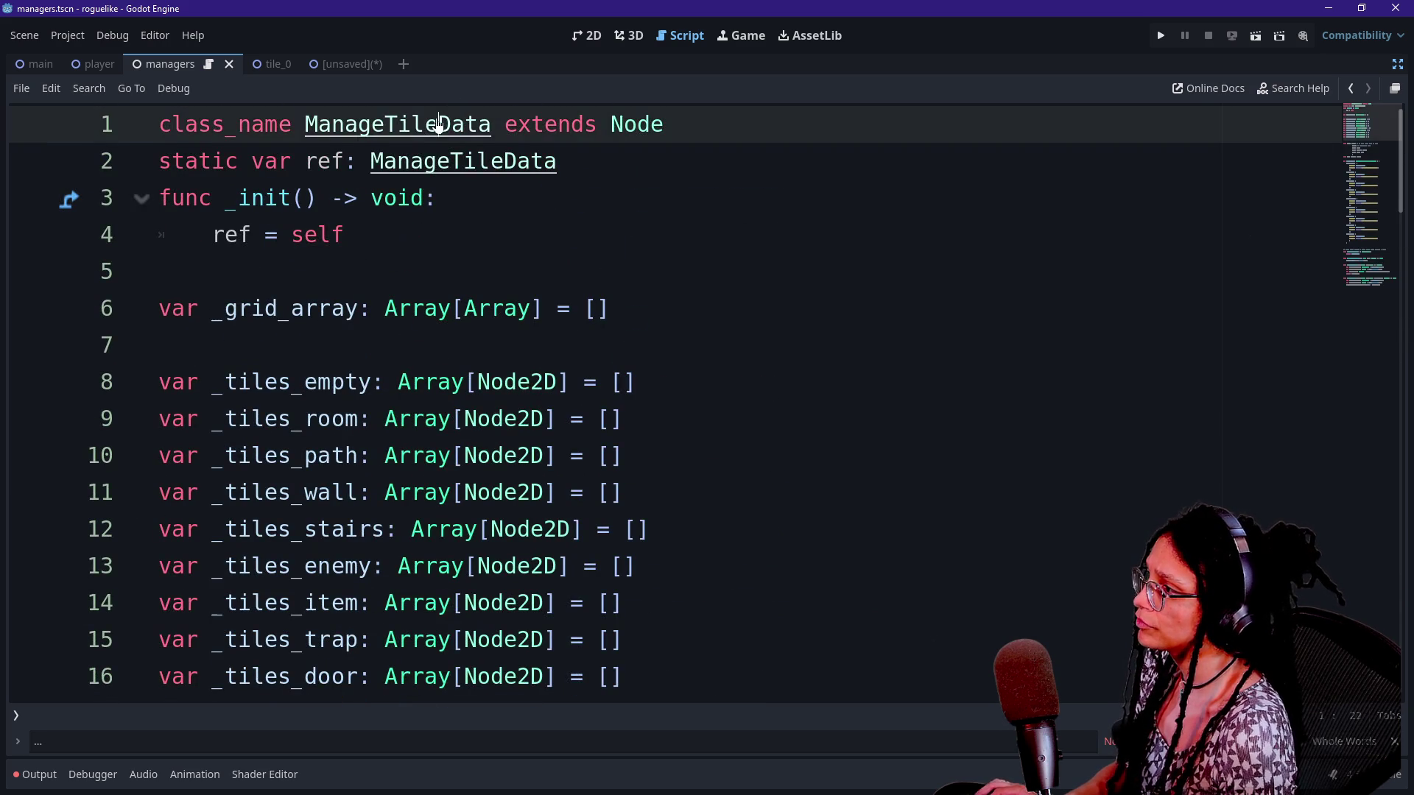
pyautogui.keyDown('ctrl'); pyautogui.click(425, 160); pyautogui.keyUp('ctrl')
pyautogui.click(519, 124)
pyautogui.doubleClick(478, 125)
pyautogui.hotkey('ctrl', 's')
pyautogui.scroll(-11, 685, 397)
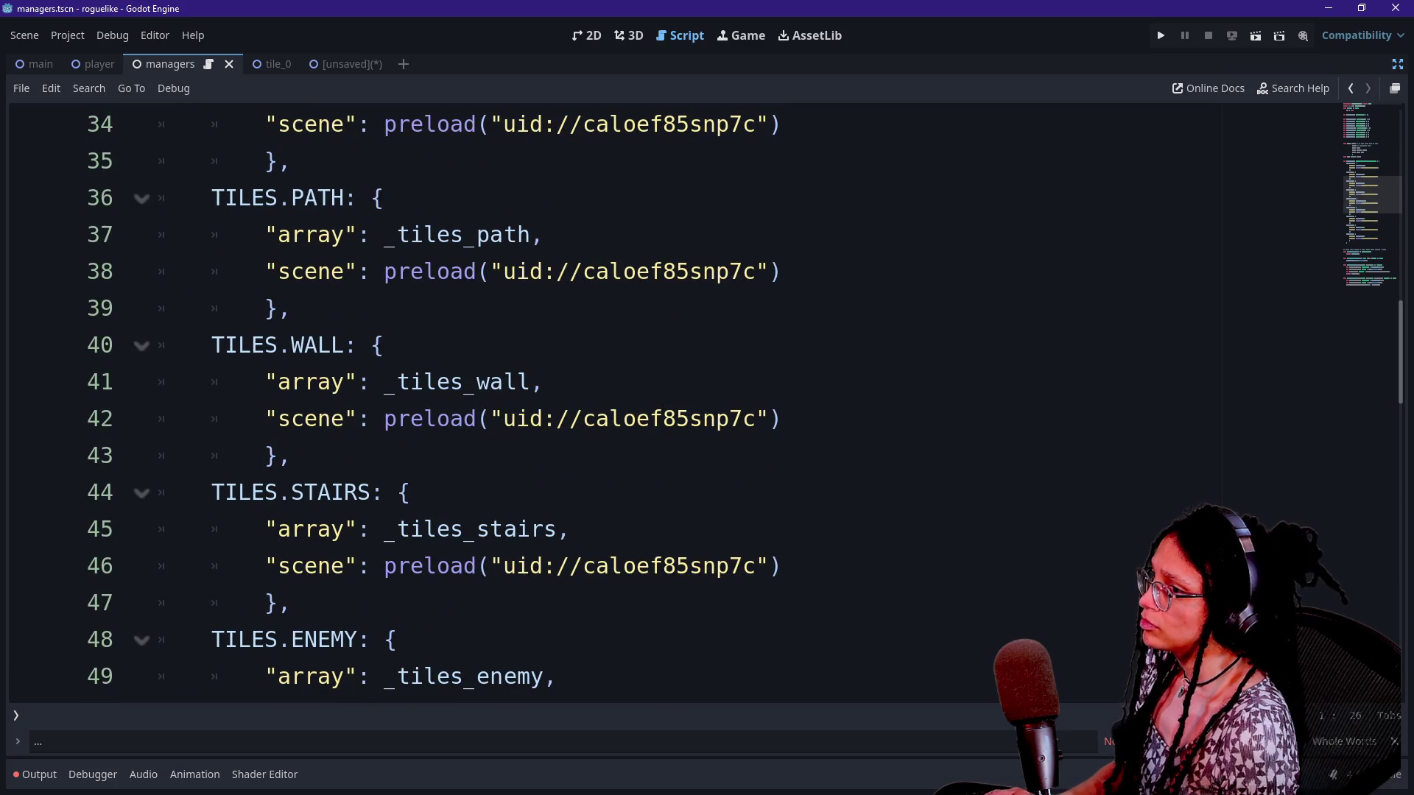
pyautogui.click(1294, 89)
pyautogui.write('m')
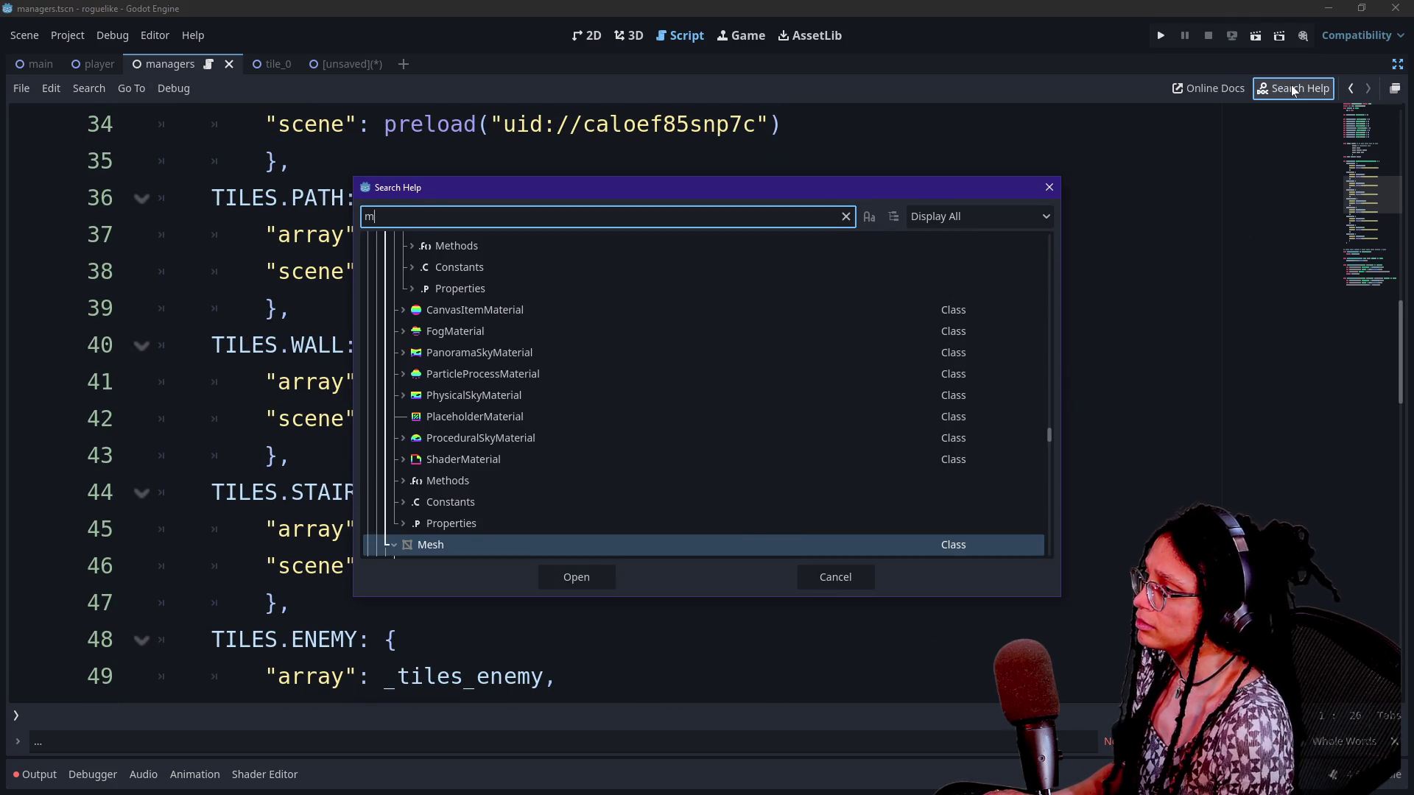
pyautogui.write('anageti')
# Read the new TILES enum entries on the ManageTileData help page, then go back to the managers script
pyautogui.press('Return')
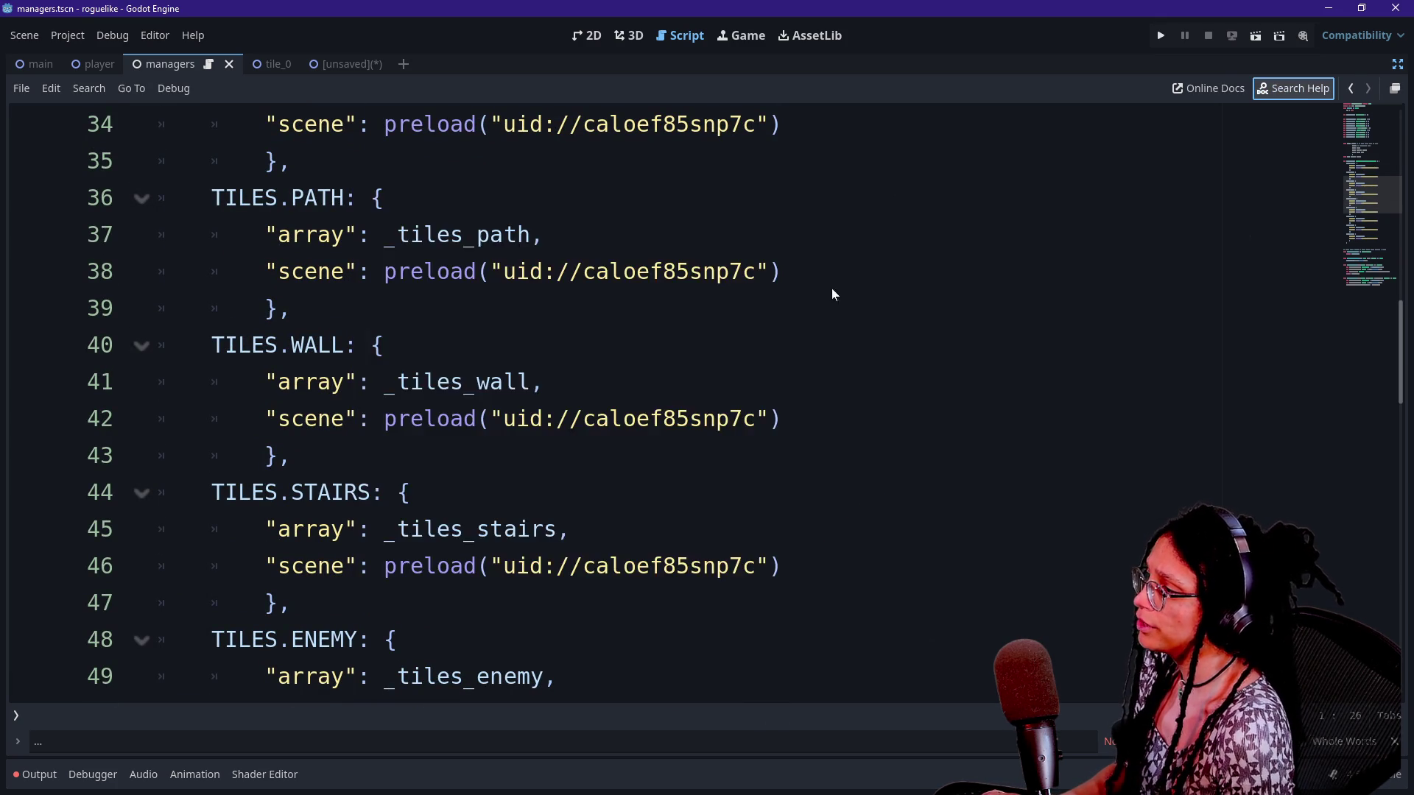
pyautogui.moveTo(333, 478); pyautogui.dragTo(480, 510)
pyautogui.scroll(-2, 480, 510)
pyautogui.click(421, 460)
pyautogui.moveTo(340, 354); pyautogui.dragTo(373, 401)
pyautogui.tripleClick(364, 417)
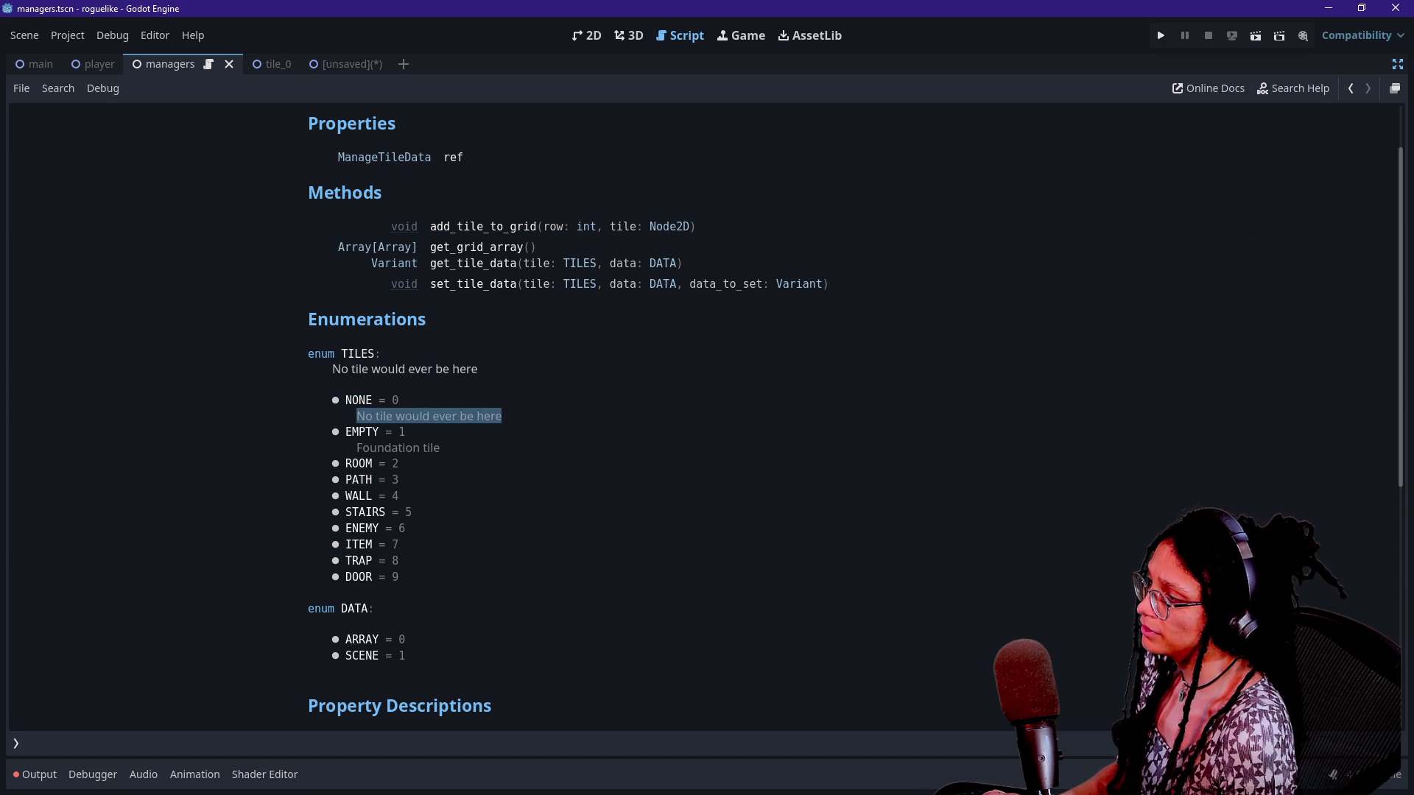
pyautogui.click(419, 444)
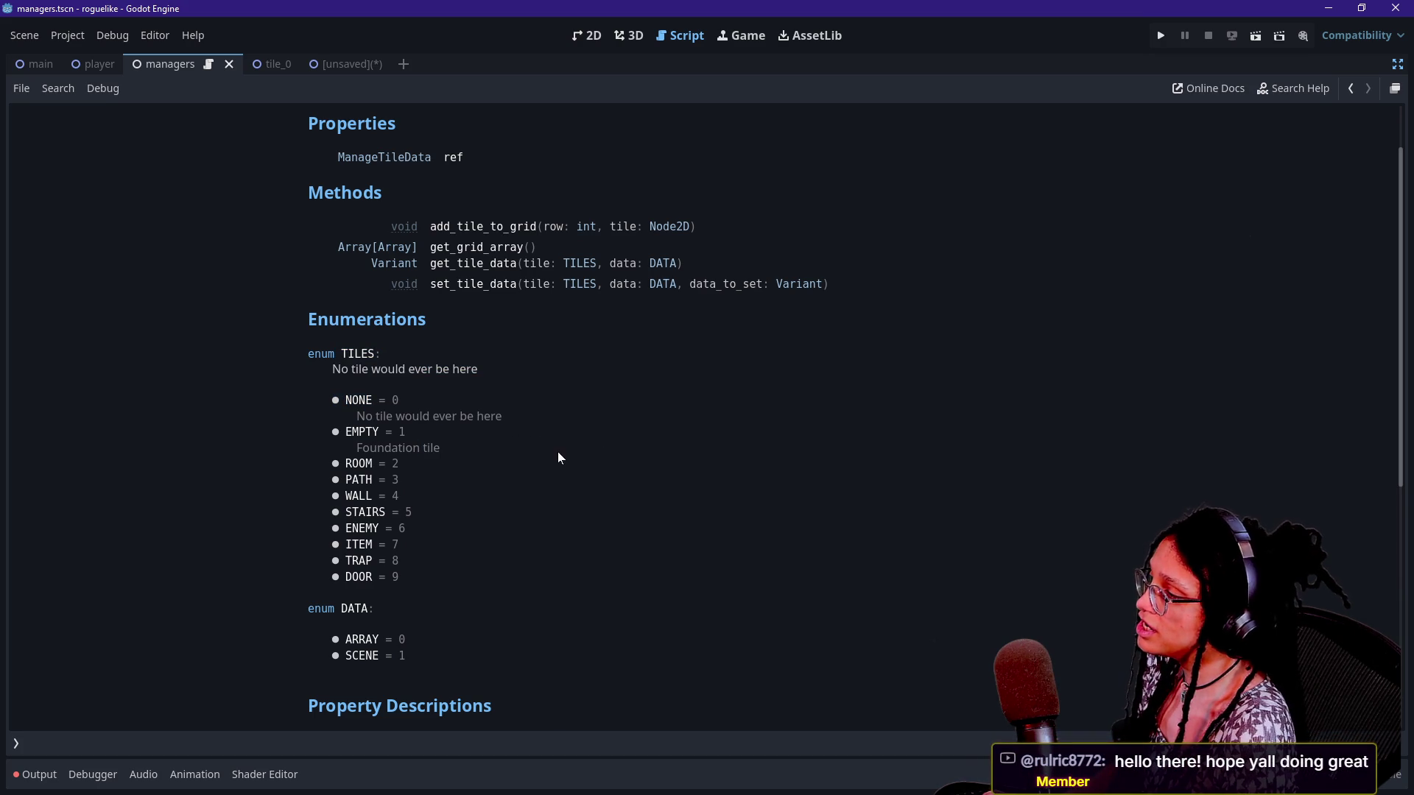
pyautogui.moveTo(402, 498); pyautogui.dragTo(423, 321)
pyautogui.click(488, 397)
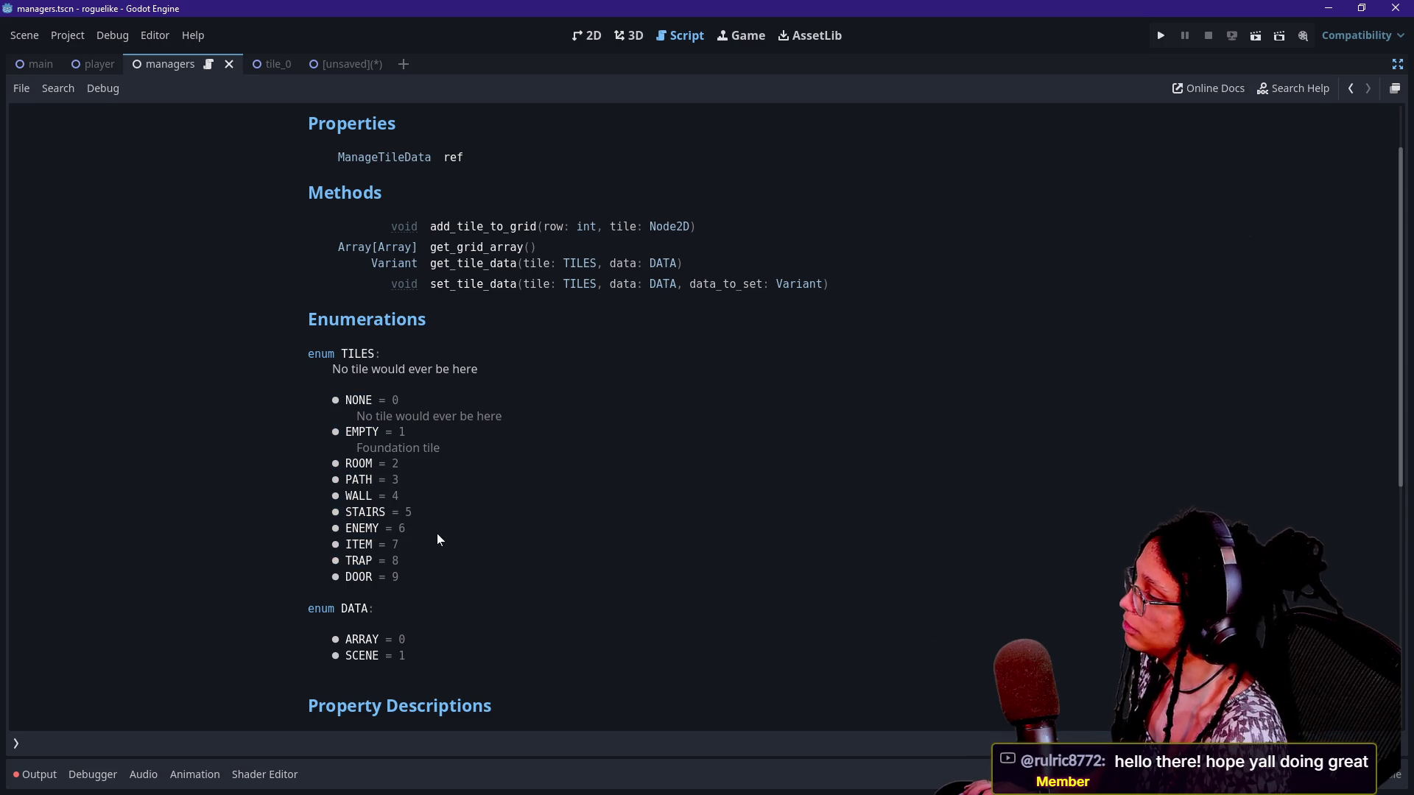
pyautogui.click(1356, 86)
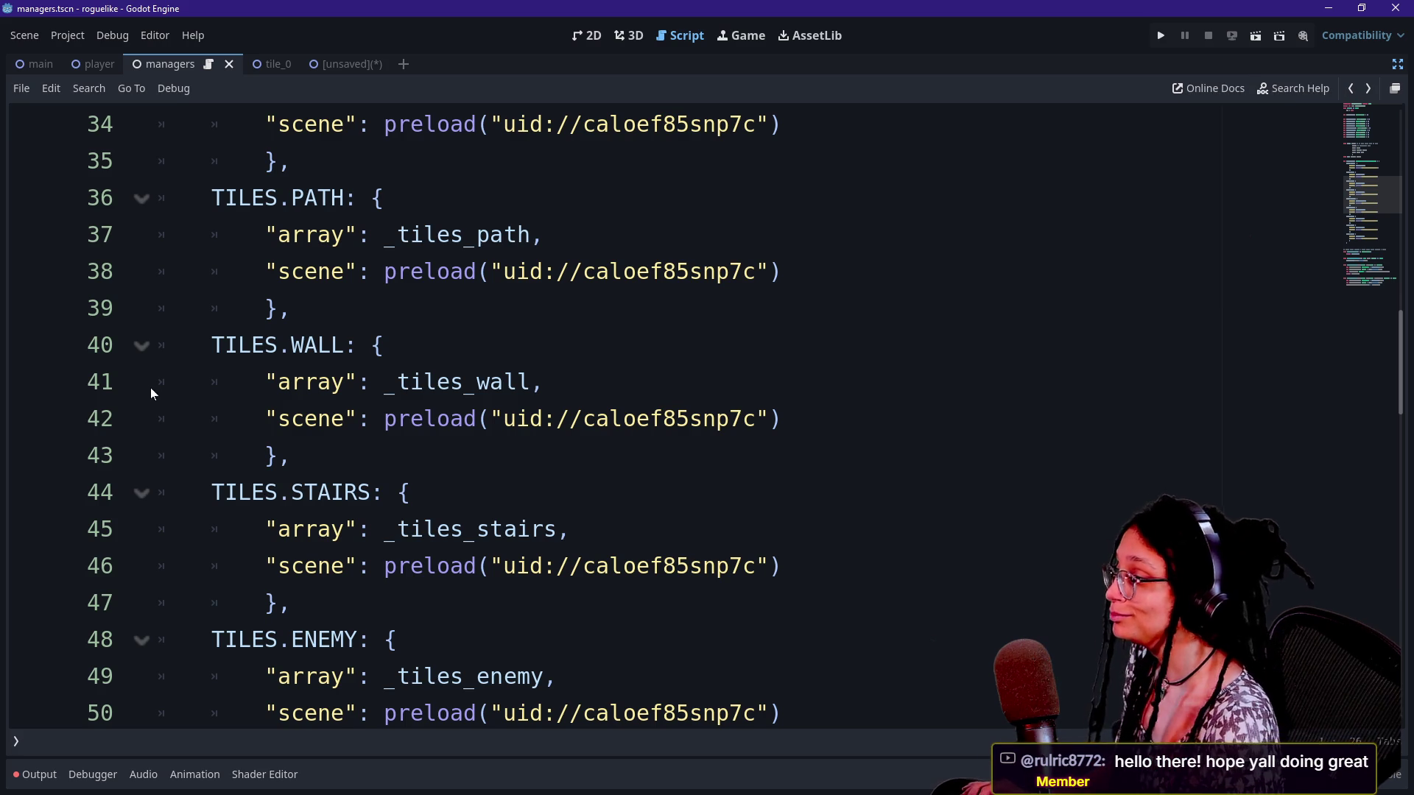
# Open level_grid.gd from the Select Resource quick-open list
pyautogui.scroll(-10, 151, 387)
pyautogui.scroll(2, 663, 412)
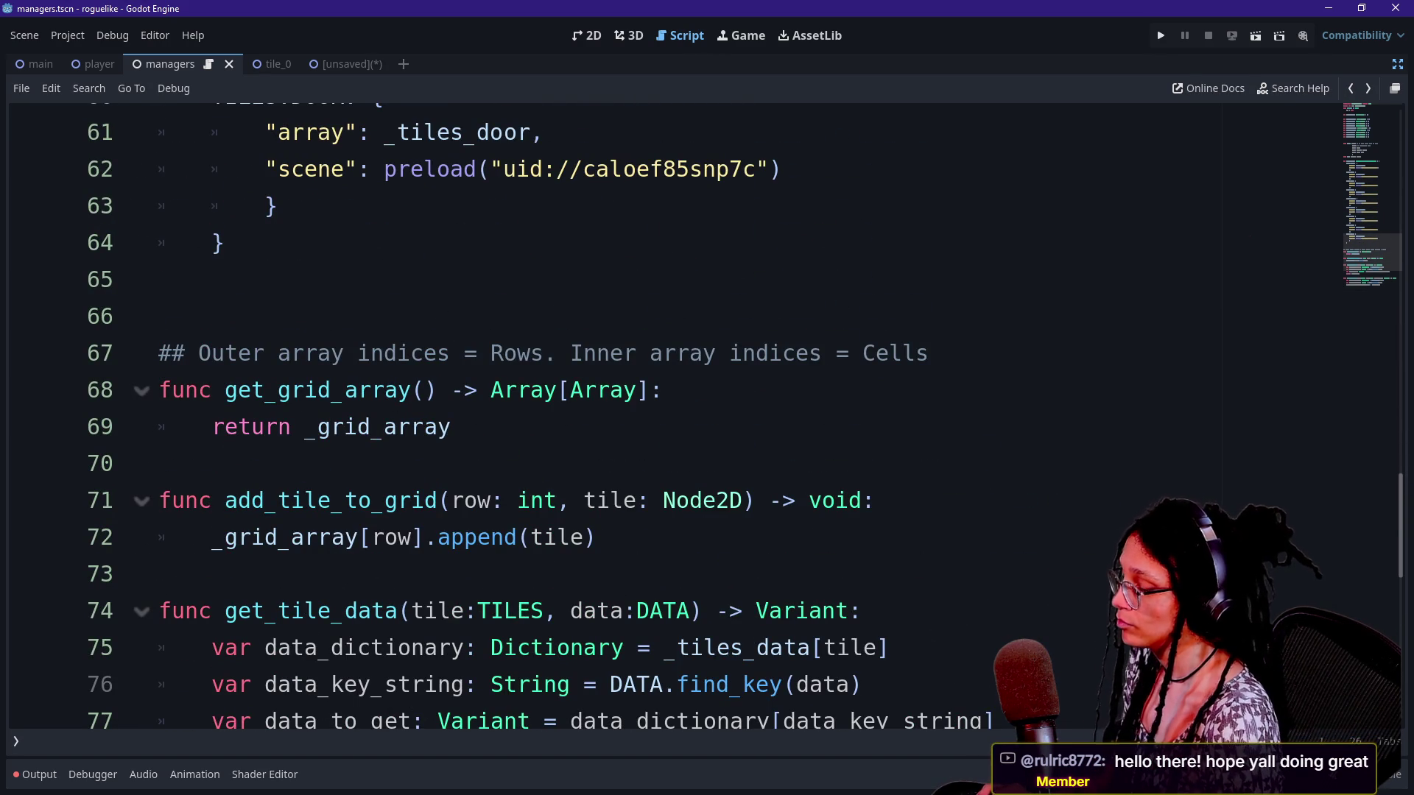
pyautogui.hotkey('shift', 'alt', 'o')
pyautogui.press('Down')
pyautogui.press('Down')
pyautogui.press('Down')
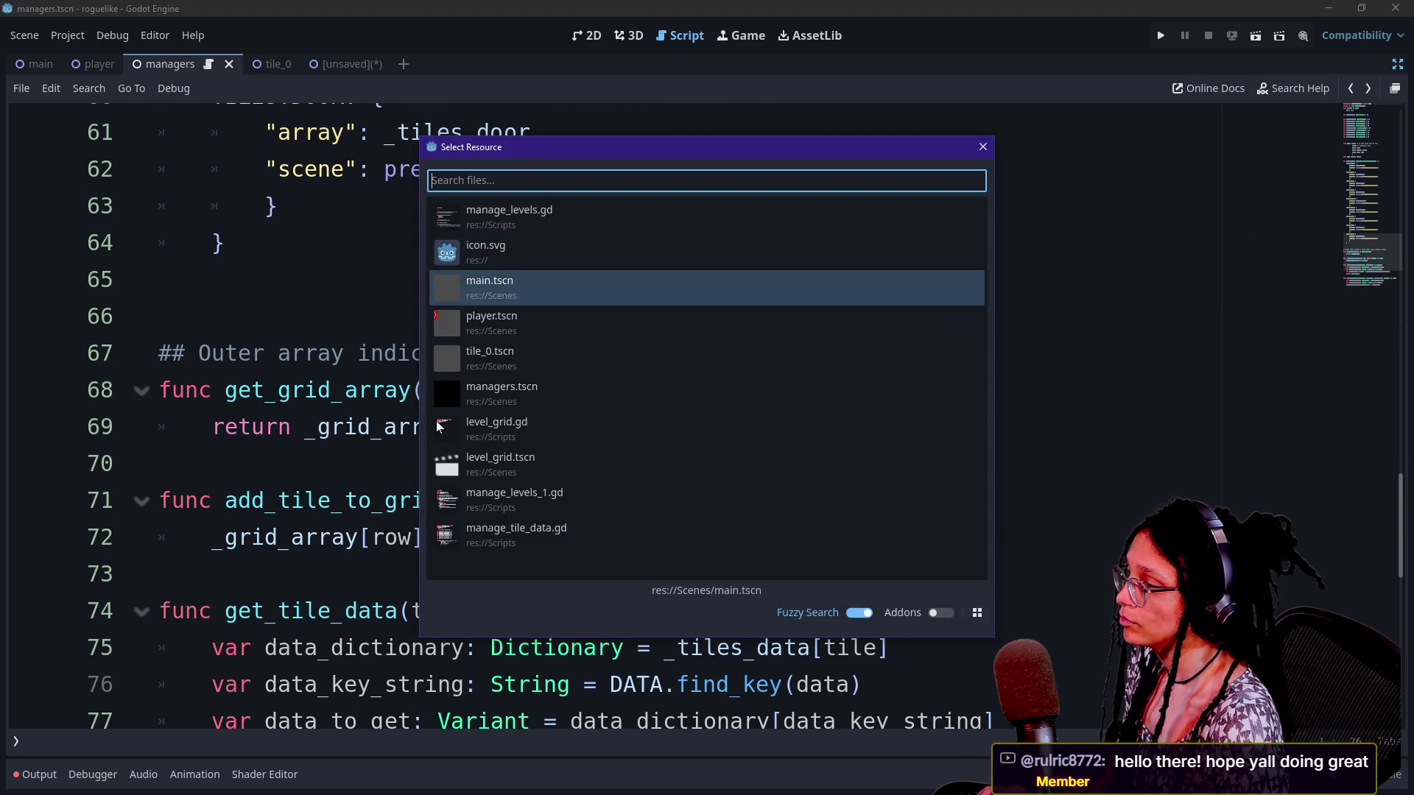
pyautogui.press('Down')
pyautogui.press('Down')
pyautogui.press('Up')
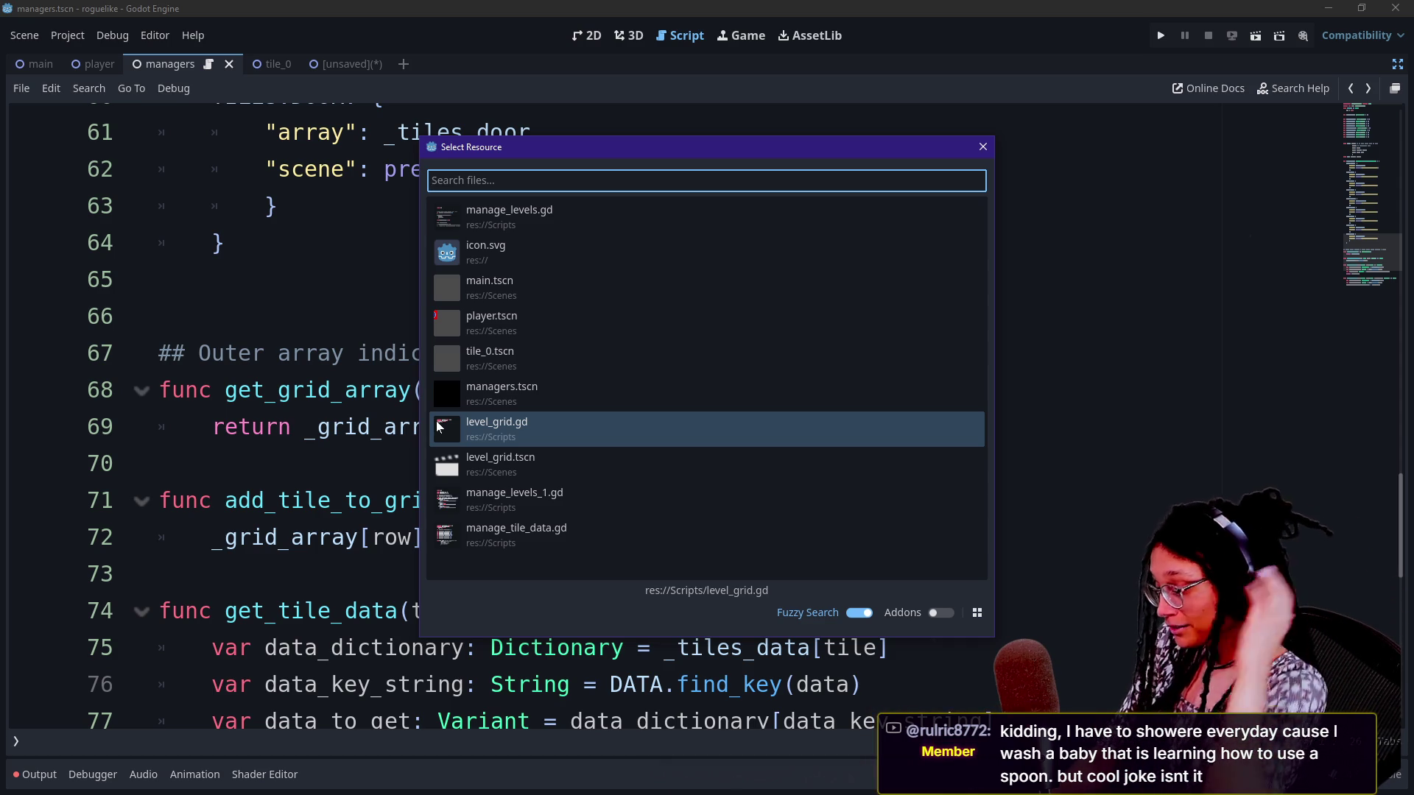
pyautogui.doubleClick(437, 427)
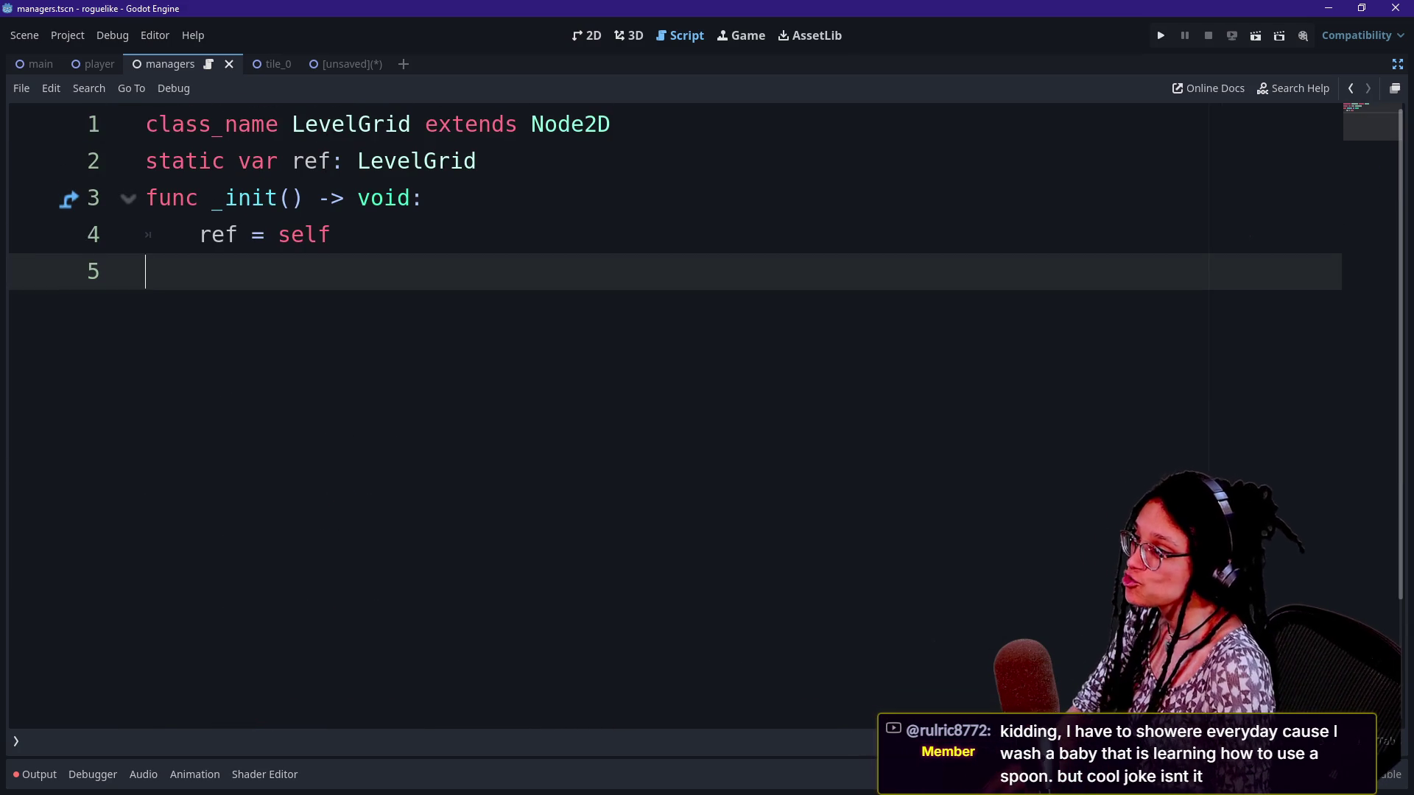
# Go back to the managers script's TILES dictionary and show the Select Resource file list
pyautogui.click(1350, 89)
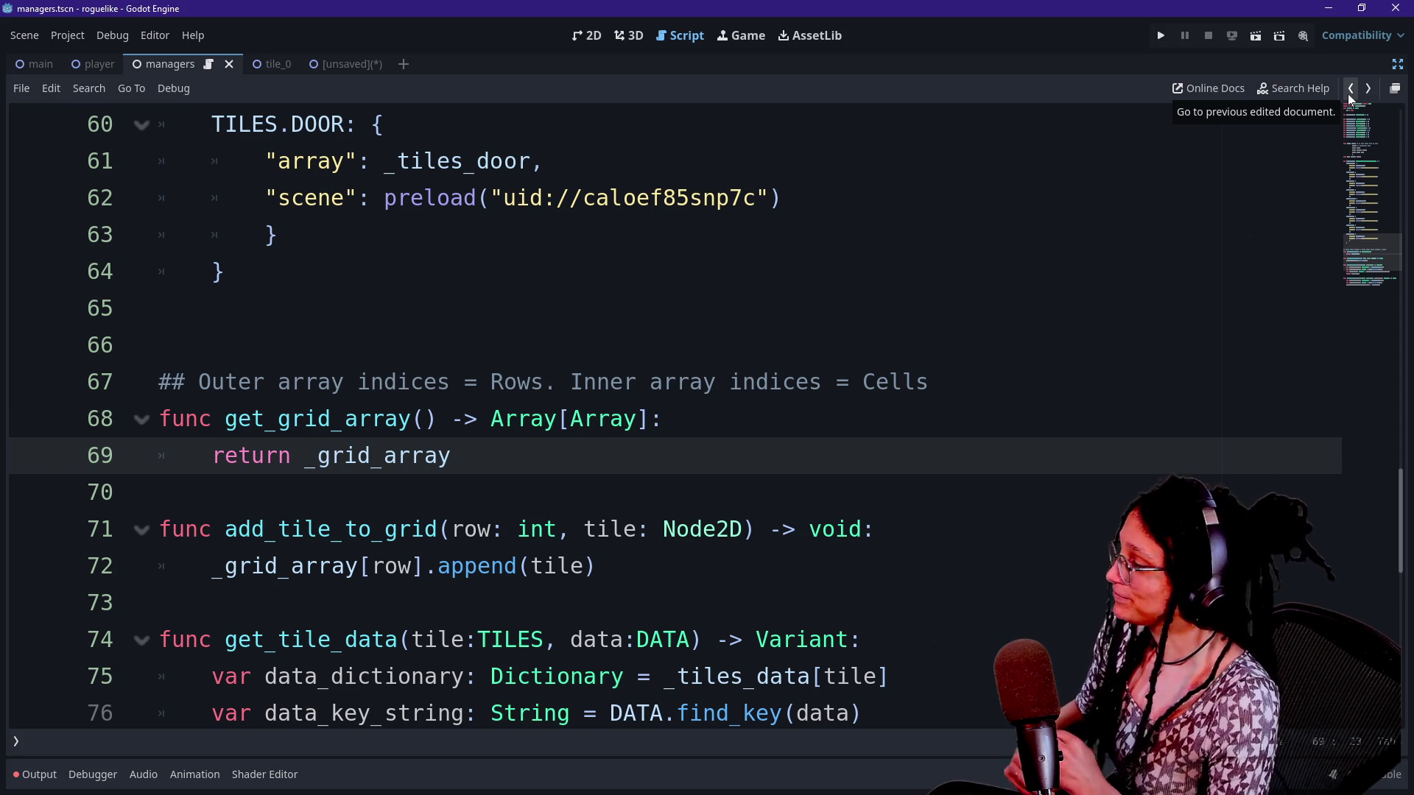
pyautogui.scroll(1, 706, 413)
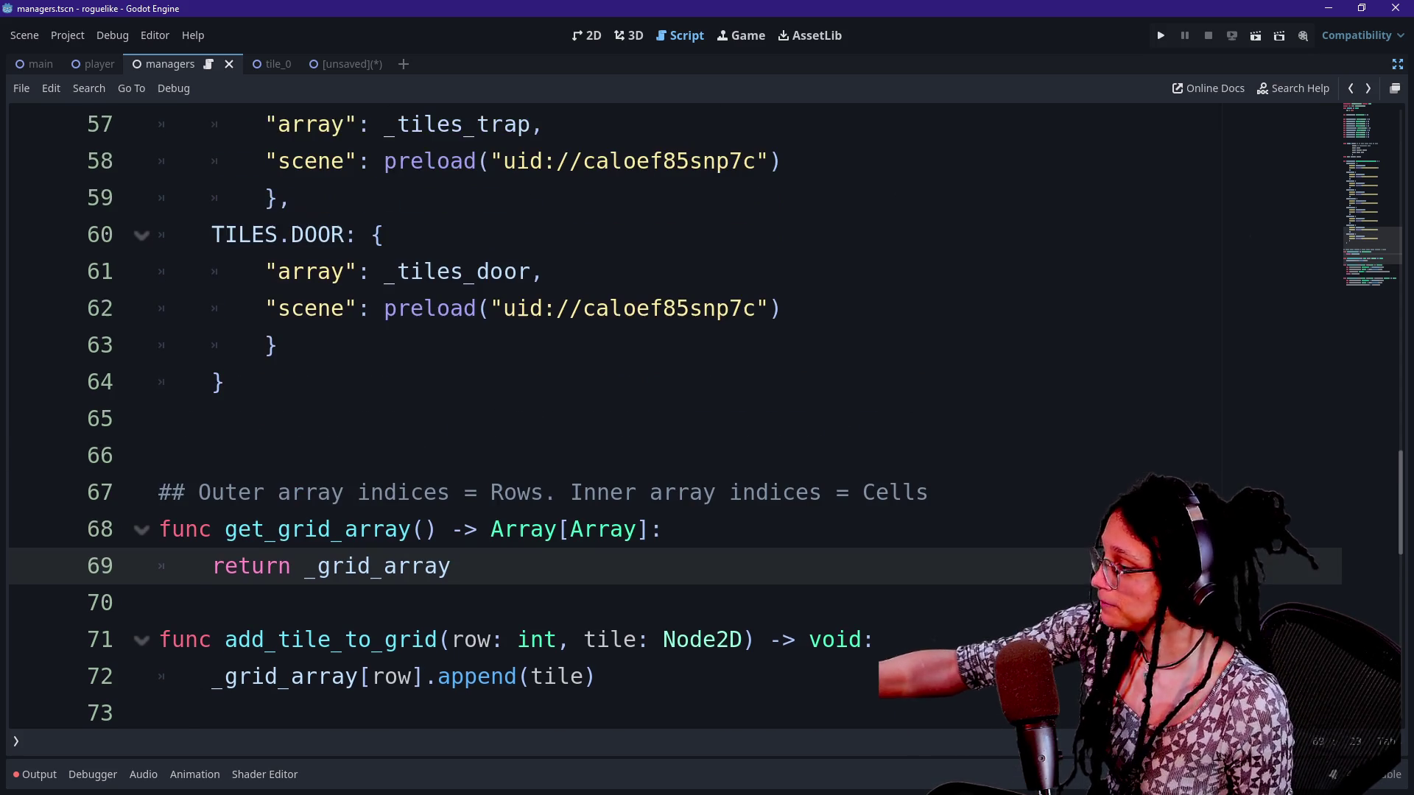
pyautogui.hotkey('shift', 'alt', 'o')
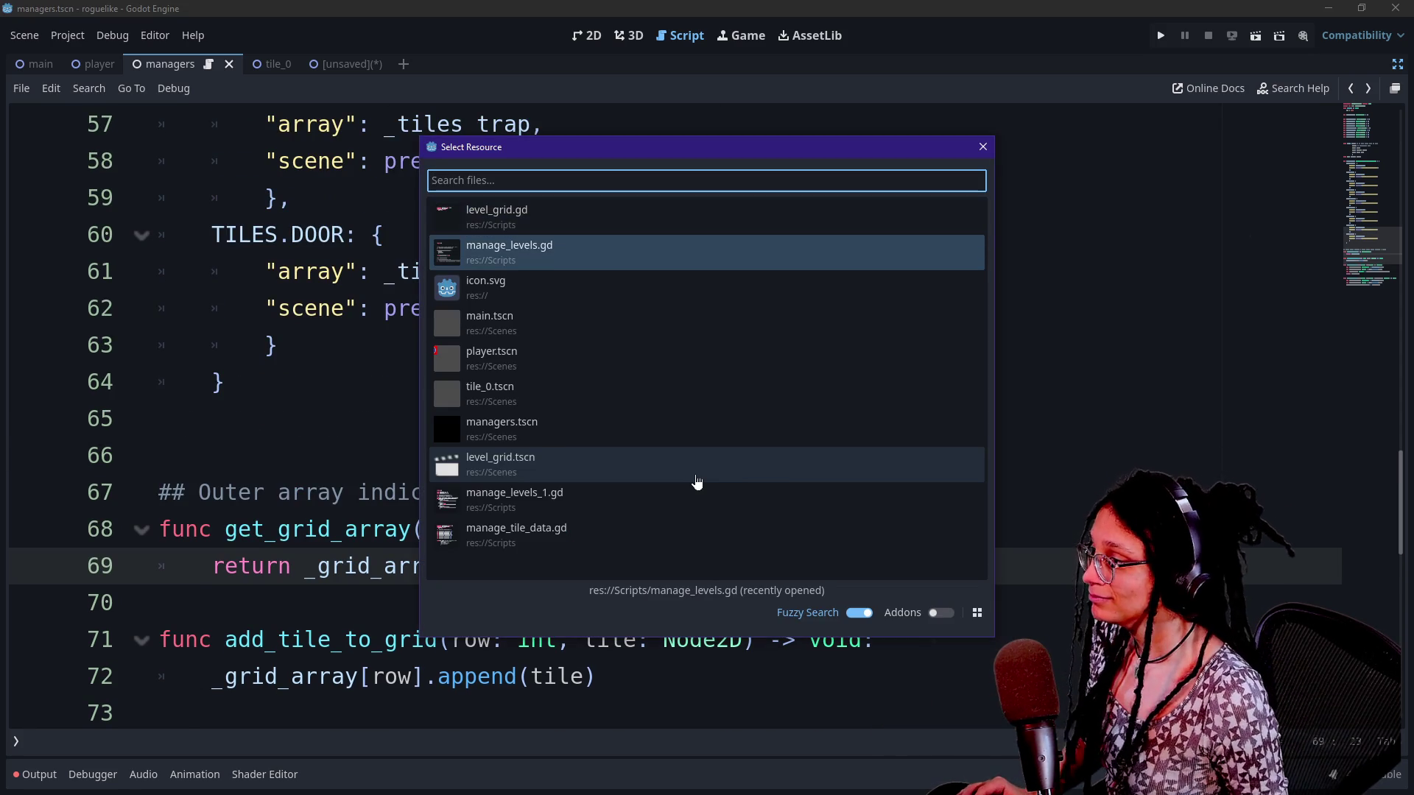
# Open manage_levels.gd and put the caret after the parenthesis on line 23 in _generate_tiles
pyautogui.press('Down')
pyautogui.press('Down')
pyautogui.press('Down')
pyautogui.press('Up')
pyautogui.press('Up')
pyautogui.press('Up')
pyautogui.press('Return')
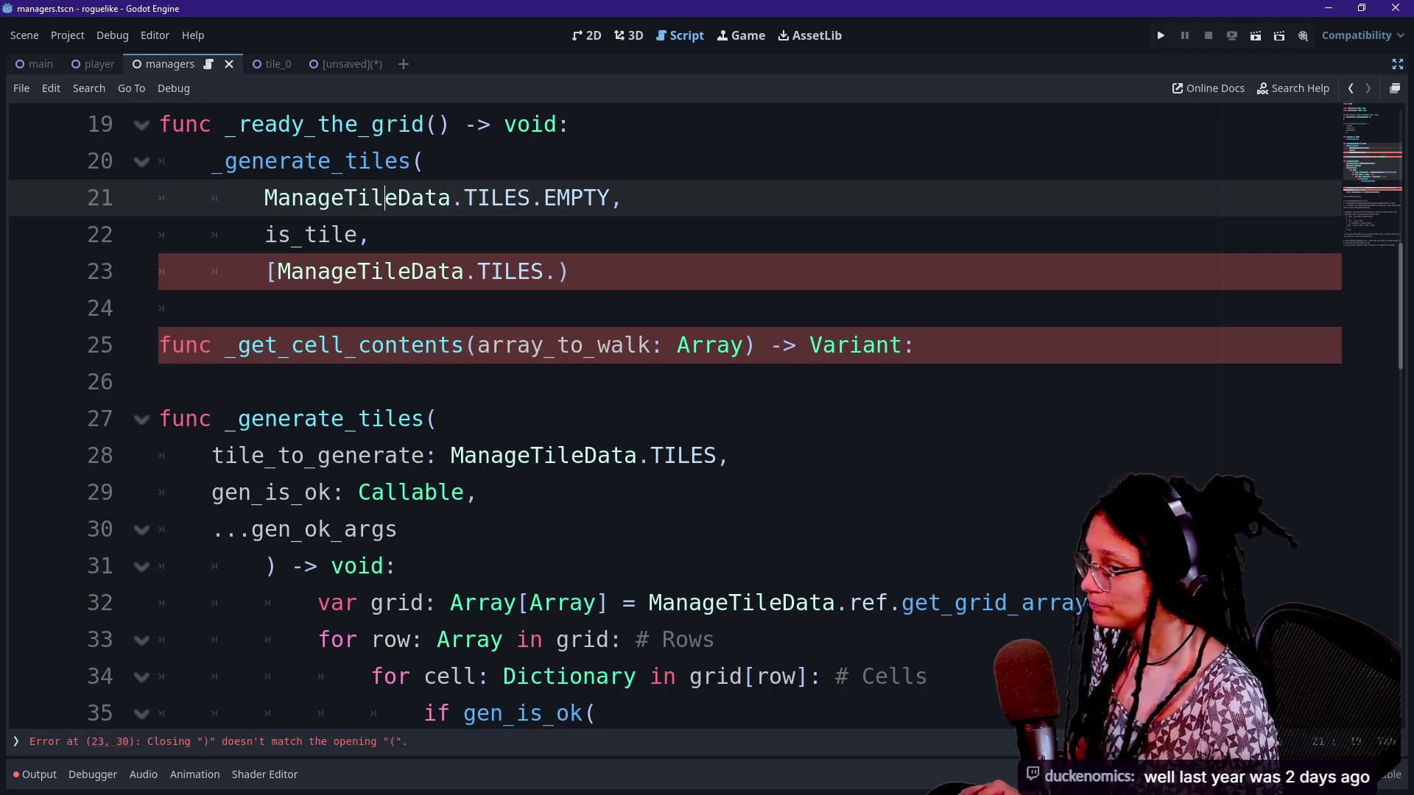
pyautogui.click(729, 455)
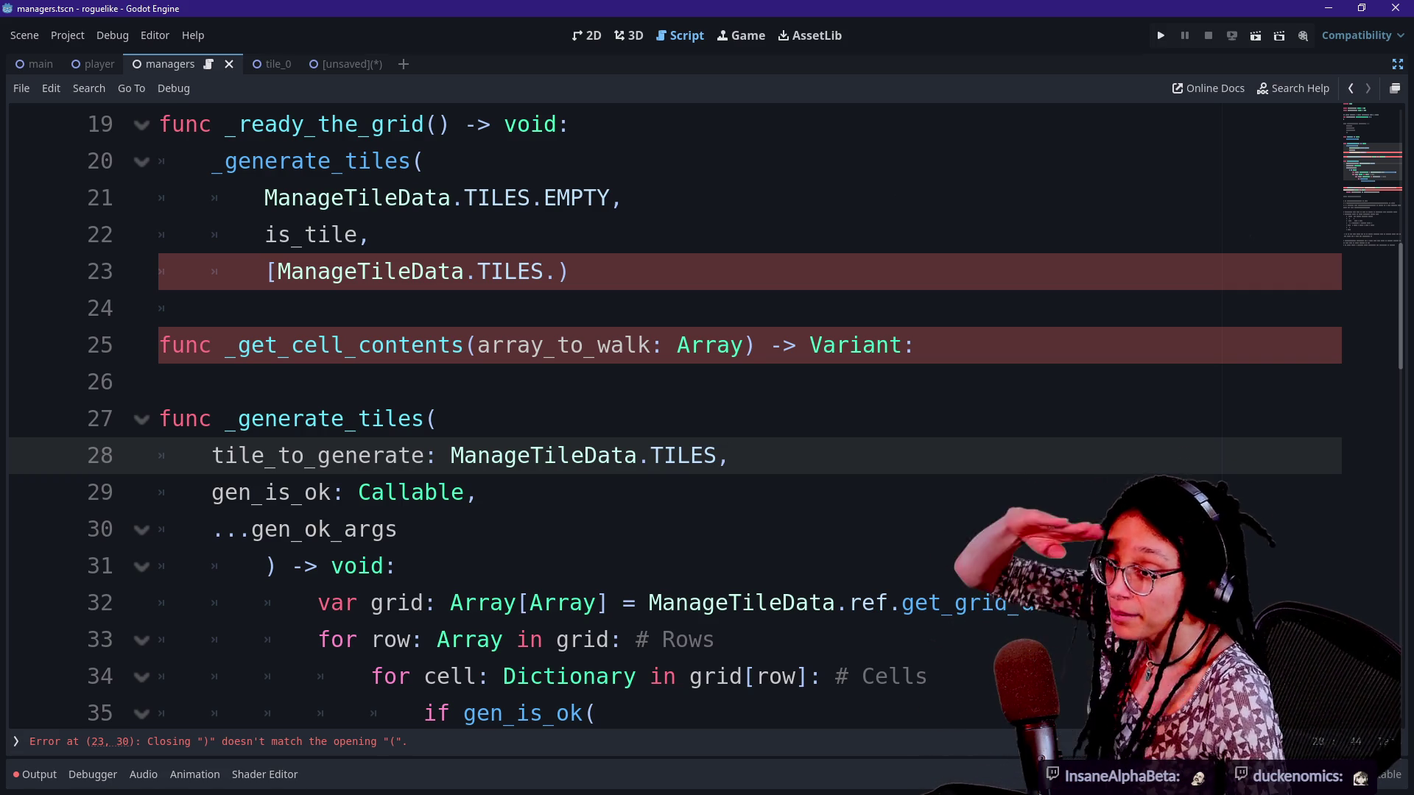
pyautogui.click(212, 308)
pyautogui.click(437, 418)
pyautogui.click(212, 307)
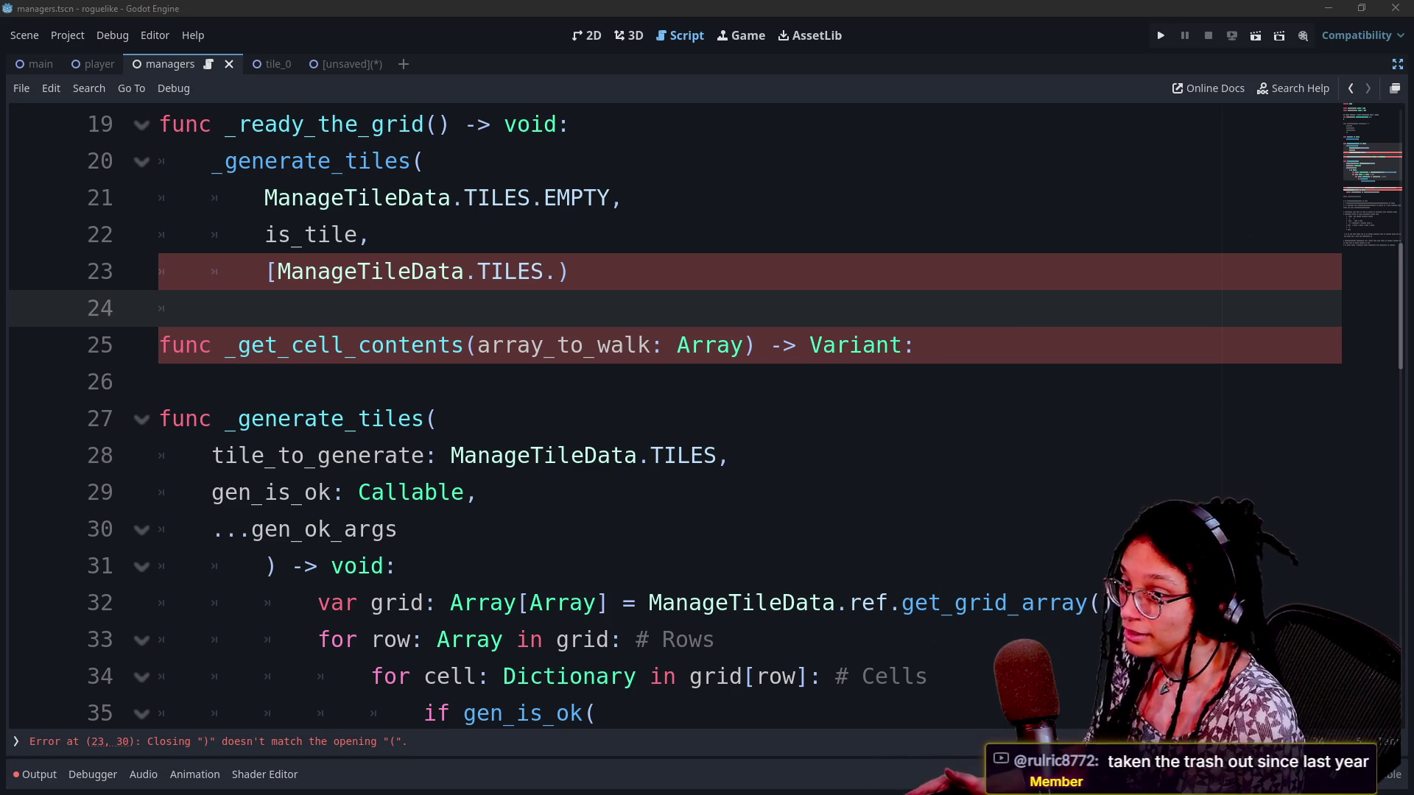
pyautogui.click(567, 271)
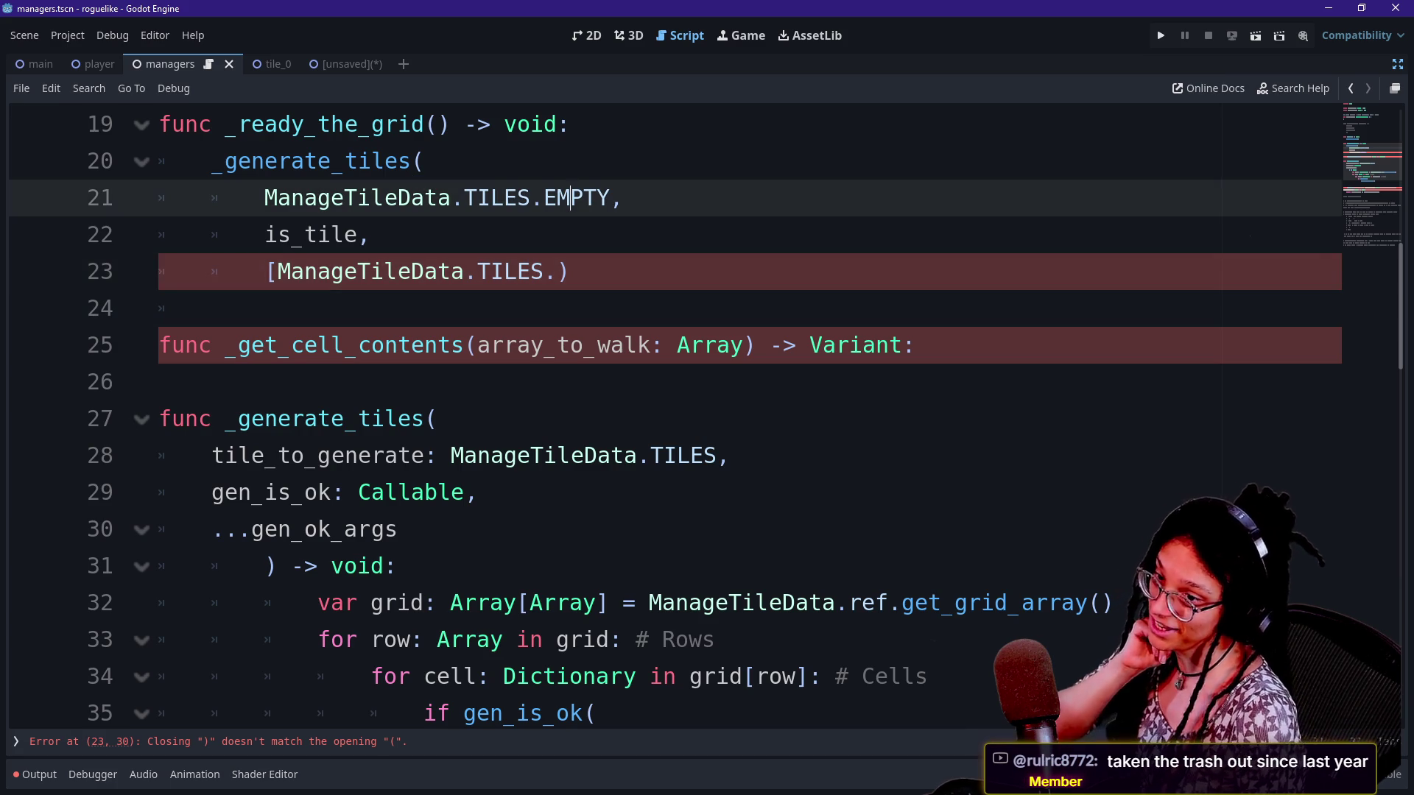
# Delete the stray ')' after ManageTileData.TILES. on line 23
pyautogui.click(212, 307)
pyautogui.click(567, 271)
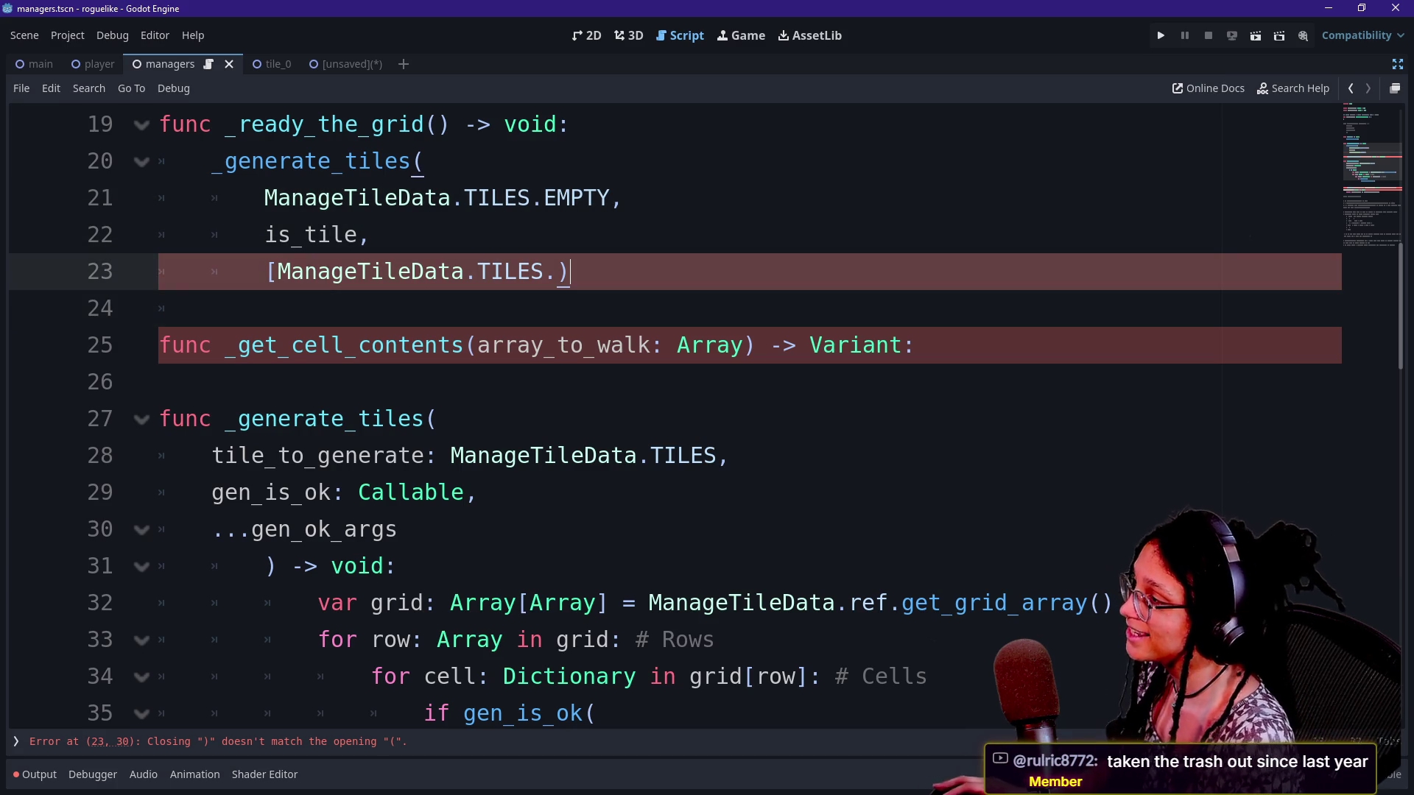
pyautogui.press('BackSpace')
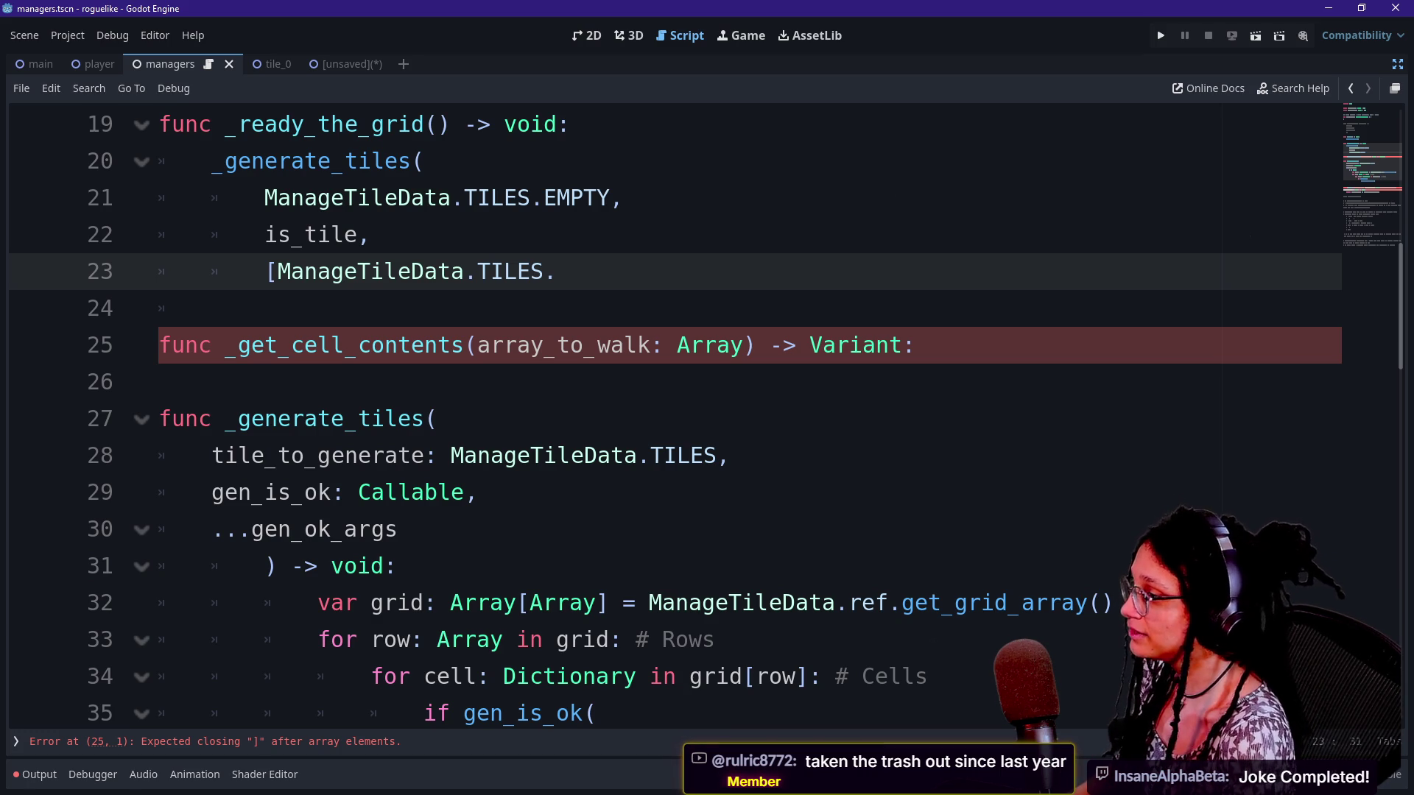
pyautogui.press('BackSpace')
pyautogui.write('.')
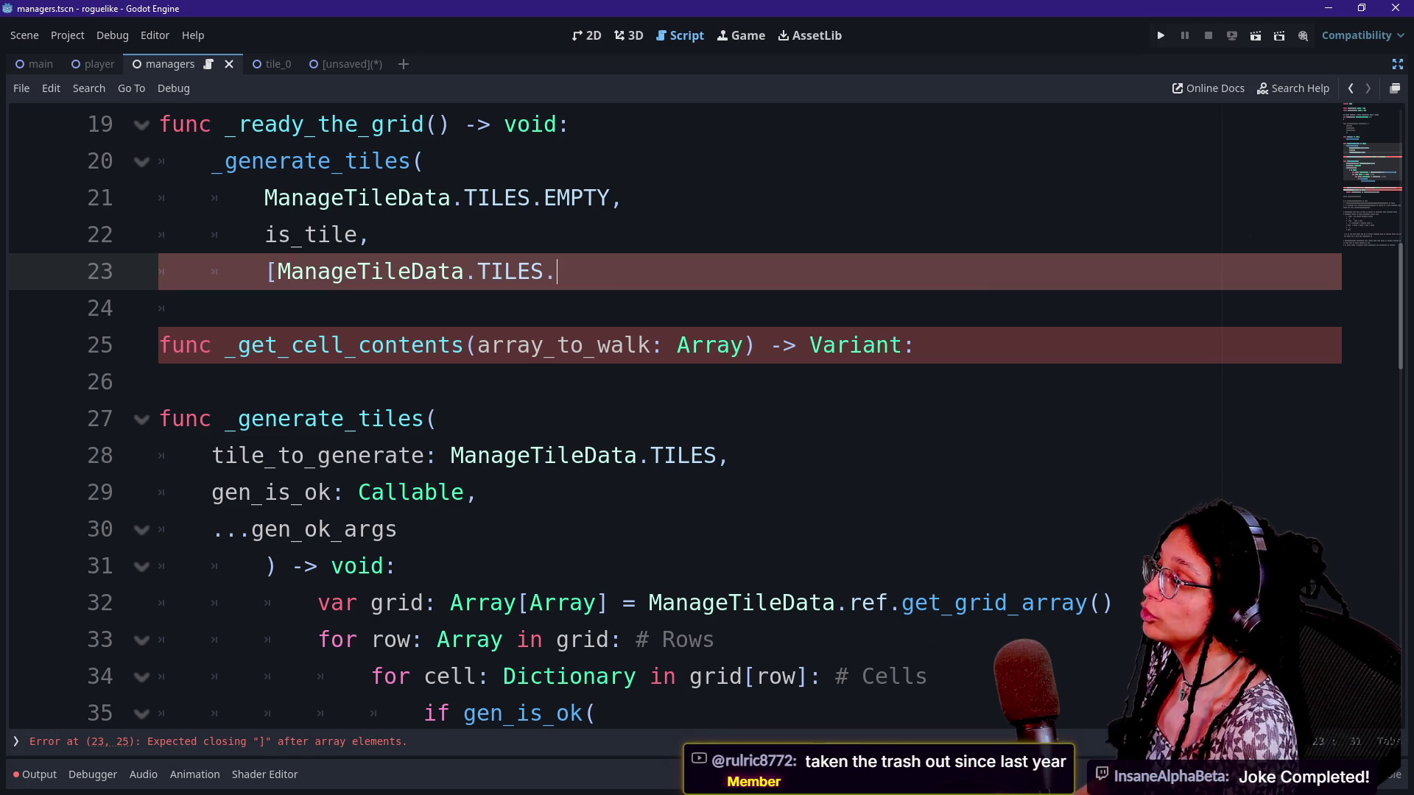
pyautogui.press('Escape')
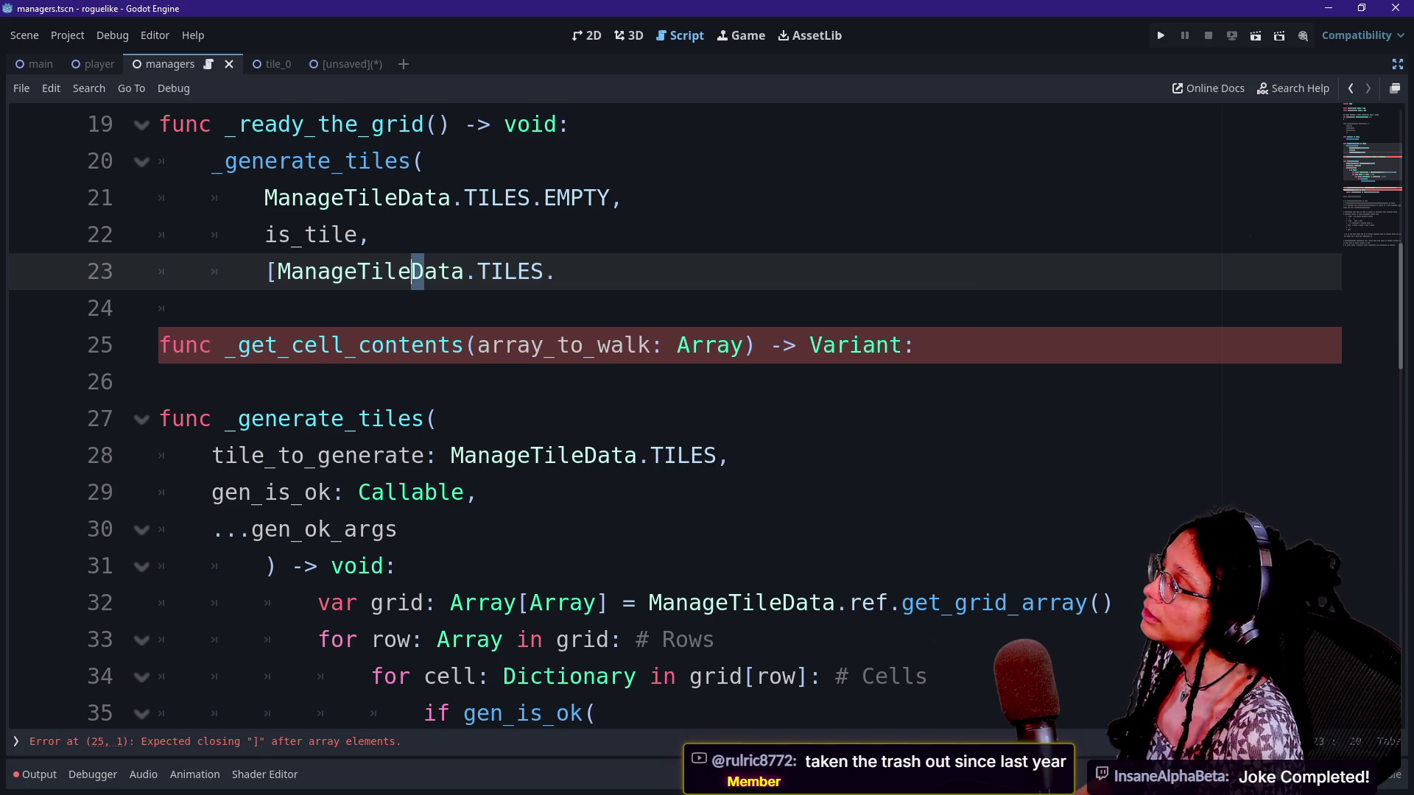
# Cut the ManageTileData.TILES type and tile_to_check name from _is_tile's first parameter
pyautogui.scroll(-4, 419, 275)
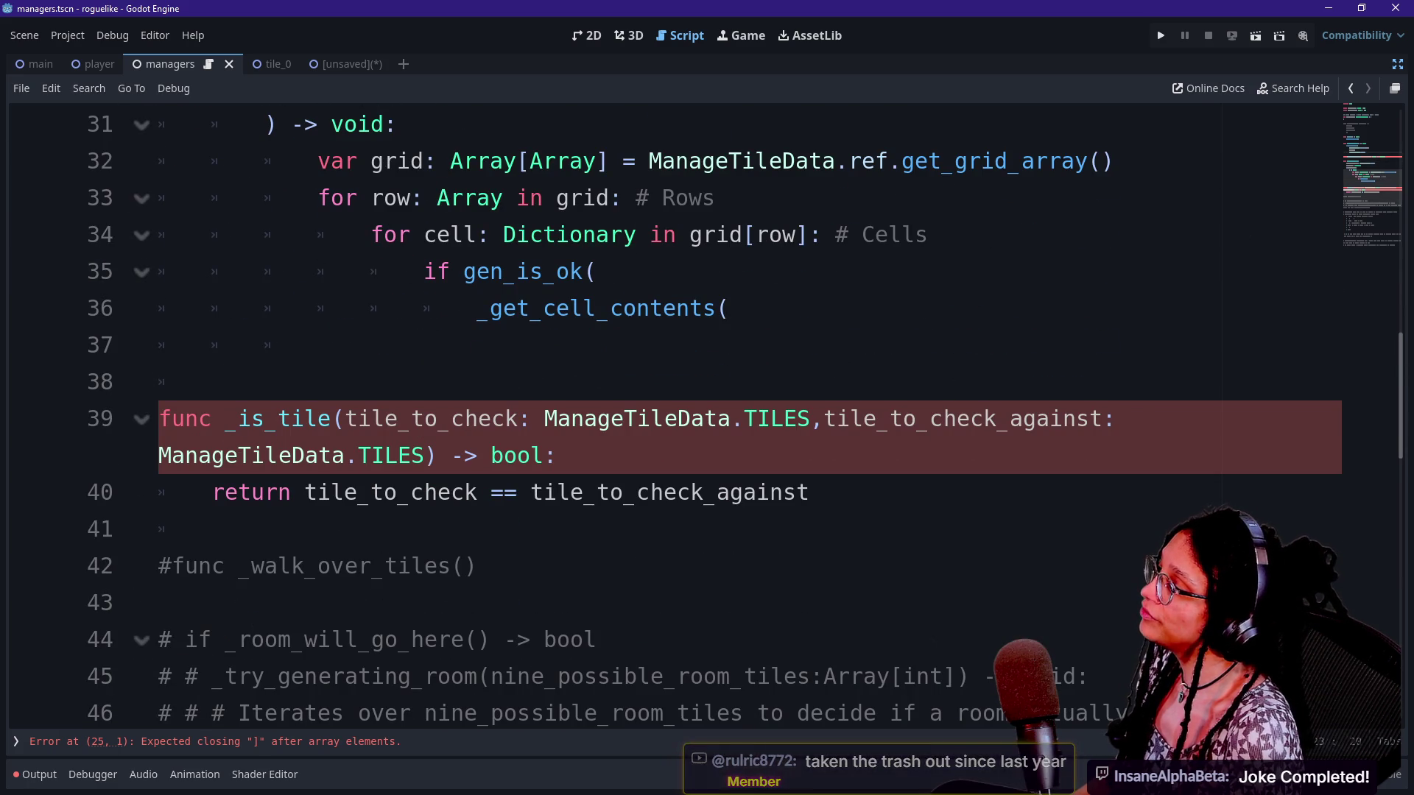
pyautogui.moveTo(345, 419); pyautogui.dragTo(557, 455)
pyautogui.click(558, 455)
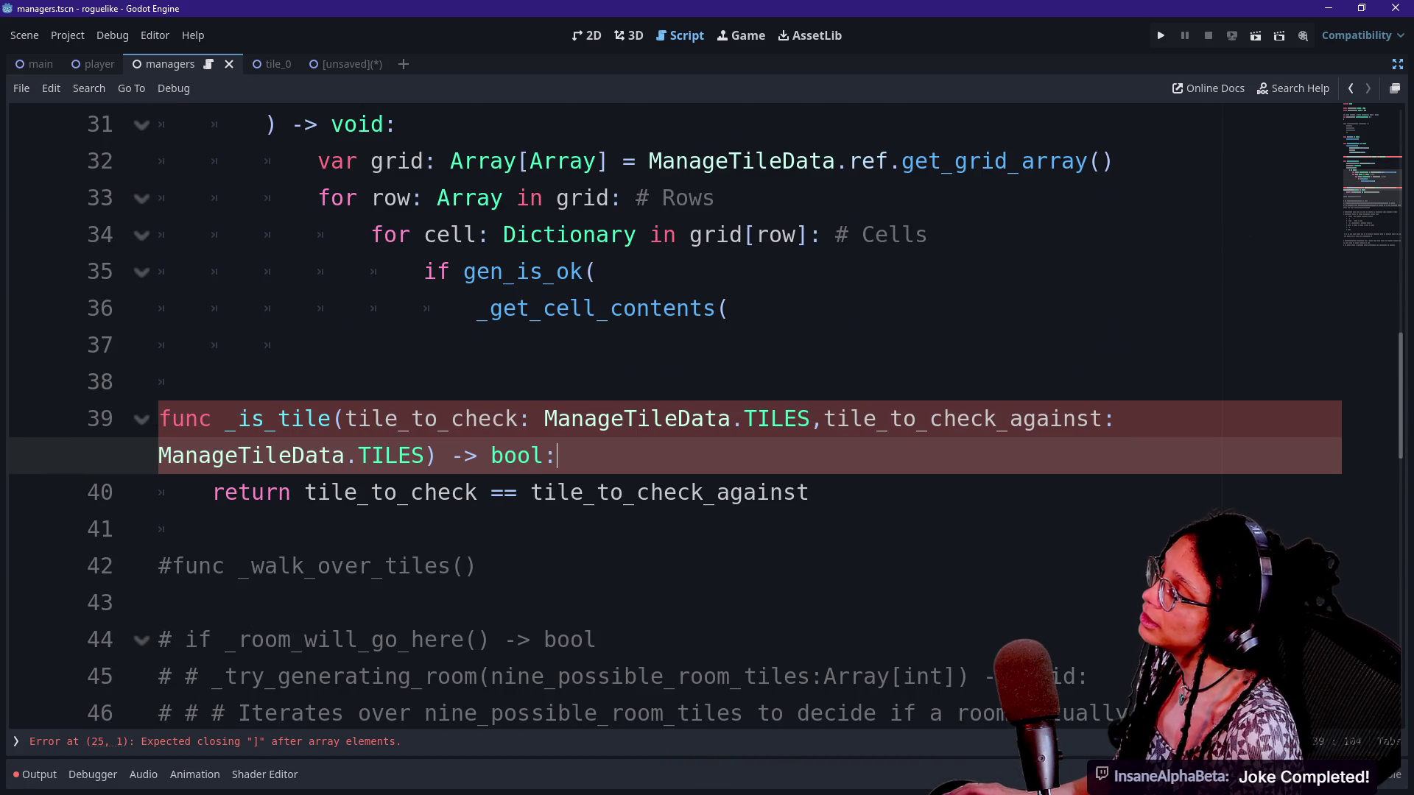
pyautogui.moveTo(345, 418); pyautogui.dragTo(650, 418)
pyautogui.click(650, 419)
pyautogui.moveTo(544, 418)
pyautogui.mouseDown()
pyautogui.moveTo(836, 418)
pyautogui.moveTo(532, 418)
pyautogui.mouseUp()
pyautogui.click(811, 418)
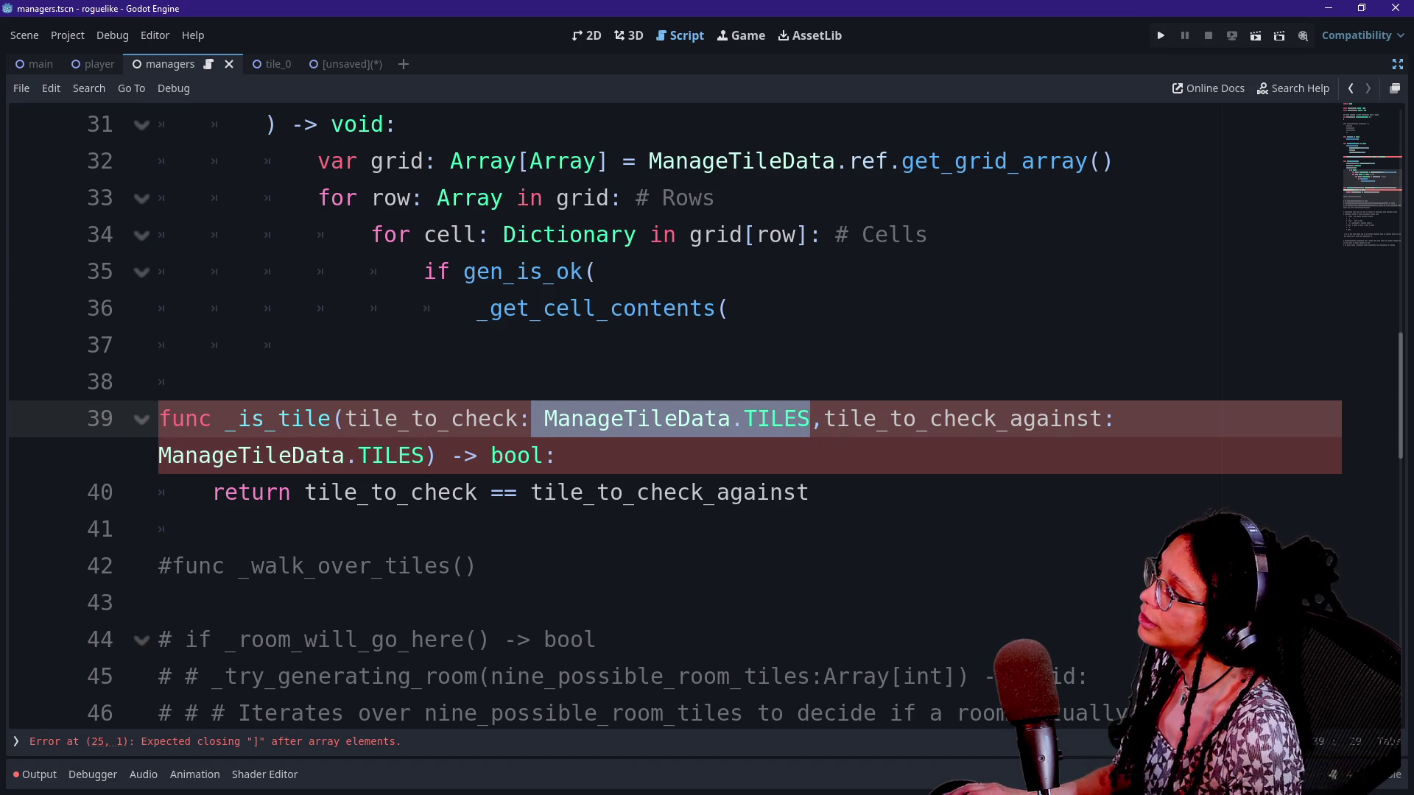
pyautogui.hotkey('ctrl', 'x')
pyautogui.press('BackSpace')
pyautogui.press('BackSpace')
pyautogui.press('BackSpace')
pyautogui.press('BackSpace')
pyautogui.press('BackSpace')
pyautogui.press('BackSpace')
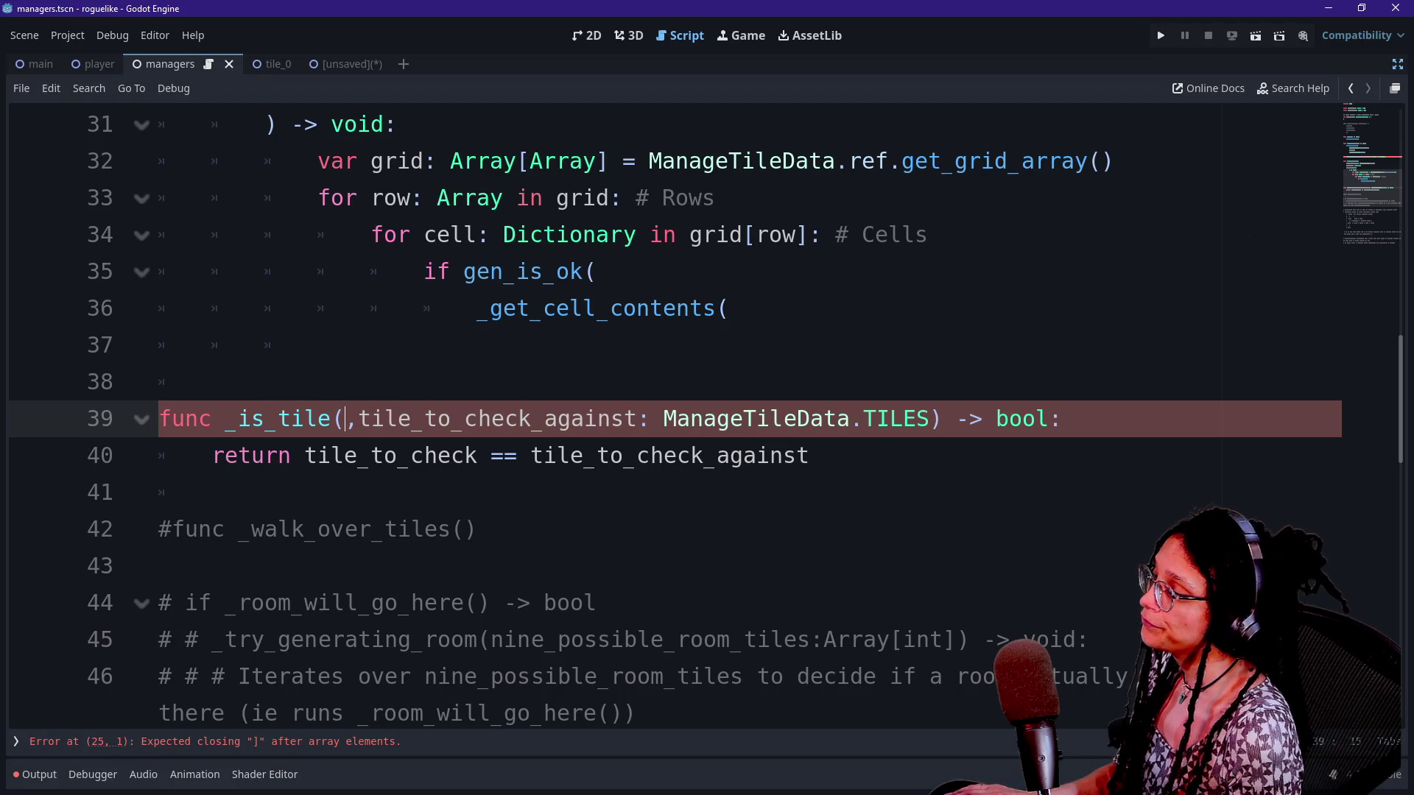
pyautogui.hotkey('alt', 'Tab')
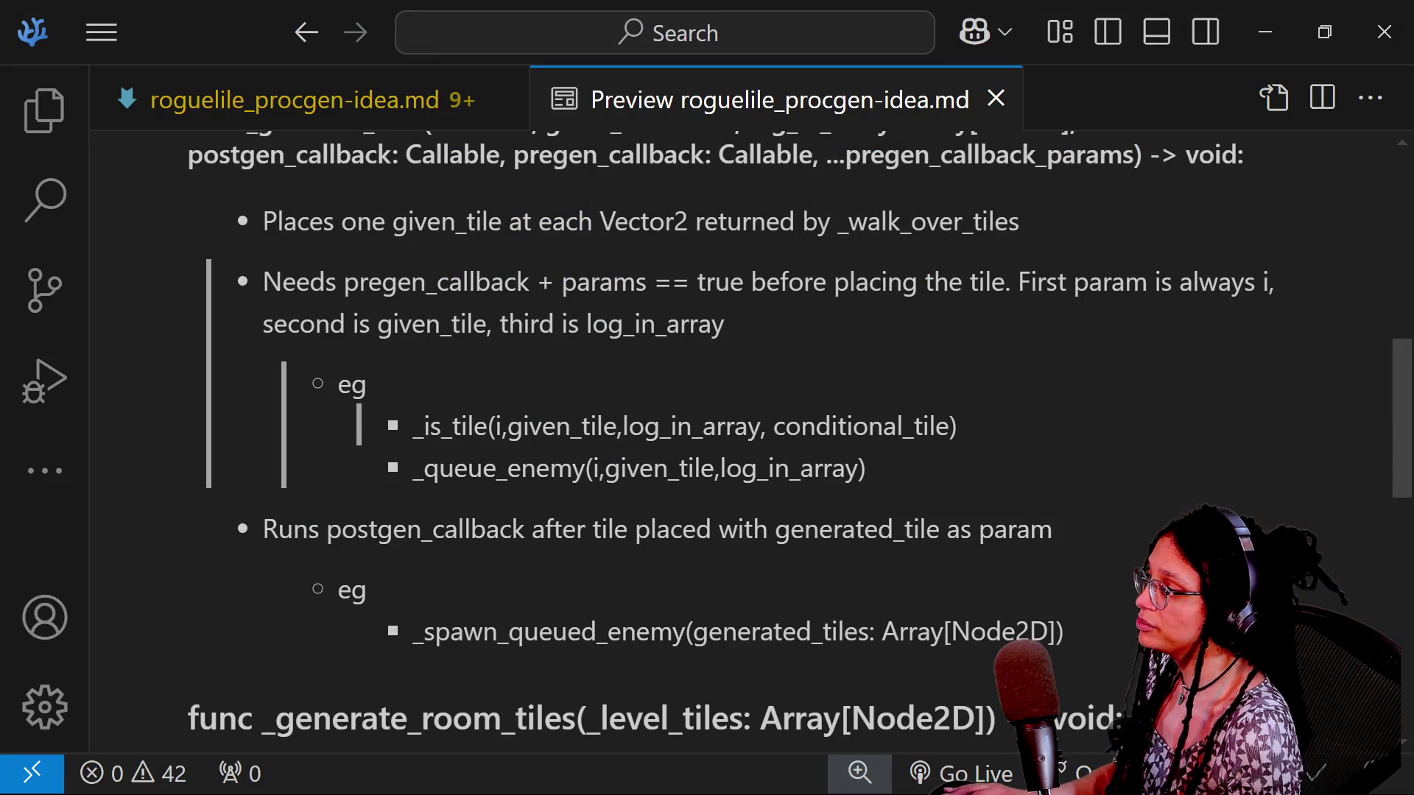
# Study the _is_tile(i, given_tile, log_in_array, conditional_tile) example in the procgen notes
pyautogui.moveTo(424, 426)
pyautogui.mouseDown()
pyautogui.moveTo(896, 426)
pyautogui.moveTo(508, 427)
pyautogui.mouseUp()
pyautogui.click(508, 426)
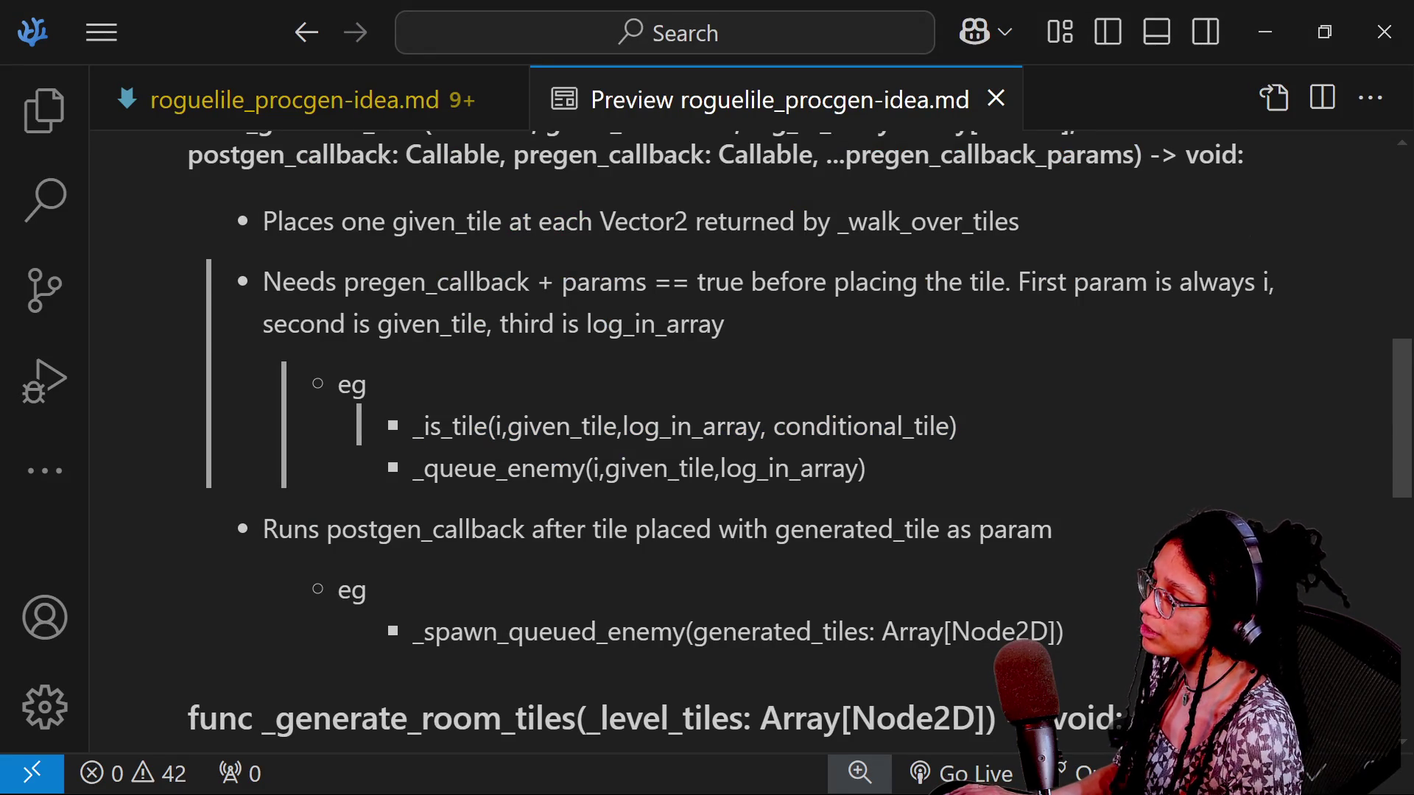
pyautogui.hotkey('alt', 'Tab')
pyautogui.hotkey('alt', 'Tab')
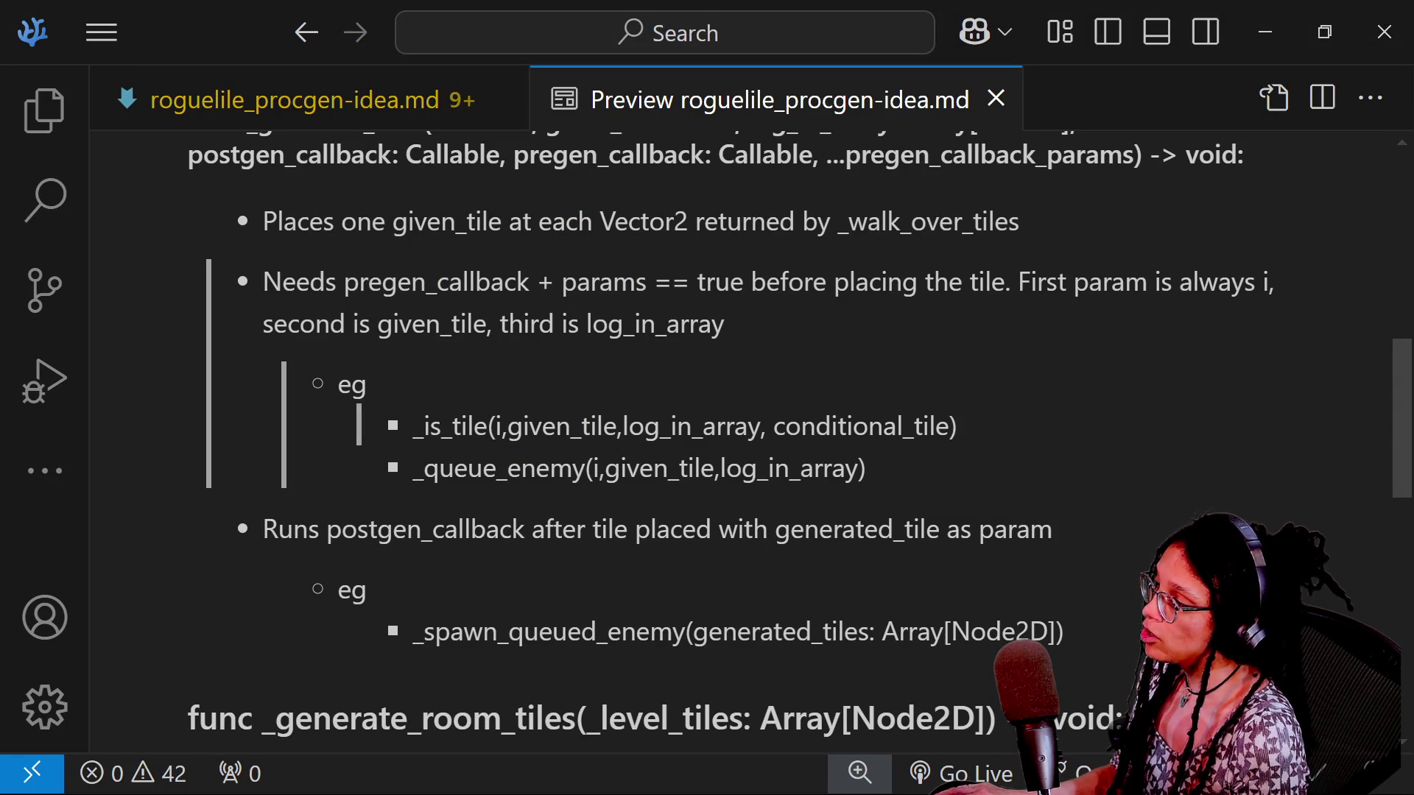
pyautogui.doubleClick(499, 427)
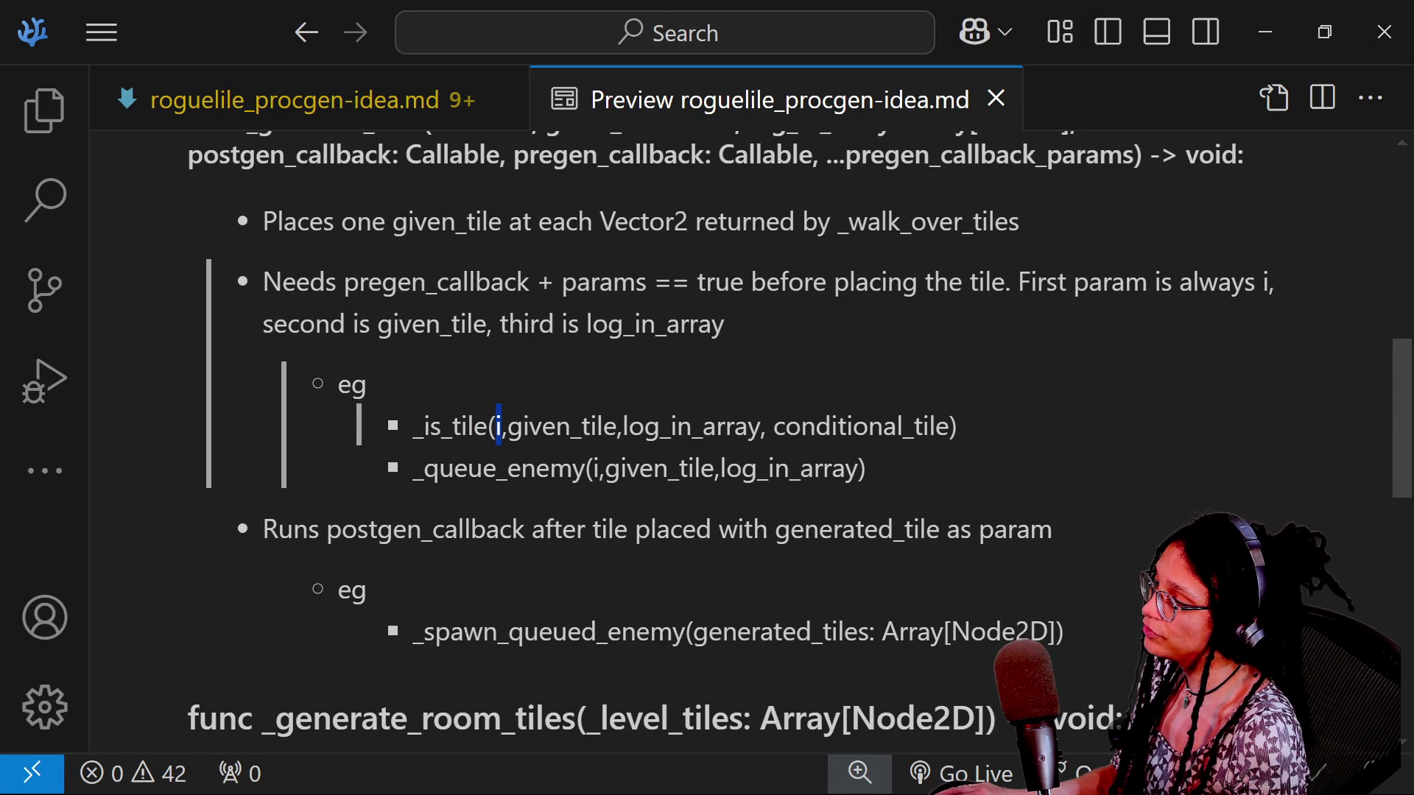
pyautogui.doubleClick(538, 426)
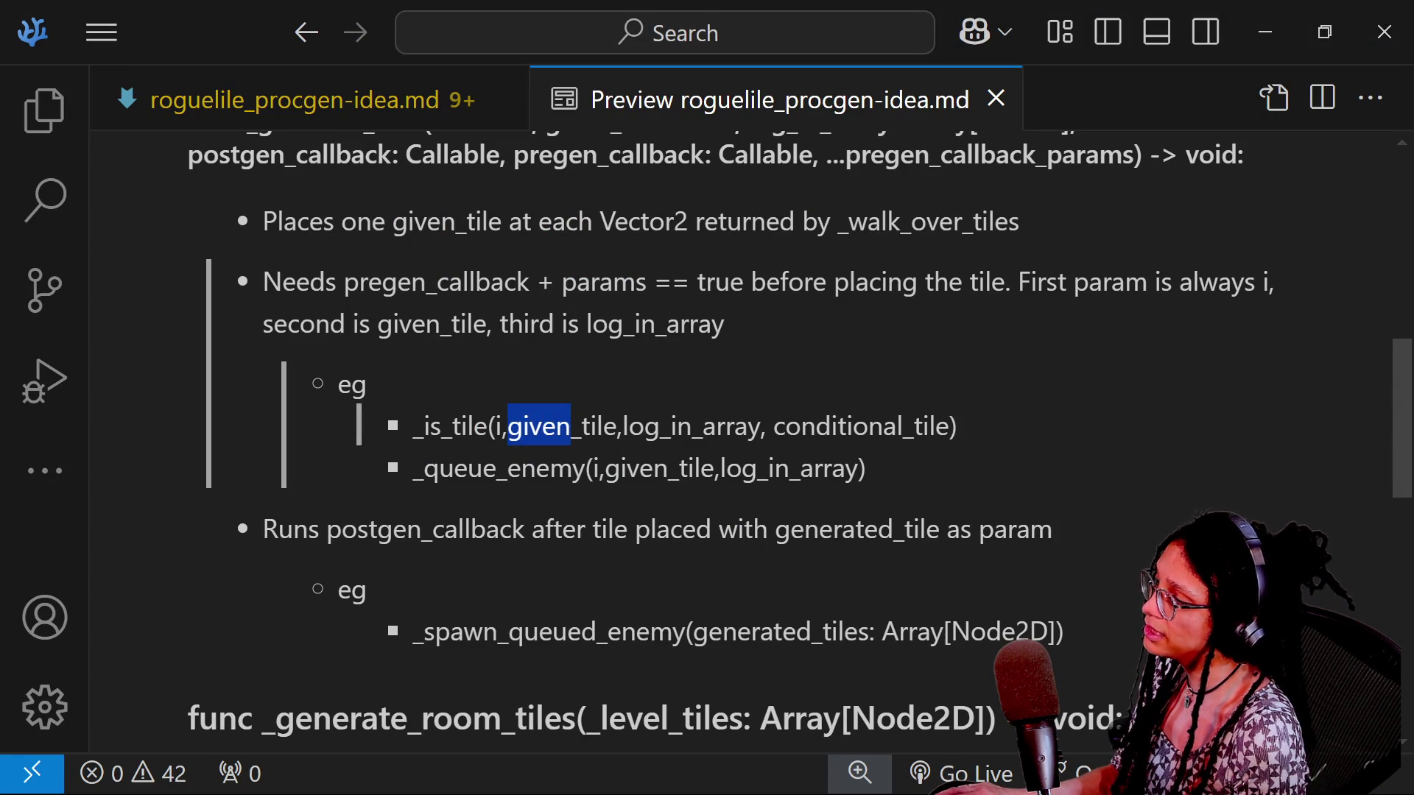
pyautogui.moveTo(603, 427); pyautogui.dragTo(760, 426)
pyautogui.click(760, 426)
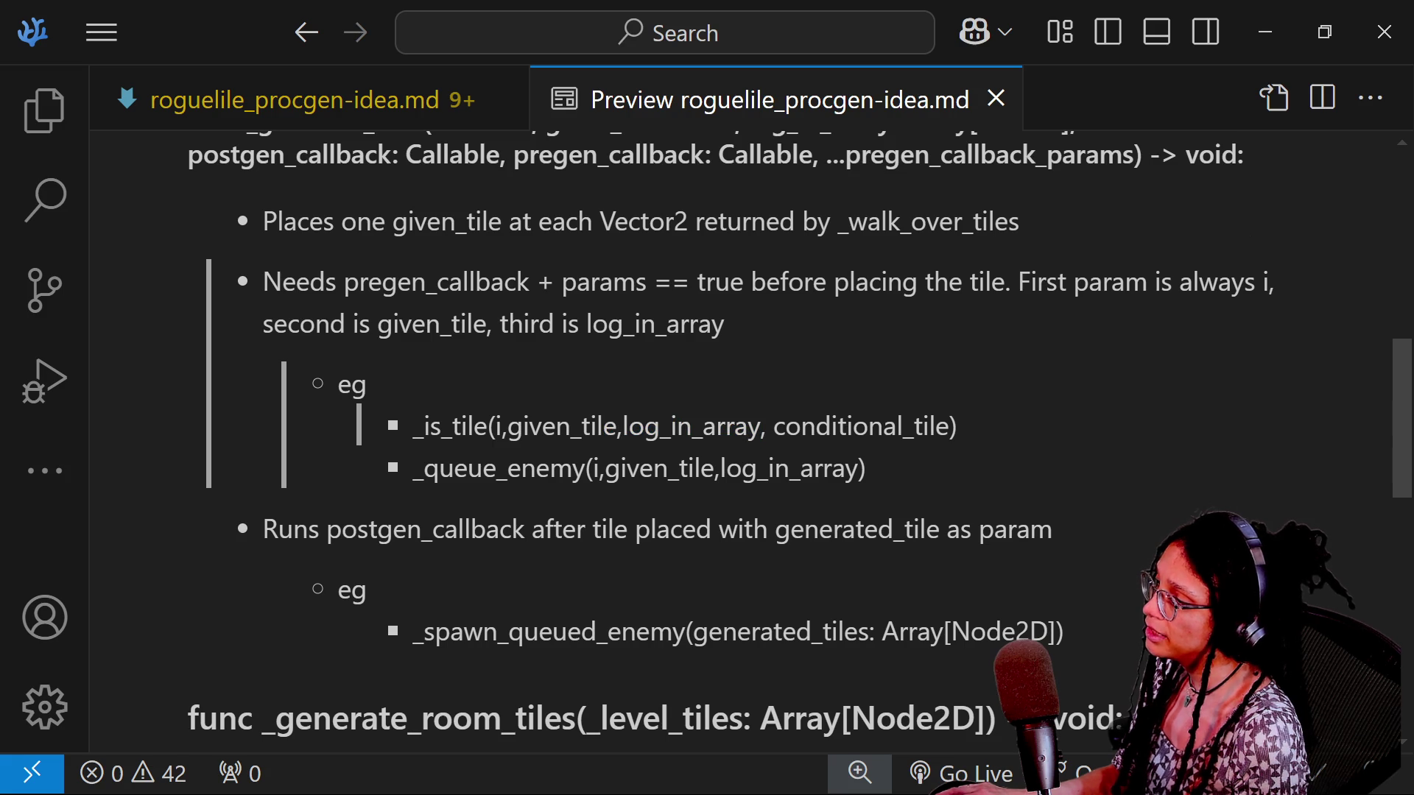
pyautogui.moveTo(616, 426)
pyautogui.mouseDown()
pyautogui.moveTo(837, 426)
pyautogui.moveTo(596, 426)
pyautogui.mouseUp()
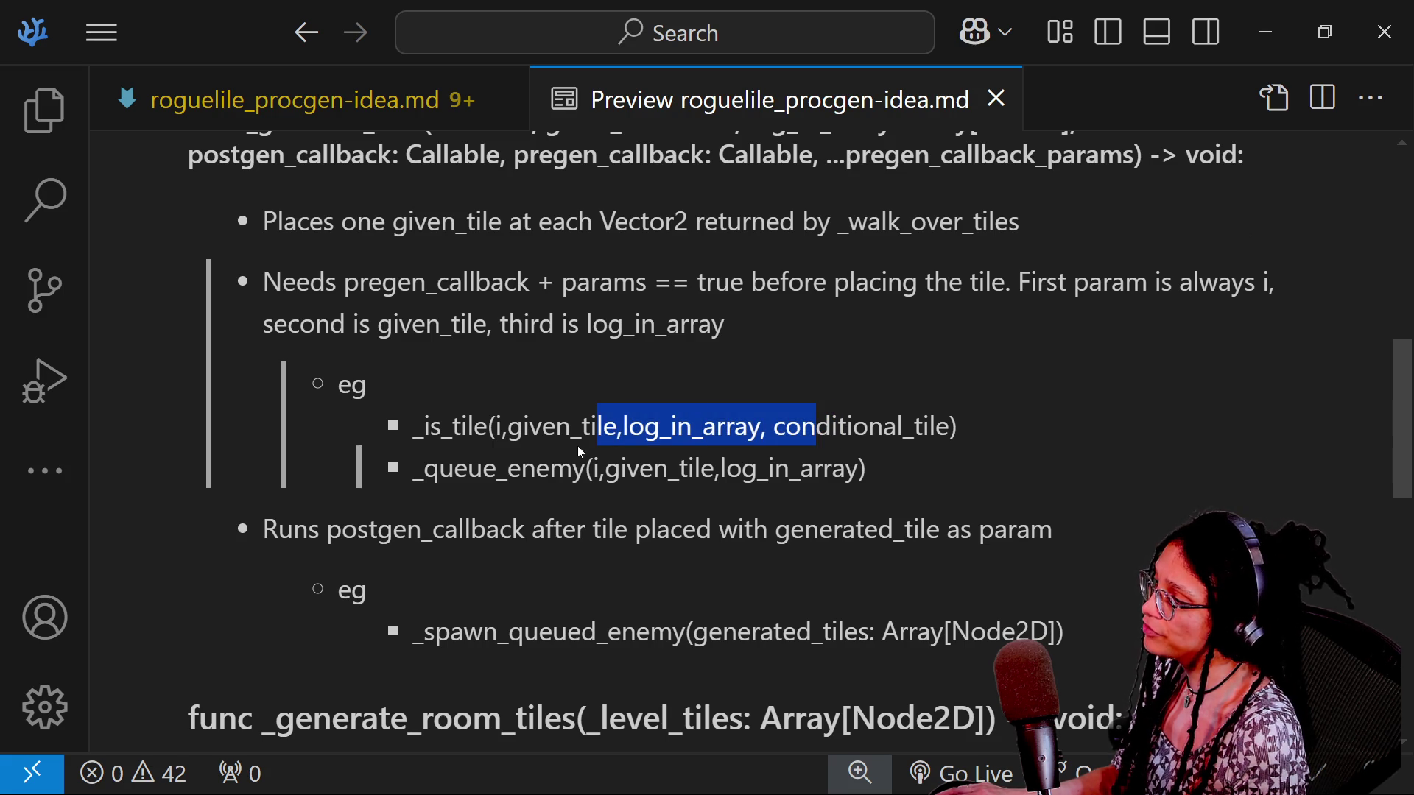
pyautogui.click(597, 426)
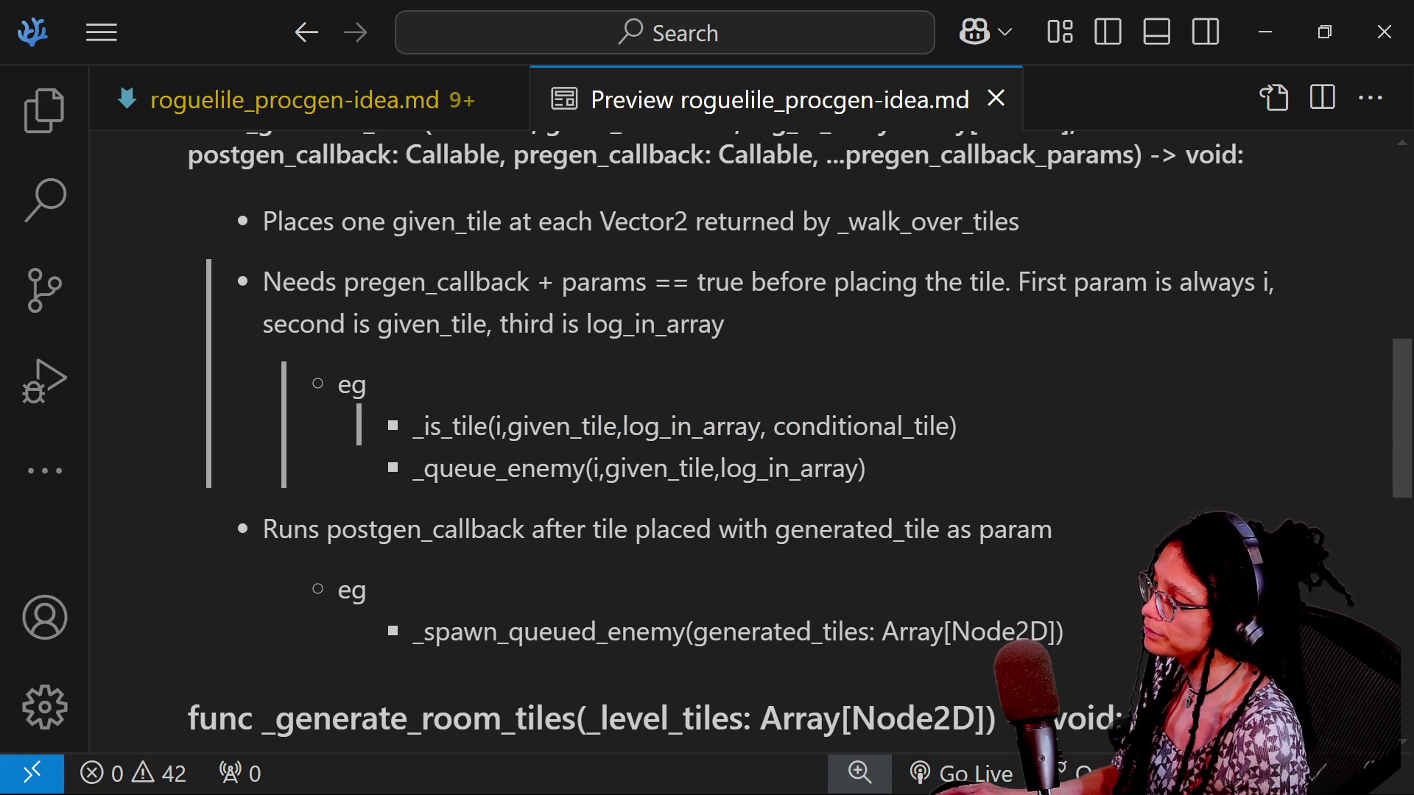
pyautogui.moveTo(503, 426); pyautogui.dragTo(603, 426)
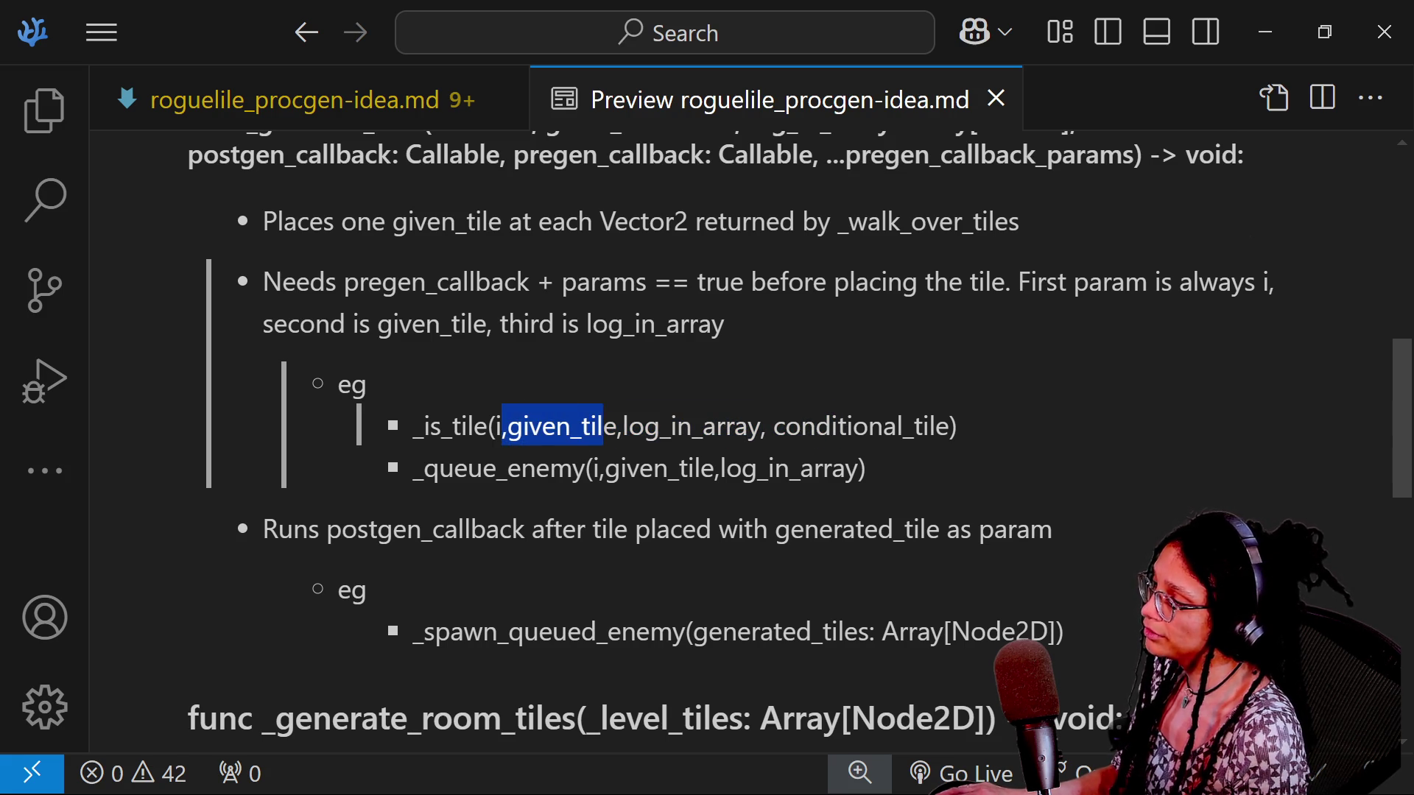
pyautogui.hotkey('alt', 'Tab')
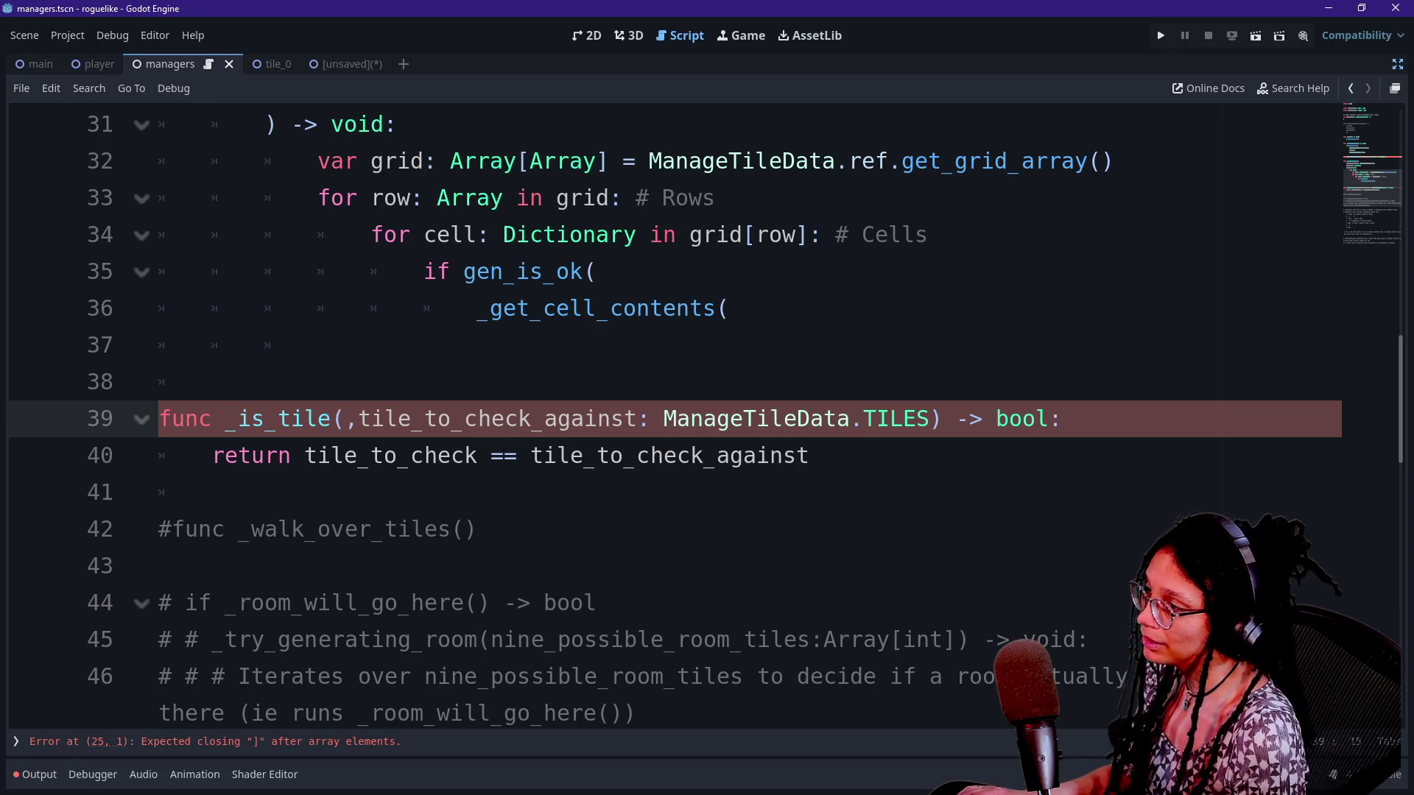
# Finish line 35's loop condition so it reads if gen_is_ok(cell)
pyautogui.scroll(1, 662, 412)
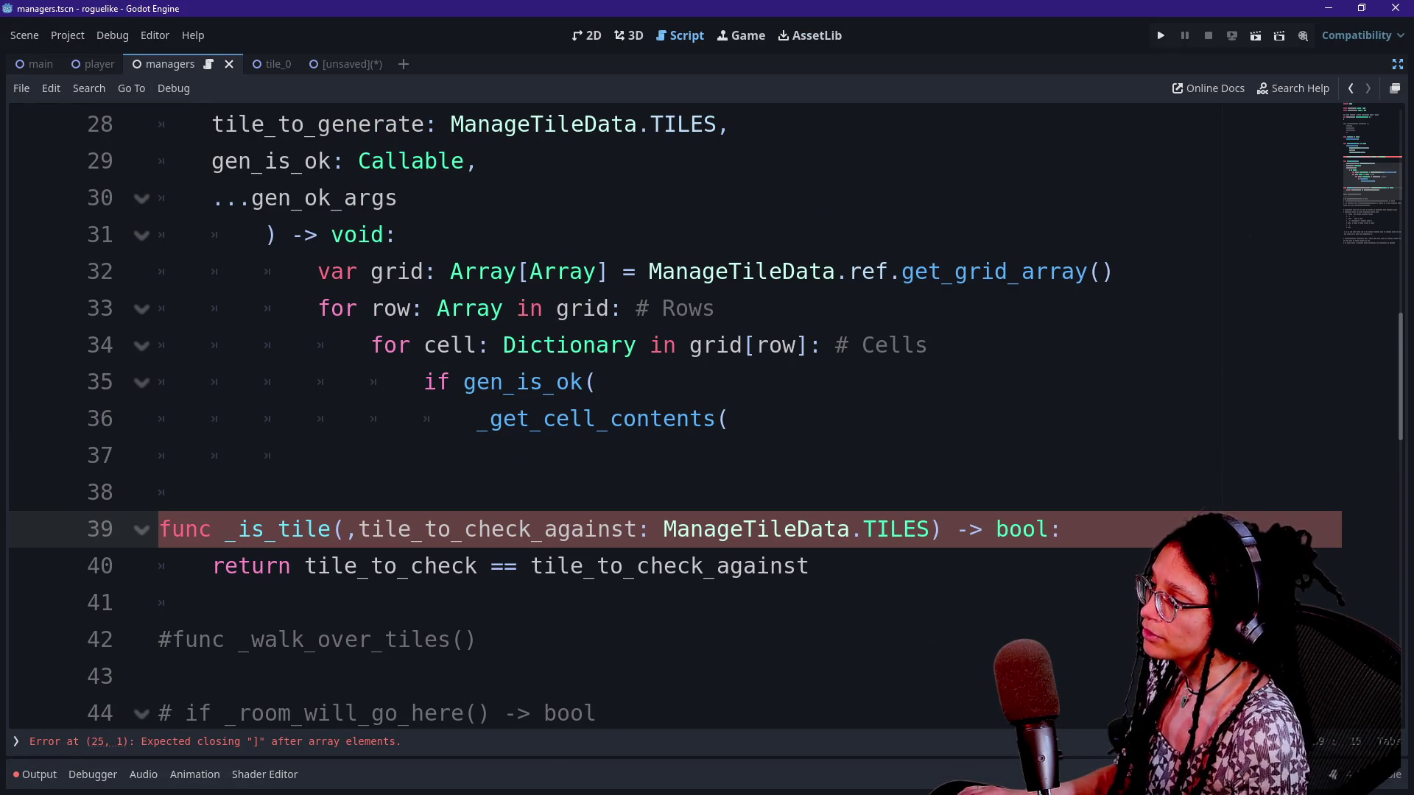
pyautogui.click(589, 345)
pyautogui.press('Down')
pyautogui.write('cek')
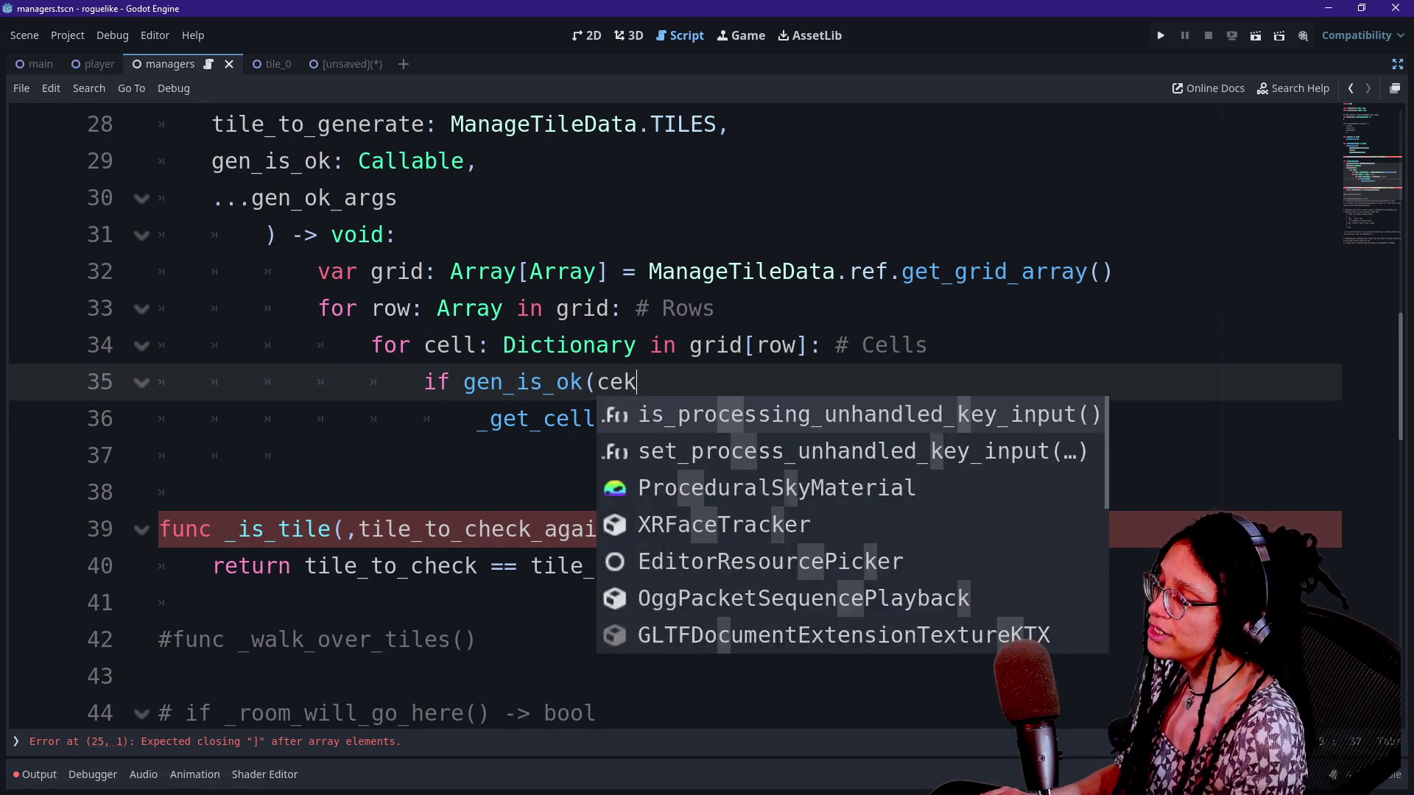
pyautogui.press('BackSpace')
pyautogui.write('l')
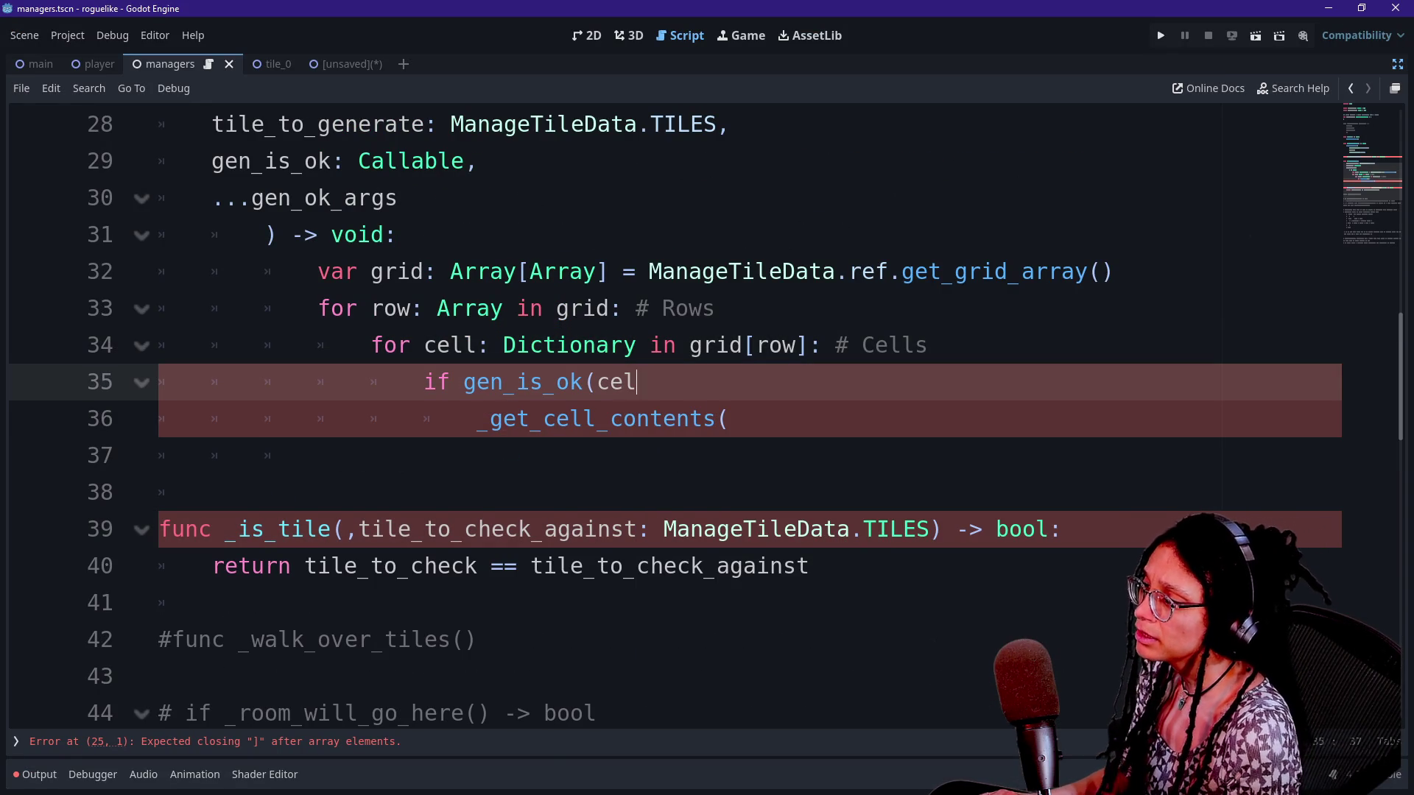
pyautogui.write('l')
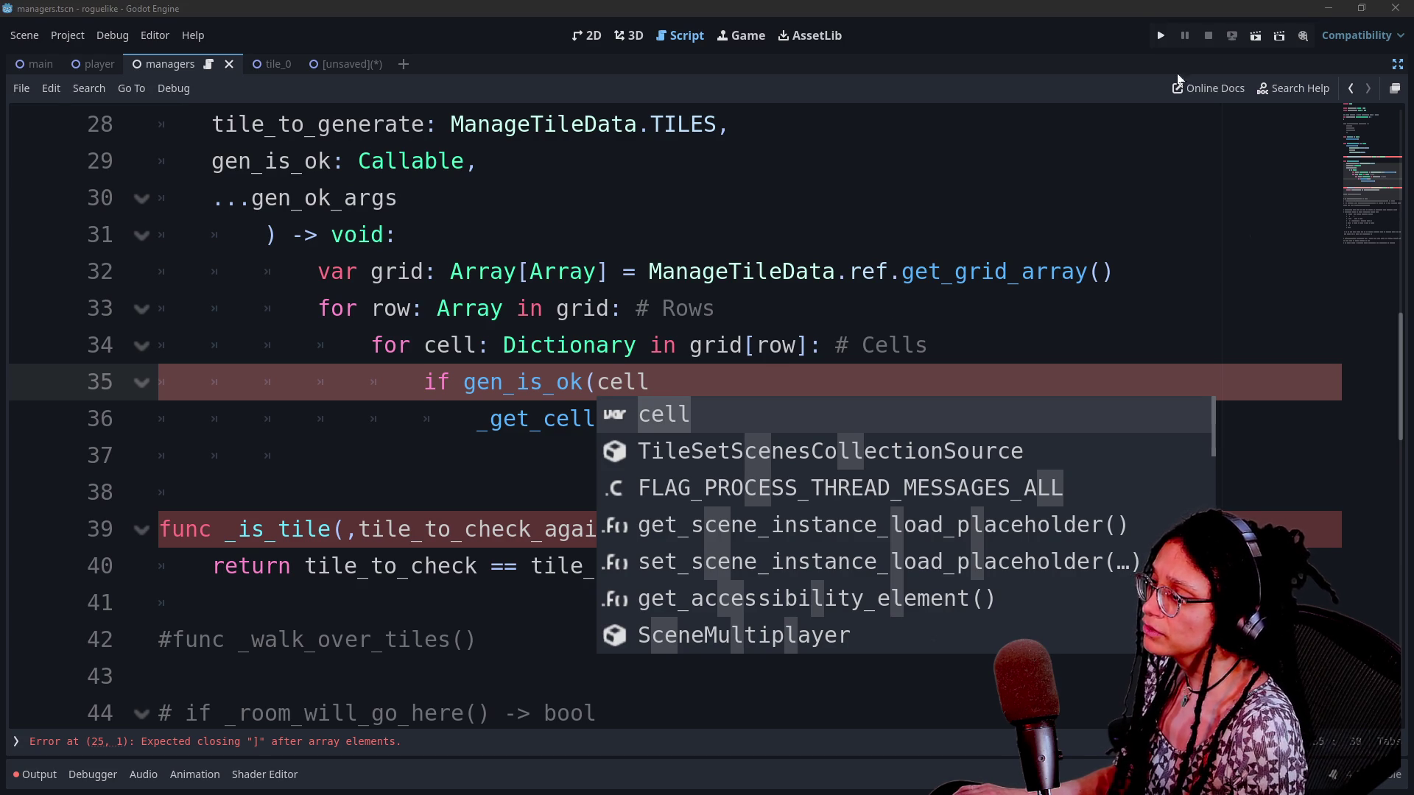
pyautogui.press('Escape')
pyautogui.write(')')
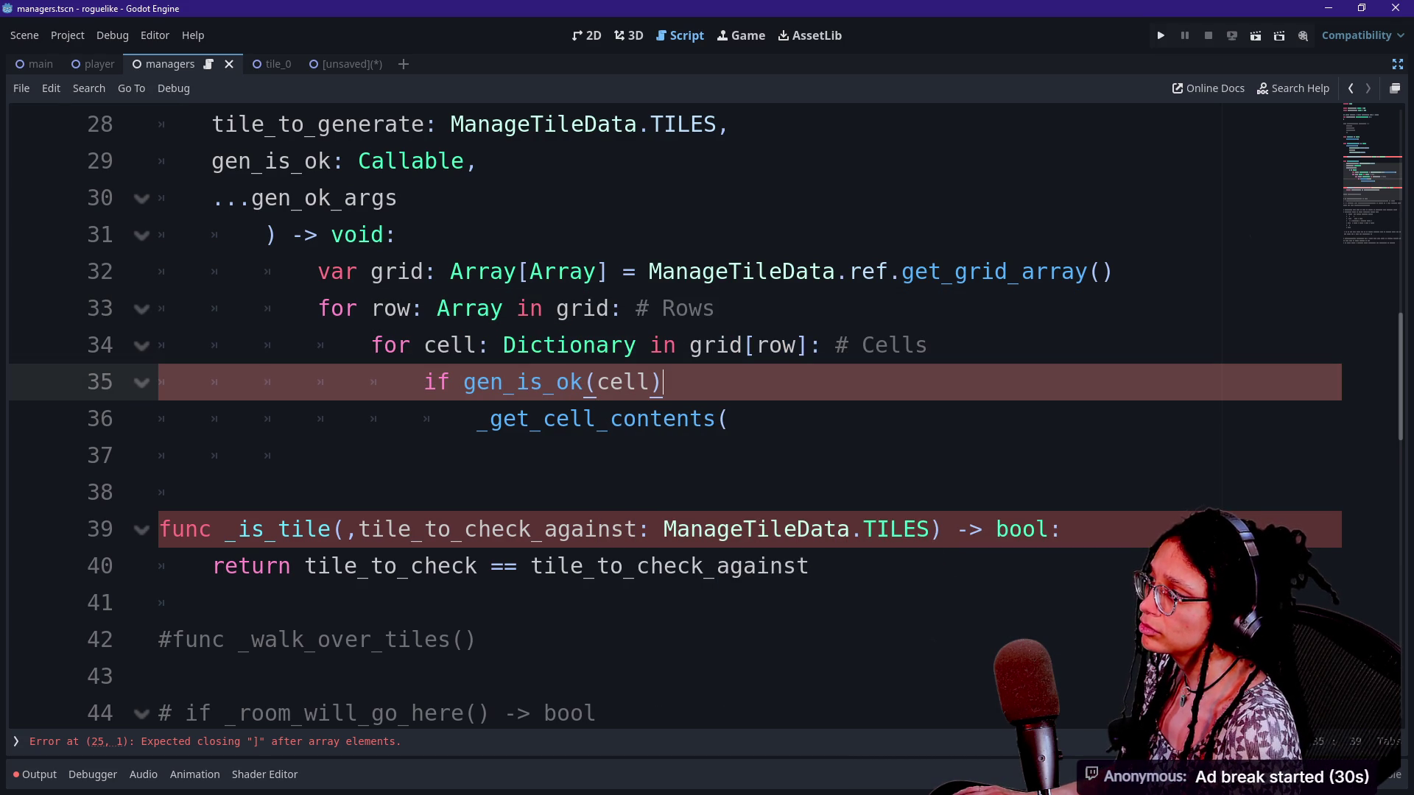
pyautogui.scroll(9, 662, 412)
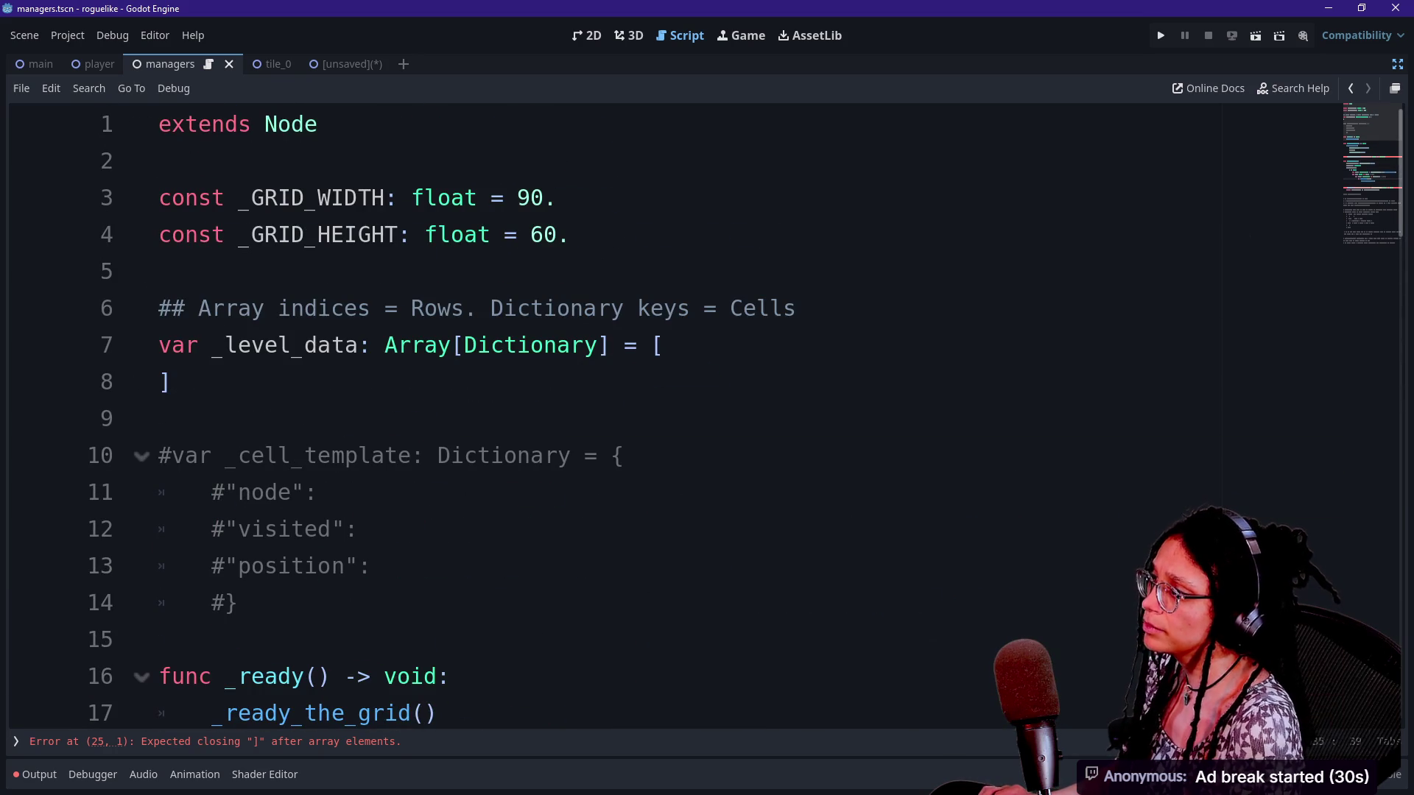
# Close the stray quick-open list and undo back to the tile key line
pyautogui.hotkey('shift', 'alt', 'o')
pyautogui.press('Down')
pyautogui.press('Down')
pyautogui.press('Down')
pyautogui.press('Up')
pyautogui.press('Up')
pyautogui.press('Down')
pyautogui.press('Down')
pyautogui.press('Up')
pyautogui.press('Up')
pyautogui.press('Escape')
pyautogui.hotkey('ctrl', 'z')
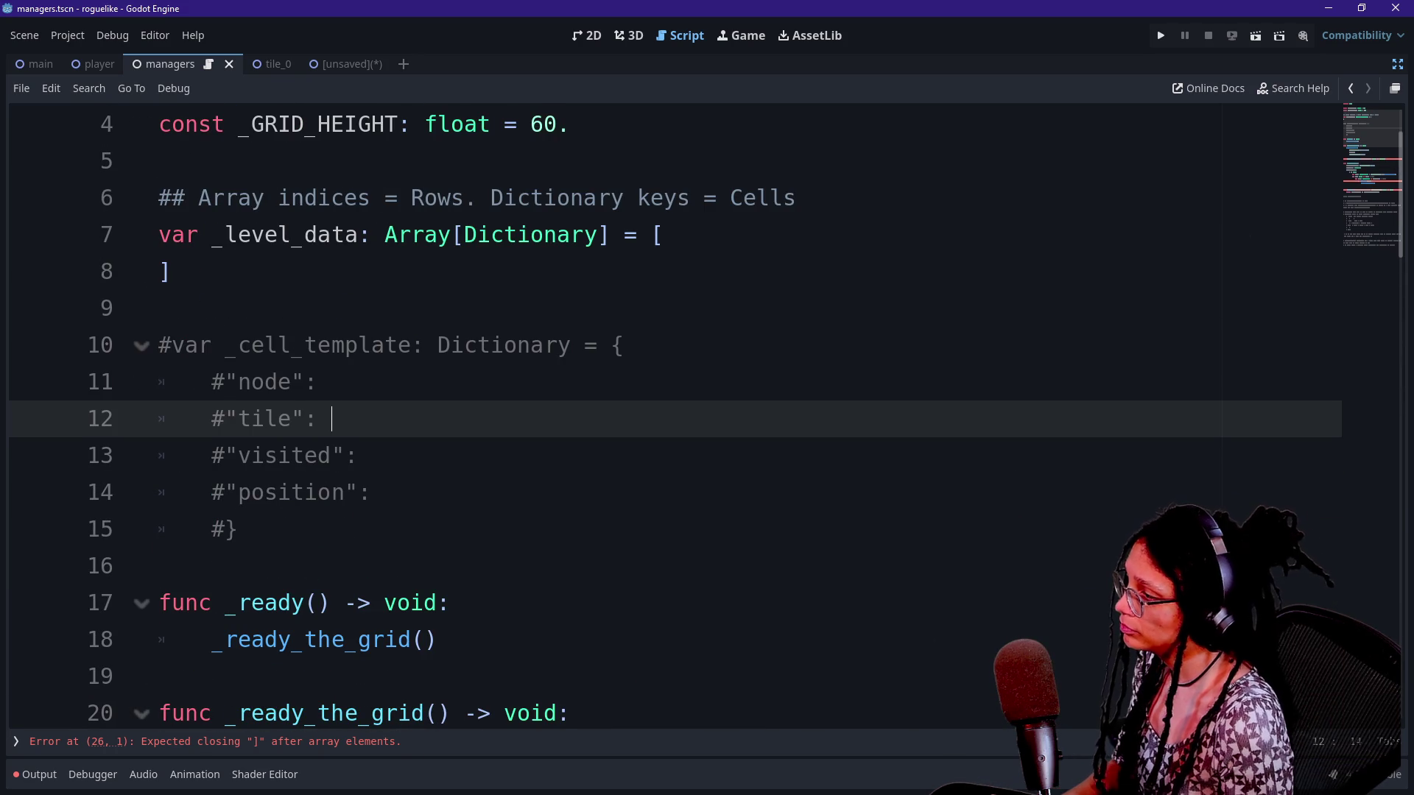
# Type ManageTileData.TILE as the tile key's type in _cell_template
pyautogui.write('#')
pyautogui.press('BackSpace')
pyautogui.press('capslock')
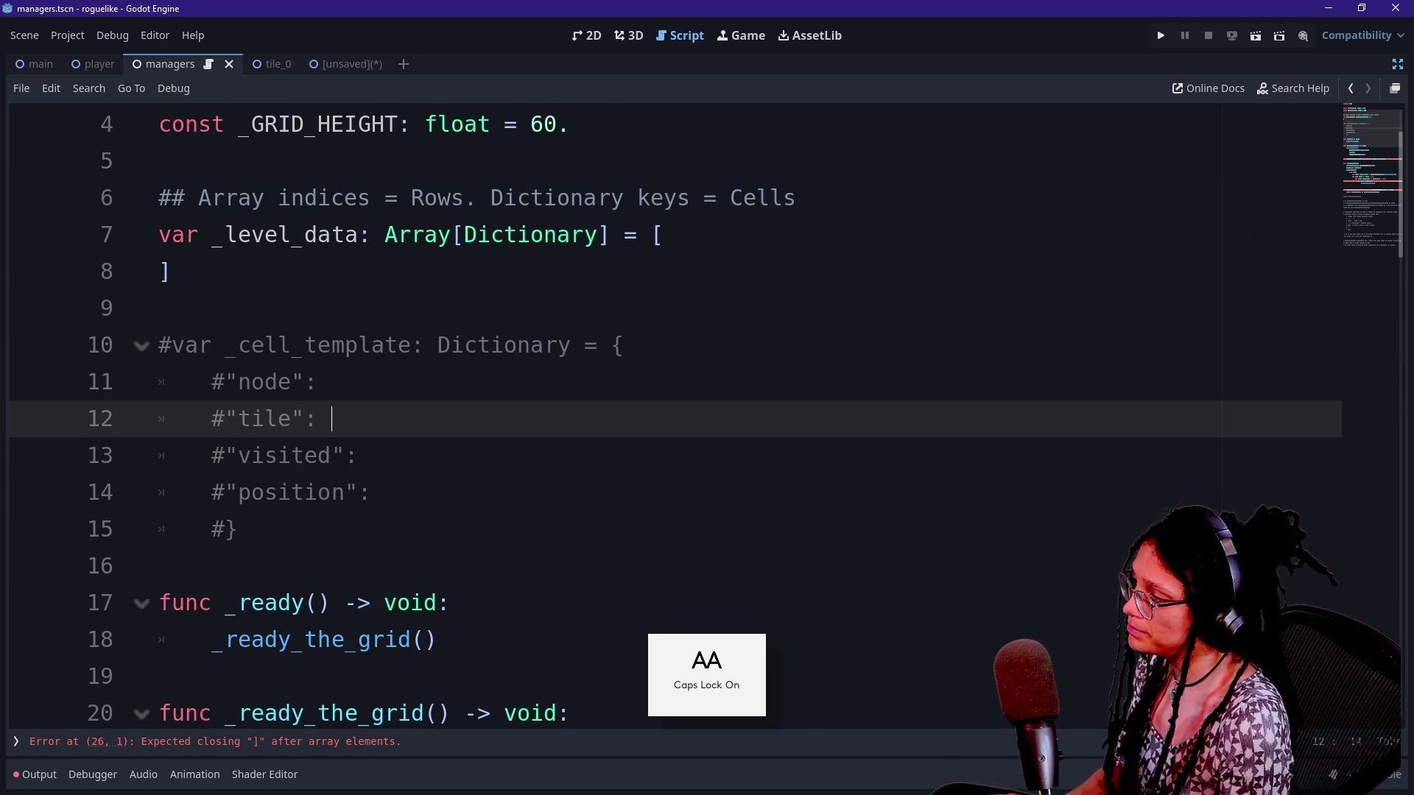
pyautogui.press('capslock')
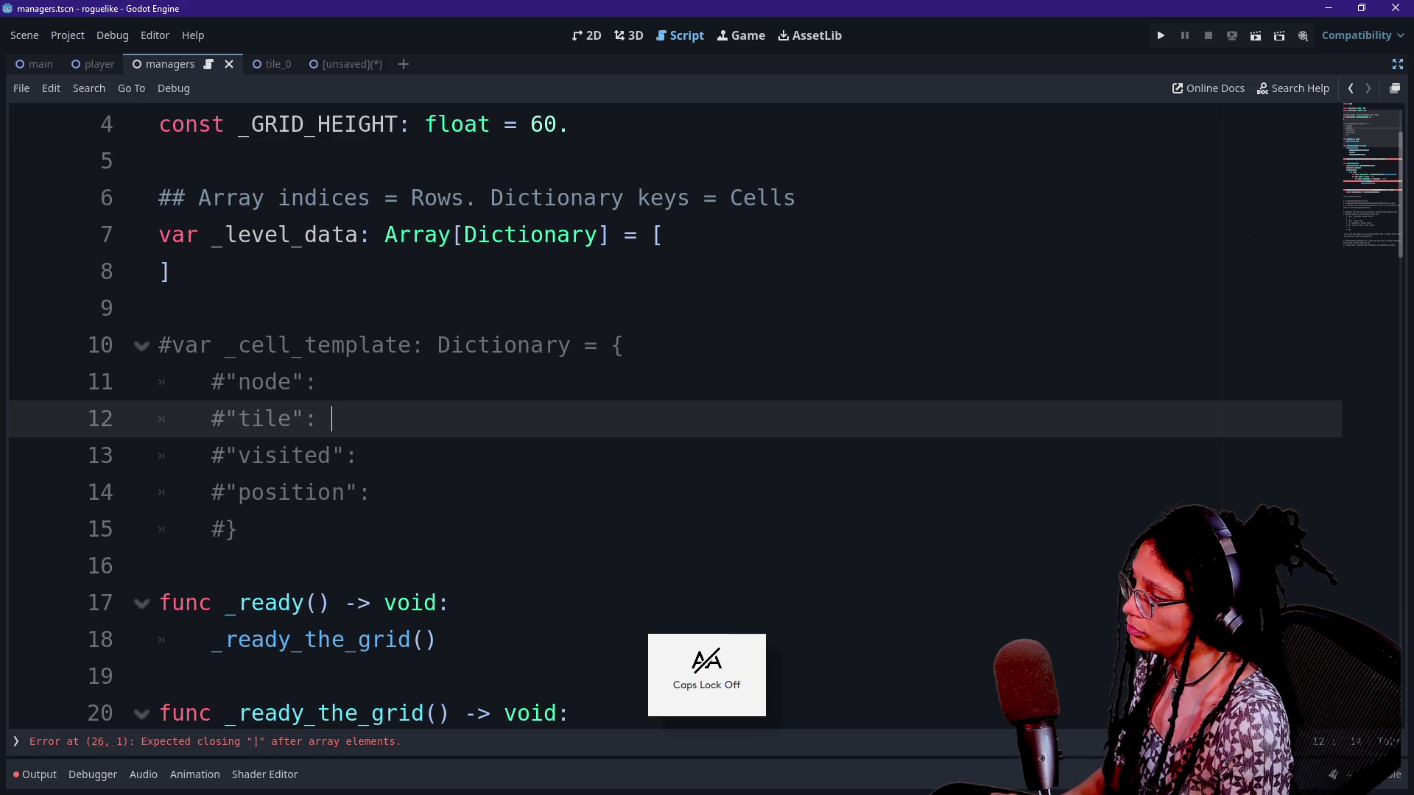
pyautogui.write('ManageDa')
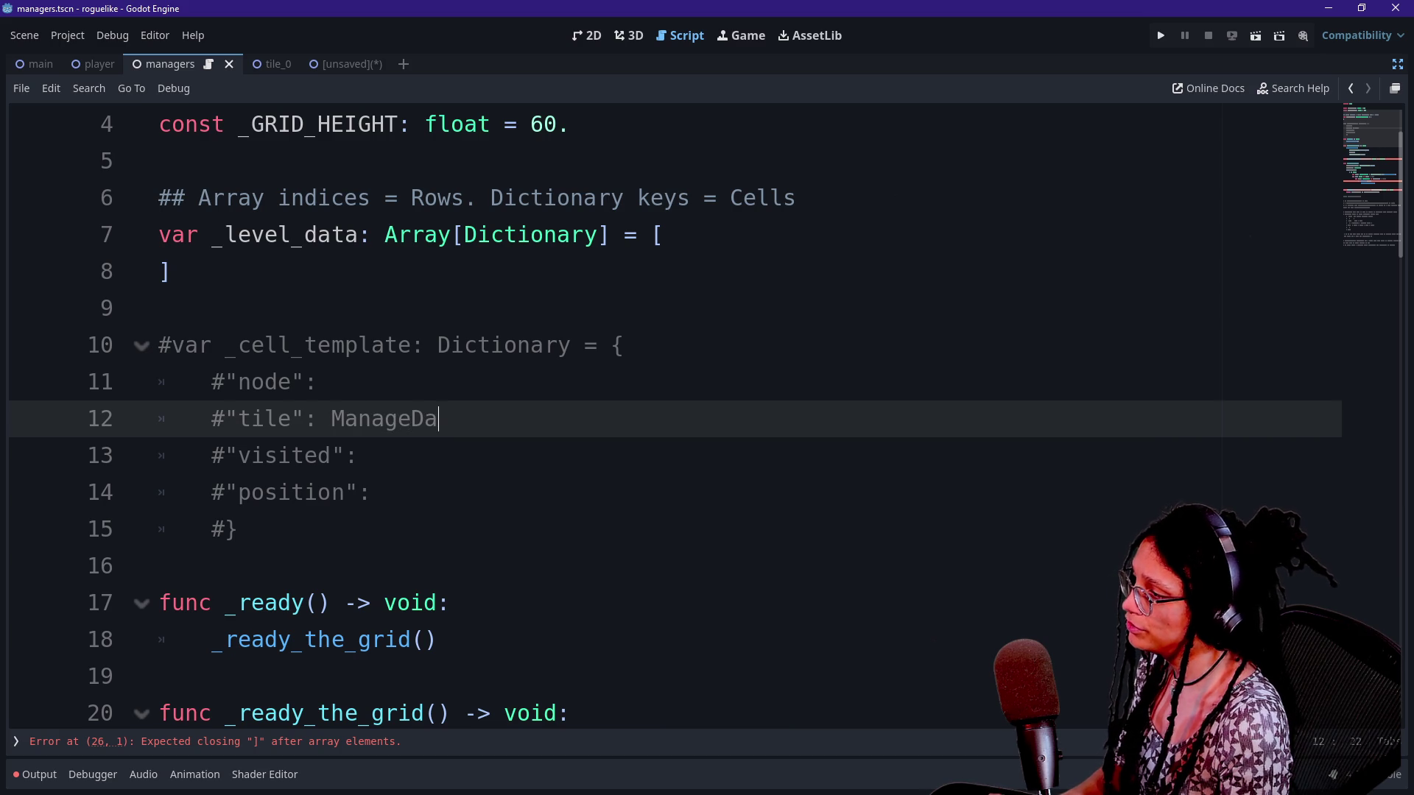
pyautogui.press('BackSpace')
pyautogui.press('BackSpace')
pyautogui.write('TileData.')
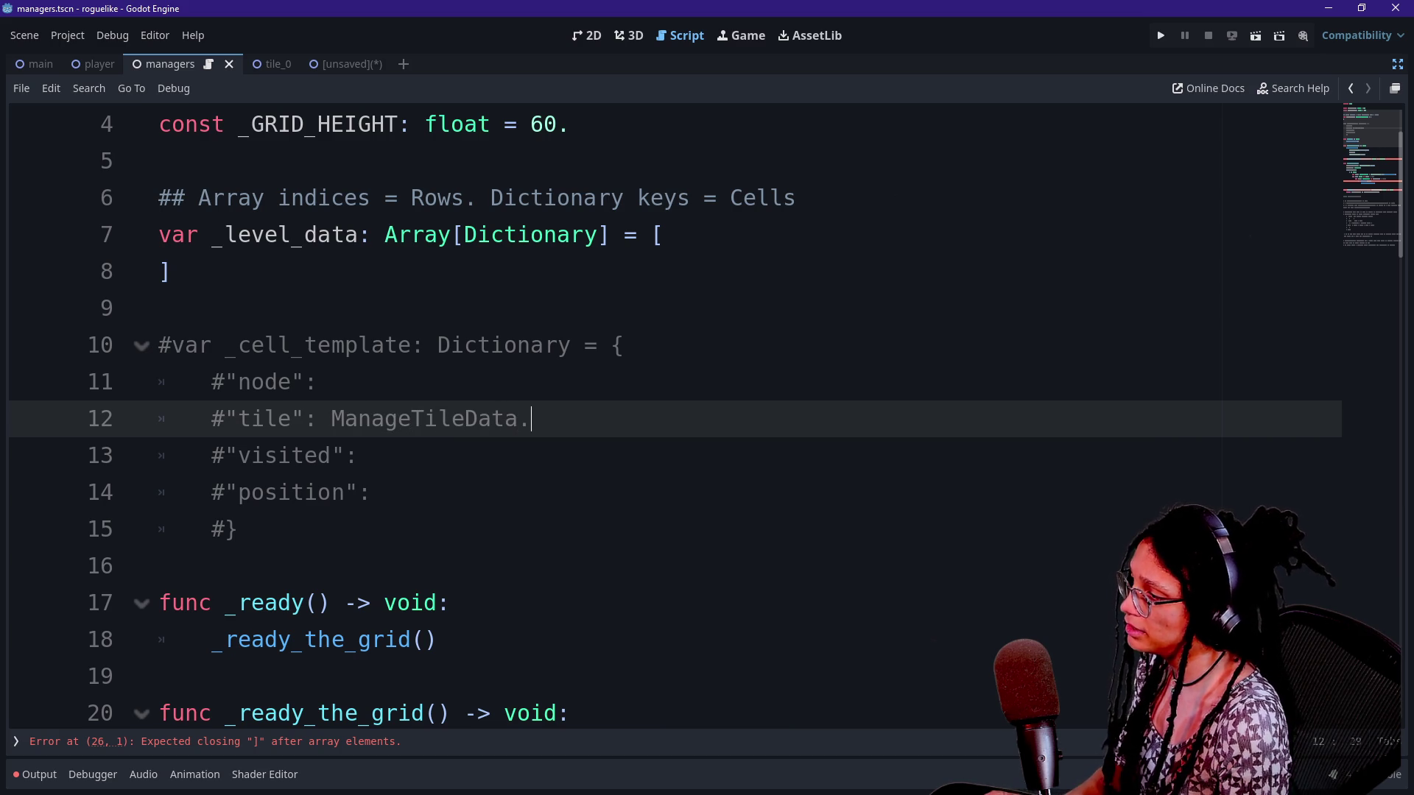
pyautogui.write('TITLE')
pyautogui.press('BackSpace')
pyautogui.press('BackSpace')
pyautogui.press('BackSpace')
pyautogui.write('LE')
# Give the node key type Node2D and the visited key type bool
pyautogui.press('Up')
pyautogui.write('NOd')
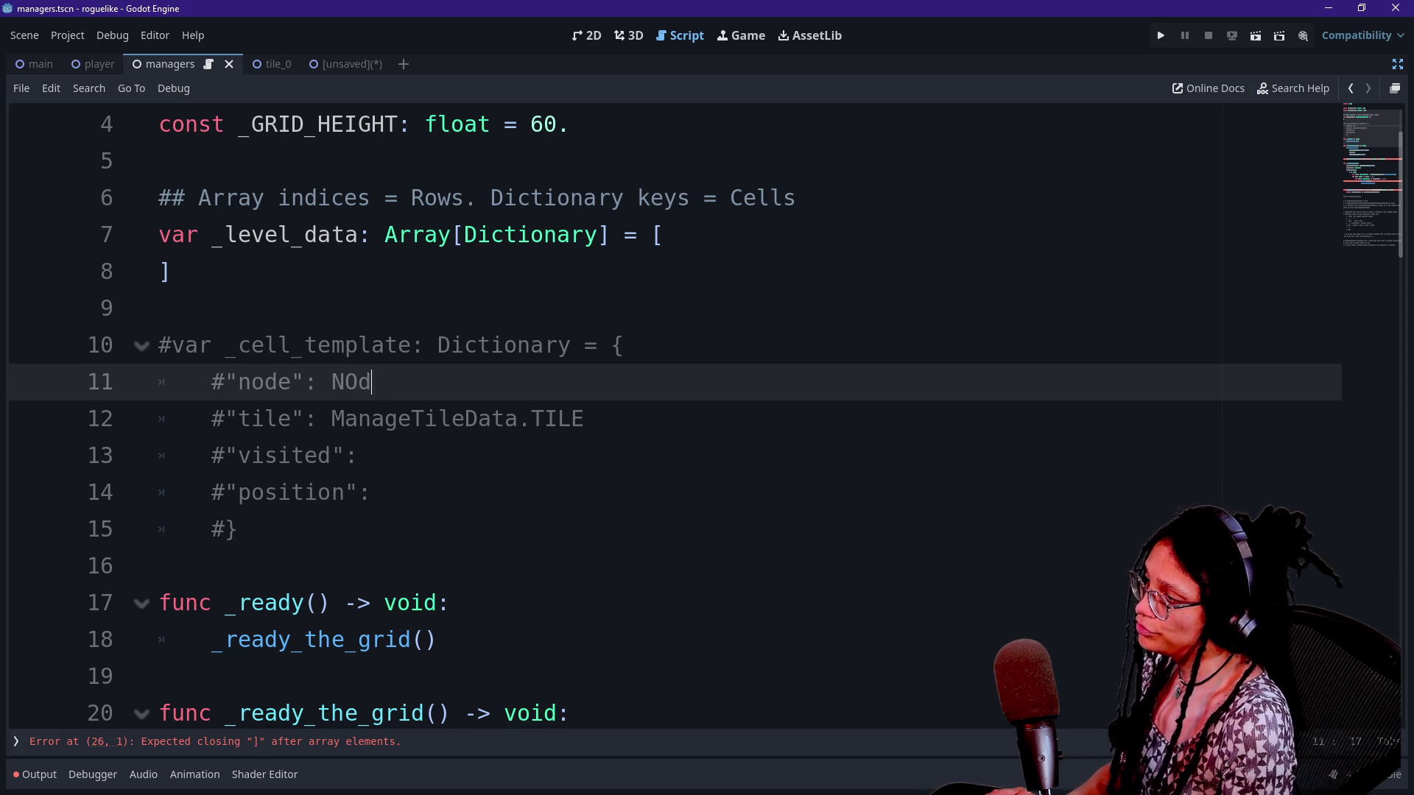
pyautogui.press('BackSpace')
pyautogui.press('BackSpace')
pyautogui.write('ode2D')
pyautogui.click(359, 455)
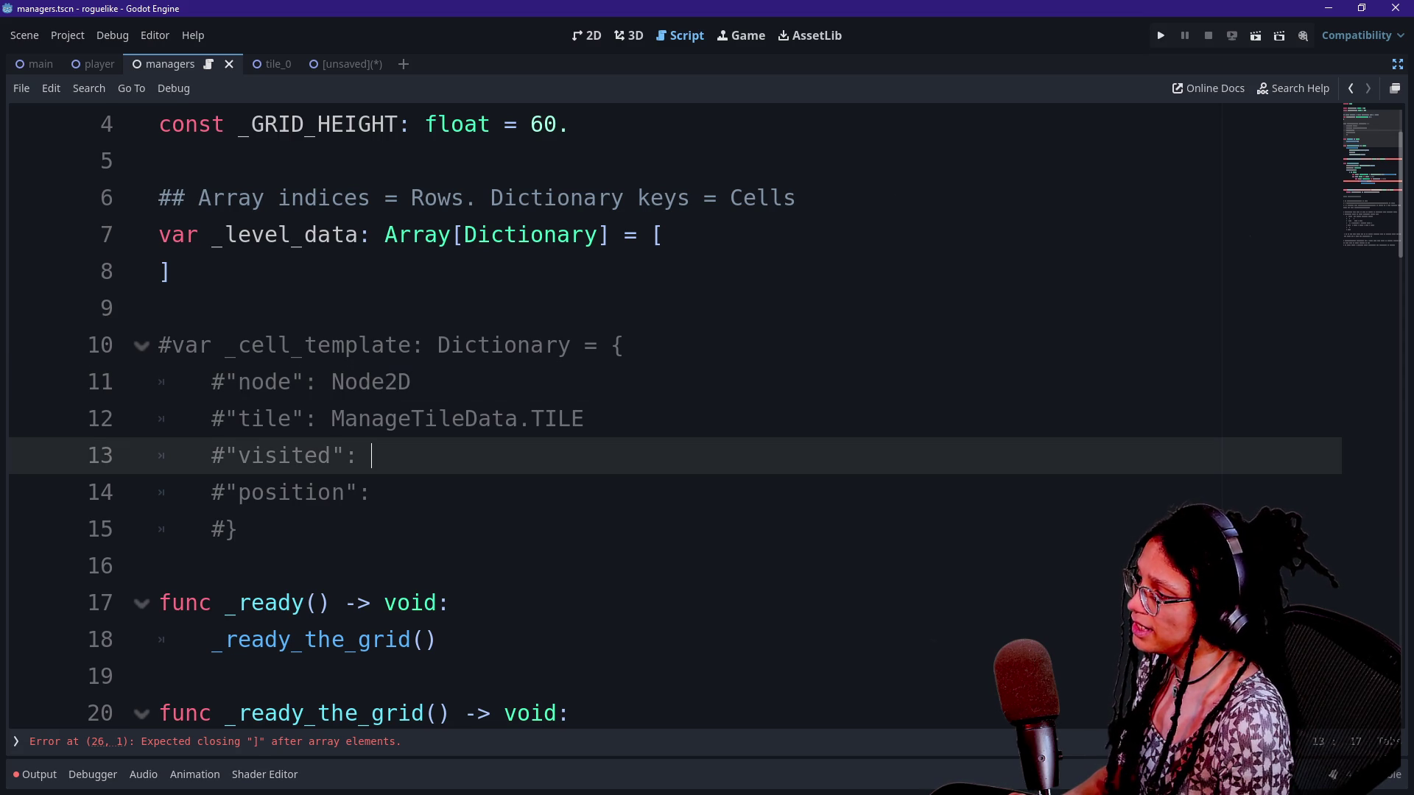
pyautogui.write('bool')
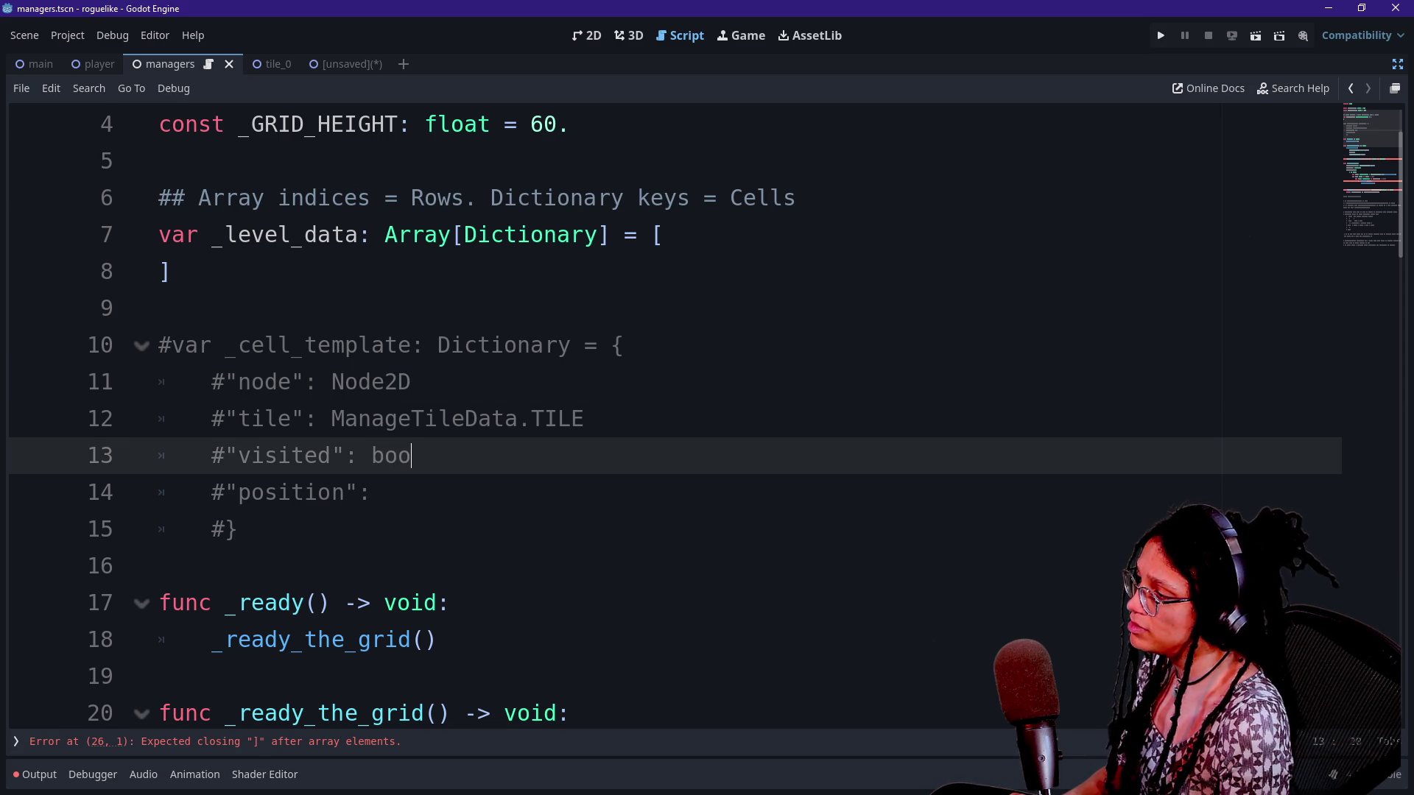
# Delete the position entry line from _cell_template and save the script
pyautogui.click(372, 492)
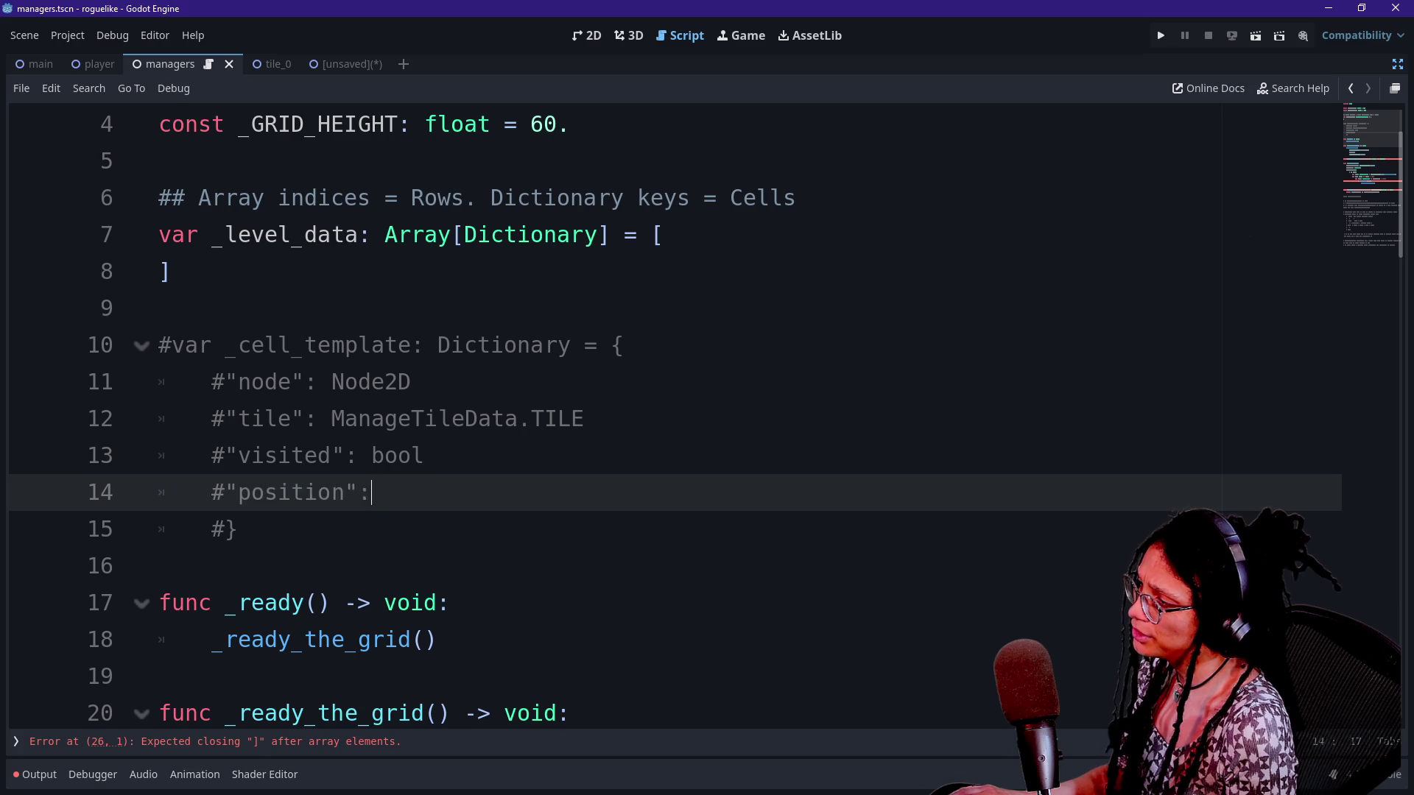
pyautogui.hotkey('shift', 'Home')
pyautogui.hotkey('shift', 'Up')
pyautogui.hotkey('shift', 'Home')
pyautogui.hotkey('shift', 'Down')
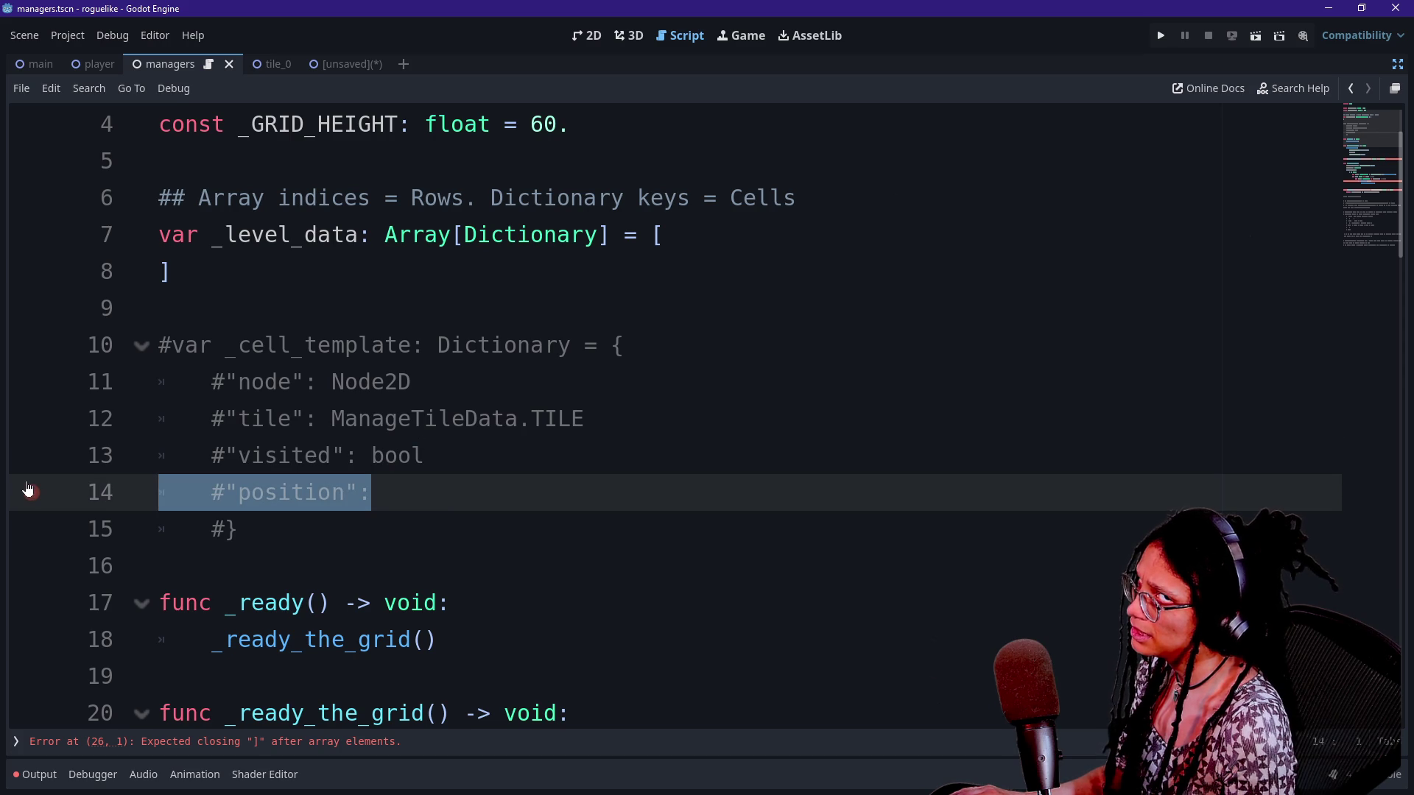
pyautogui.press('BackSpace')
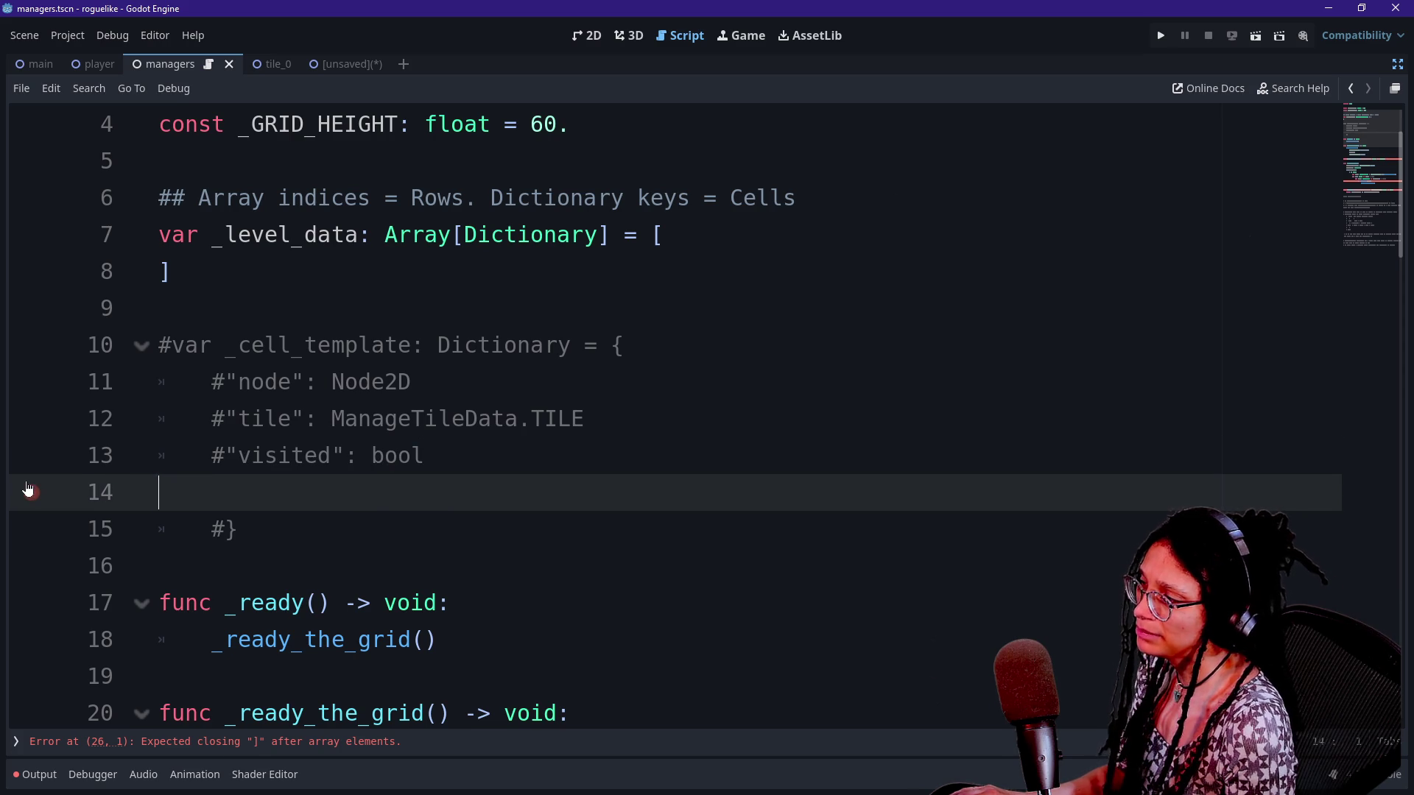
pyautogui.press('BackSpace')
pyautogui.scroll(-5, 663, 412)
pyautogui.hotkey('ctrl', 's')
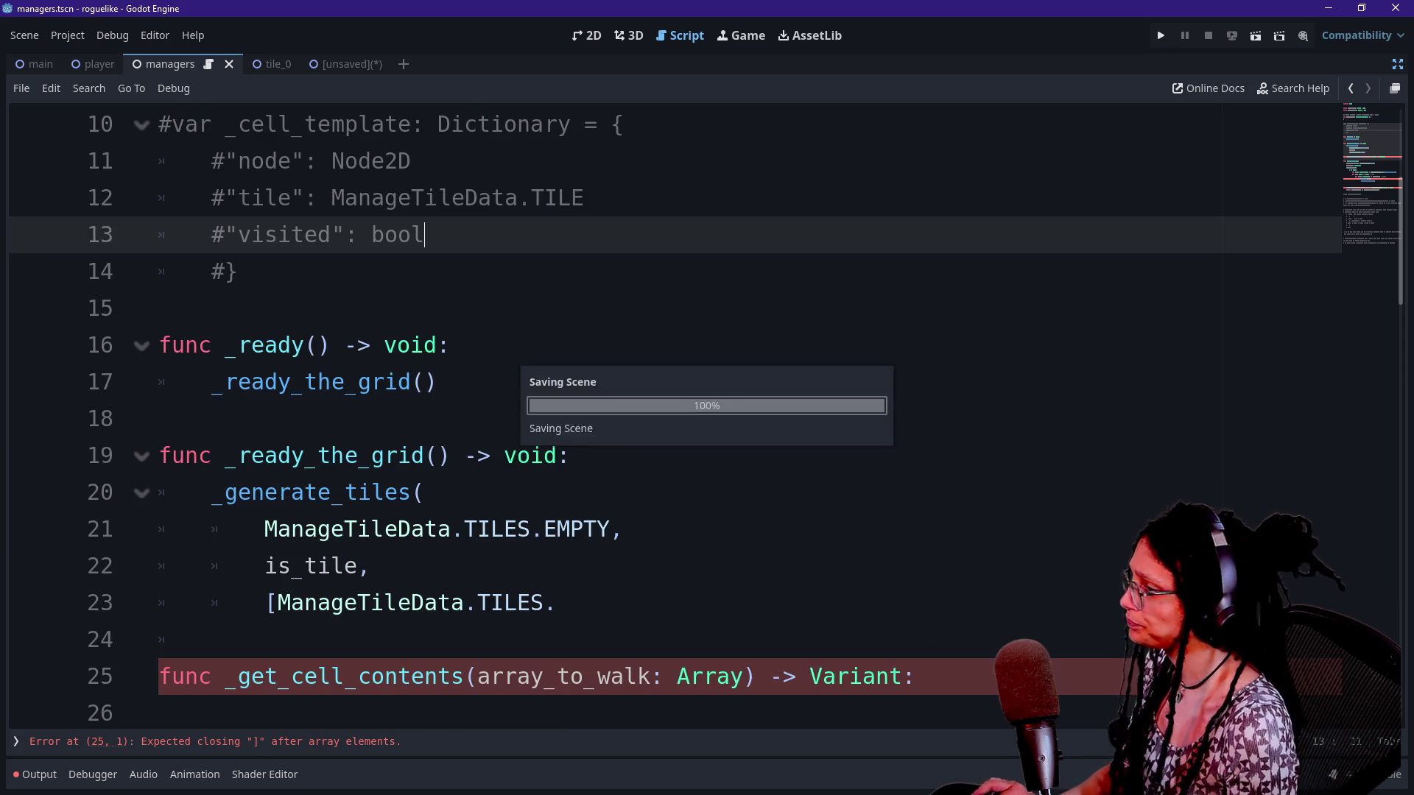
# Move through the gen_is_ok(cell) loop and _get_cell_contents lines in _generate_tiles
pyautogui.scroll(-2, 707, 412)
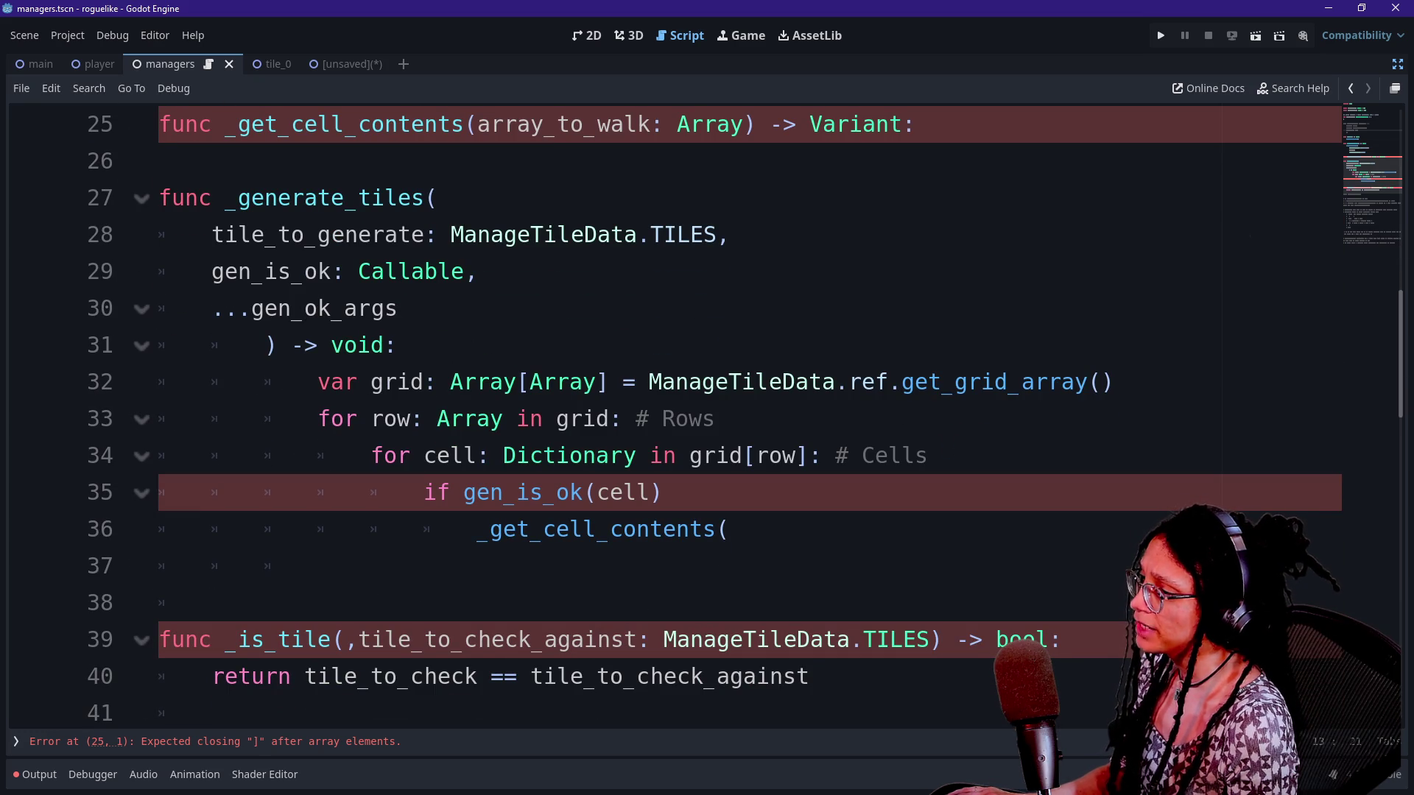
pyautogui.click(663, 491)
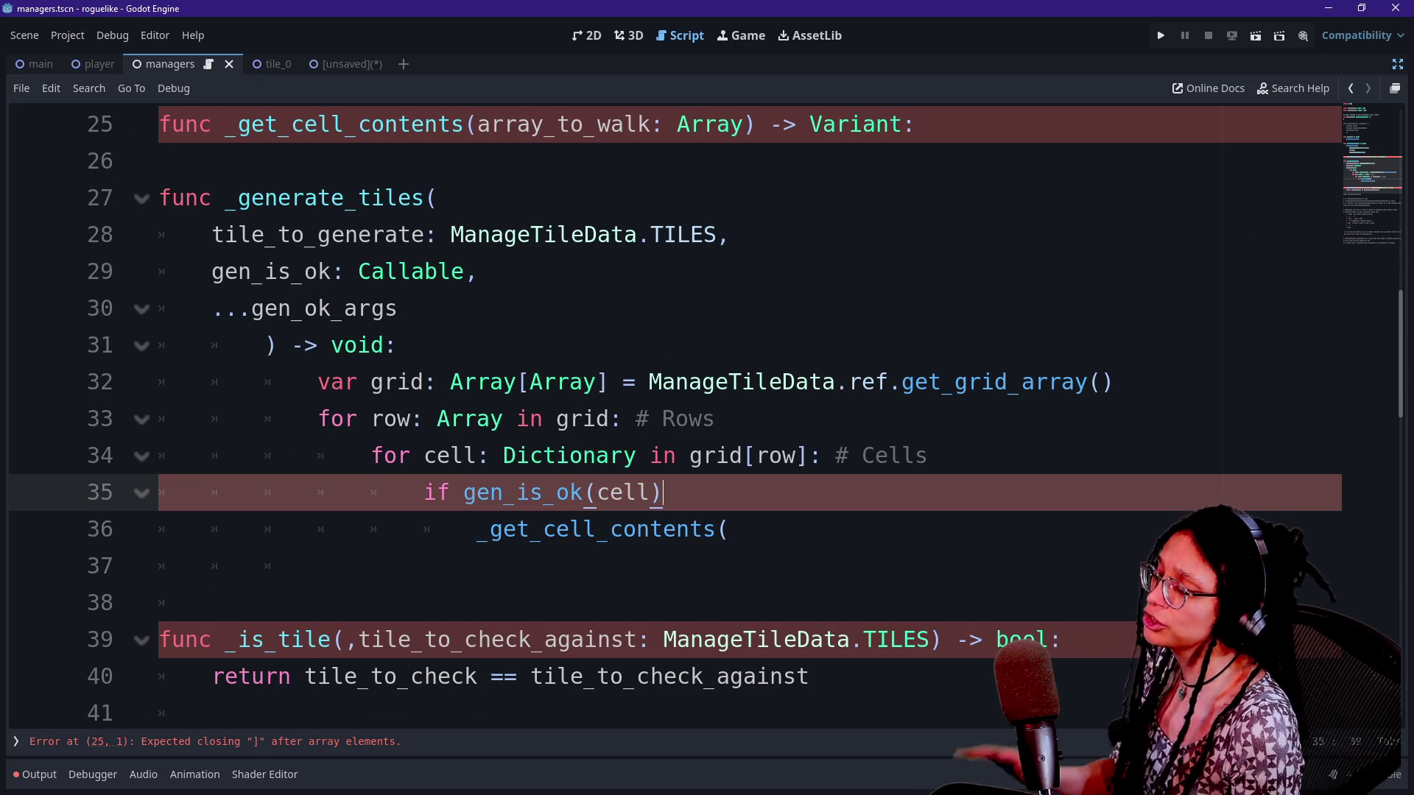
pyautogui.scroll(-1, 706, 413)
pyautogui.scroll(-1, 707, 412)
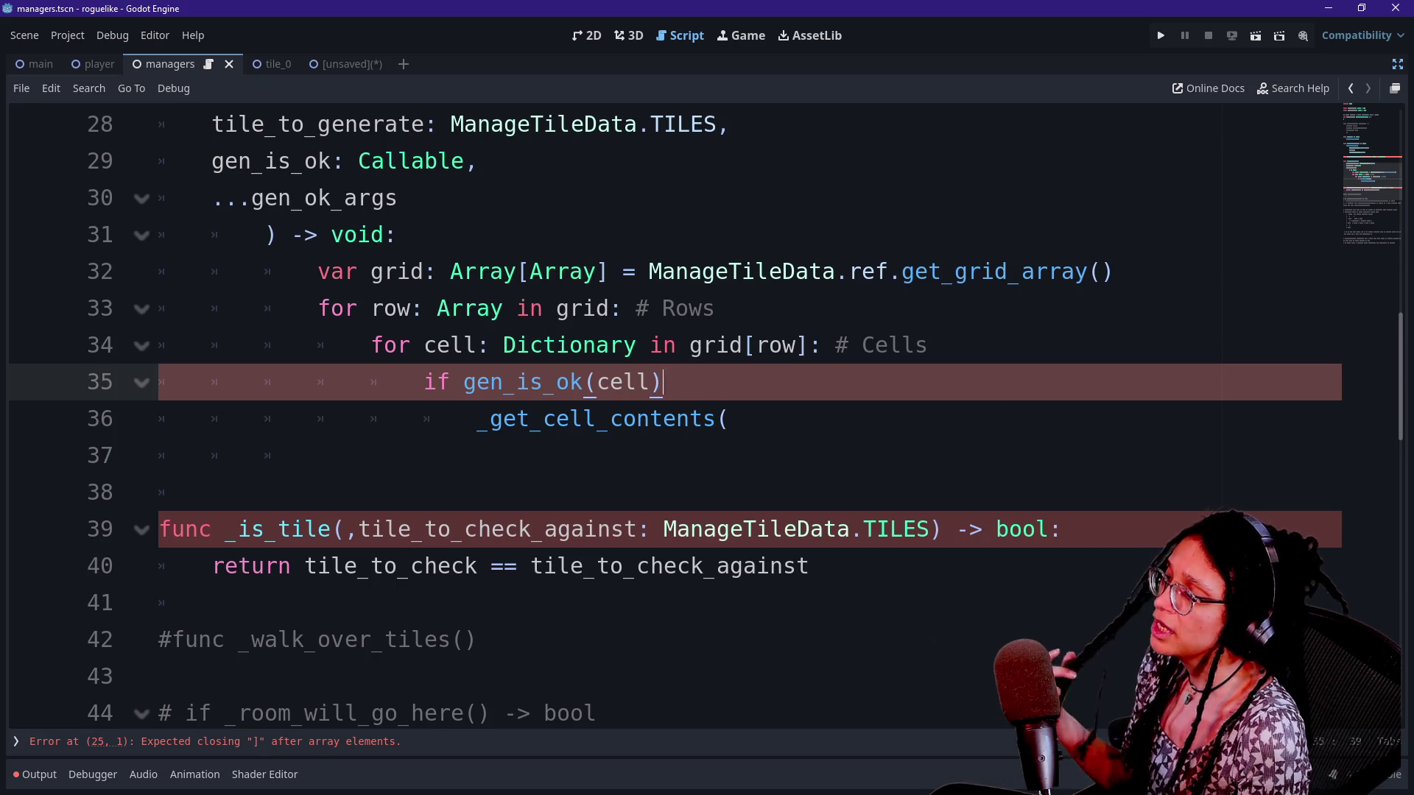
pyautogui.click(277, 161)
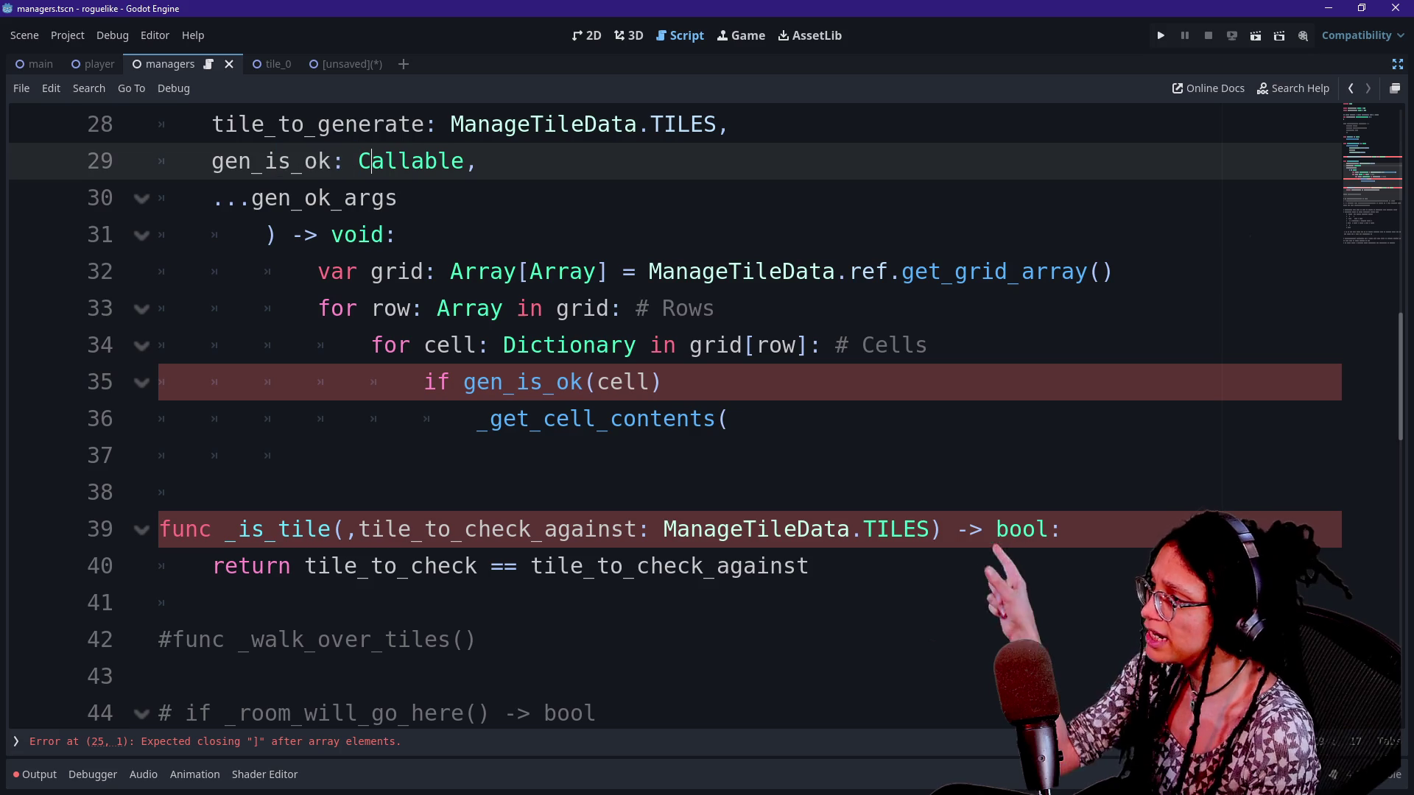
pyautogui.click(649, 418)
pyautogui.press('Up')
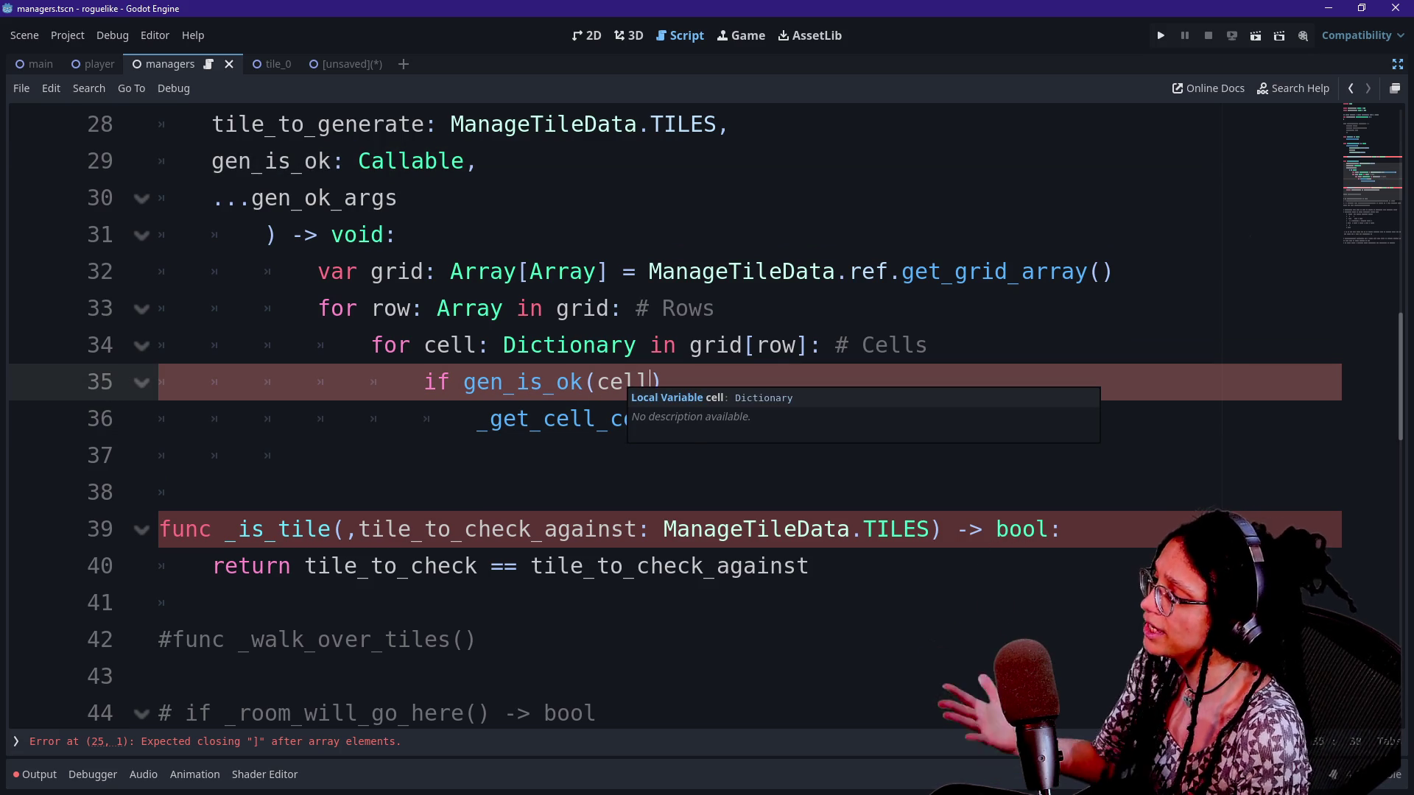
pyautogui.press('Up')
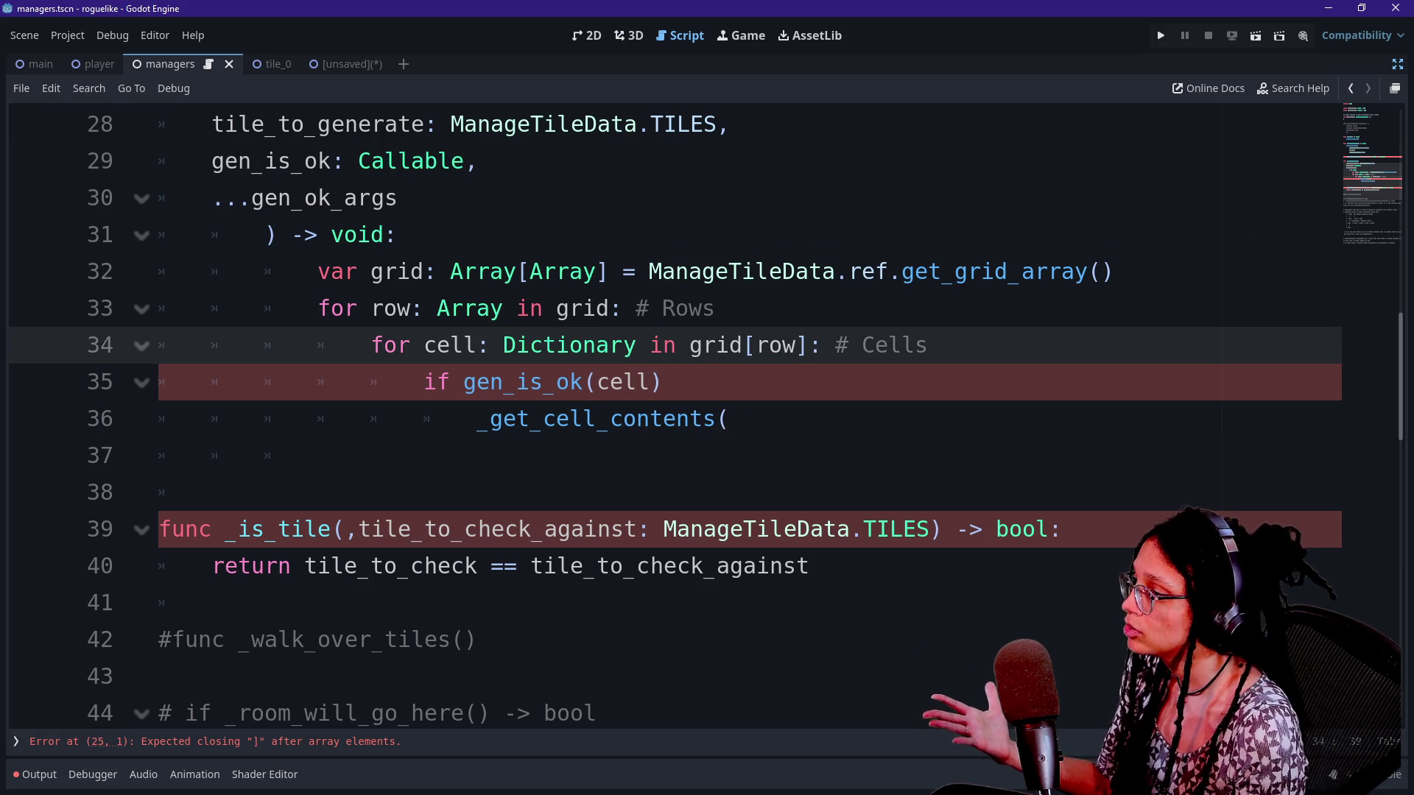
pyautogui.click(598, 382)
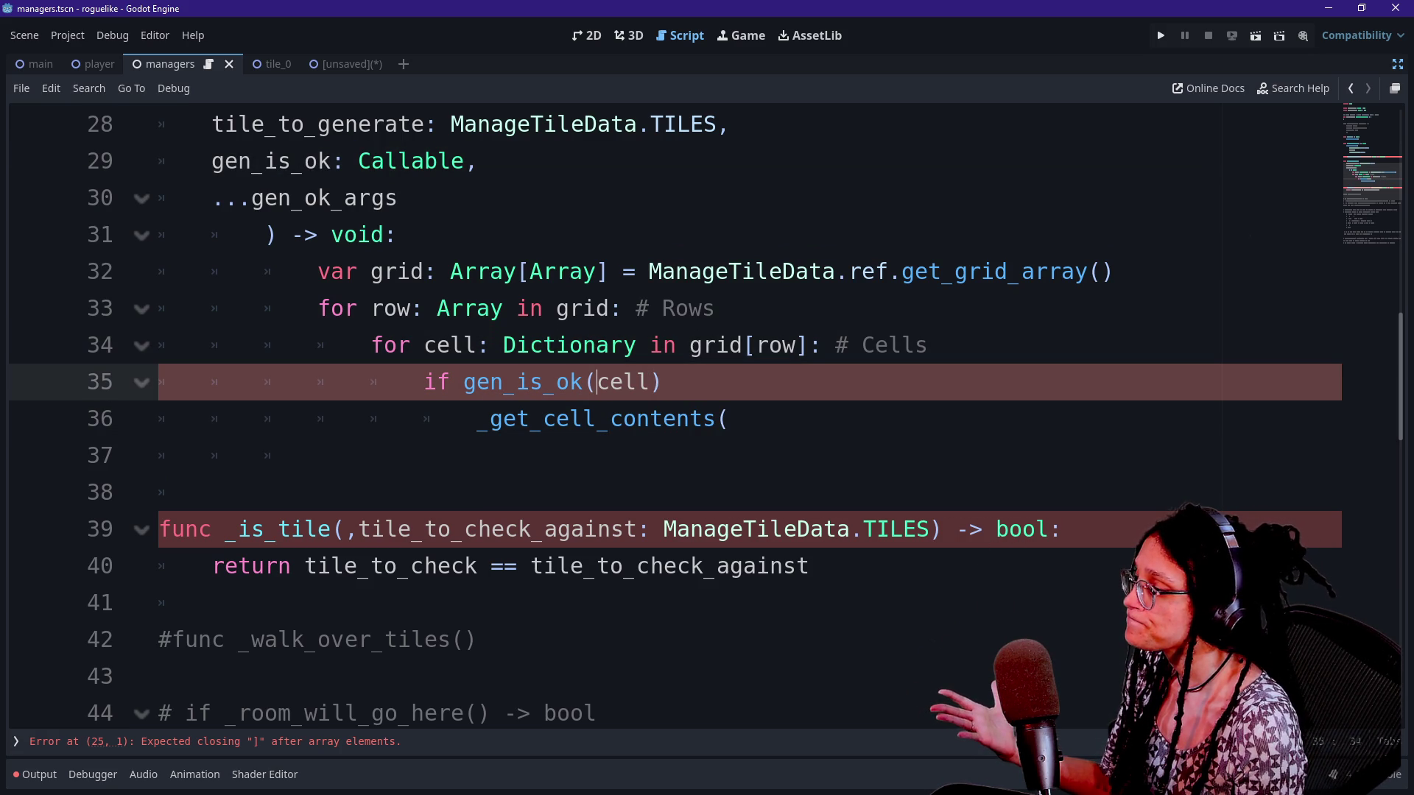
# Add a #region comment line directly above func _is_tile
pyautogui.click(341, 529)
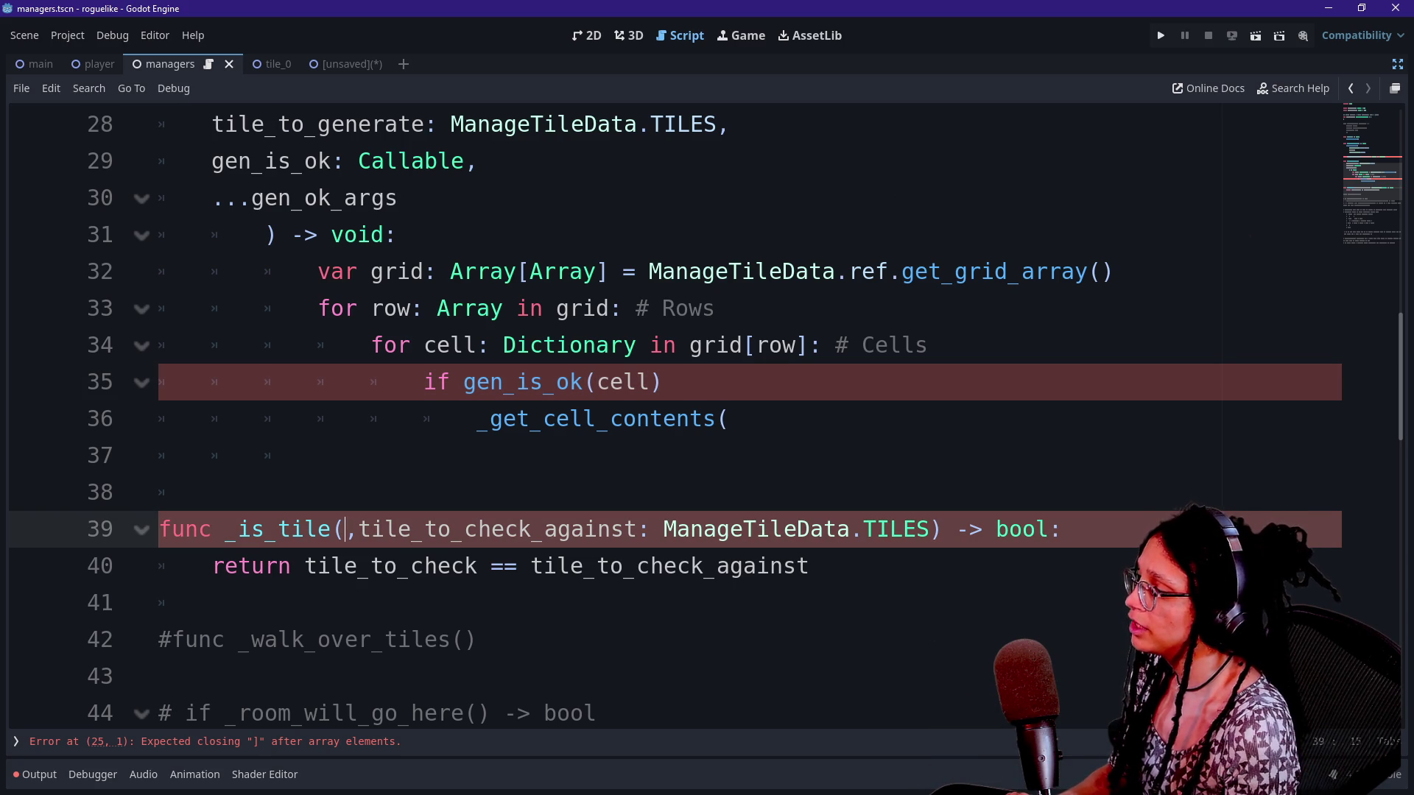
pyautogui.press('Up')
pyautogui.press('Return')
pyautogui.press('BackSpace')
pyautogui.write('#region Preg')
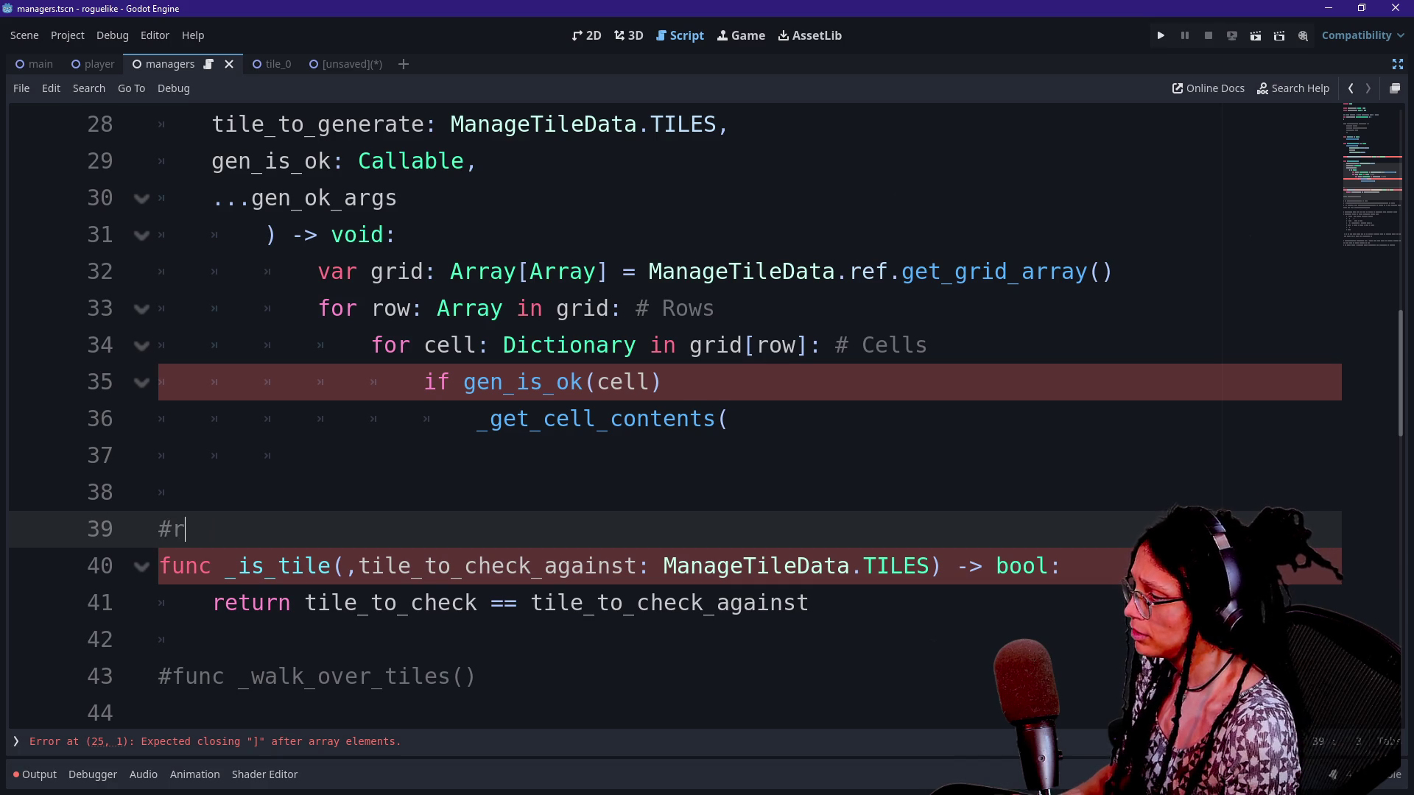
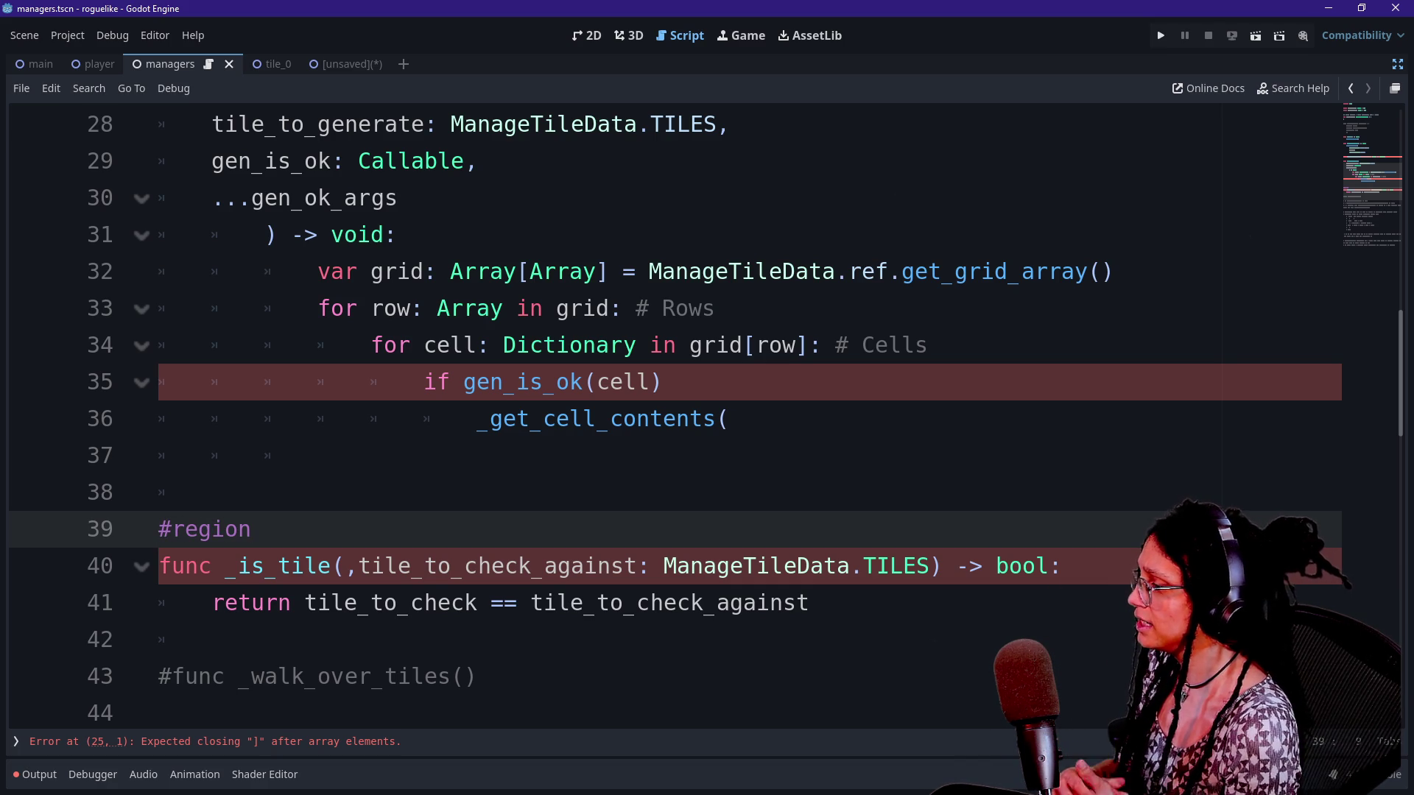
# Name the region 'gen_is_ok Callbacks'
pyautogui.write('Proc')
pyautogui.press('BackSpace')
pyautogui.press('BackSpace')
pyautogui.press('BackSpace')
pyautogui.press('BackSpace')
pyautogui.write('Ge')
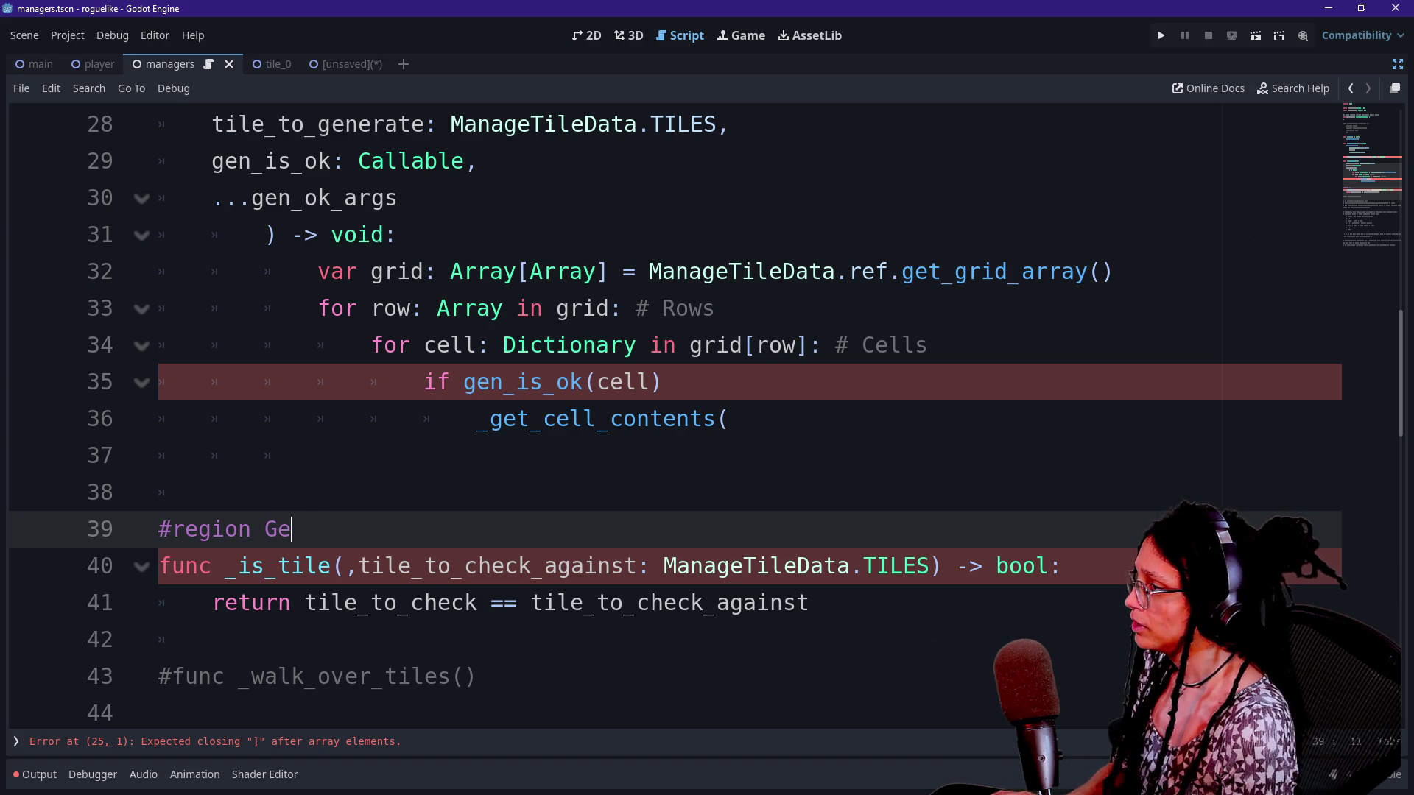
pyautogui.write('n')
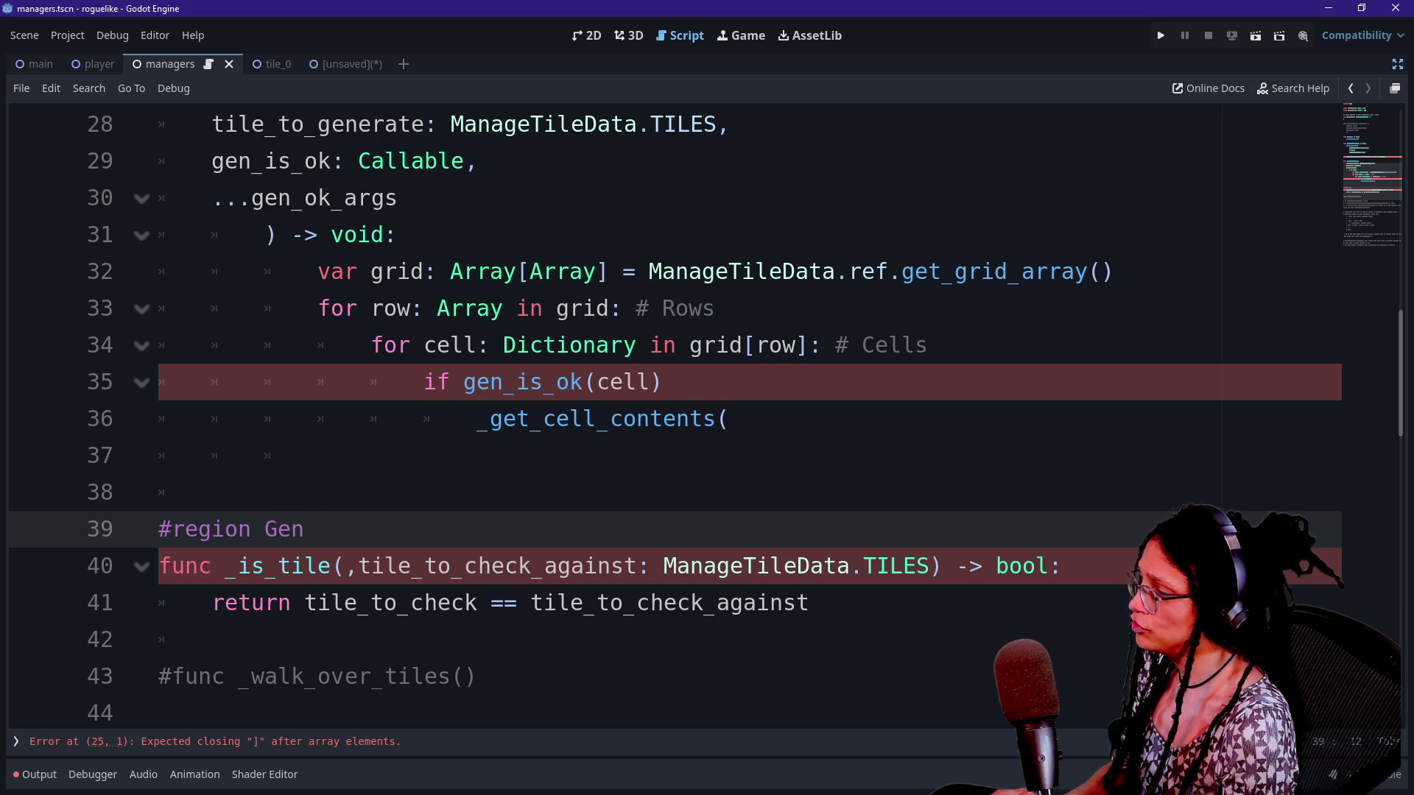
pyautogui.write('_is_O')
pyautogui.press('BackSpace')
pyautogui.press('BackSpace')
pyautogui.press('BackSpace')
pyautogui.write('gen_is_ok Cal')
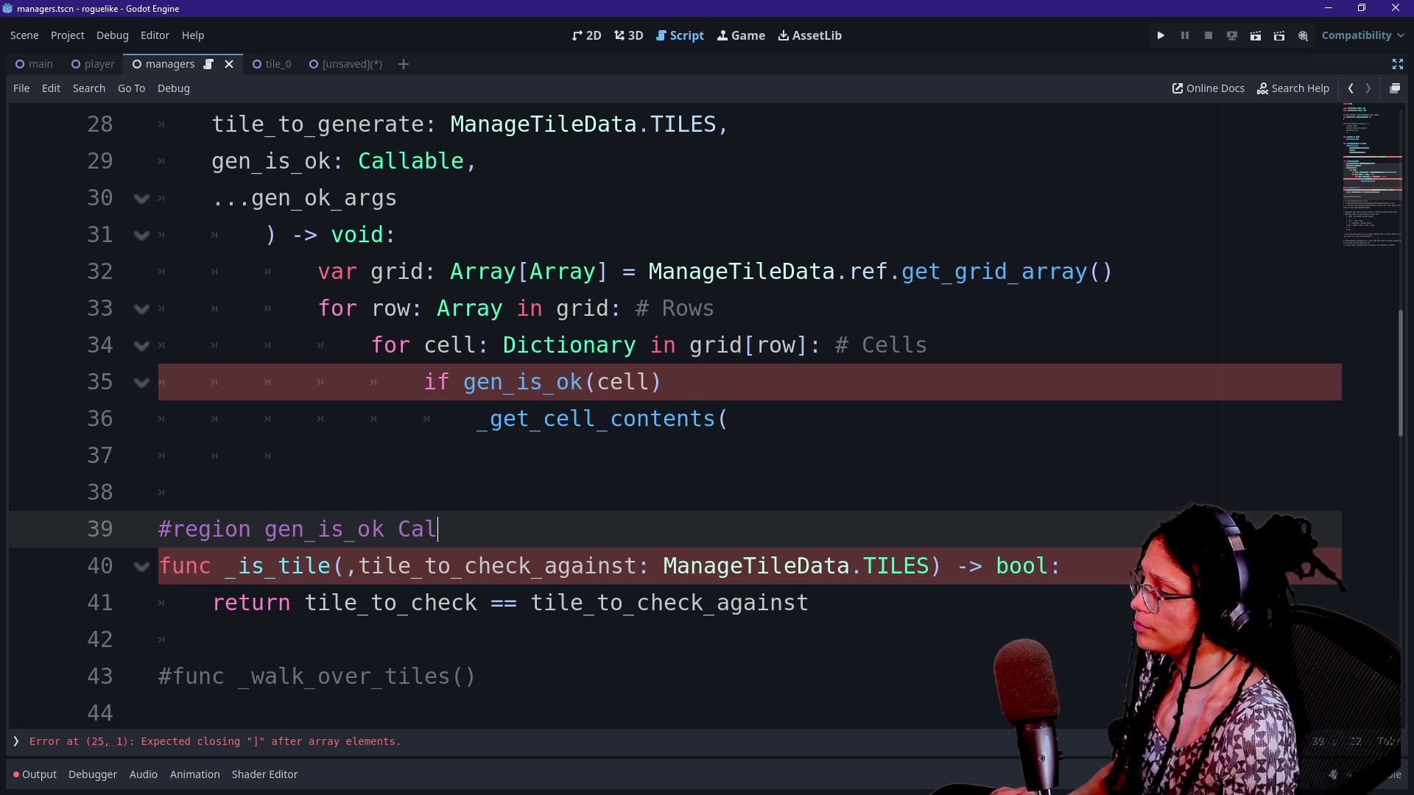
pyautogui.write('lbacks')
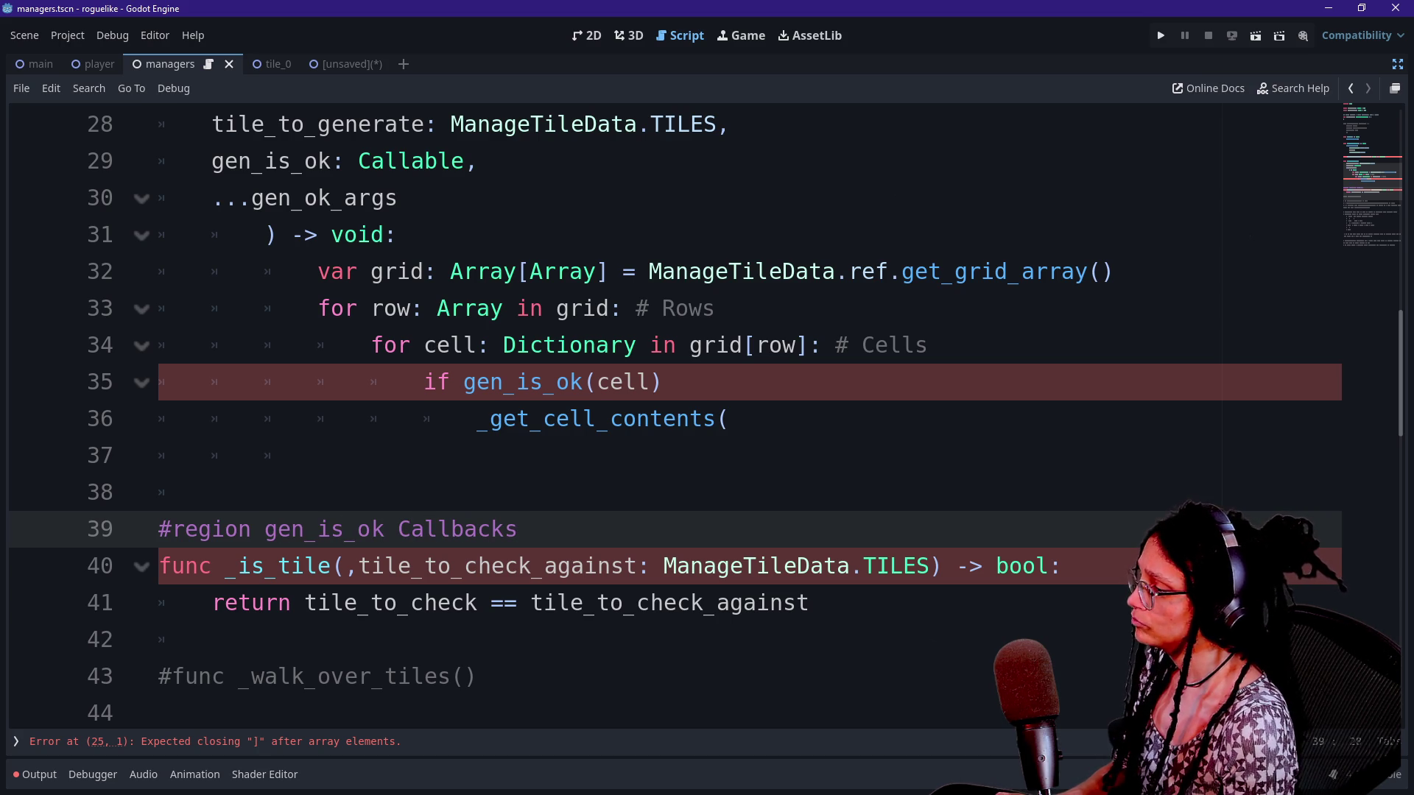
pyautogui.scroll(-2, 705, 416)
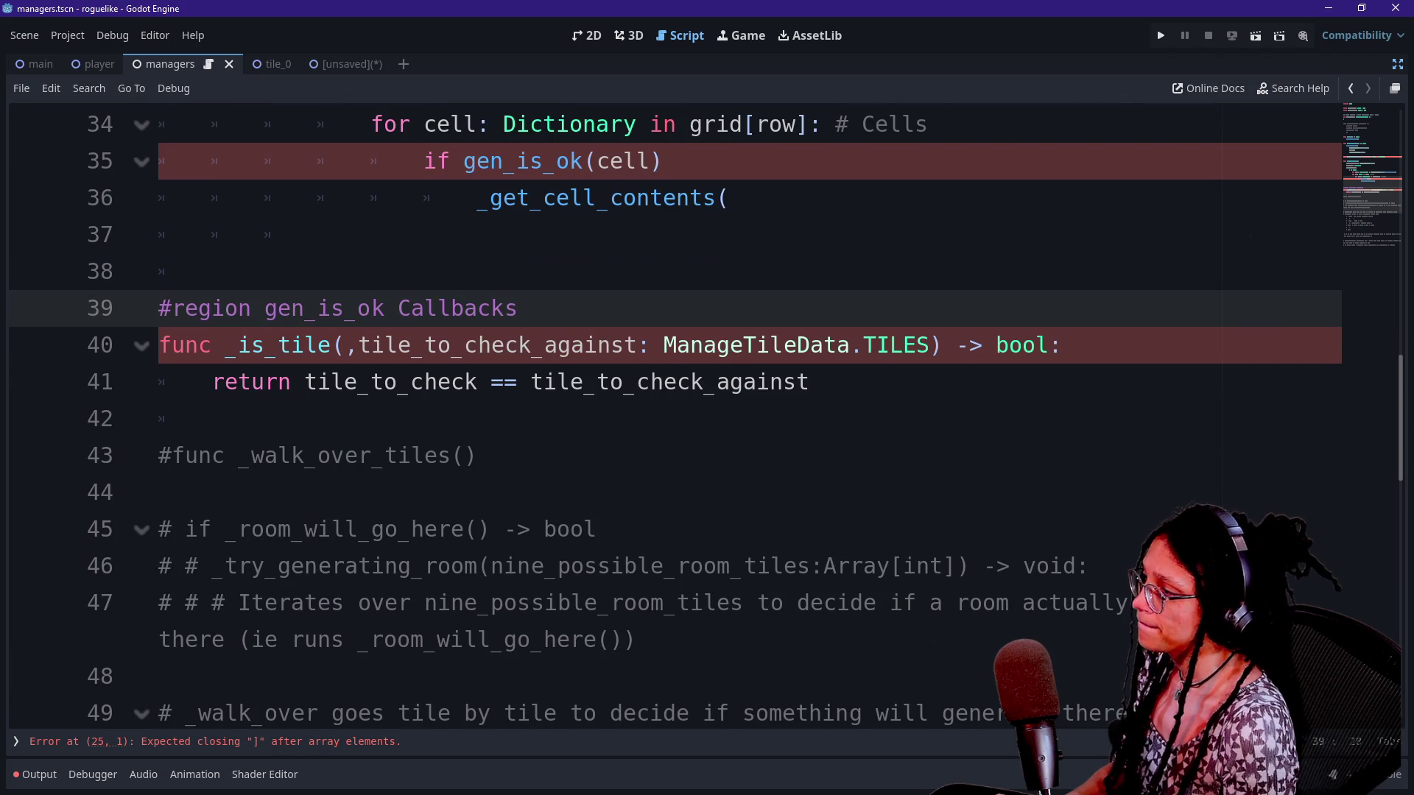
pyautogui.press('BackSpace')
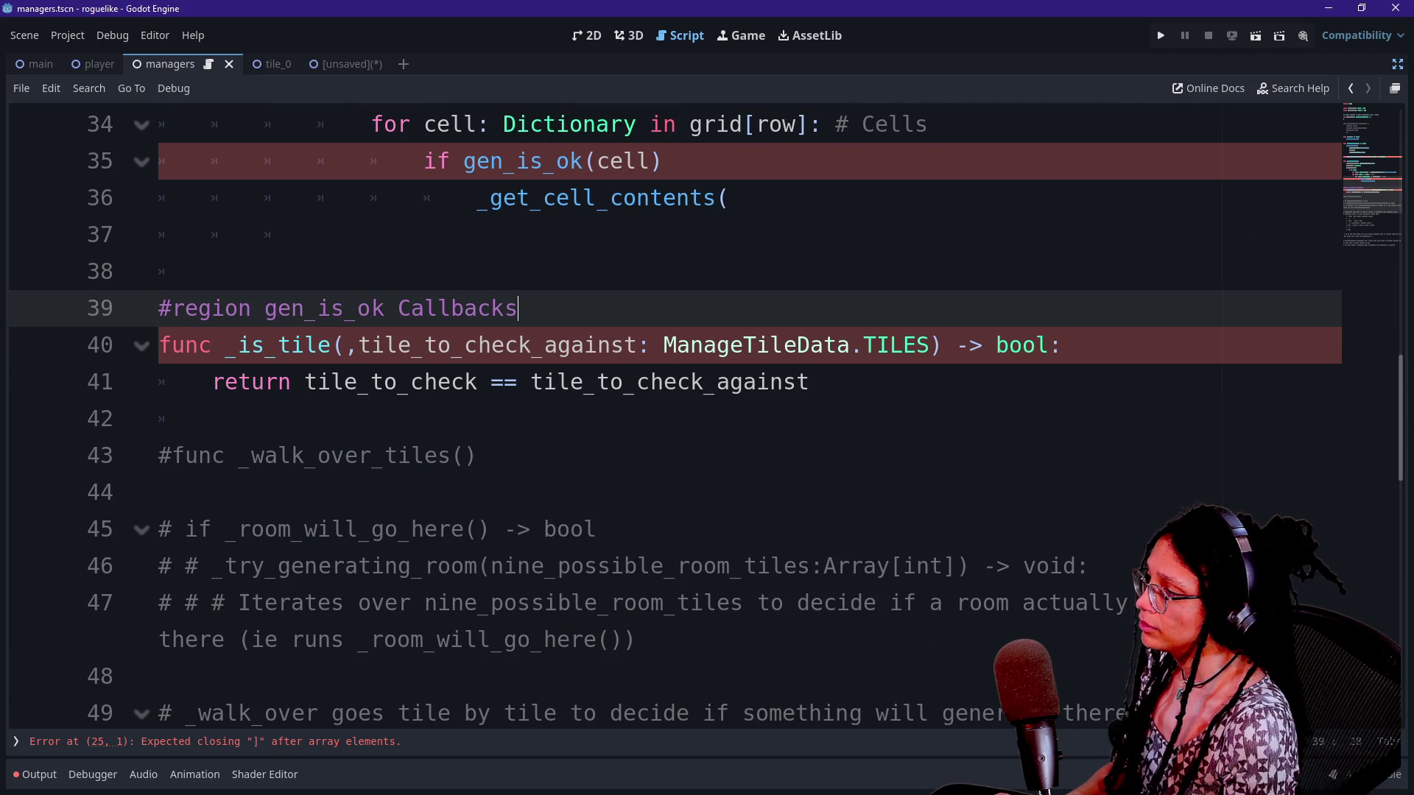
# Add a plain # comment above _is_tile: _generate_tiles can generate a tile in a given cell
pyautogui.press('Return')
pyautogui.write('## De')
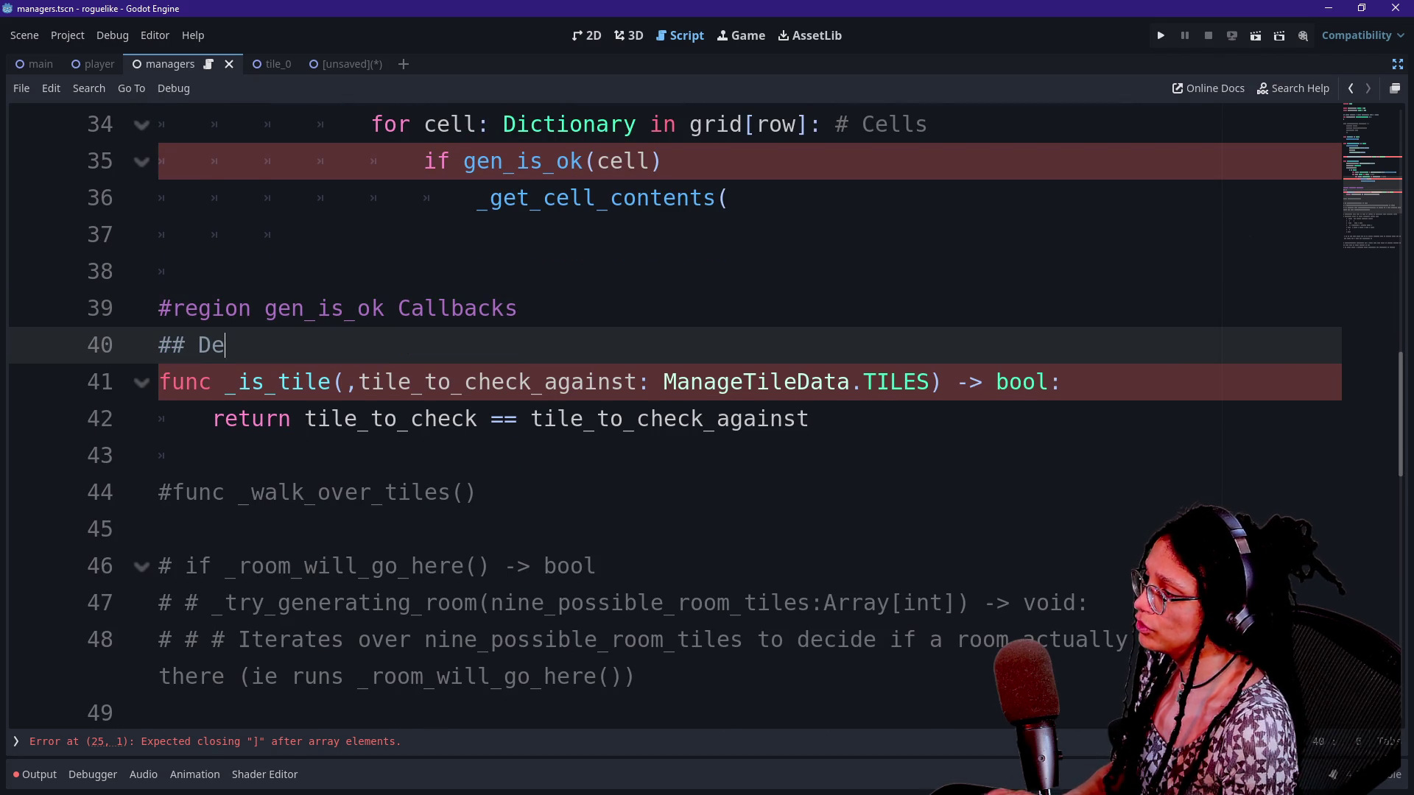
pyautogui.write('termine if a')
pyautogui.press('BackSpace')
pyautogui.scroll(2, 707, 412)
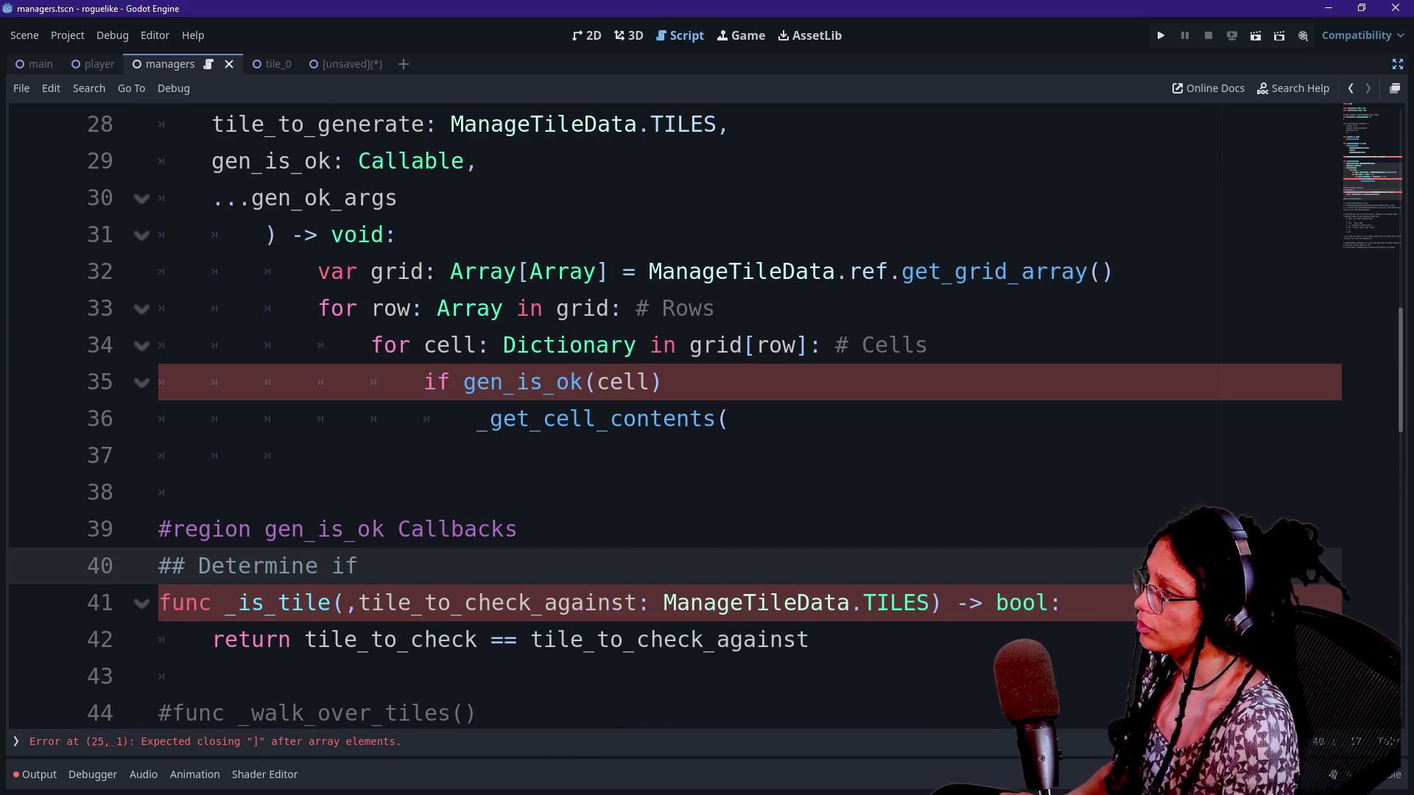
pyautogui.write('_generate_')
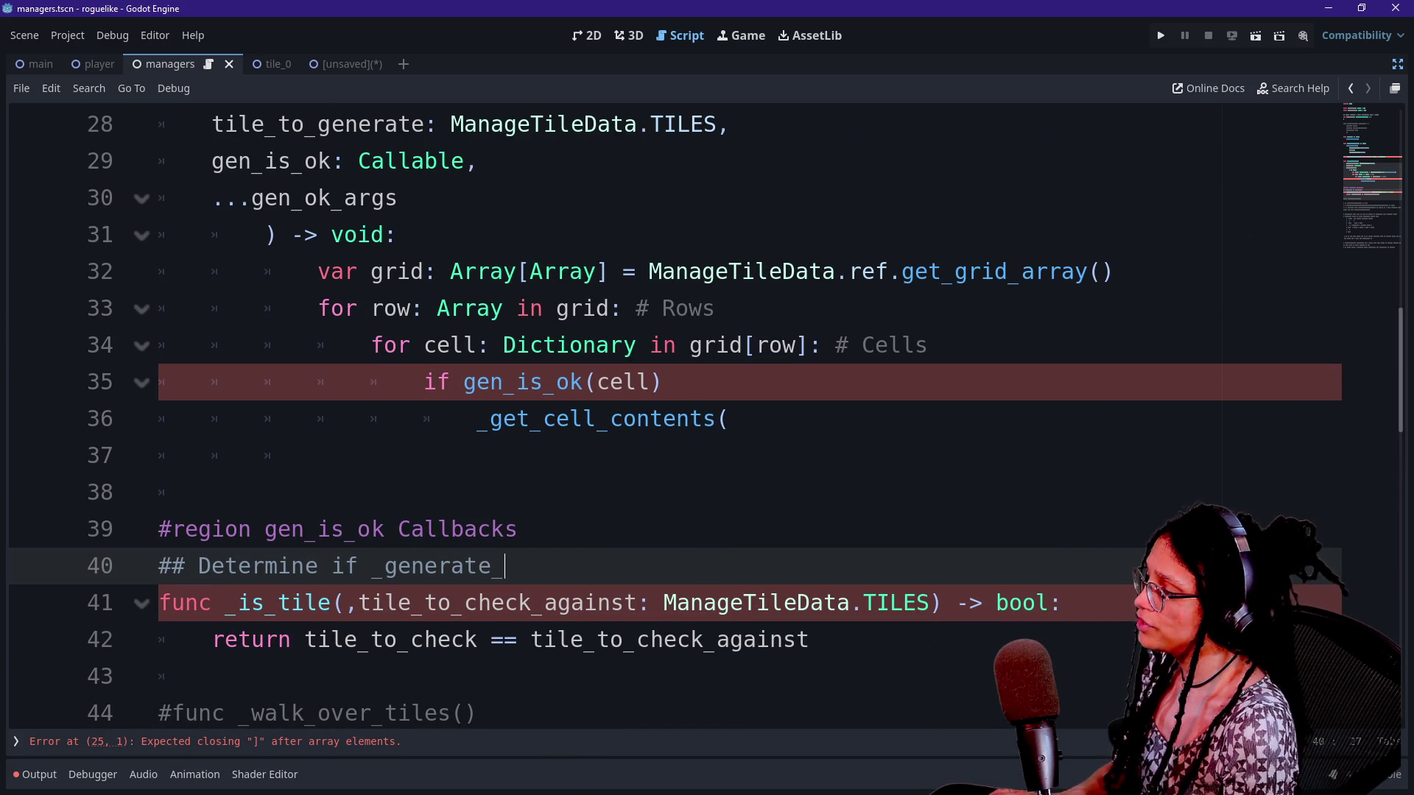
pyautogui.write('tiles can gen')
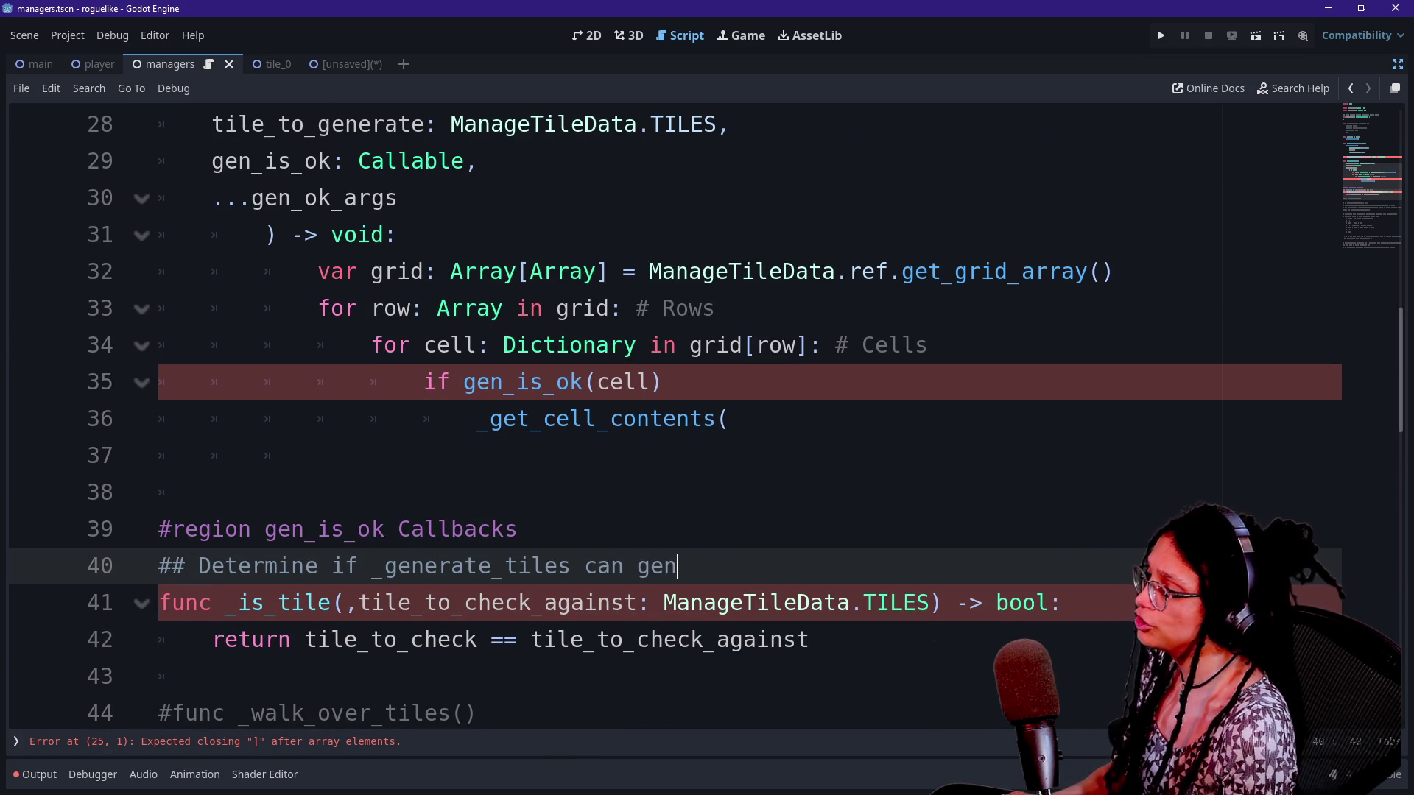
pyautogui.write('erate a tile on a give')
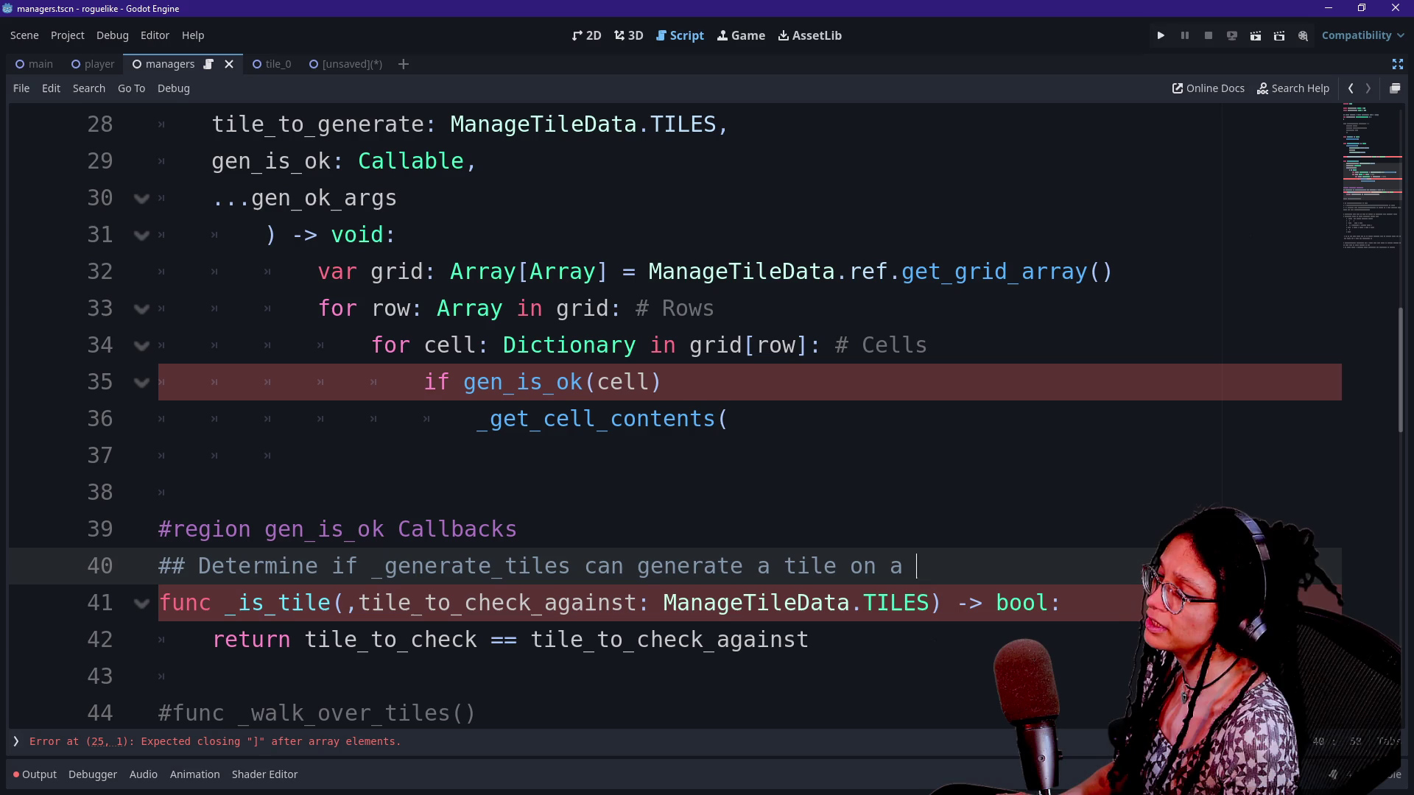
pyautogui.press('BackSpace')
pyautogui.press('BackSpace')
pyautogui.press('BackSpace')
pyautogui.write('in a given cell')
pyautogui.press('Return')
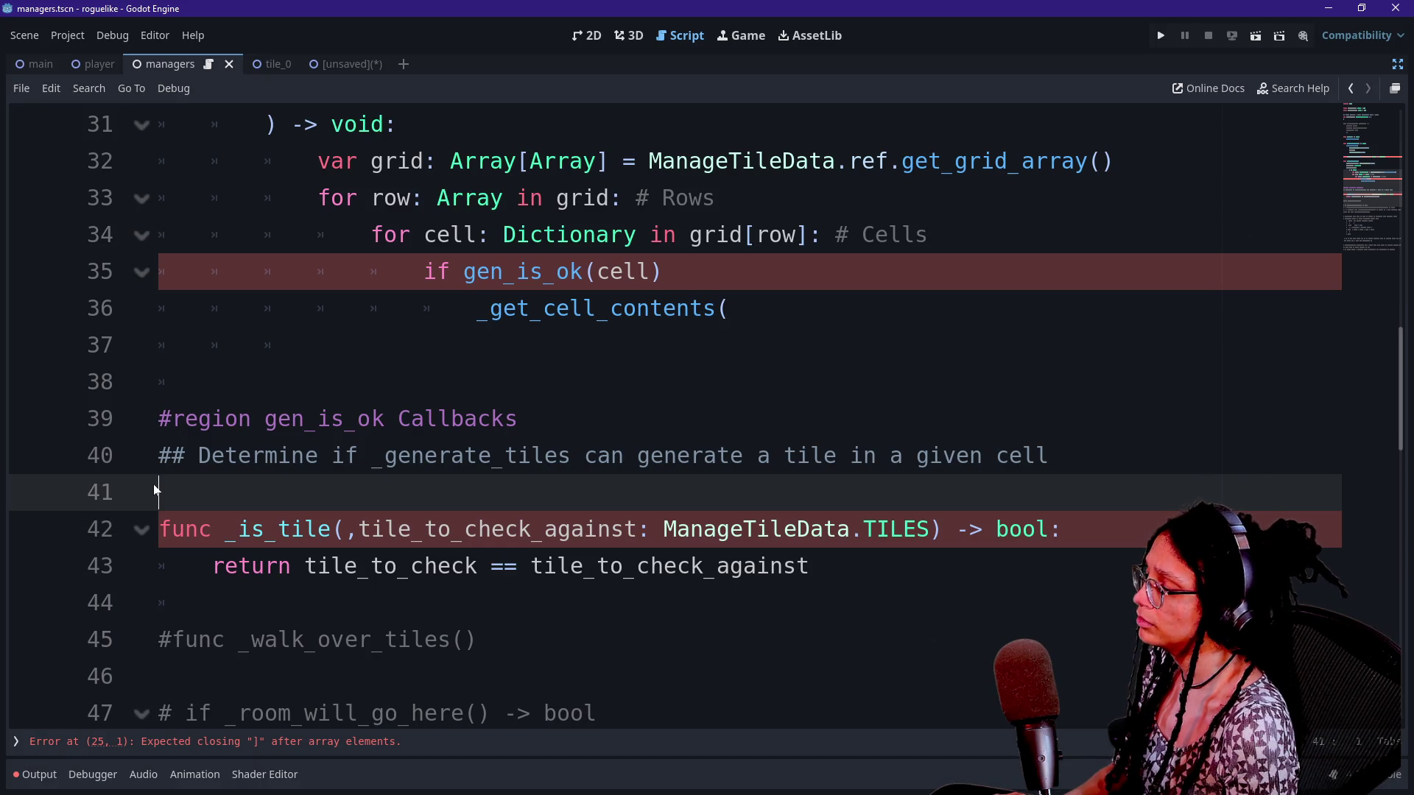
pyautogui.press('Up')
pyautogui.press('Delete')
# Close the region with an #endregion line after the _is_tile function
pyautogui.scroll(-1, 153, 483)
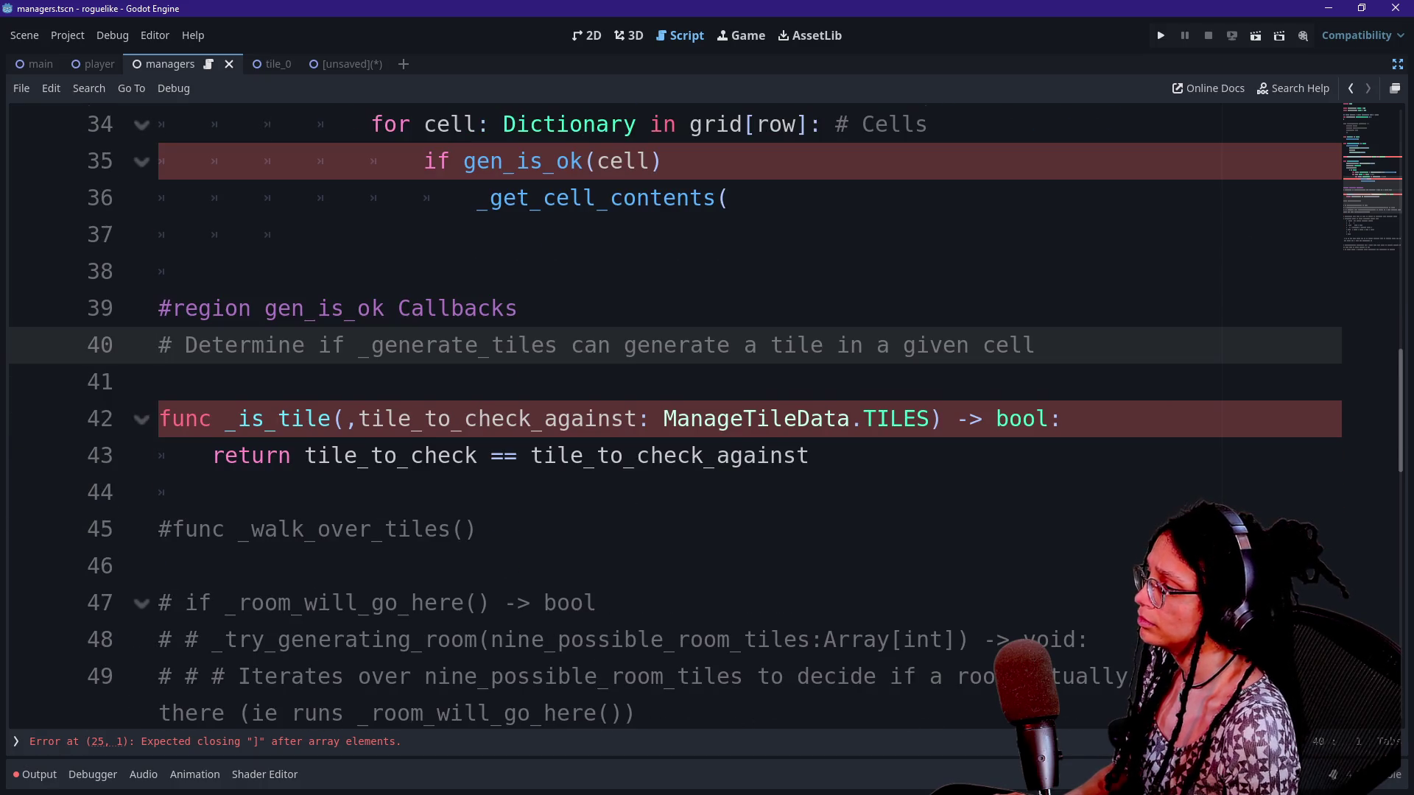
pyautogui.scroll(-2, 705, 412)
pyautogui.scroll(2, 706, 412)
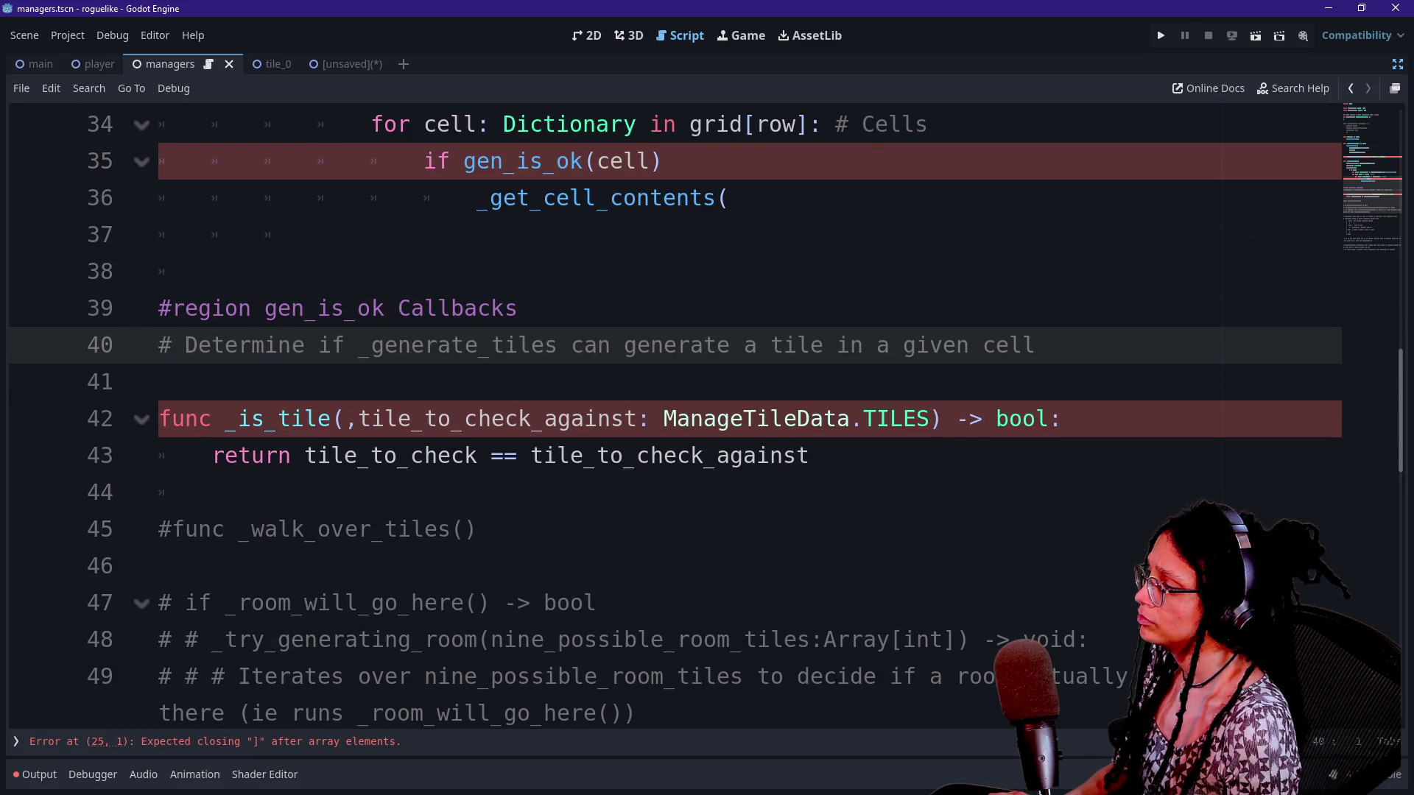
pyautogui.scroll(-6, 705, 412)
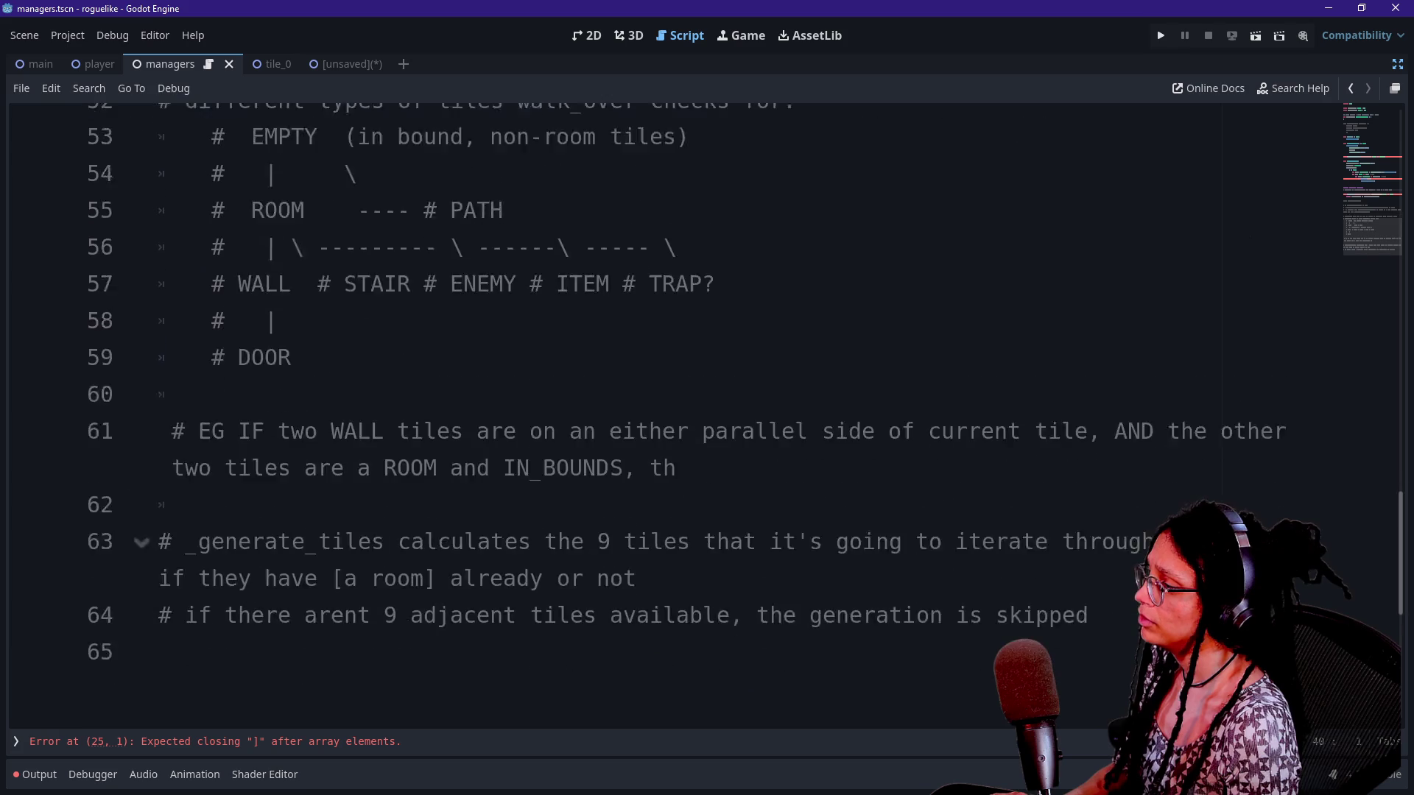
pyautogui.scroll(7, 705, 412)
pyautogui.scroll(-2, 705, 412)
pyautogui.click(212, 381)
pyautogui.press('BackSpace')
pyautogui.press('Return')
pyautogui.write('#endregion')
pyautogui.press('Return')
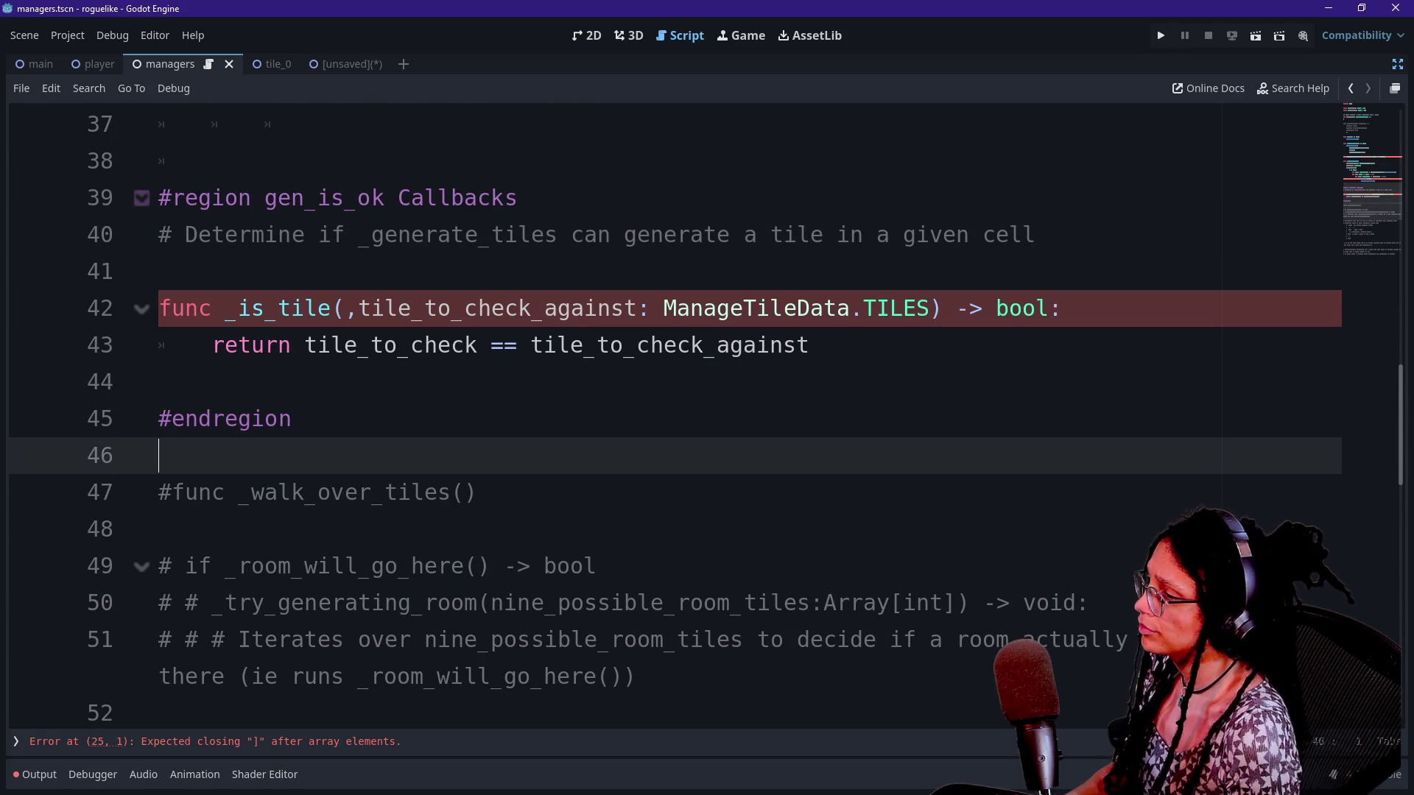
pyautogui.scroll(1, 707, 412)
pyautogui.click(665, 454)
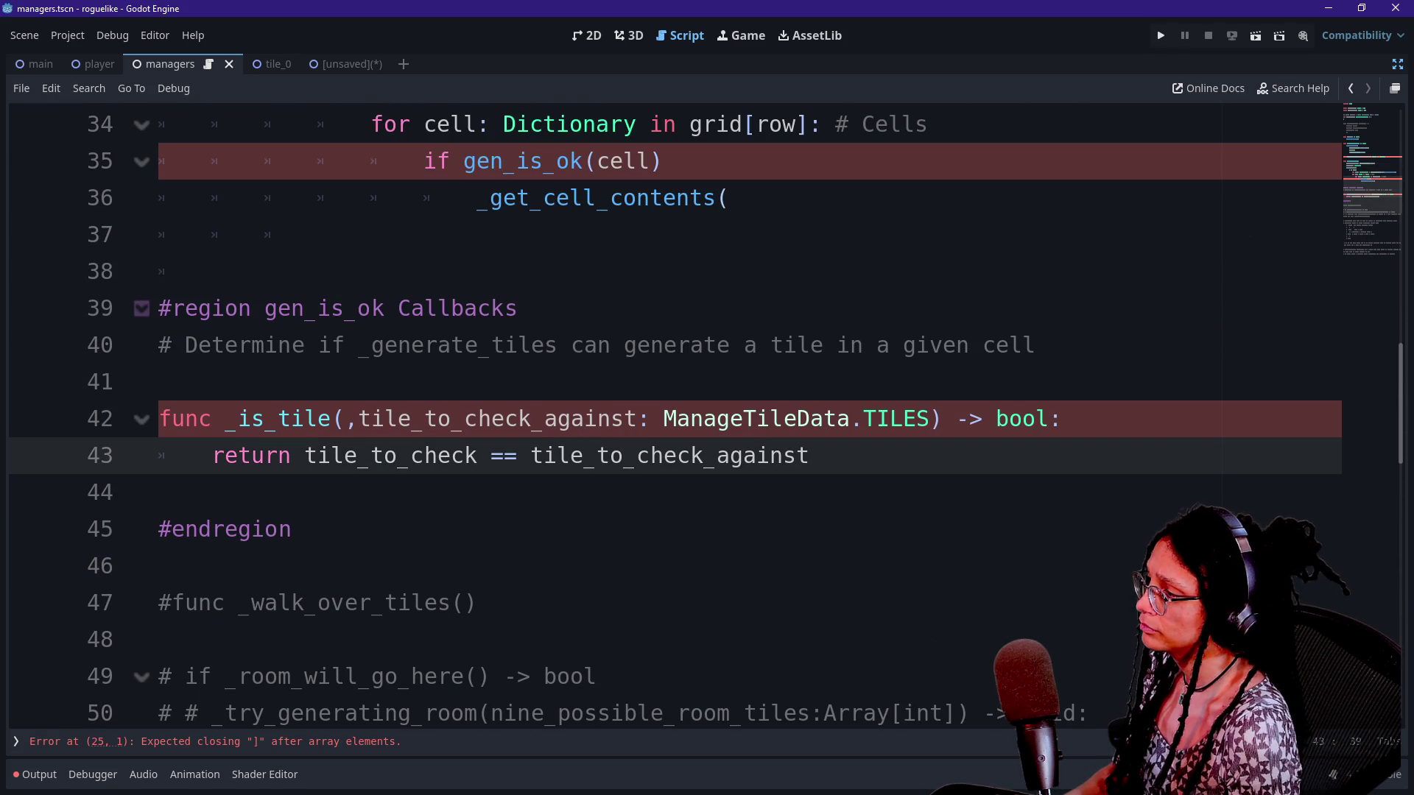
pyautogui.click(345, 418)
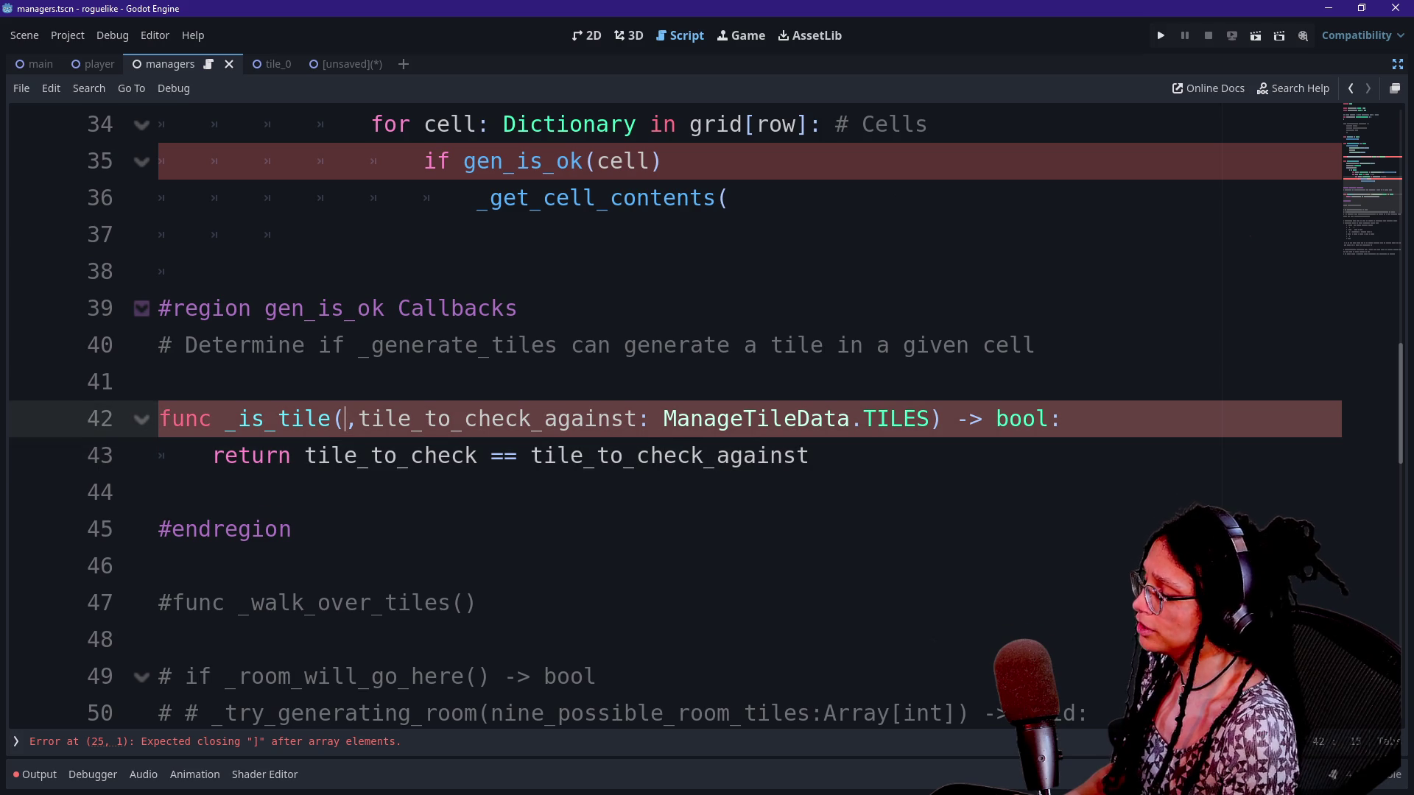
pyautogui.write('cell: ')
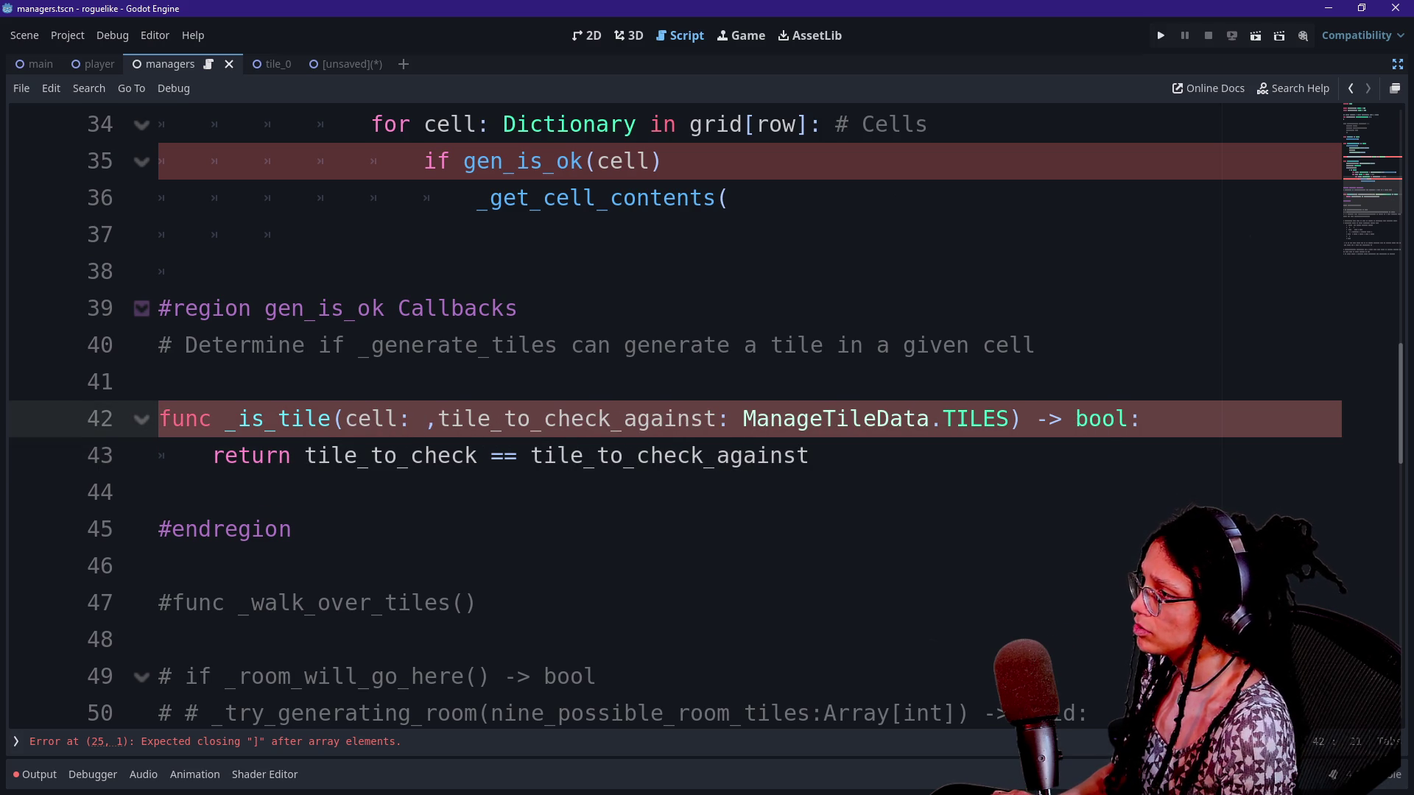
pyautogui.write('Dictionary')
pyautogui.press('Right')
pyautogui.hotkey('shift', 'Right')
pyautogui.hotkey('shift', 'Right')
pyautogui.hotkey('shift', 'Right')
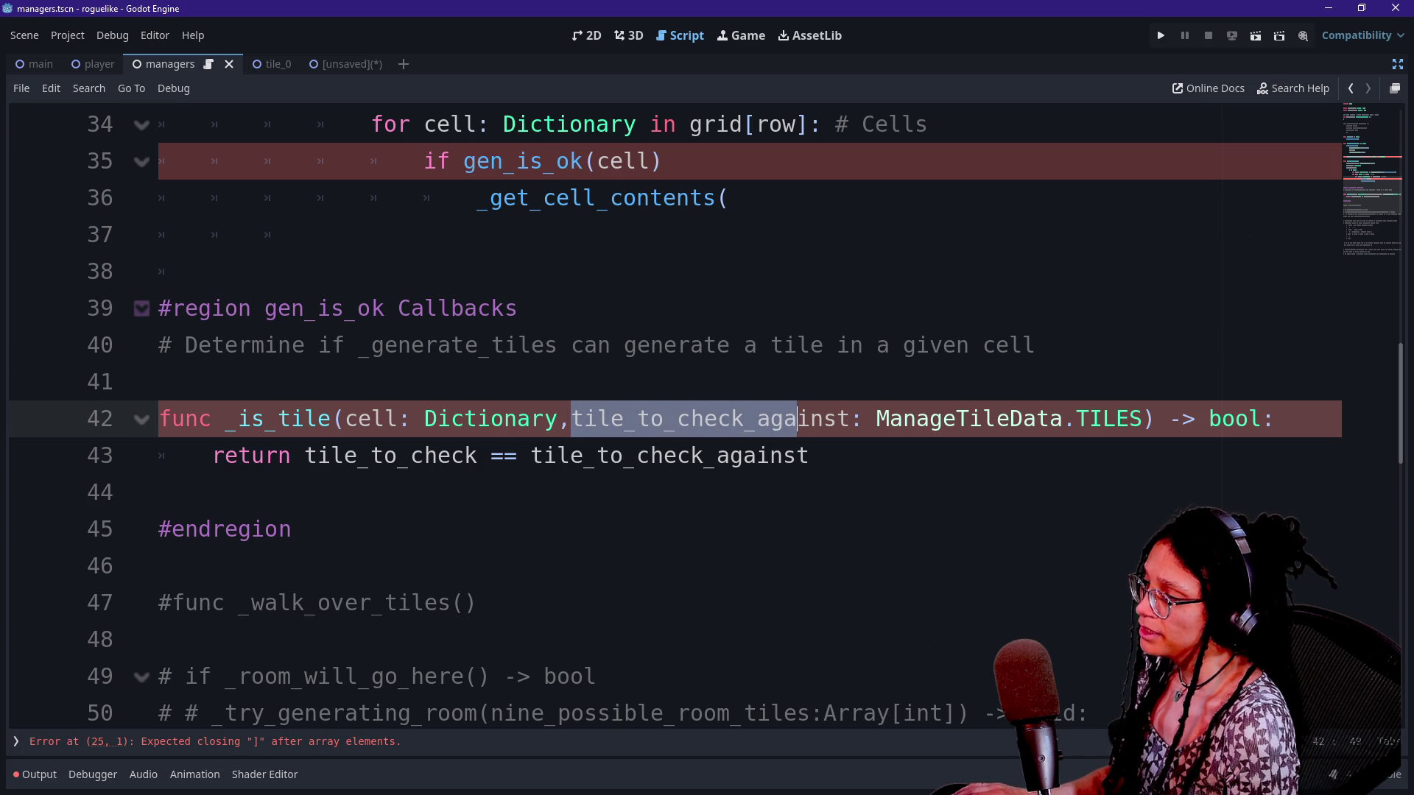
pyautogui.press('Right')
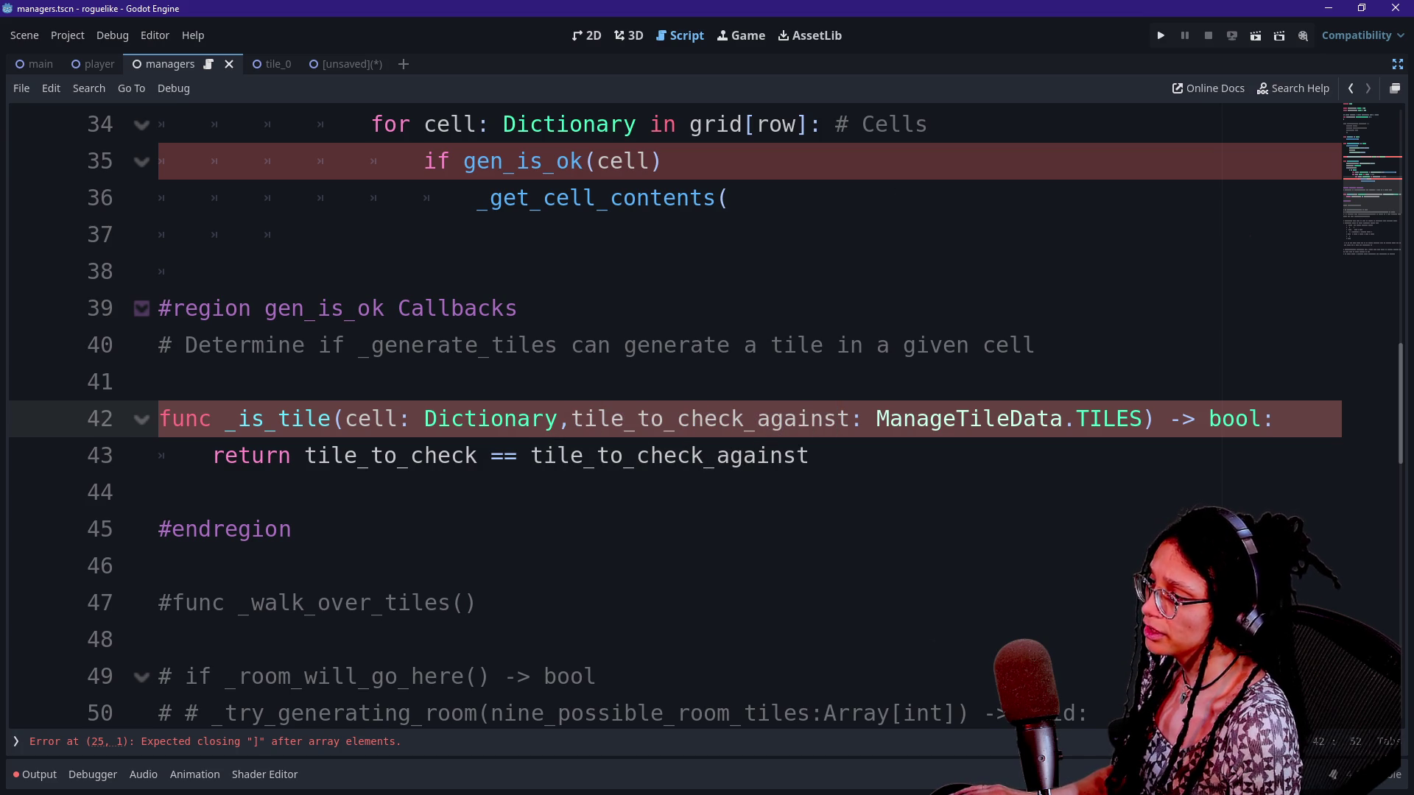
pyautogui.press('End')
pyautogui.press('Return')
pyautogui.write('va')
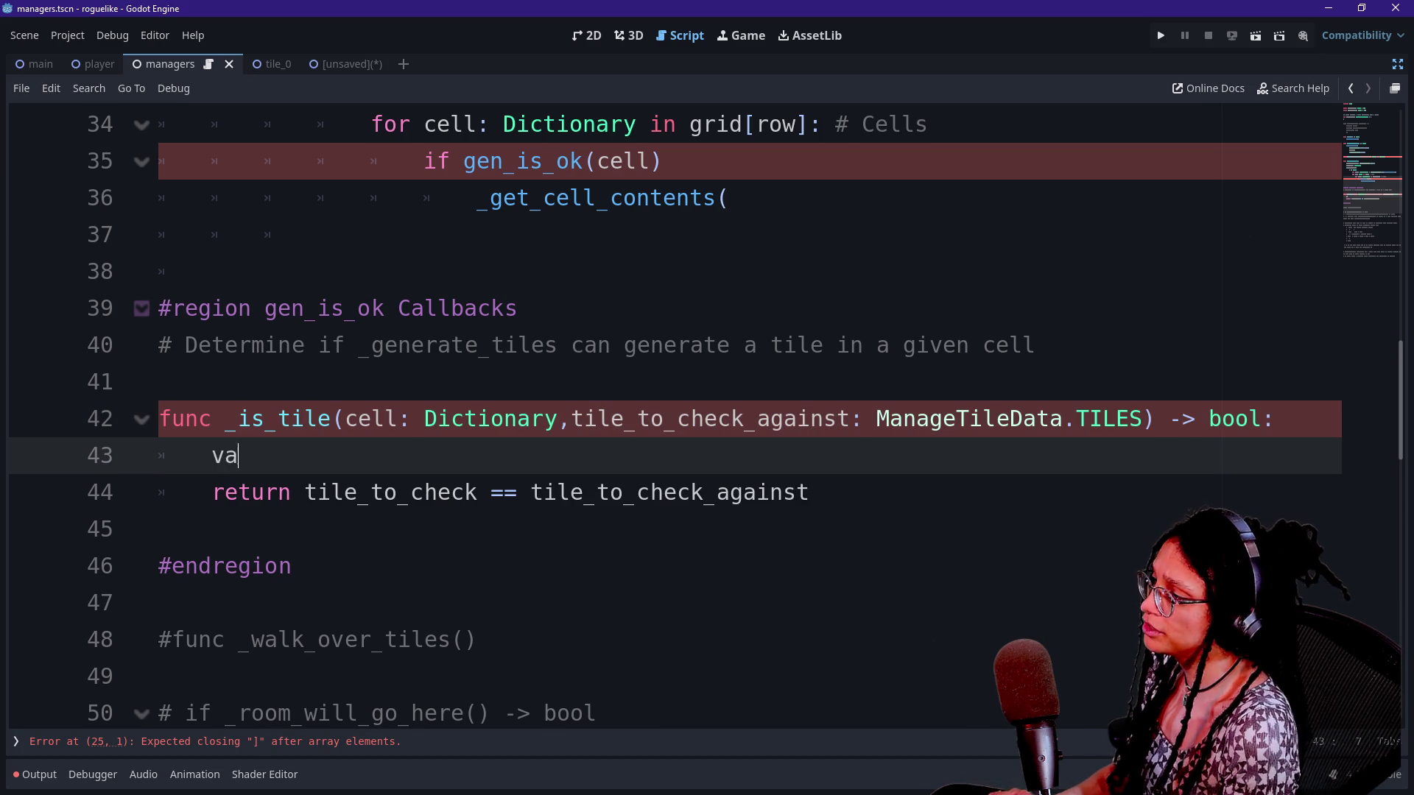
pyautogui.write('r tile_')
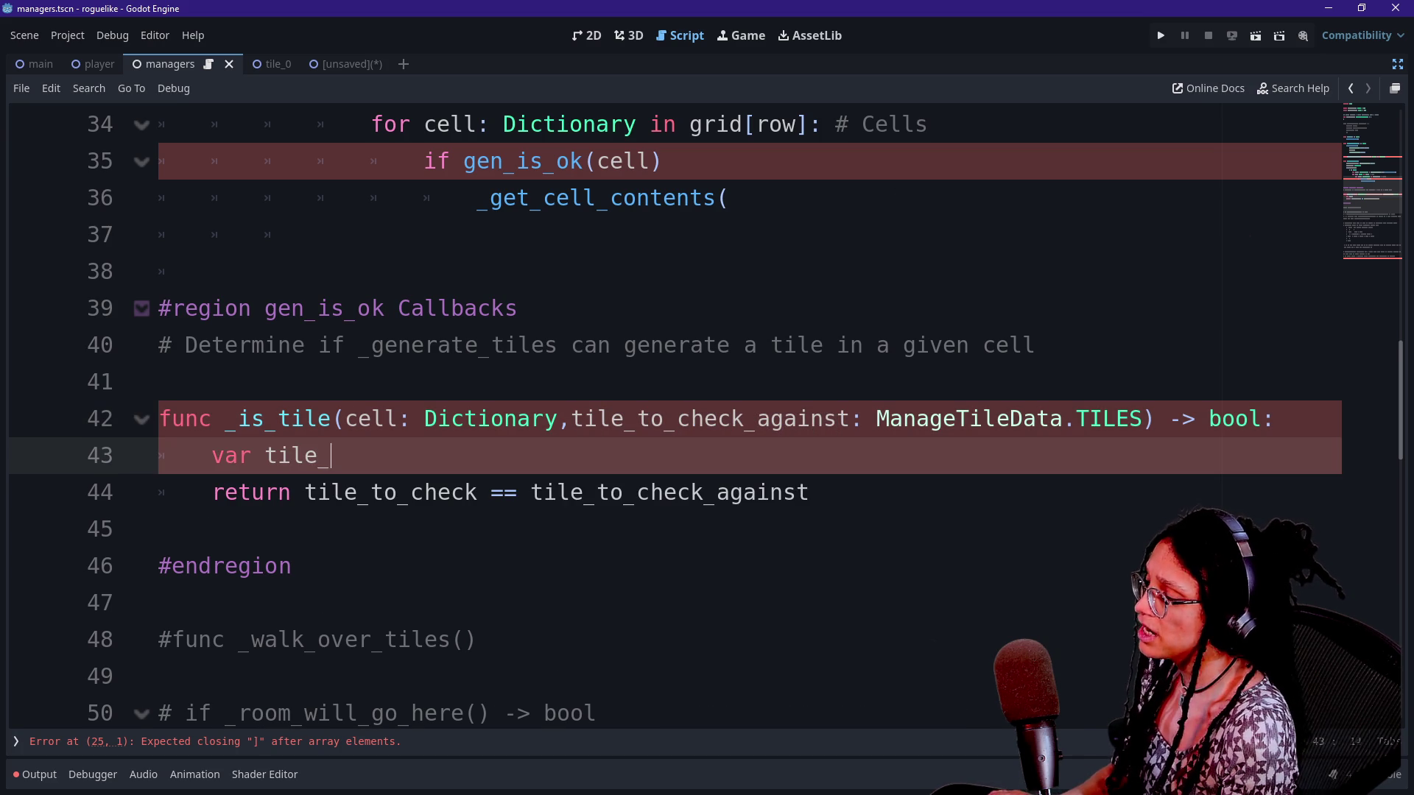
pyautogui.write('to_check: Manage')
pyautogui.press('Return')
pyautogui.write('.')
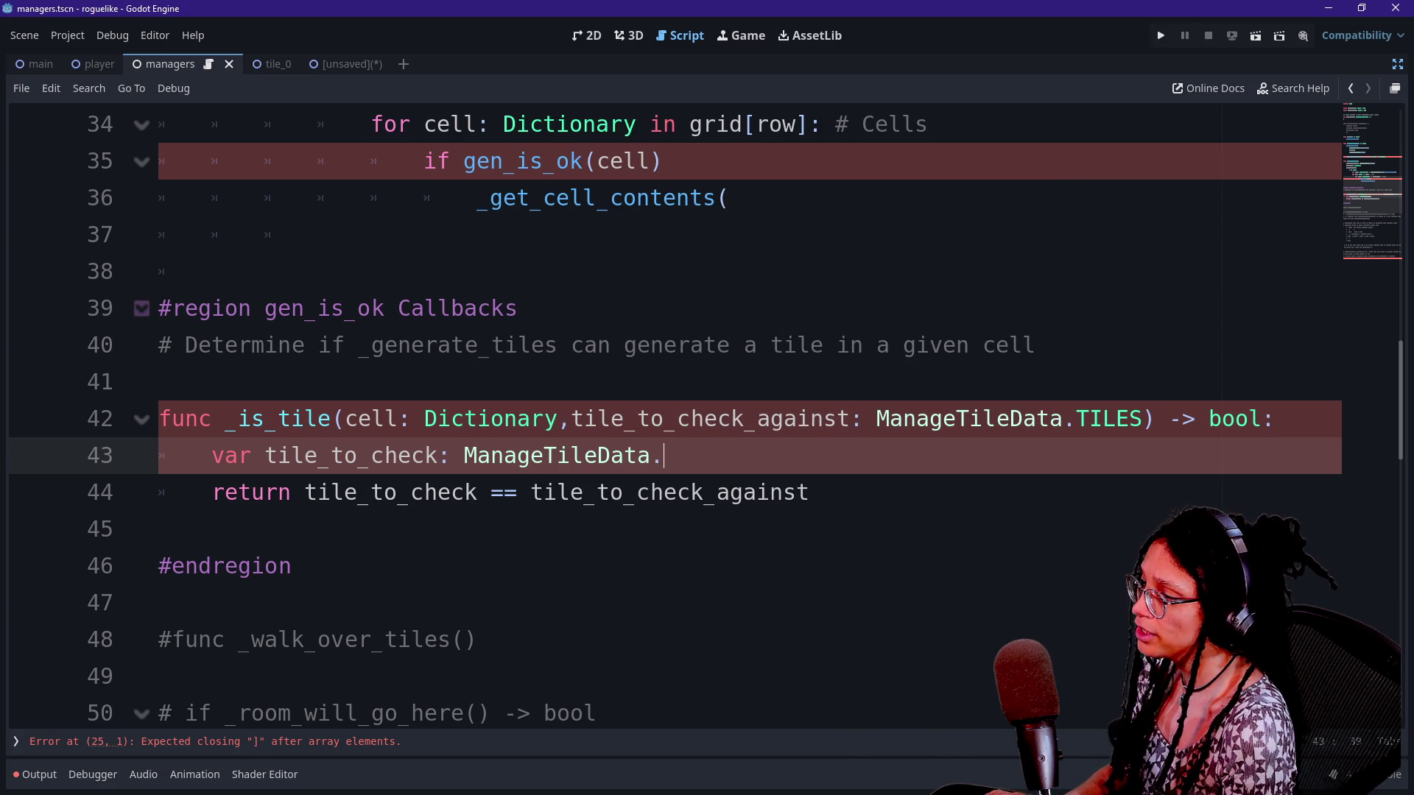
pyautogui.write('TIL')
pyautogui.press('Return')
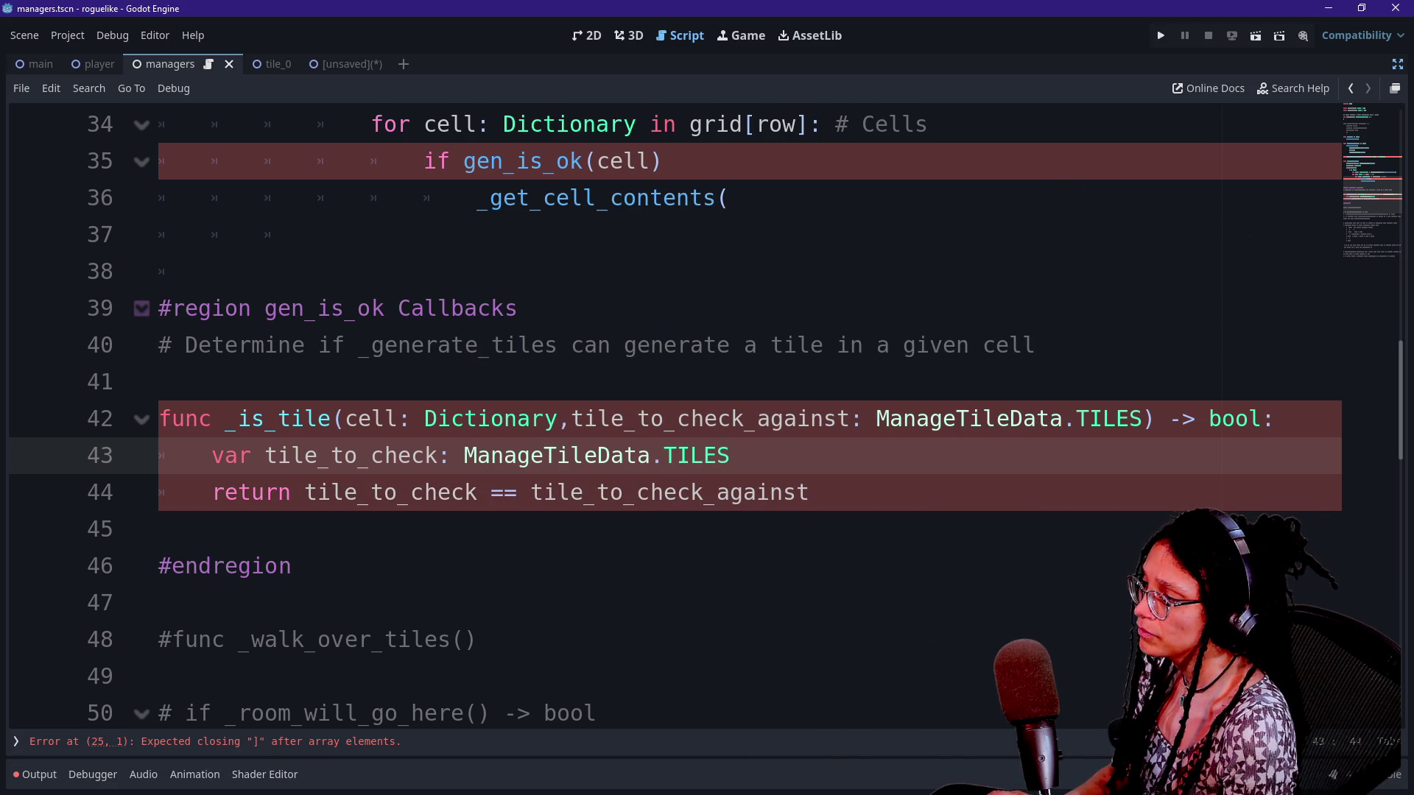
pyautogui.write(' = ')
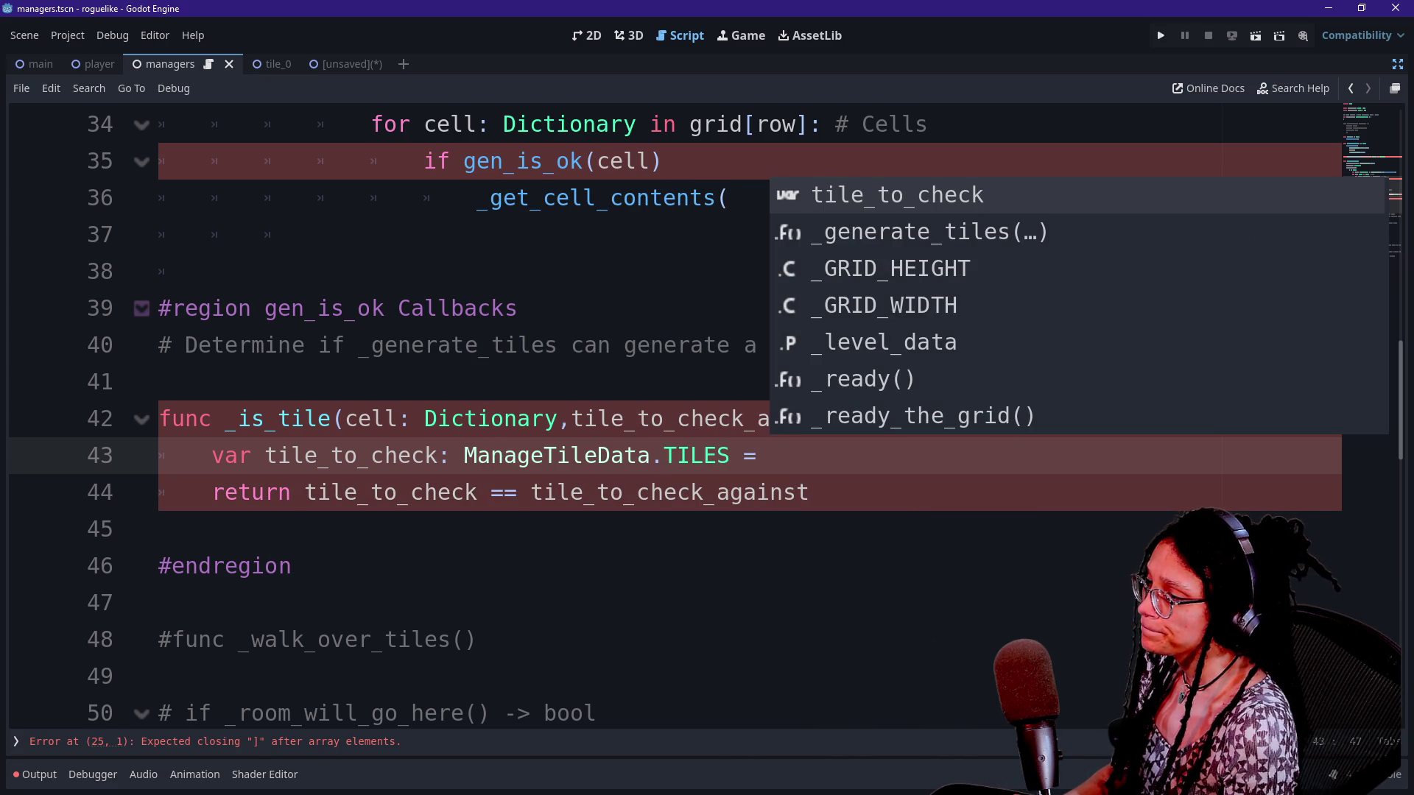
pyautogui.write('cell')
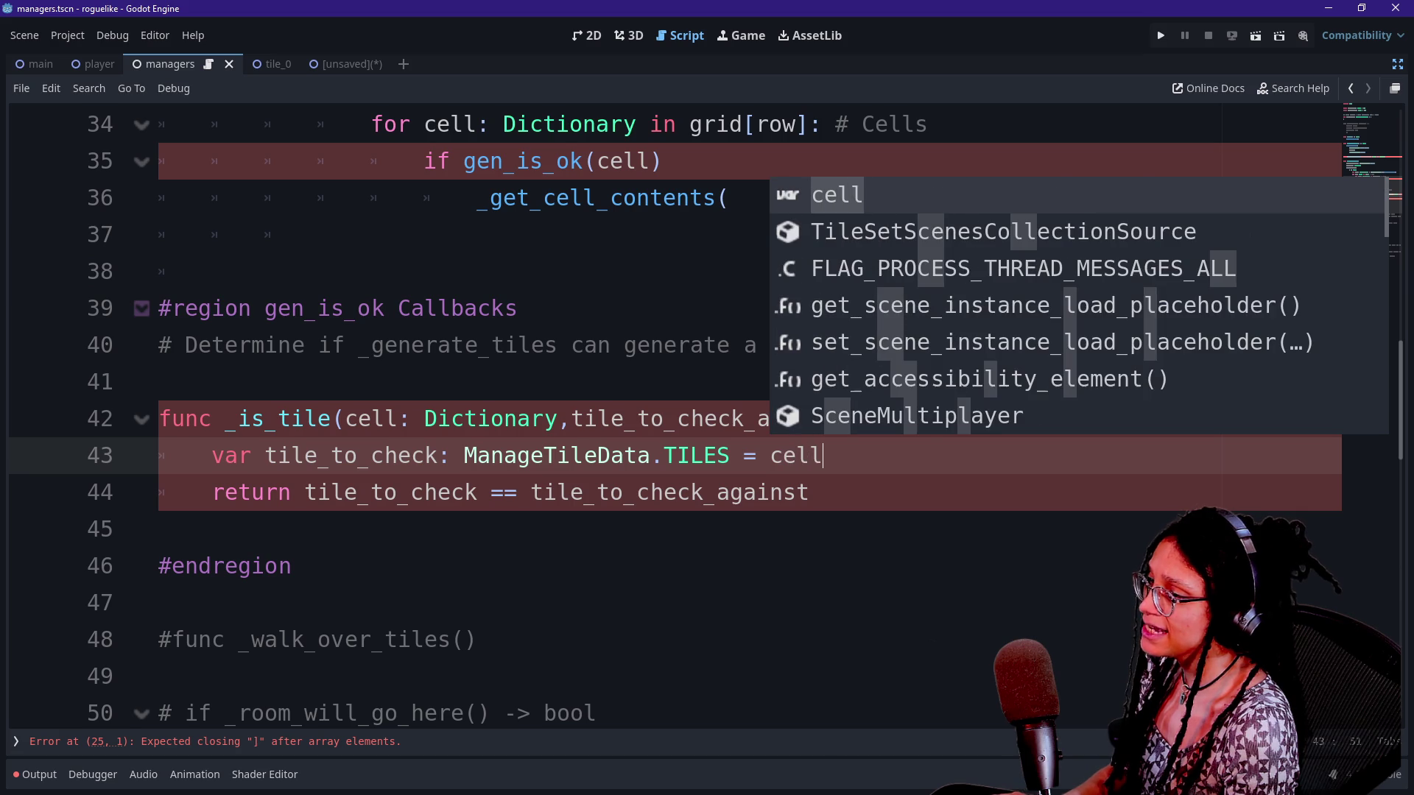
pyautogui.write('[')
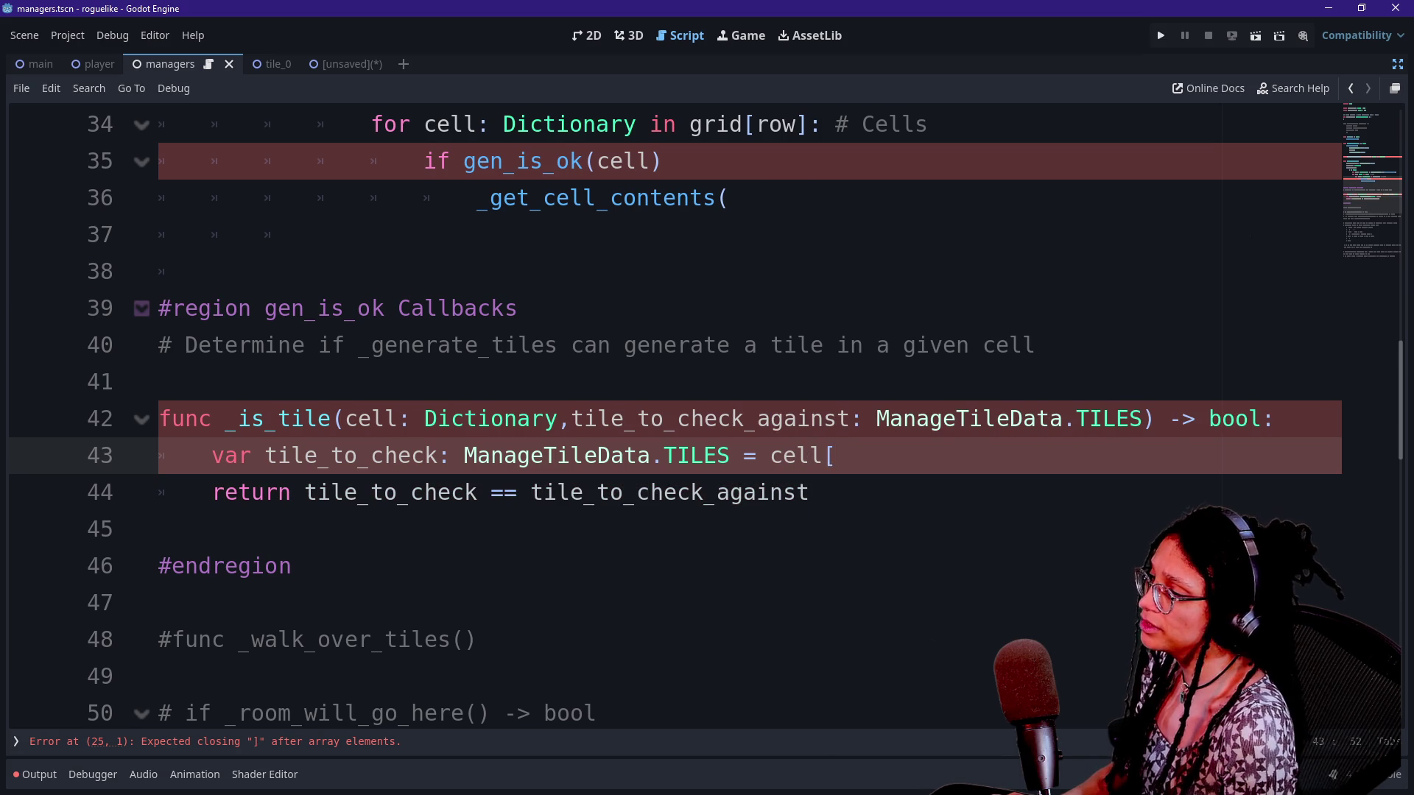
pyautogui.scroll(1, 706, 412)
pyautogui.scroll(-4, 707, 412)
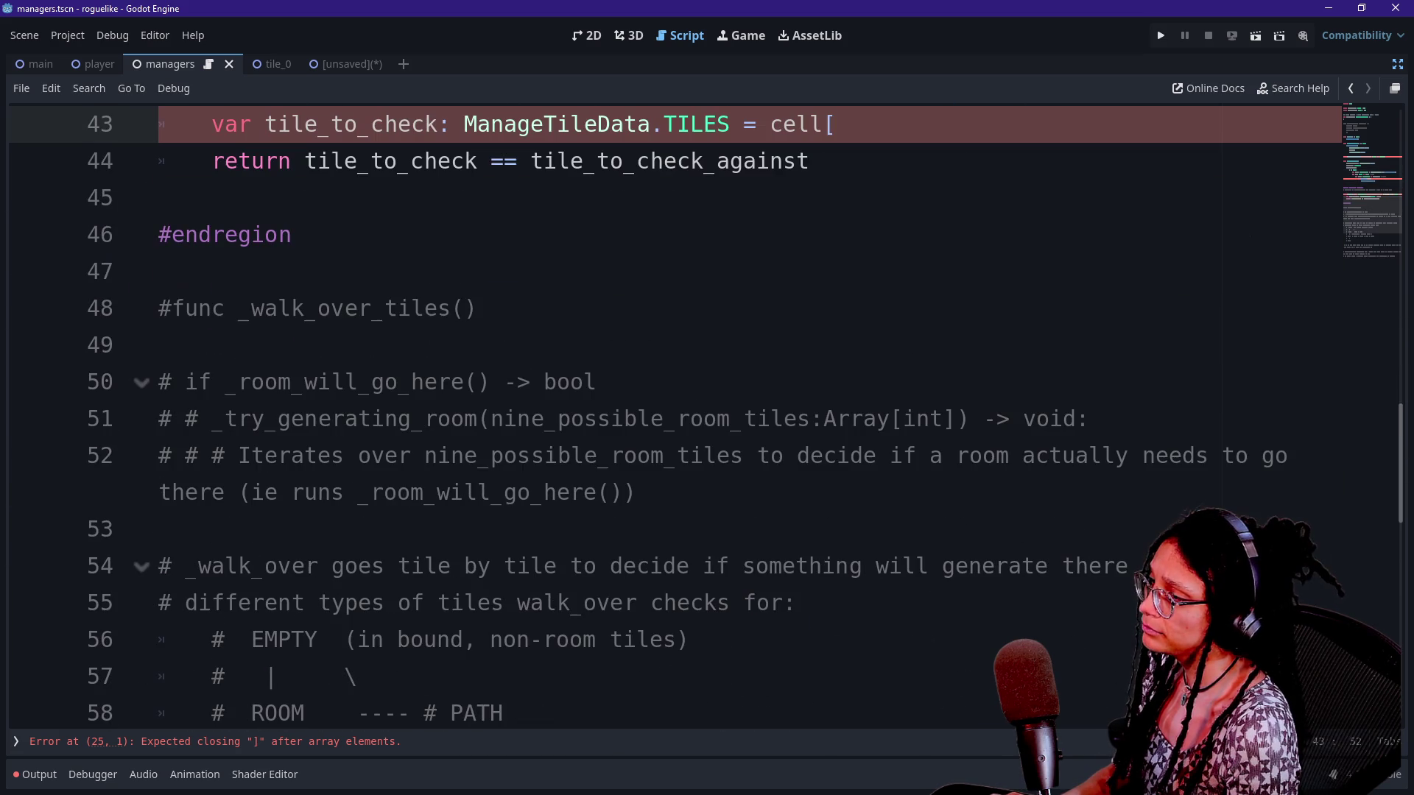
pyautogui.scroll(2, 707, 412)
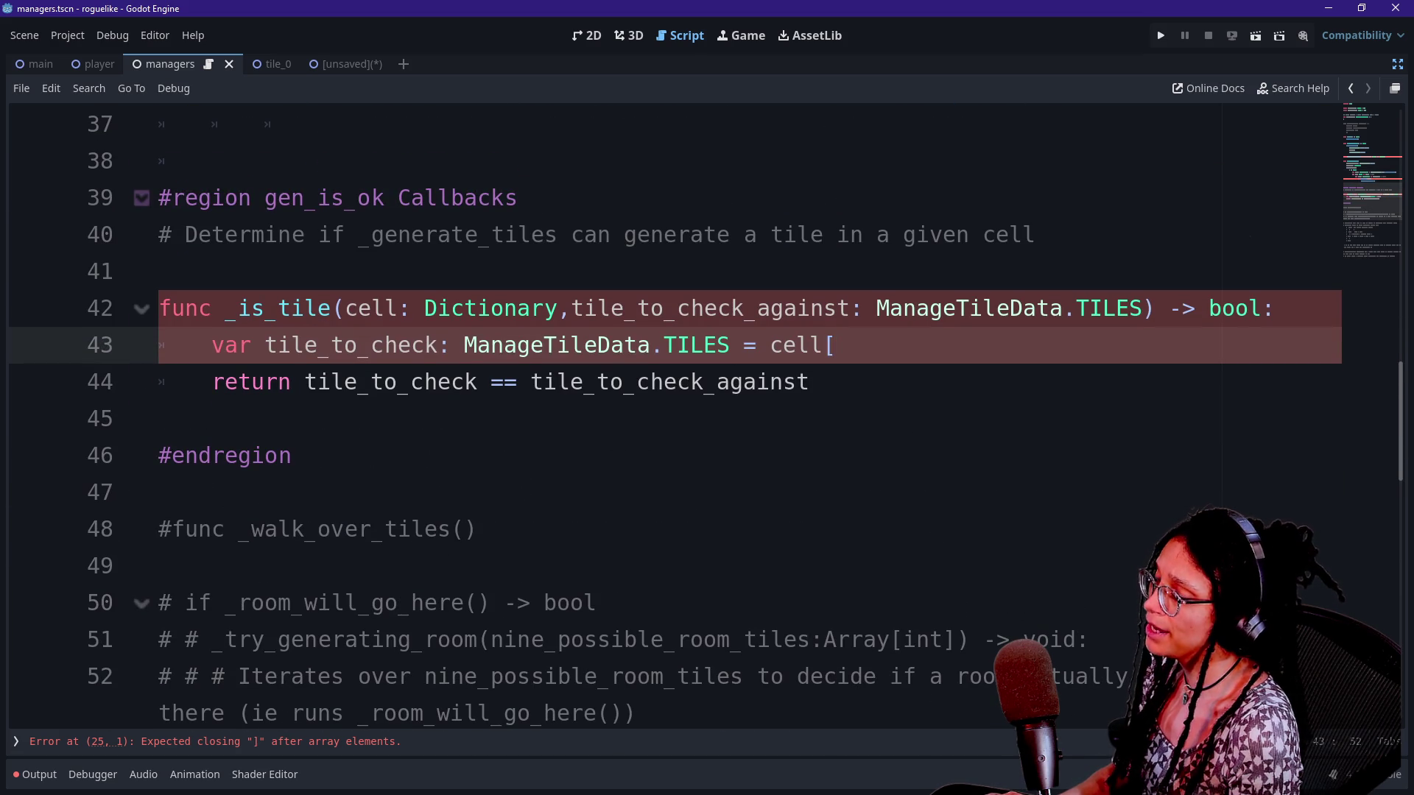
pyautogui.moveTo(770, 344); pyautogui.dragTo(810, 381)
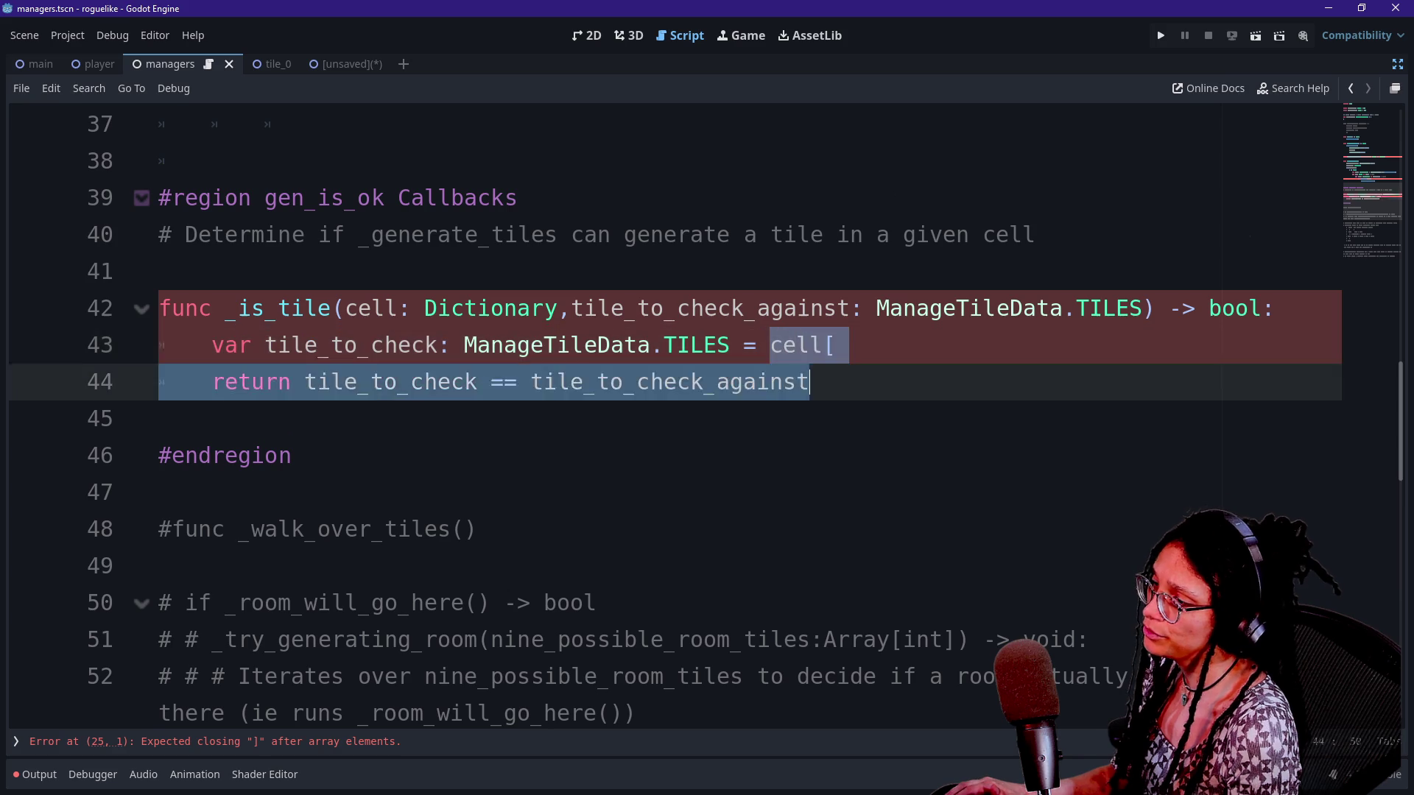
pyautogui.press('Up')
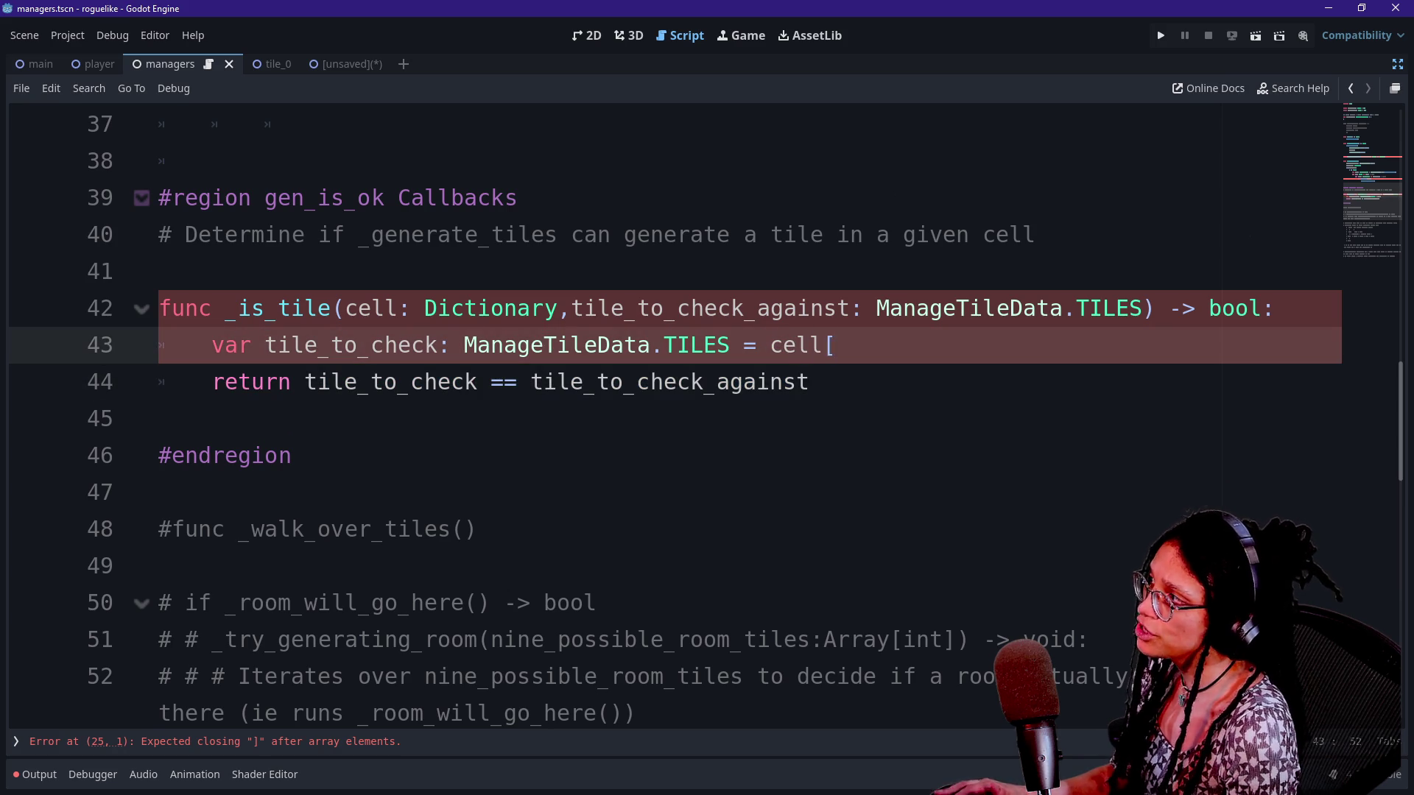
pyautogui.scroll(6, 706, 412)
pyautogui.scroll(6, 707, 412)
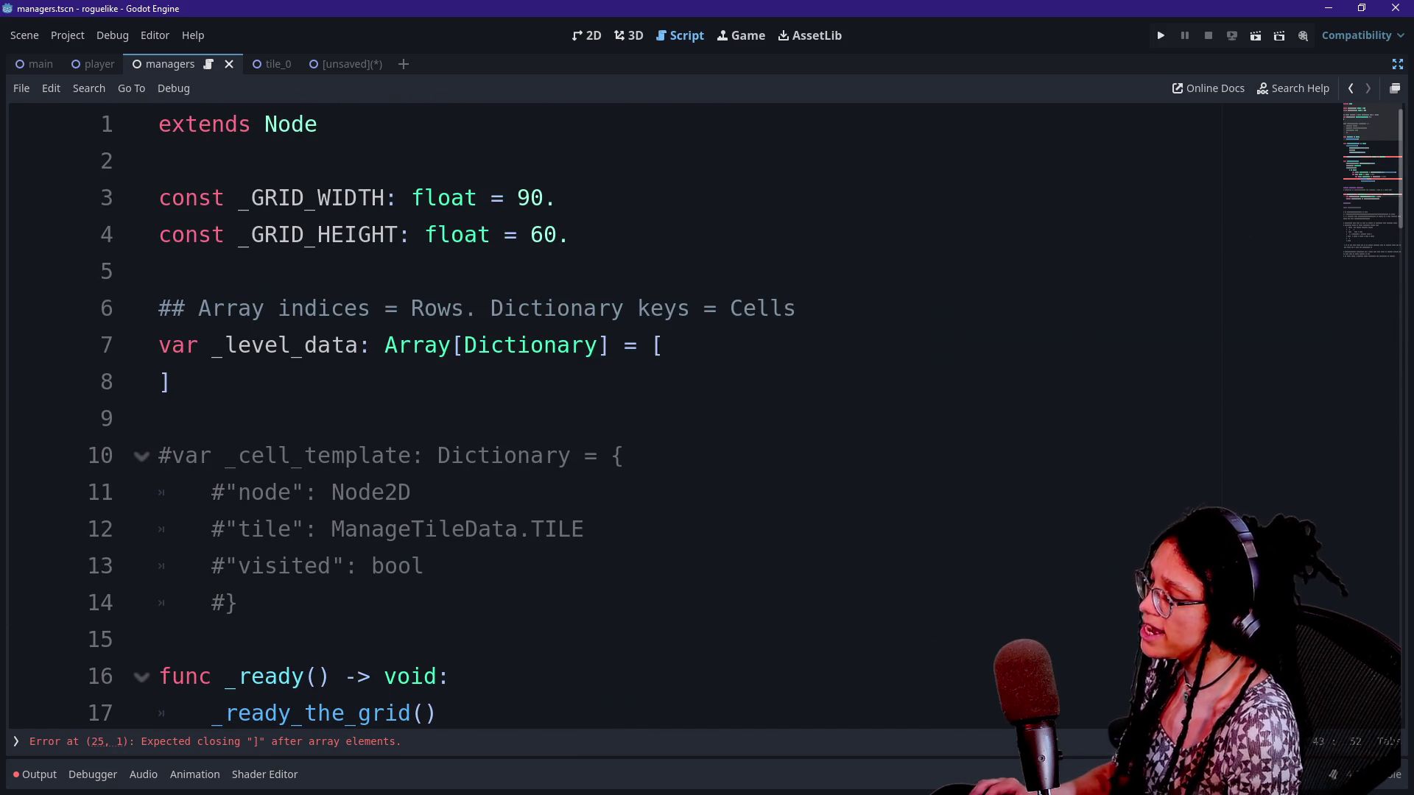
# Retype the commented cell-template keys in uppercase as NODE, TILE and VISITED
pyautogui.hotkey('shift', 'alt', 'o')
pyautogui.press('Escape')
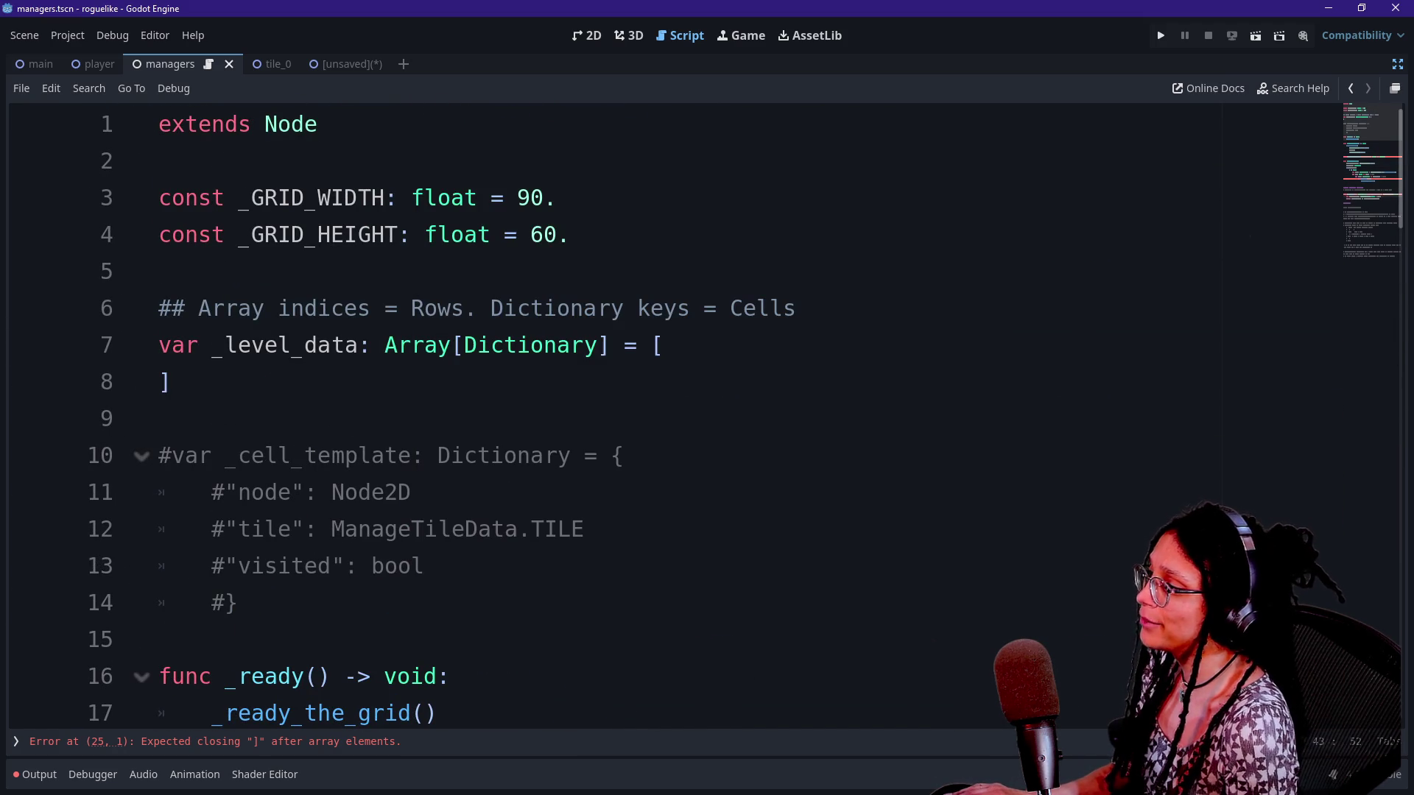
pyautogui.click(505, 345)
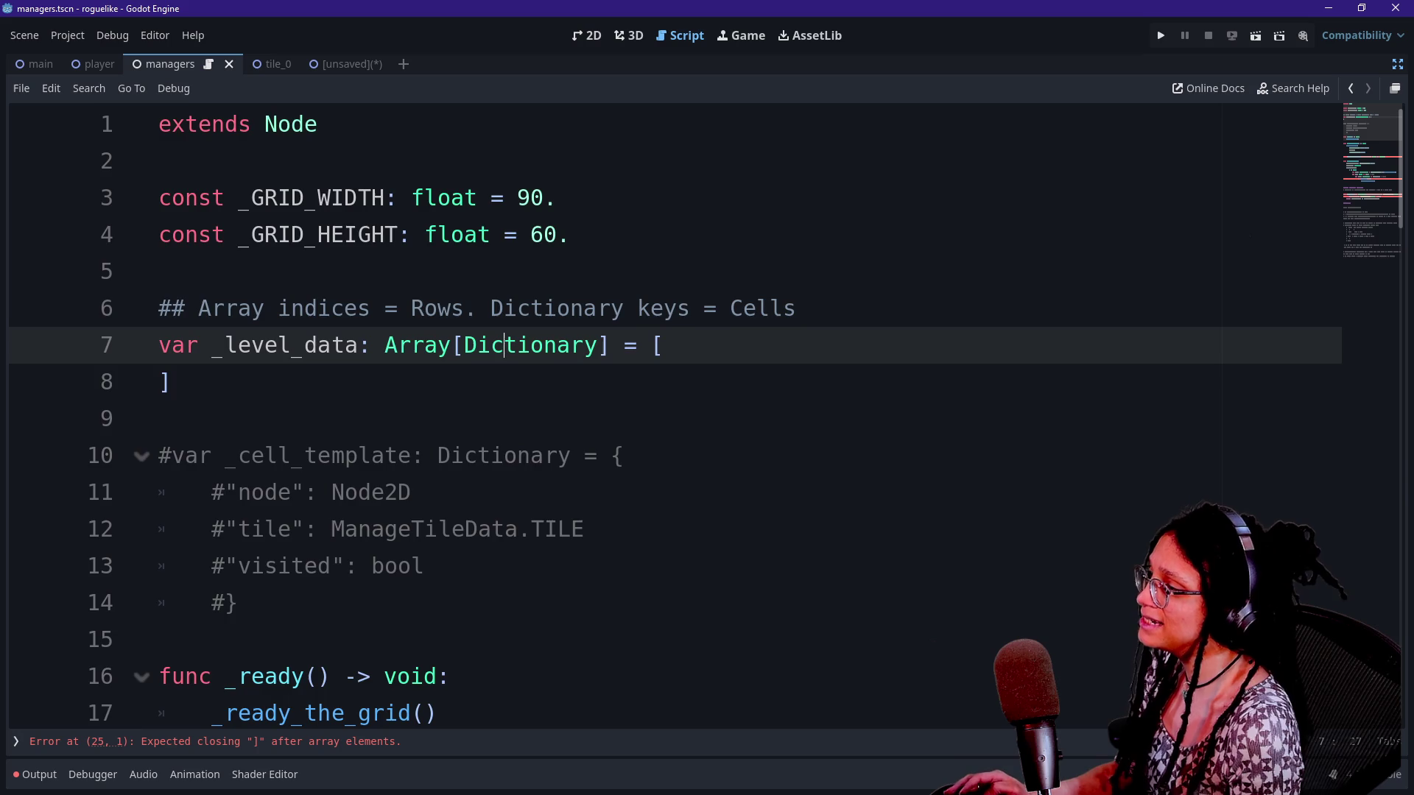
pyautogui.scroll(-3, 505, 345)
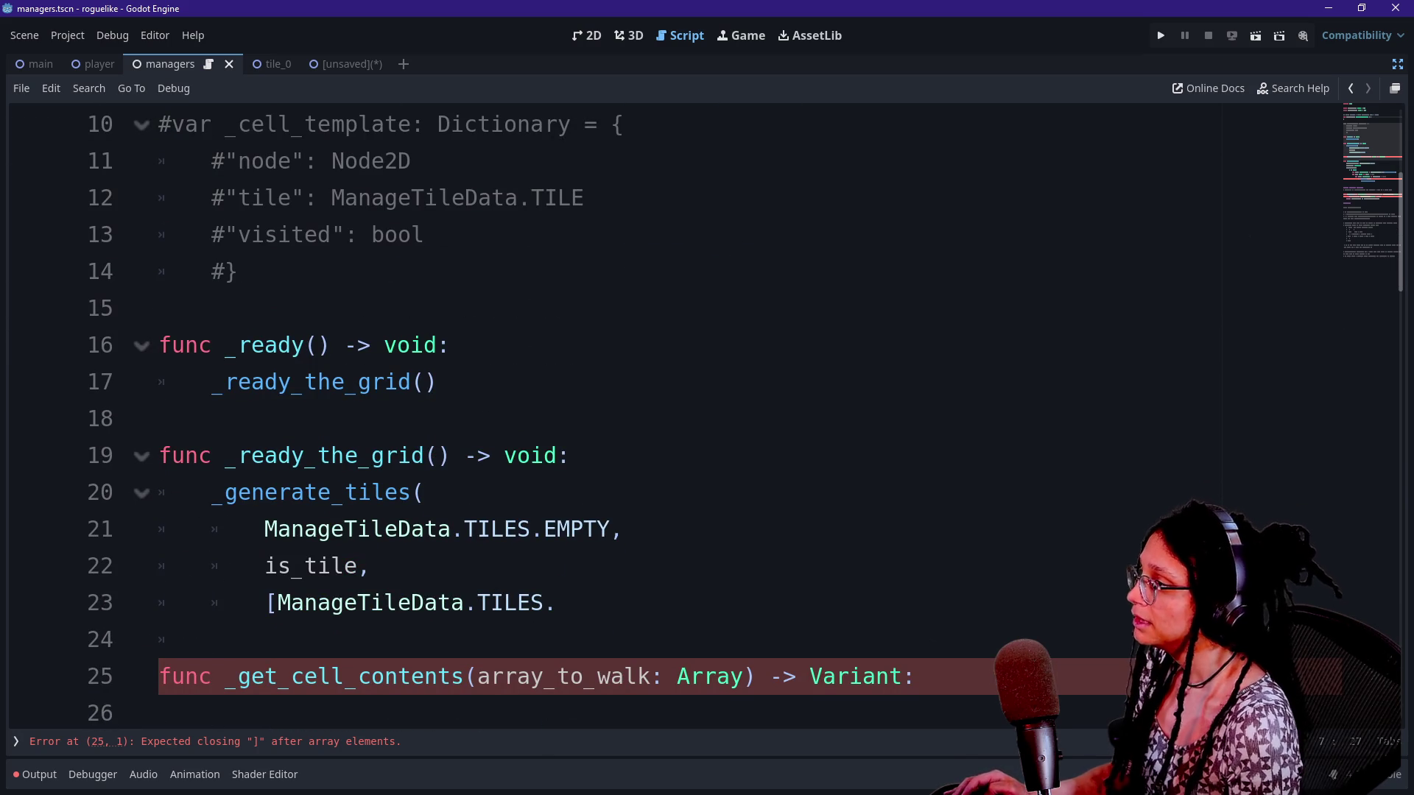
pyautogui.doubleClick(264, 160)
pyautogui.click(237, 197)
pyautogui.hotkey('ctrl', 'shift', 'Right')
pyautogui.write('TILE')
pyautogui.doubleClick(283, 234)
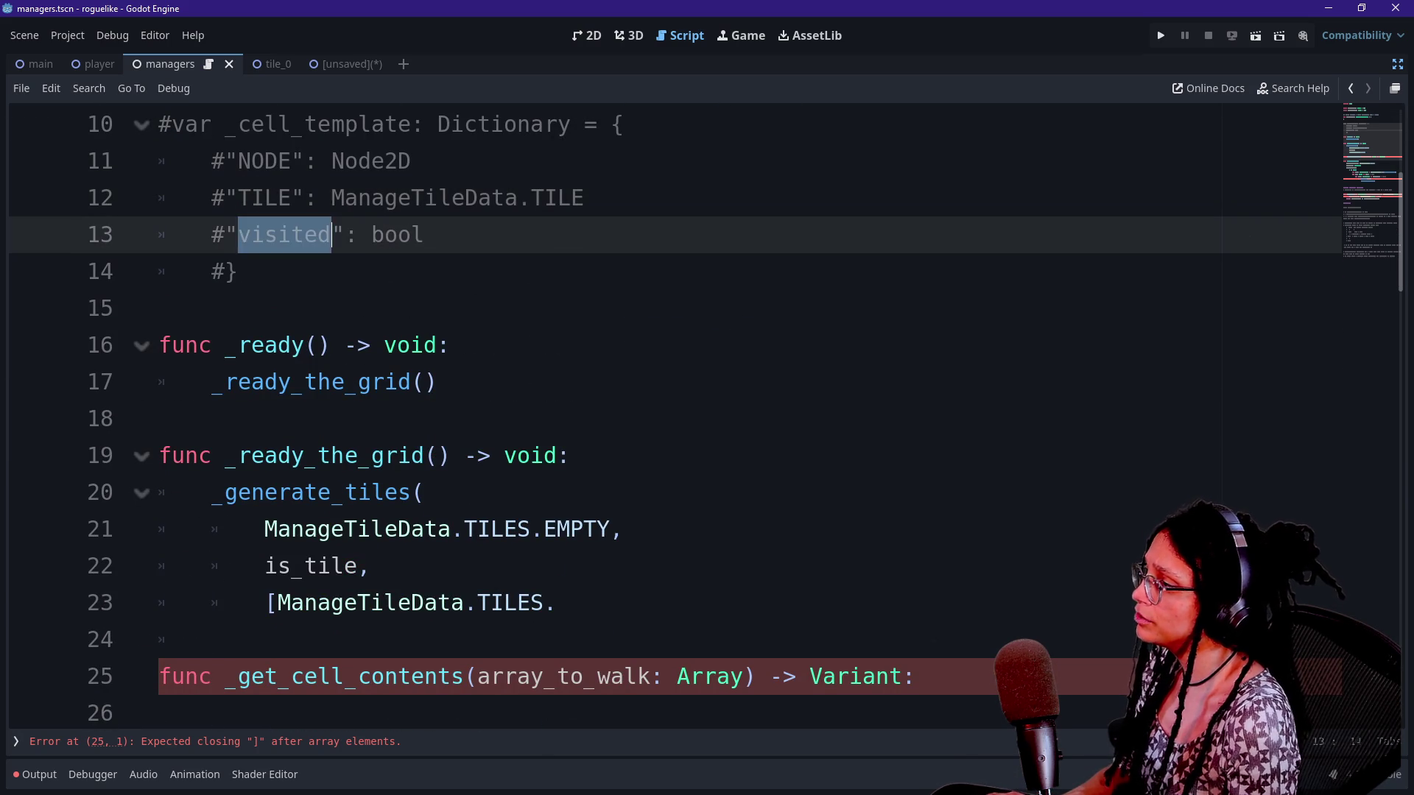
pyautogui.write('VISITED')
# Jump to the ManageTileData script and add a blank line after the TILES enum
pyautogui.click(689, 675)
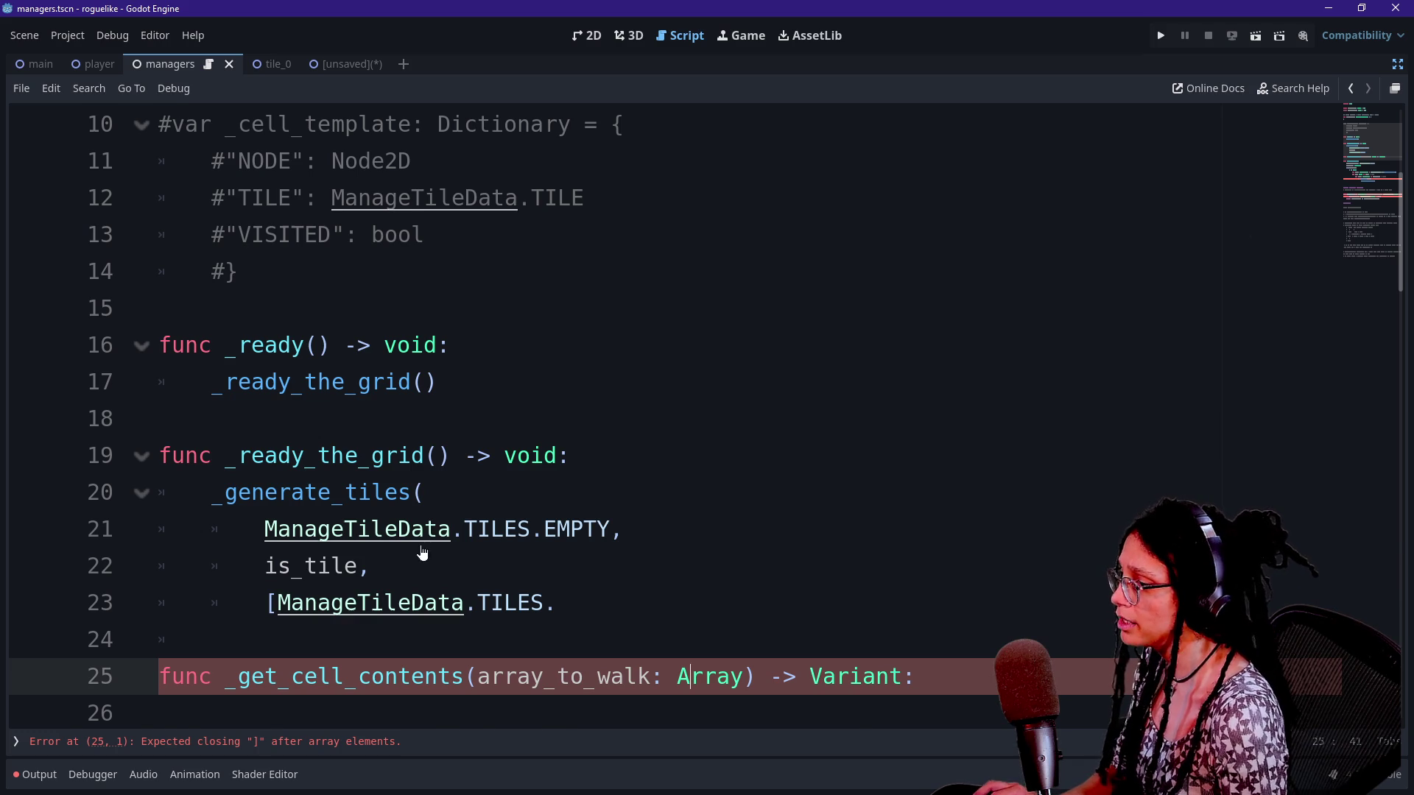
pyautogui.scroll(-15, 663, 412)
pyautogui.click(451, 638)
pyautogui.scroll(3, 662, 412)
pyautogui.scroll(14, 663, 412)
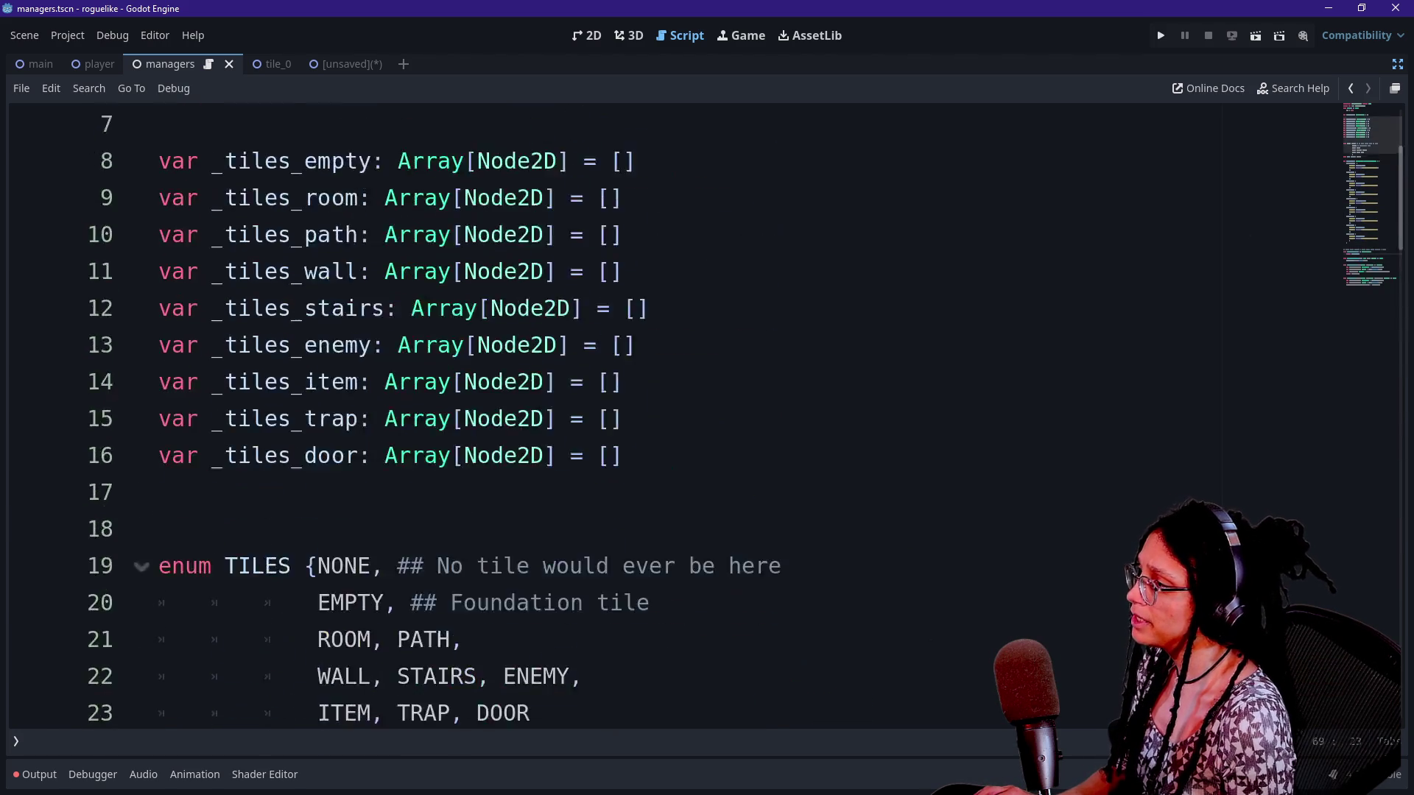
pyautogui.scroll(-4, 663, 412)
pyautogui.click(331, 419)
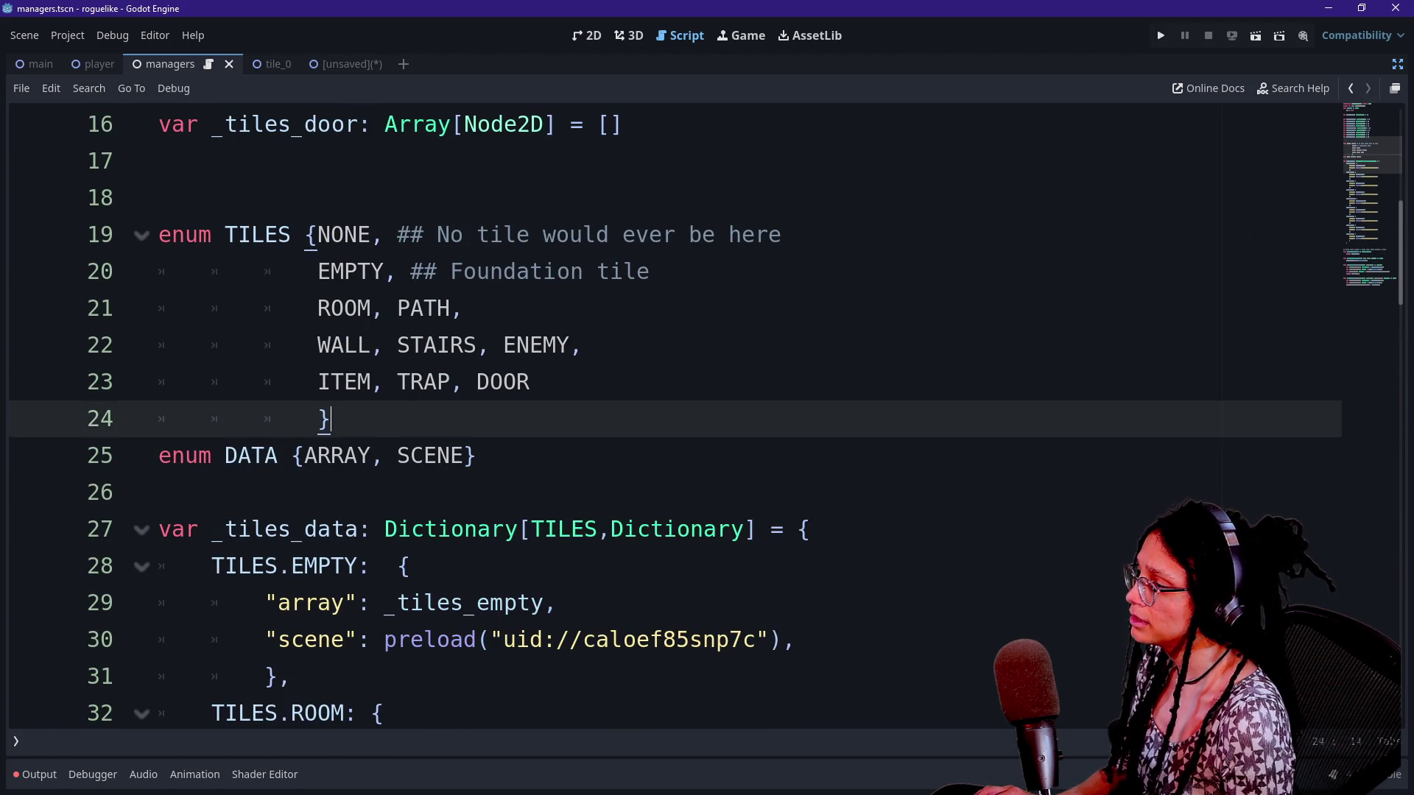
pyautogui.press('Return')
# Check the DATA enum, then navigate back twice to the previous script location
pyautogui.doubleClick(337, 492)
pyautogui.scroll(-2, 663, 413)
pyautogui.moveTo(318, 455)
pyautogui.mouseDown()
pyautogui.moveTo(159, 455)
pyautogui.moveTo(221, 492)
pyautogui.moveTo(318, 455)
pyautogui.mouseUp()
pyautogui.press('Up')
pyautogui.press('Up')
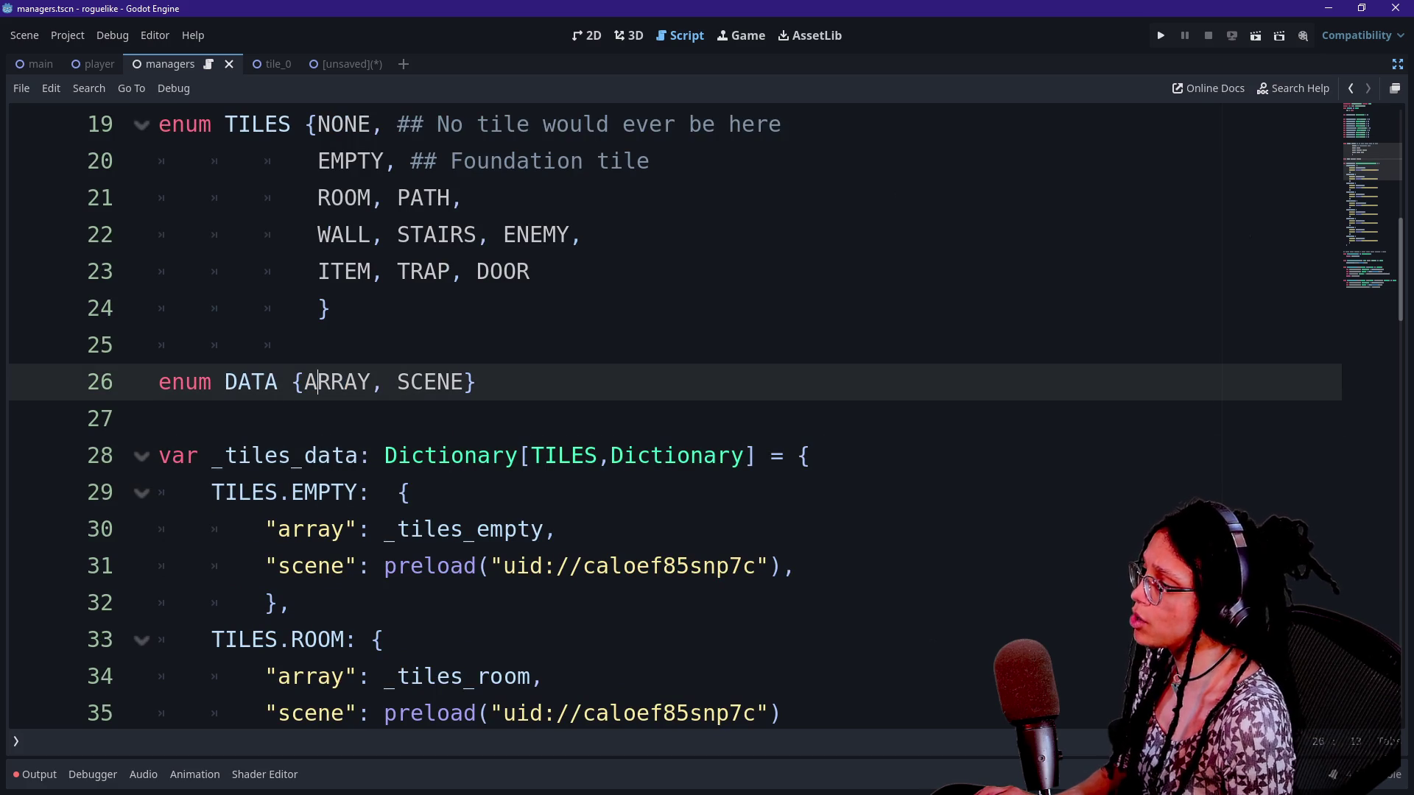
pyautogui.press('Down')
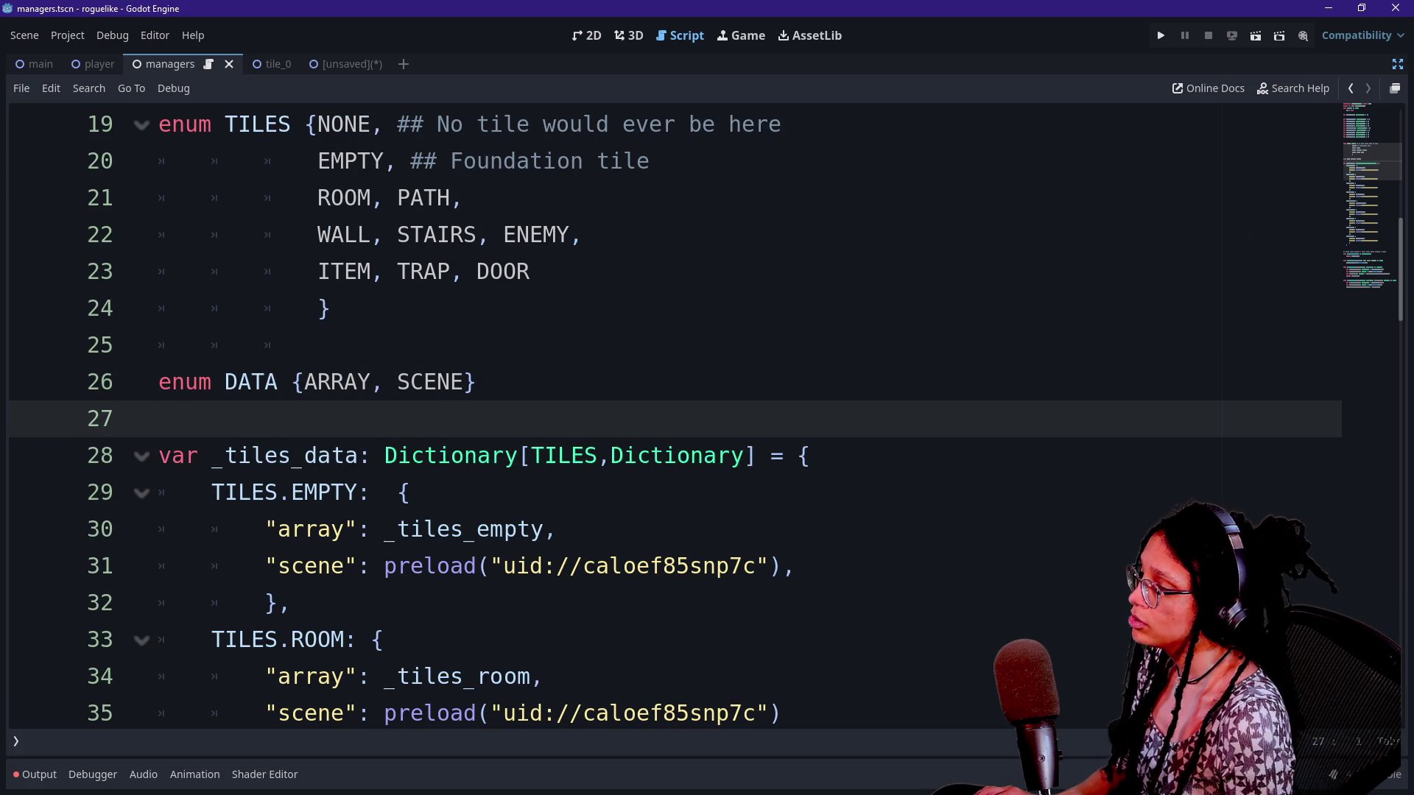
pyautogui.click(1351, 88)
pyautogui.click(1350, 88)
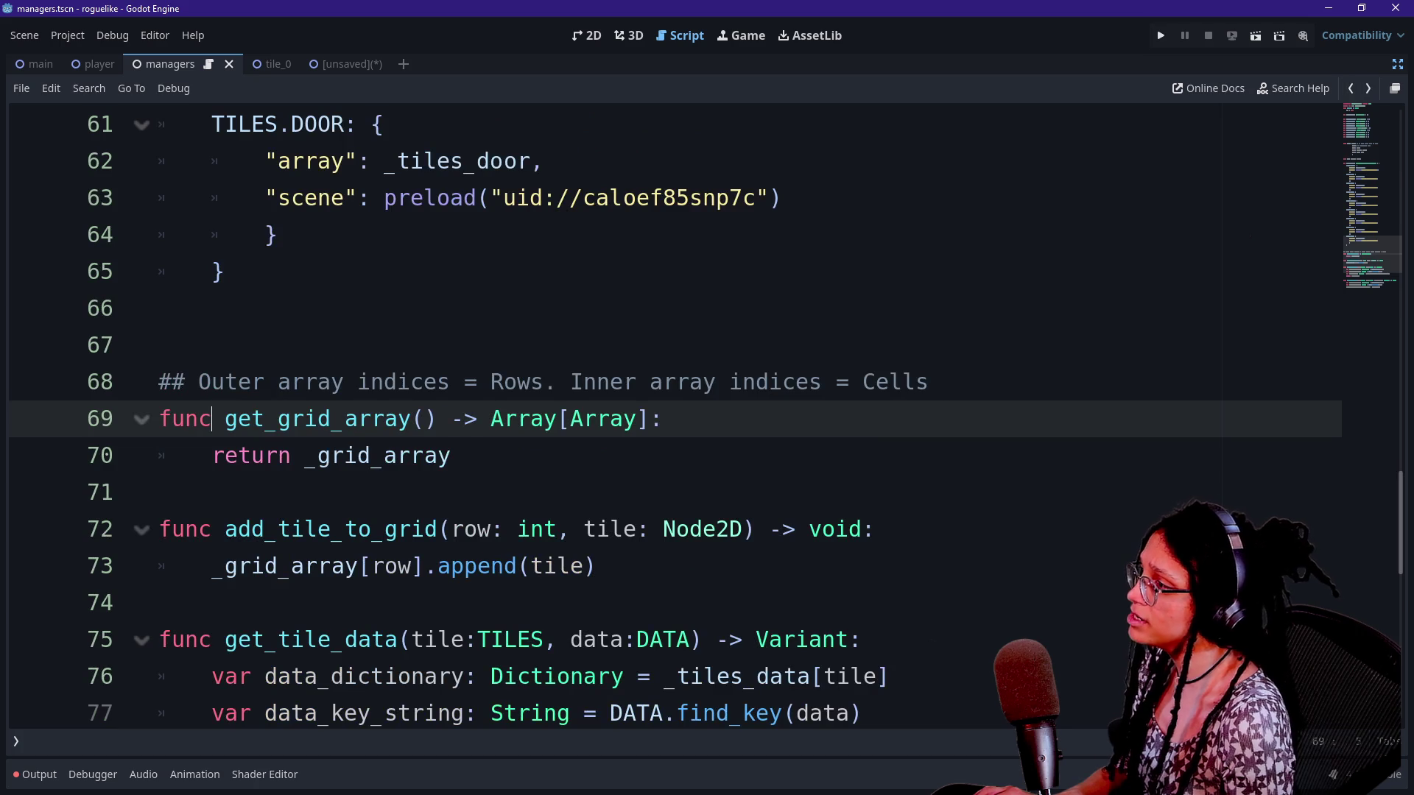
# Reopen manage_levels.gd by searching 'level' in quick-open
pyautogui.click(344, 234)
pyautogui.hotkey('alt', 'shift', 'o')
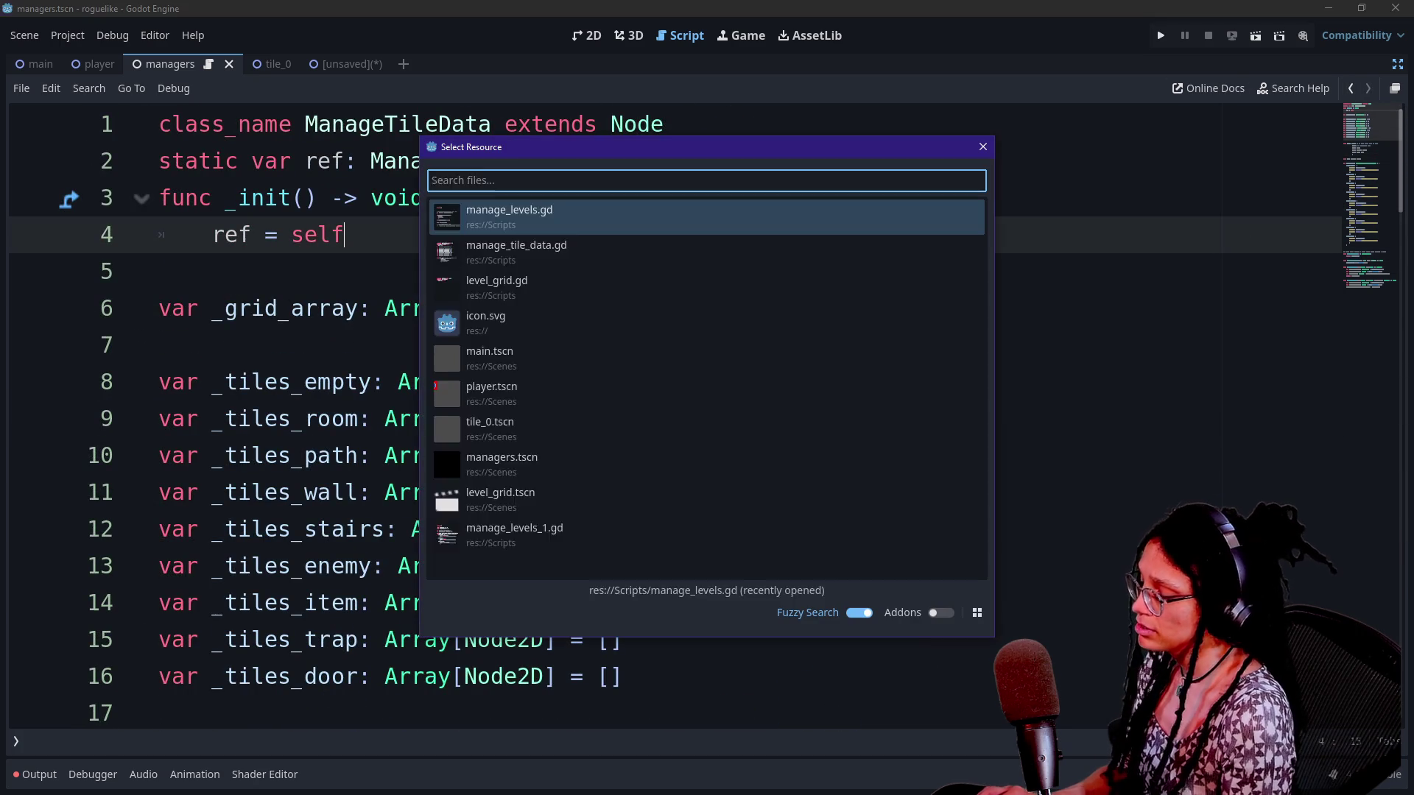
pyautogui.write('level')
pyautogui.press('Down')
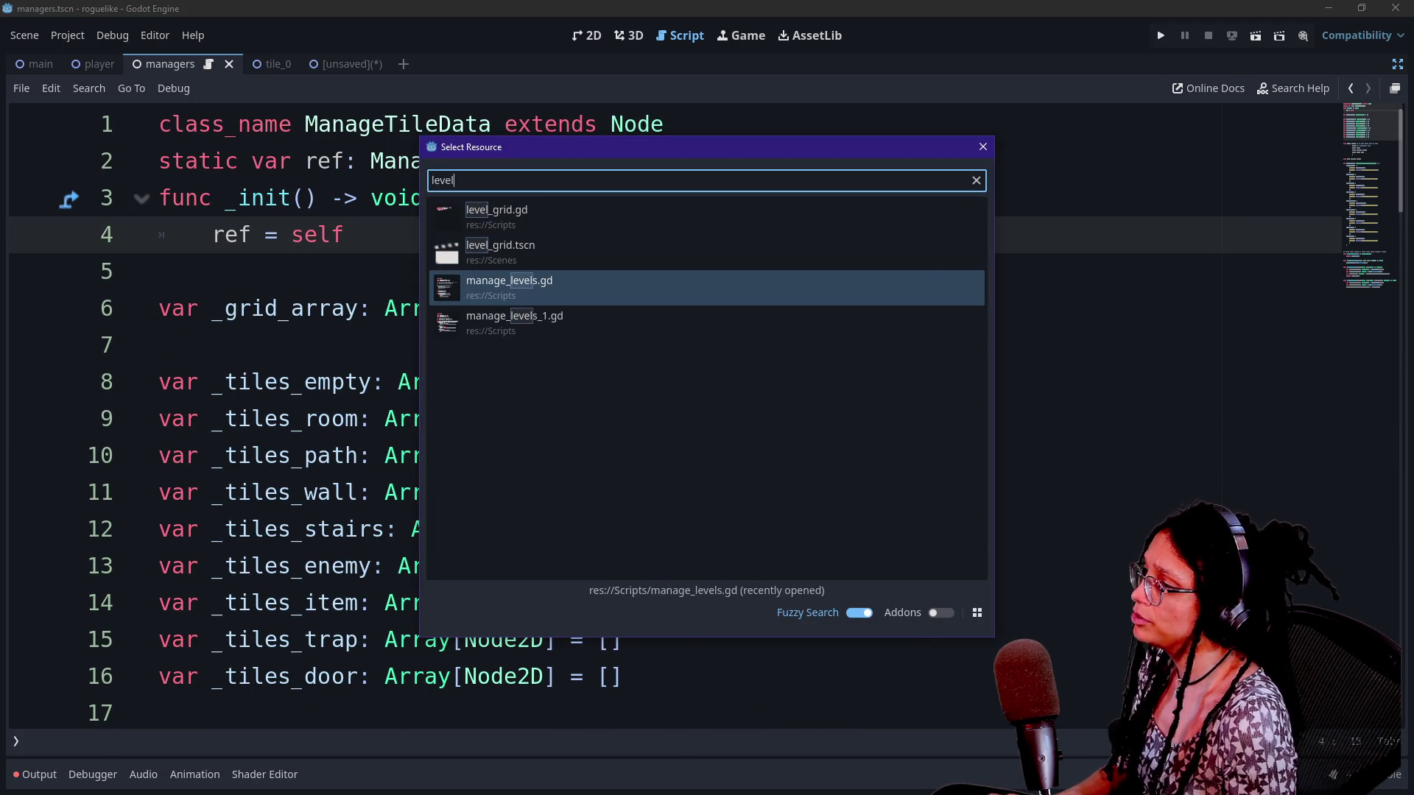
pyautogui.press('Return')
# Add blank lines after the _level_data array for a new declaration
pyautogui.scroll(3, 663, 412)
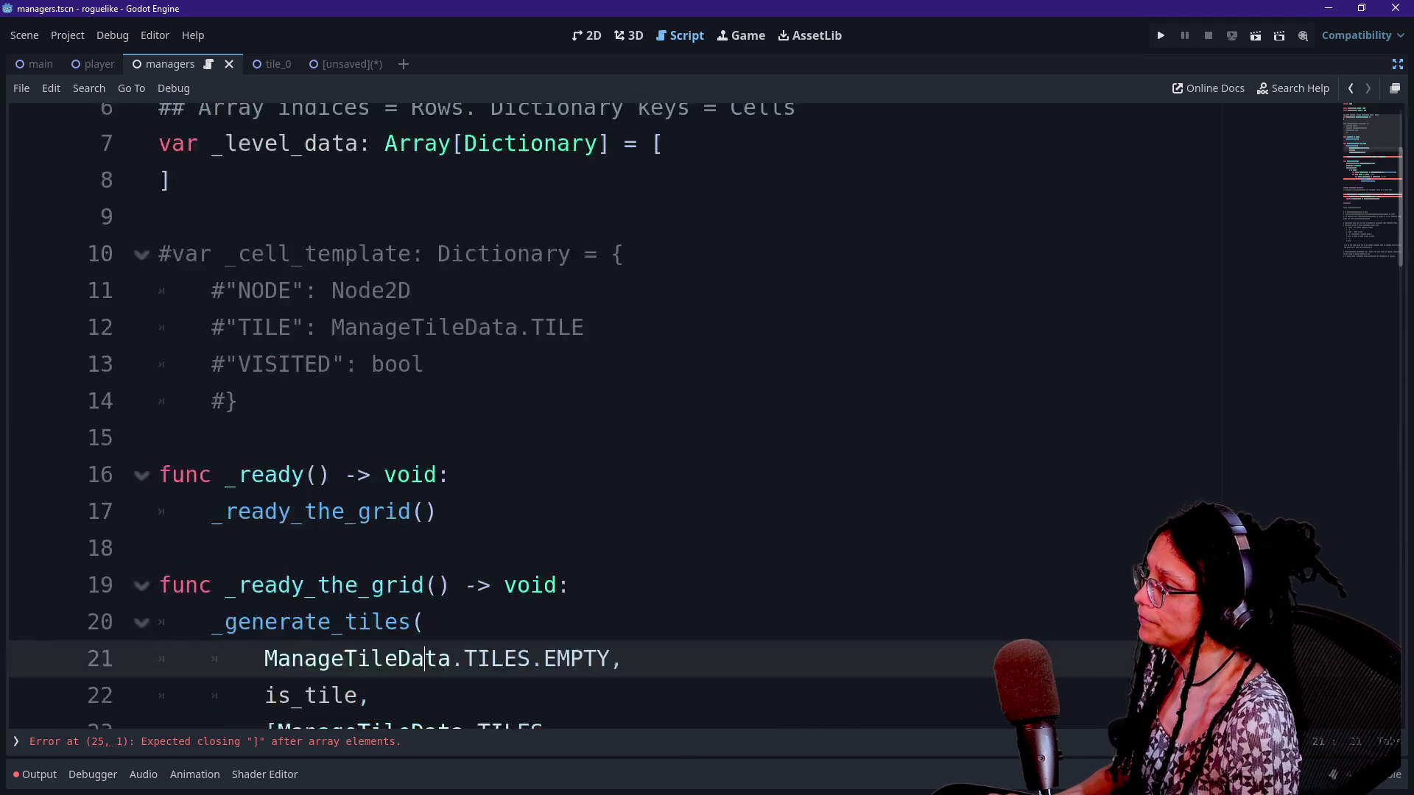
pyautogui.scroll(-15, 662, 413)
pyautogui.scroll(17, 663, 412)
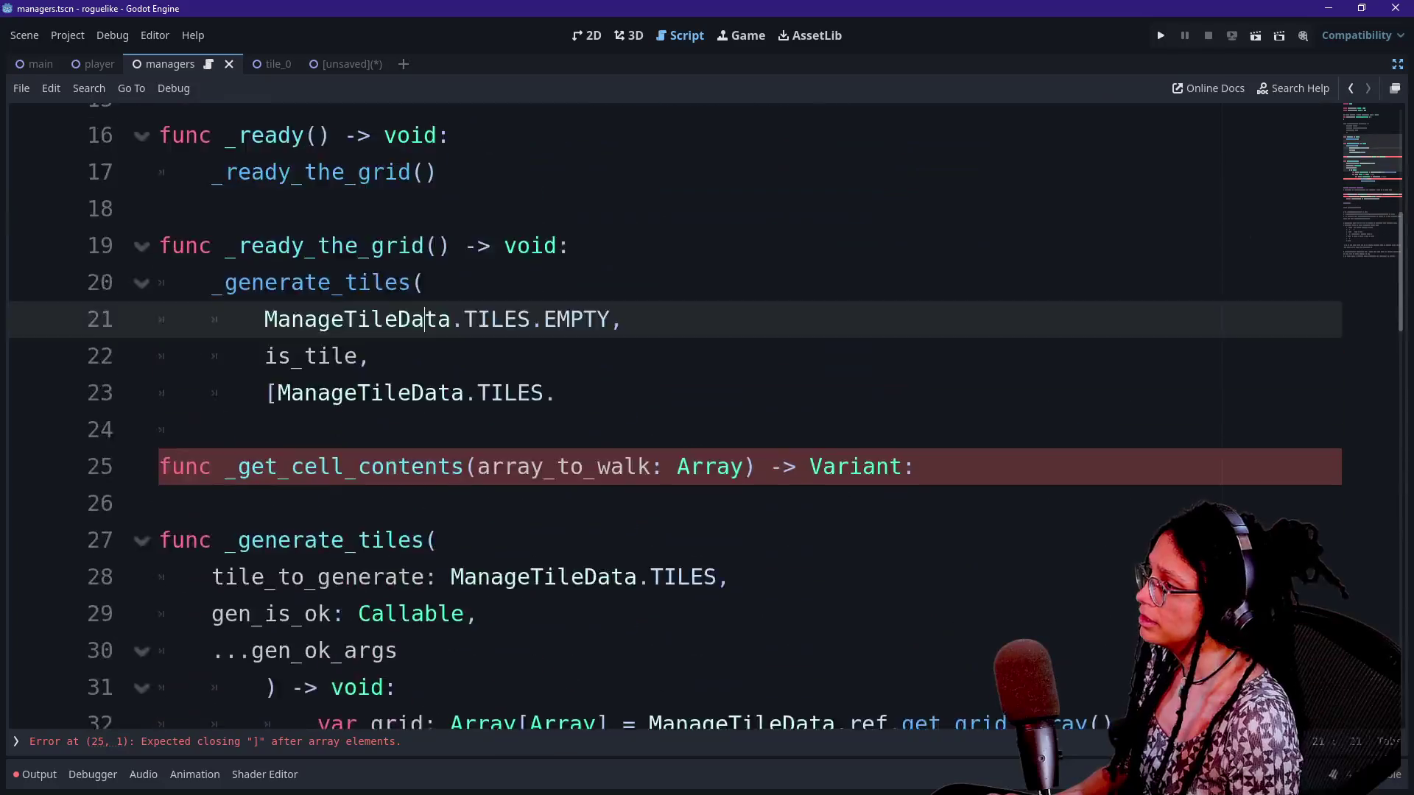
pyautogui.click(170, 382)
pyautogui.press('Return')
pyautogui.press('Return')
# Declare enum DATA { NODE, TILE, VISITED }
pyautogui.write('v')
pyautogui.press('BackSpace')
pyautogui.write('nu')
pyautogui.press('BackSpace')
pyautogui.press('BackSpace')
pyautogui.write('enum DATA ')
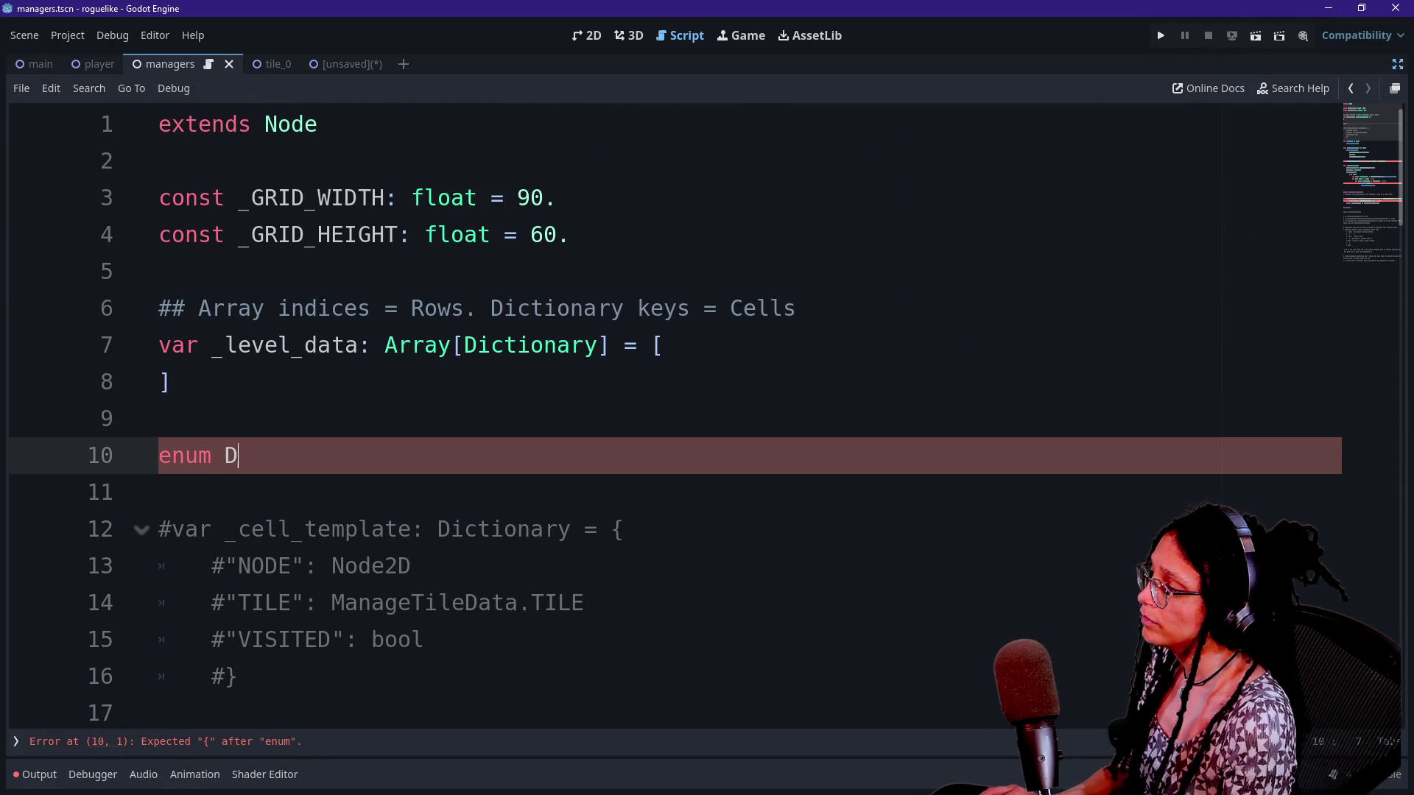
pyautogui.write('{')
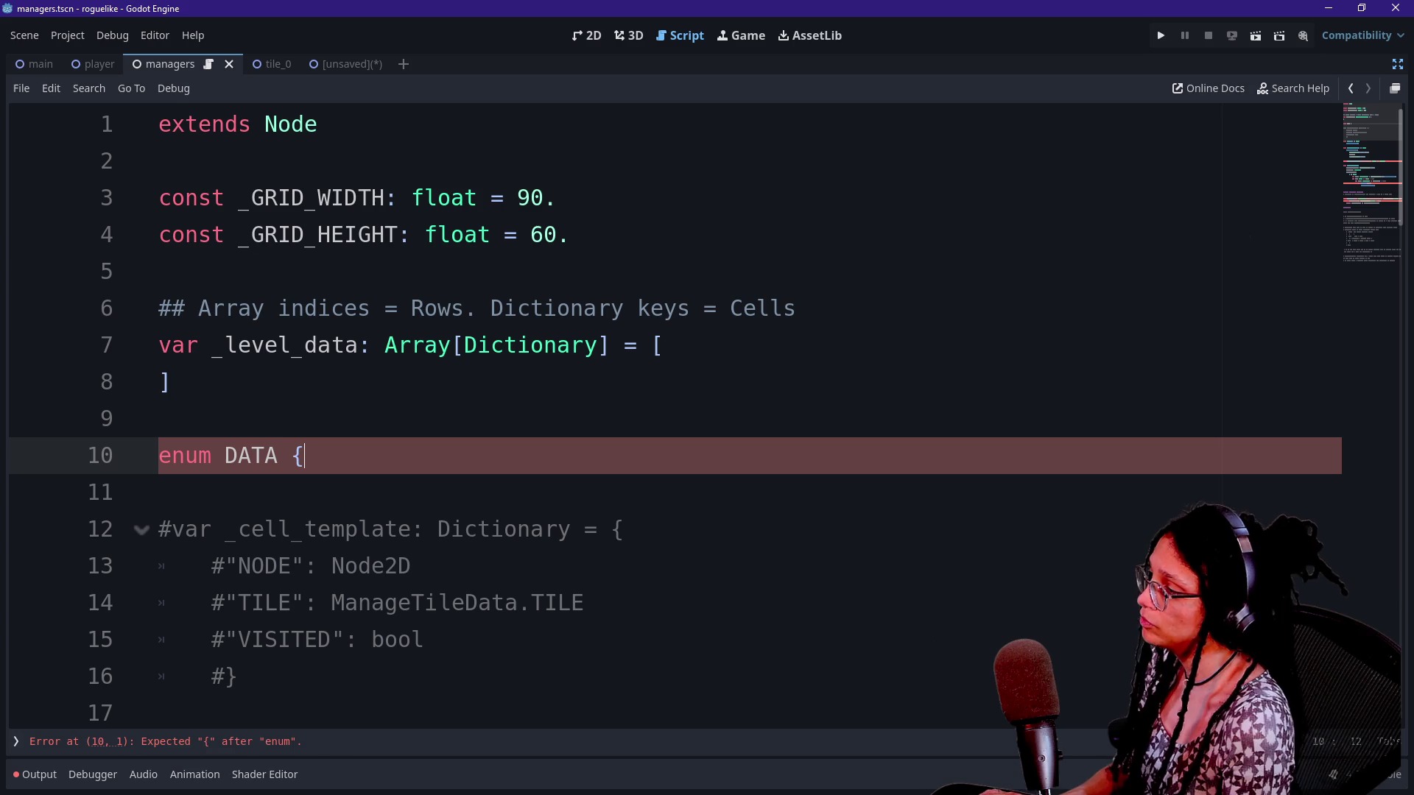
pyautogui.write(' NODE')
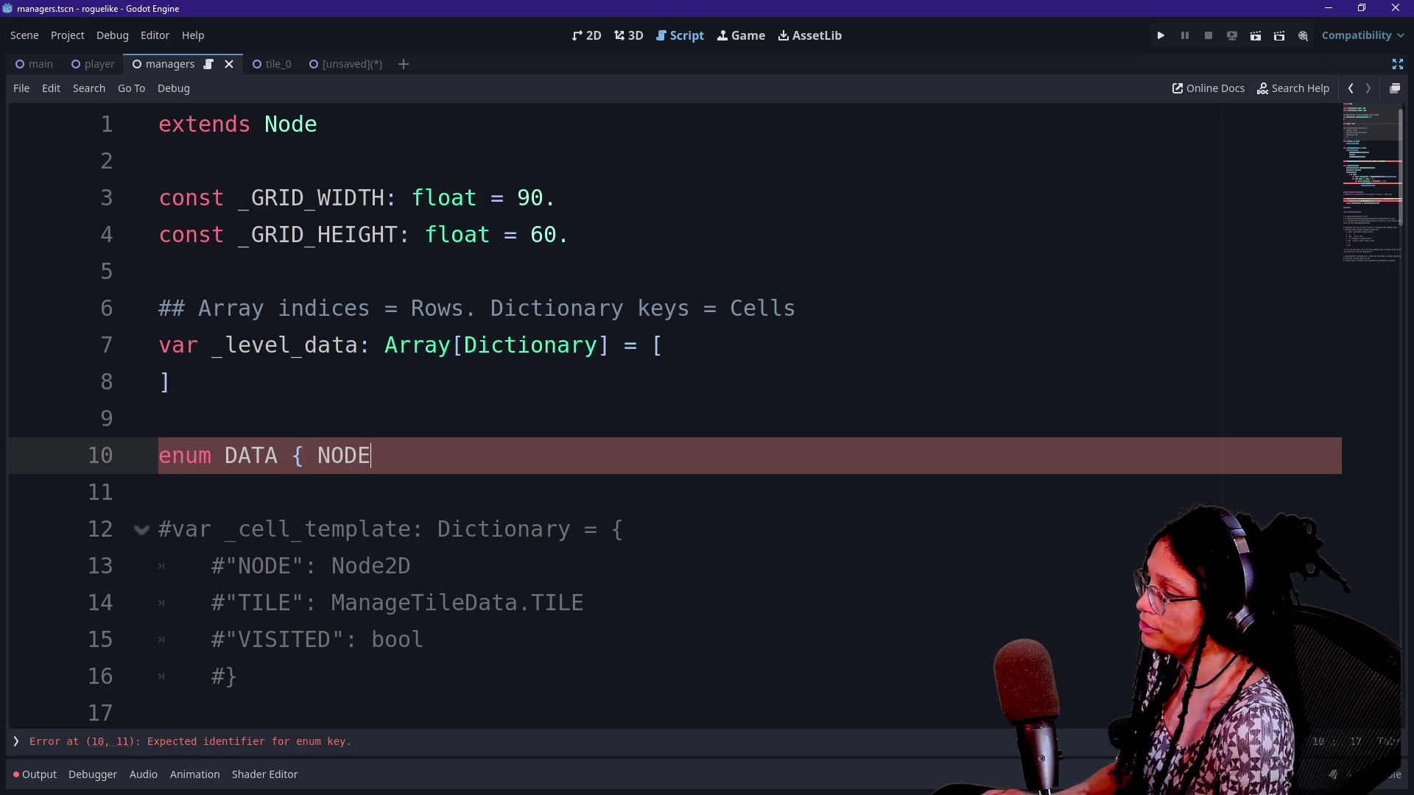
pyautogui.press('BackSpace')
pyautogui.press('BackSpace')
pyautogui.press('BackSpace')
pyautogui.press('BackSpace')
pyautogui.write('NOD')
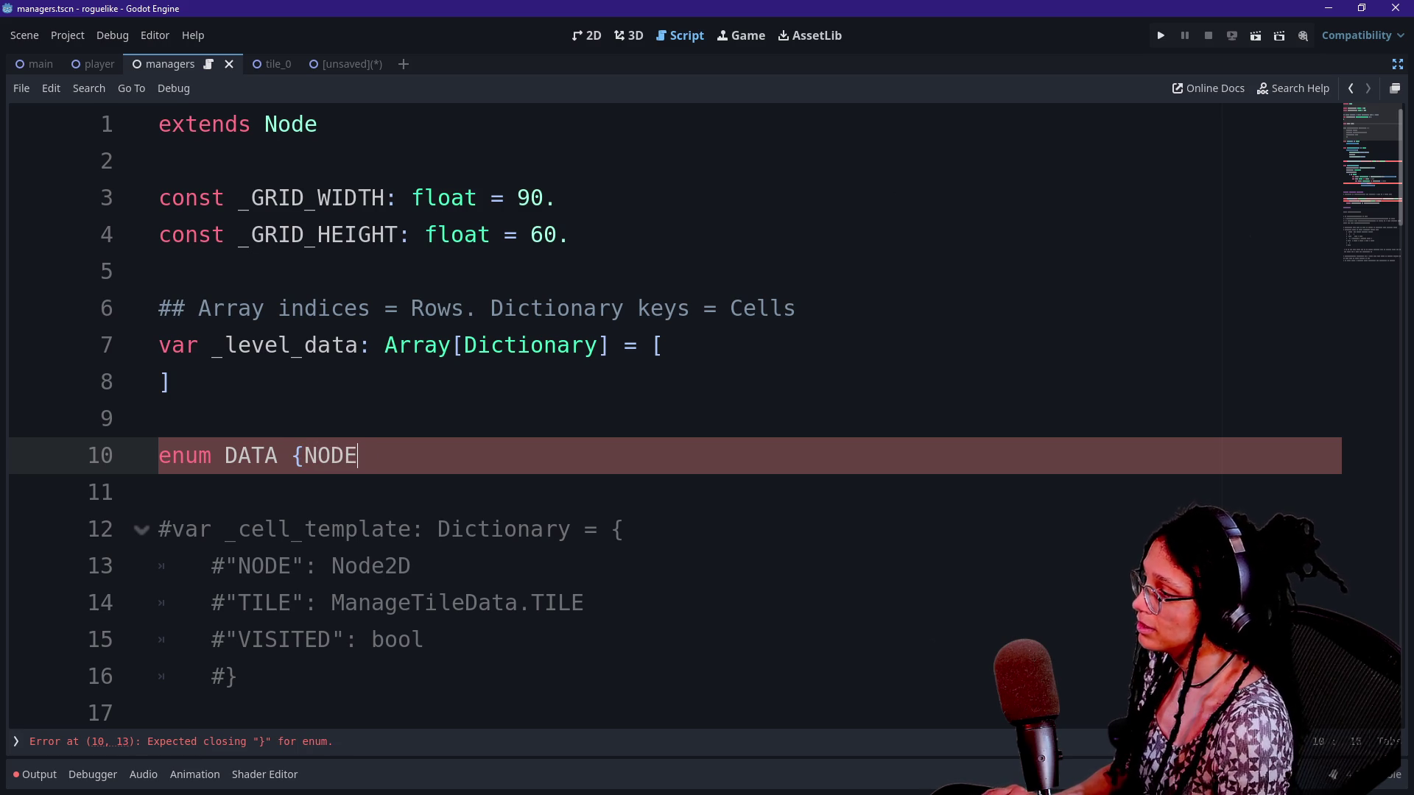
pyautogui.press('BackSpace')
pyautogui.press('BackSpace')
pyautogui.press('BackSpace')
pyautogui.write('NODE,')
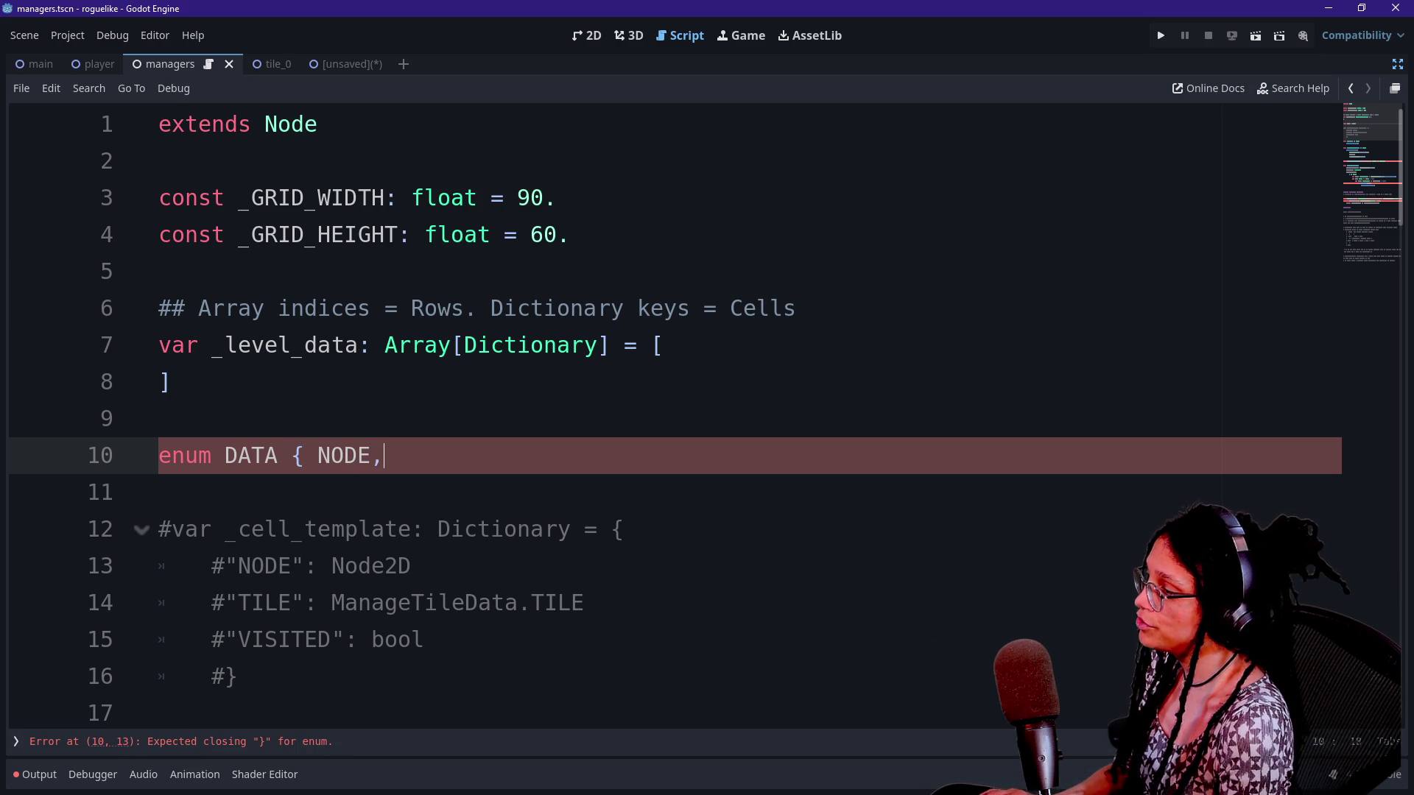
pyautogui.write(' TITLE<')
pyautogui.press('BackSpace')
pyautogui.press('BackSpace')
pyautogui.press('BackSpace')
pyautogui.write('LE, VISITED }')
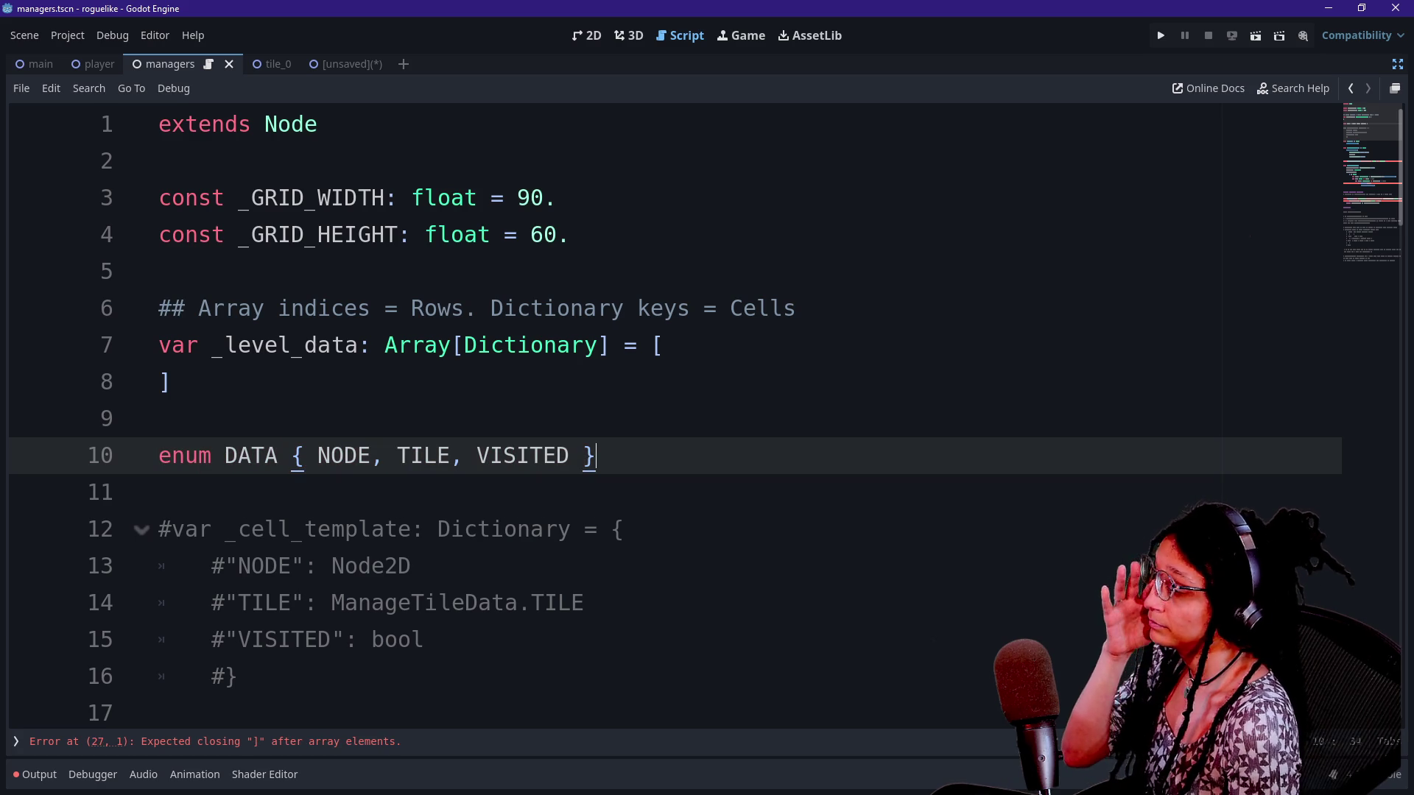
# Rename the enum from DATA to CELL_CONTENT_TYPE
pyautogui.click(224, 454)
pyautogui.write('CELL_')
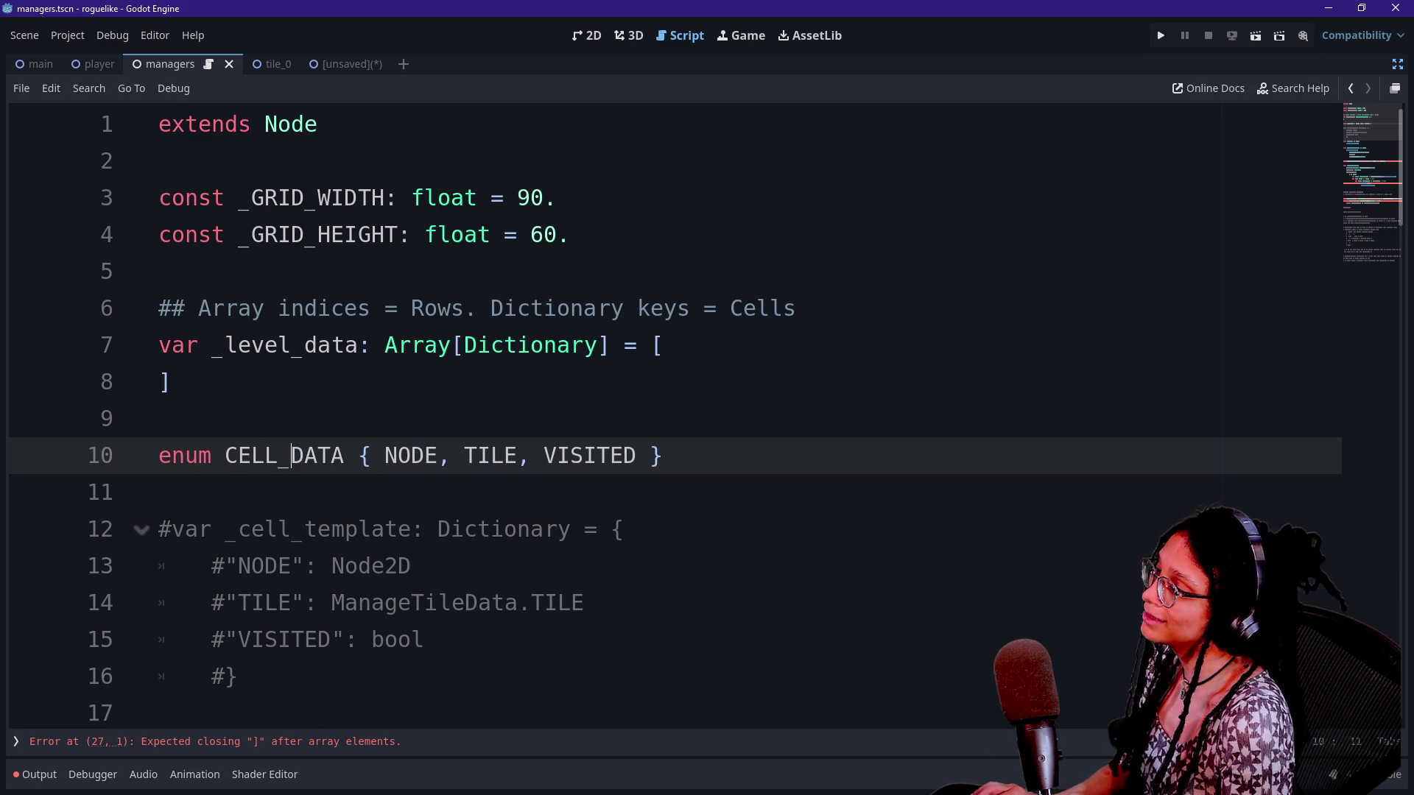
pyautogui.scroll(-1, 662, 413)
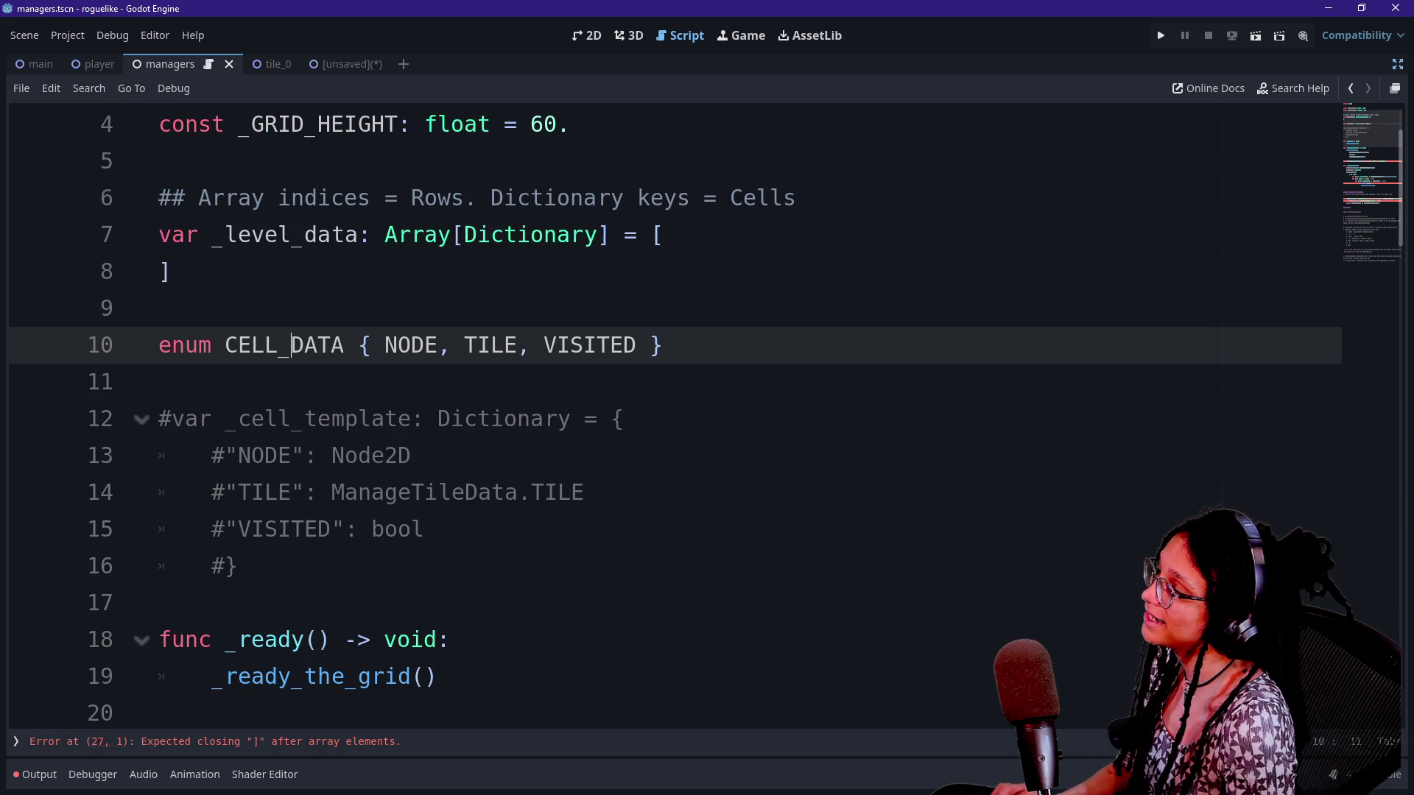
pyautogui.press('BackSpace')
pyautogui.press('BackSpace')
pyautogui.press('BackSpace')
pyautogui.write('CONT')
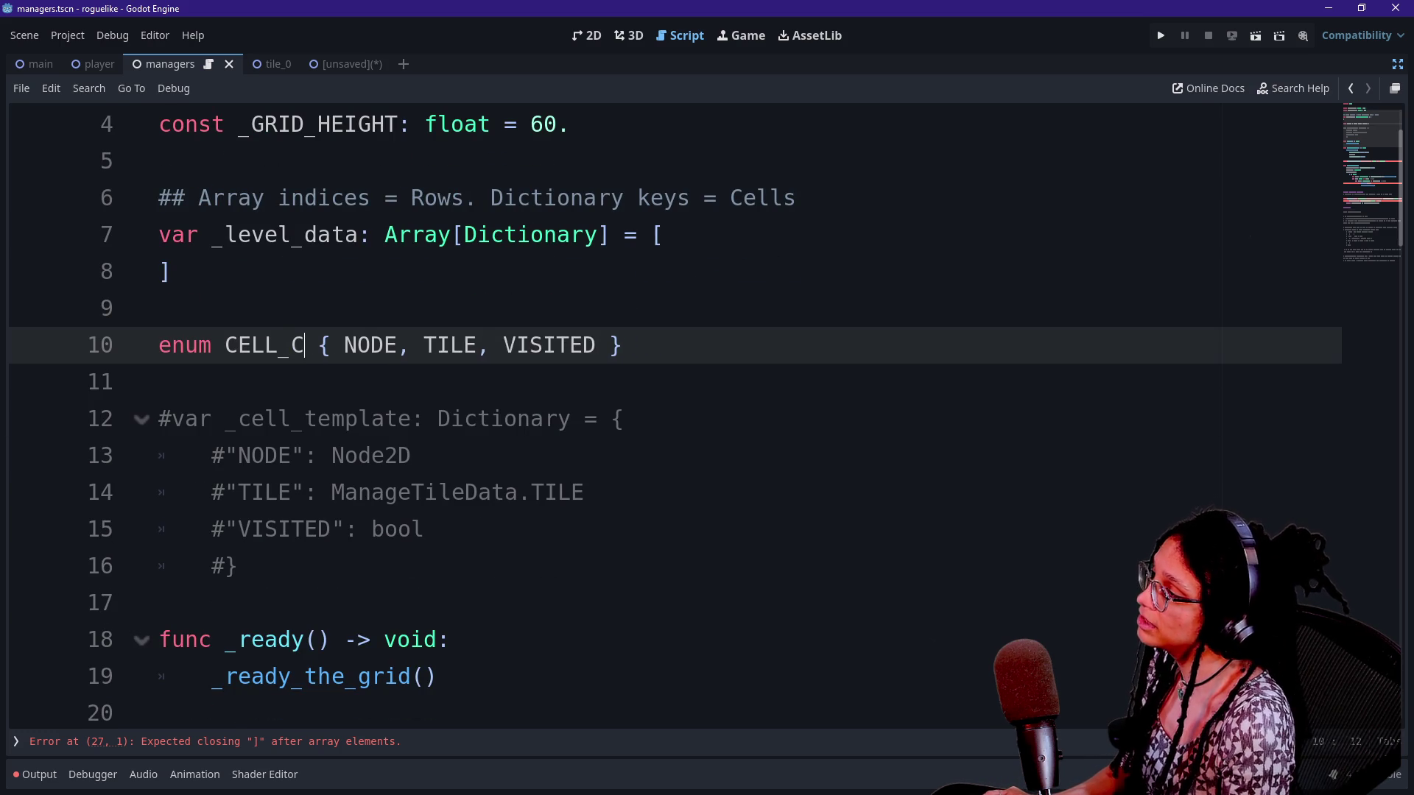
pyautogui.write('NET')
pyautogui.press('BackSpace')
pyautogui.press('BackSpace')
pyautogui.press('BackSpace')
pyautogui.write('ENT_TTP')
pyautogui.press('BackSpace')
pyautogui.press('BackSpace')
pyautogui.write('YPE')
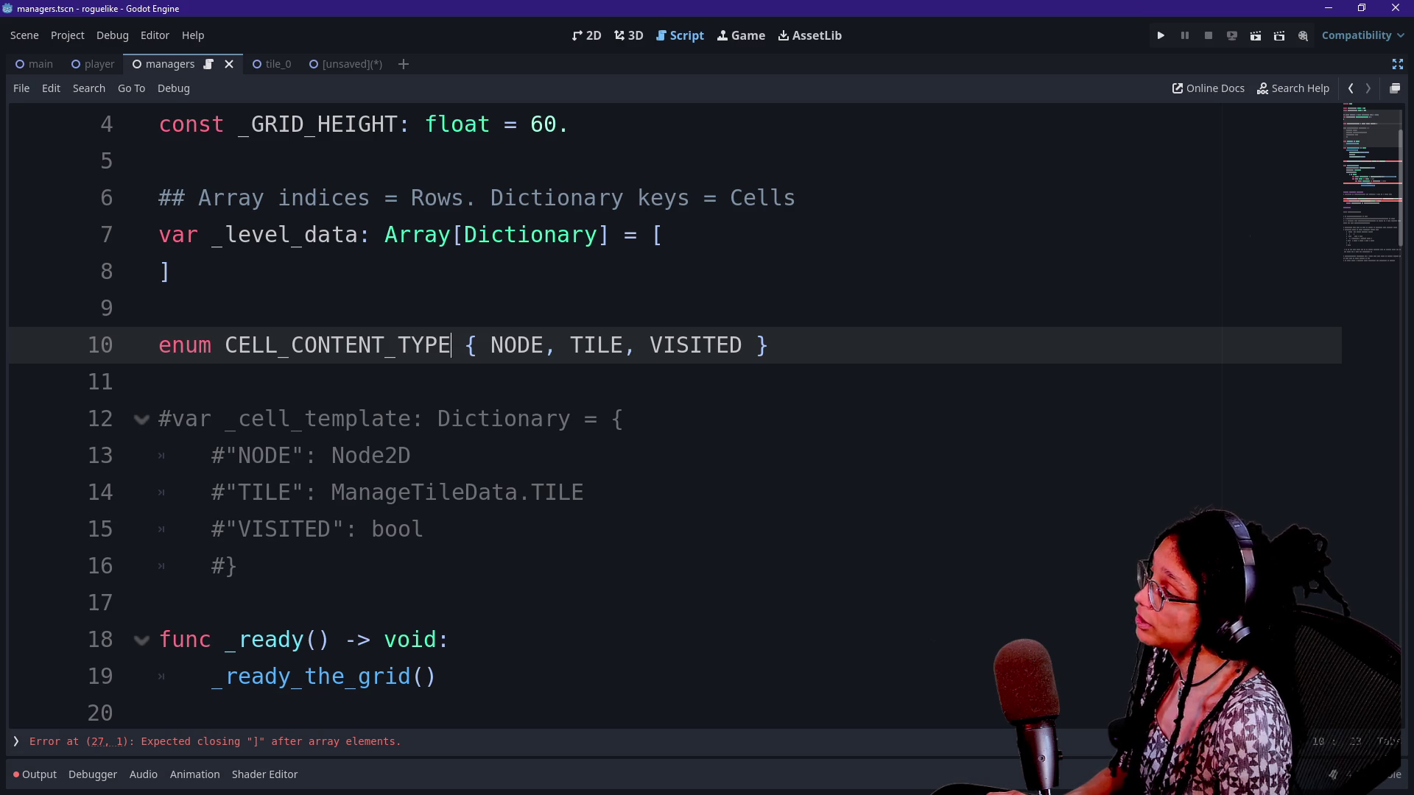
# Add the doc comment '## These fill out the keys of each cell's dictionary' above the enum
pyautogui.click(159, 307)
pyautogui.click(464, 345)
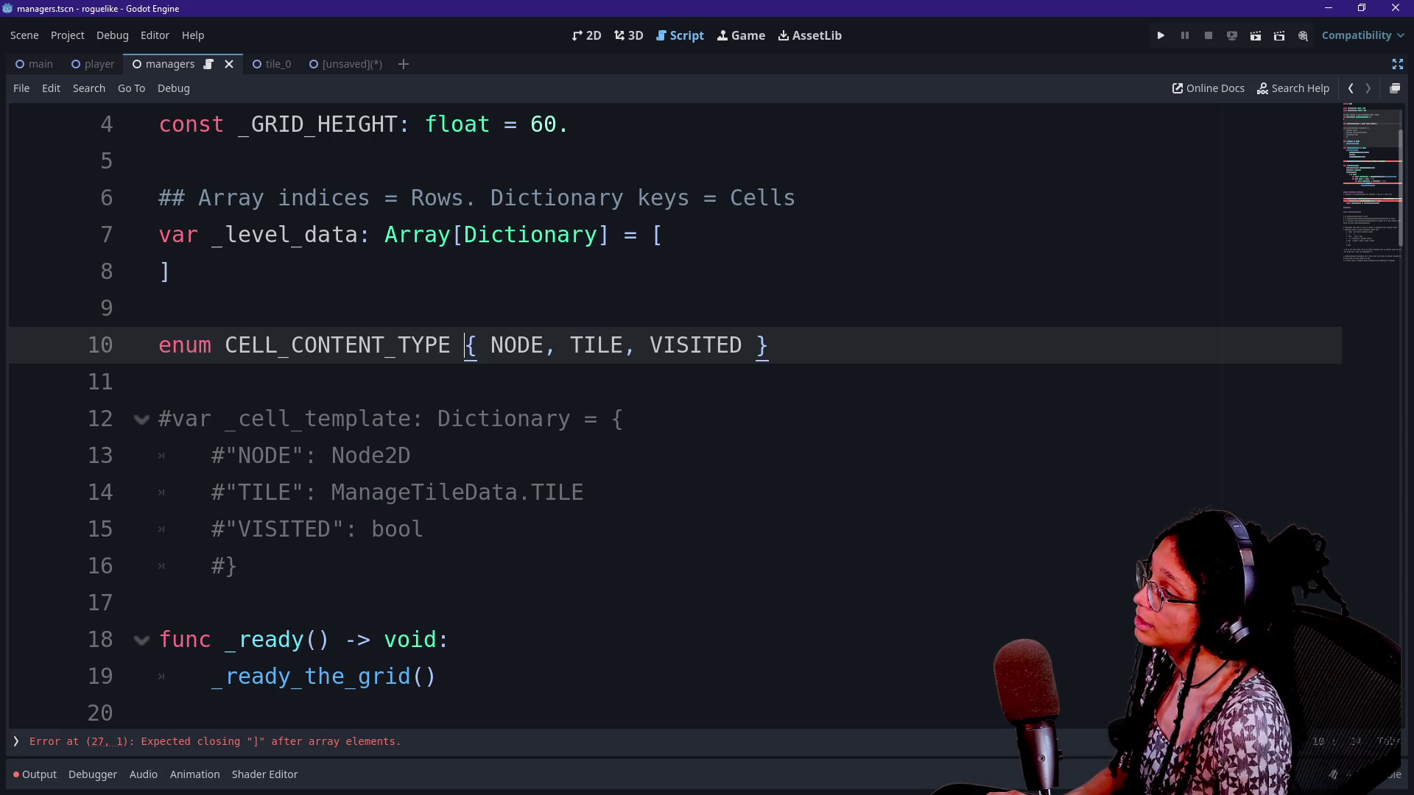
pyautogui.scroll(-2, 663, 412)
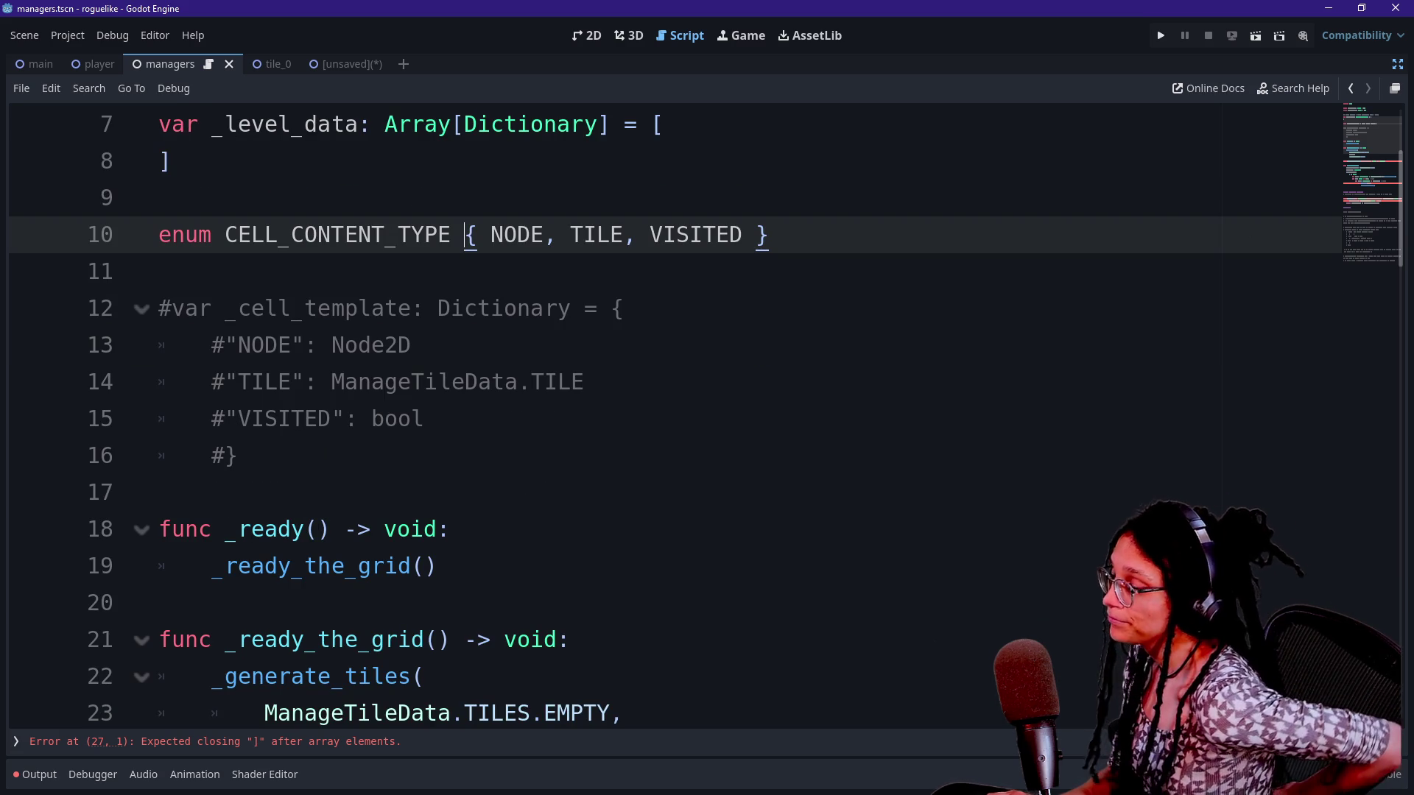
pyautogui.click(159, 197)
pyautogui.press('Return')
pyautogui.write('## ')
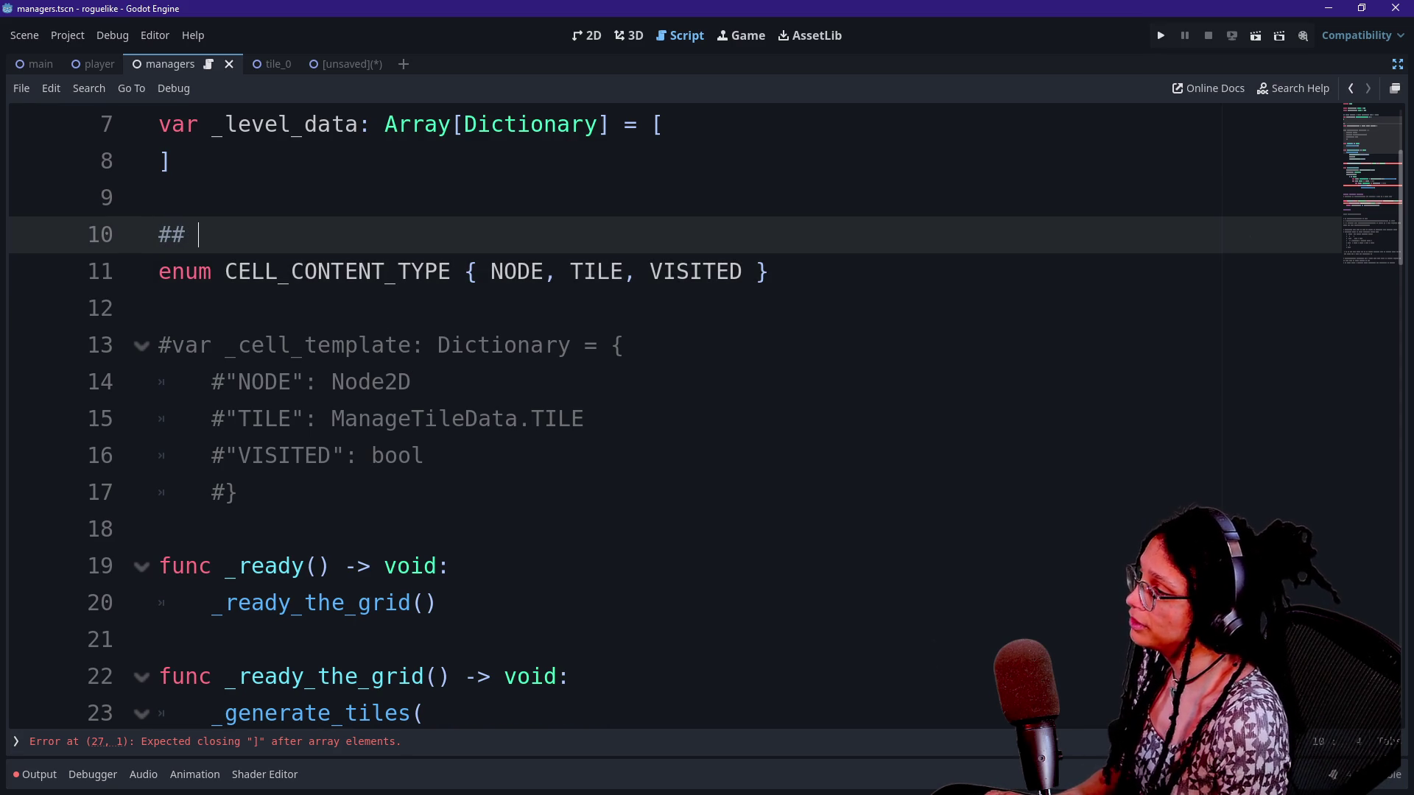
pyautogui.write('Used')
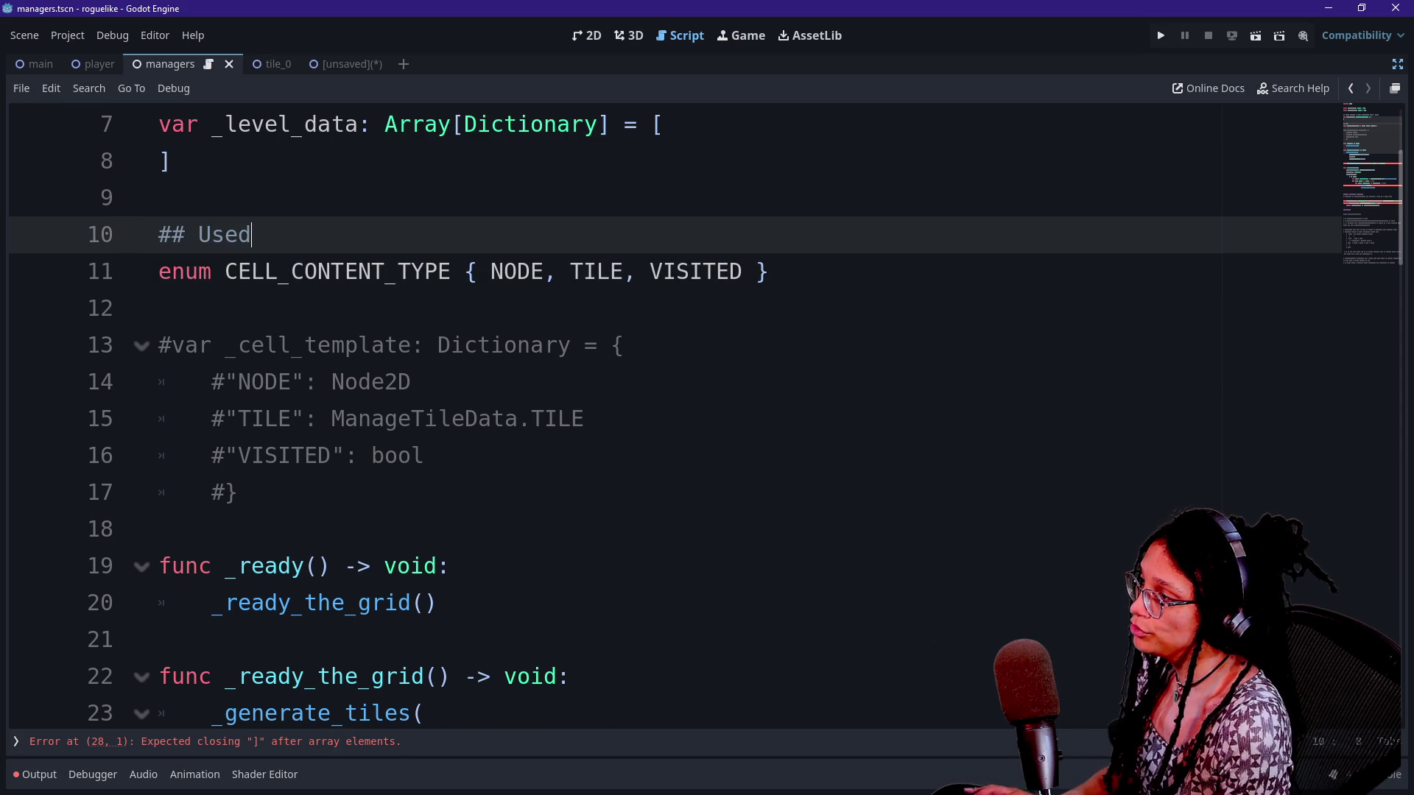
pyautogui.press('BackSpace')
pyautogui.press('BackSpace')
pyautogui.press('BackSpace')
pyautogui.press('BackSpace')
pyautogui.write('These ')
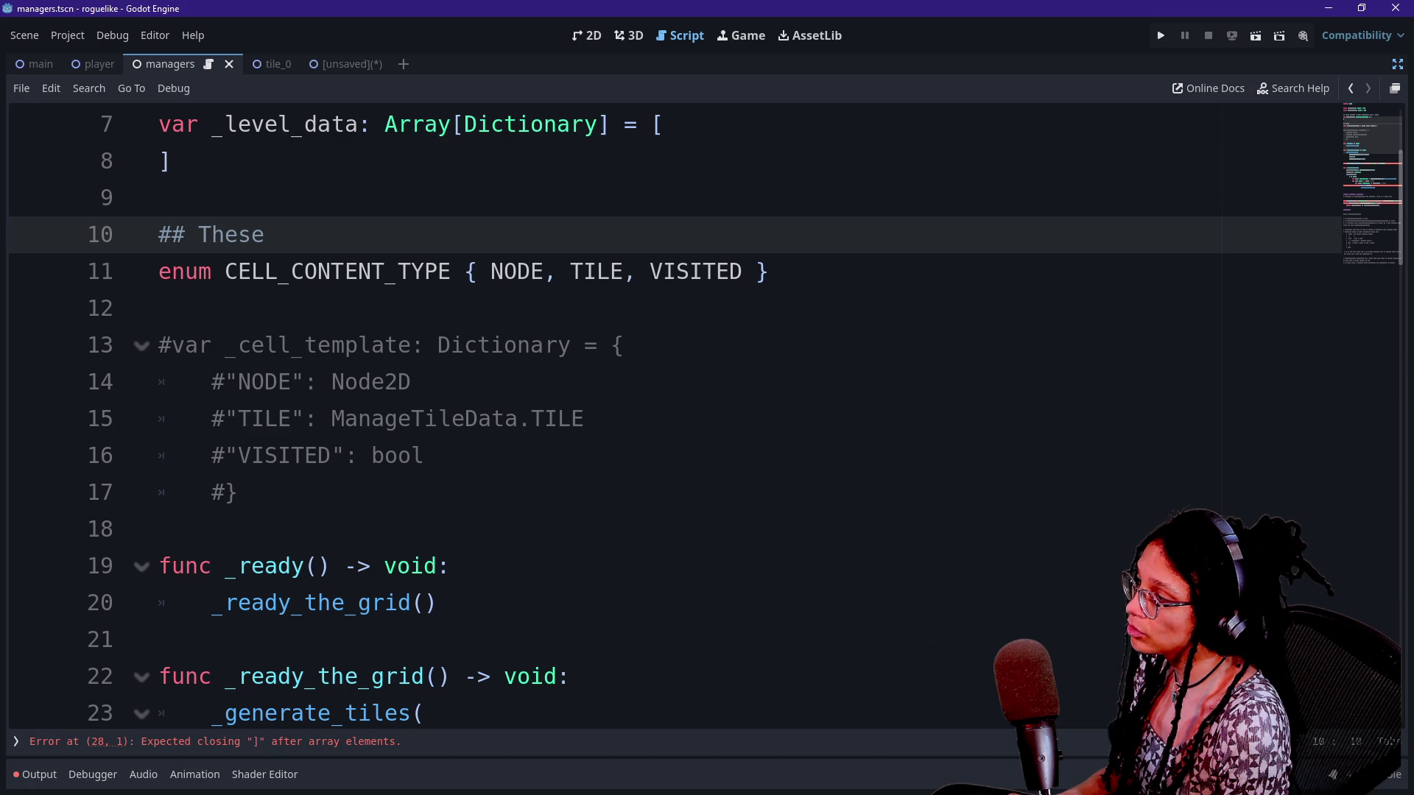
pyautogui.write('fill out the ')
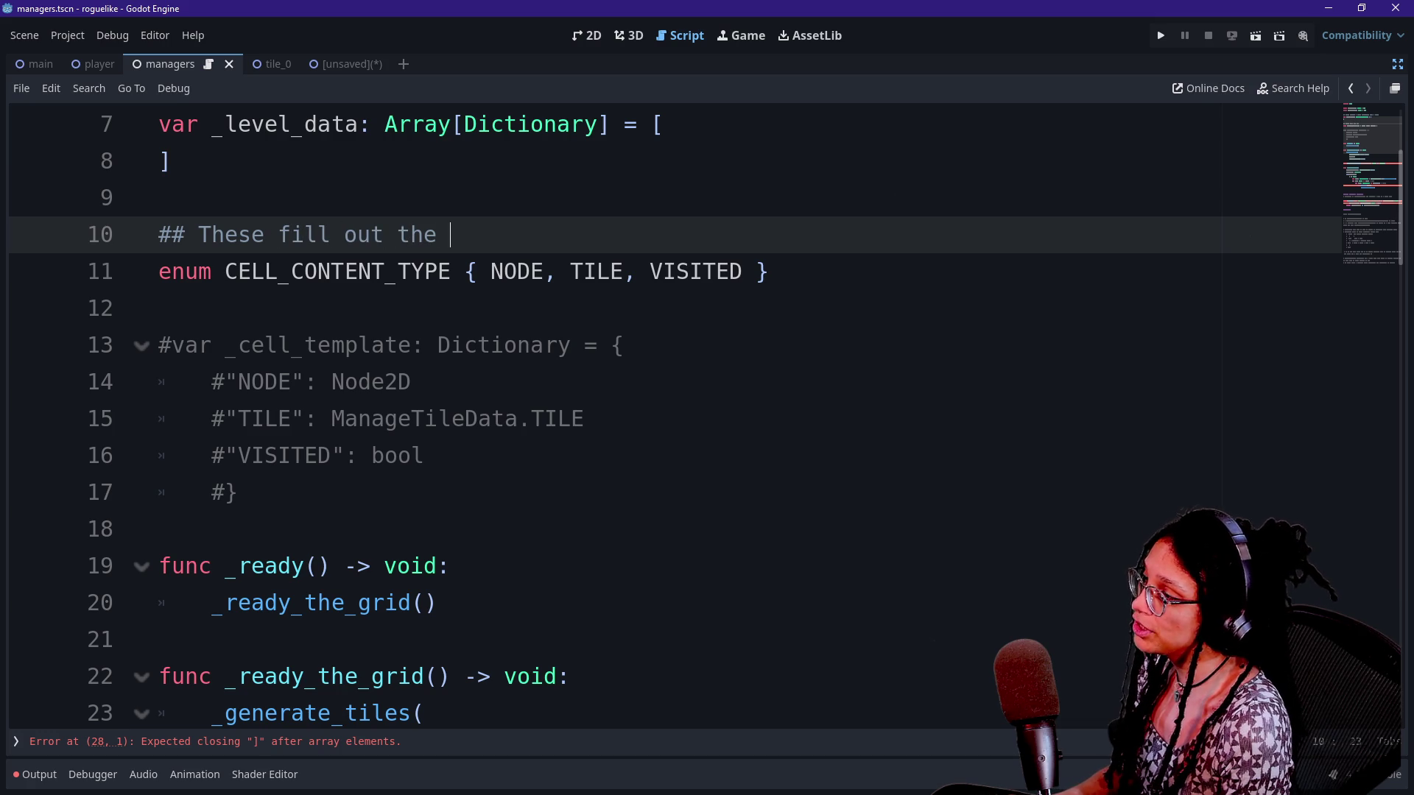
pyautogui.write('keys of ')
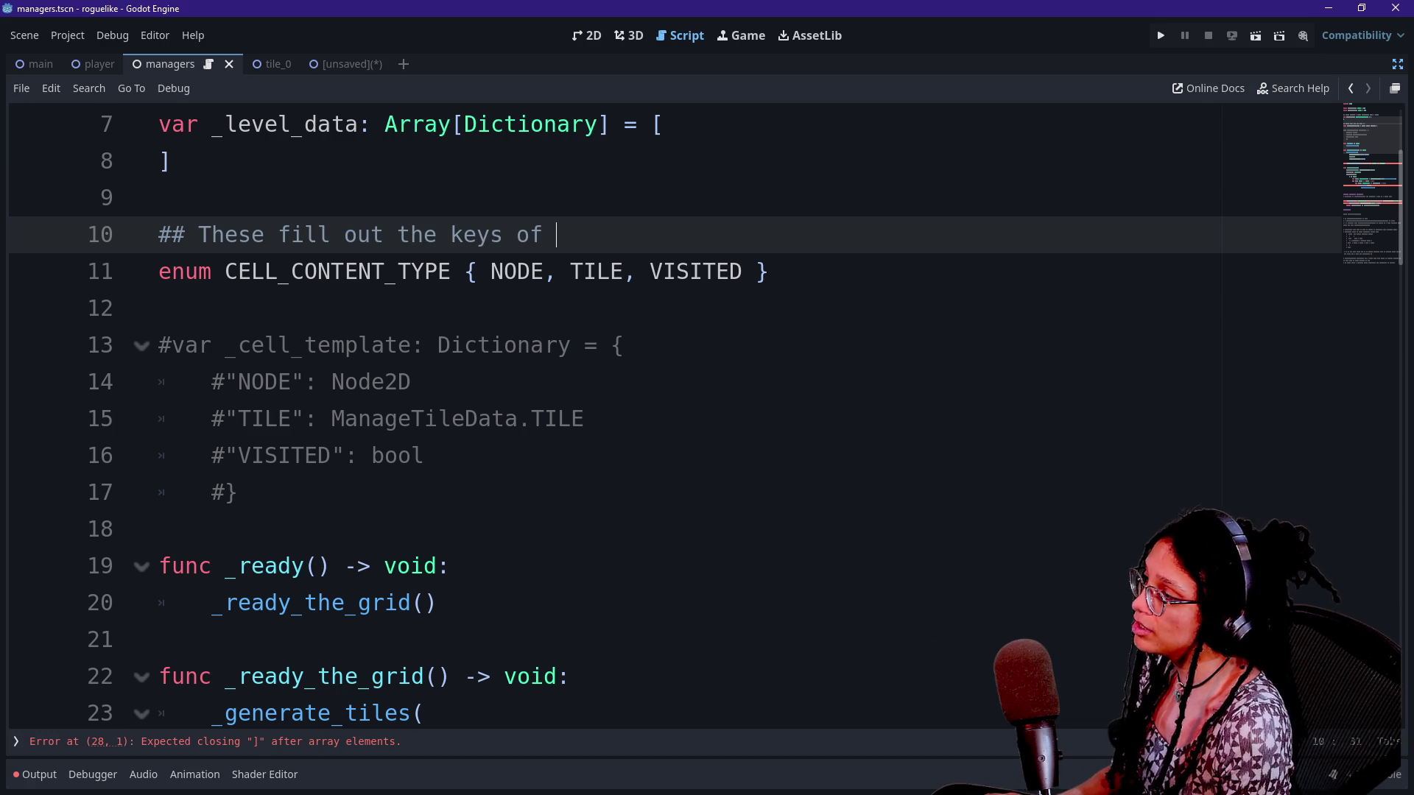
pyautogui.write('each ce')
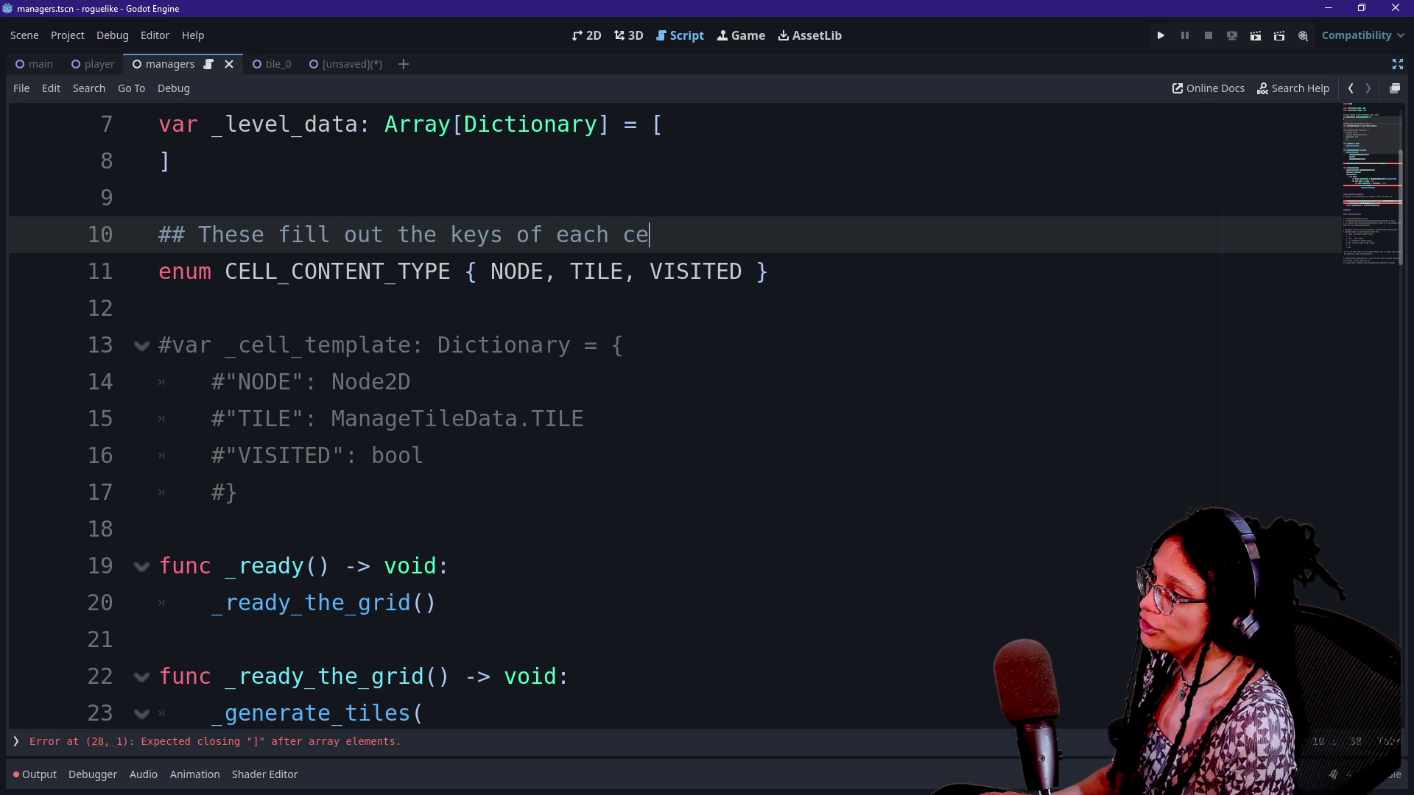
pyautogui.write("ll's dictionary")
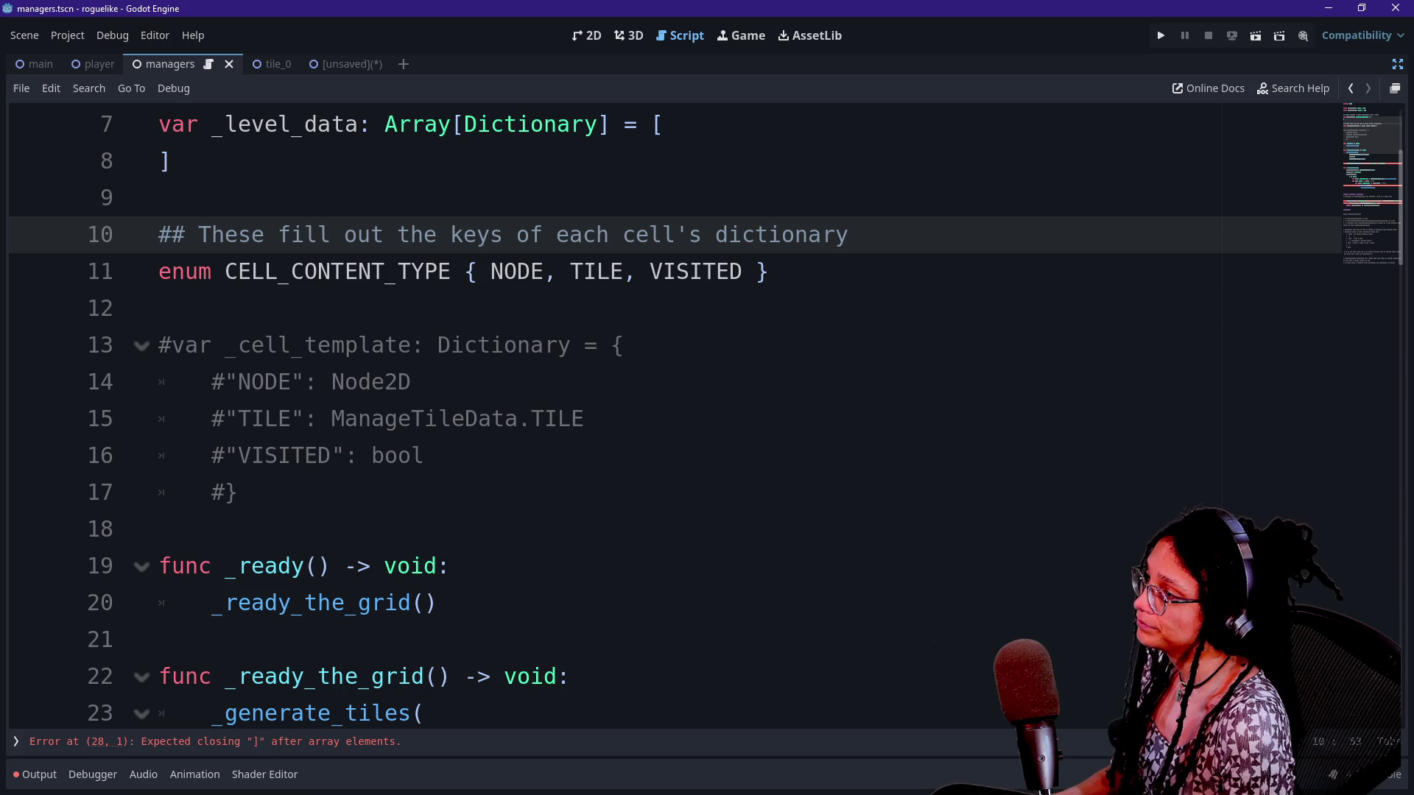
# Delete the unfinished cell[ index from the tile_to_check assignment in _is_tile
pyautogui.scroll(-6, 707, 420)
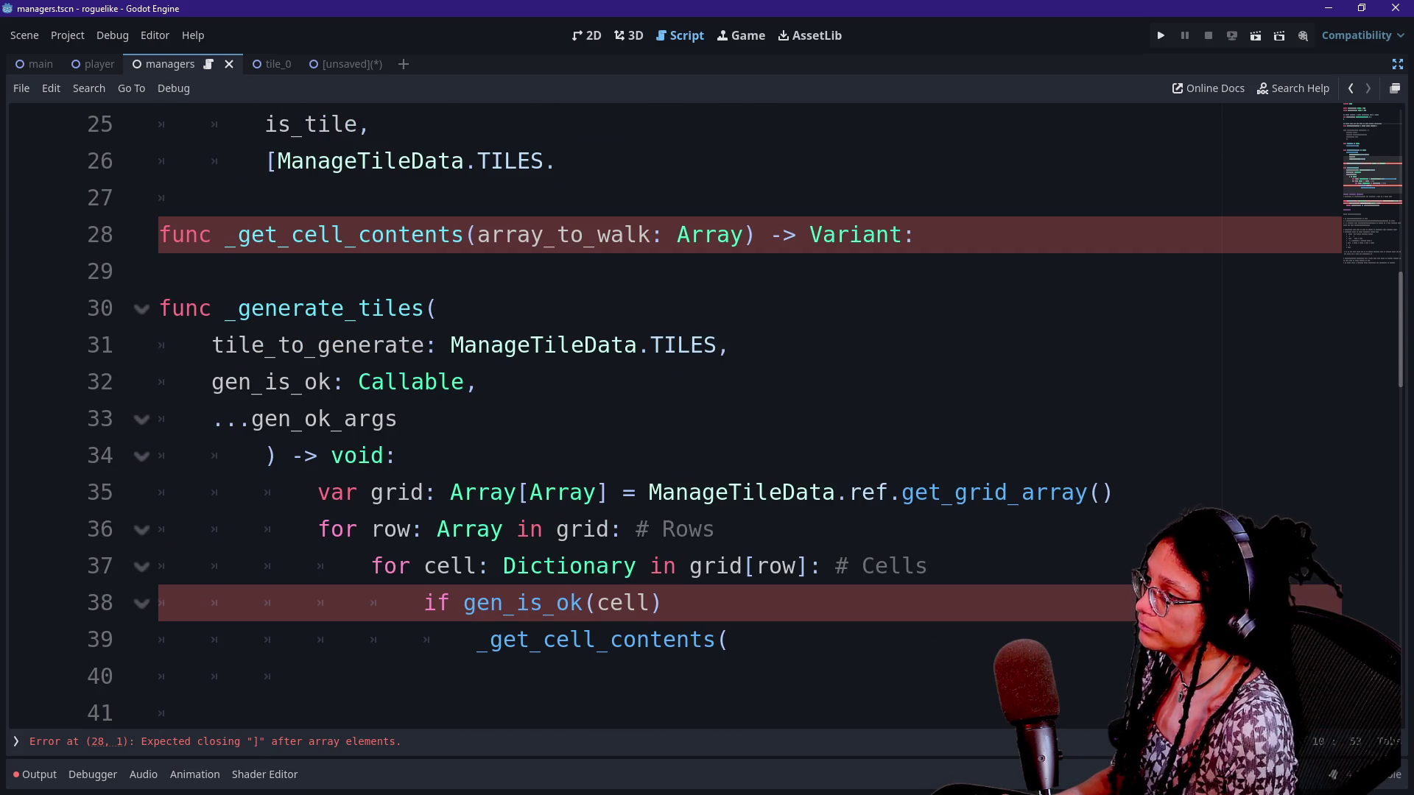
pyautogui.scroll(-1, 707, 419)
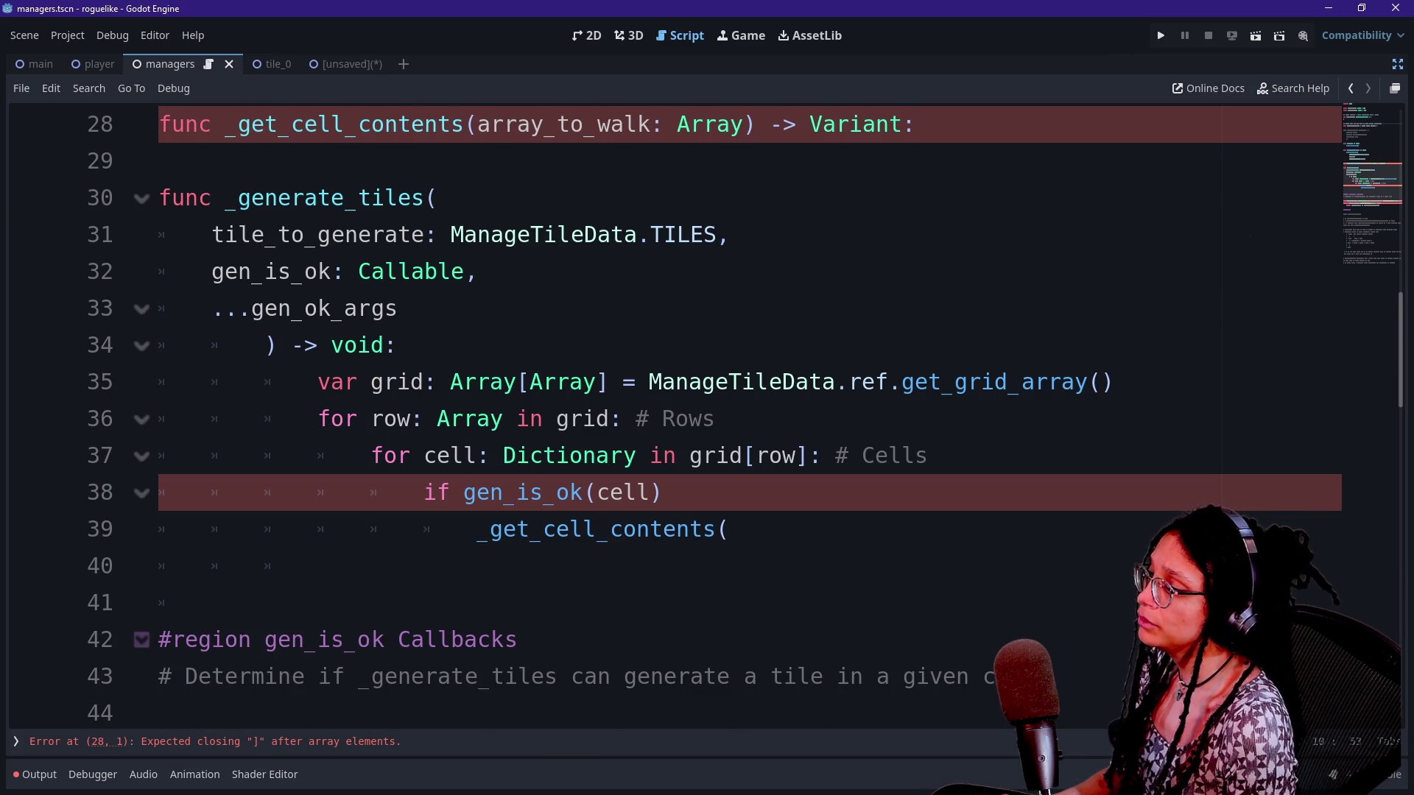
pyautogui.scroll(-2, 707, 419)
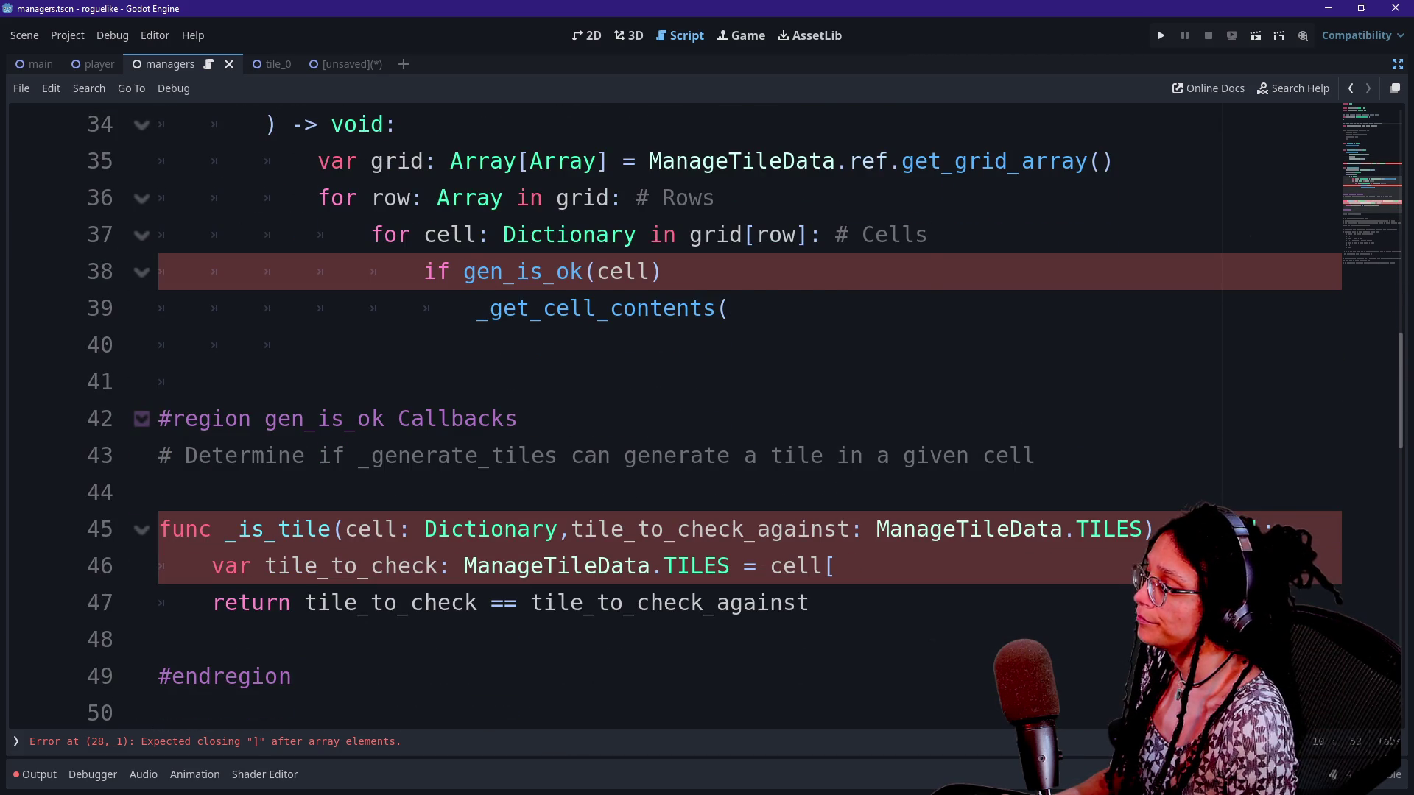
pyautogui.moveTo(460, 529)
pyautogui.scroll(-1, 707, 419)
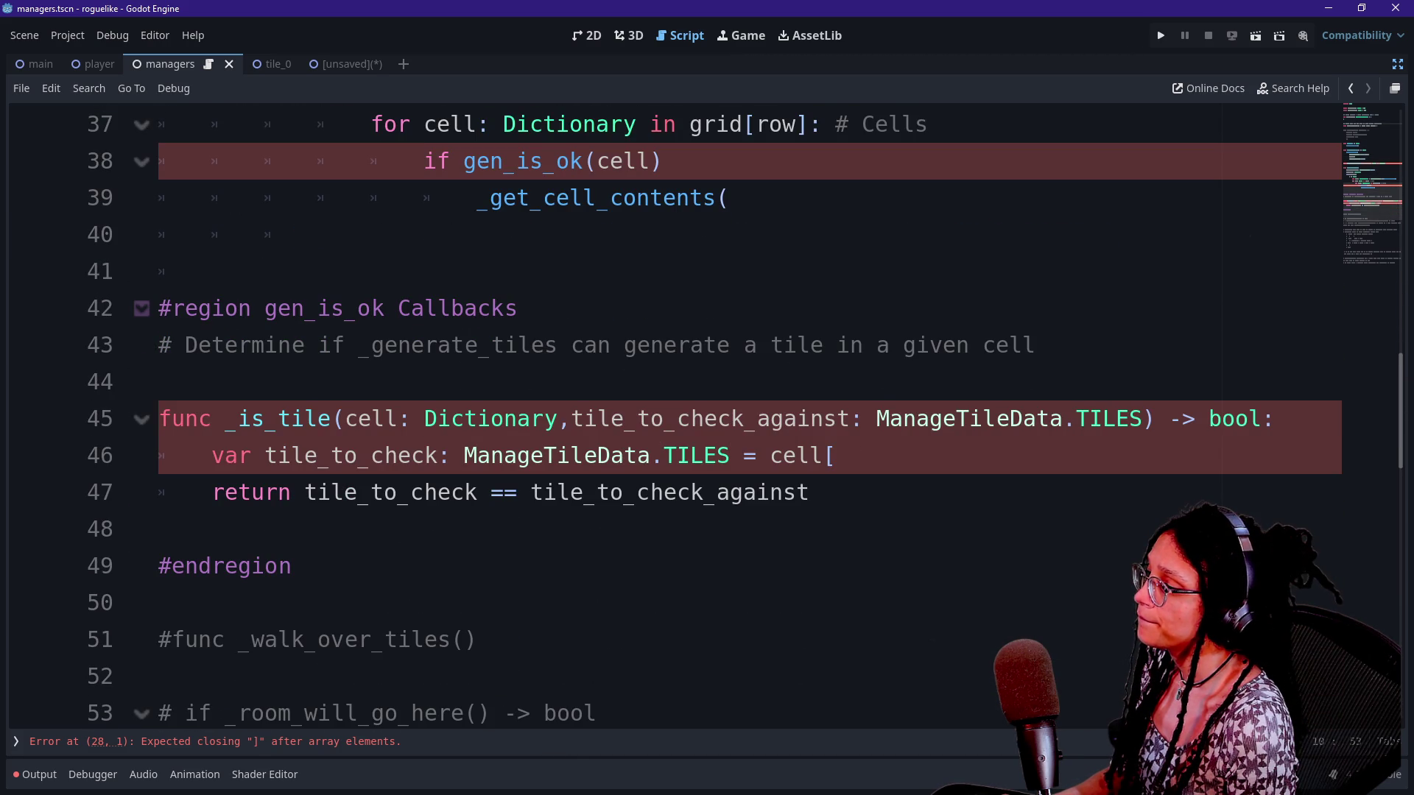
pyautogui.click(491, 455)
pyautogui.press('BackSpace')
pyautogui.press('BackSpace')
pyautogui.press('BackSpace')
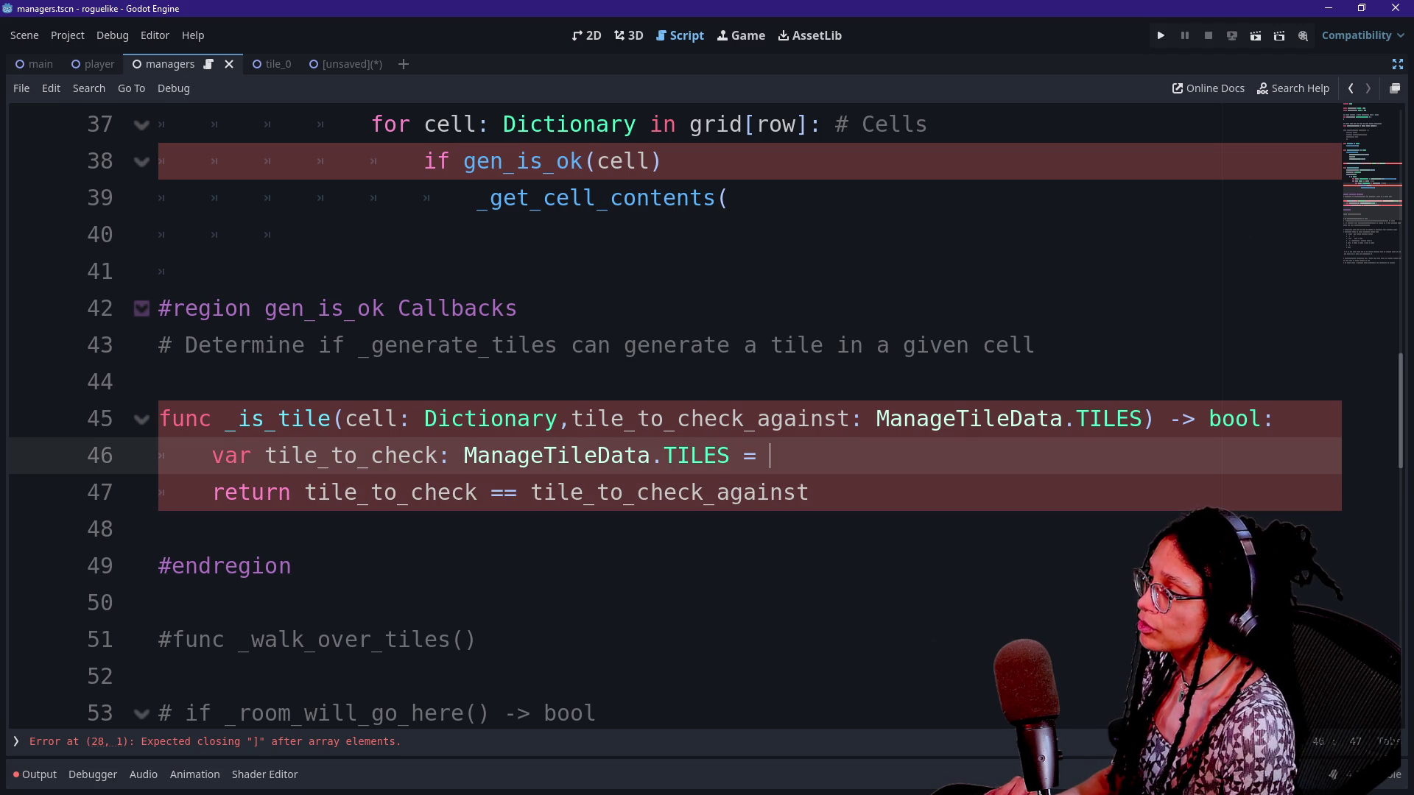
pyautogui.write('c')
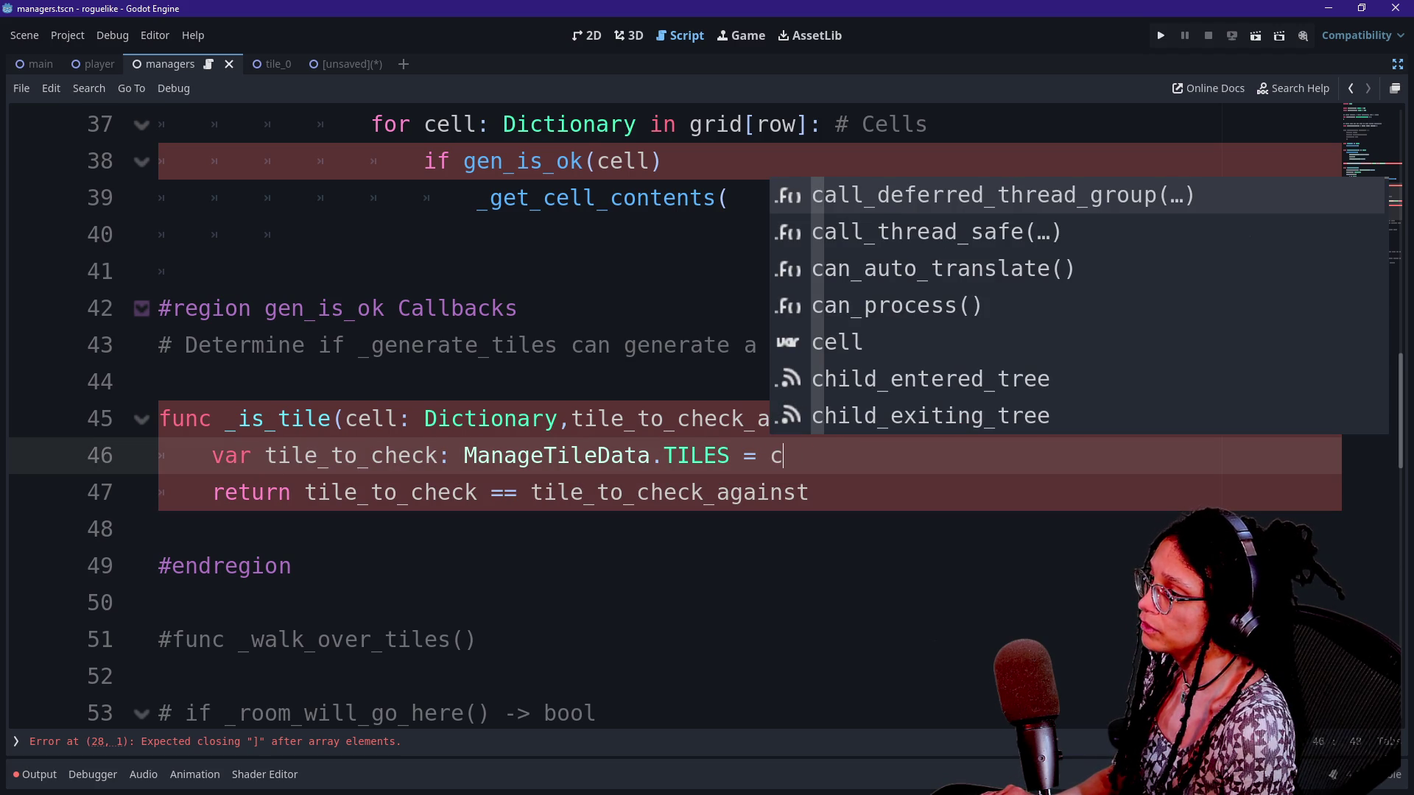
pyautogui.press('BackSpace')
pyautogui.scroll(4, 707, 412)
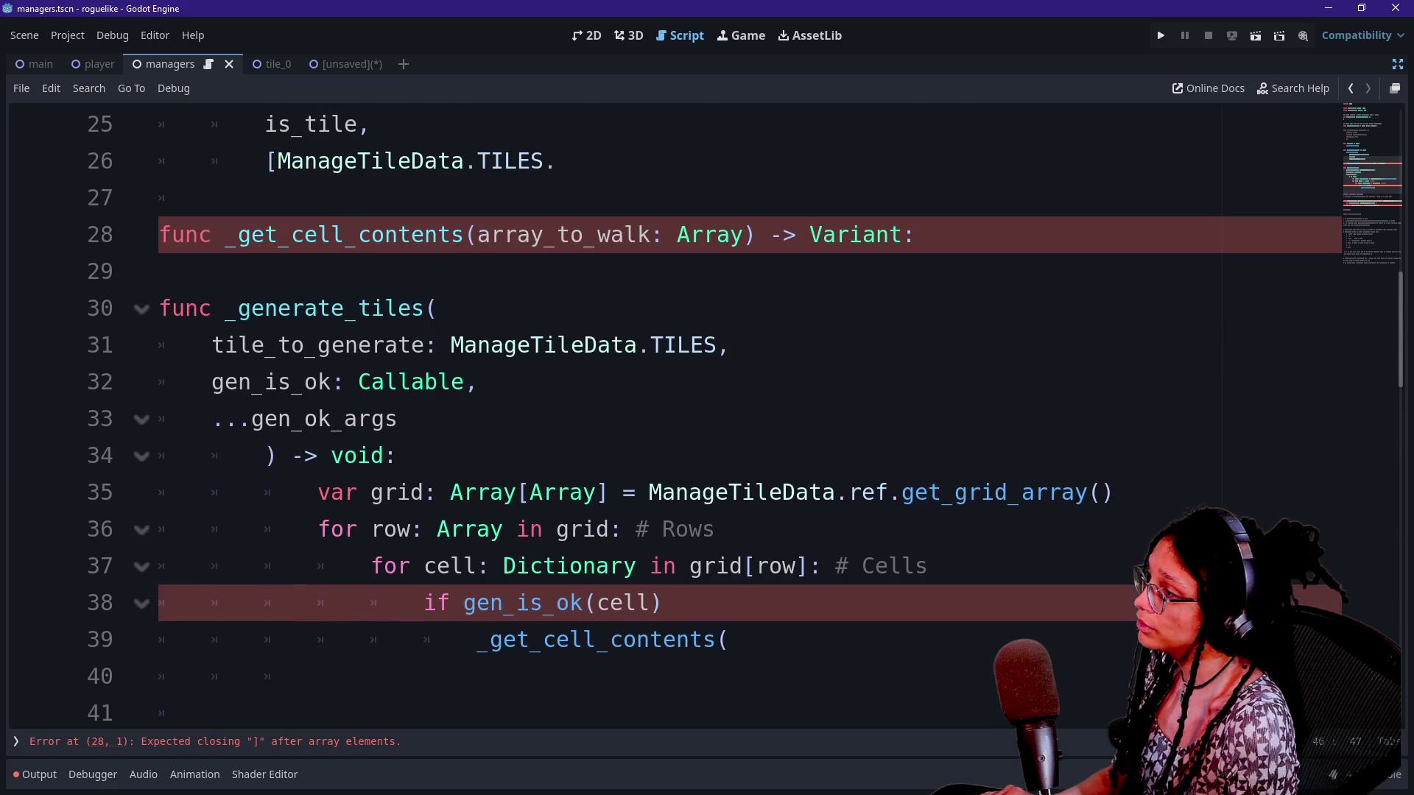
pyautogui.scroll(1, 707, 412)
pyautogui.click(300, 418)
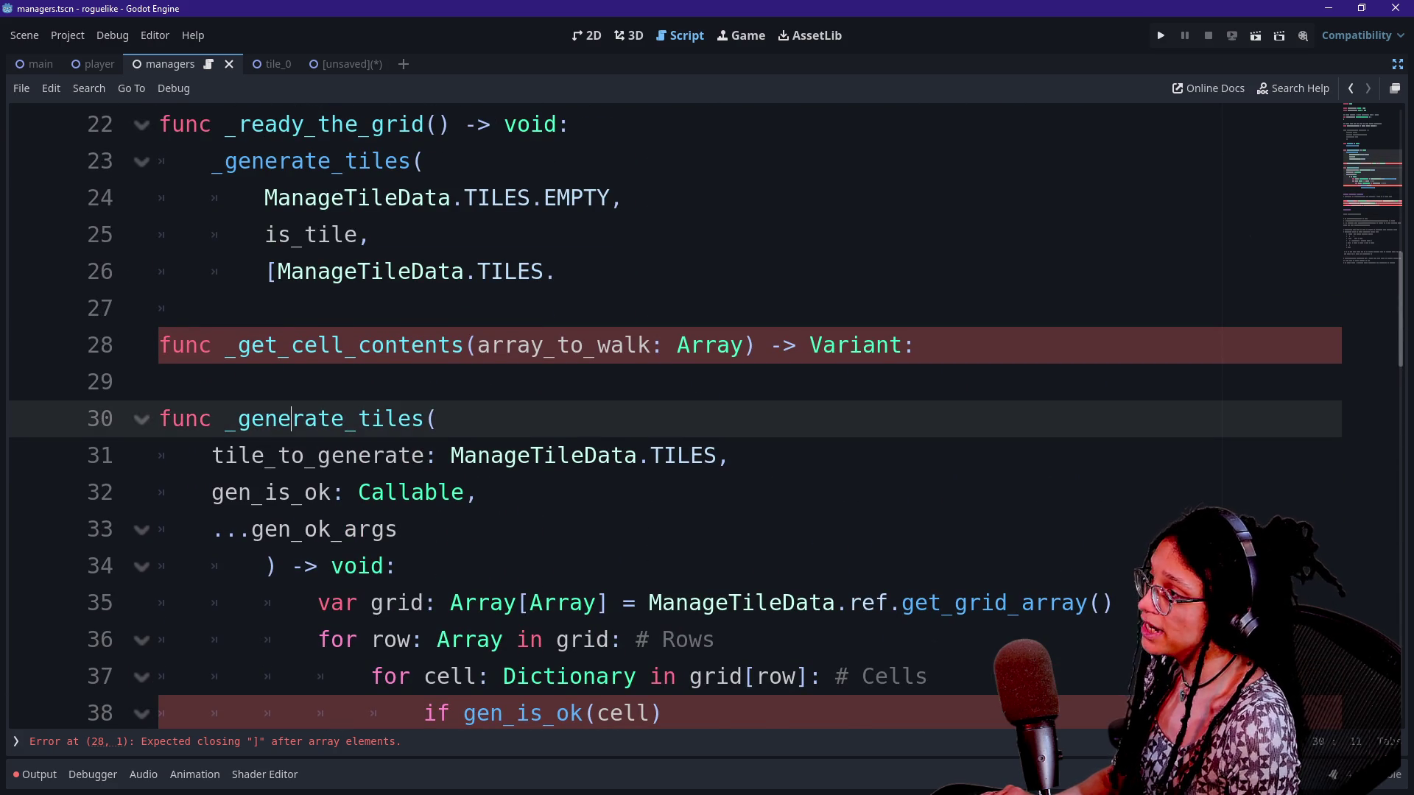
# Delete the array_to_walk parameter from the _get_cell_contents signature on line 28
pyautogui.scroll(1, 707, 412)
pyautogui.click(426, 528)
pyautogui.click(159, 492)
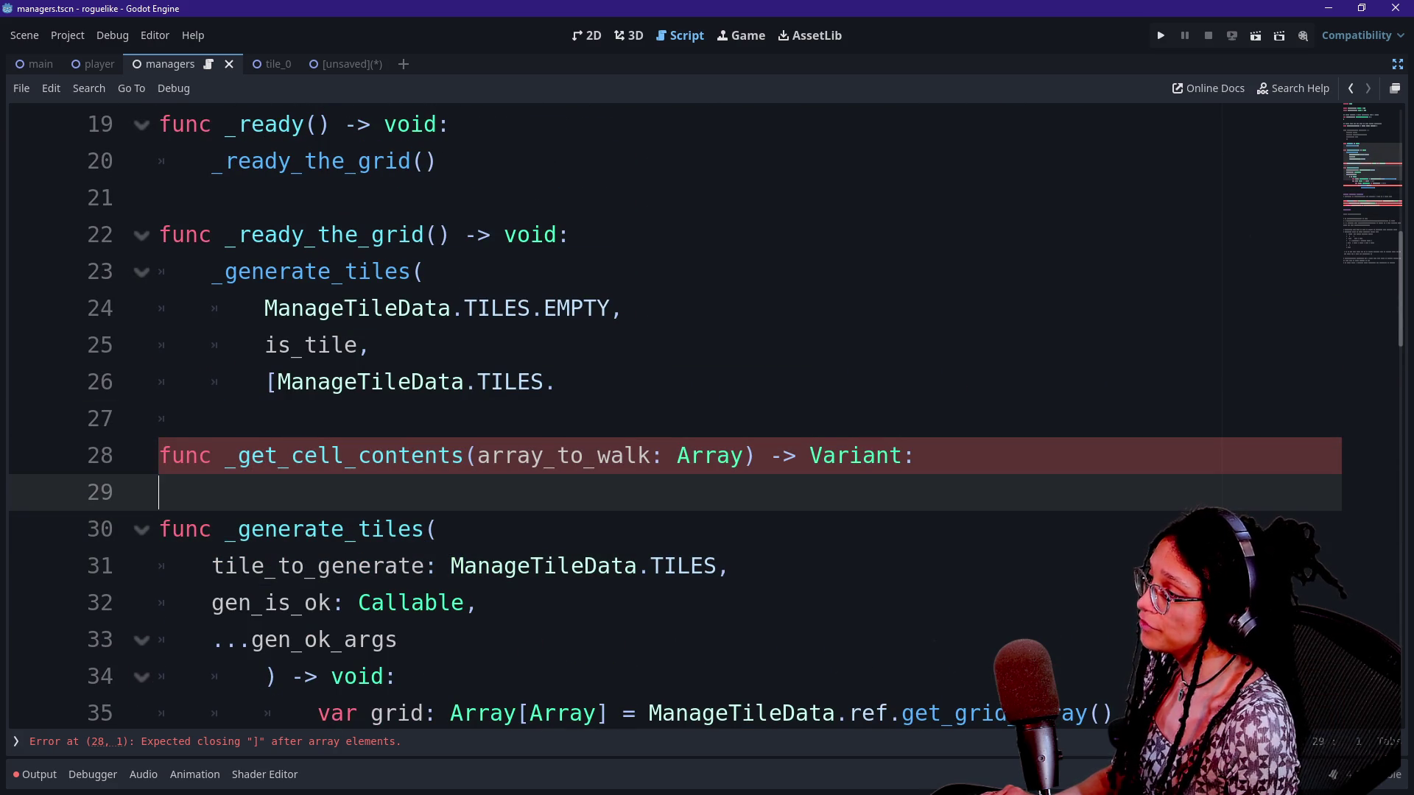
pyautogui.scroll(-1, 707, 412)
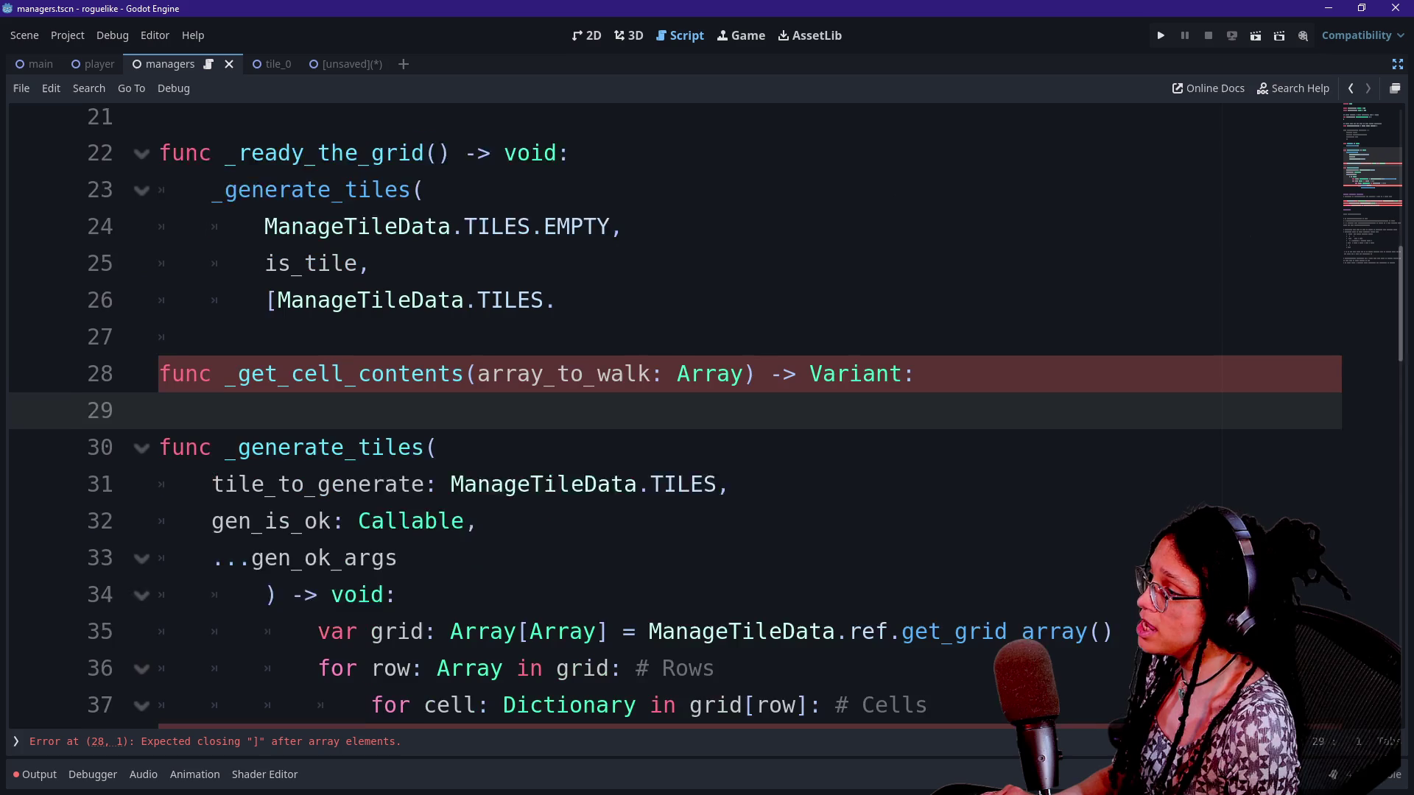
pyautogui.click(916, 345)
pyautogui.click(466, 345)
pyautogui.moveTo(466, 344); pyautogui.dragTo(718, 344)
pyautogui.click(718, 344)
pyautogui.press('Right')
pyautogui.press('Right')
pyautogui.keyDown('shift'); pyautogui.click(530, 345); pyautogui.keyUp('shift')
pyautogui.hotkey('shift', 'Left')
pyautogui.hotkey('shift', 'Left')
pyautogui.hotkey('shift', 'Left')
pyautogui.press('BackSpace')
pyautogui.press('BackSpace')
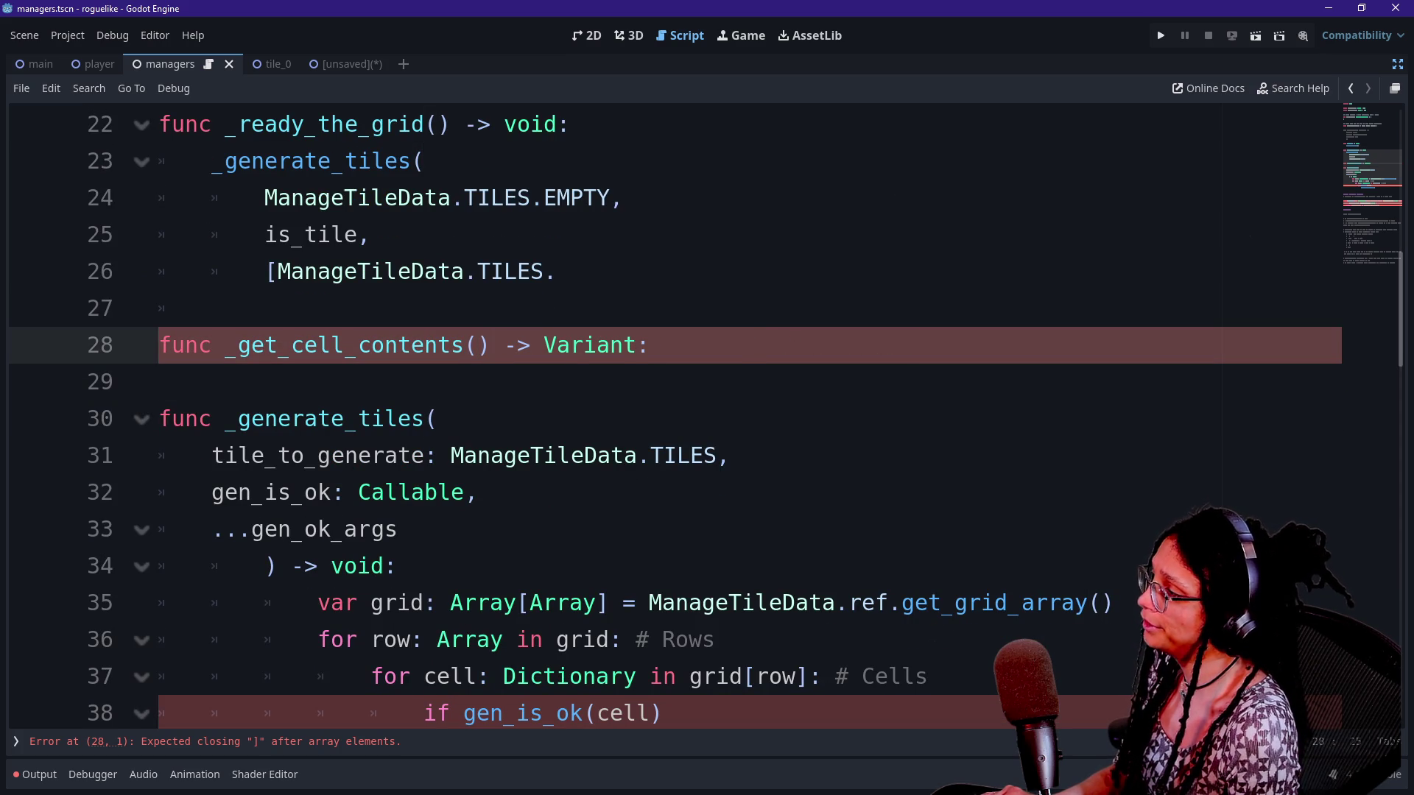
# Start a new body line after the _get_cell_contents signature ending in Variant
pyautogui.press('End')
pyautogui.hotkey('shift', 'Up')
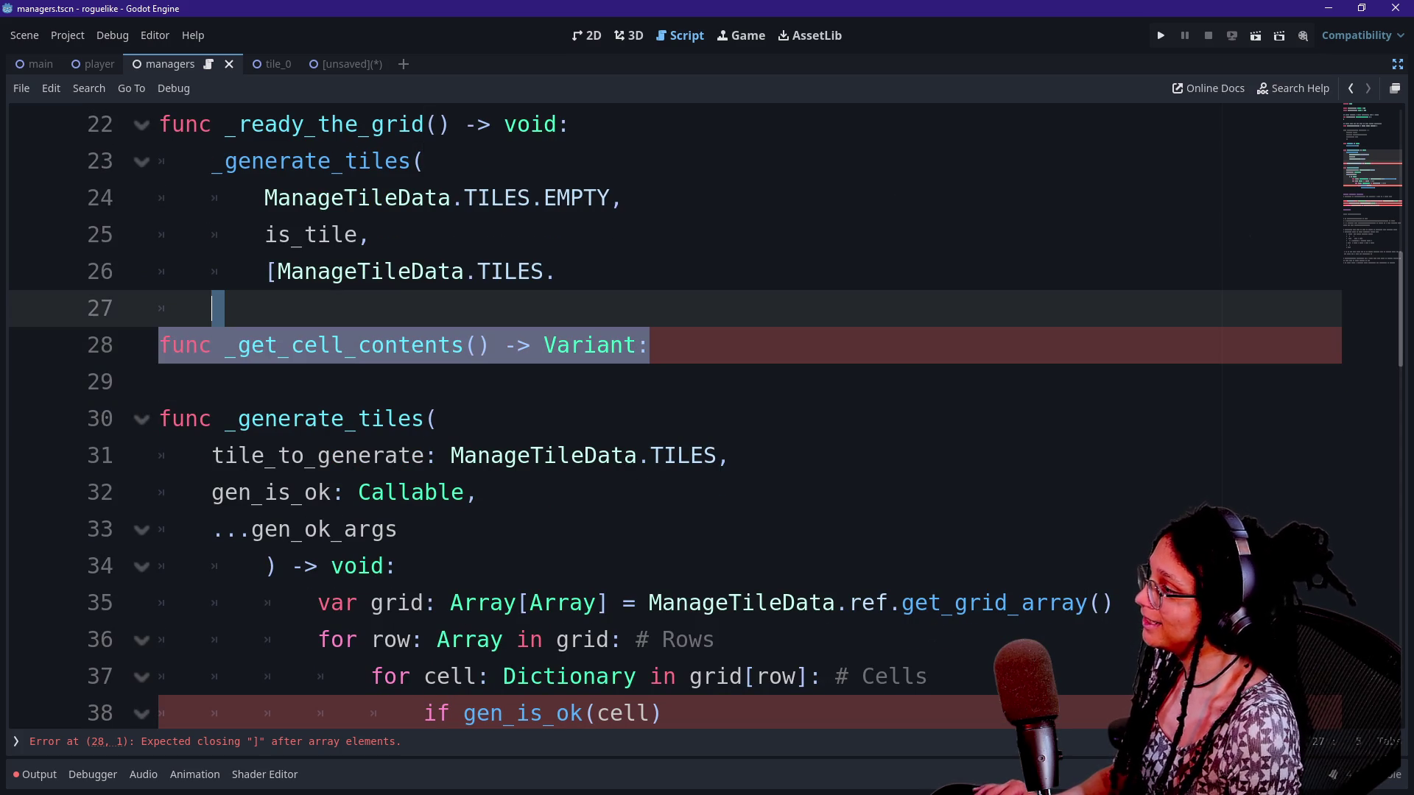
pyautogui.scroll(-2, 705, 413)
pyautogui.scroll(2, 705, 412)
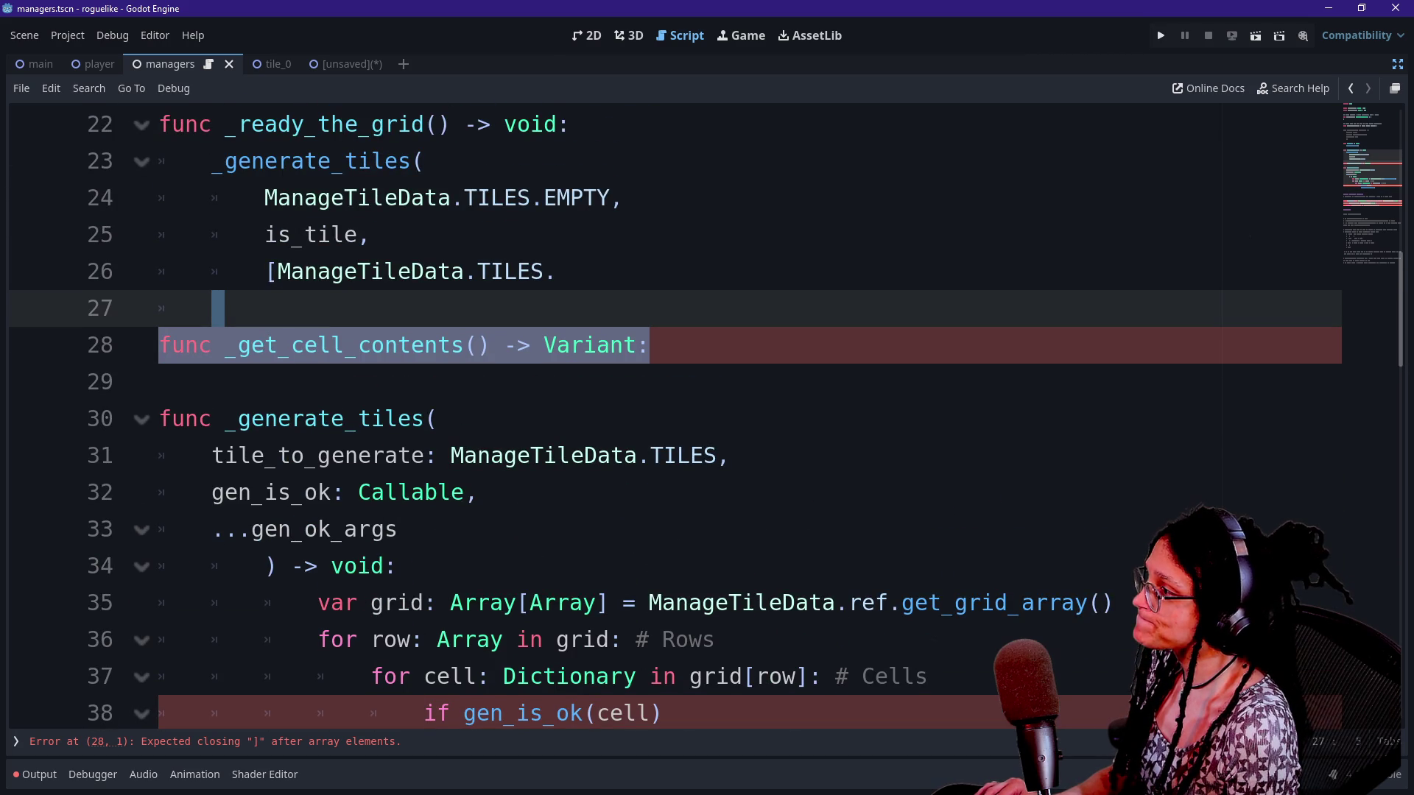
pyautogui.press('Right')
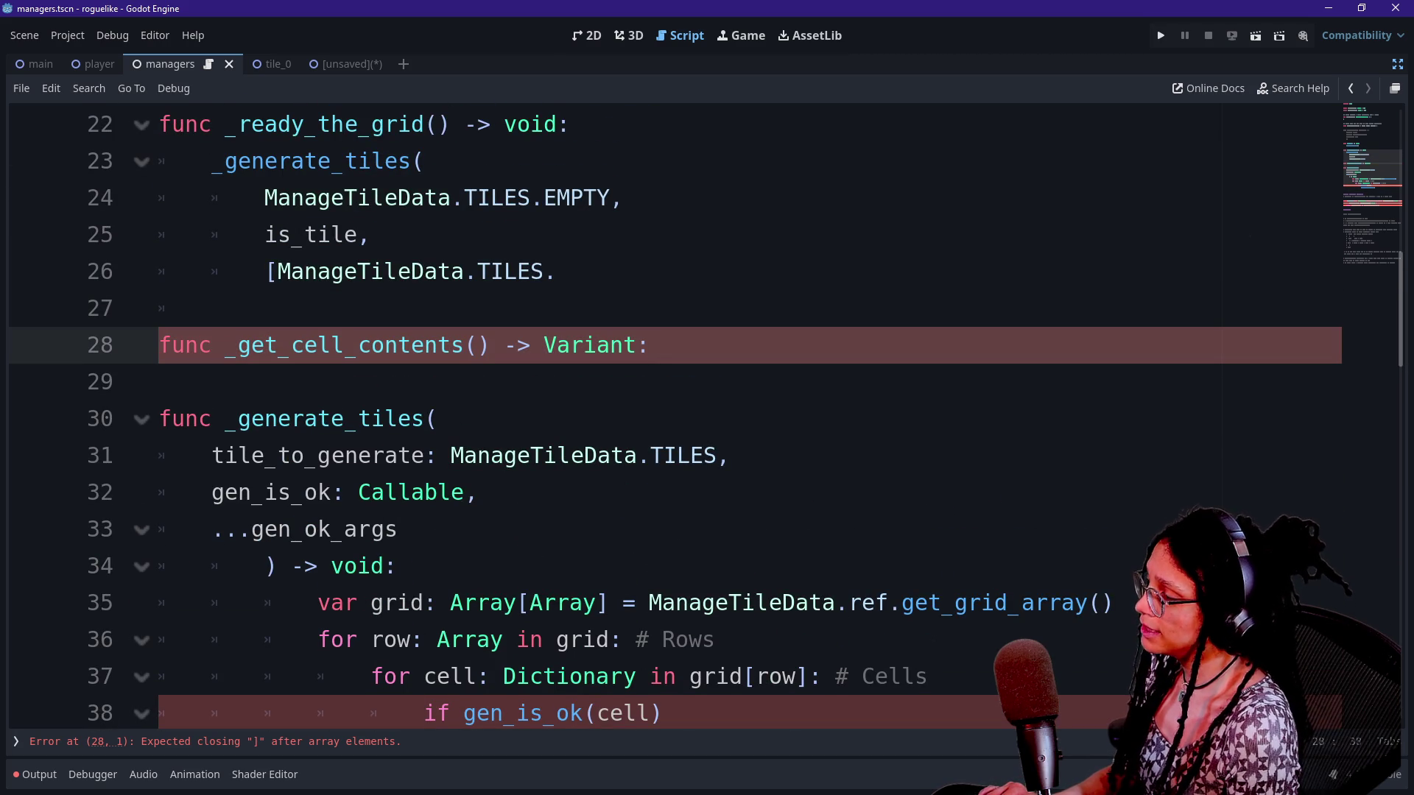
pyautogui.doubleClick(583, 345)
pyautogui.press('End')
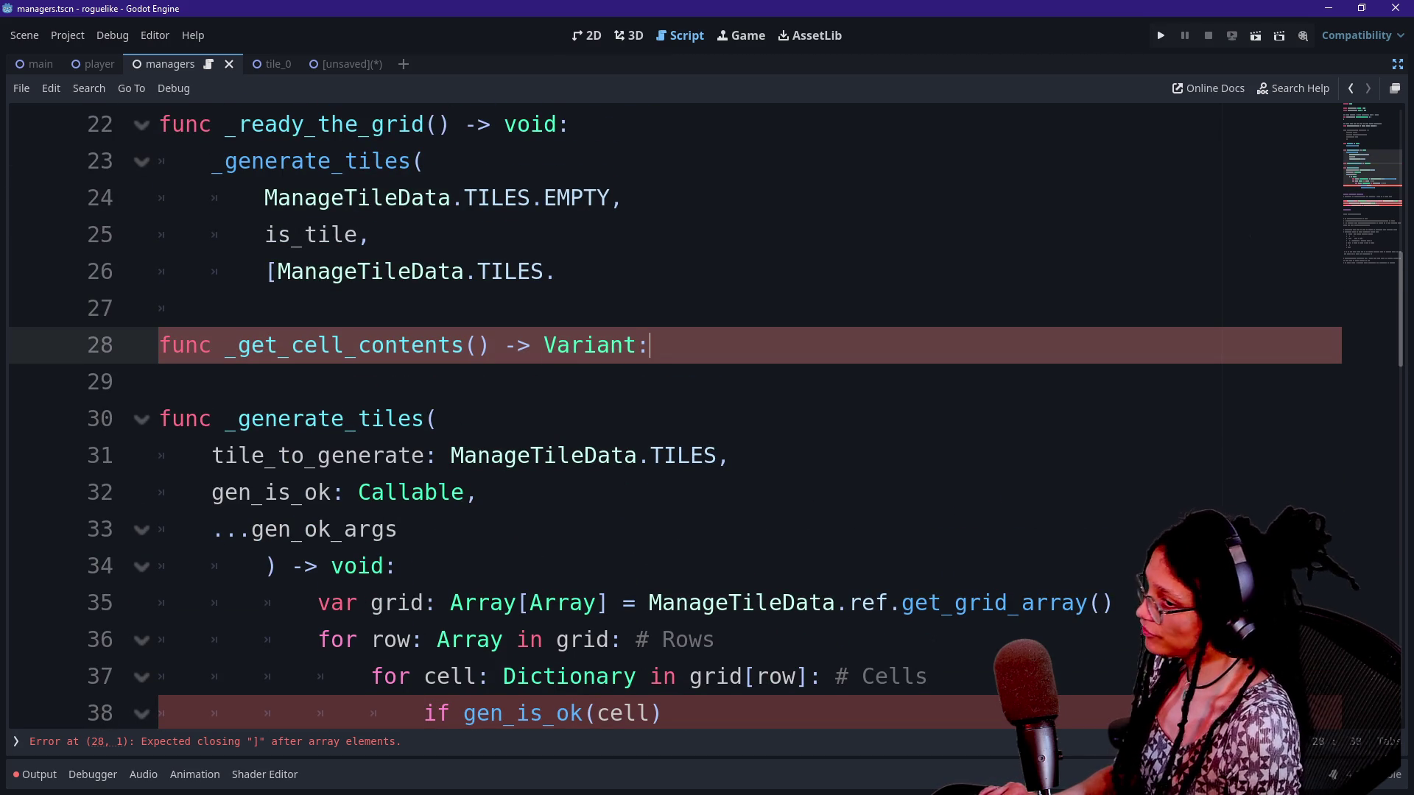
pyautogui.press('Return')
# Make 'cell: Dictionary' the first parameter of _get_cell_contents
pyautogui.scroll(4, 706, 413)
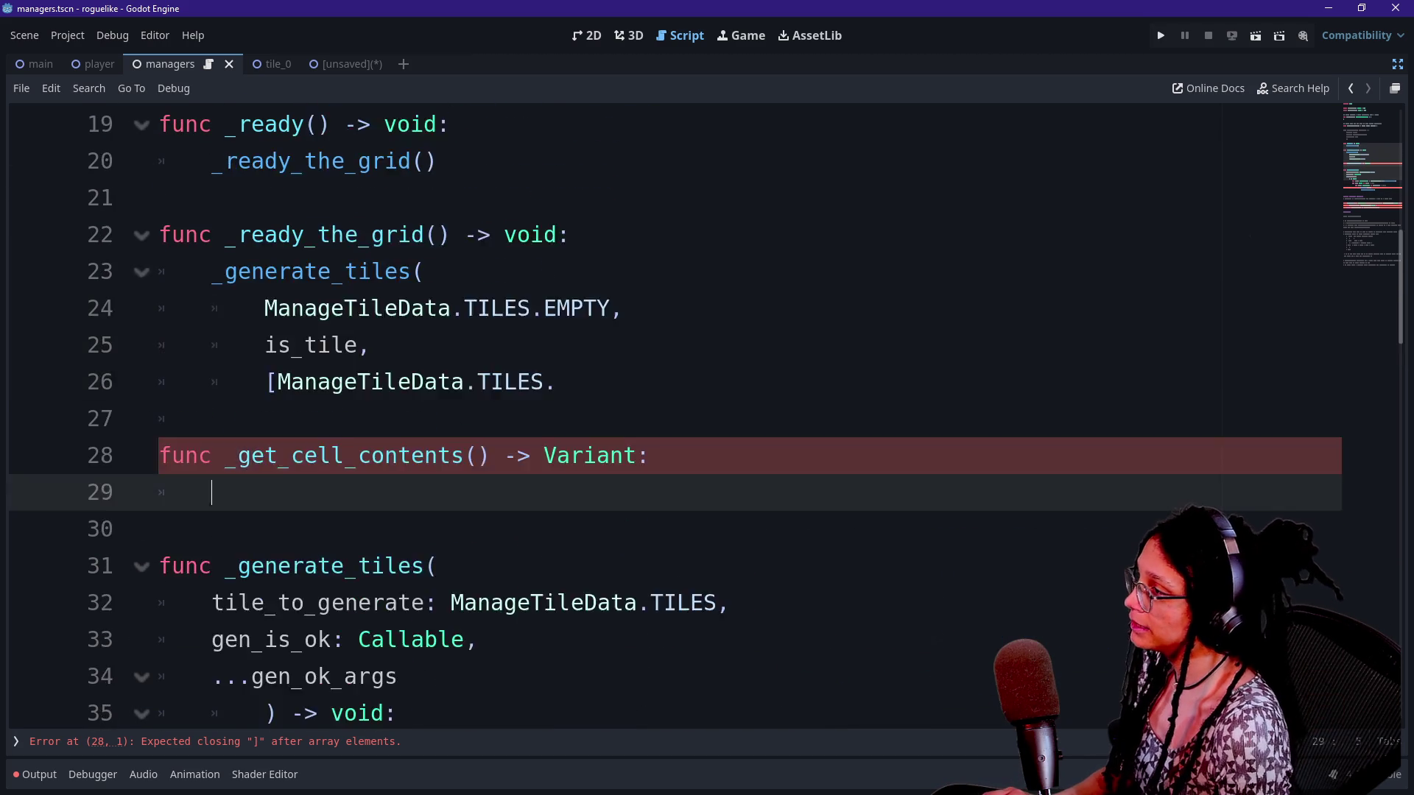
pyautogui.scroll(-3, 707, 412)
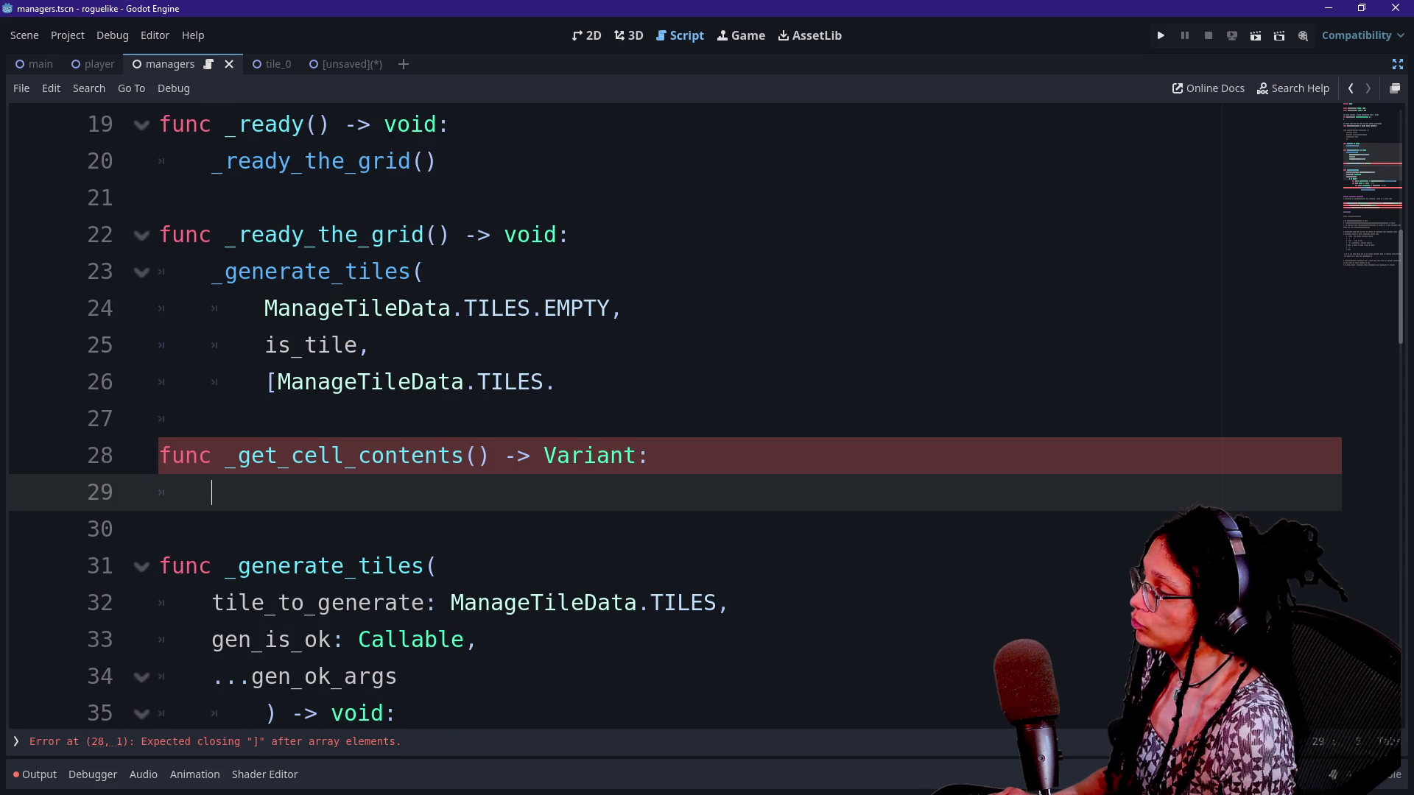
pyautogui.click(476, 455)
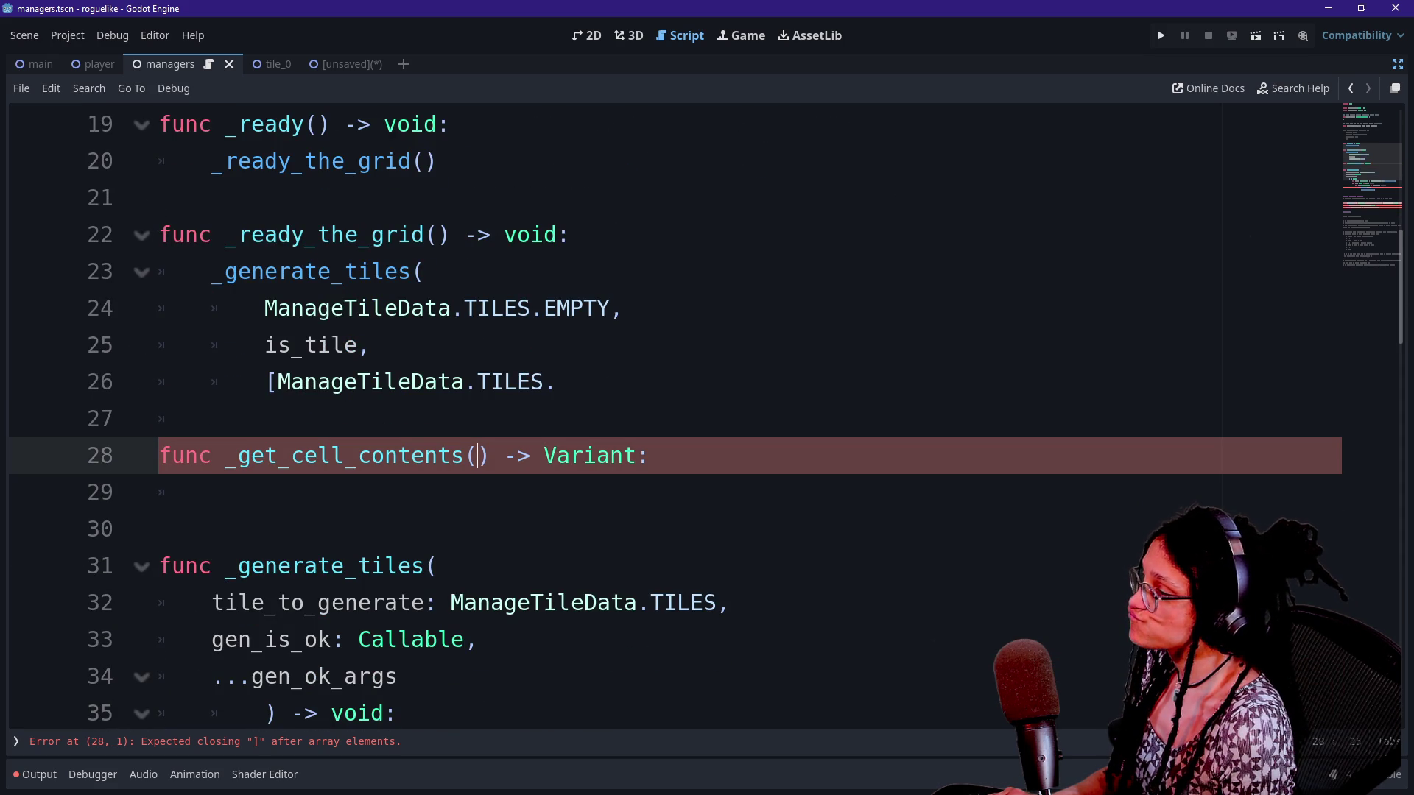
pyautogui.scroll(-6, 707, 413)
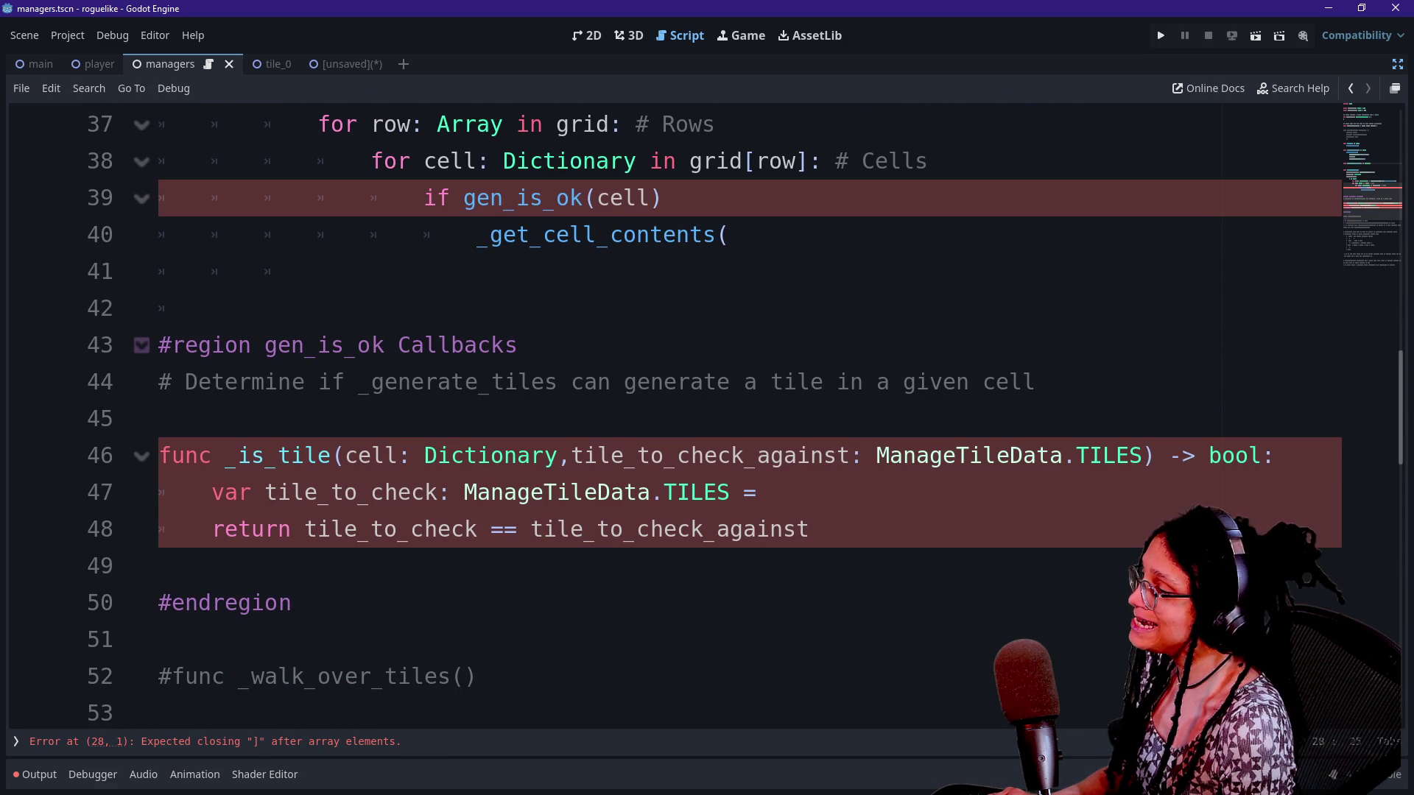
pyautogui.scroll(9, 706, 413)
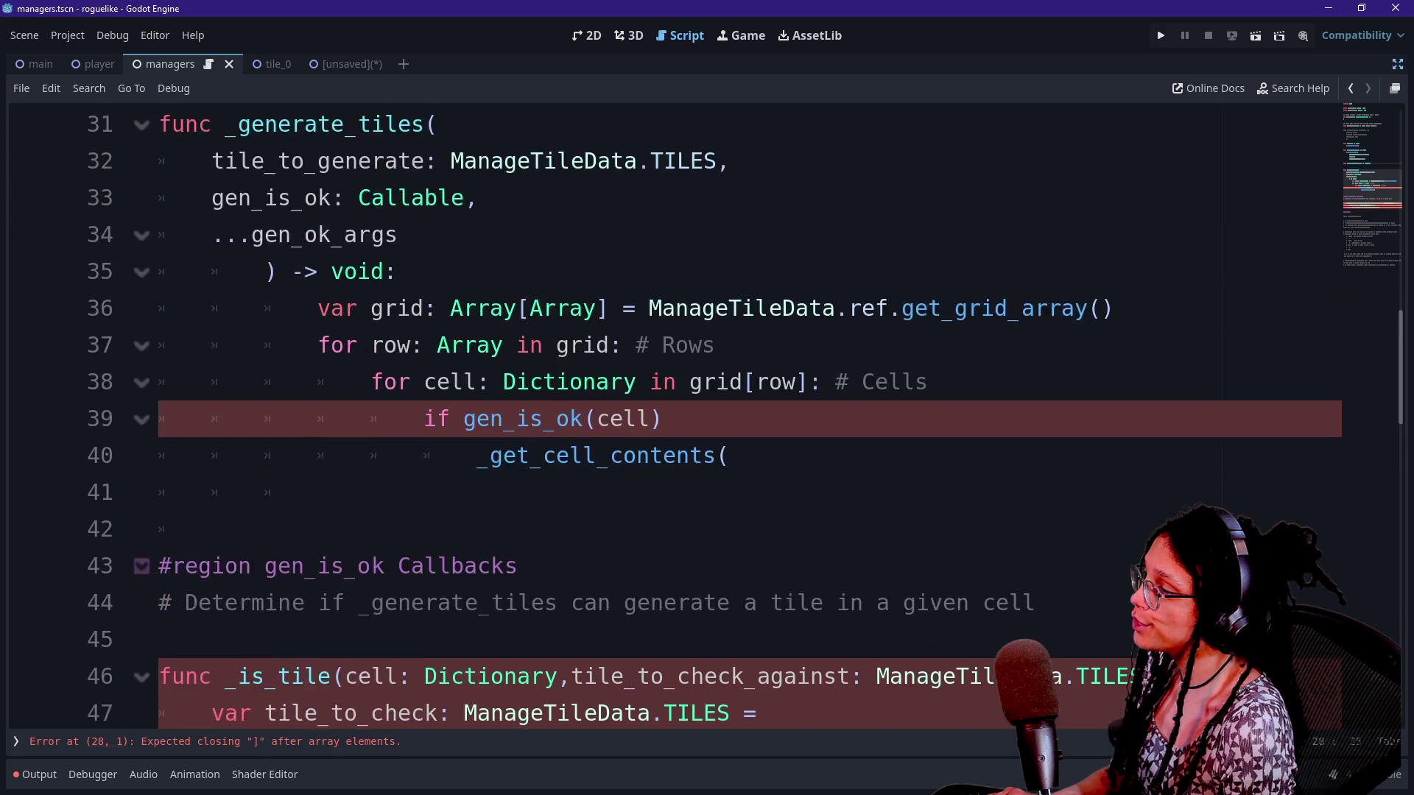
pyautogui.scroll(-2, 707, 413)
pyautogui.write('cell: DIction')
pyautogui.press('BackSpace')
pyautogui.press('BackSpace')
pyautogui.press('BackSpace')
pyautogui.write('ictionary')
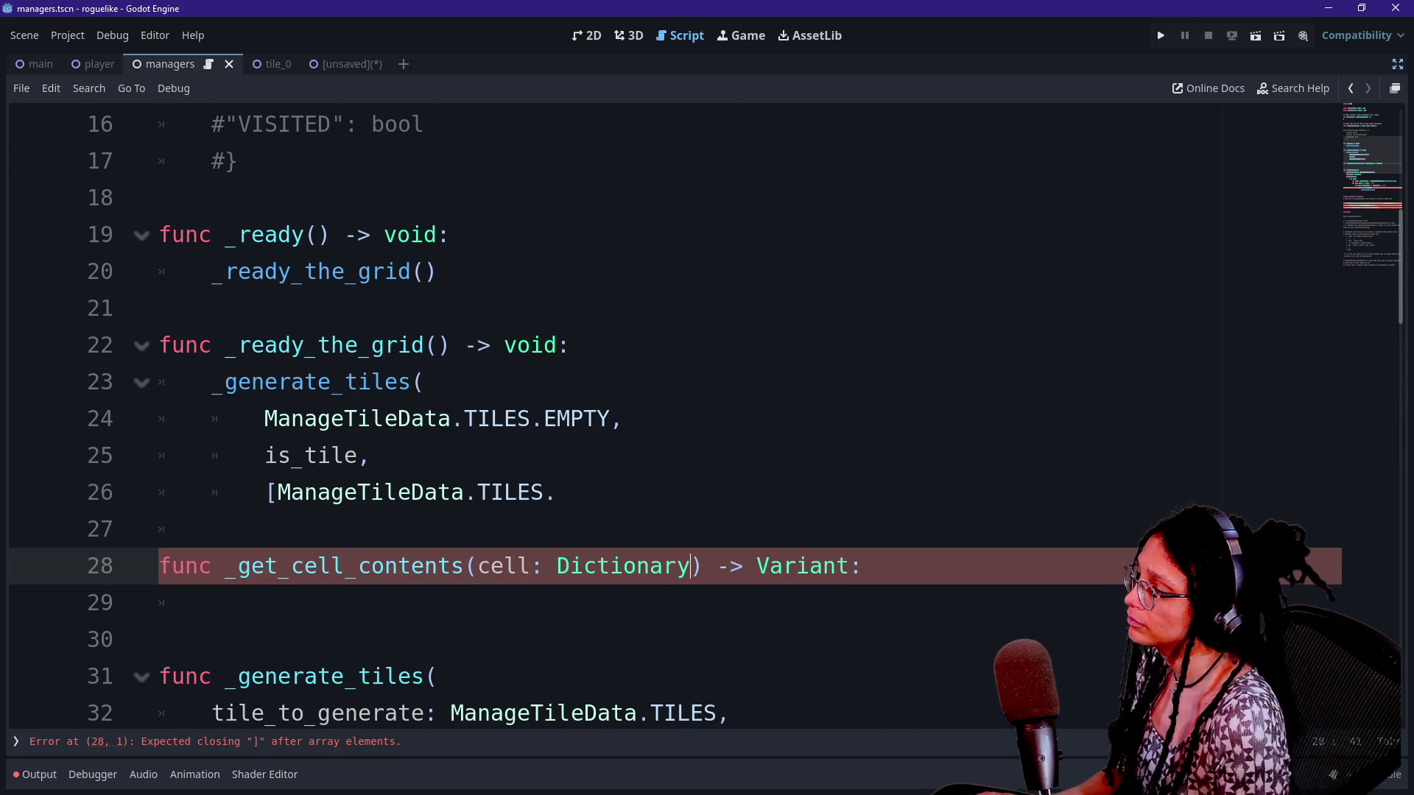
# Append ', what_content: ' after Dictionary, leaving the parameter's type empty
pyautogui.click(159, 639)
pyautogui.scroll(-2, 662, 412)
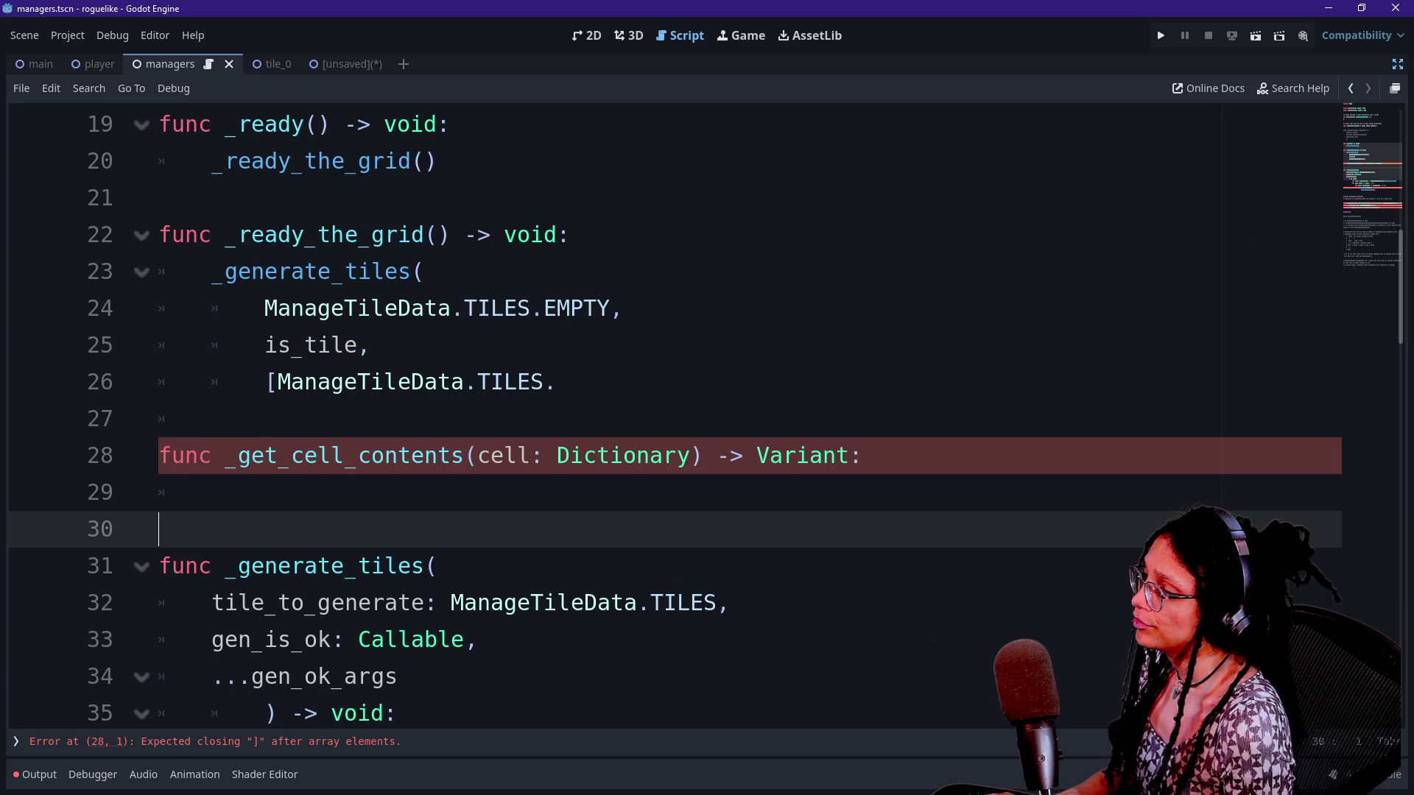
pyautogui.click(697, 455)
pyautogui.write(',m')
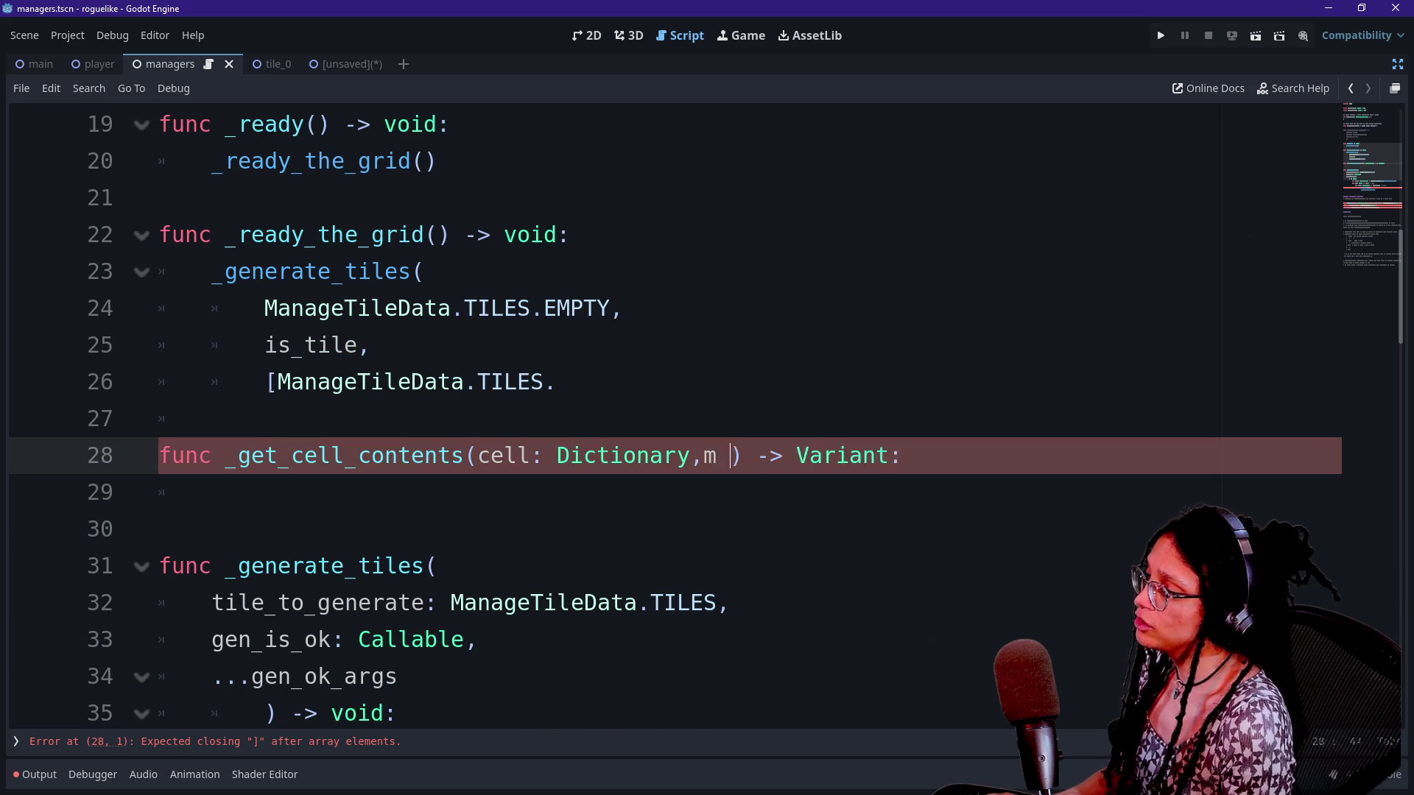
pyautogui.press('BackSpace')
pyautogui.write('what_content: ')
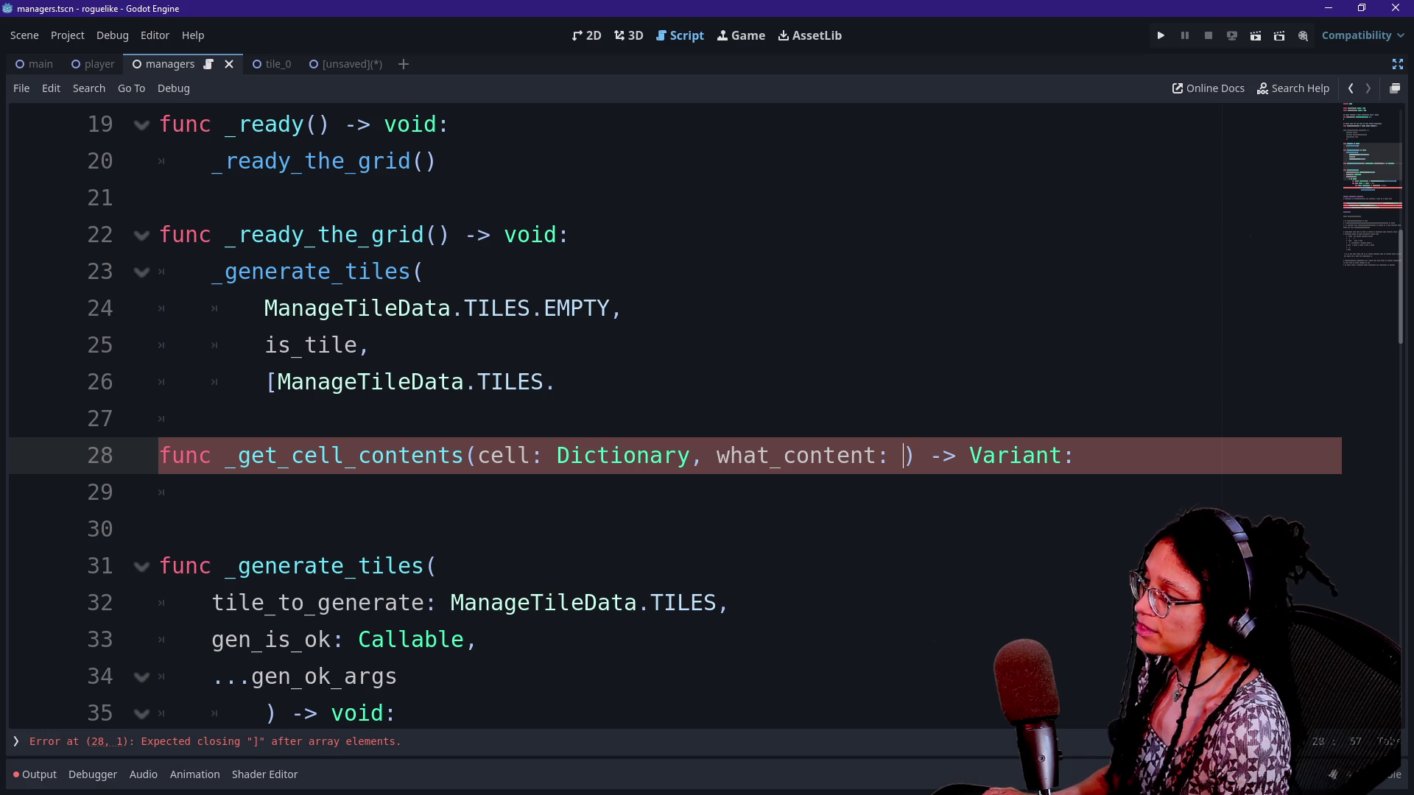
pyautogui.write('CE')
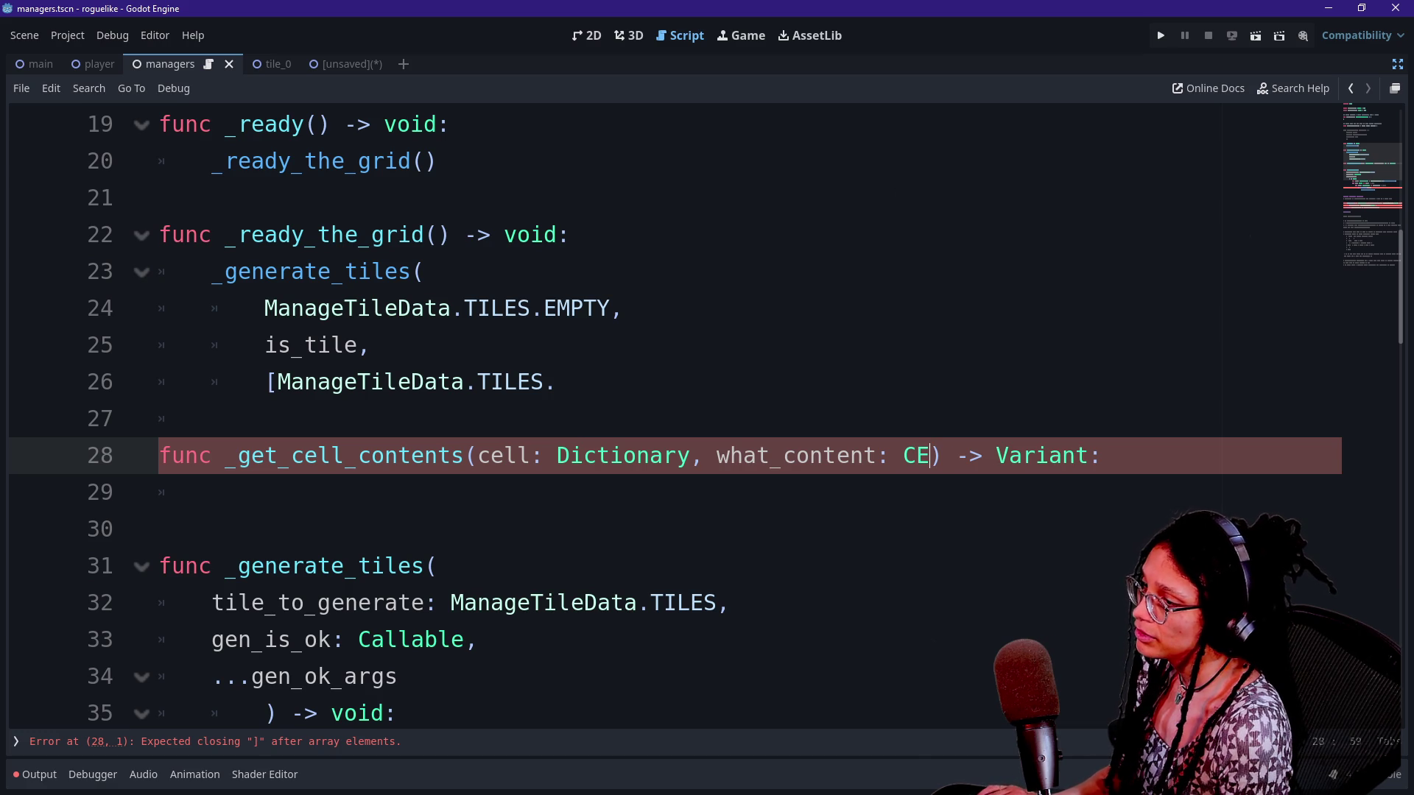
pyautogui.press('BackSpace')
pyautogui.press('BackSpace')
pyautogui.write('_')
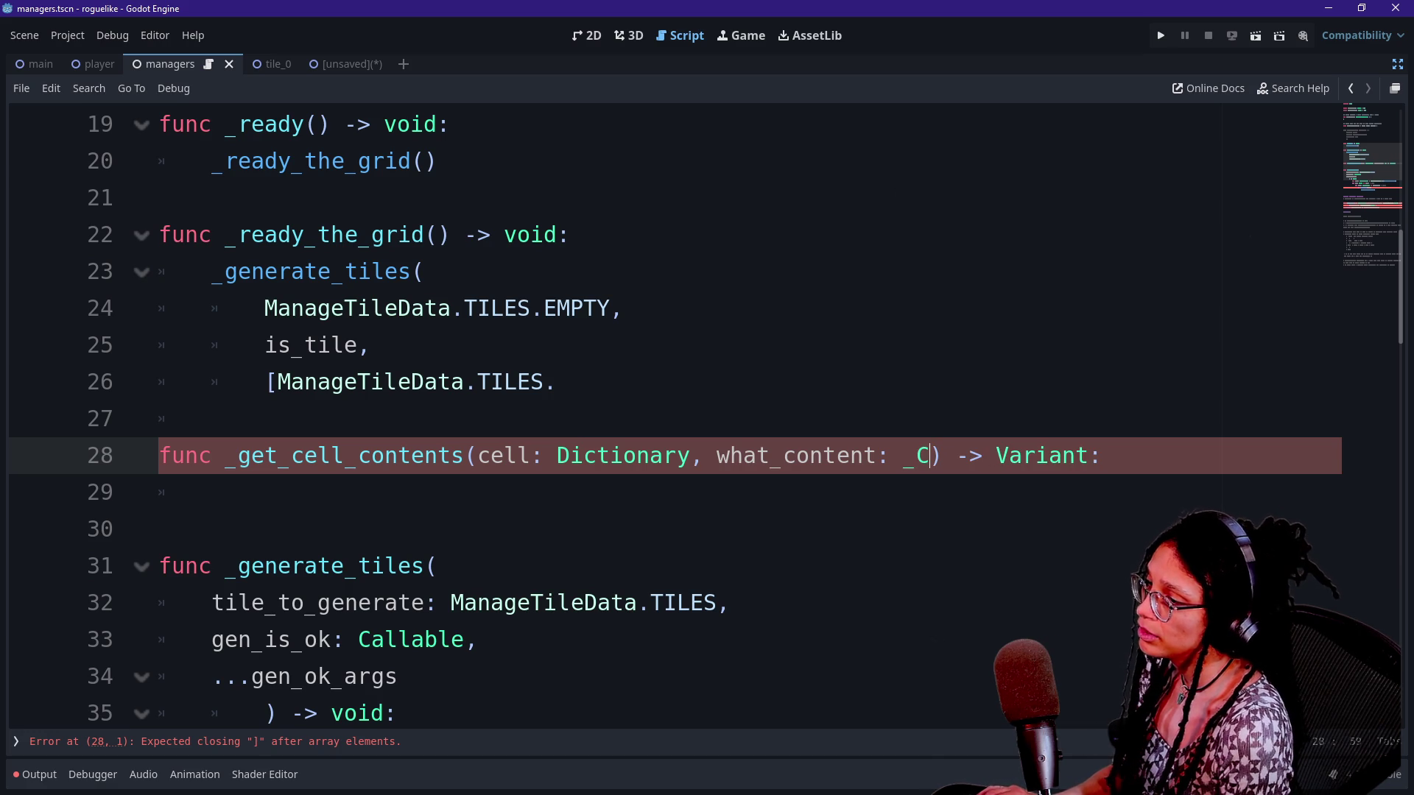
pyautogui.press('BackSpace')
pyautogui.scroll(6, 662, 412)
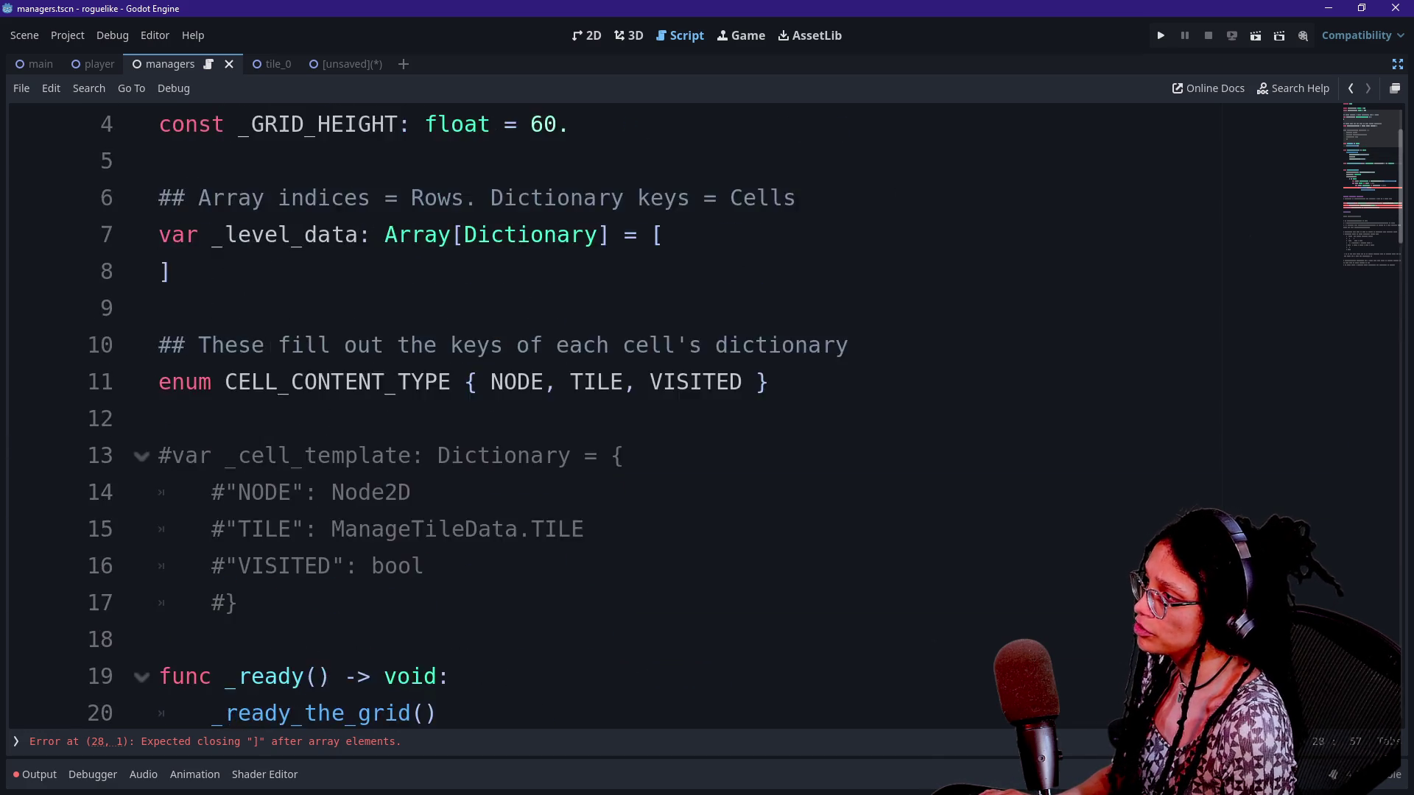
# Rename the enum on line 11 to _CELL_CONTENT_TYPE with a leading underscore
pyautogui.scroll(-1, 663, 412)
pyautogui.click(225, 381)
pyautogui.write('_')
pyautogui.scroll(-1, 662, 412)
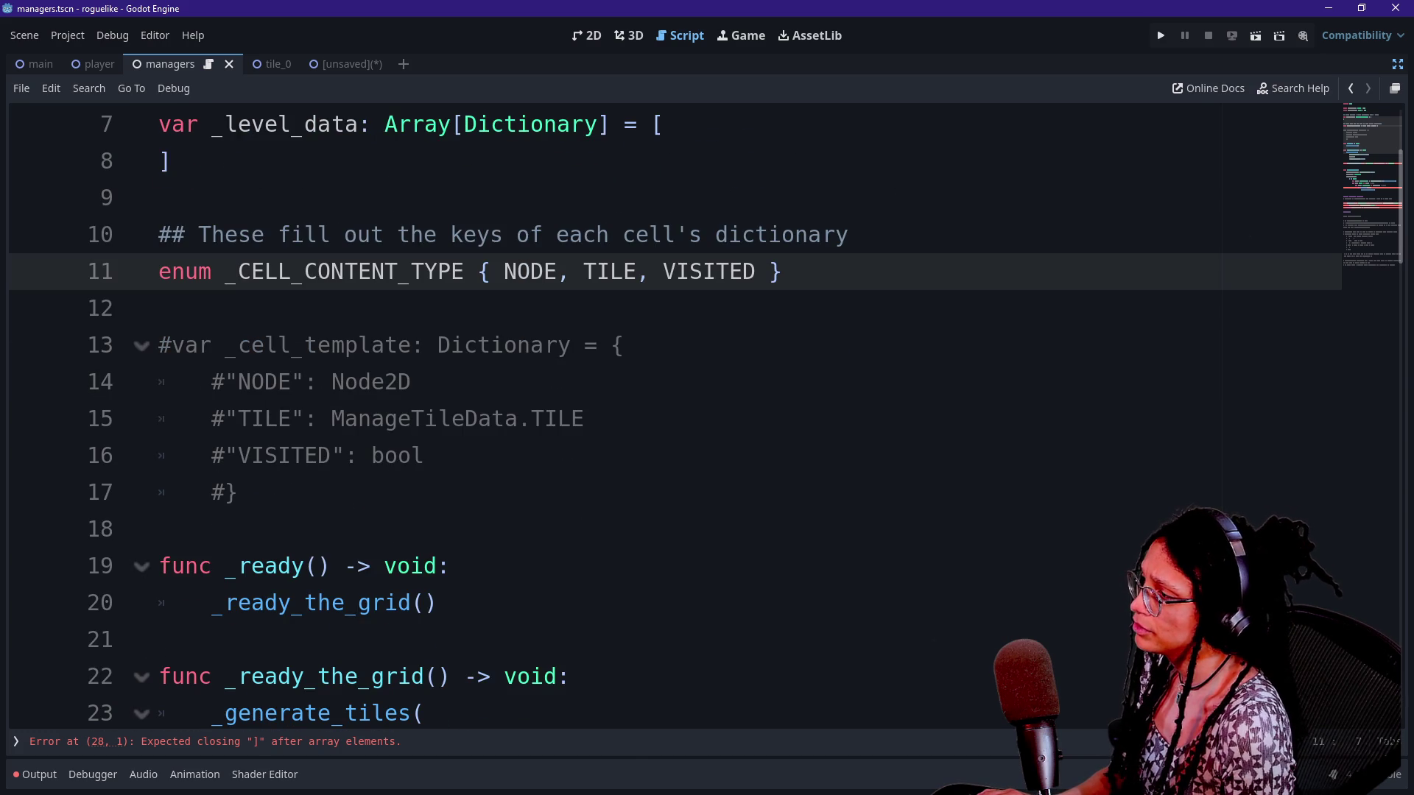
pyautogui.press('Right')
pyautogui.hotkey('shift', 'Right')
pyautogui.hotkey('shift', 'Right')
pyautogui.hotkey('shift', 'Right')
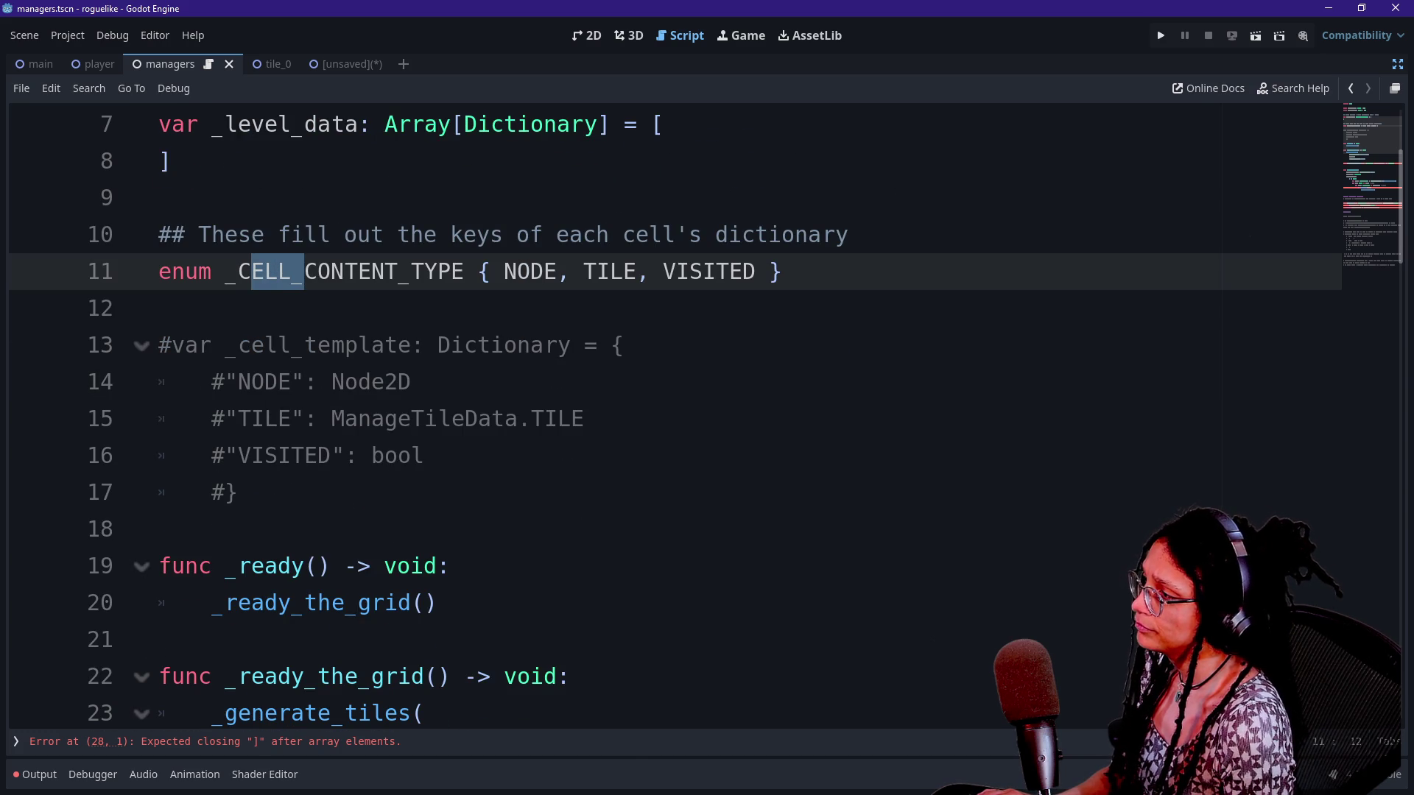
pyautogui.scroll(-5, 662, 412)
# Comment out the unfinished tile_to_check line in _is_tile with Ctrl+K
pyautogui.click(903, 345)
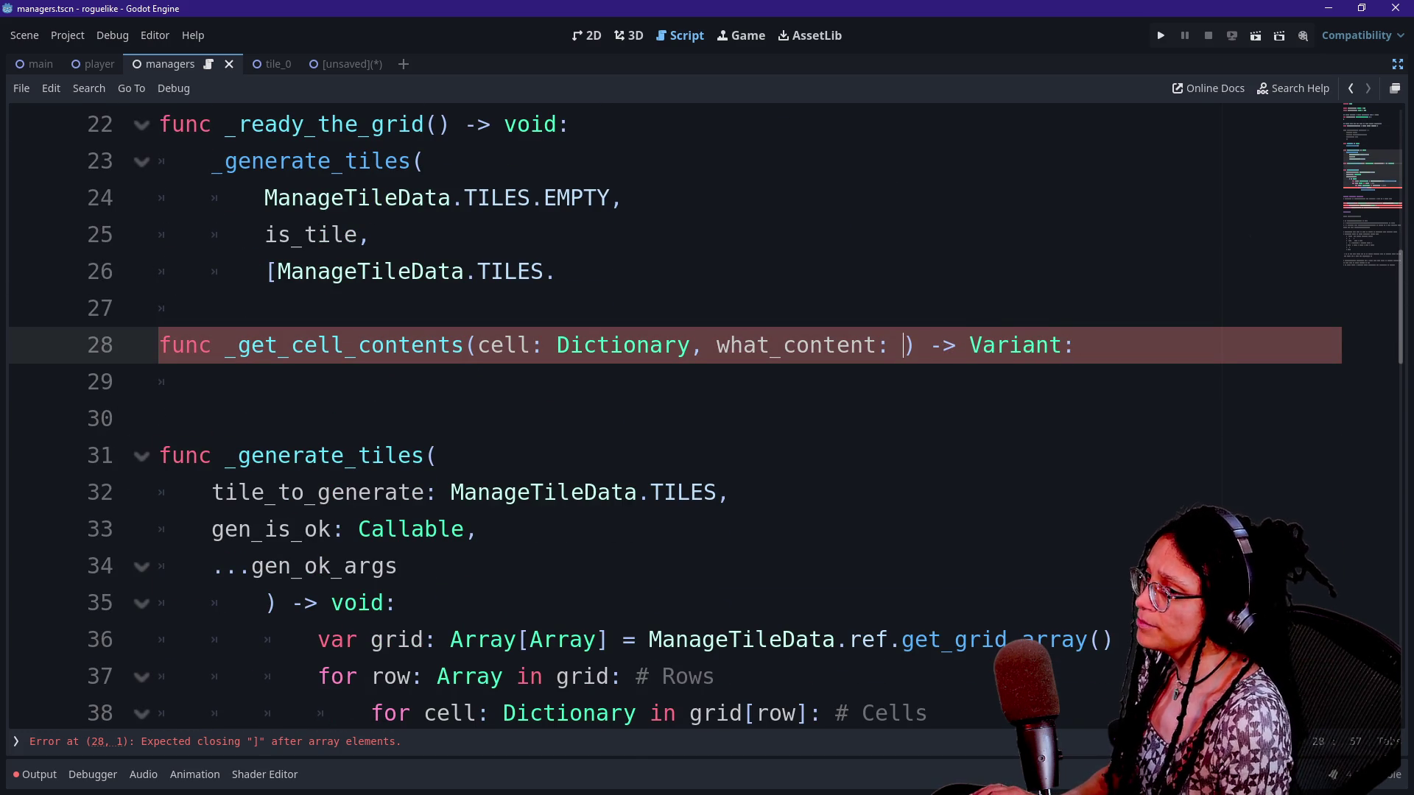
pyautogui.scroll(-6, 662, 413)
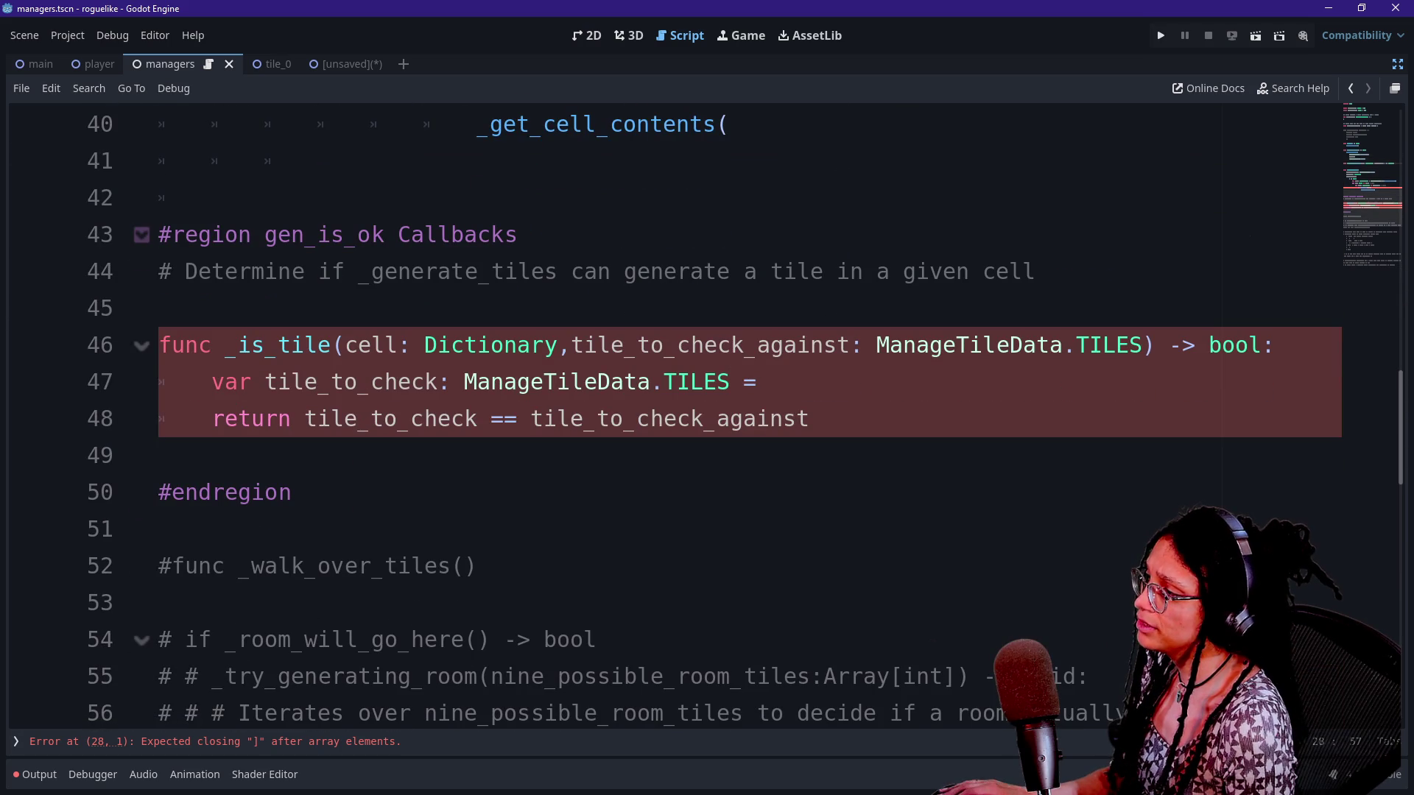
pyautogui.moveTo(757, 418); pyautogui.dragTo(704, 345)
pyautogui.click(810, 419)
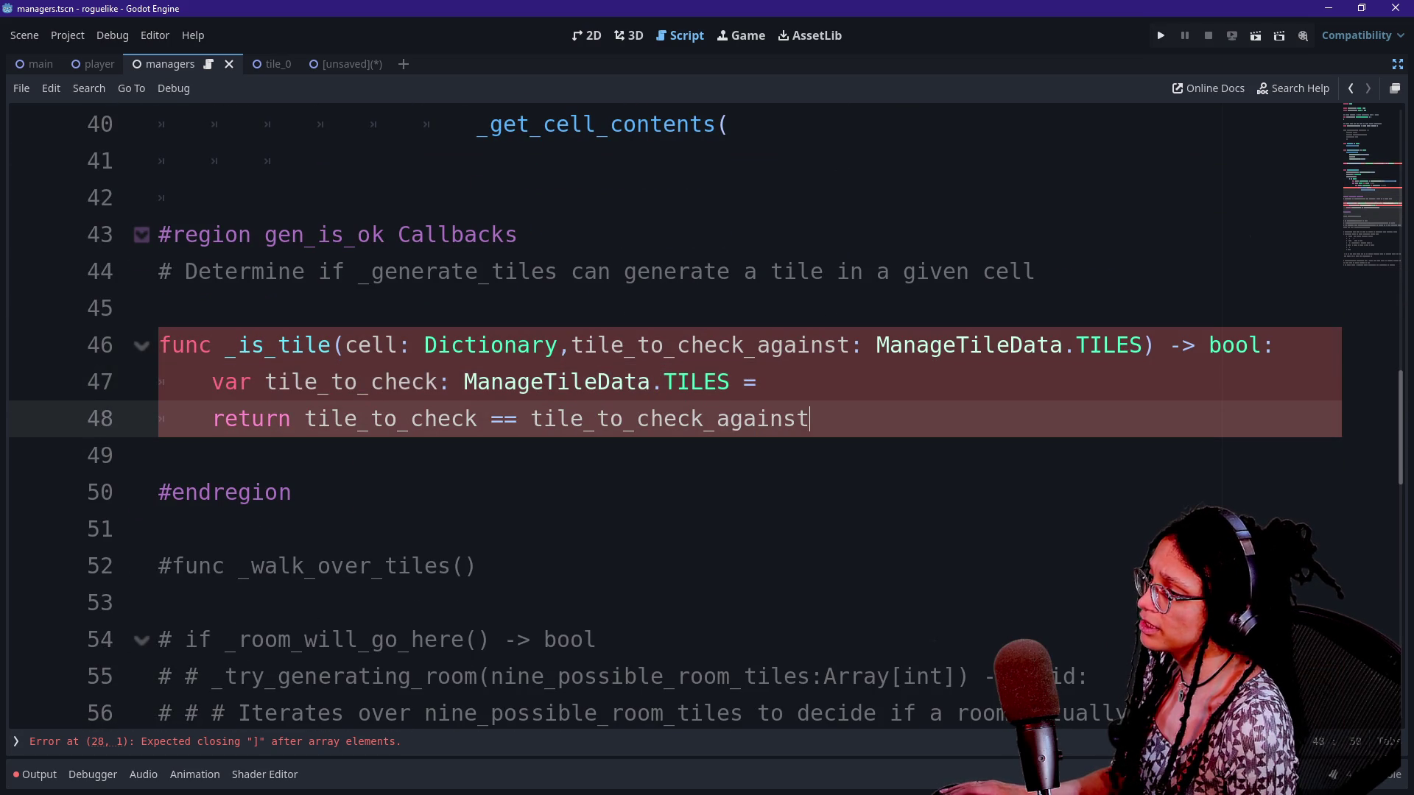
pyautogui.press('Up')
pyautogui.hotkey('ctrl', 'k')
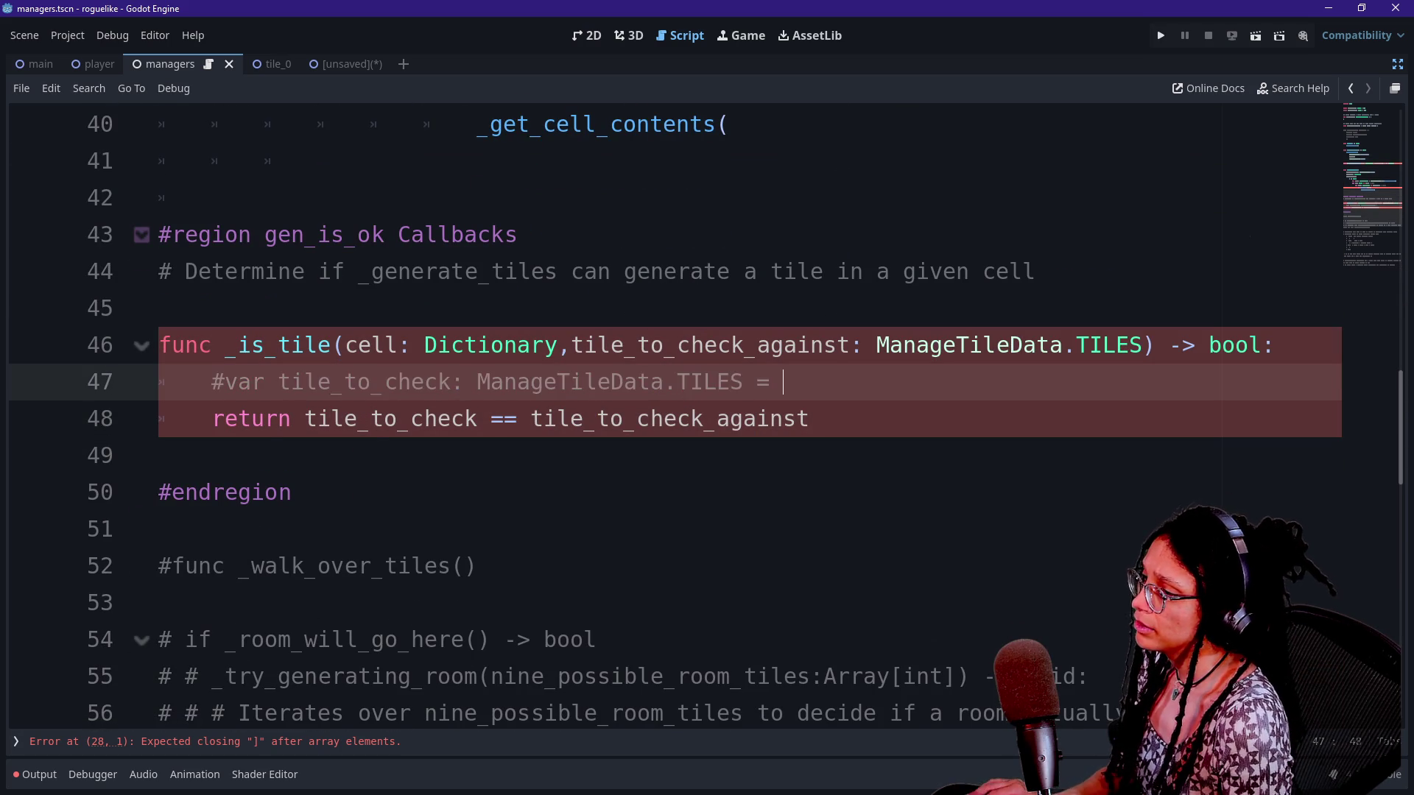
pyautogui.press('Down')
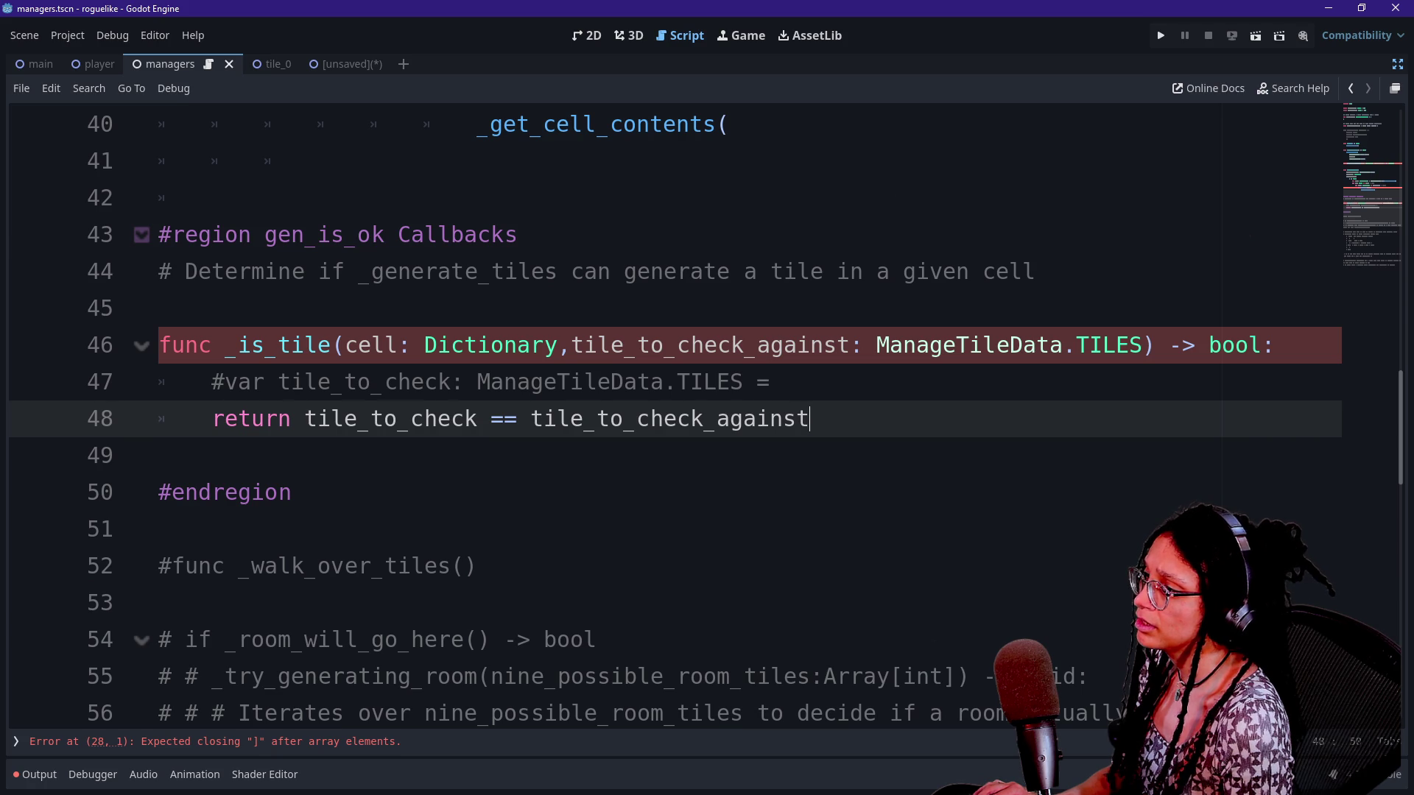
# Comment out the gen_is_ok check lines and add pass to the loop body
pyautogui.scroll(3, 707, 412)
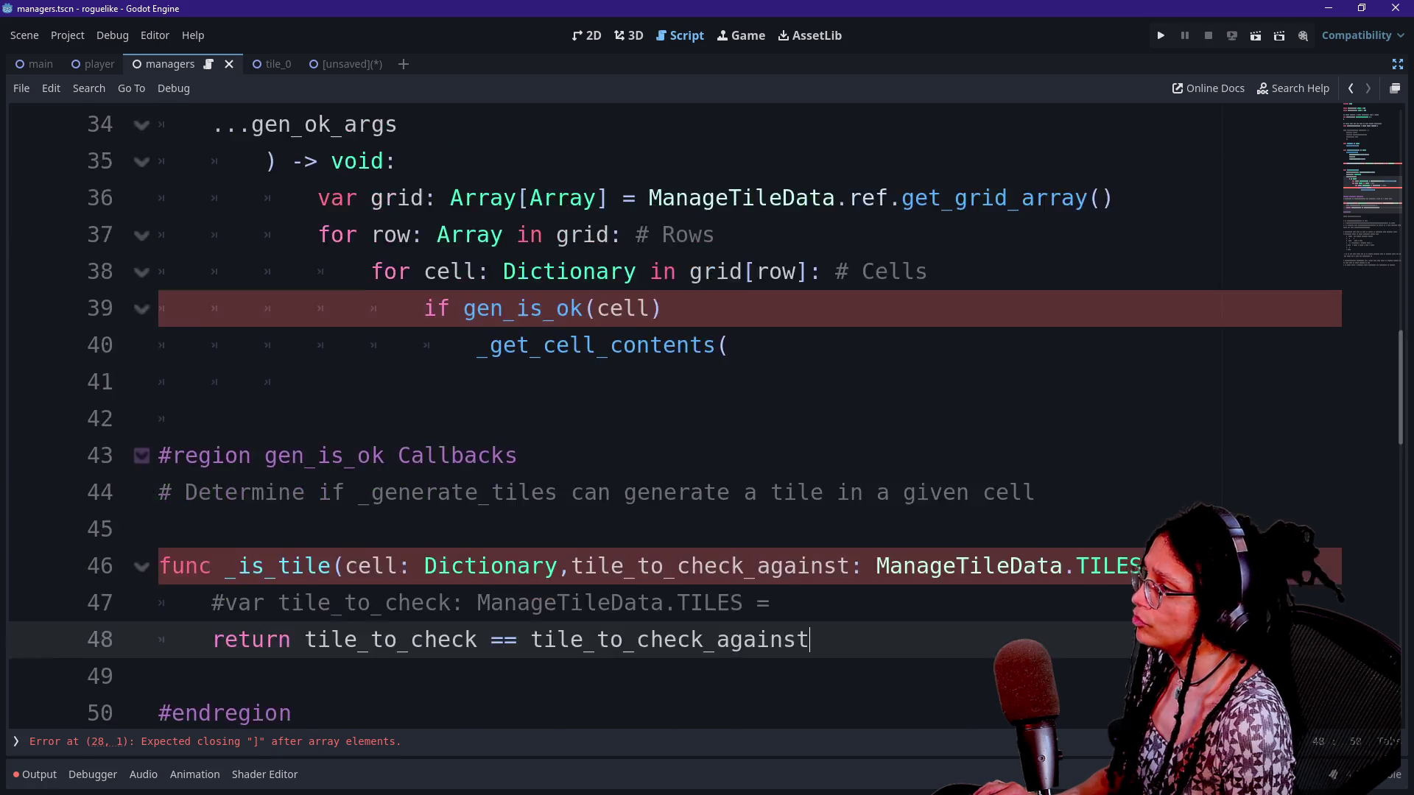
pyautogui.click(729, 455)
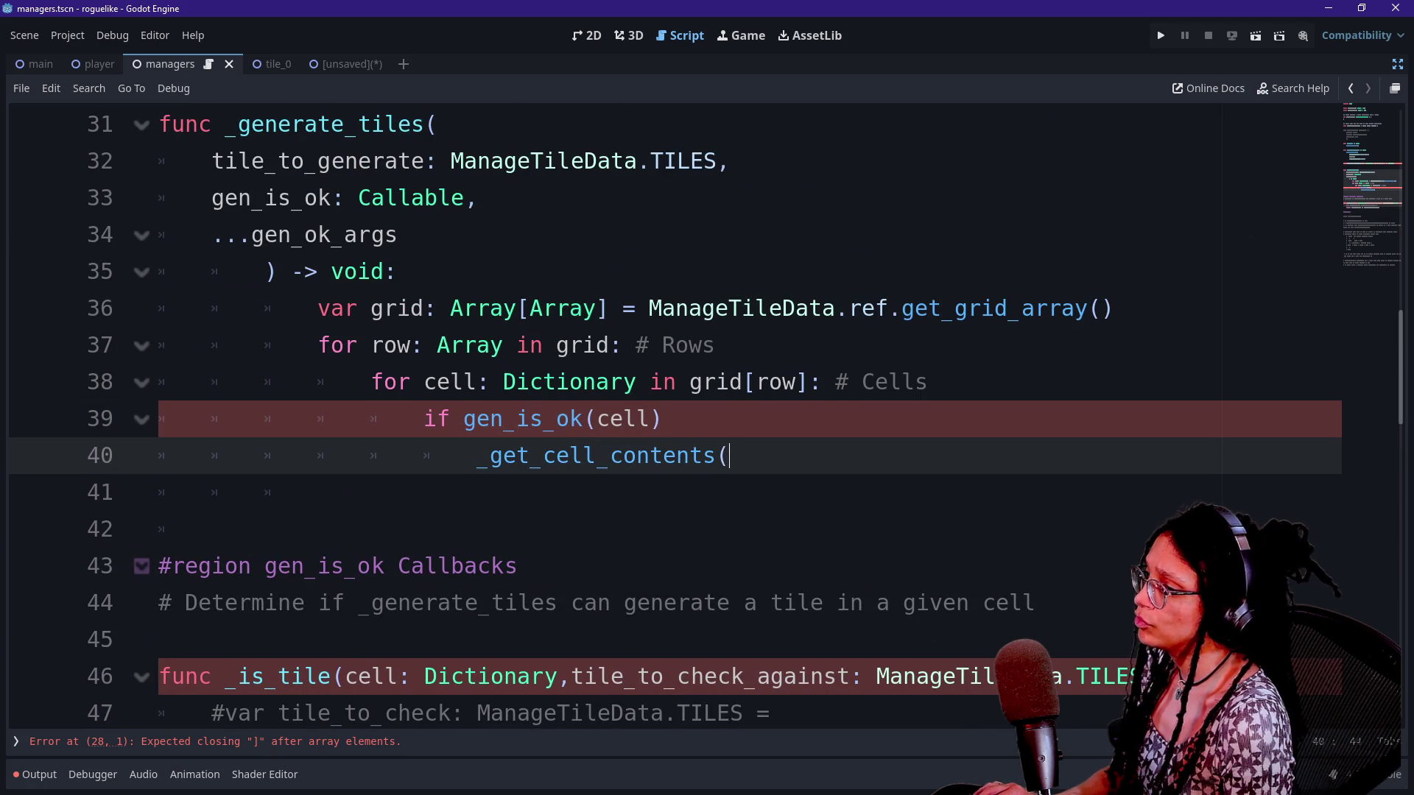
pyautogui.hotkey('shift', 'Up')
pyautogui.hotkey('ctrl', 'k')
pyautogui.press('End')
pyautogui.press('Return')
pyautogui.press('BackSpace')
pyautogui.write('pass')
pyautogui.click(516, 381)
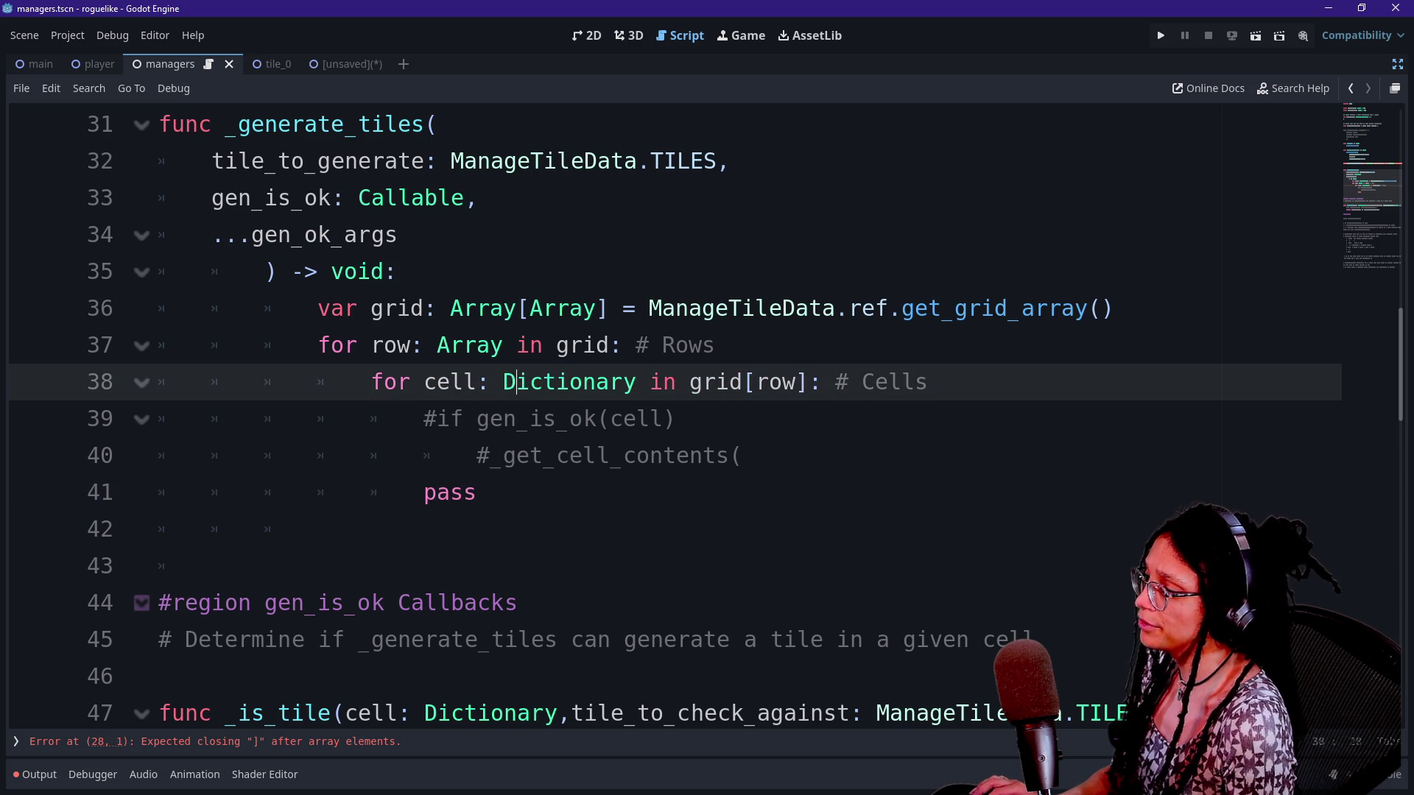
pyautogui.scroll(-3, 707, 413)
pyautogui.scroll(6, 706, 413)
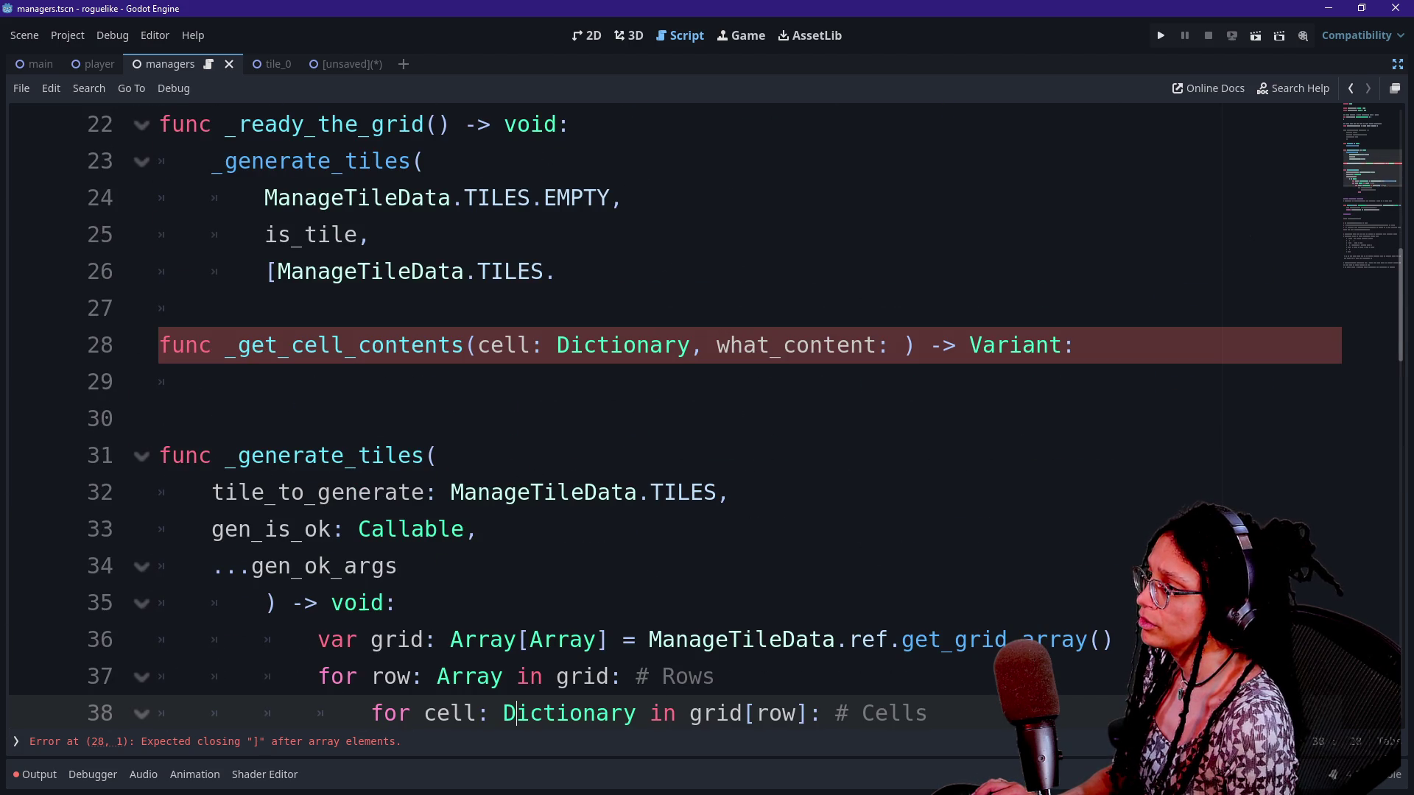
# Replace the trailing dot after ManageTileData.TILES on line 26 with '])' to close the call
pyautogui.click(1075, 344)
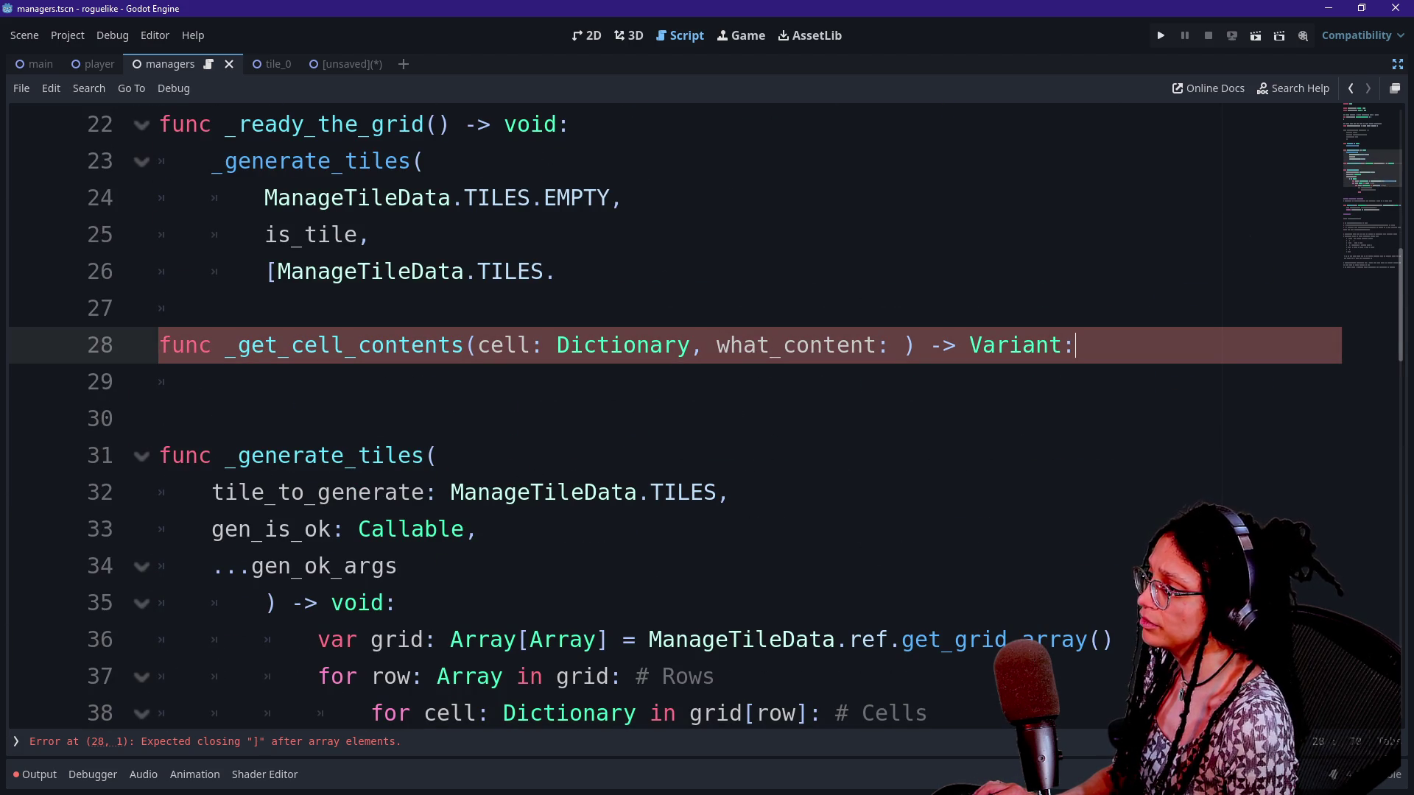
pyautogui.click(202, 741)
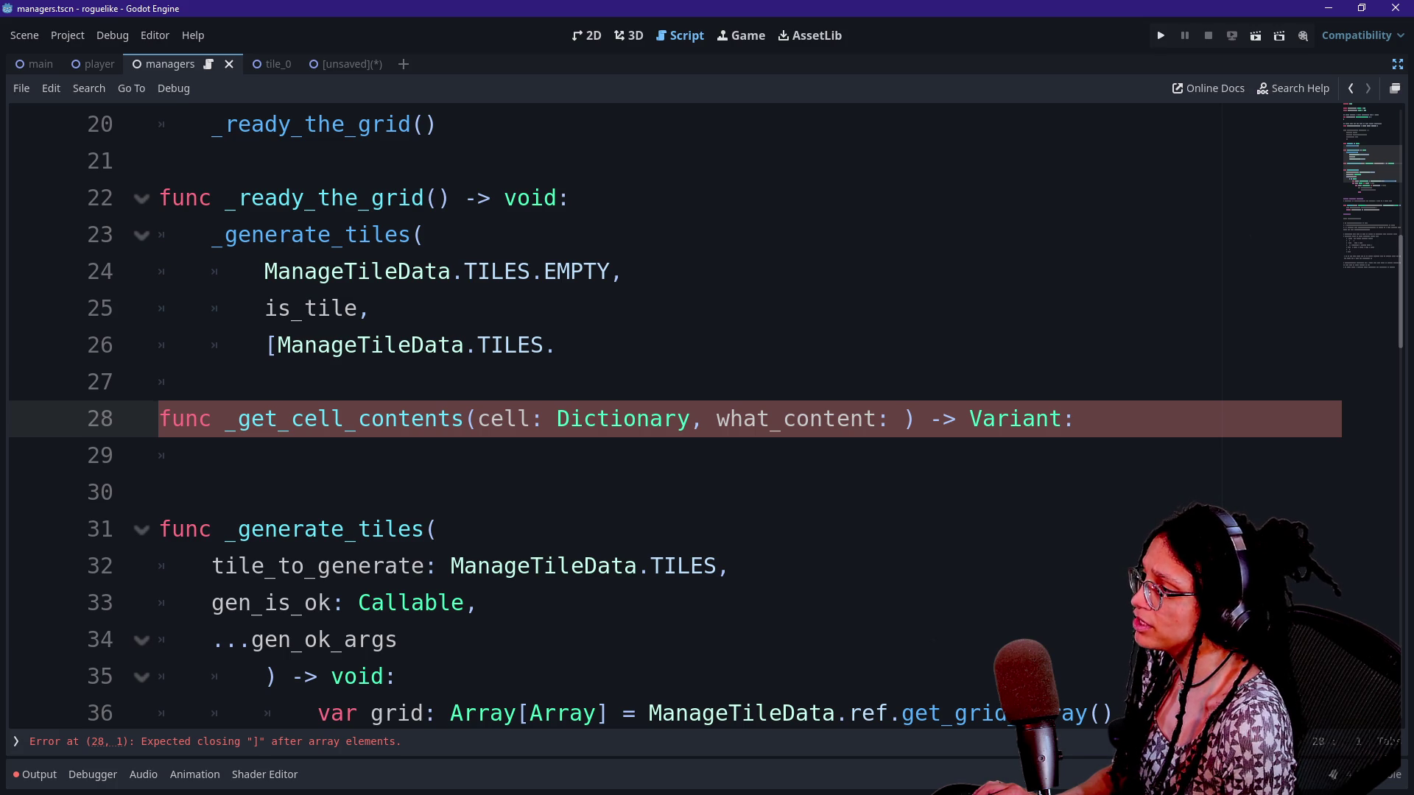
pyautogui.click(557, 344)
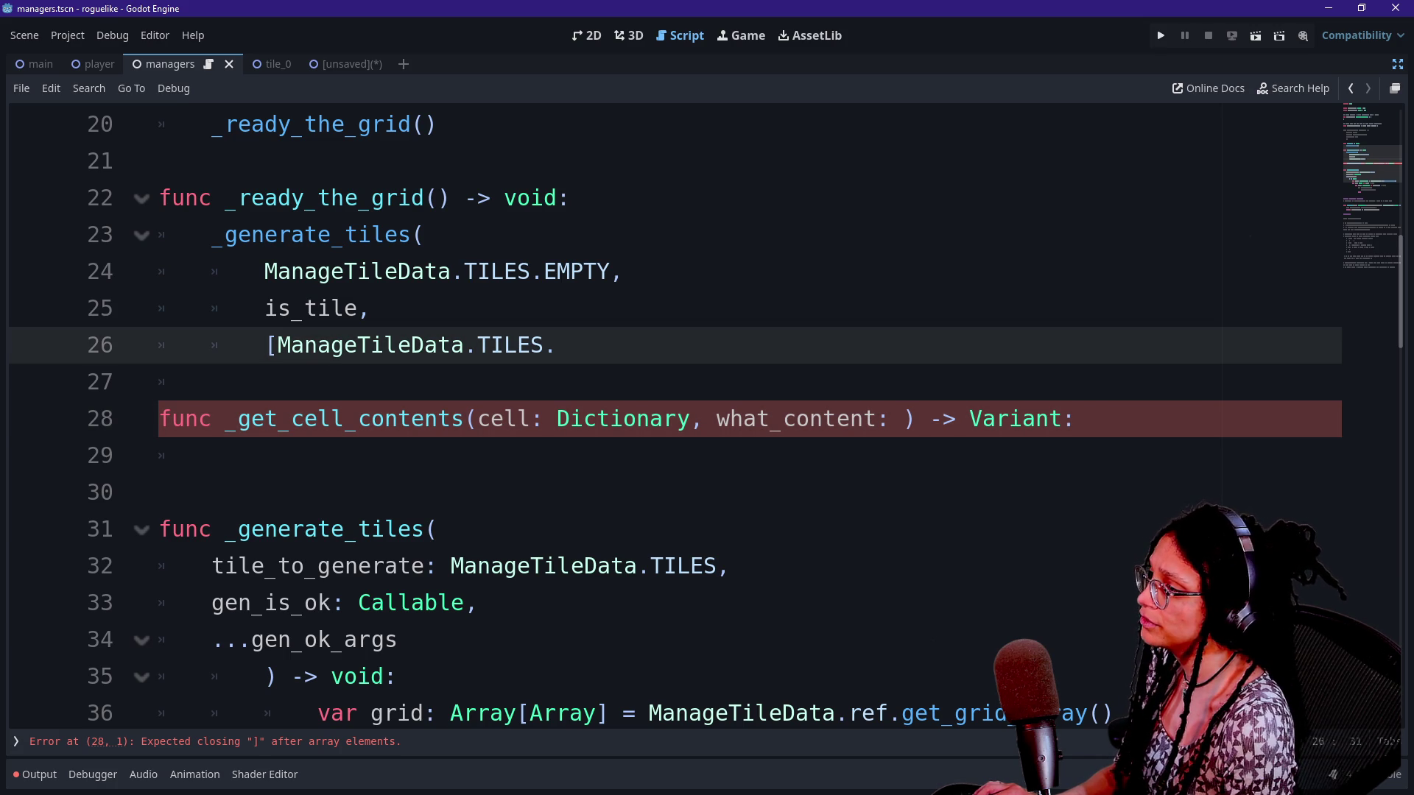
pyautogui.press('BackSpace')
pyautogui.write(']')
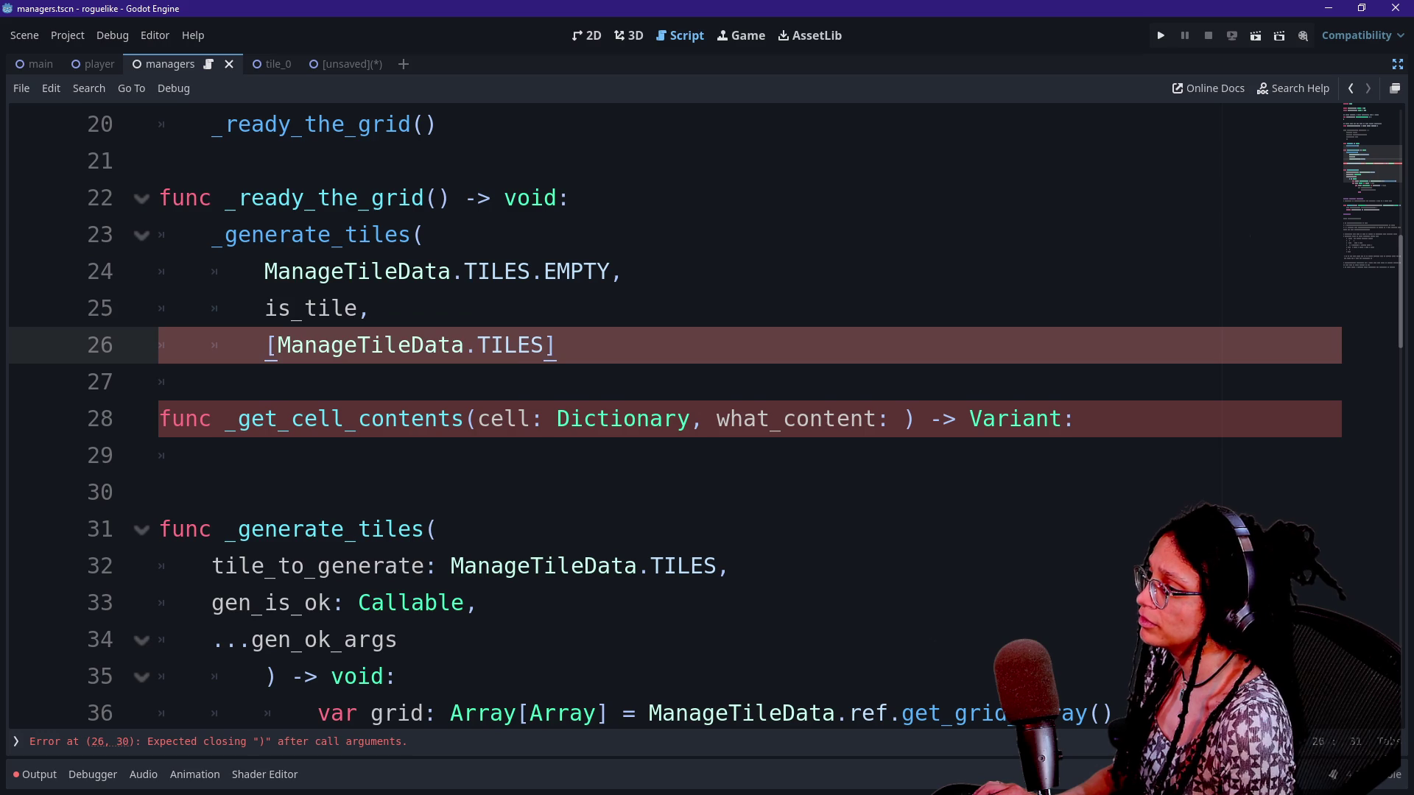
pyautogui.press('capslock')
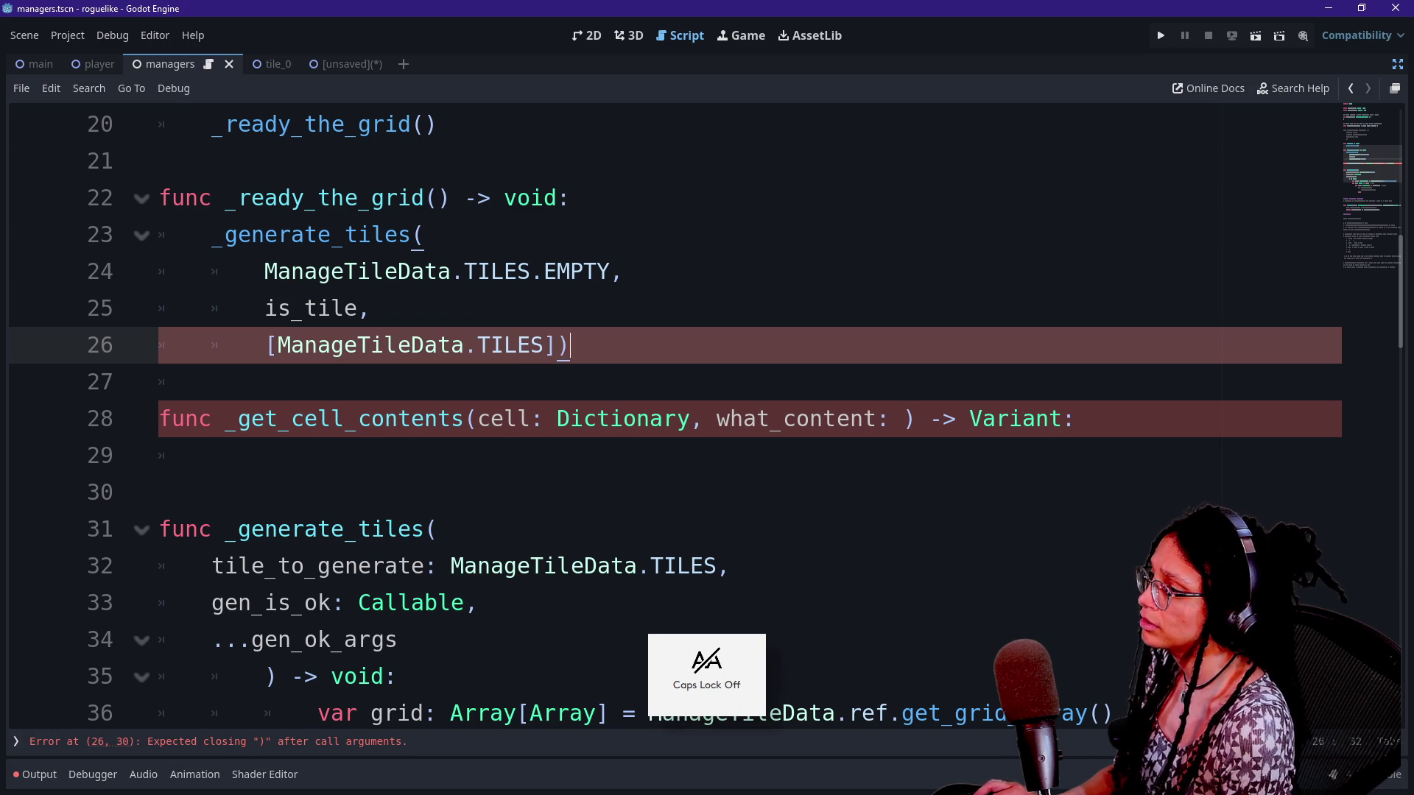
pyautogui.write(')')
pyautogui.press('capslock')
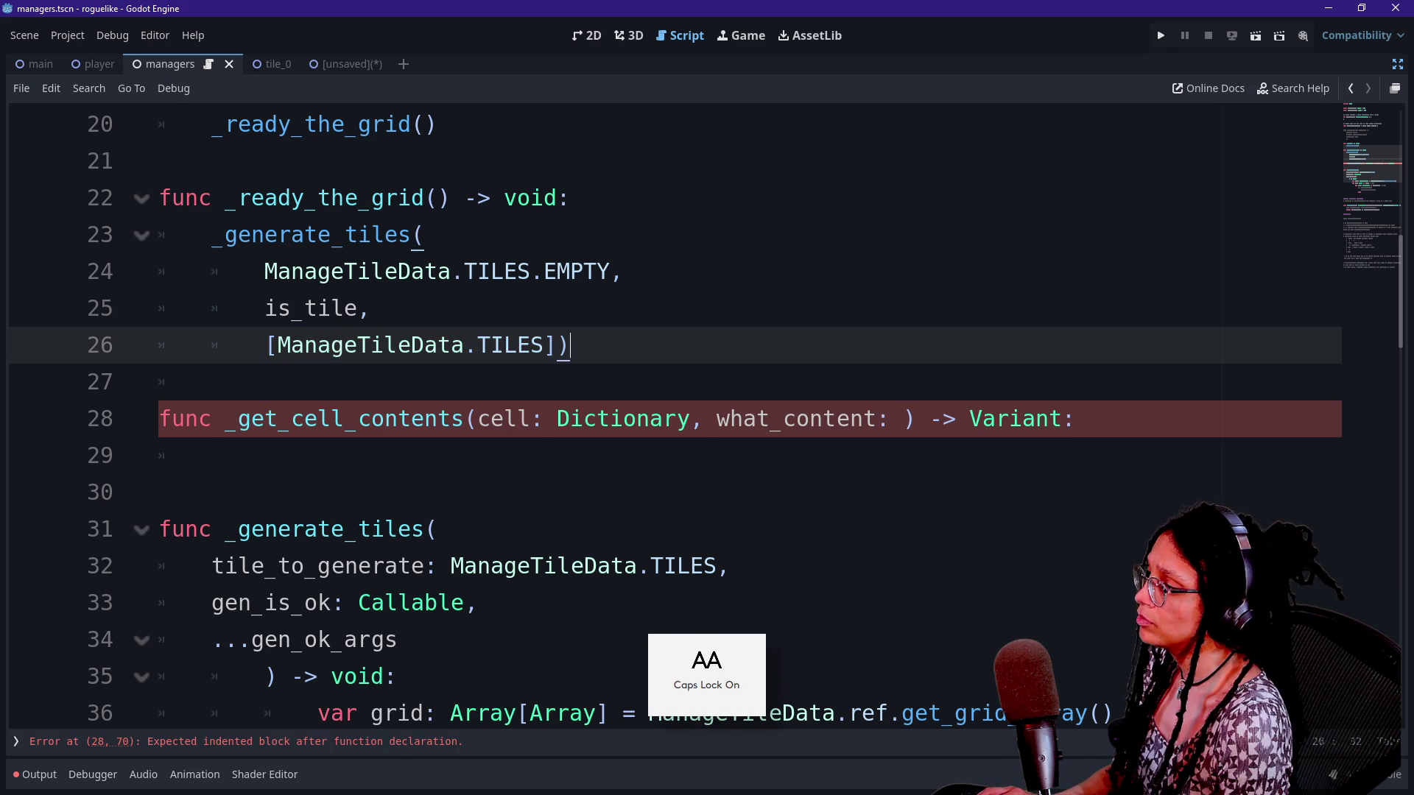
pyautogui.press('BackSpace')
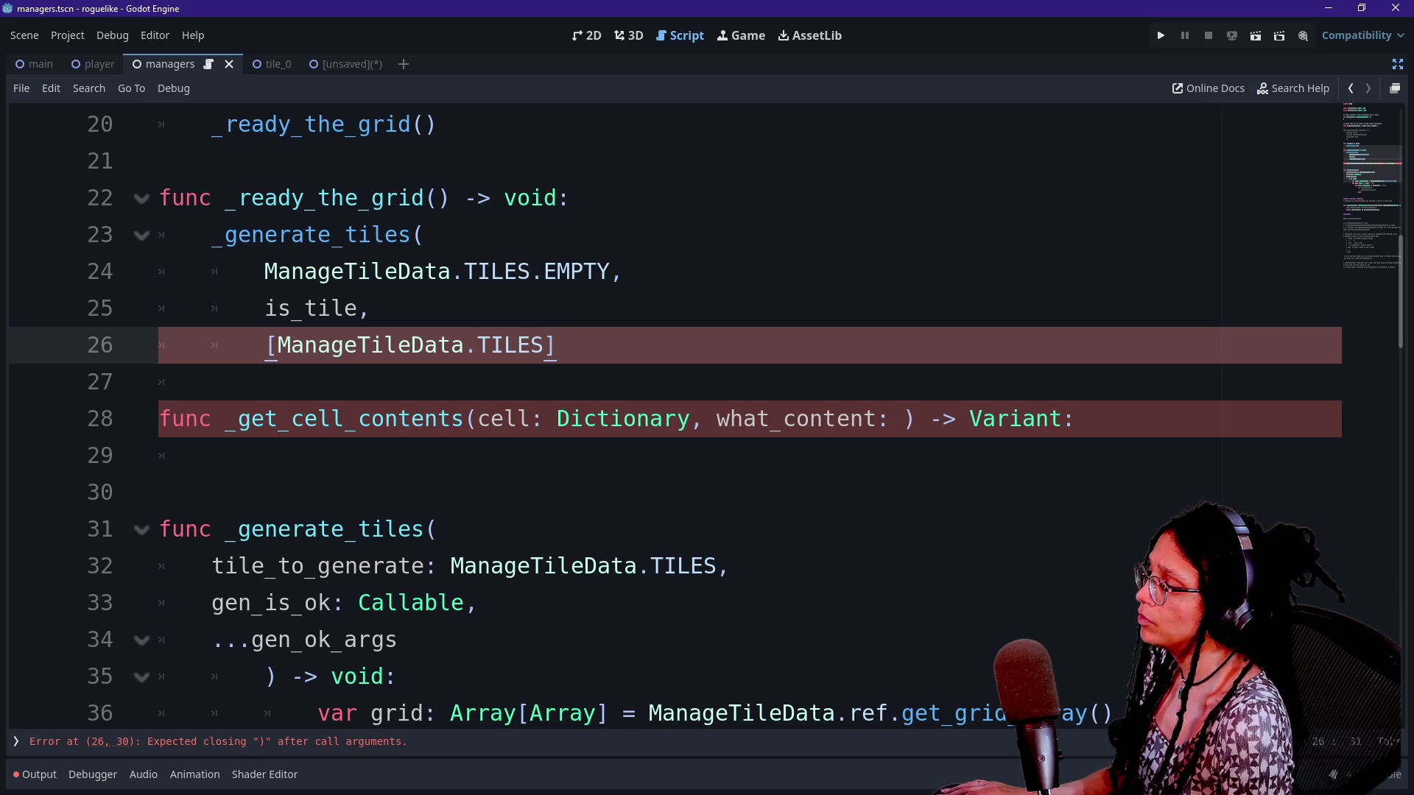
pyautogui.write(')')
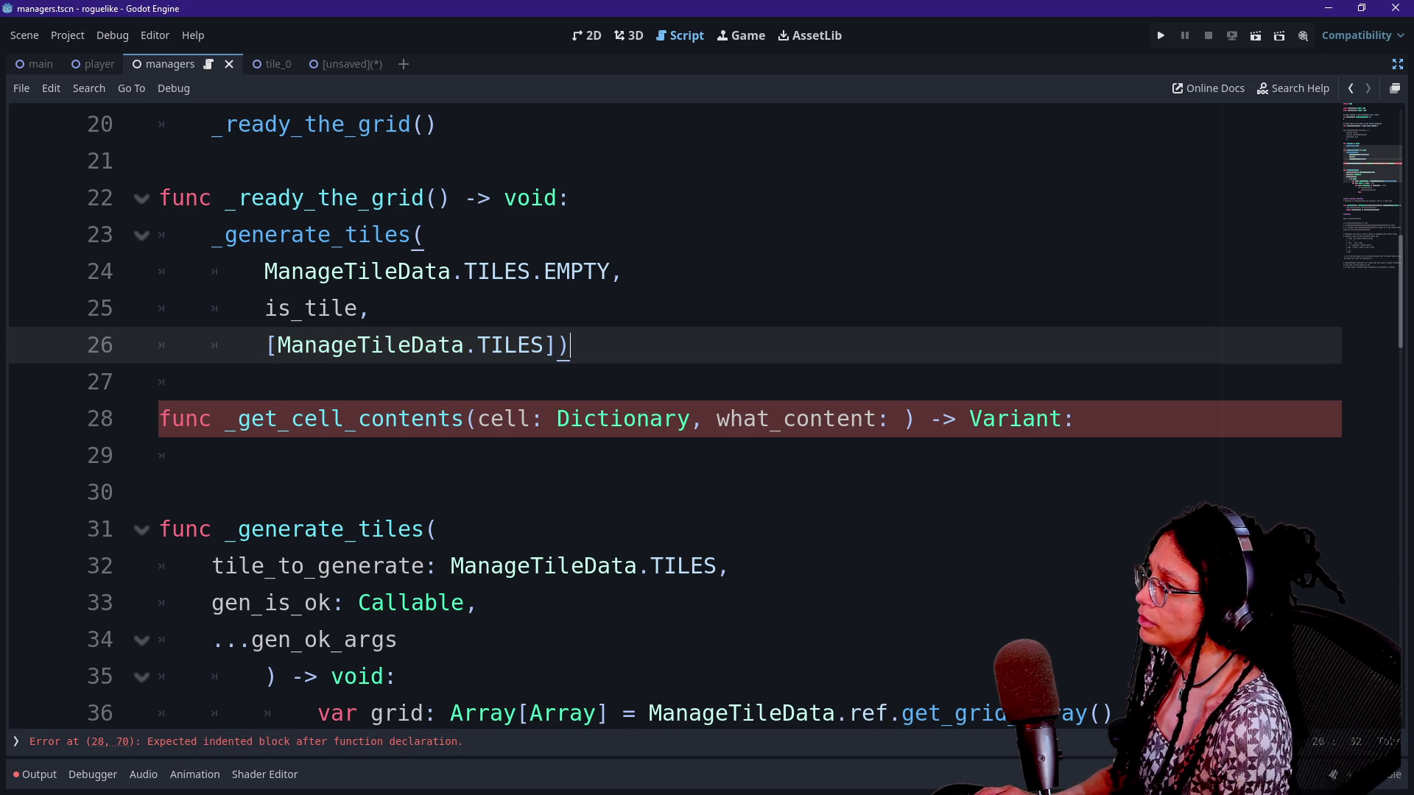
pyautogui.hotkey('ctrl', 'shift', 'F11')
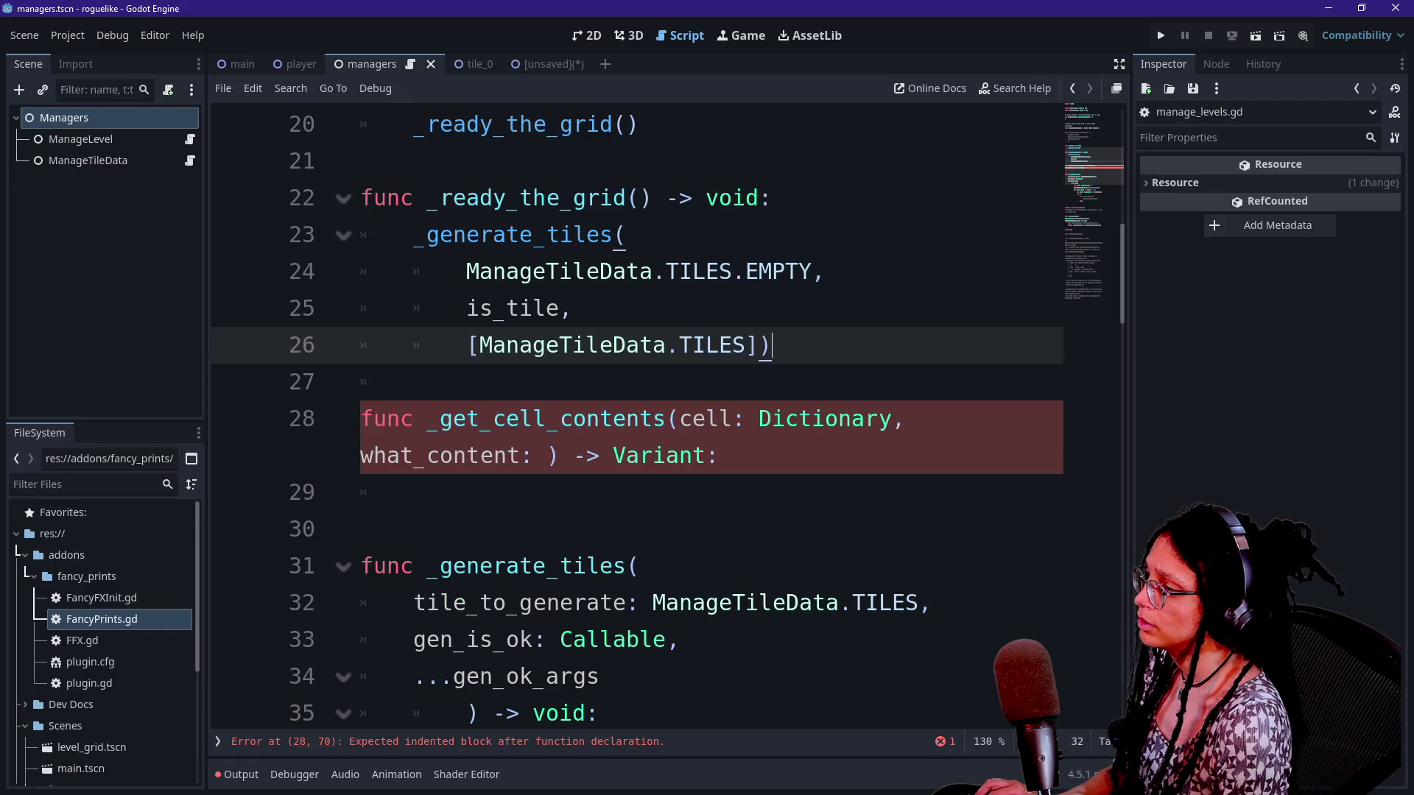
# Type the what_content parameter as _CELL_CONTENT_TYPE via autocomplete
pyautogui.hotkey('ctrl', 'shift', 'F11')
pyautogui.click(212, 456)
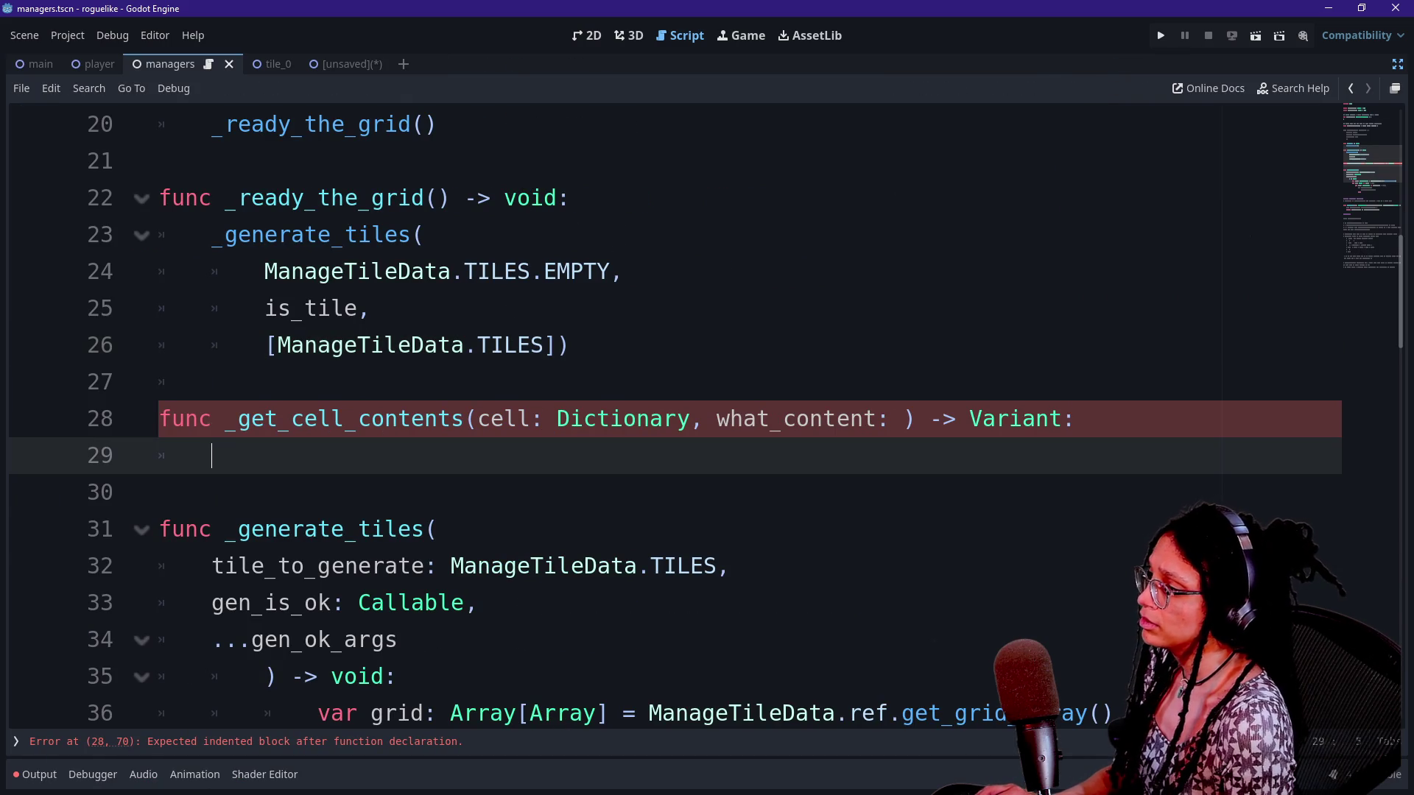
pyautogui.click(876, 418)
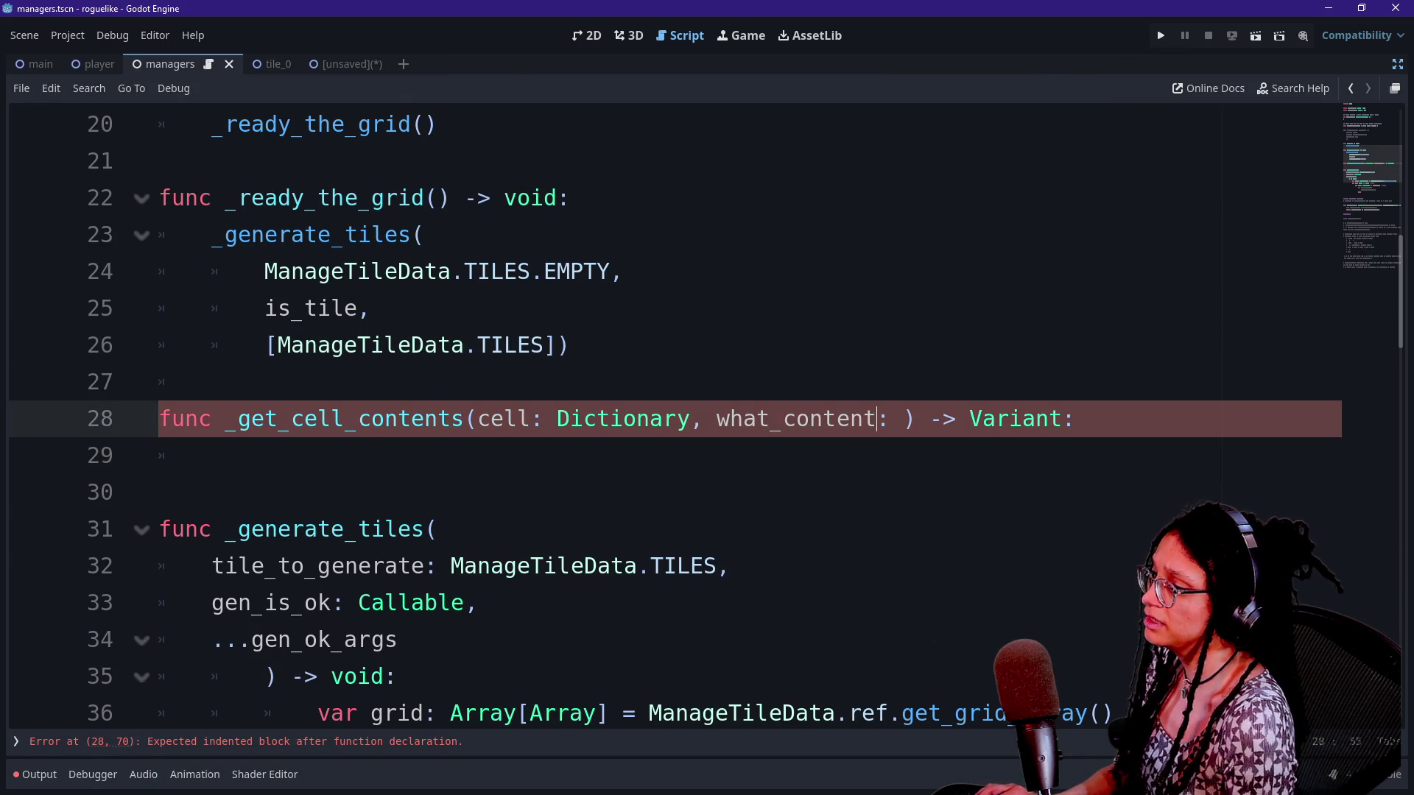
pyautogui.click(903, 418)
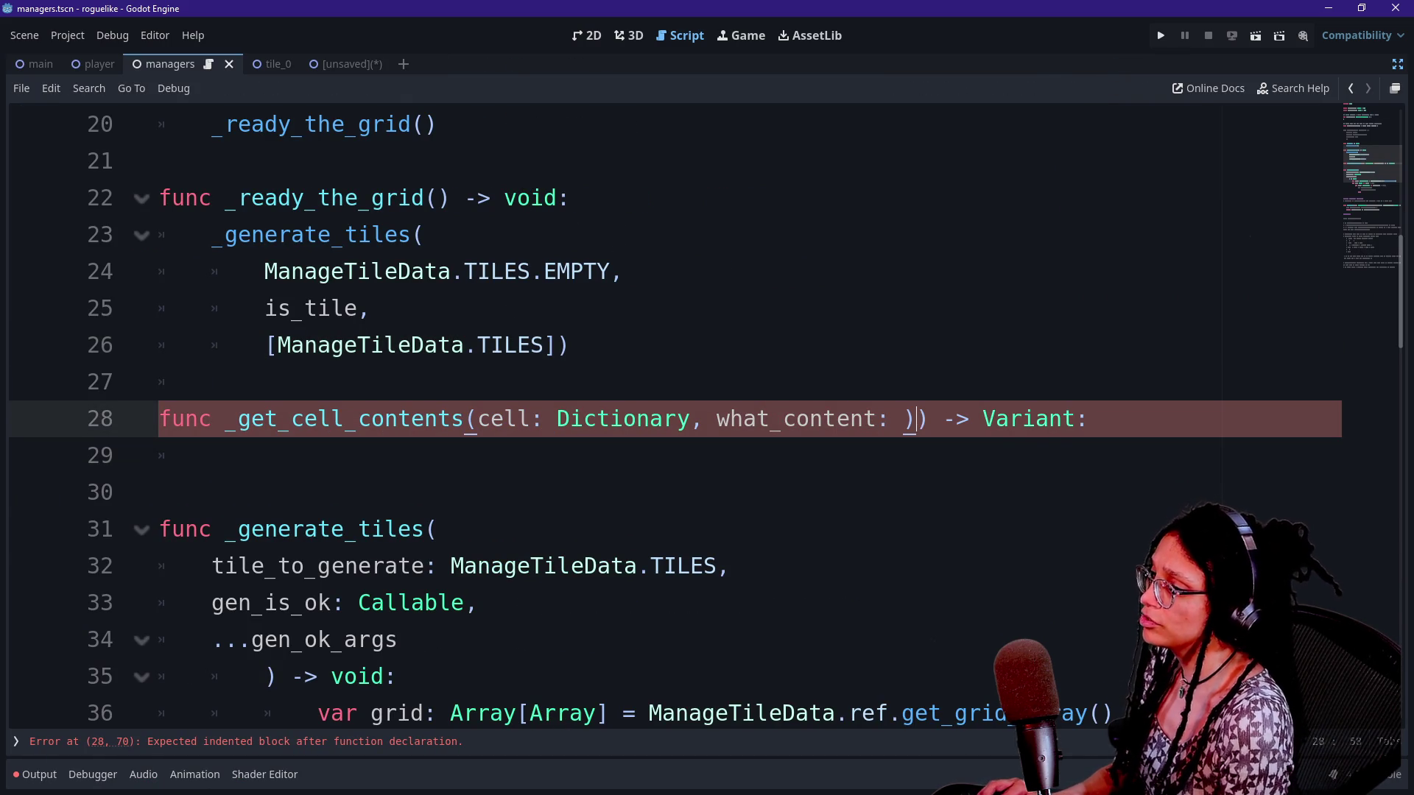
pyautogui.write('_c')
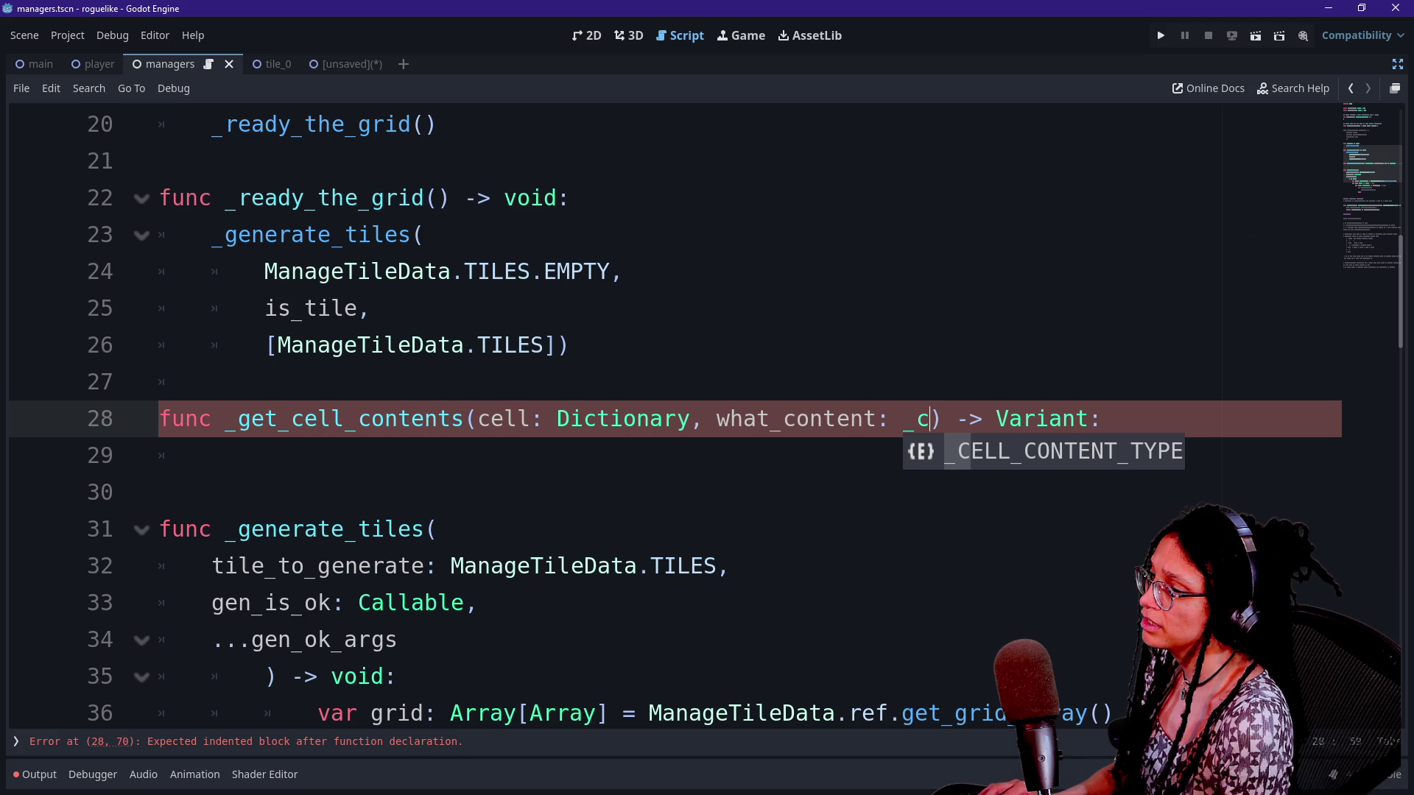
pyautogui.press('capslock')
pyautogui.press('Return')
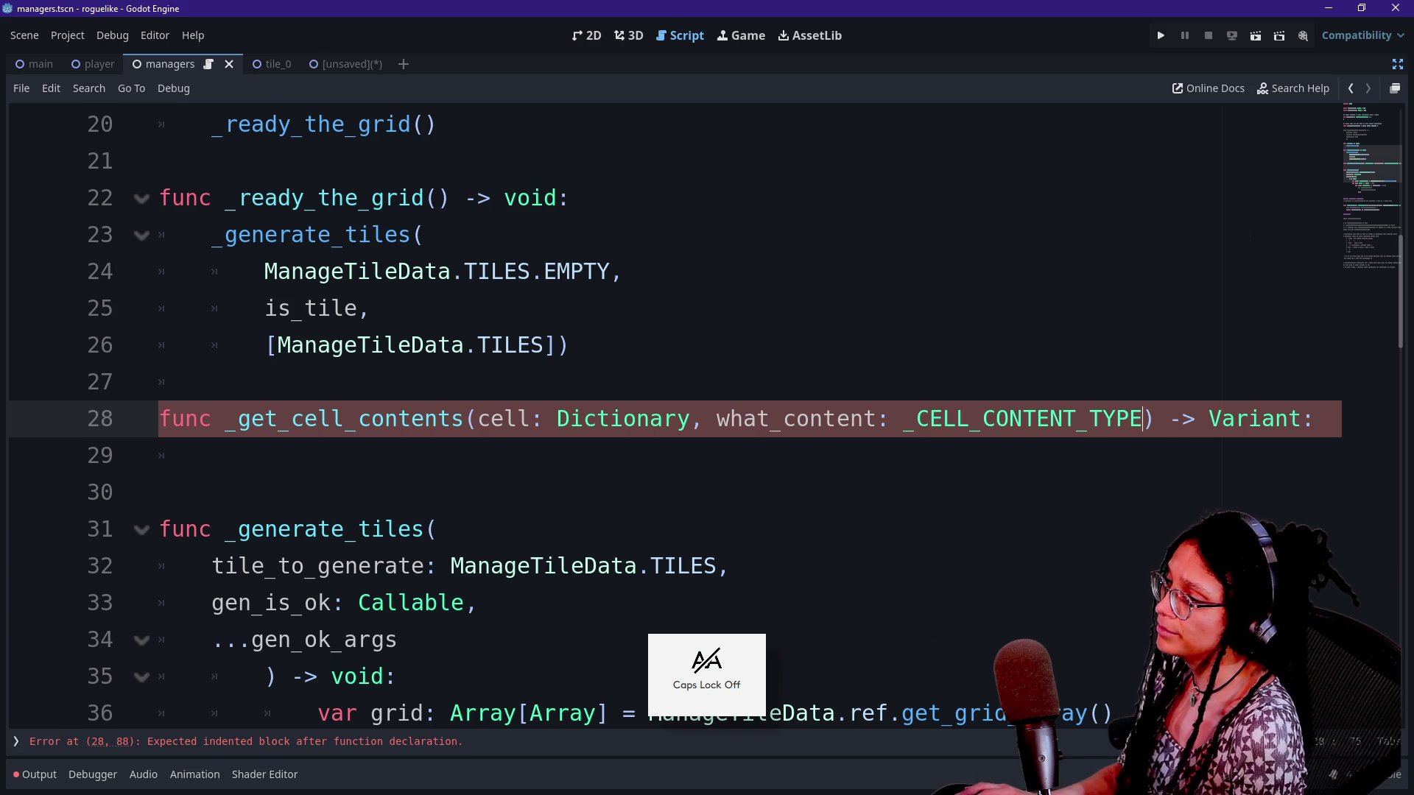
pyautogui.press('Down')
pyautogui.press('Down')
pyautogui.scroll(-1, 663, 413)
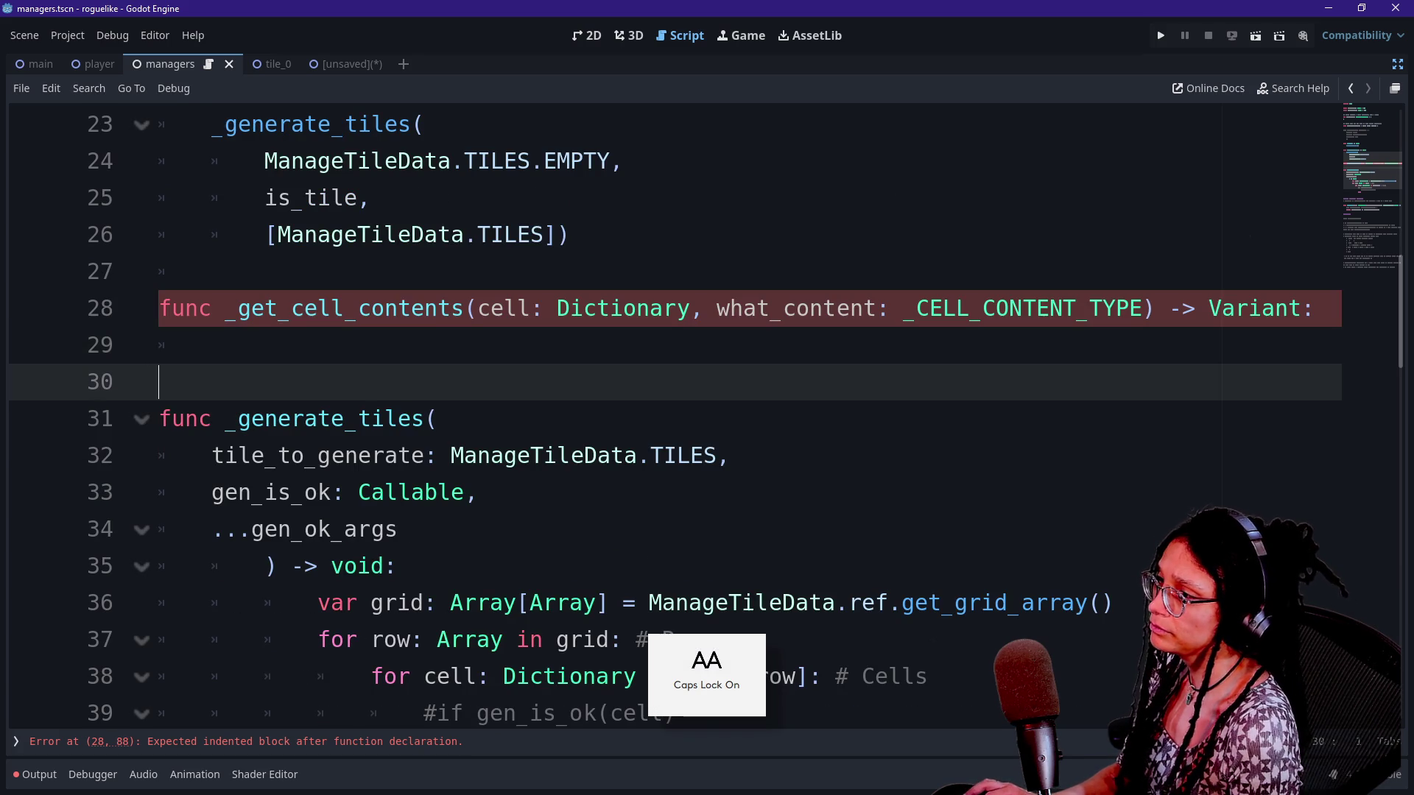
# Wrap the _get_cell_contents signature so parameters and closing parenthesis sit on separate lines
pyautogui.press('capslock')
pyautogui.click(1063, 307)
pyautogui.click(212, 345)
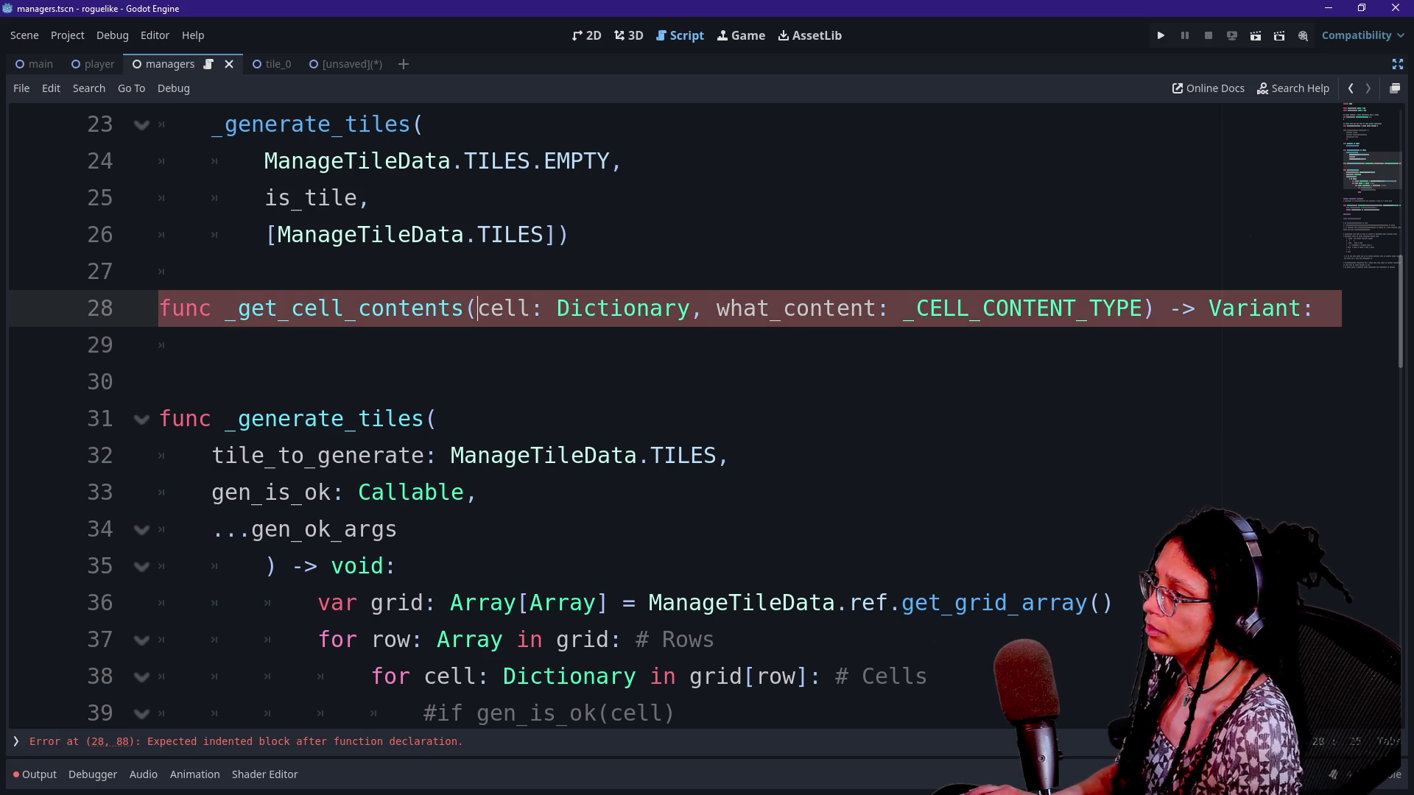
pyautogui.click(475, 308)
pyautogui.press('Return')
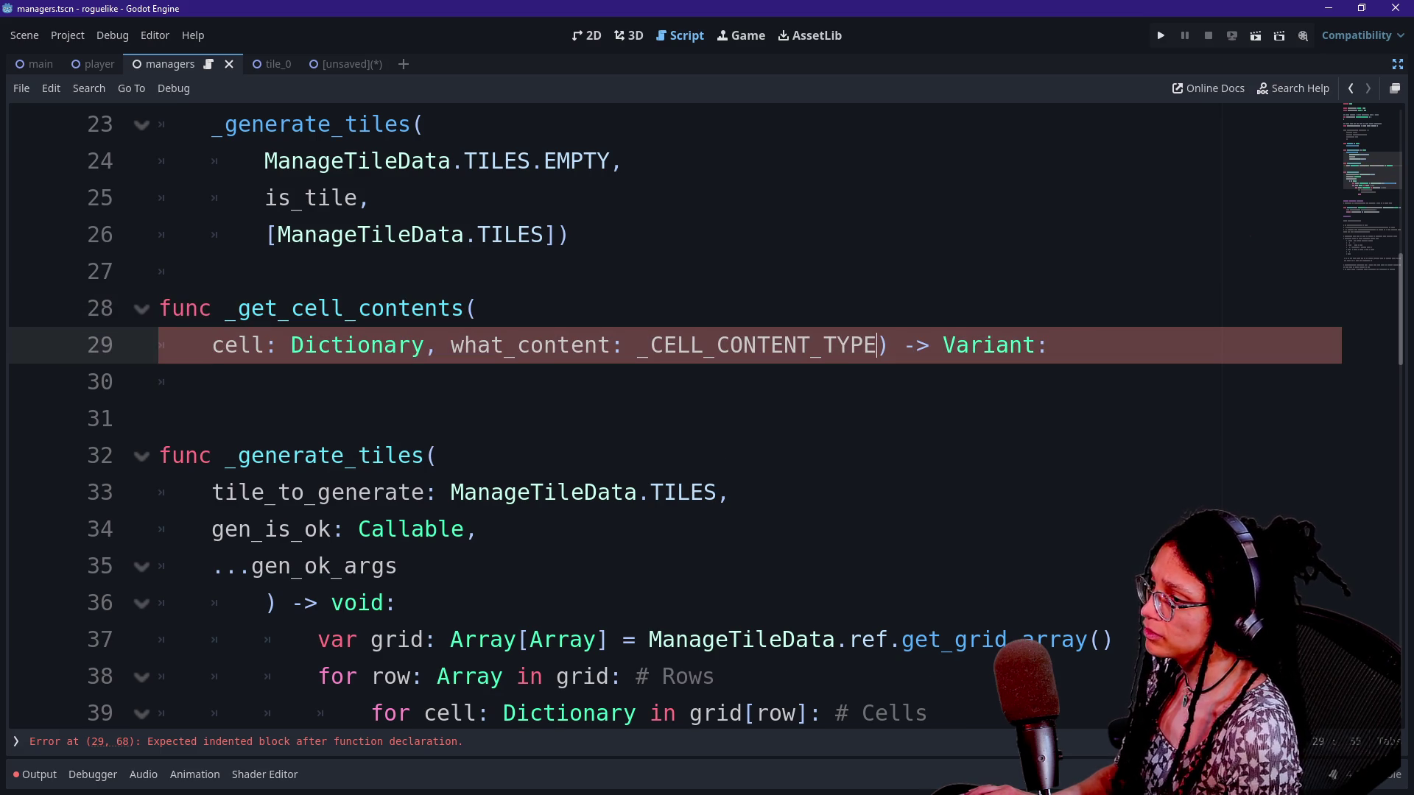
pyautogui.click(878, 345)
pyautogui.press('Return')
pyautogui.press('End')
pyautogui.press('Return')
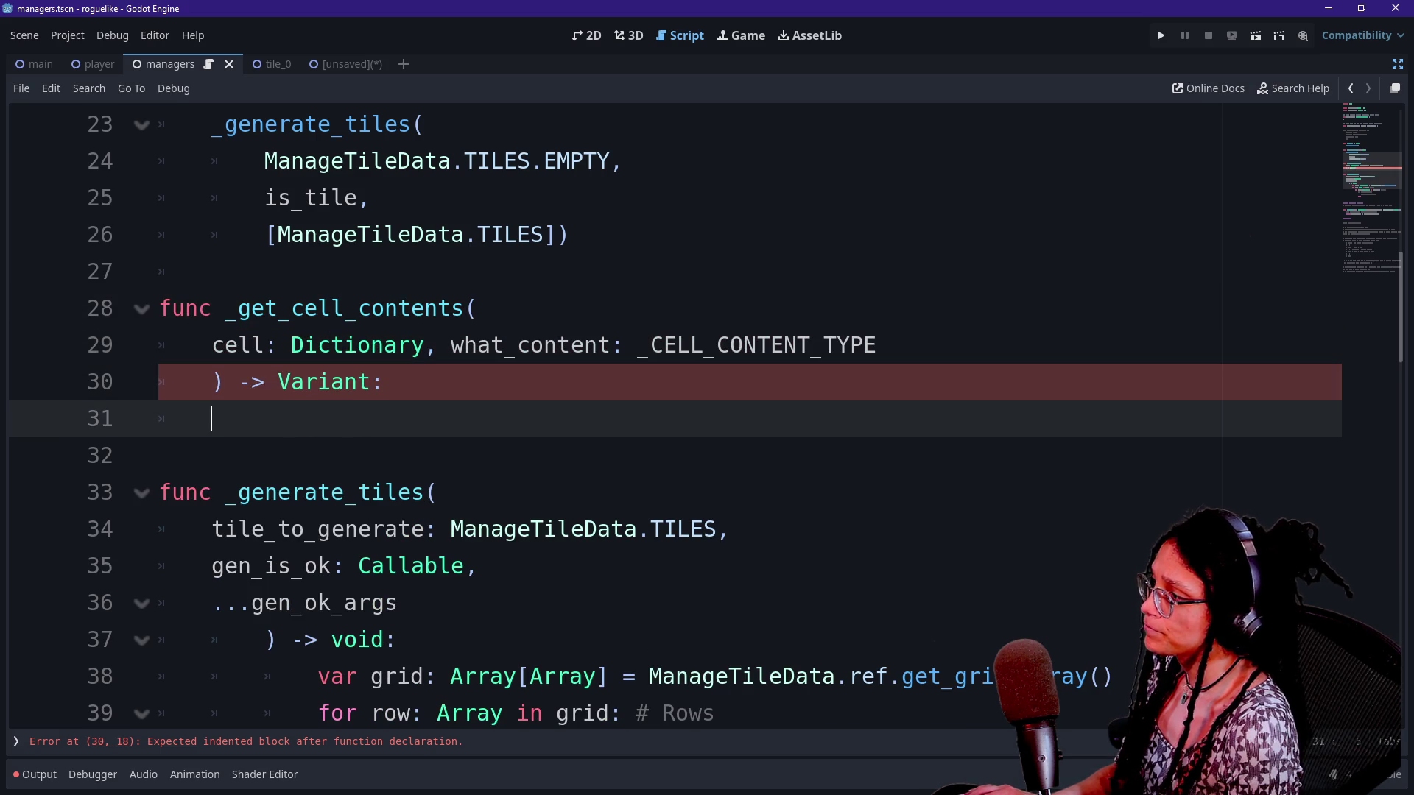
# Write 'return cell[_CELL_CONTENT_TYPE]' as the function body
pyautogui.write('RETURN')
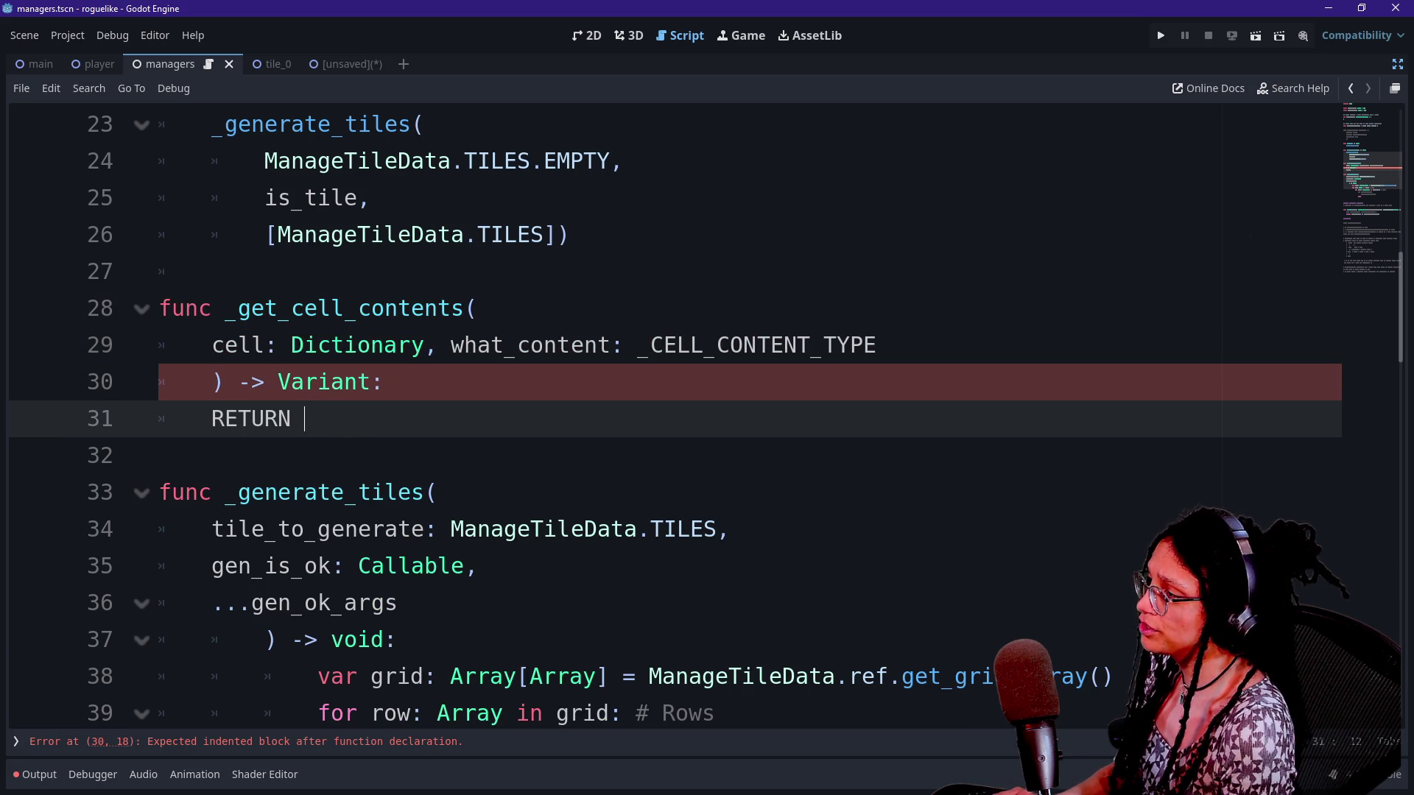
pyautogui.press('BackSpace')
pyautogui.press('capslock')
pyautogui.press('BackSpace')
pyautogui.press('BackSpace')
pyautogui.press('BackSpace')
pyautogui.write('return ')
pyautogui.write('cel')
pyautogui.write('l[+')
pyautogui.press('BackSpace')
pyautogui.write('_CE')
pyautogui.press('Return')
pyautogui.write(']')
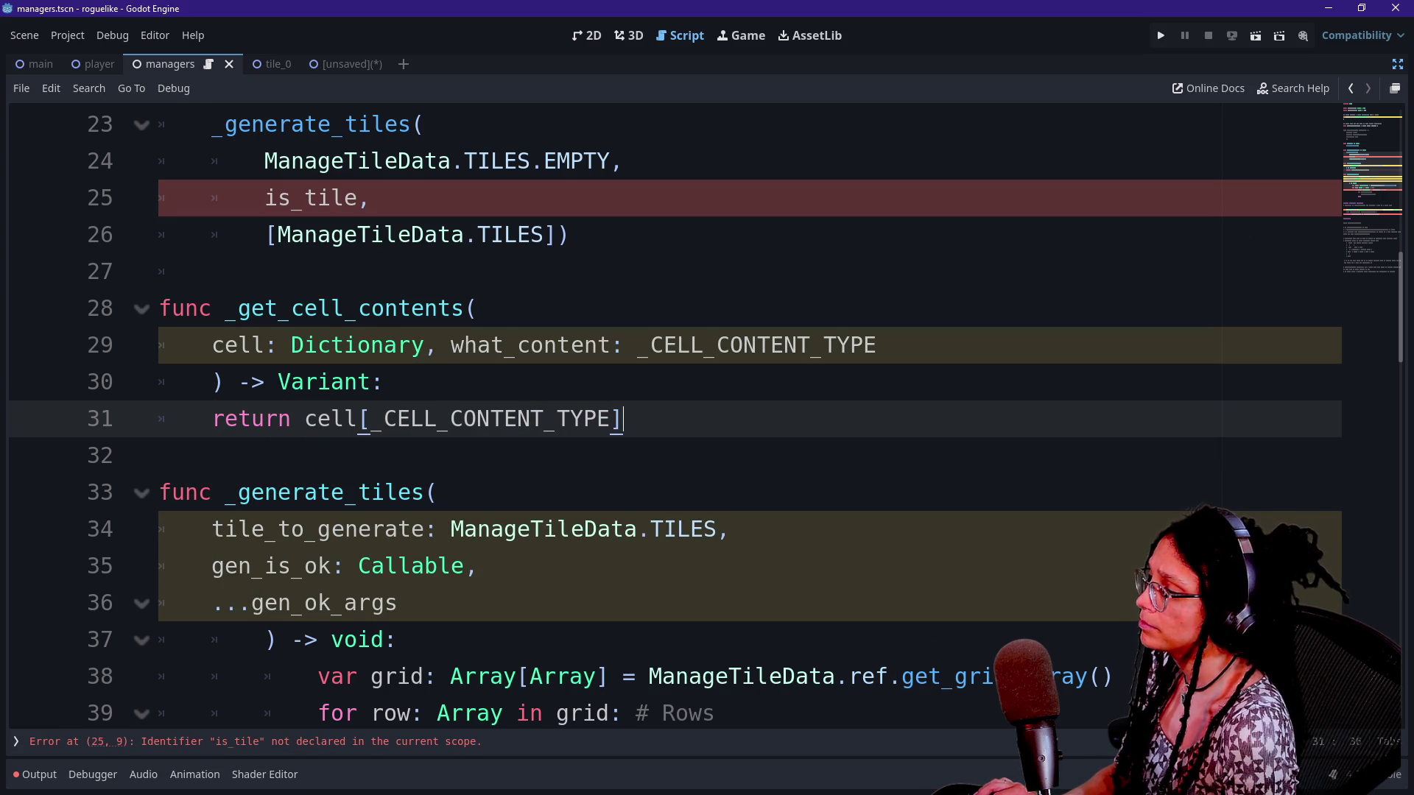
# Change is_tile to _is_tile in the _generate_tiles call on line 25
pyautogui.scroll(-1, 663, 413)
pyautogui.scroll(3, 662, 412)
pyautogui.scroll(-3, 663, 413)
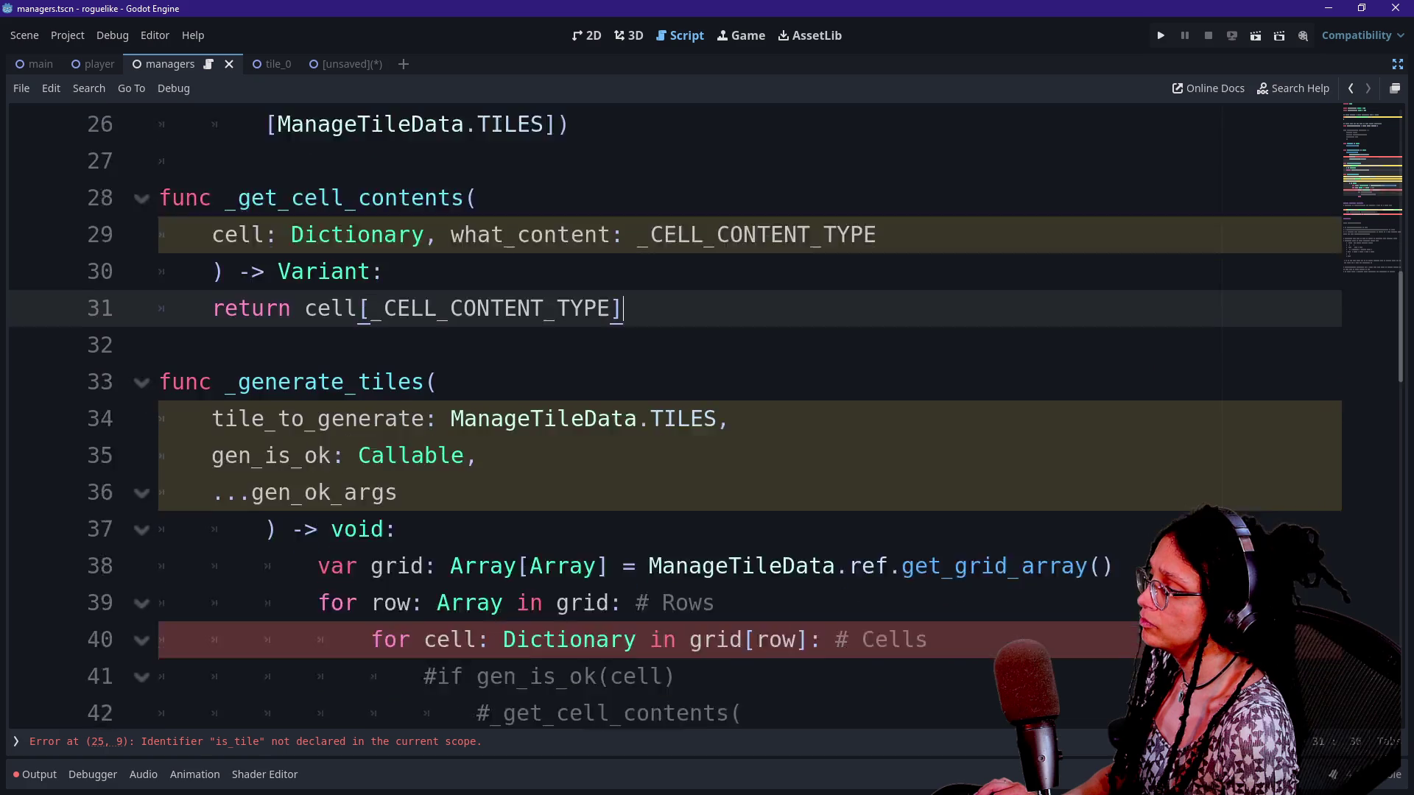
pyautogui.scroll(-3, 662, 412)
pyautogui.scroll(-1, 662, 413)
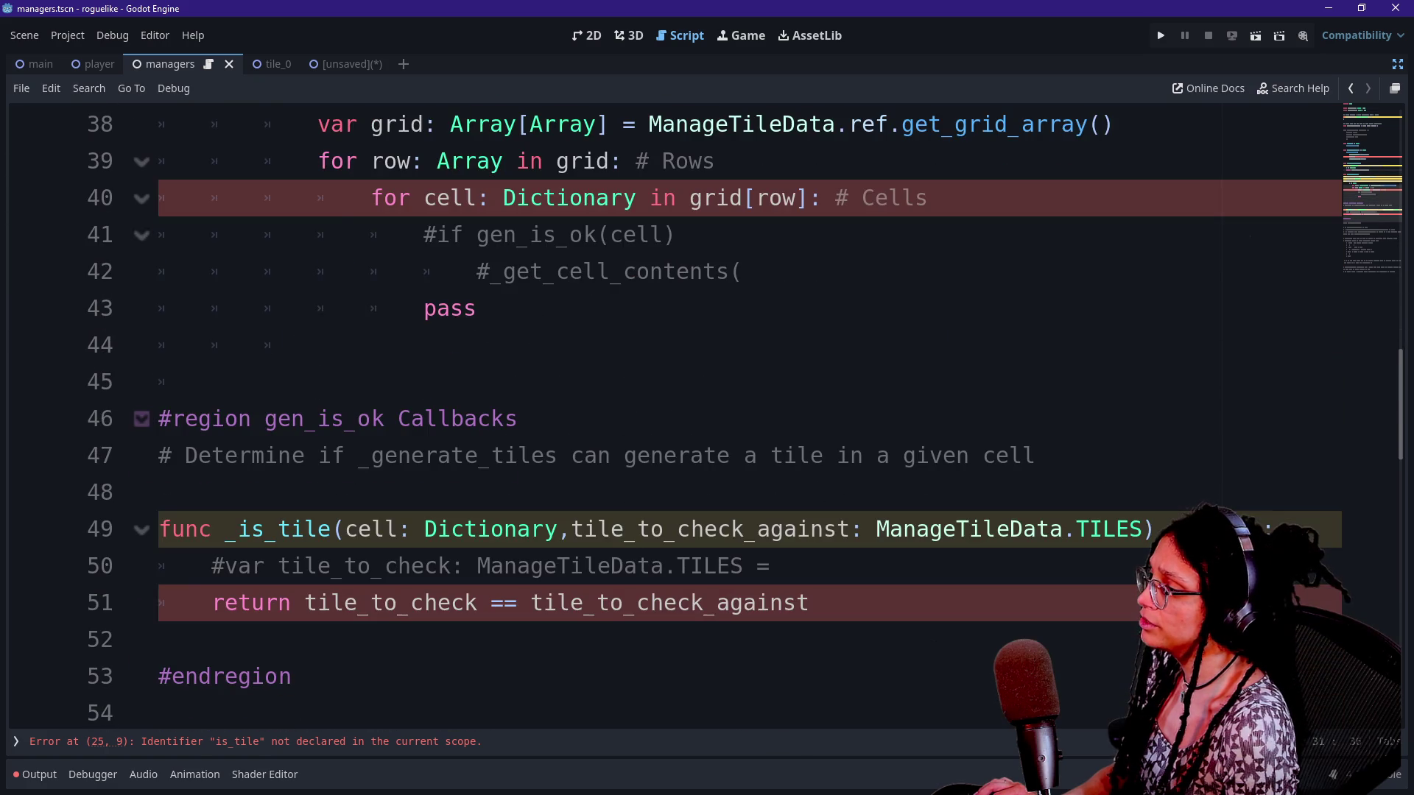
pyautogui.scroll(7, 663, 413)
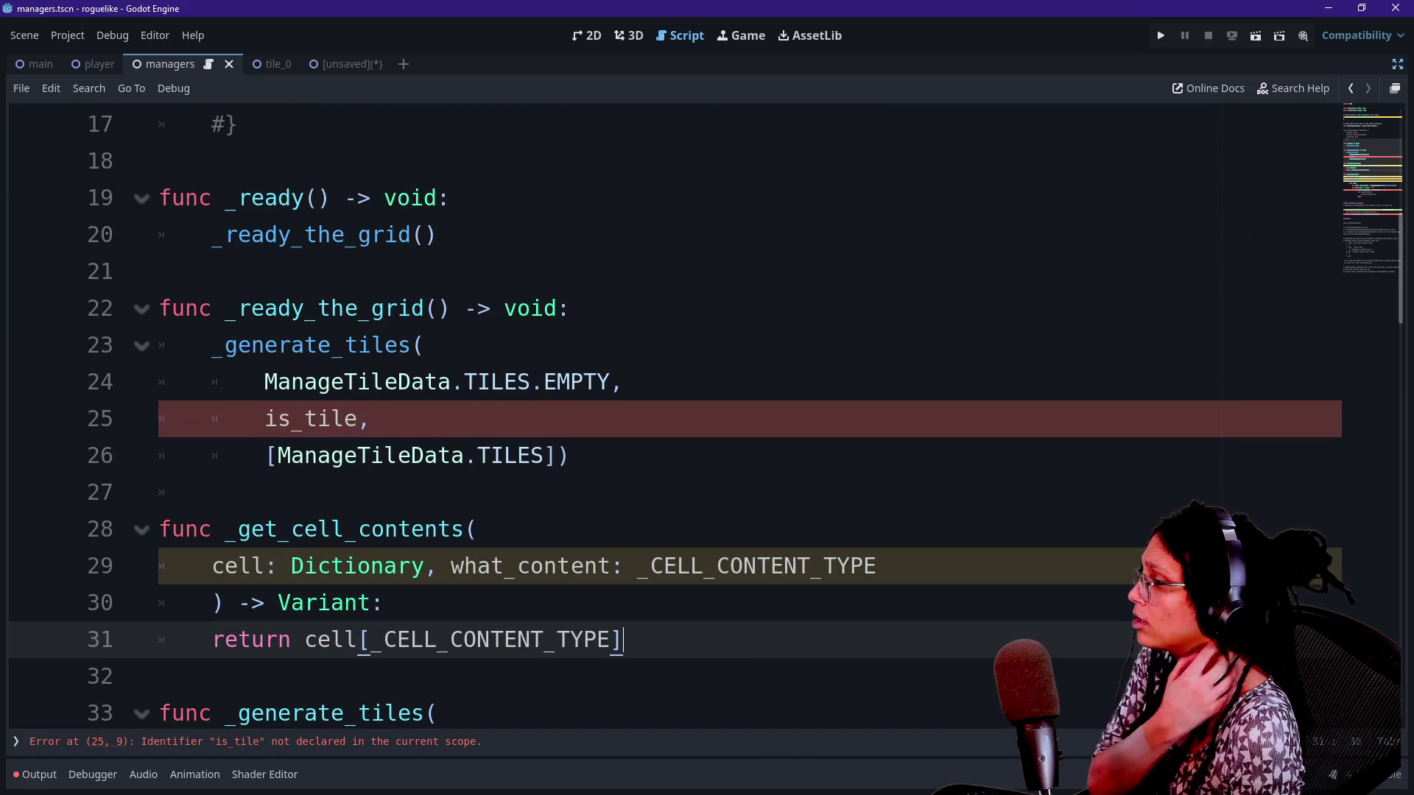
pyautogui.click(265, 418)
pyautogui.write('_')
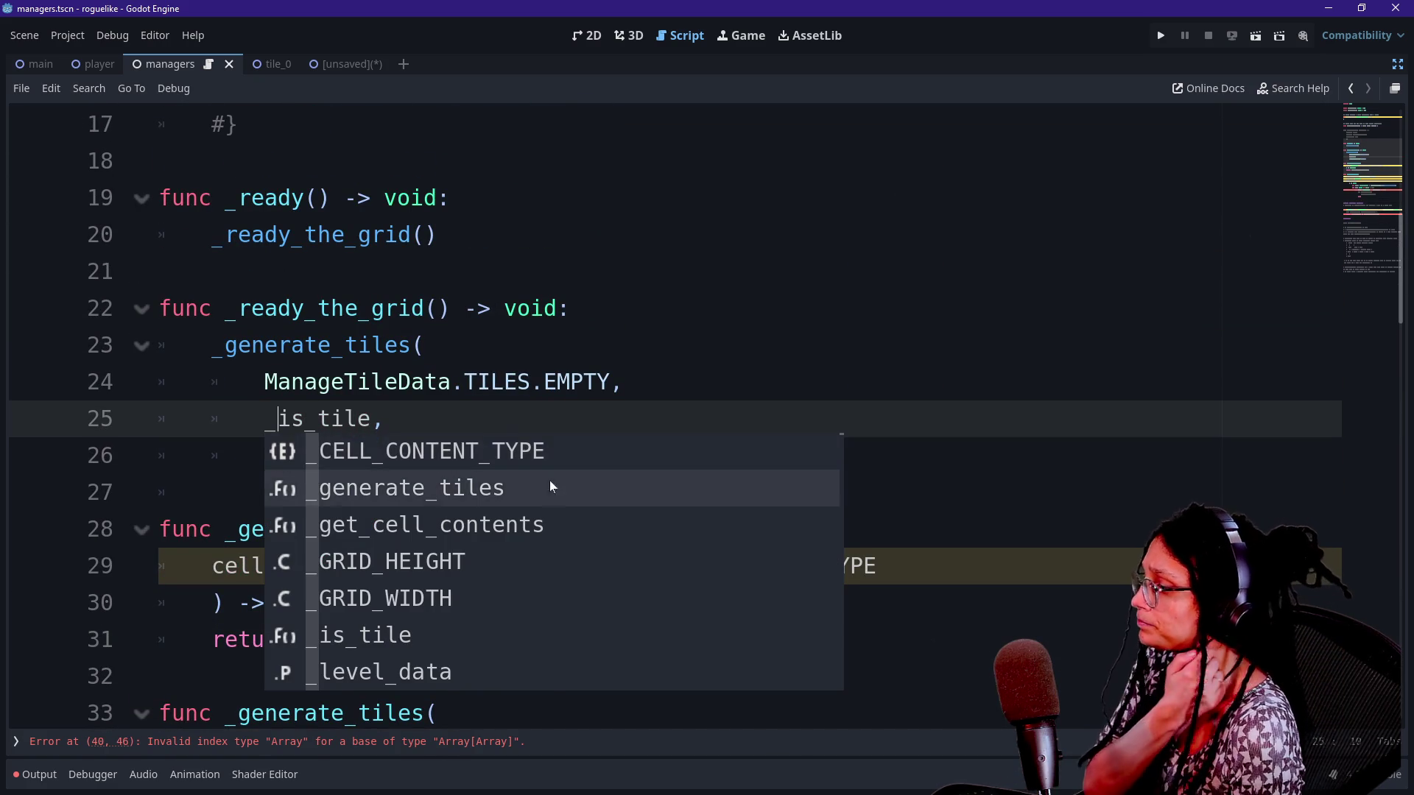
pyautogui.click(515, 271)
pyautogui.scroll(-5, 707, 412)
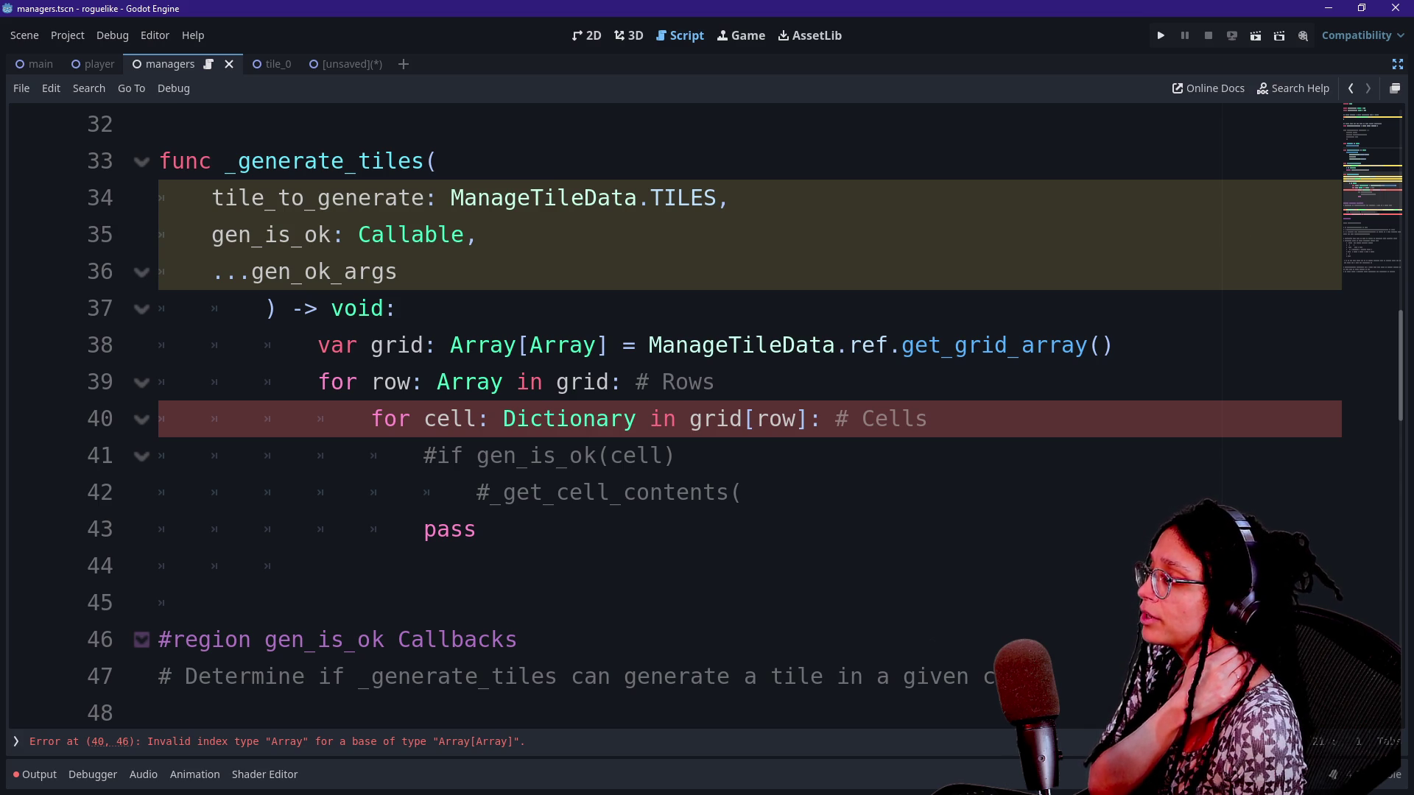
pyautogui.click(517, 383)
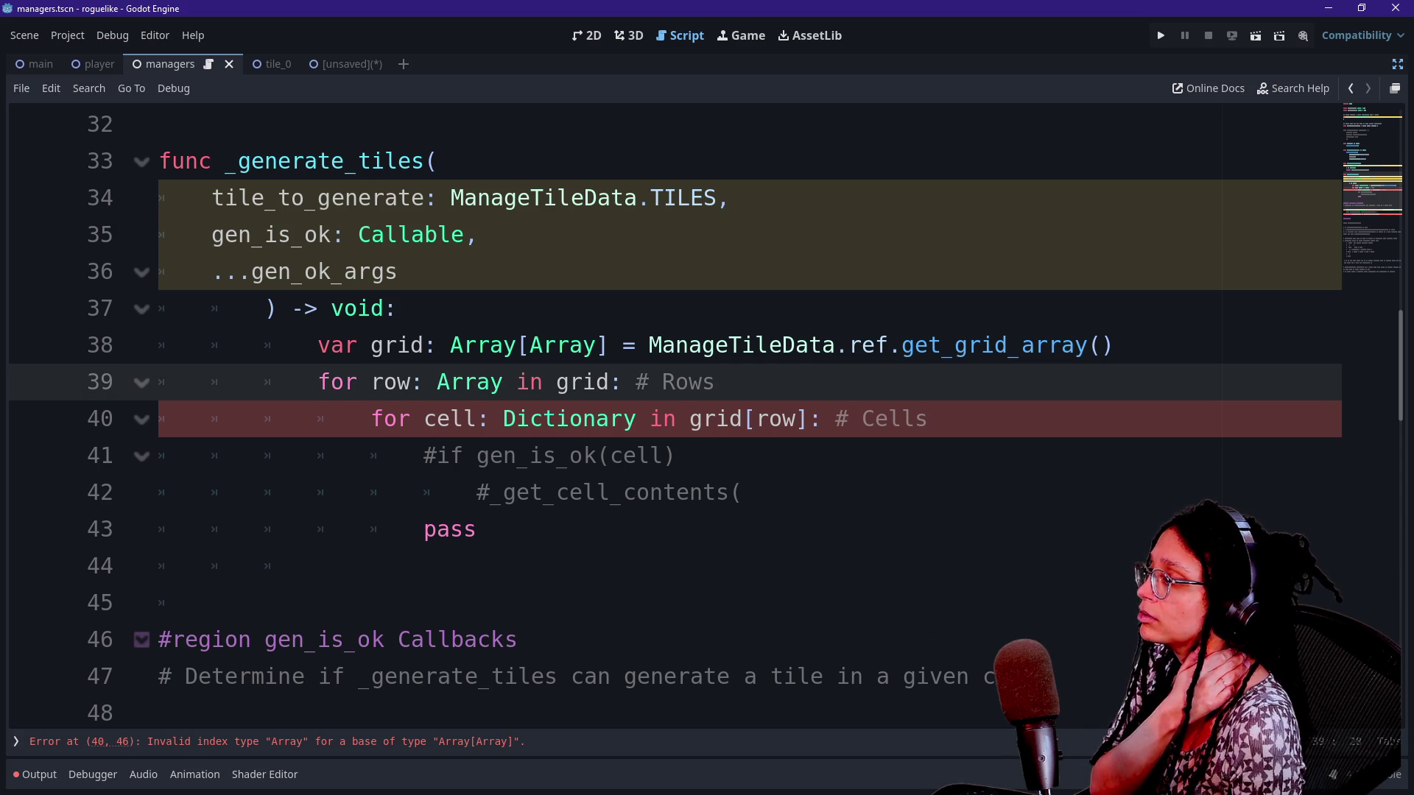
pyautogui.moveTo(571, 418)
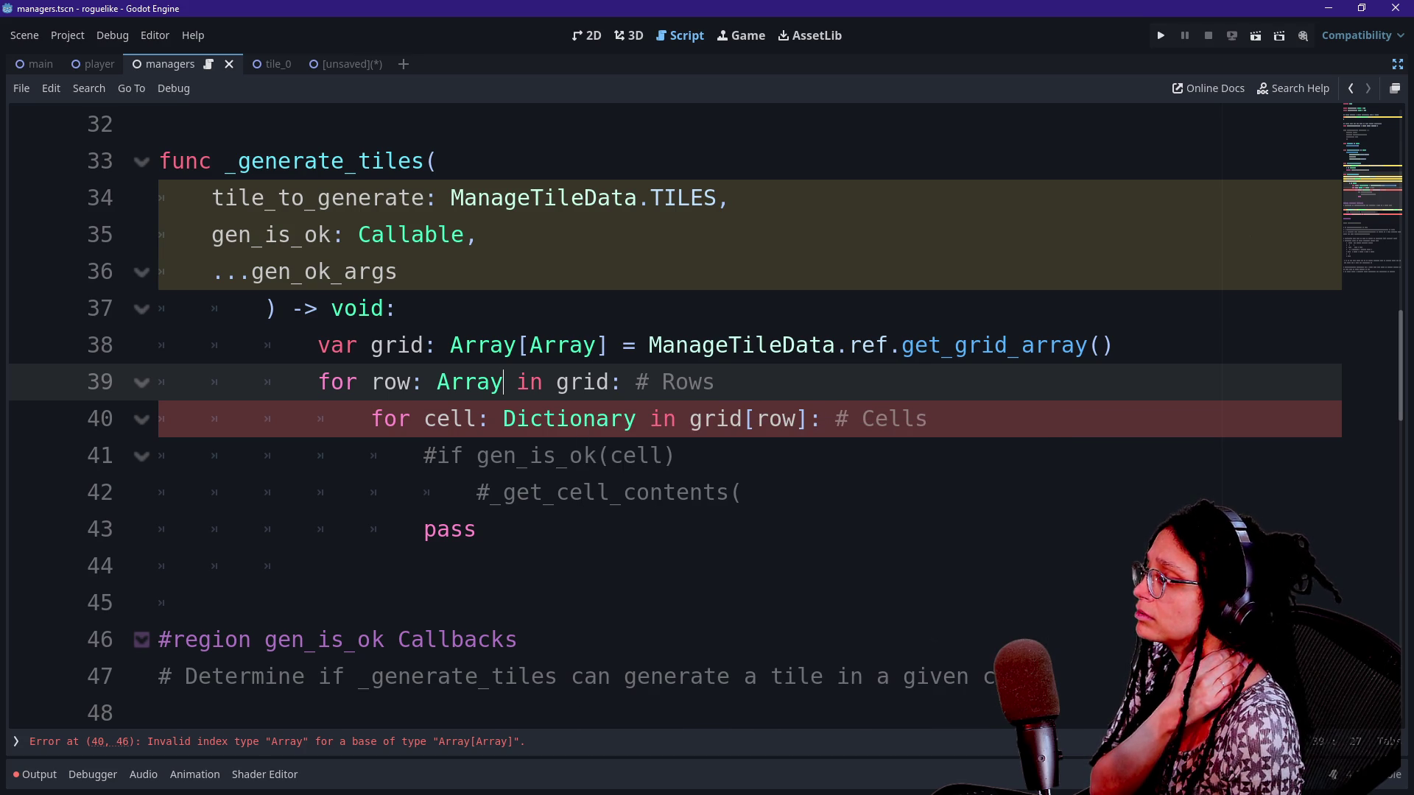
pyautogui.click(676, 345)
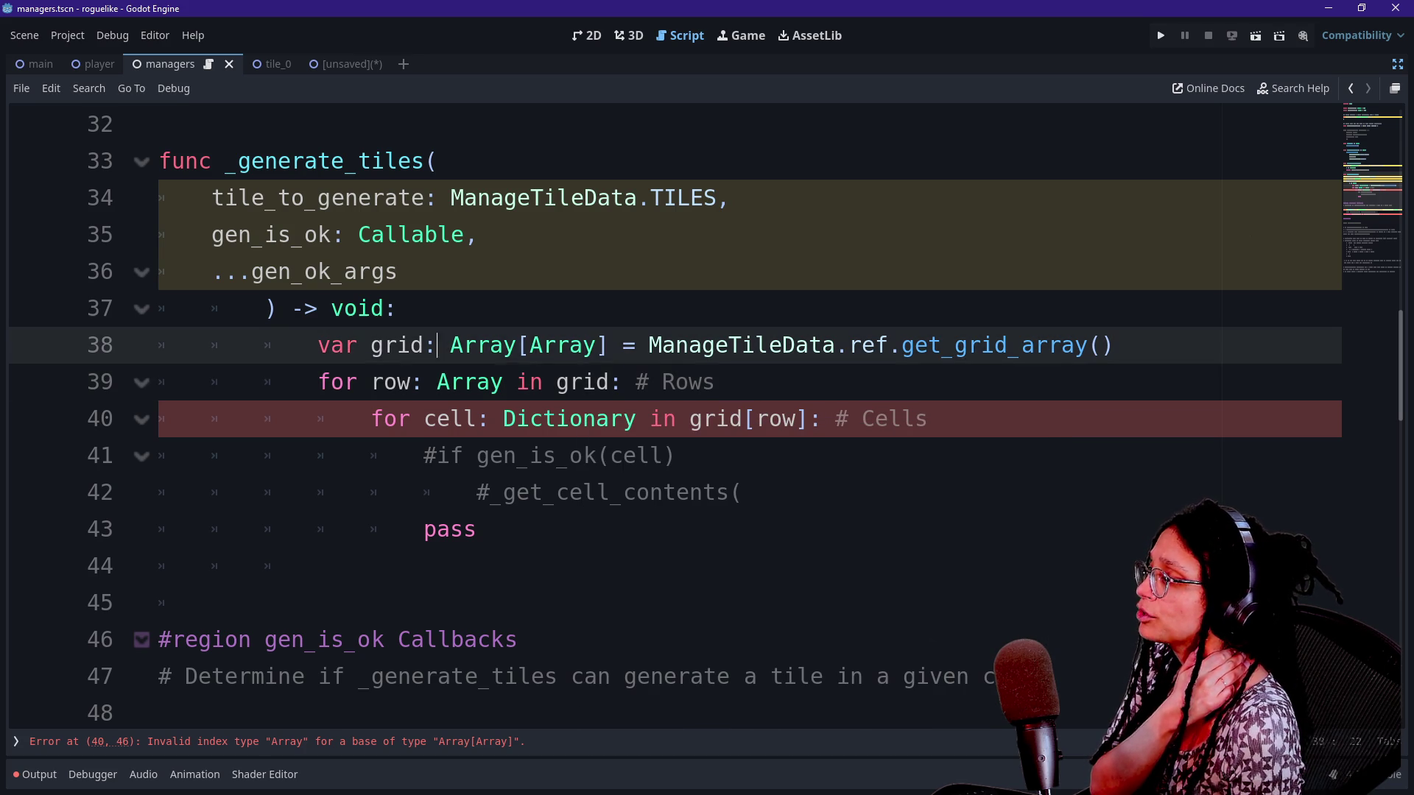
pyautogui.click(801, 418)
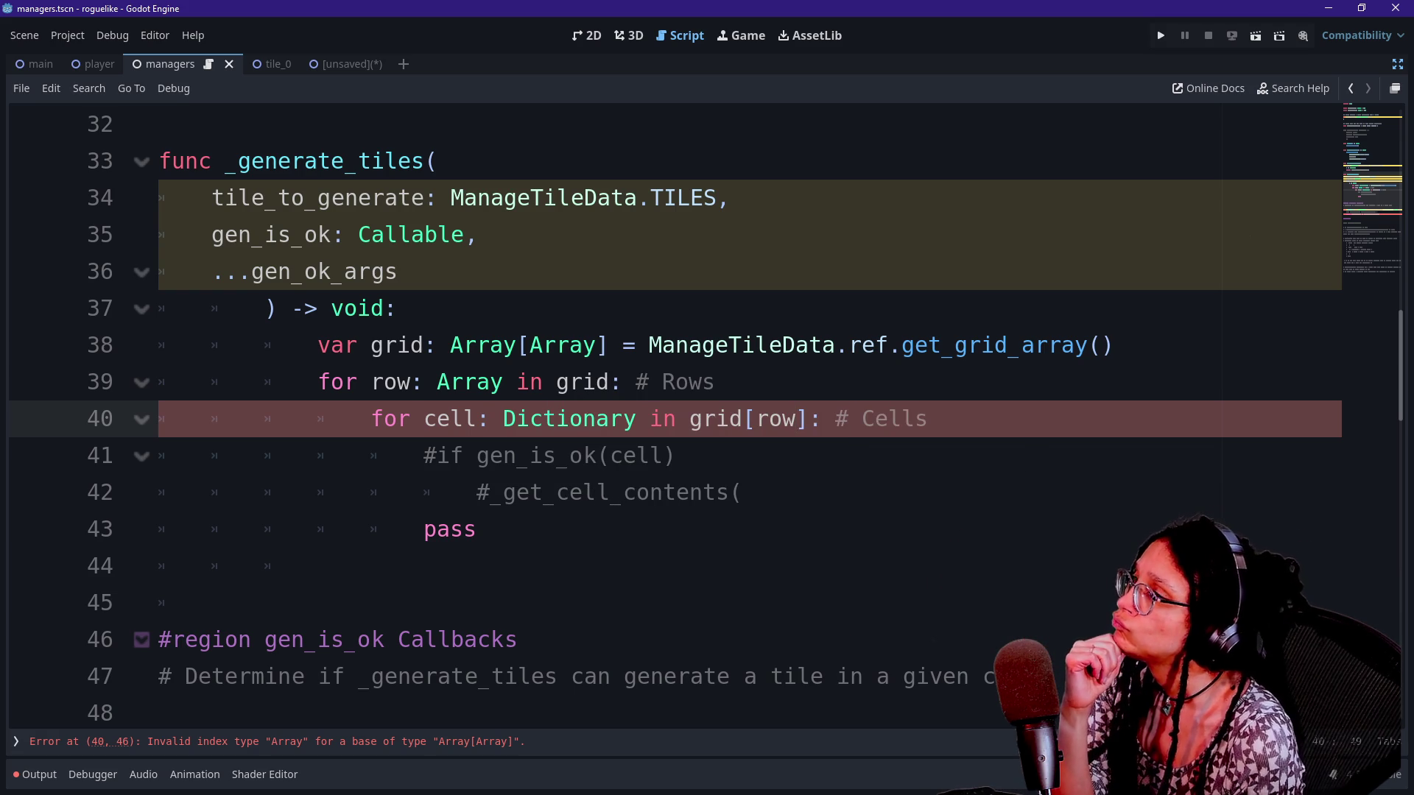
pyautogui.doubleClick(470, 382)
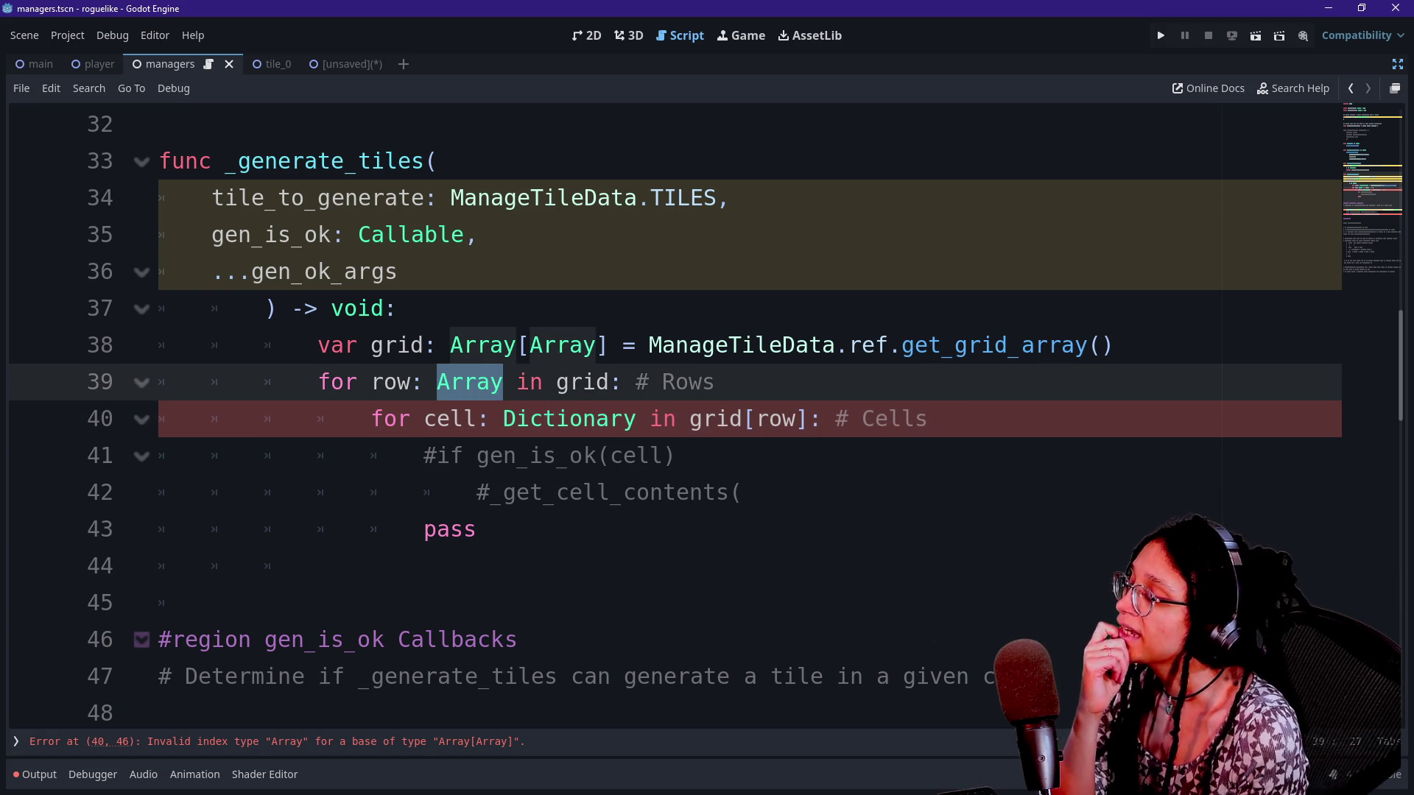
pyautogui.press('BackSpace')
pyautogui.write('i')
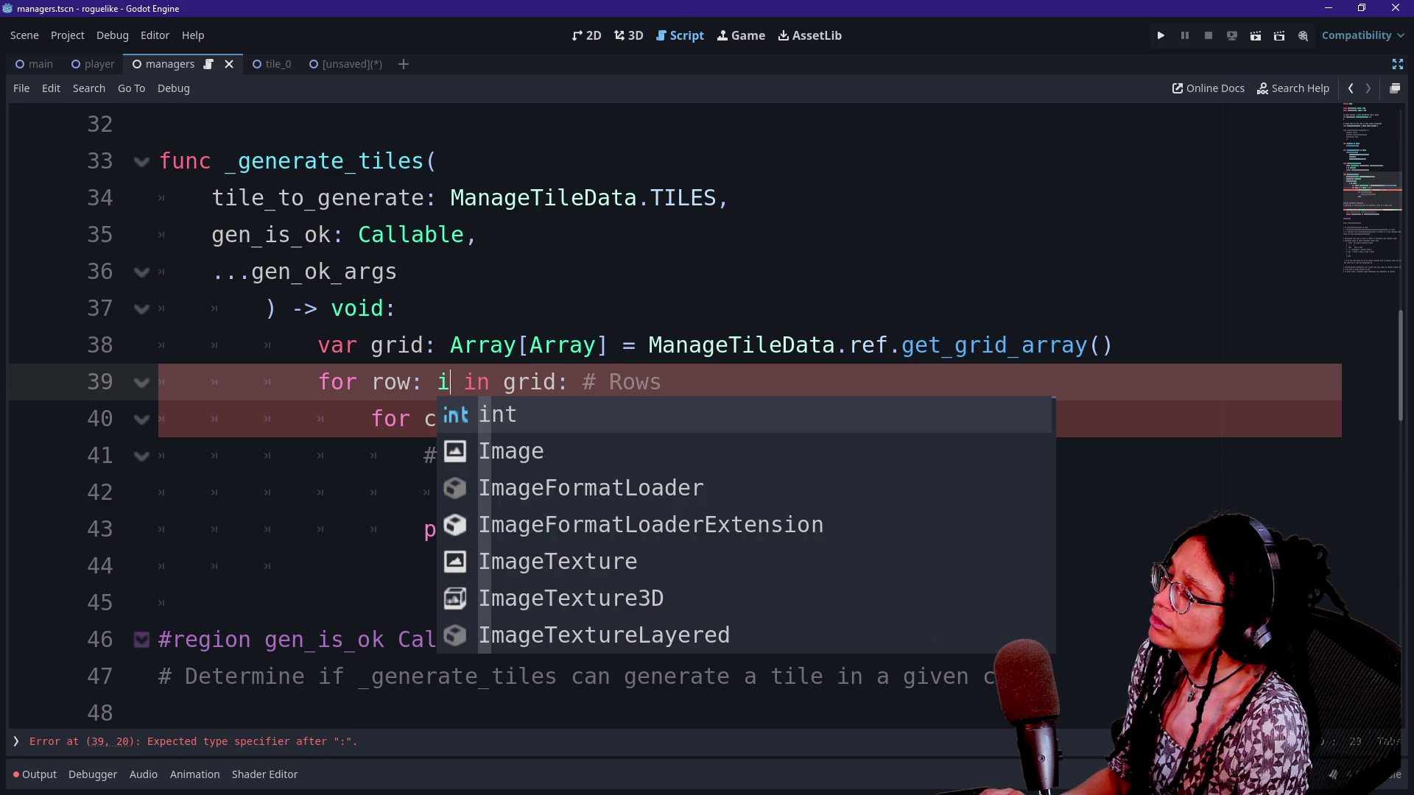
pyautogui.write('nt')
pyautogui.click(609, 345)
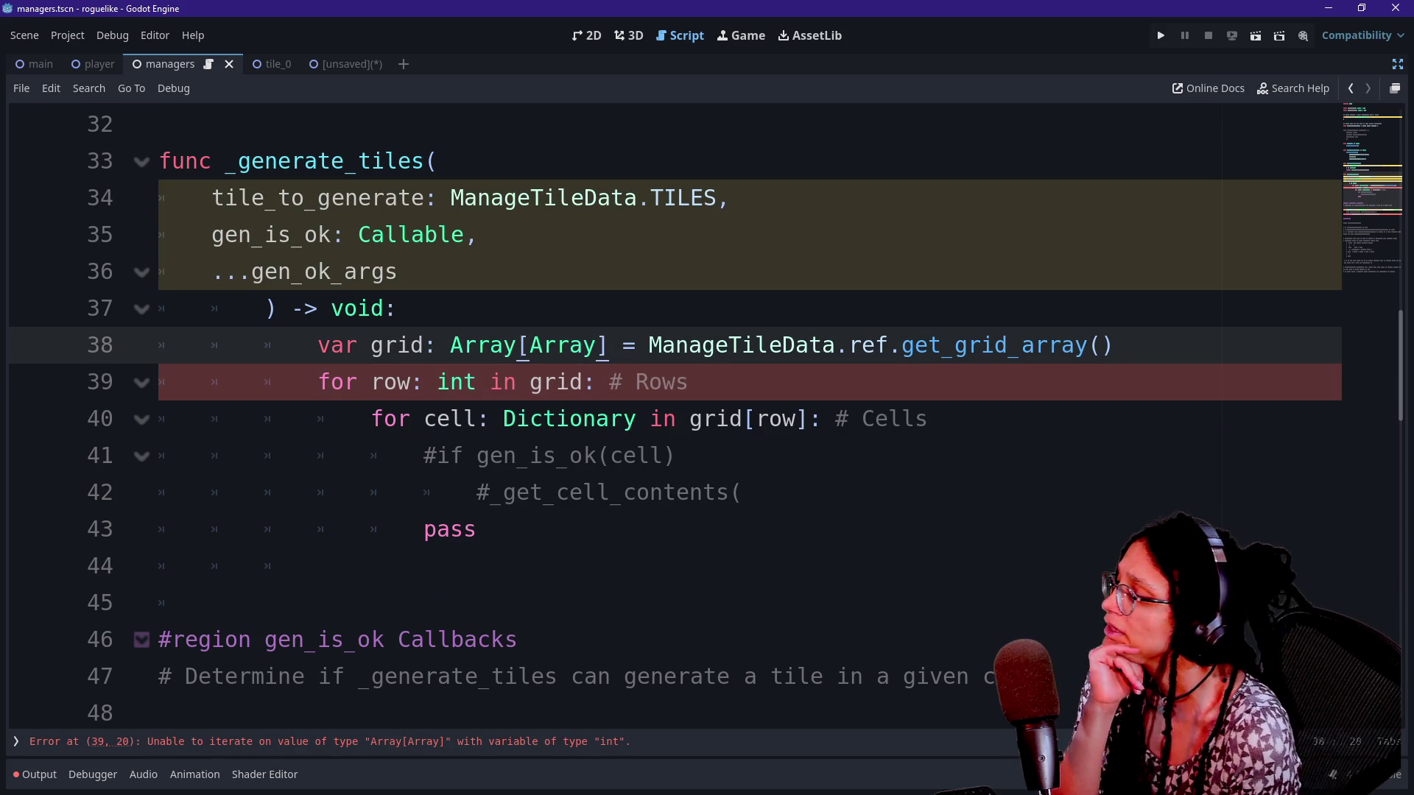
pyautogui.click(584, 381)
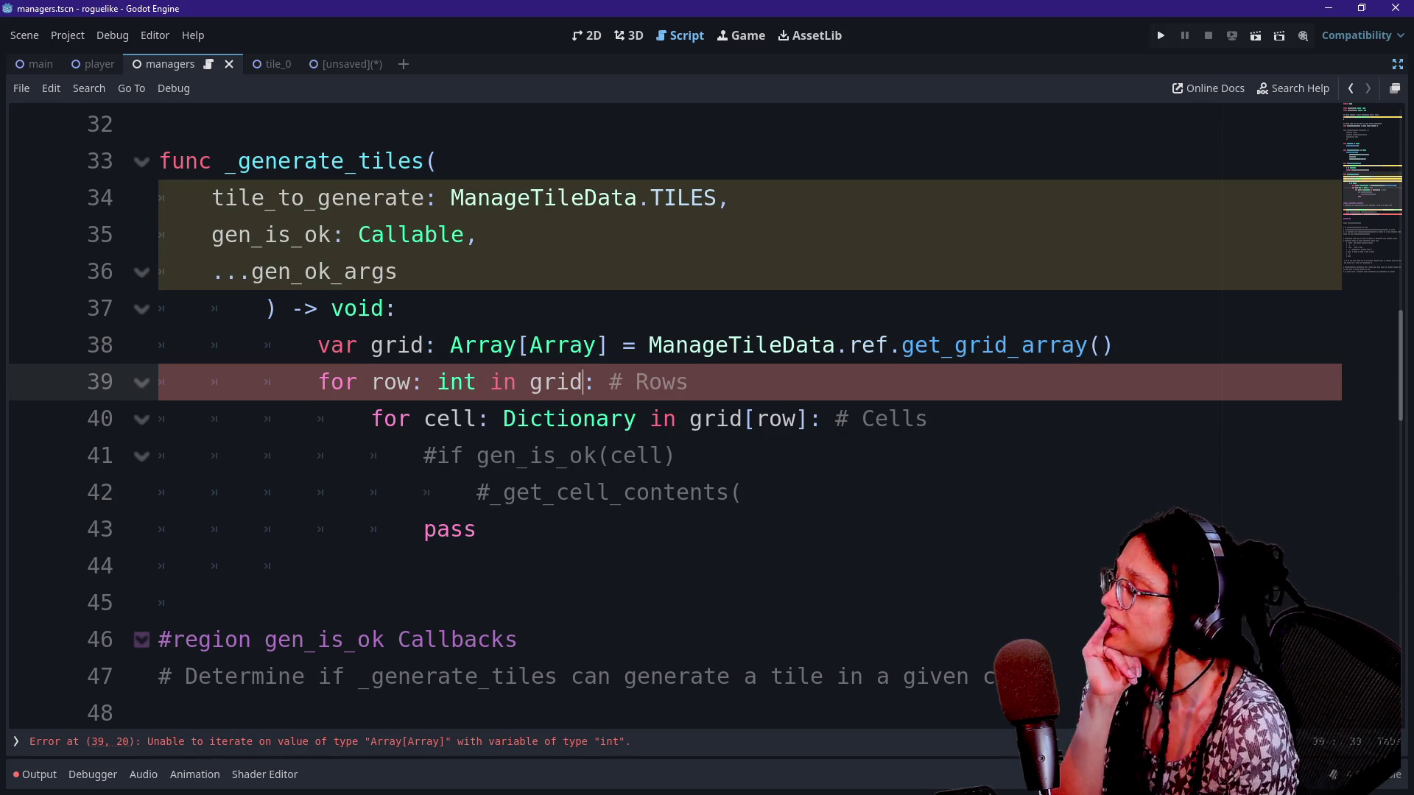
pyautogui.write('.siz')
pyautogui.press('Return')
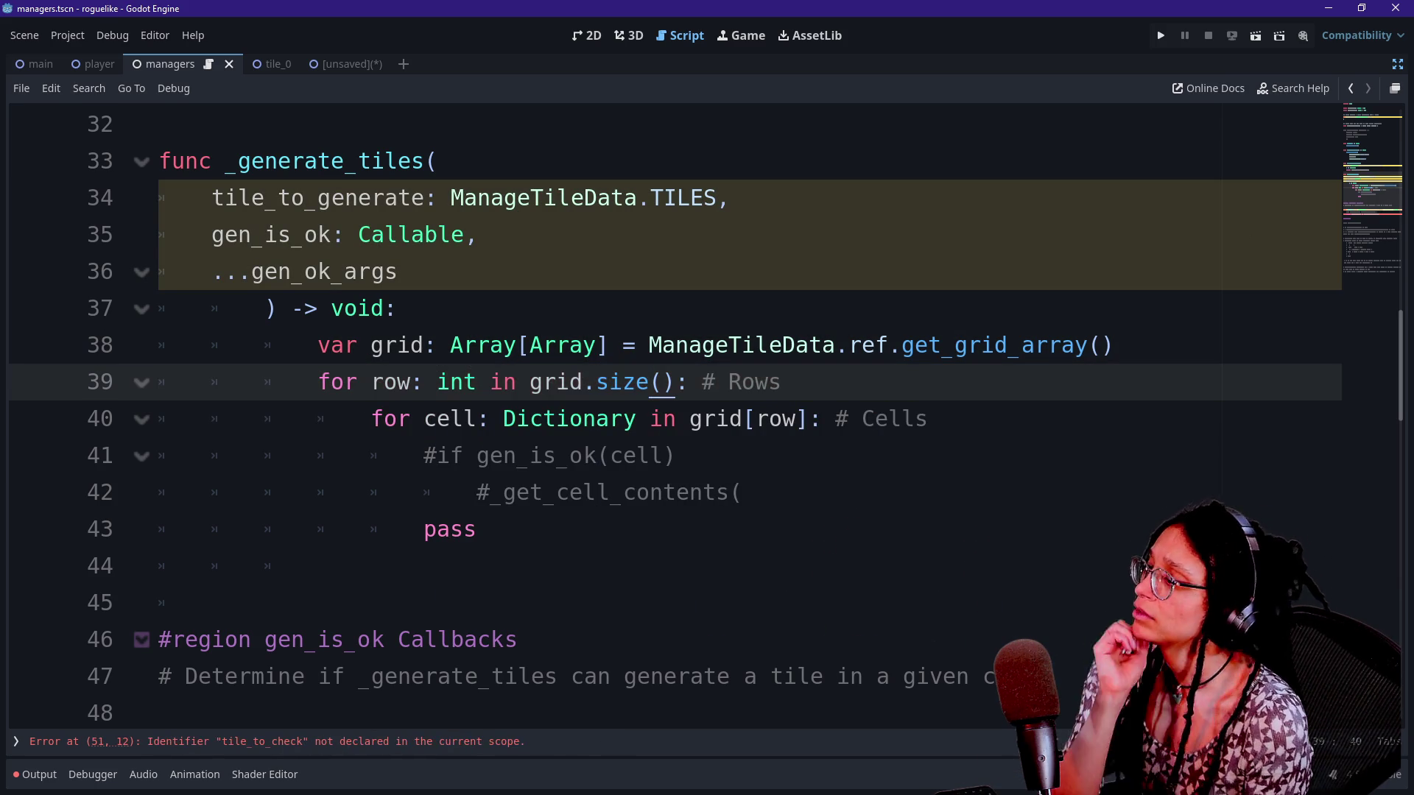
pyautogui.click(397, 381)
pyautogui.click(756, 418)
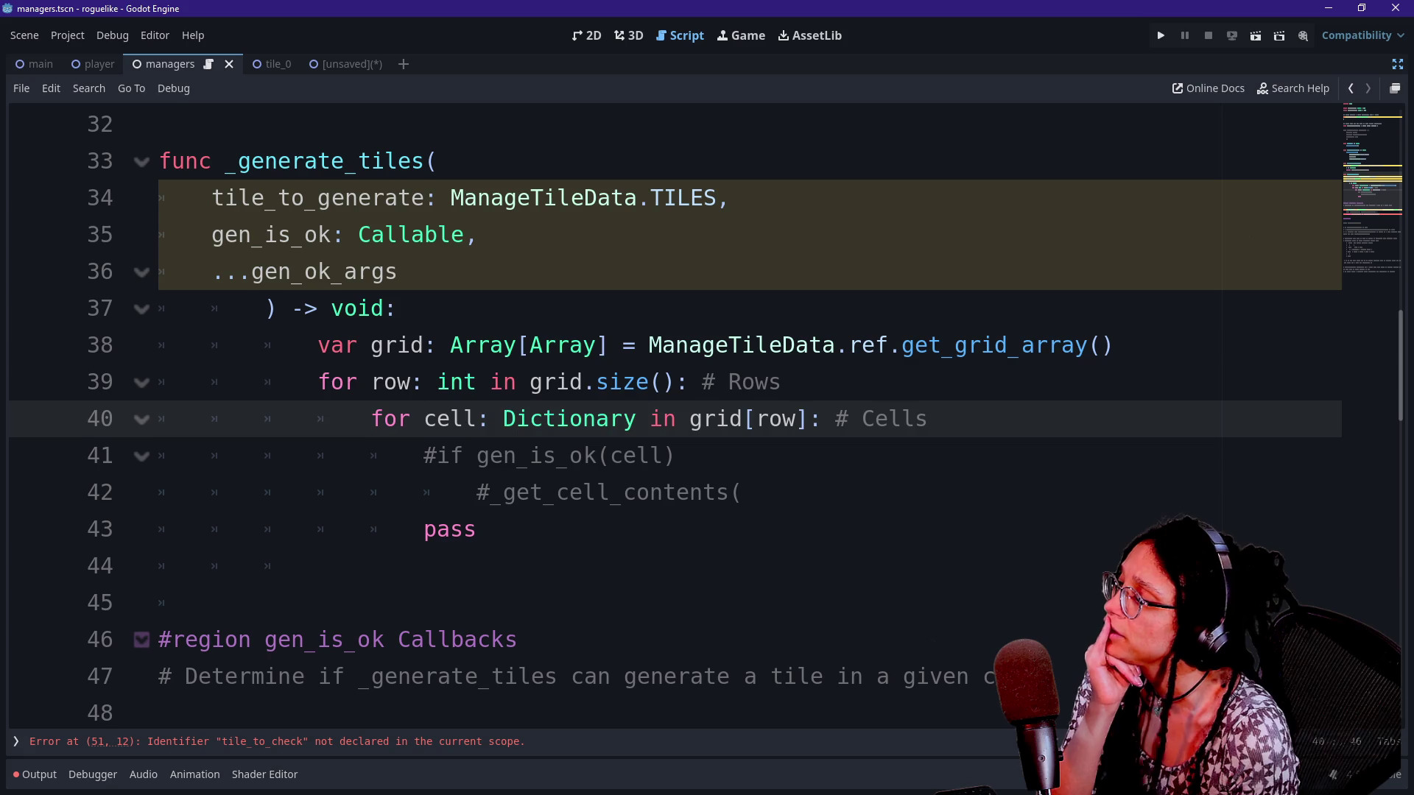
pyautogui.moveTo(318, 382); pyautogui.dragTo(623, 381)
pyautogui.click(636, 381)
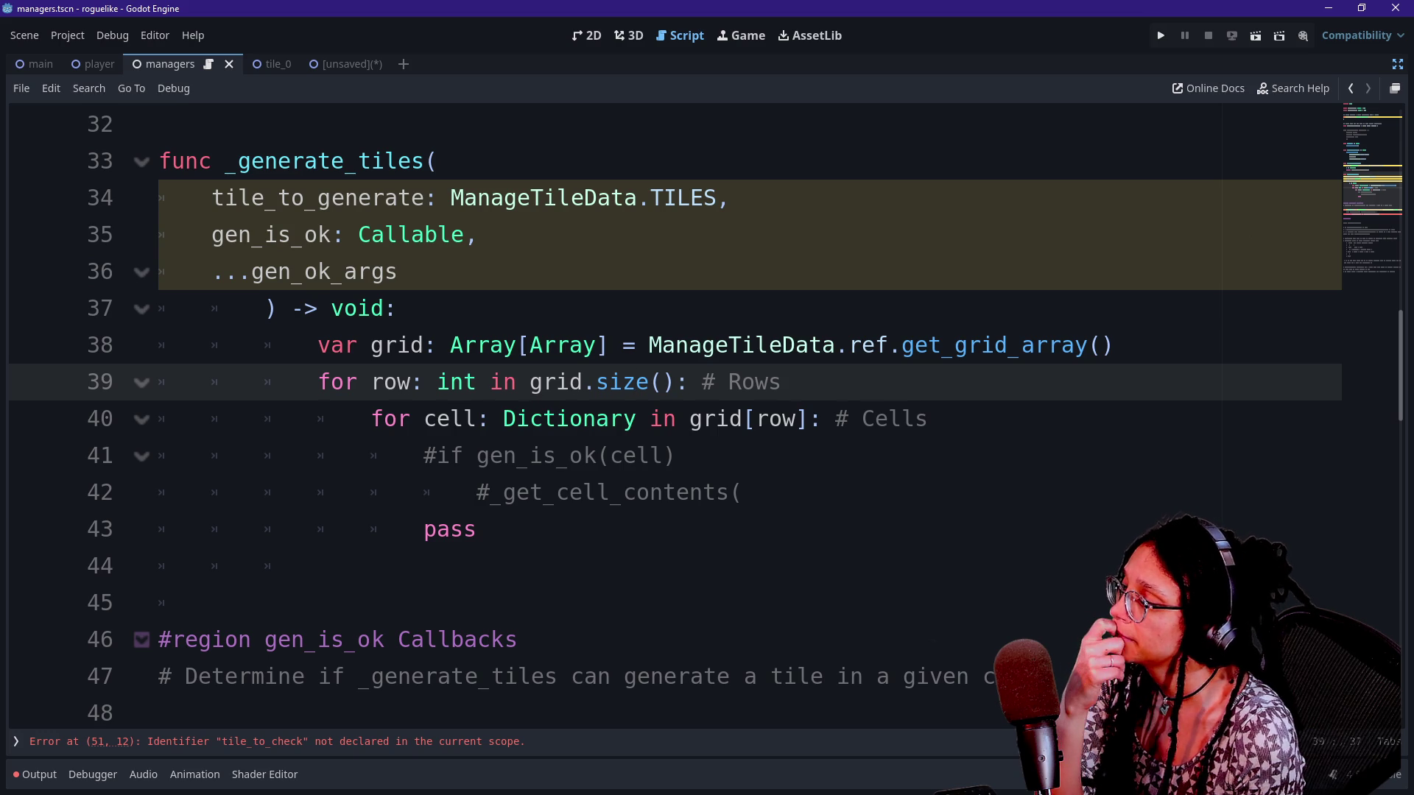
pyautogui.click(530, 344)
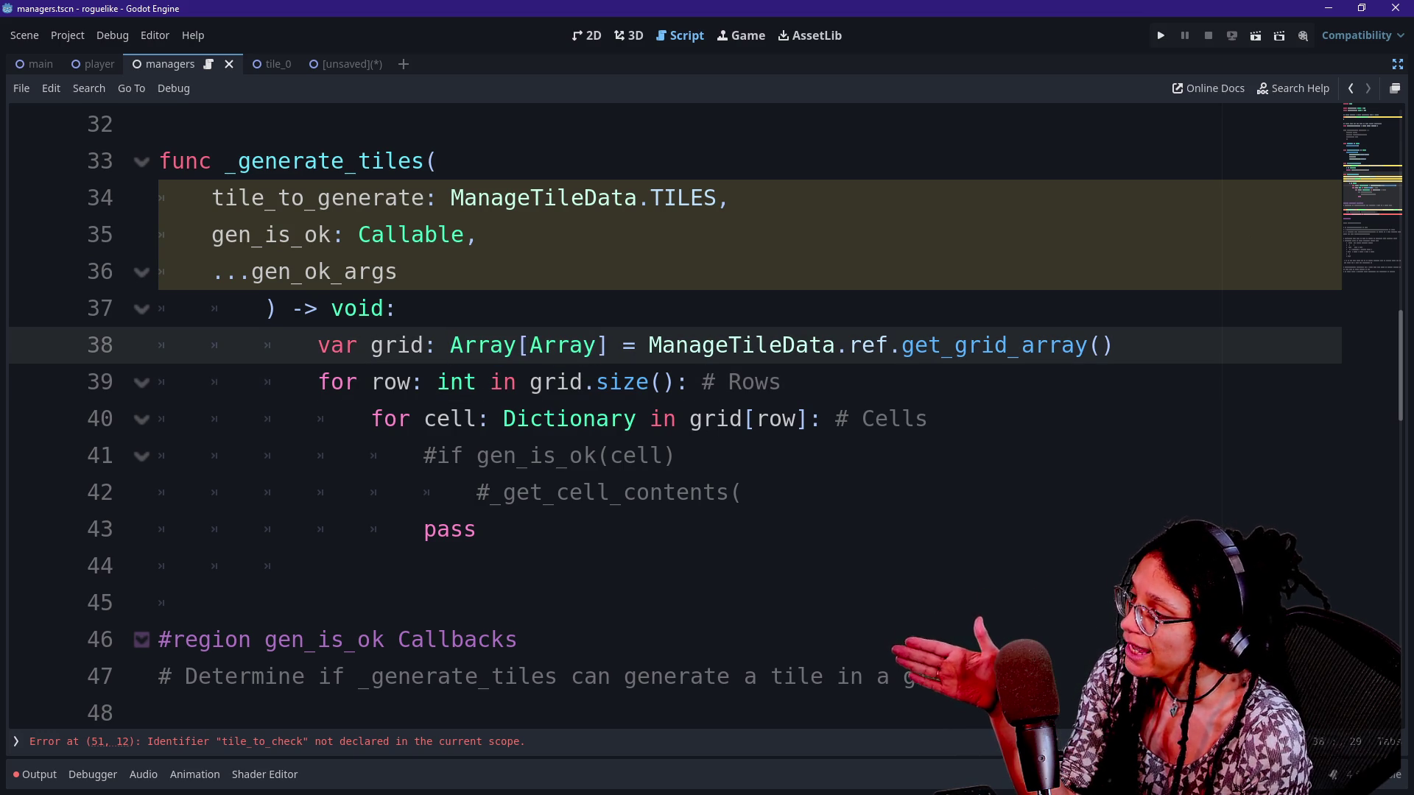
pyautogui.moveTo(438, 381); pyautogui.dragTo(741, 382)
pyautogui.press('Home')
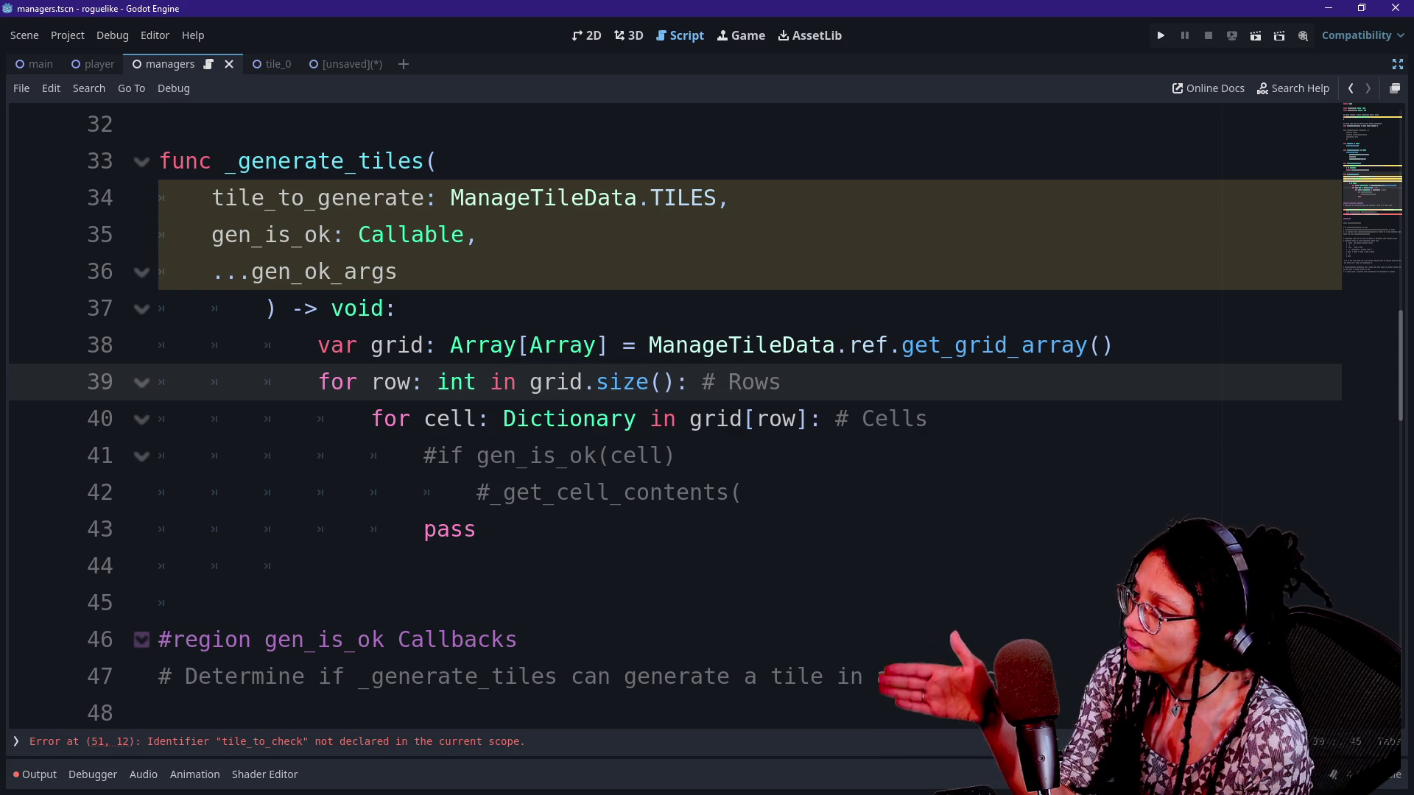
pyautogui.hotkey('ctrl', 'shift', 'Right')
pyautogui.hotkey('ctrl', 'shift', 'Right')
pyautogui.press('Right')
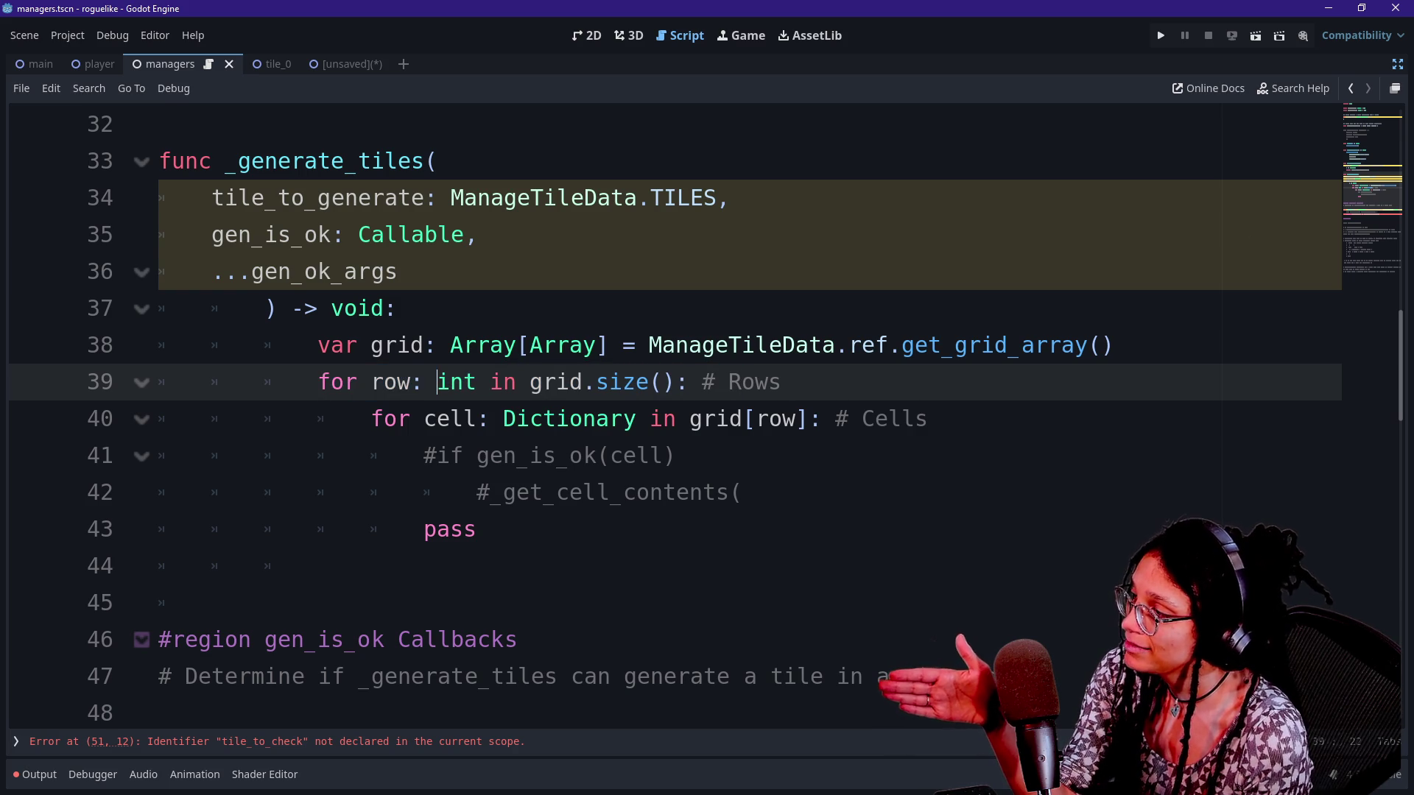
pyautogui.hotkey('ctrl', 'Right')
pyautogui.hotkey('ctrl', 'Right')
pyautogui.hotkey('shift', 'Right')
pyautogui.hotkey('shift', 'Right')
pyautogui.hotkey('shift', 'Right')
pyautogui.press('Right')
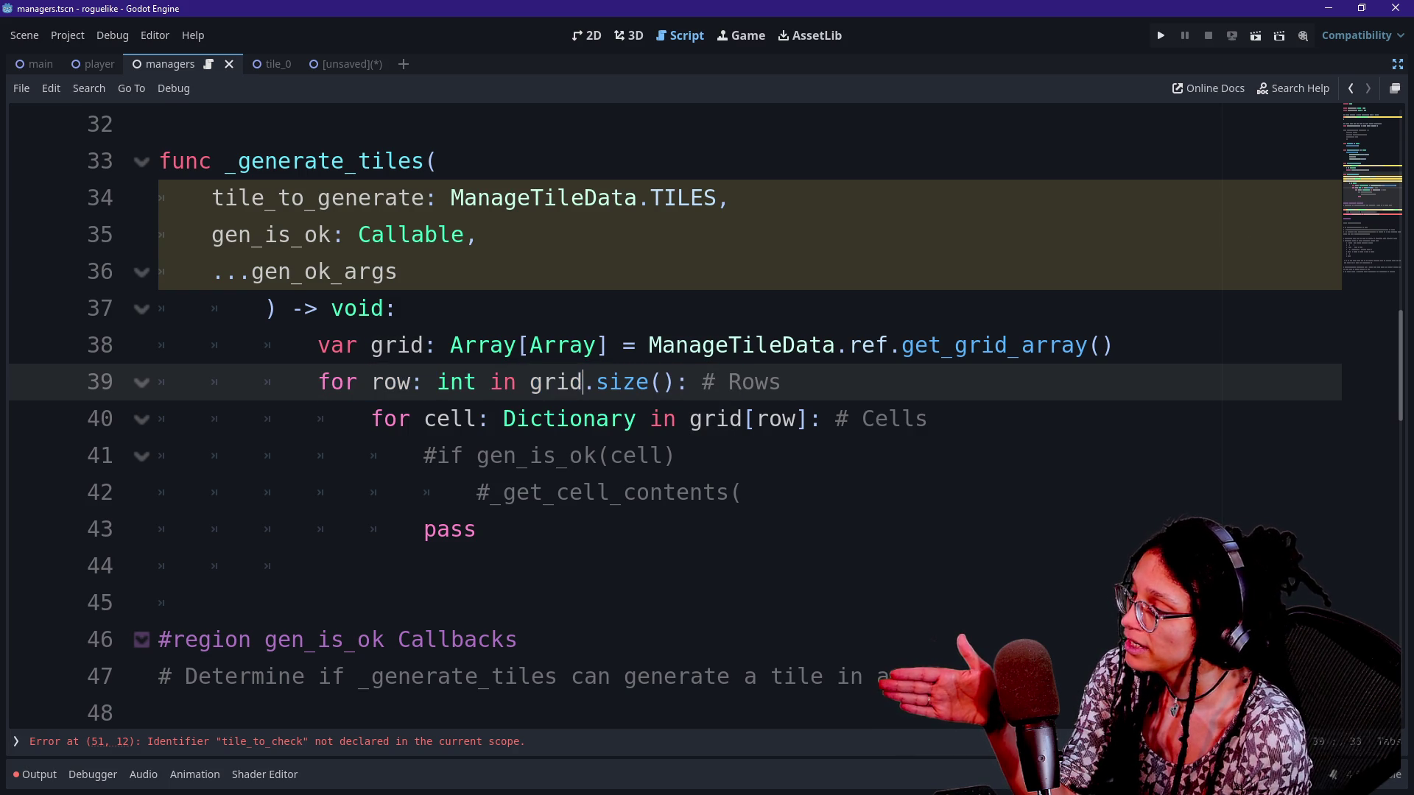
pyautogui.hotkey('shift', 'Right')
pyautogui.hotkey('shift', 'Right')
pyautogui.hotkey('shift', 'Right')
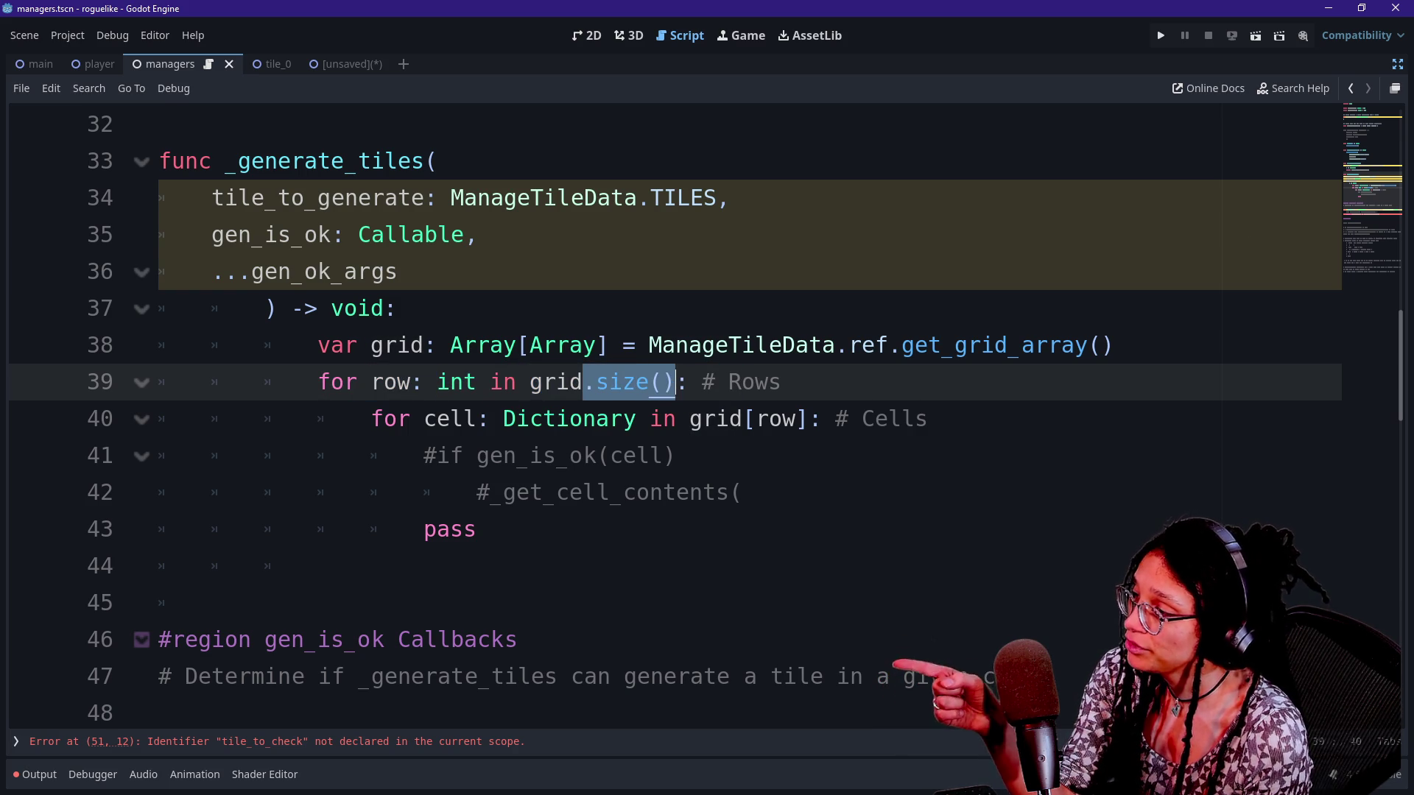
pyautogui.press('Left')
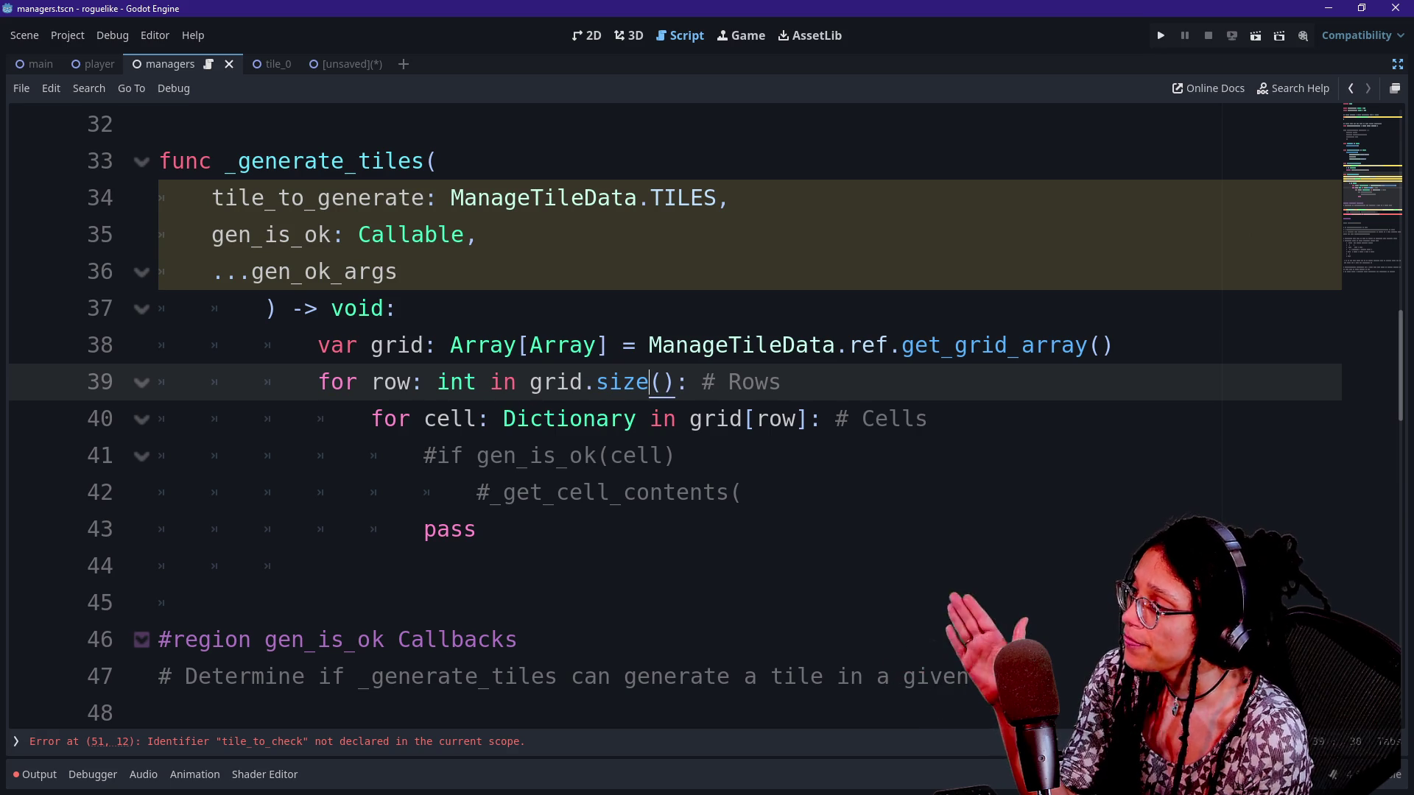
pyautogui.click(397, 381)
pyautogui.scroll(-1, 707, 412)
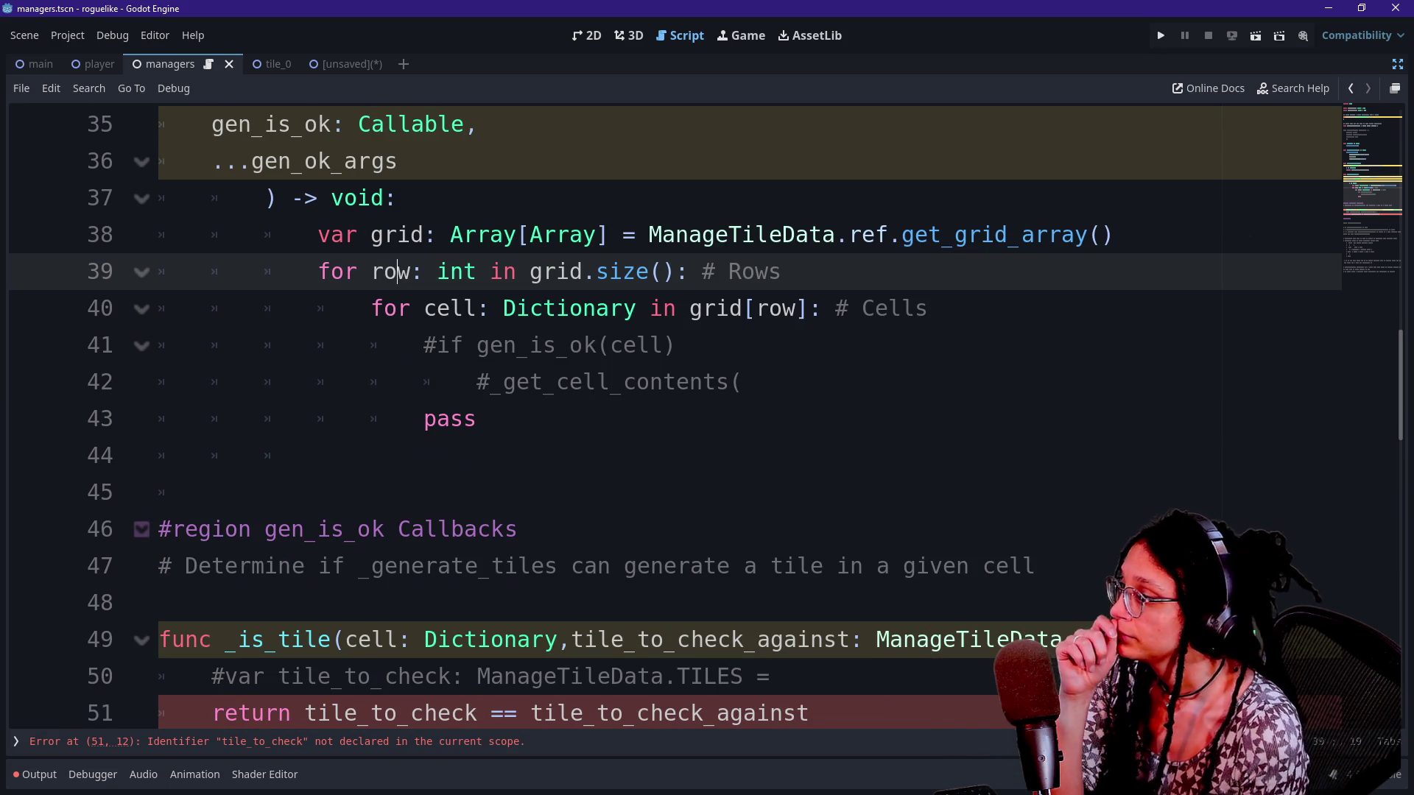
pyautogui.click(384, 308)
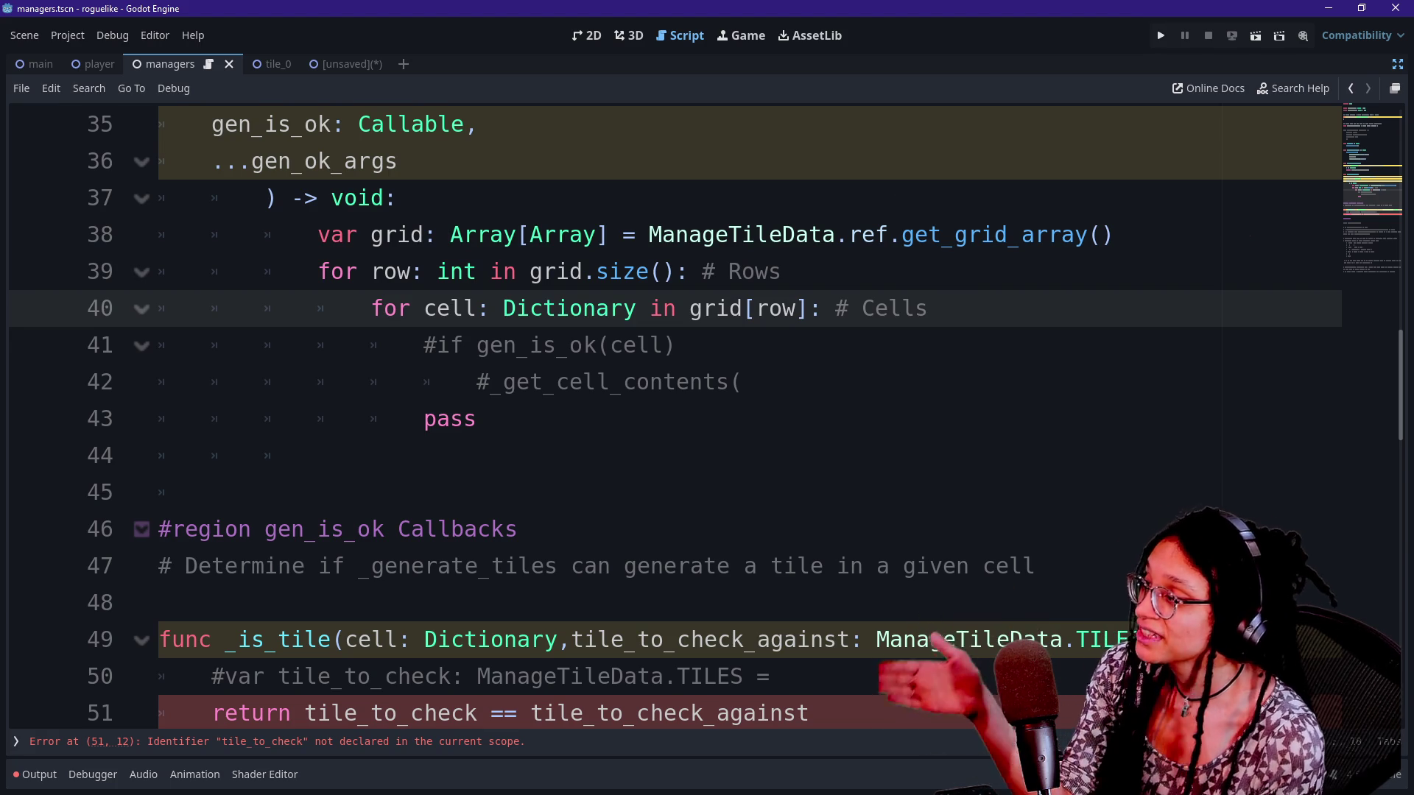
pyautogui.click(371, 418)
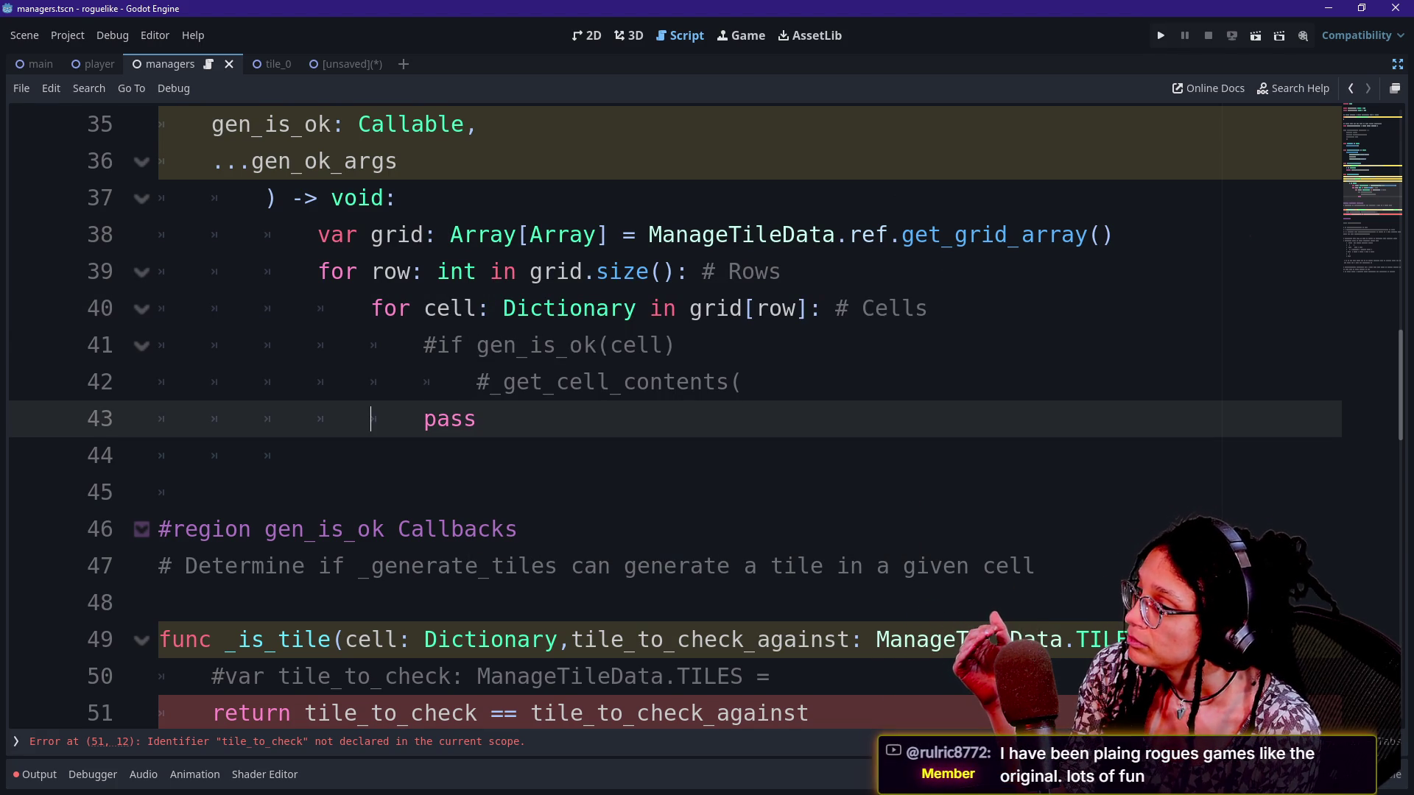
pyautogui.moveTo(411, 271); pyautogui.dragTo(358, 271)
# Rename the row loop variable to row_number on line 39 and in grid[row_number] on line 40
pyautogui.press('Right')
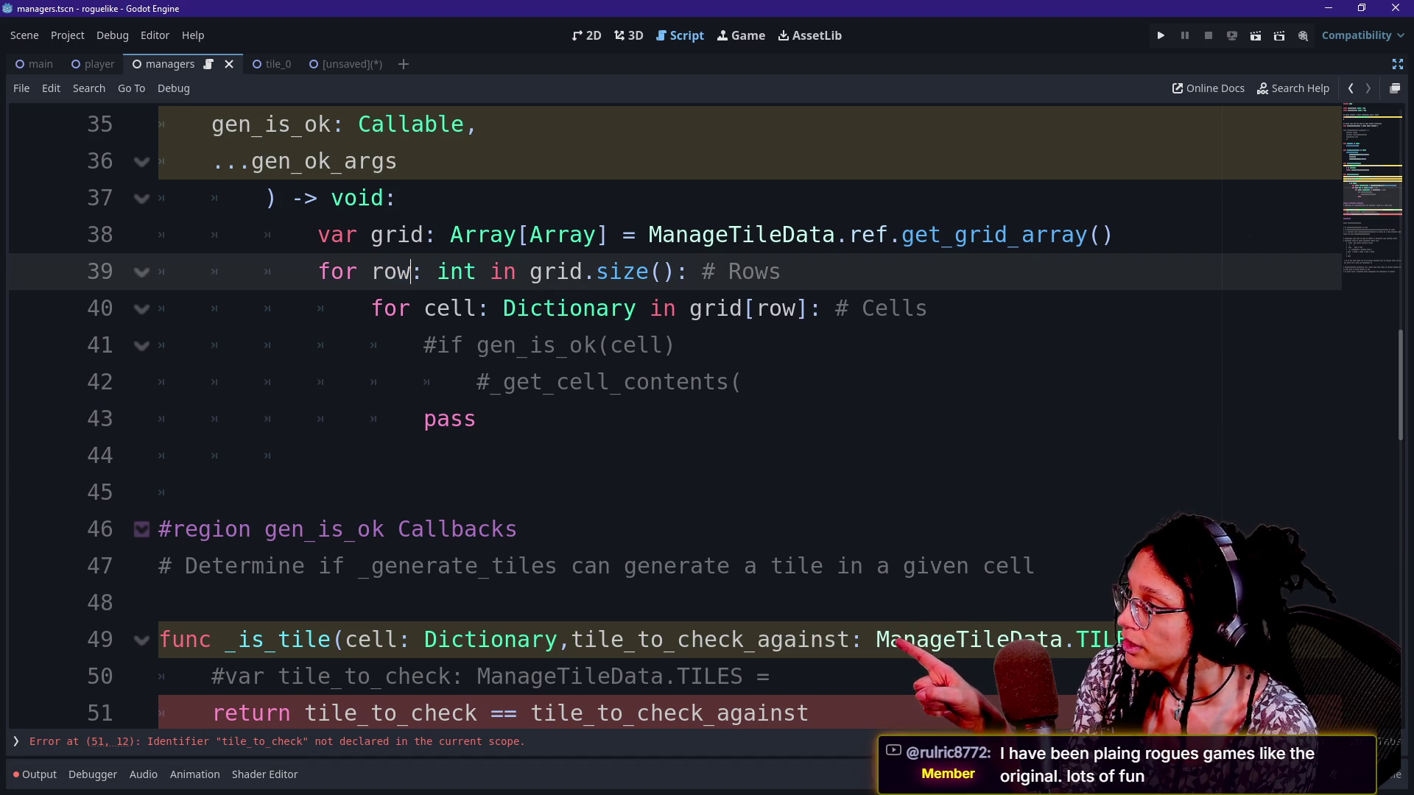
pyautogui.write('_numbe')
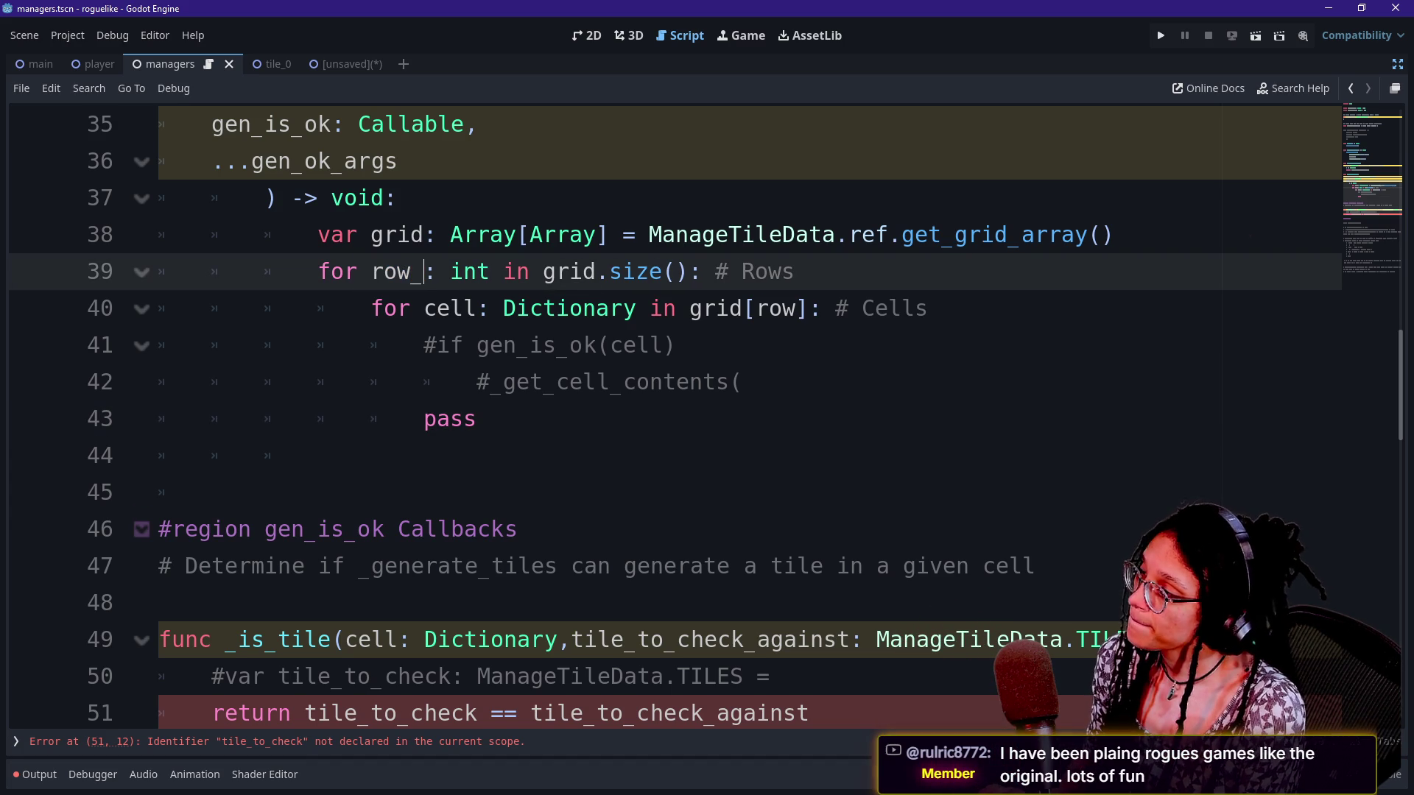
pyautogui.write('r')
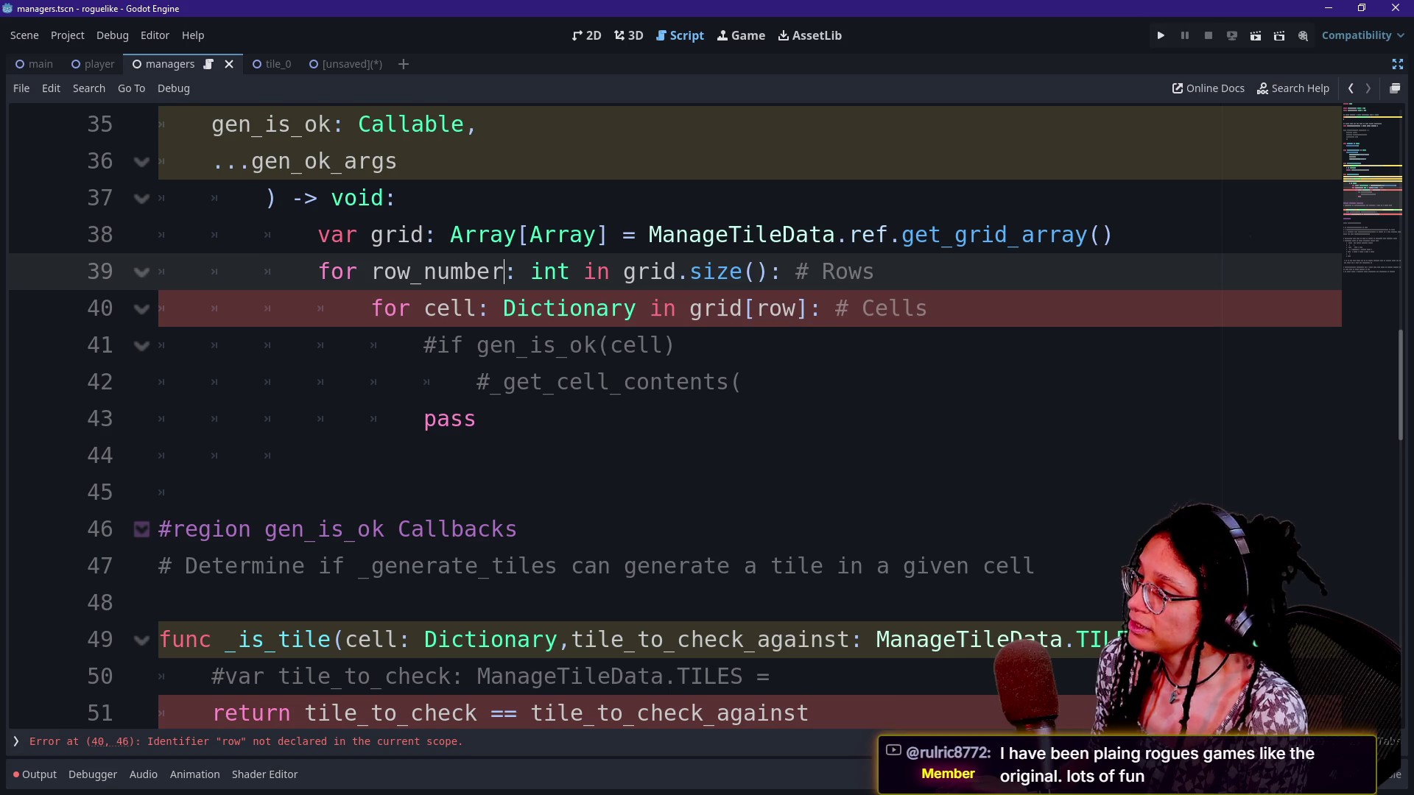
pyautogui.click(795, 308)
pyautogui.write('_number')
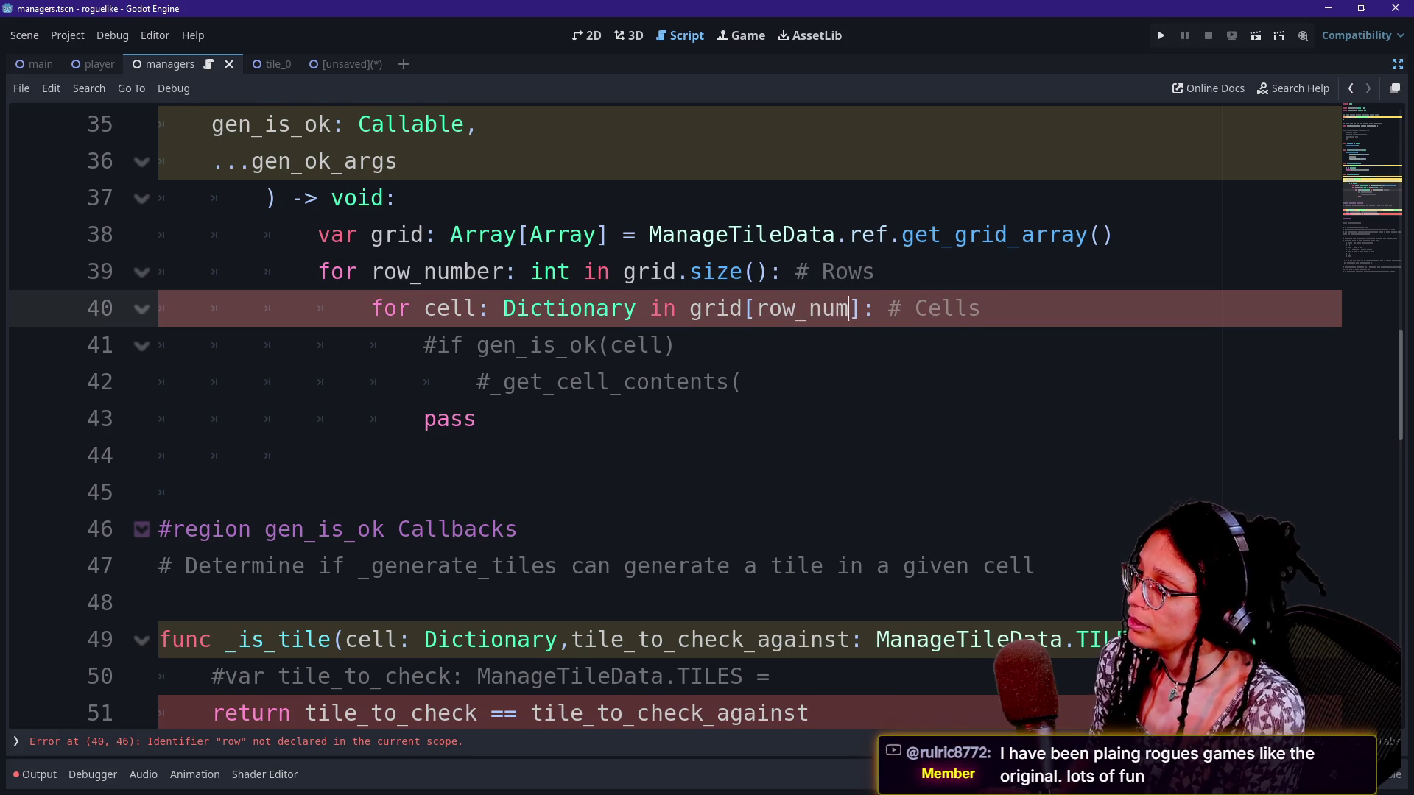
pyautogui.click(569, 344)
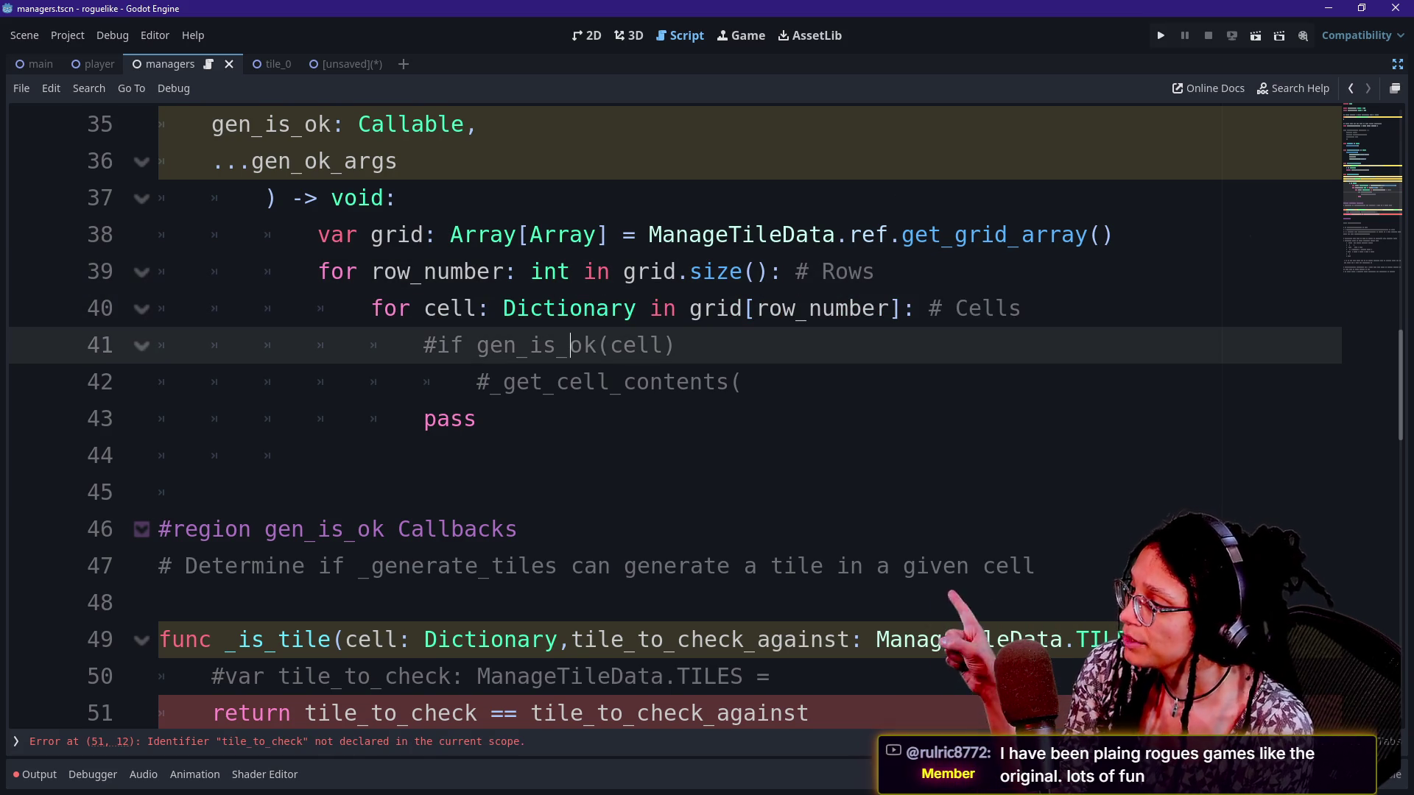
pyautogui.doubleClick(714, 308)
pyautogui.click(782, 308)
pyautogui.click(423, 234)
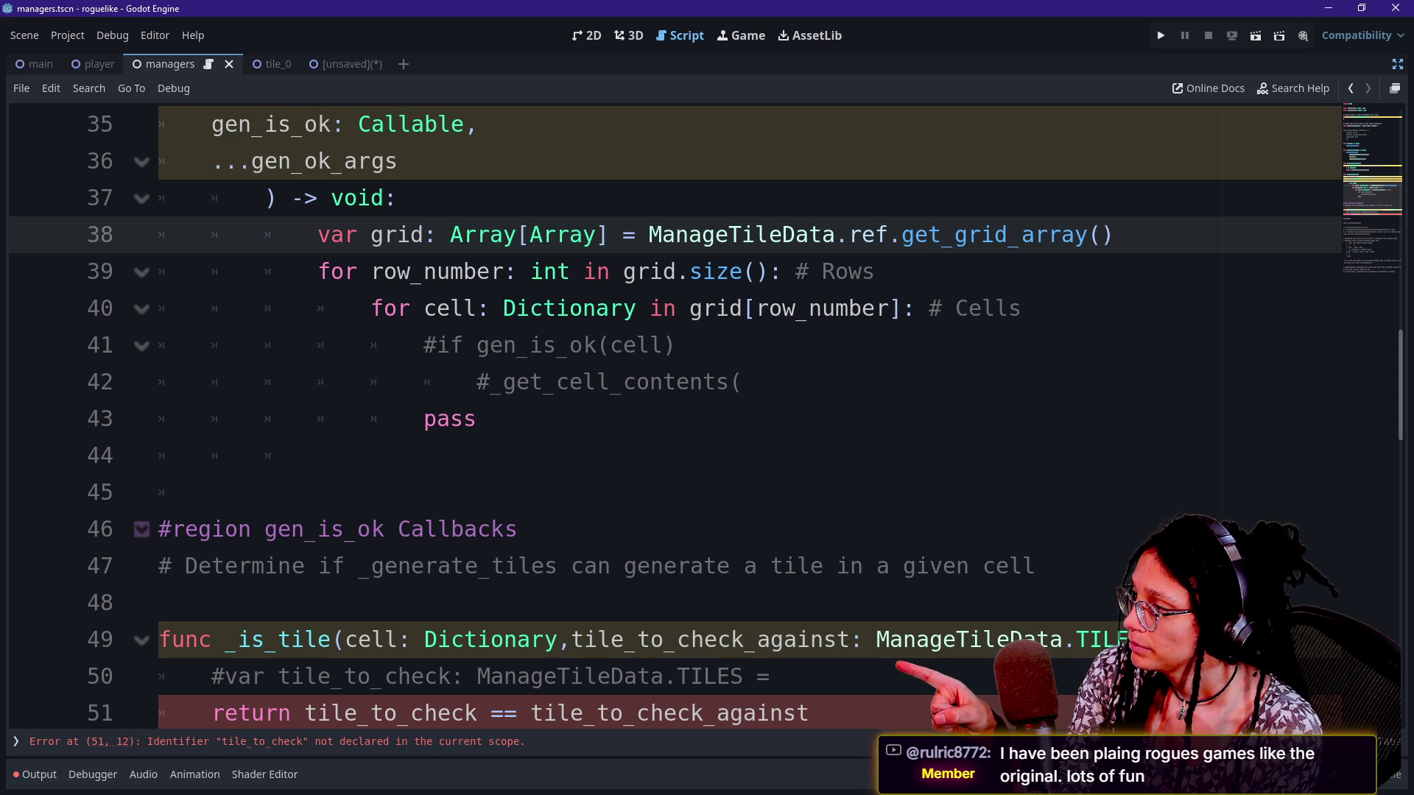
# Replace grid with all_rows in its line 38 declaration and the loops on lines 39-40
pyautogui.write('_ro')
pyautogui.write('ws')
pyautogui.press('BackSpace')
pyautogui.press('BackSpace')
pyautogui.press('BackSpace')
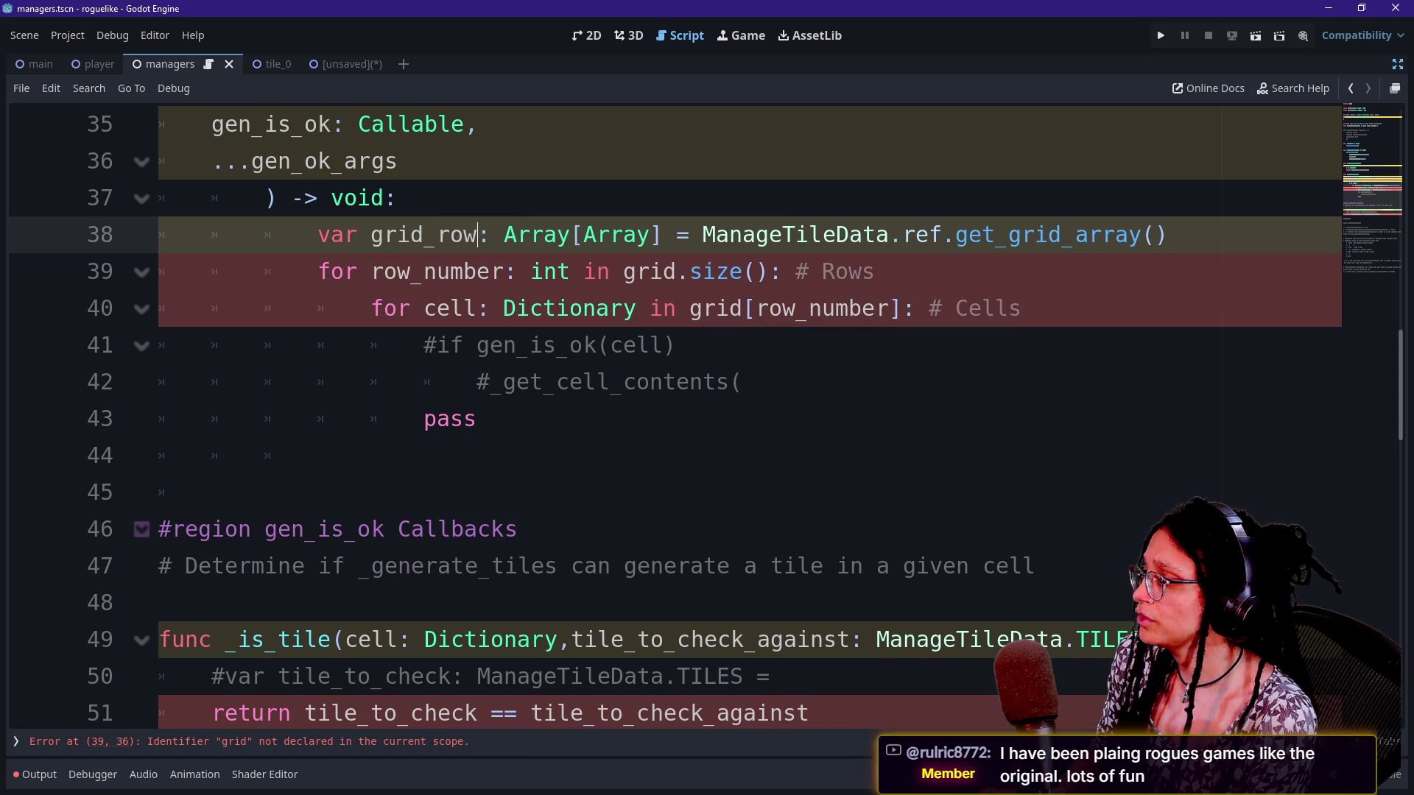
pyautogui.write('all_rows')
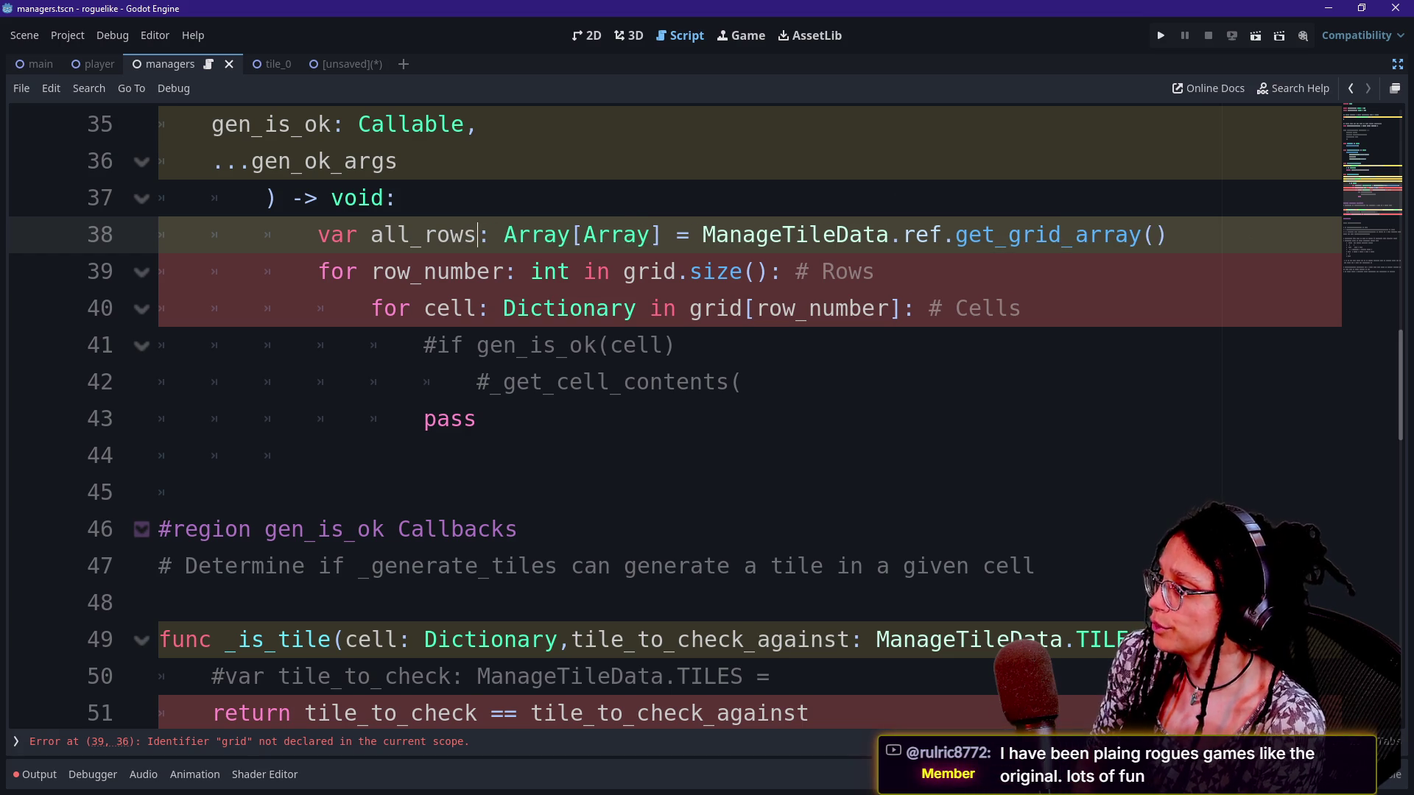
pyautogui.click(677, 272)
pyautogui.press('BackSpace')
pyautogui.press('BackSpace')
pyautogui.press('BackSpace')
pyautogui.press('BackSpace')
pyautogui.write('all_rows')
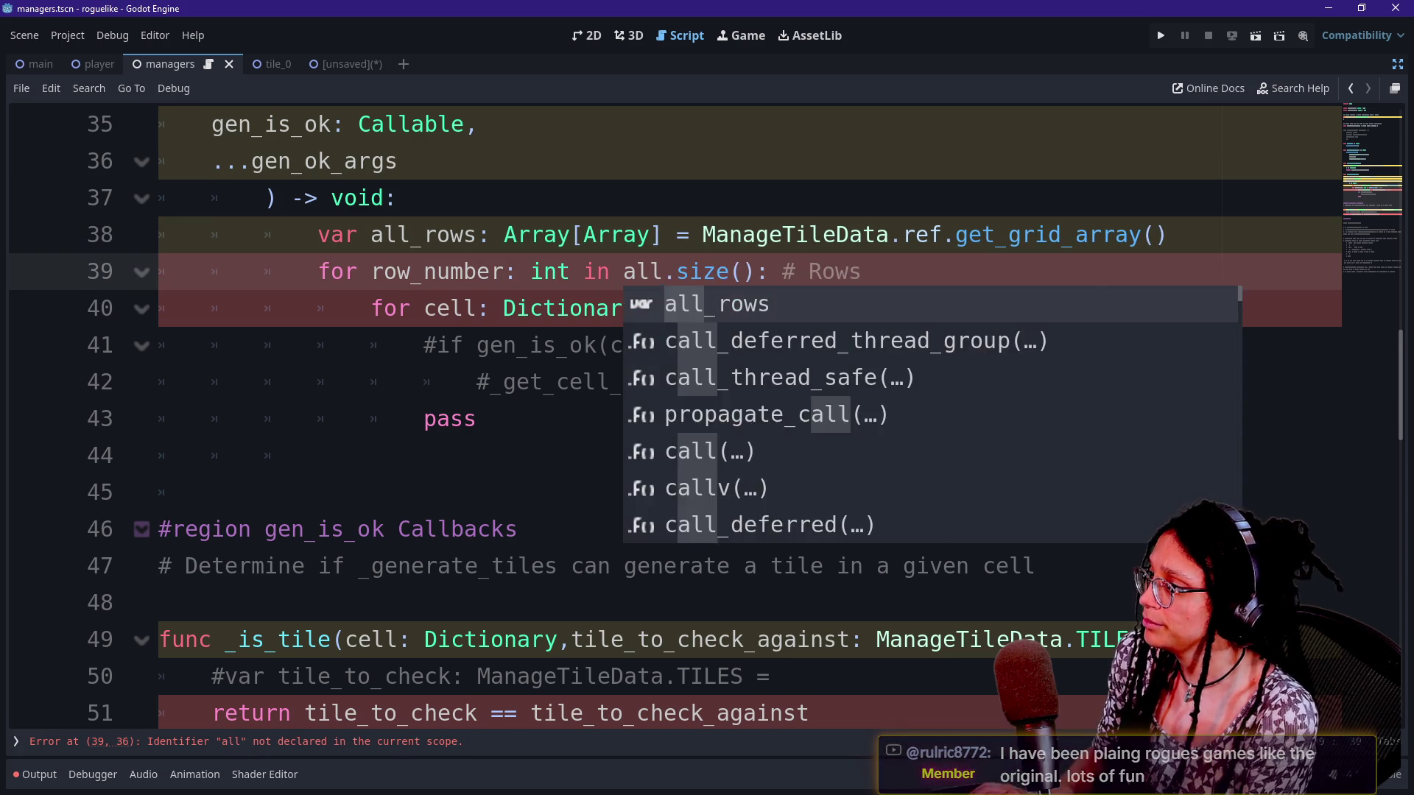
pyautogui.click(584, 272)
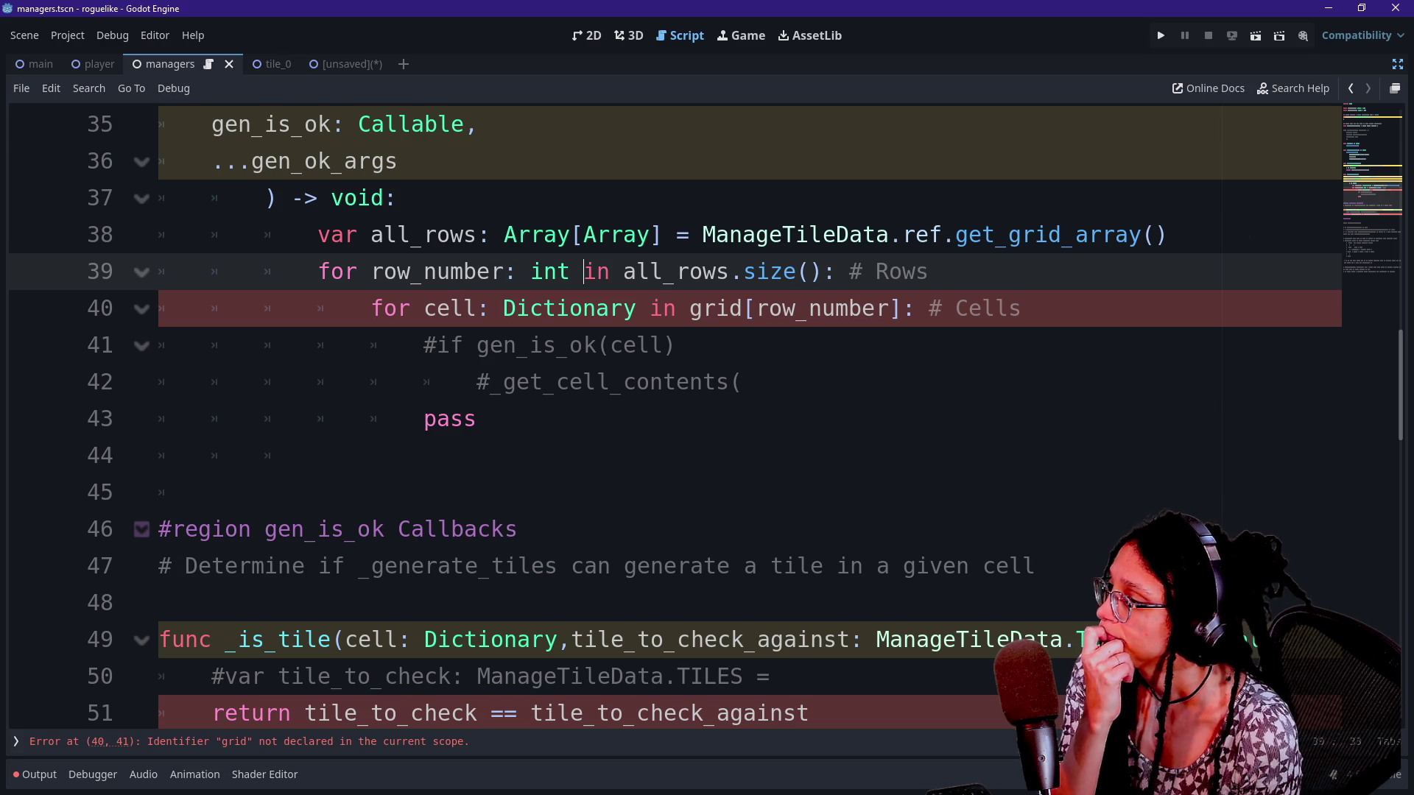
pyautogui.click(743, 308)
pyautogui.press('BackSpace')
pyautogui.press('BackSpace')
pyautogui.press('BackSpace')
pyautogui.write('all_rows')
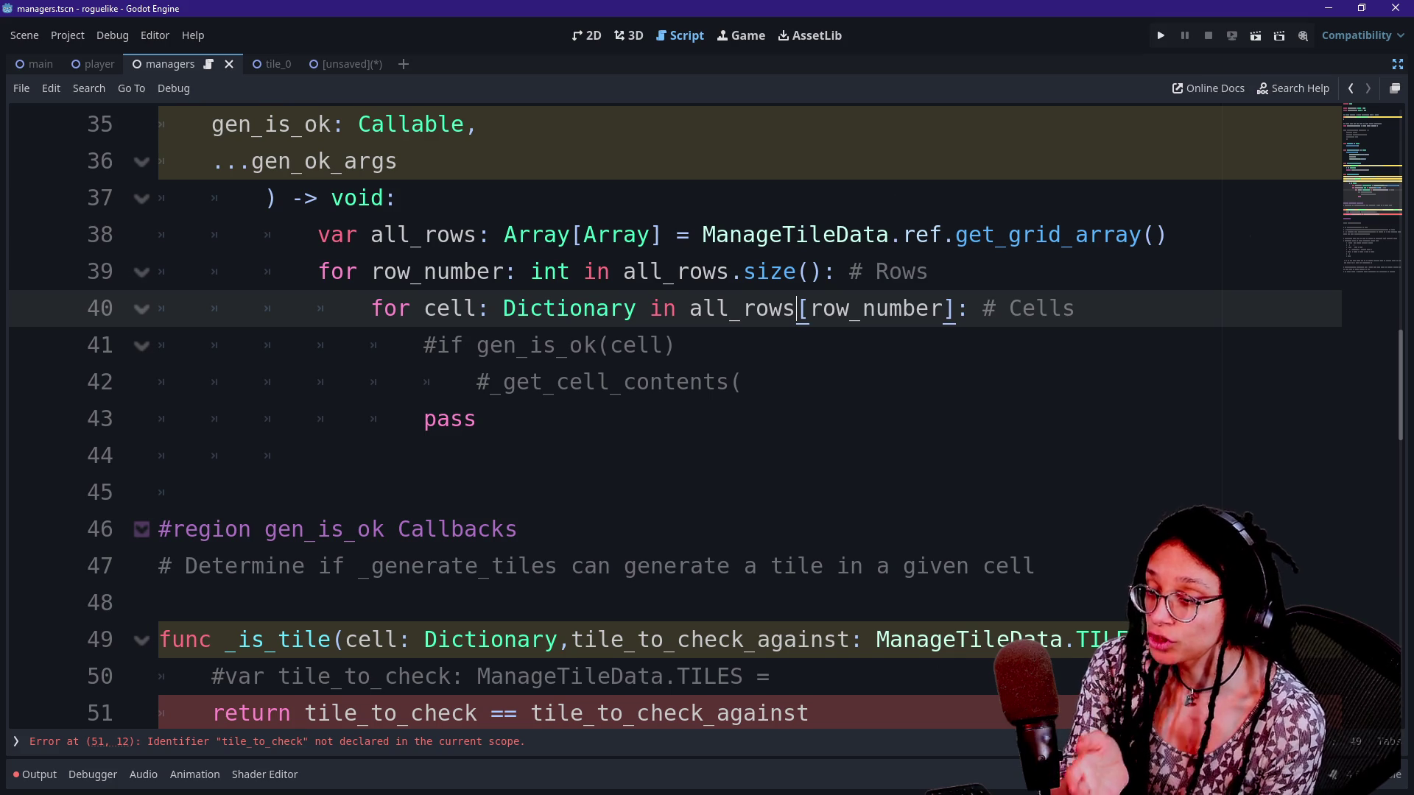
pyautogui.moveTo(822, 235); pyautogui.dragTo(822, 271)
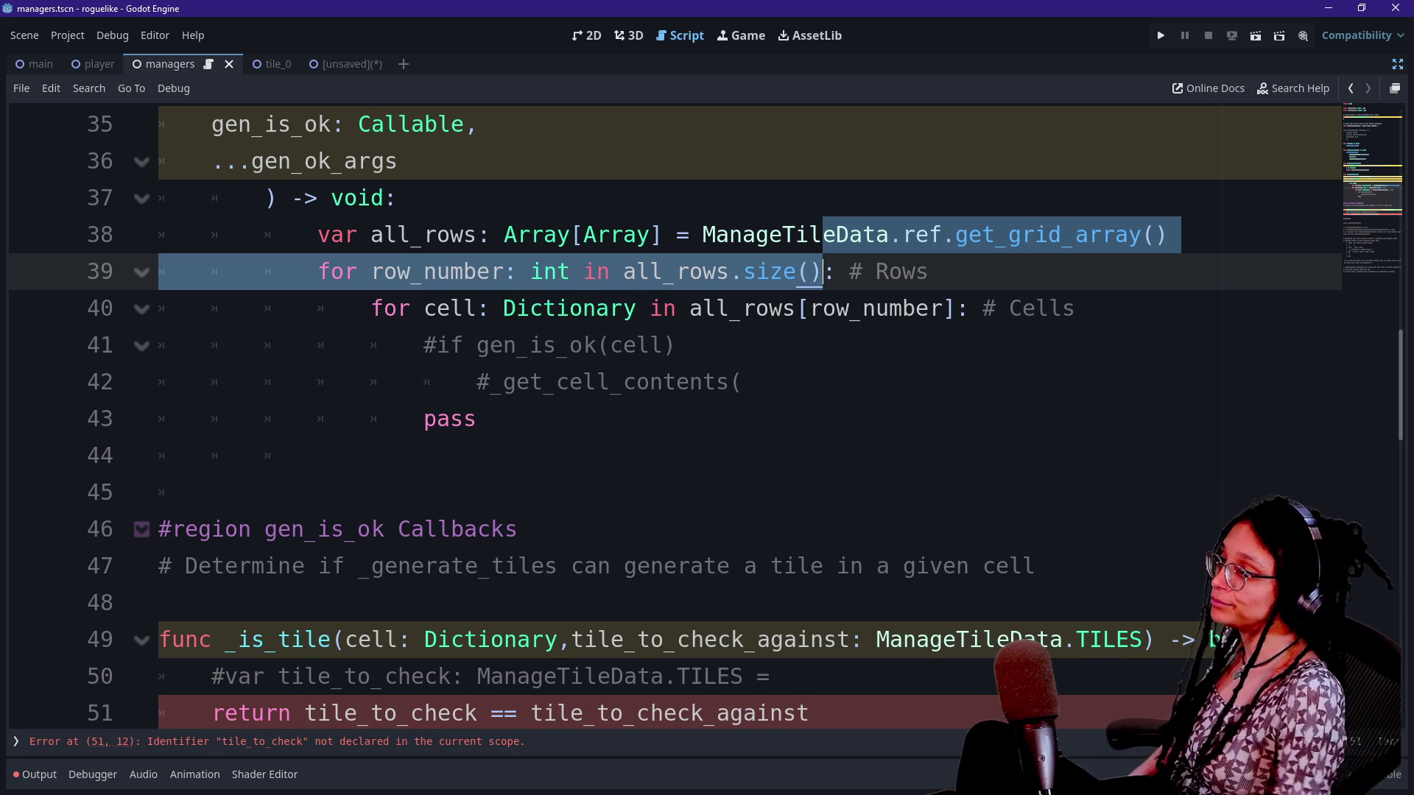
# Delete the # Rows comment from the rows loop line, then undo the deletion
pyautogui.click(317, 455)
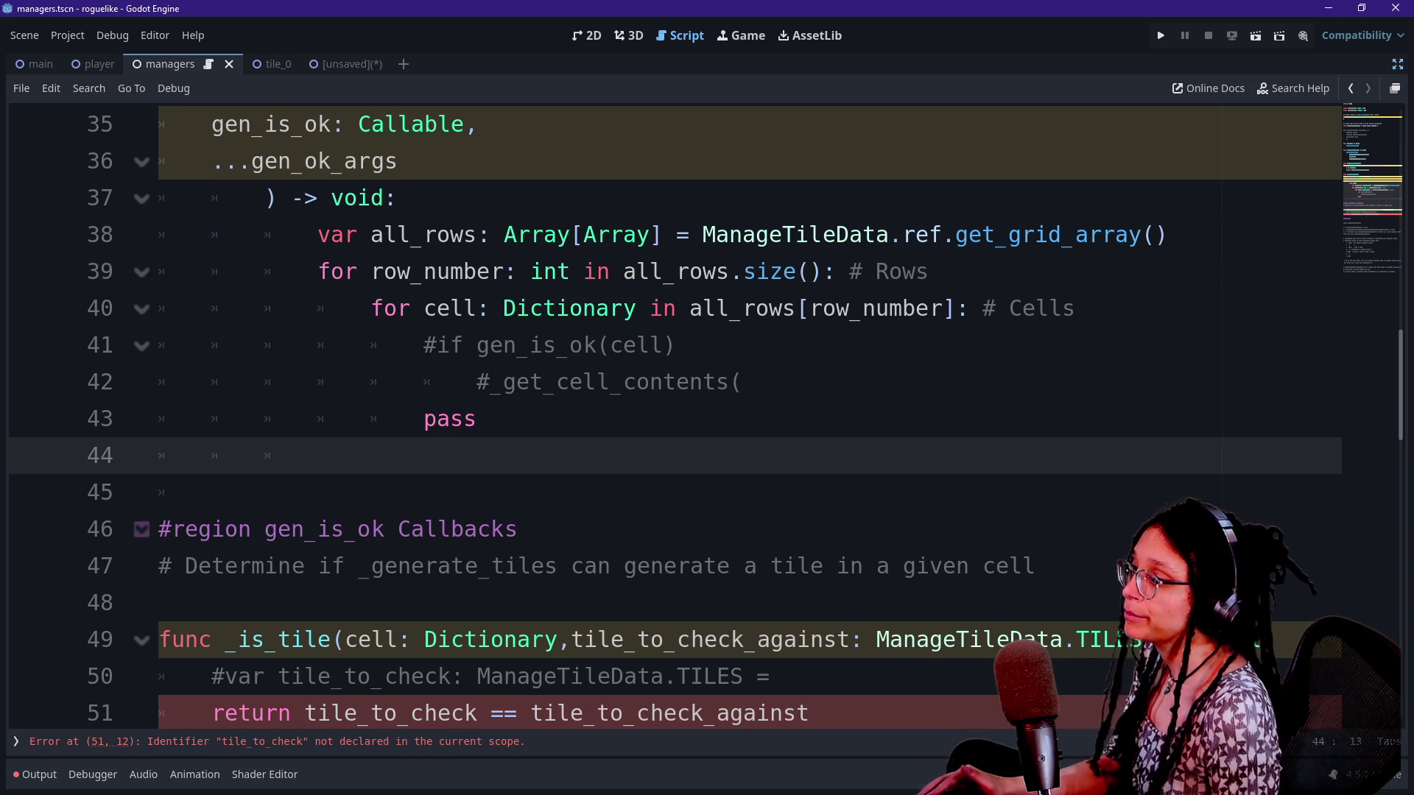
pyautogui.click(929, 271)
pyautogui.hotkey('ctrl', 'shift', 'Left')
pyautogui.hotkey('ctrl', 'shift', 'Left')
pyautogui.press('BackSpace')
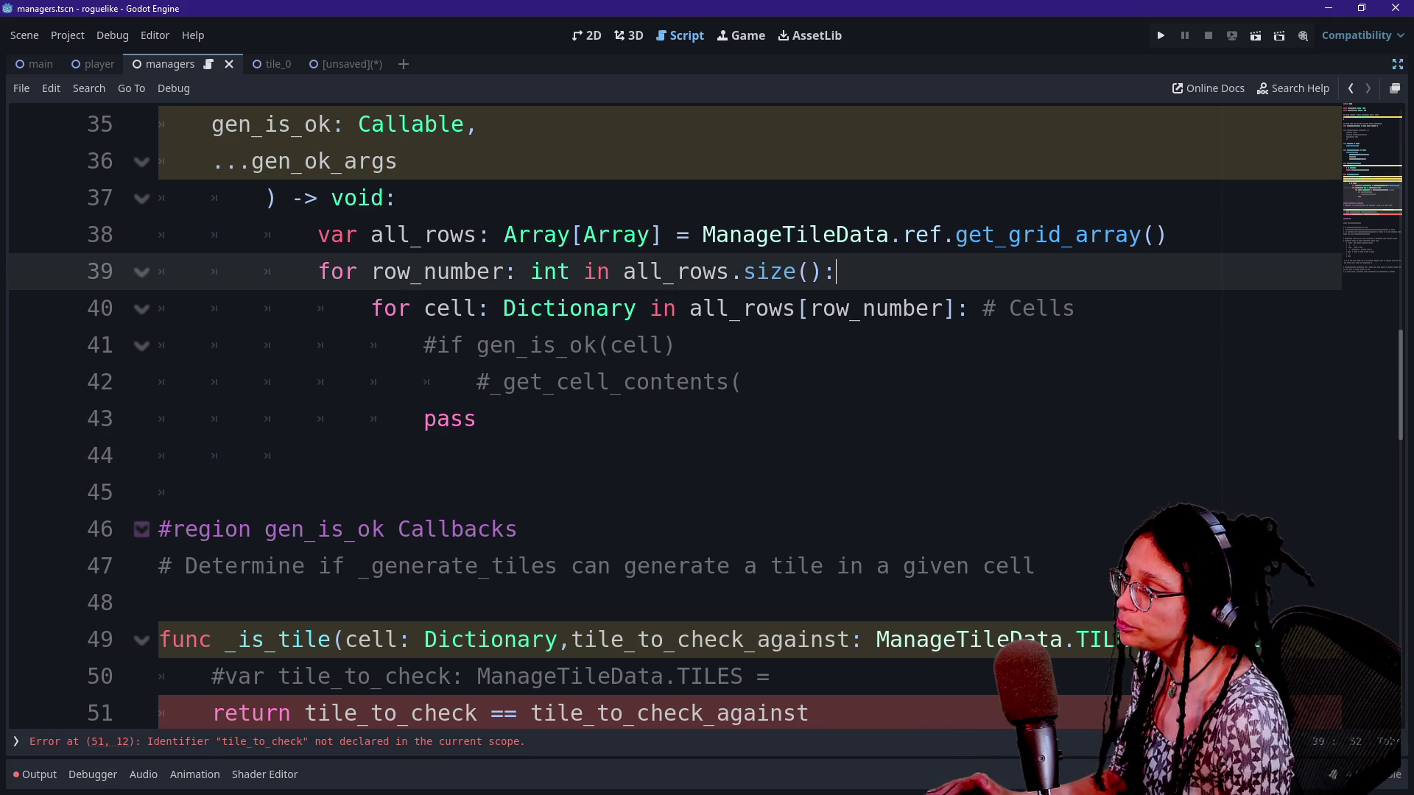
pyautogui.hotkey('ctrl', 'z')
# Select the # Cells and # Rows comments together and delete both at once
pyautogui.press('Down')
pyautogui.press('Down')
pyautogui.click(530, 344)
pyautogui.click(1076, 308)
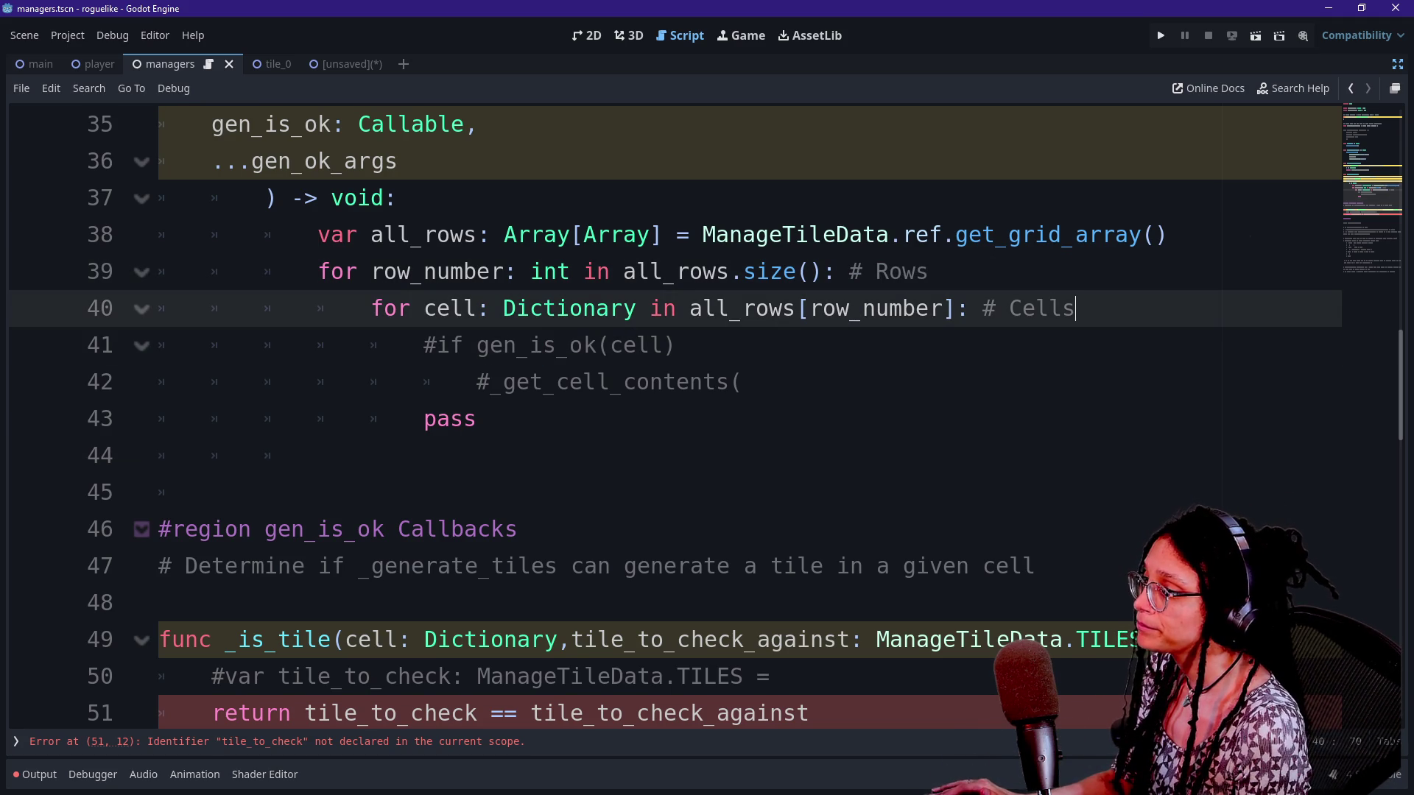
pyautogui.hotkey('shift', 'Left')
pyautogui.hotkey('shift', 'Left')
pyautogui.hotkey('shift', 'Left')
pyautogui.click(930, 308)
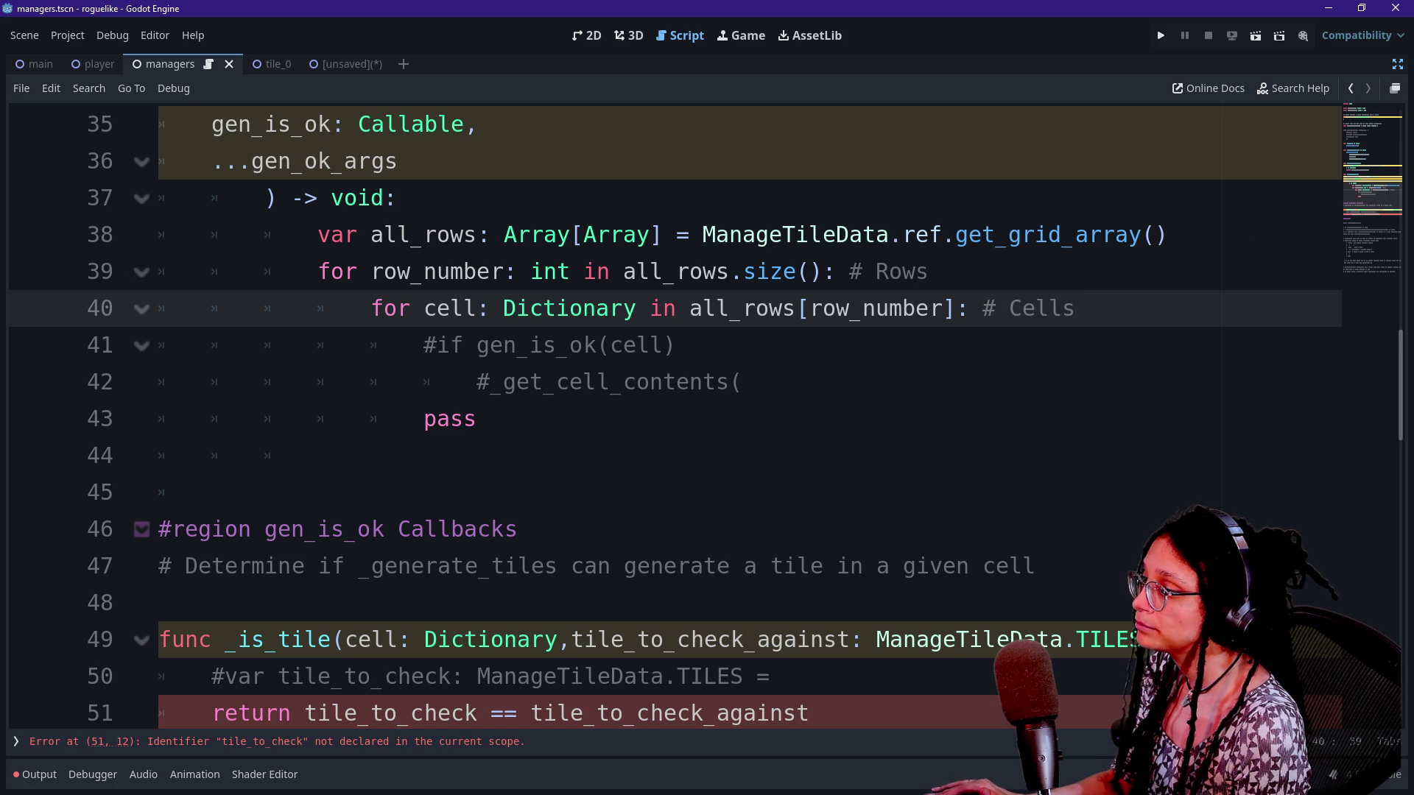
pyautogui.moveTo(982, 307); pyautogui.dragTo(1076, 307)
pyautogui.moveTo(848, 271); pyautogui.dragTo(930, 271)
pyautogui.press('BackSpace')
pyautogui.click(715, 308)
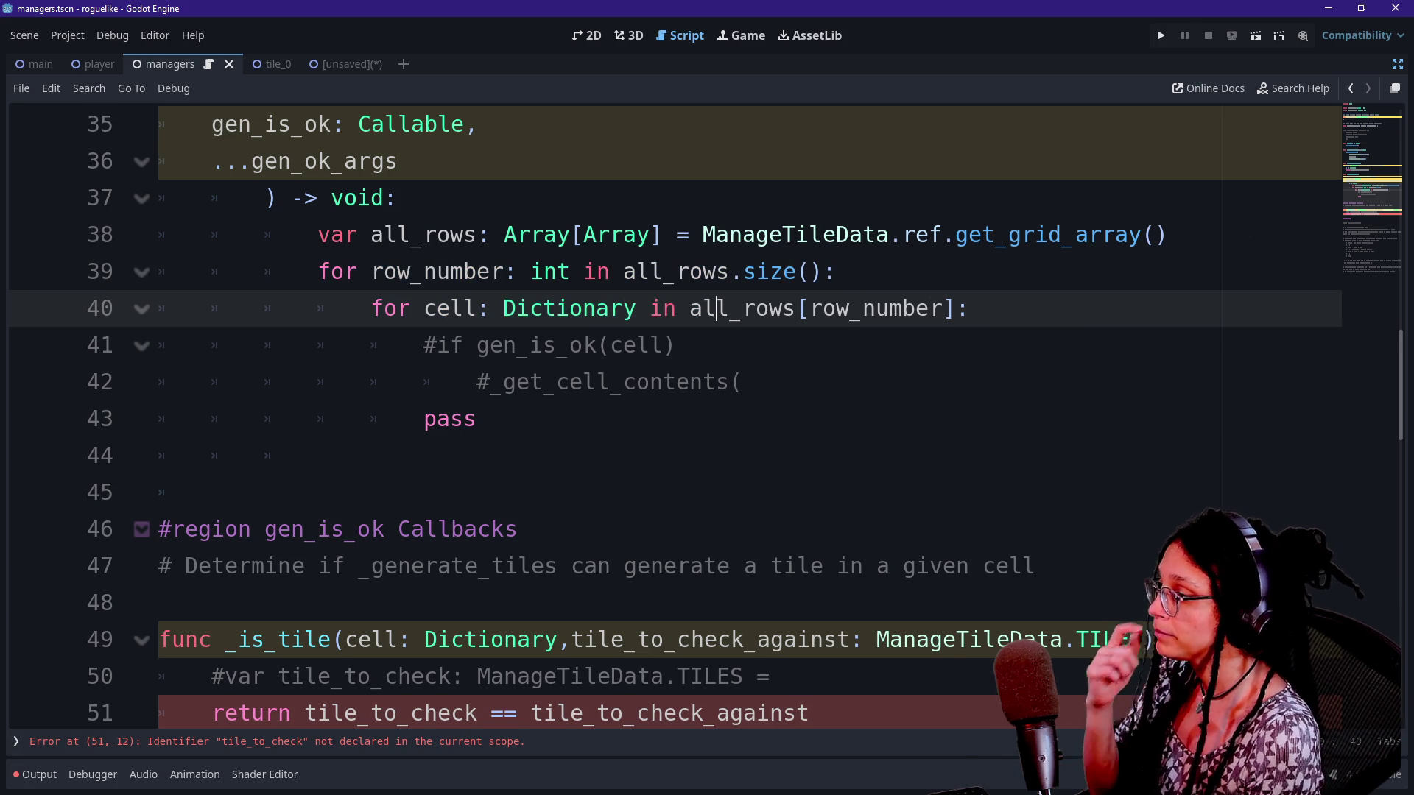
pyautogui.click(676, 344)
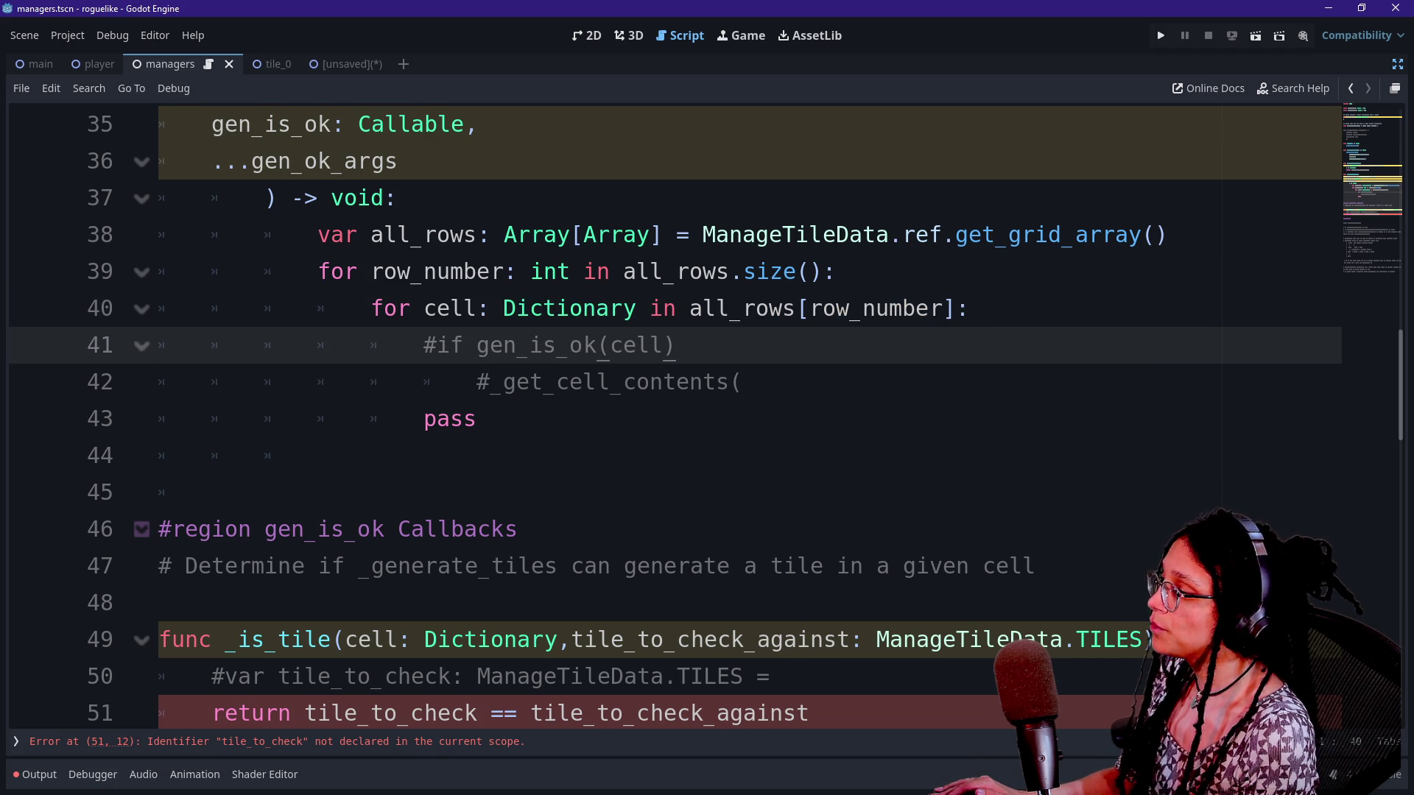
# Uncomment the commented-out gen_is_ok check line
pyautogui.scroll(2, 707, 412)
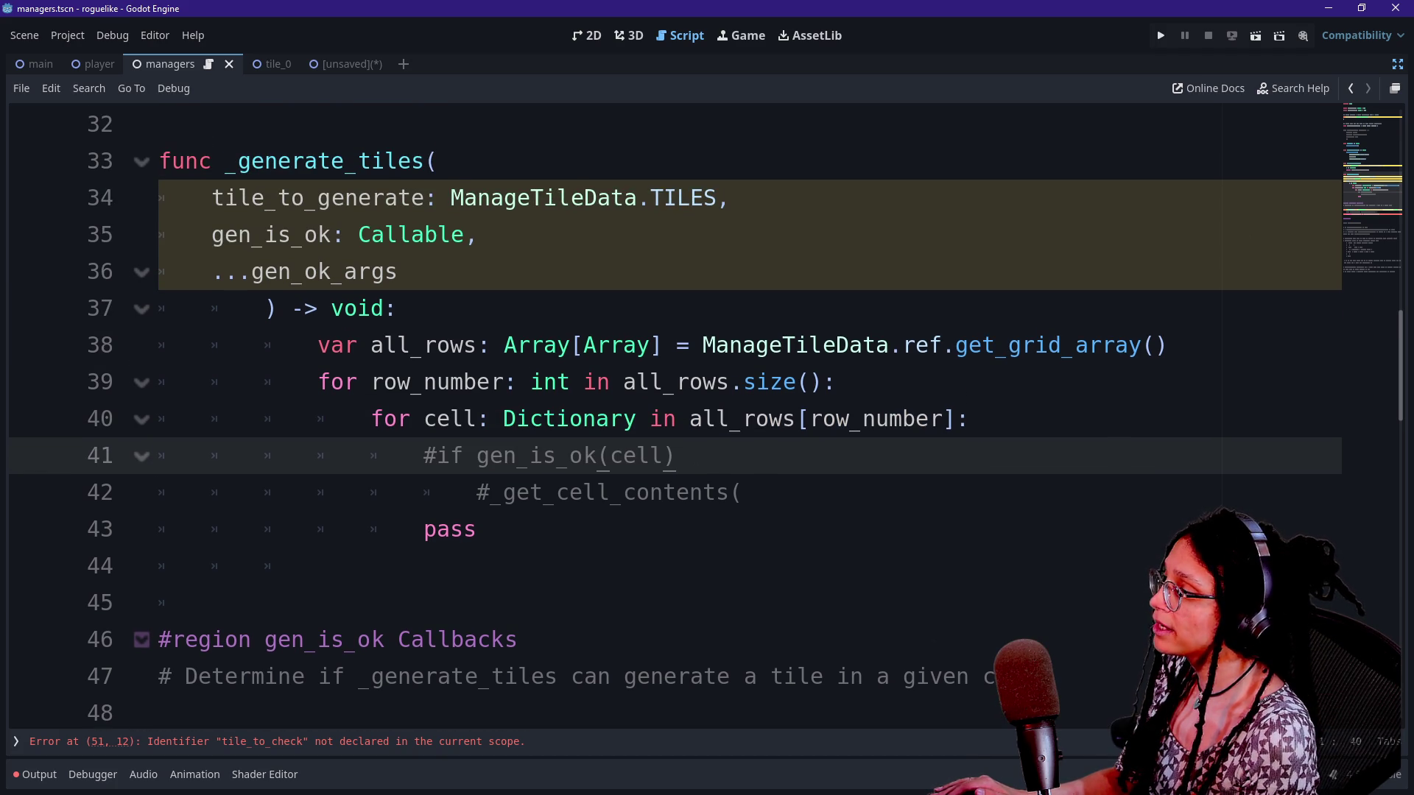
pyautogui.moveTo(424, 455); pyautogui.dragTo(639, 455)
pyautogui.hotkey('ctrl', 'k')
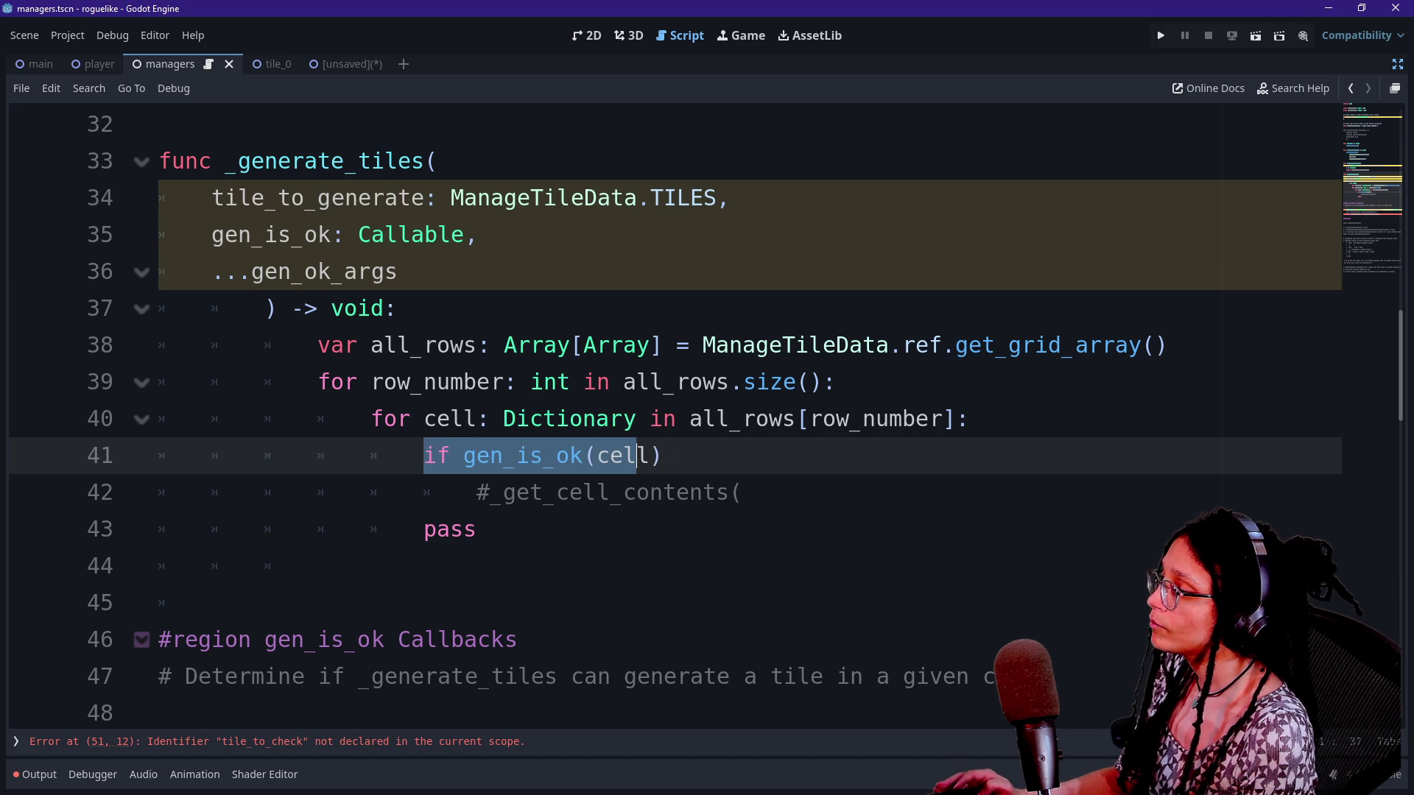
# Inspect the gen_is_ok(cell) condition by highlighting parts of it
pyautogui.click(463, 455)
pyautogui.moveTo(424, 455); pyautogui.dragTo(572, 455)
pyautogui.click(570, 455)
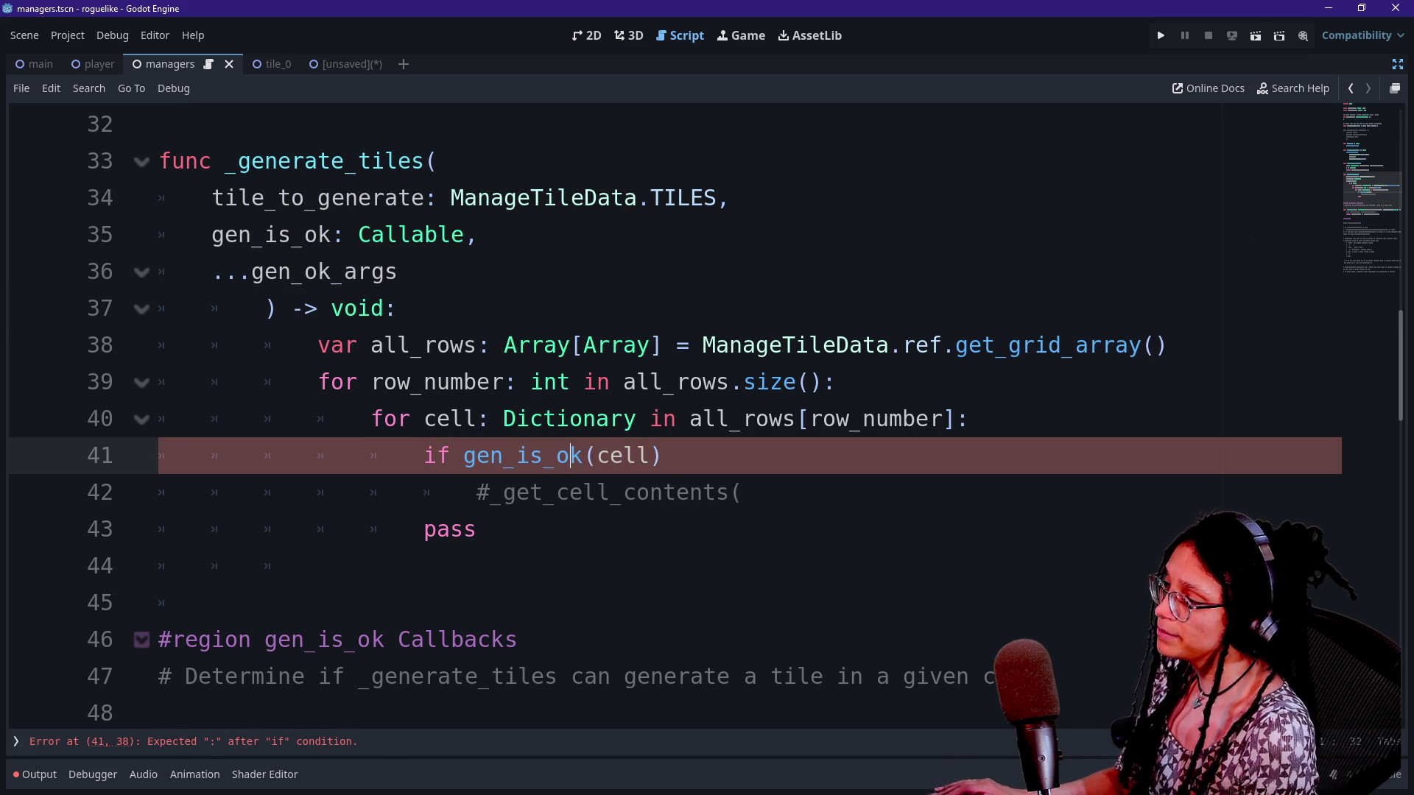
pyautogui.moveTo(424, 455); pyautogui.dragTo(651, 455)
pyautogui.click(651, 455)
pyautogui.moveTo(463, 455); pyautogui.dragTo(663, 455)
pyautogui.click(664, 455)
pyautogui.moveTo(463, 455); pyautogui.dragTo(663, 455)
pyautogui.click(663, 455)
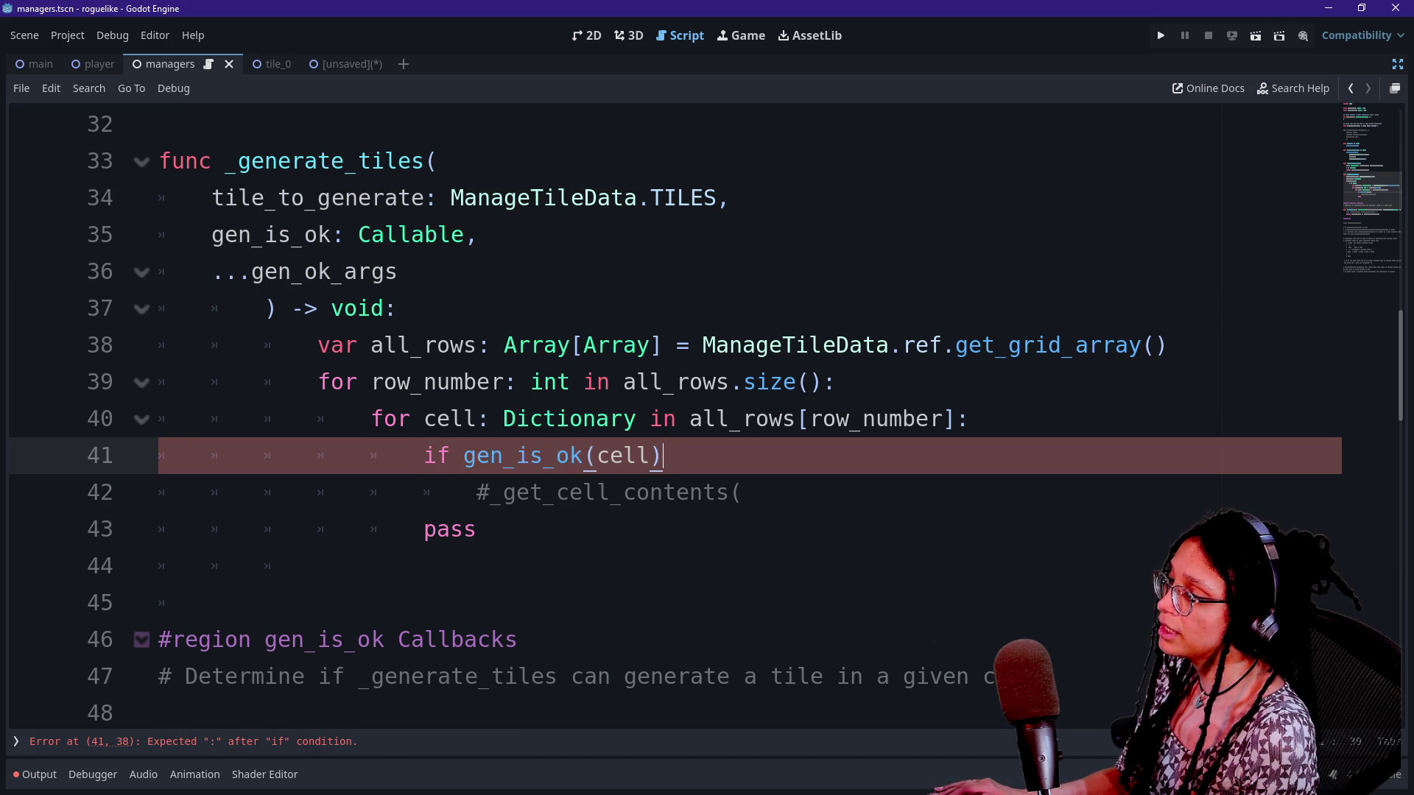
pyautogui.moveTo(596, 455); pyautogui.dragTo(663, 455)
# Add gen_ok_args as a second argument to the gen_is_ok(cell) call via autocomplete
pyautogui.scroll(-2, 664, 455)
pyautogui.scroll(2, 663, 455)
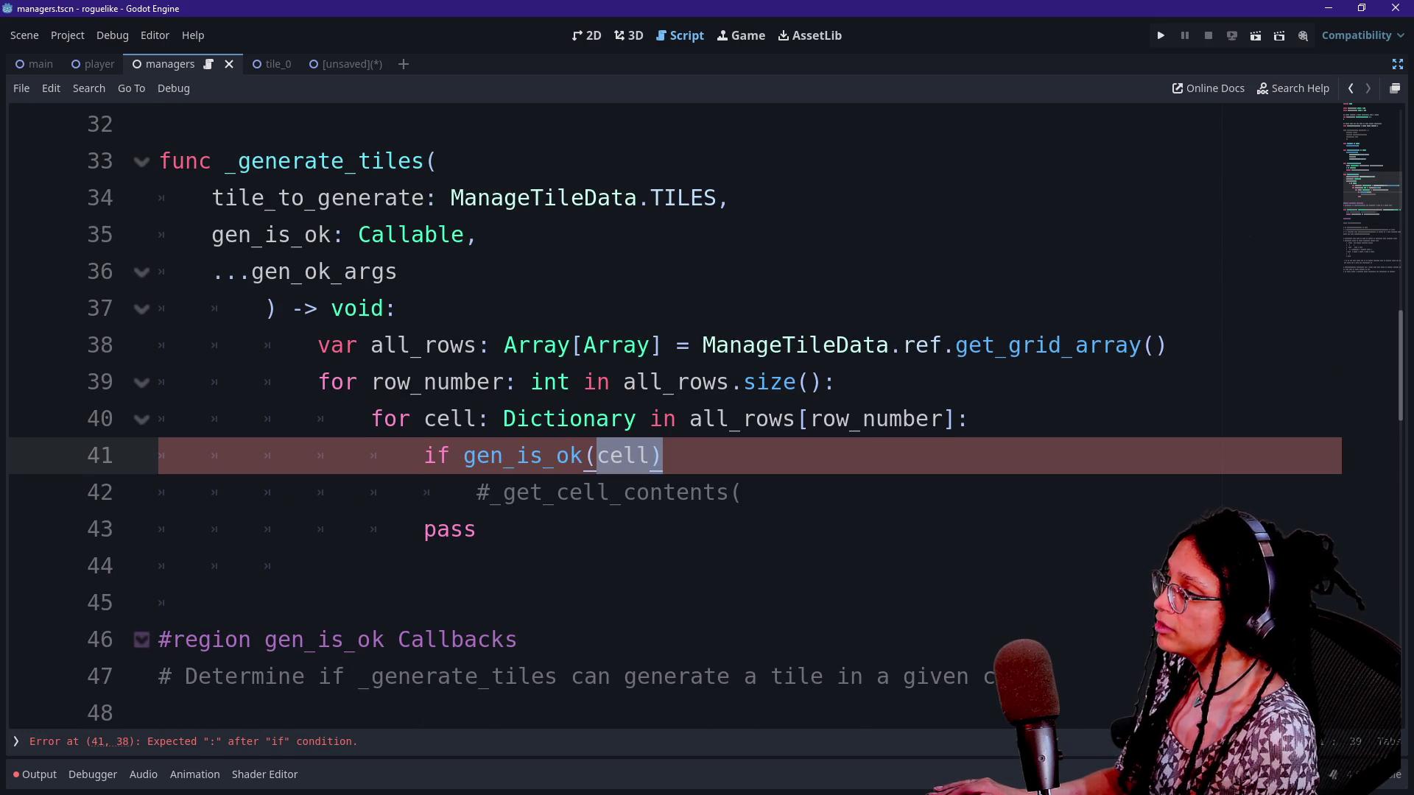
pyautogui.click(663, 455)
pyautogui.write(',')
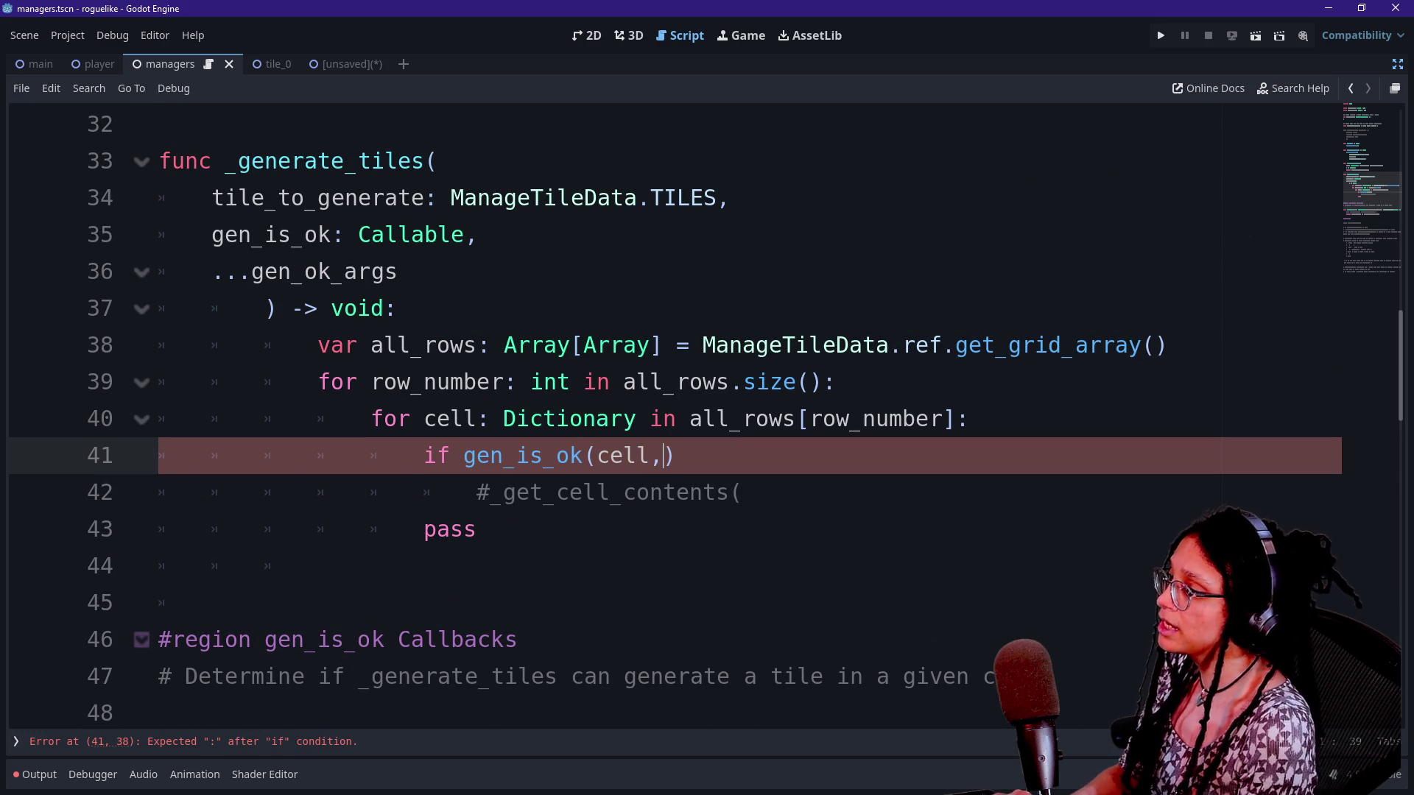
pyautogui.write('gen_')
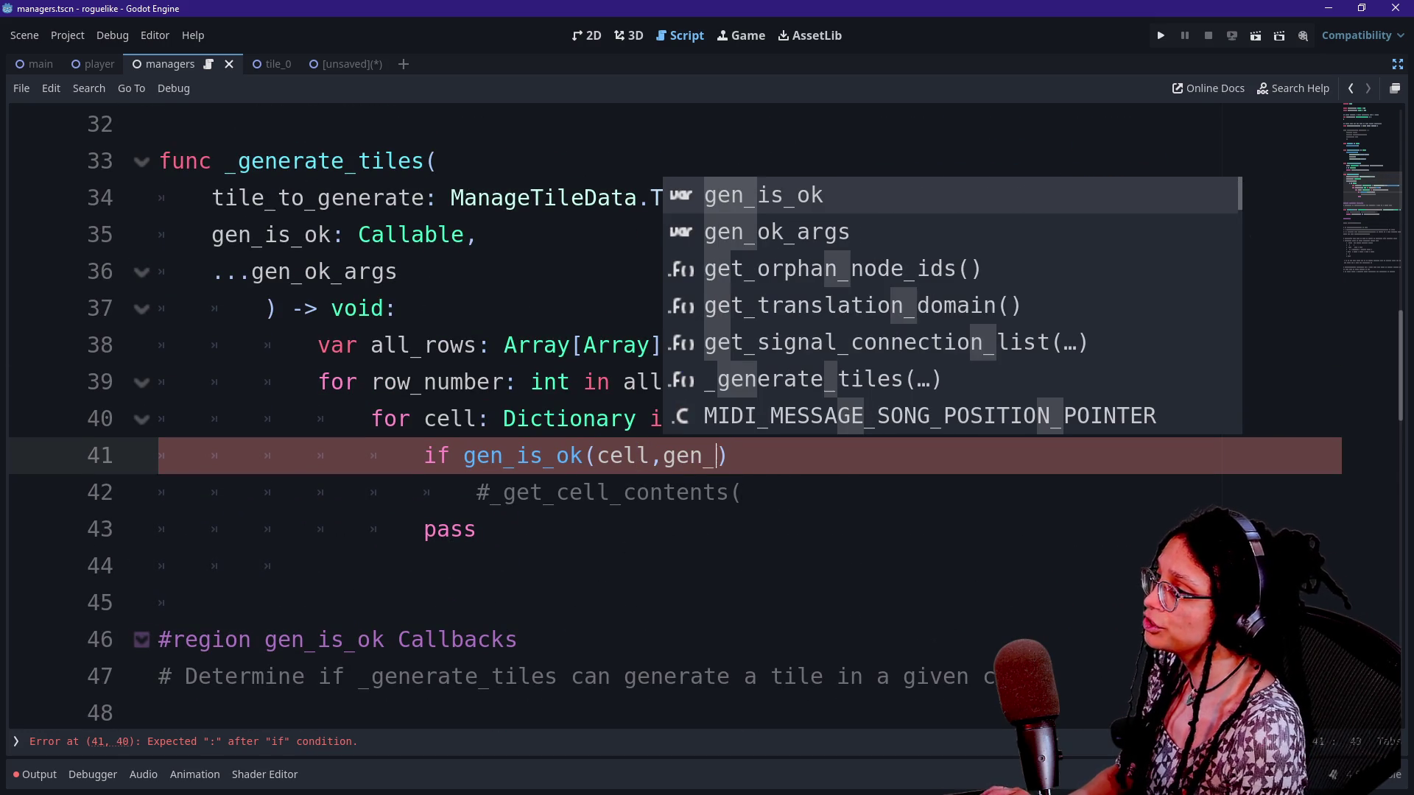
pyautogui.press('Down')
pyautogui.press('Return')
# Review the finished gen_is_ok call and the _is_tile signature below it
pyautogui.moveTo(556, 455); pyautogui.dragTo(822, 456)
pyautogui.click(822, 456)
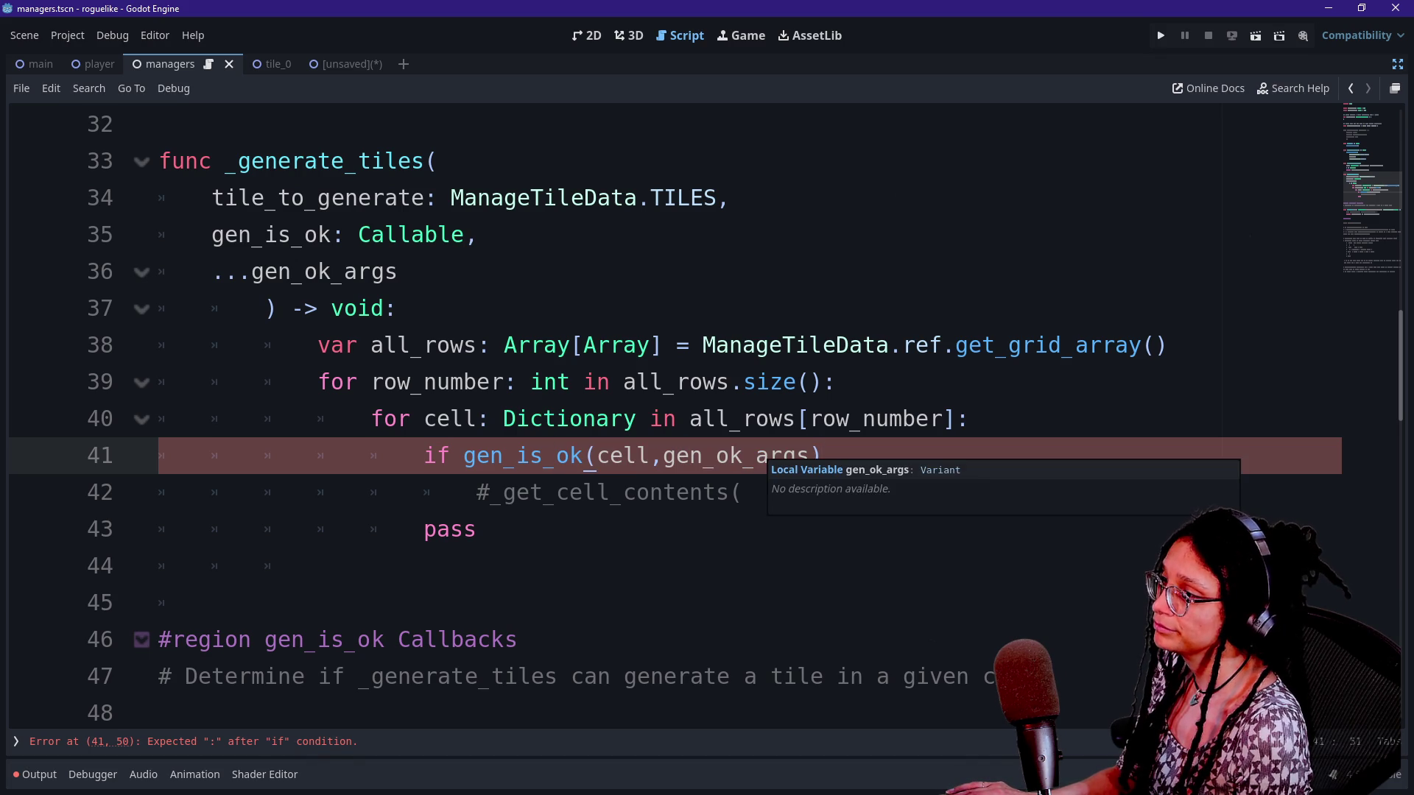
pyautogui.scroll(-3, 822, 457)
pyautogui.scroll(-7, 663, 441)
pyautogui.scroll(7, 662, 441)
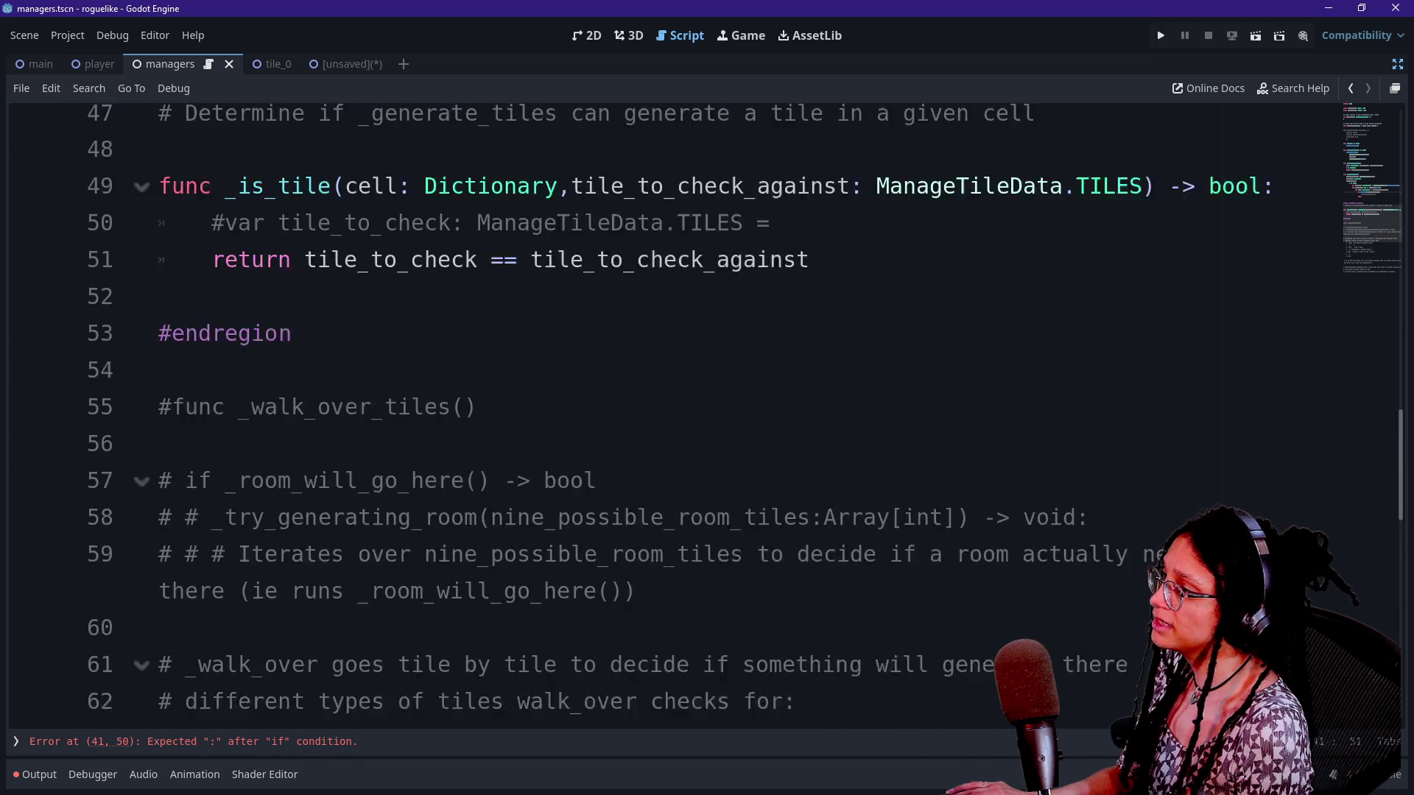
pyautogui.scroll(-7, 663, 442)
pyautogui.scroll(6, 663, 441)
pyautogui.click(335, 418)
pyautogui.click(517, 455)
pyautogui.scroll(3, 517, 455)
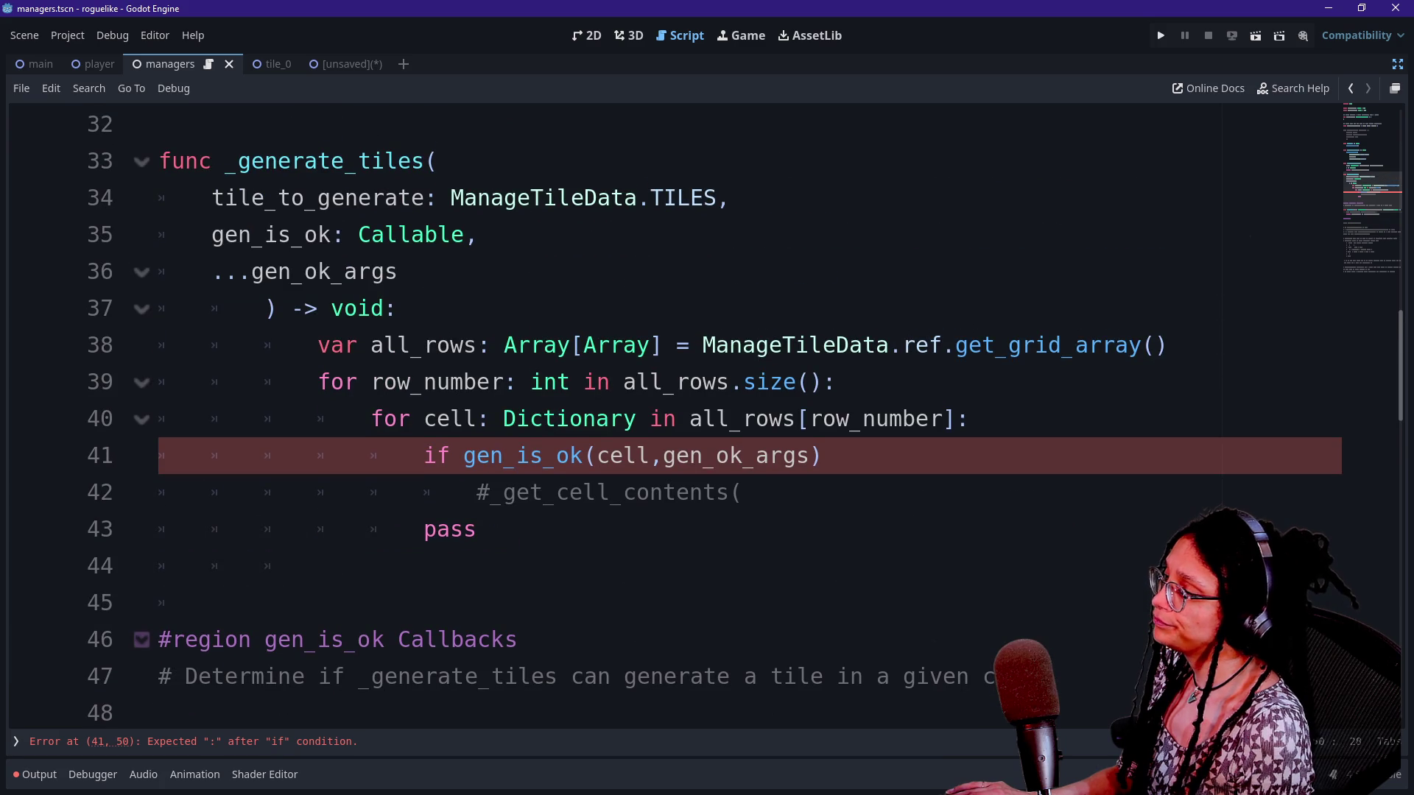
# Compare the gen_ok_args argument on line 41 with the surrounding loop lines
pyautogui.moveTo(663, 455)
pyautogui.mouseDown()
pyautogui.moveTo(824, 455)
pyautogui.moveTo(810, 455)
pyautogui.mouseUp()
pyautogui.click(811, 455)
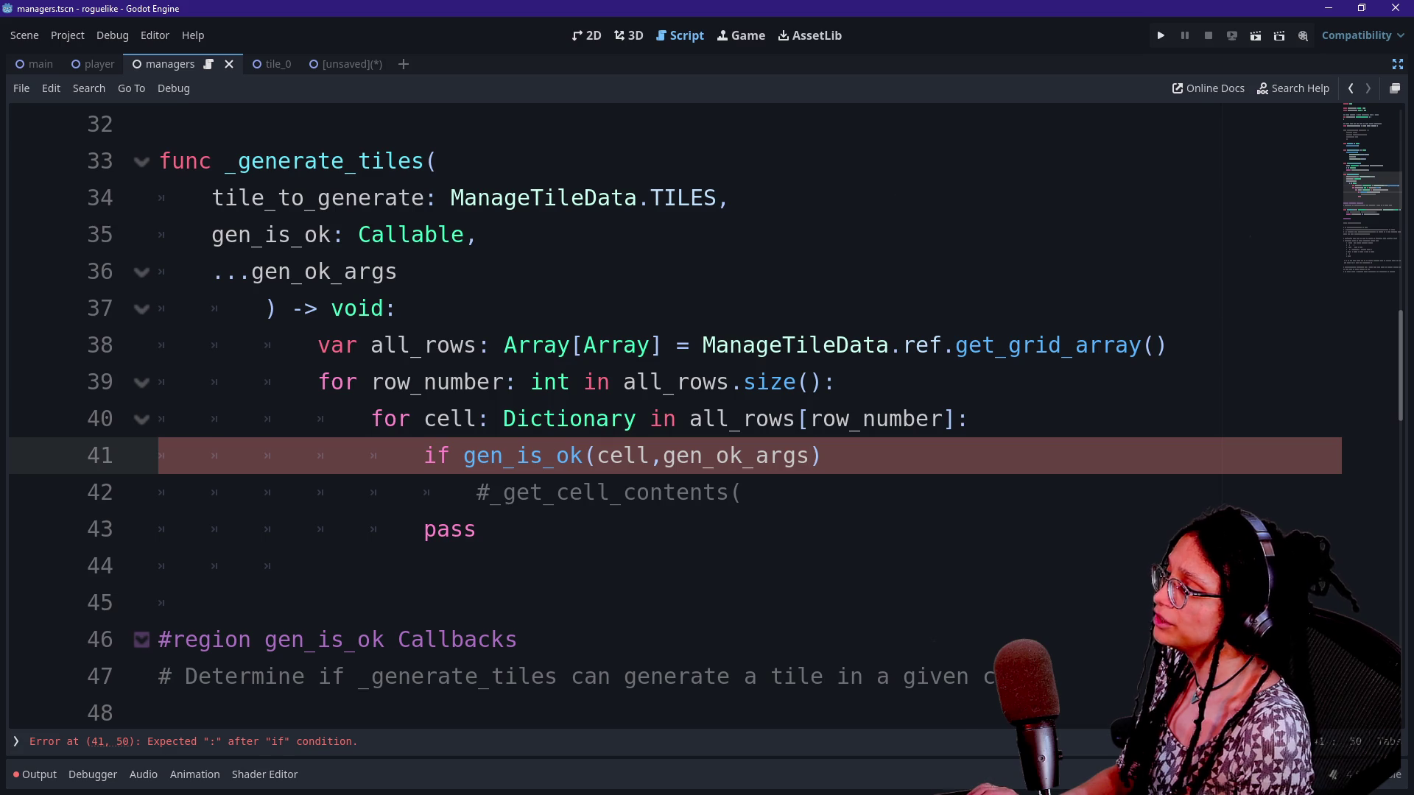
pyautogui.click(477, 529)
pyautogui.click(631, 418)
pyautogui.click(811, 455)
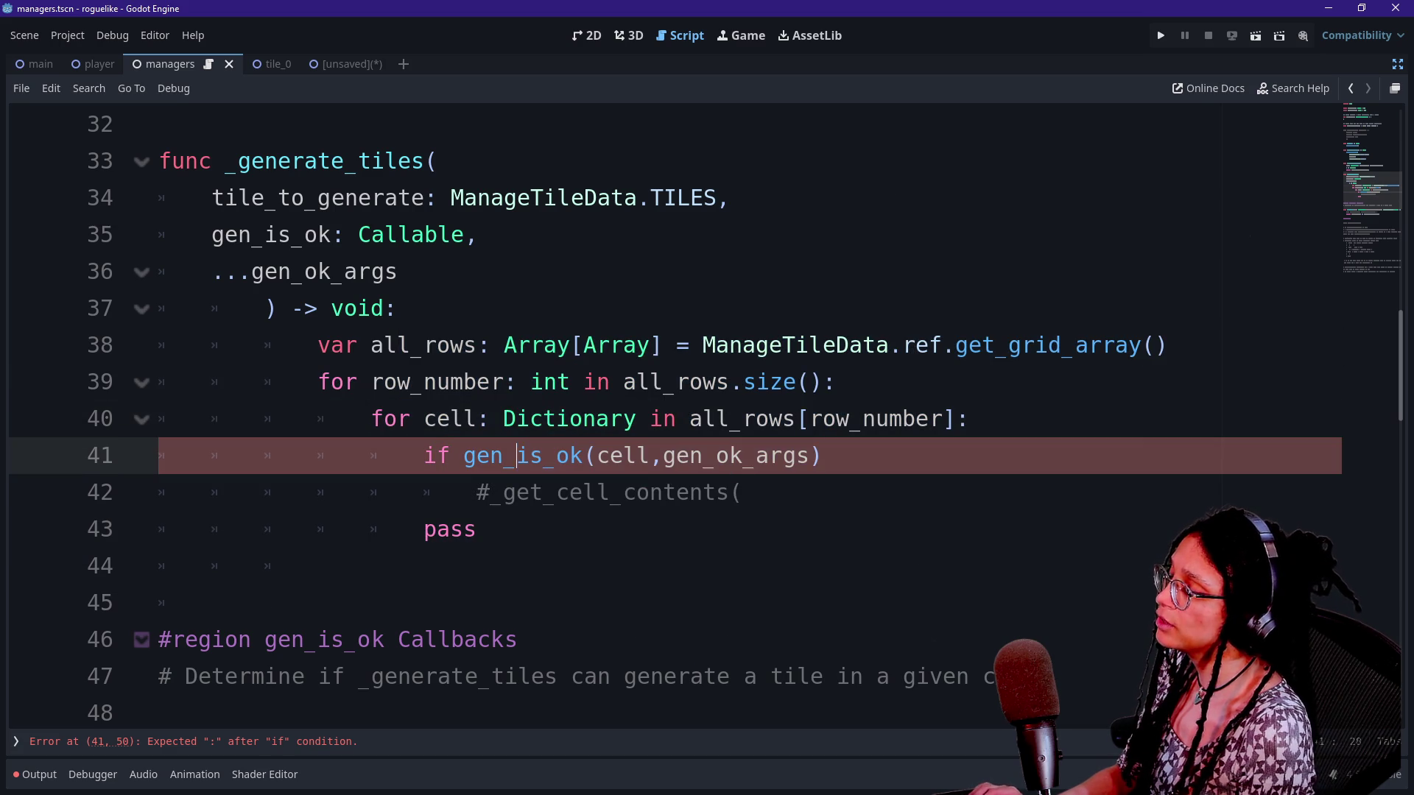
pyautogui.click(598, 381)
pyautogui.moveTo(718, 418)
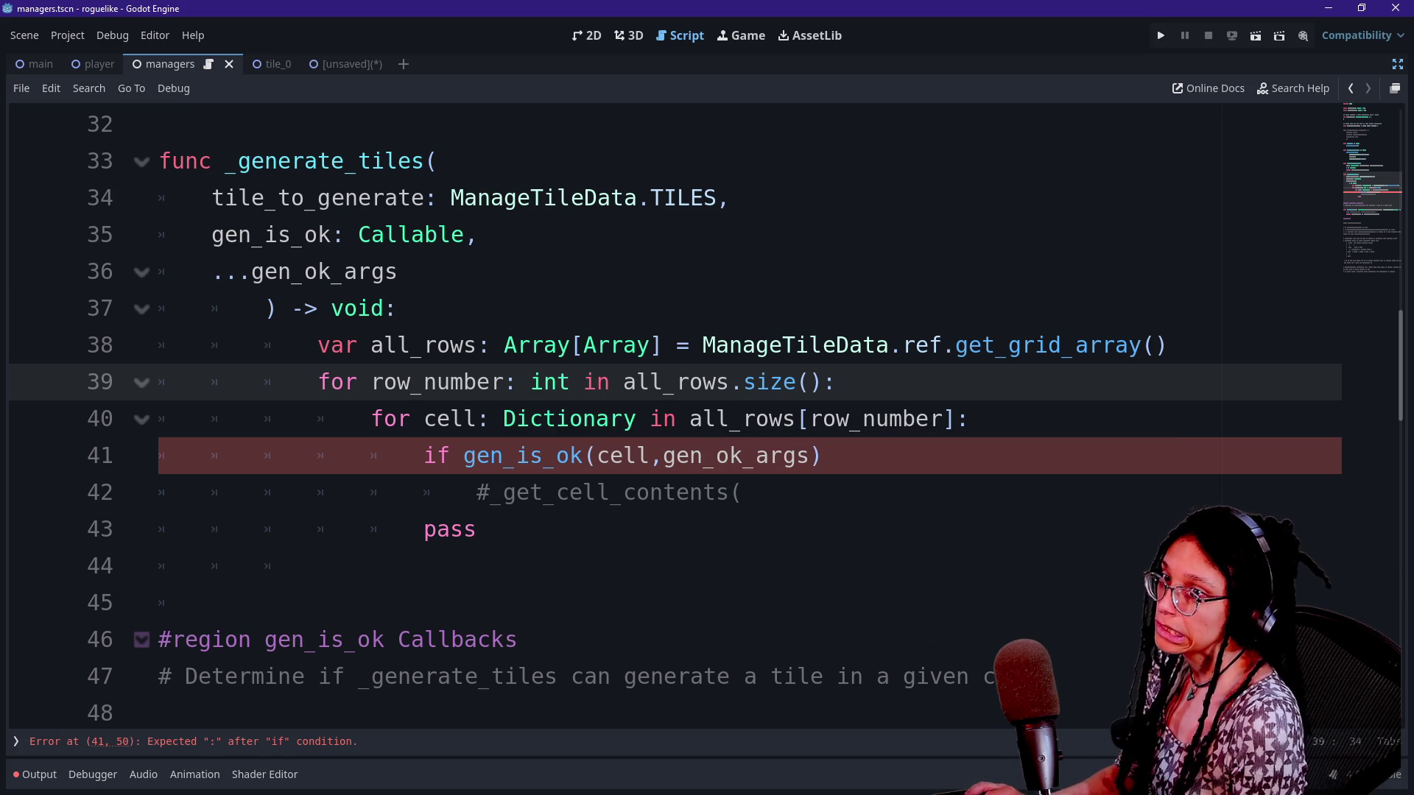
# Glance at the spreadsheet, check the selection near line 38, then switch to the spreadsheet
pyautogui.hotkey('alt', 'Tab')
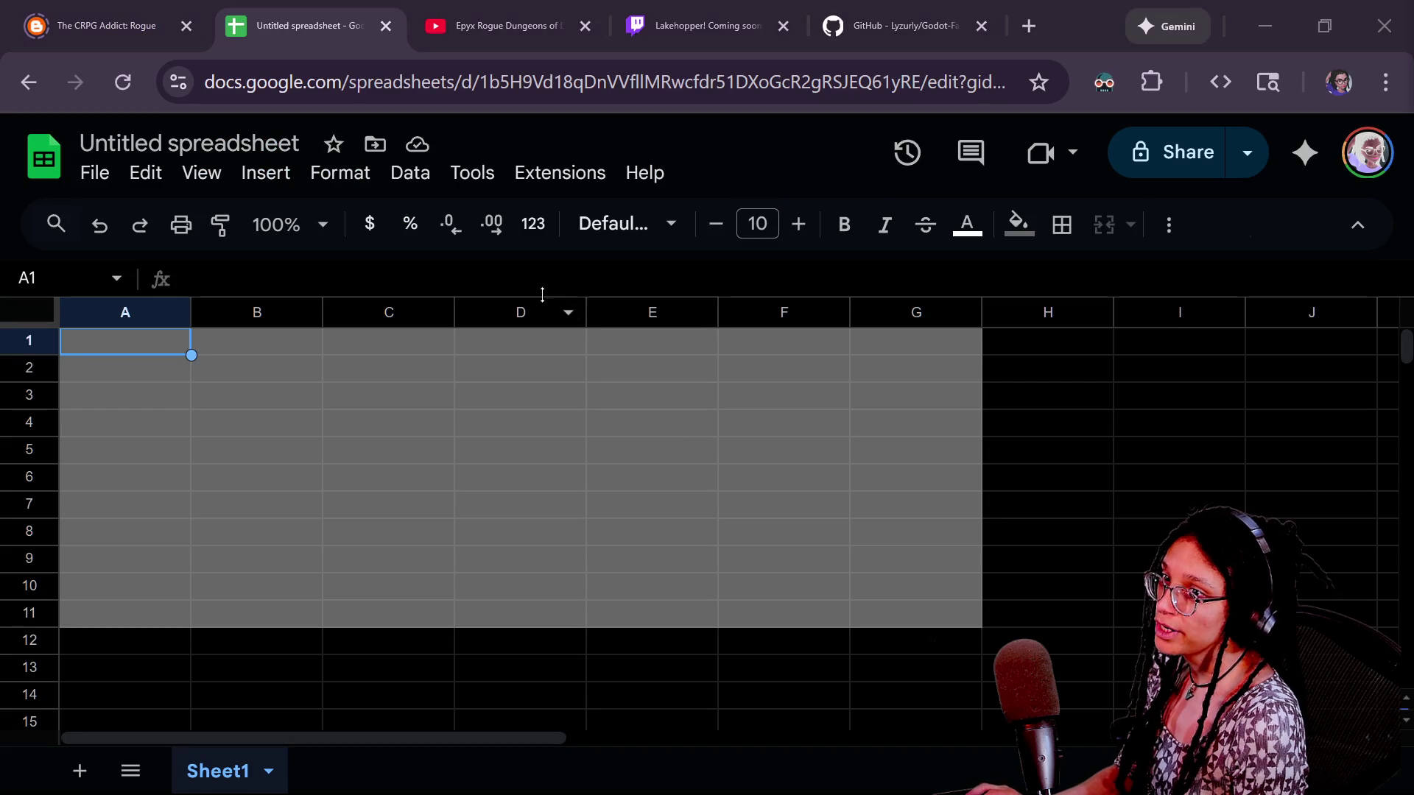
pyautogui.hotkey('alt', 'Tab')
pyautogui.hotkey('shift', 'Up')
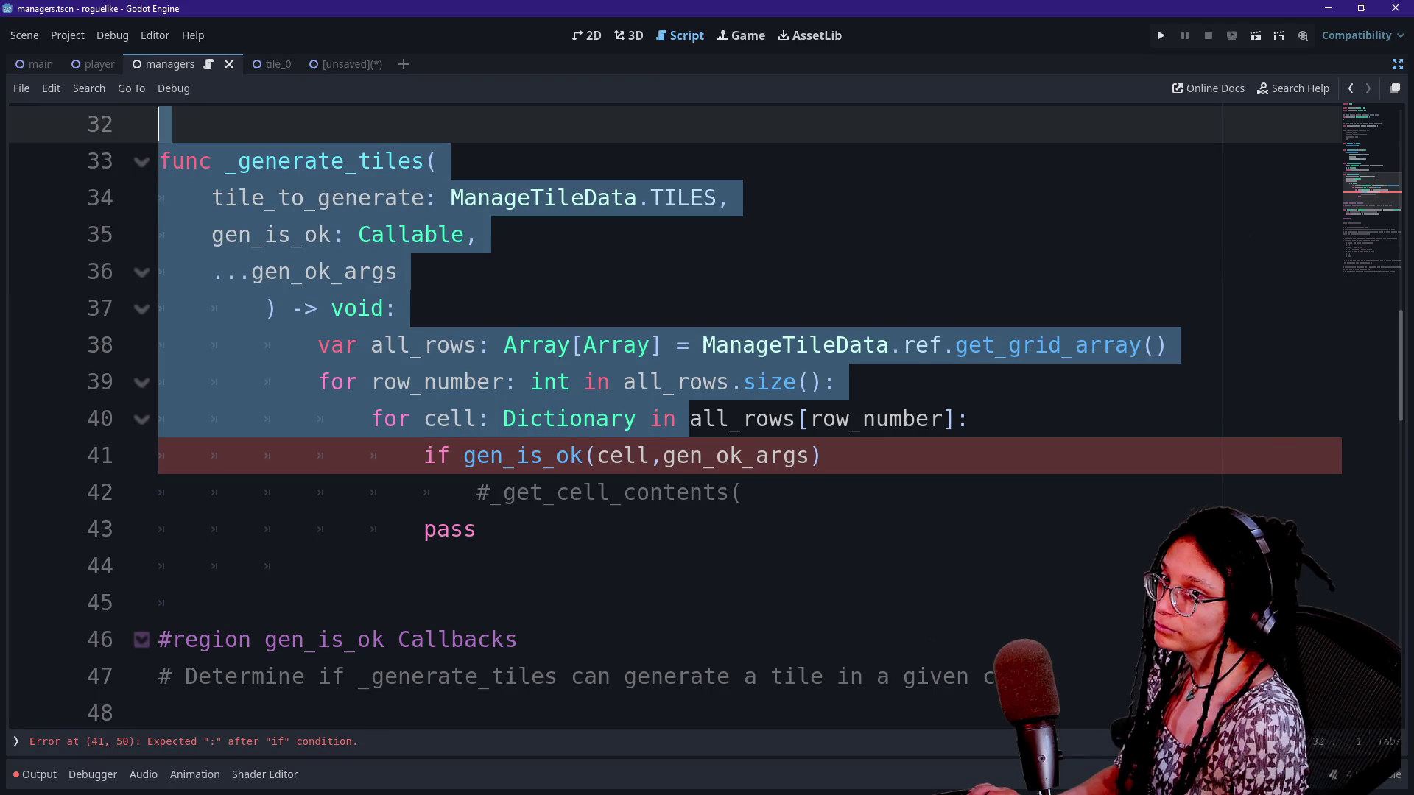
pyautogui.hotkey('shift', 'Down')
pyautogui.hotkey('shift', 'Down')
pyautogui.hotkey('shift', 'Down')
pyautogui.hotkey('shift', 'Up')
pyautogui.press('Left')
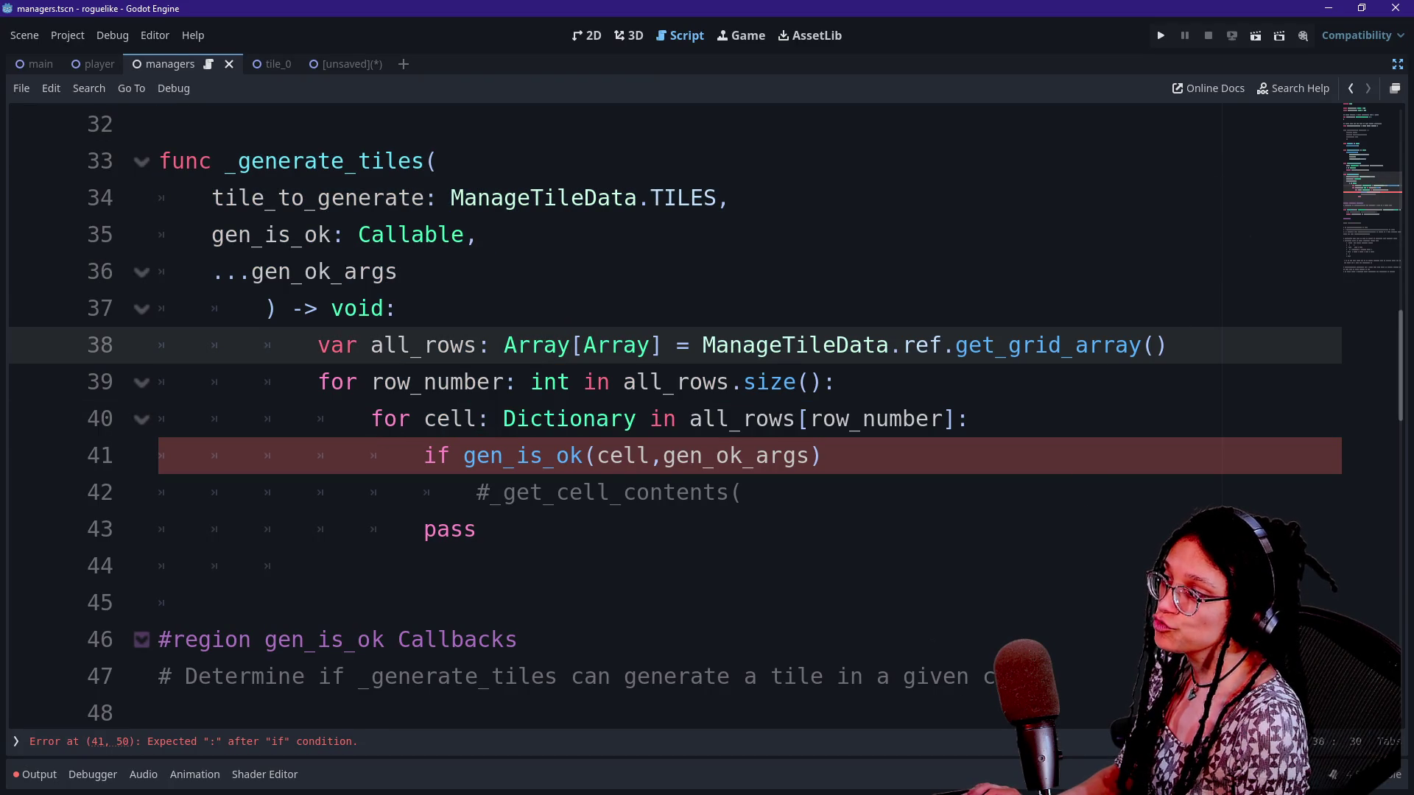
pyautogui.hotkey('alt', 'Tab')
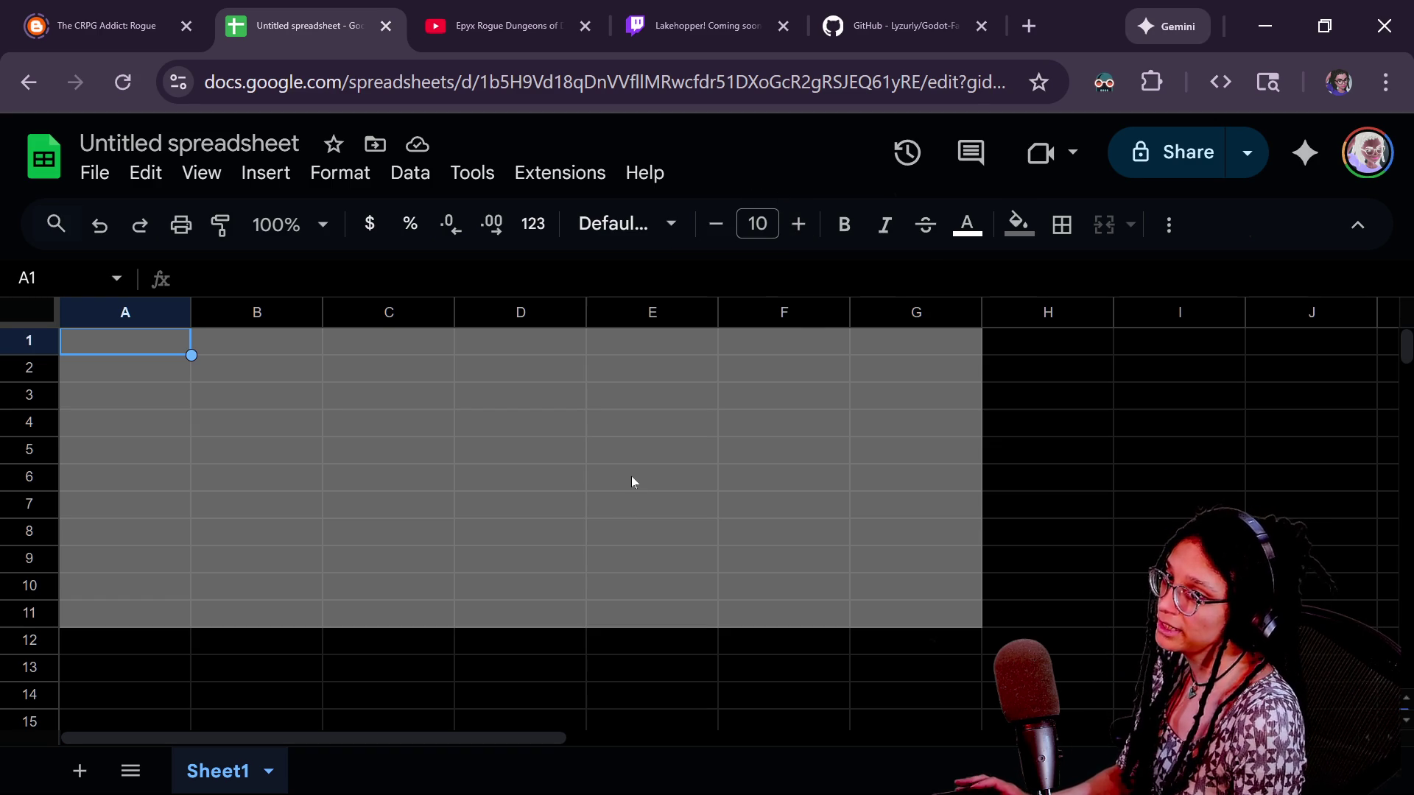
# Go from the Godot-Fancy-Prints repository to its owner's Repositories tab
pyautogui.click(887, 26)
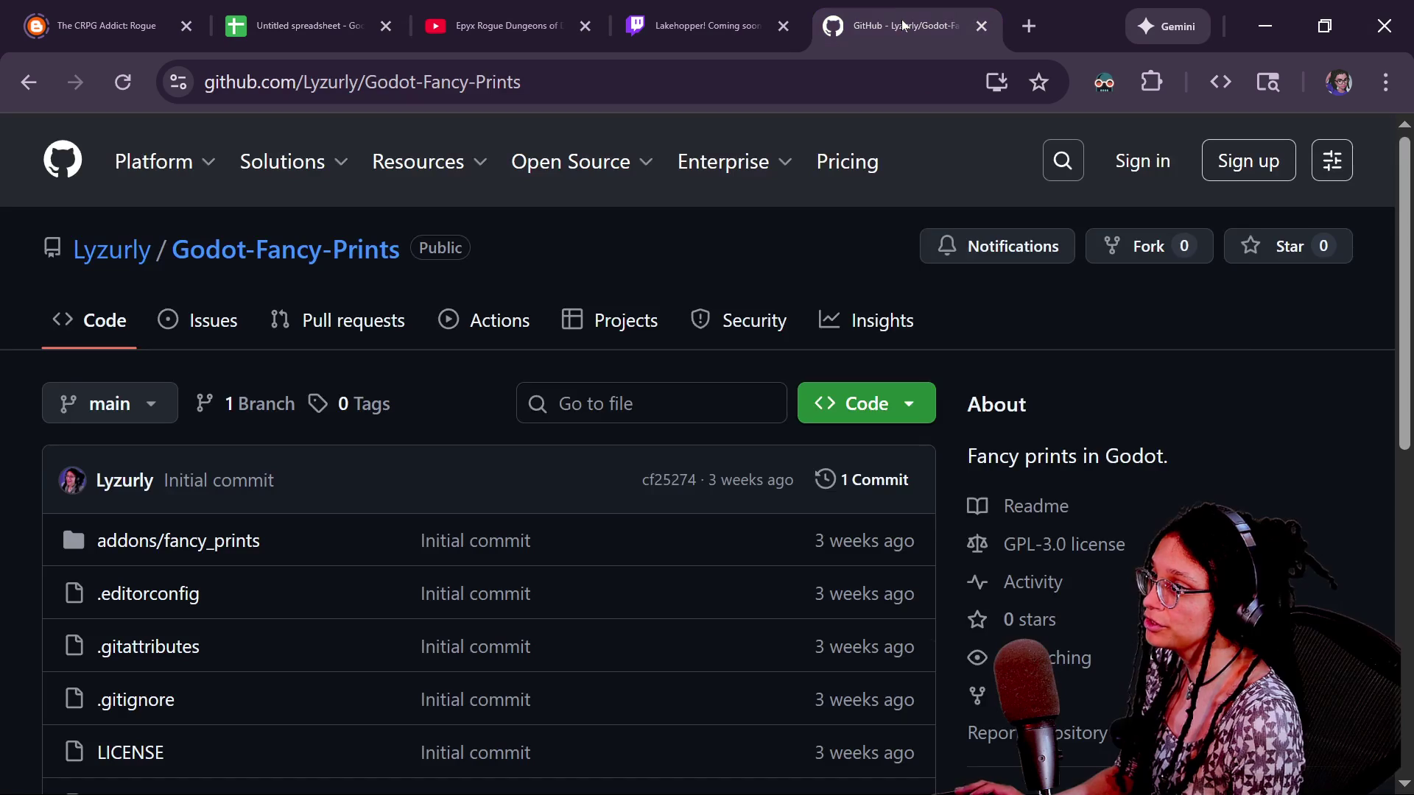
pyautogui.click(112, 250)
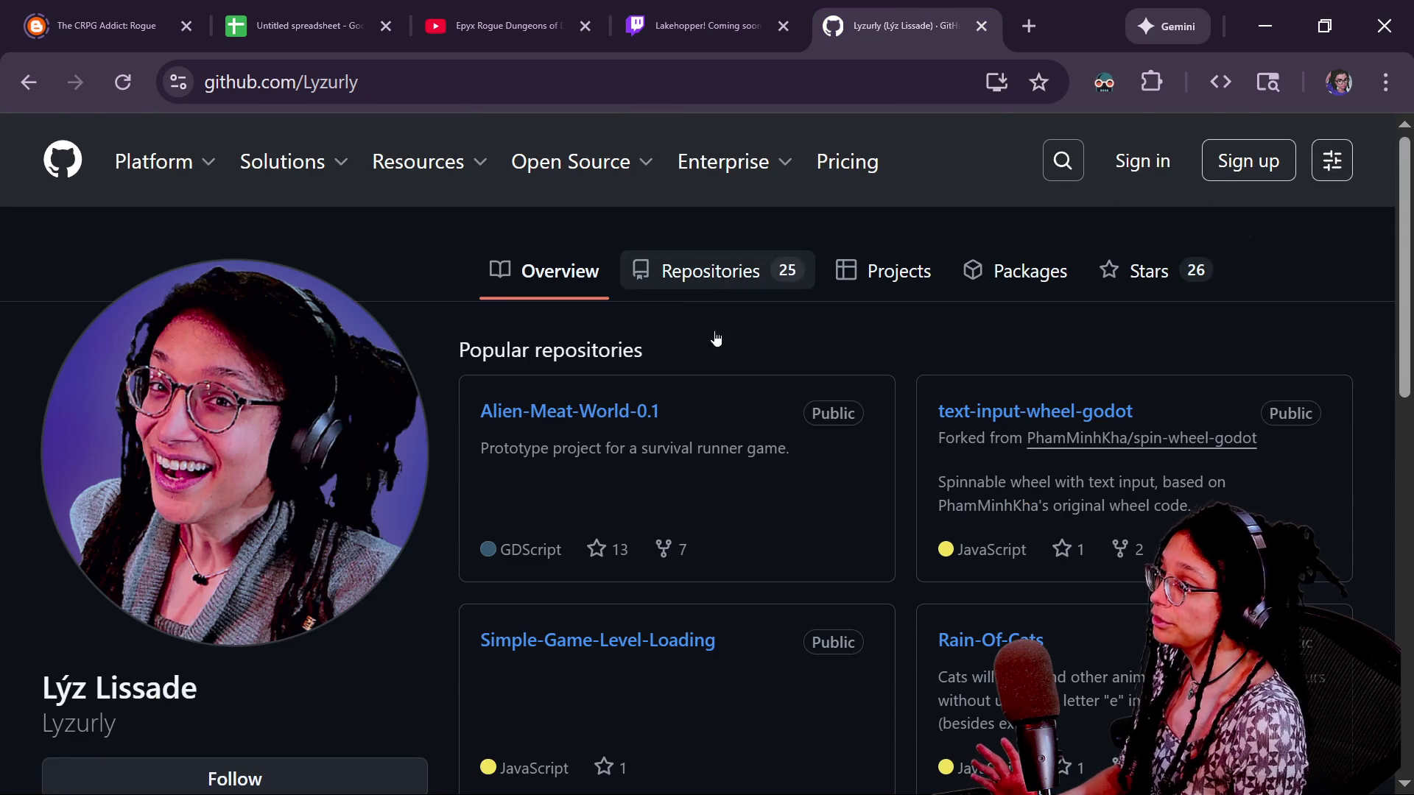
pyautogui.click(709, 272)
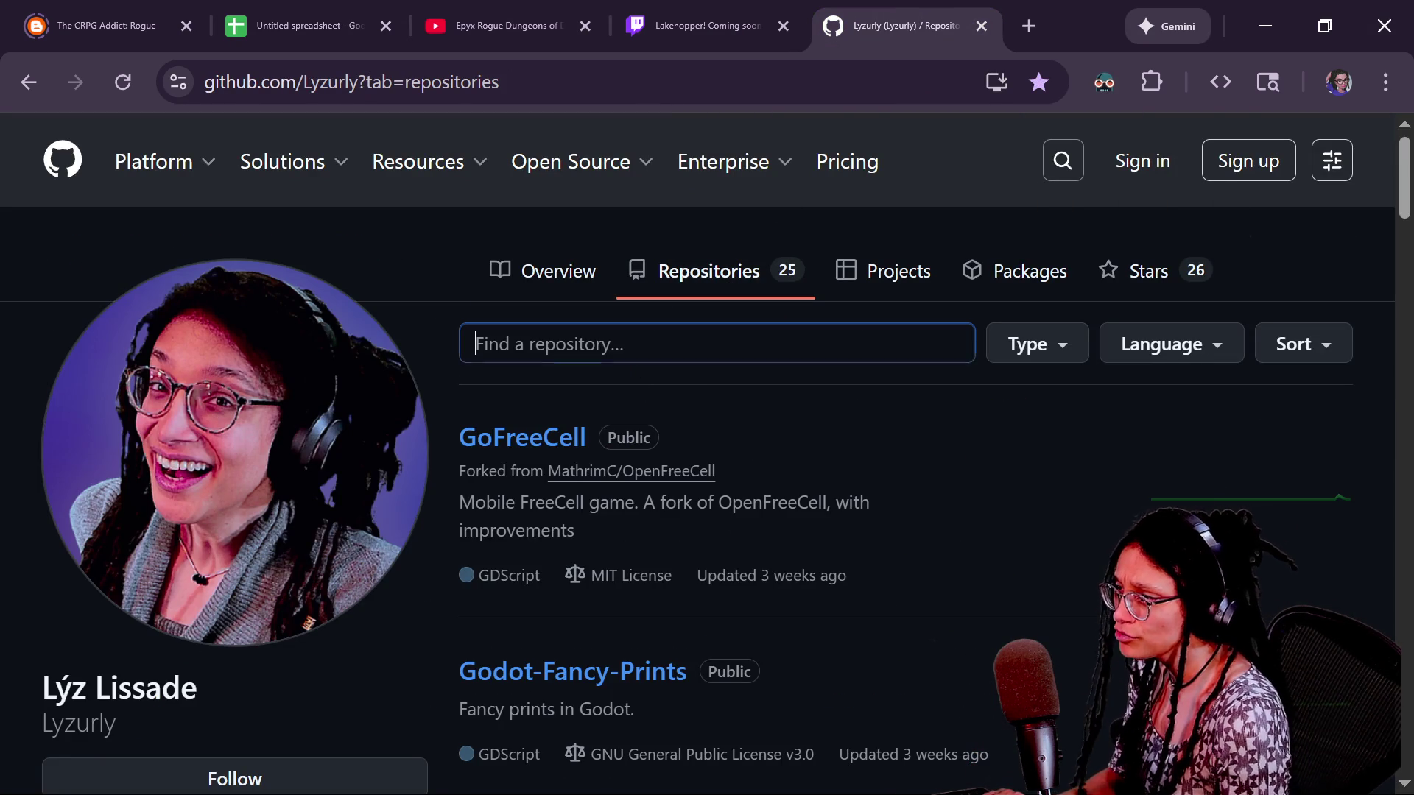
# Search the repository list for 'grann' and 'wareh', then clear the search
pyautogui.click(635, 361)
pyautogui.write('grann')
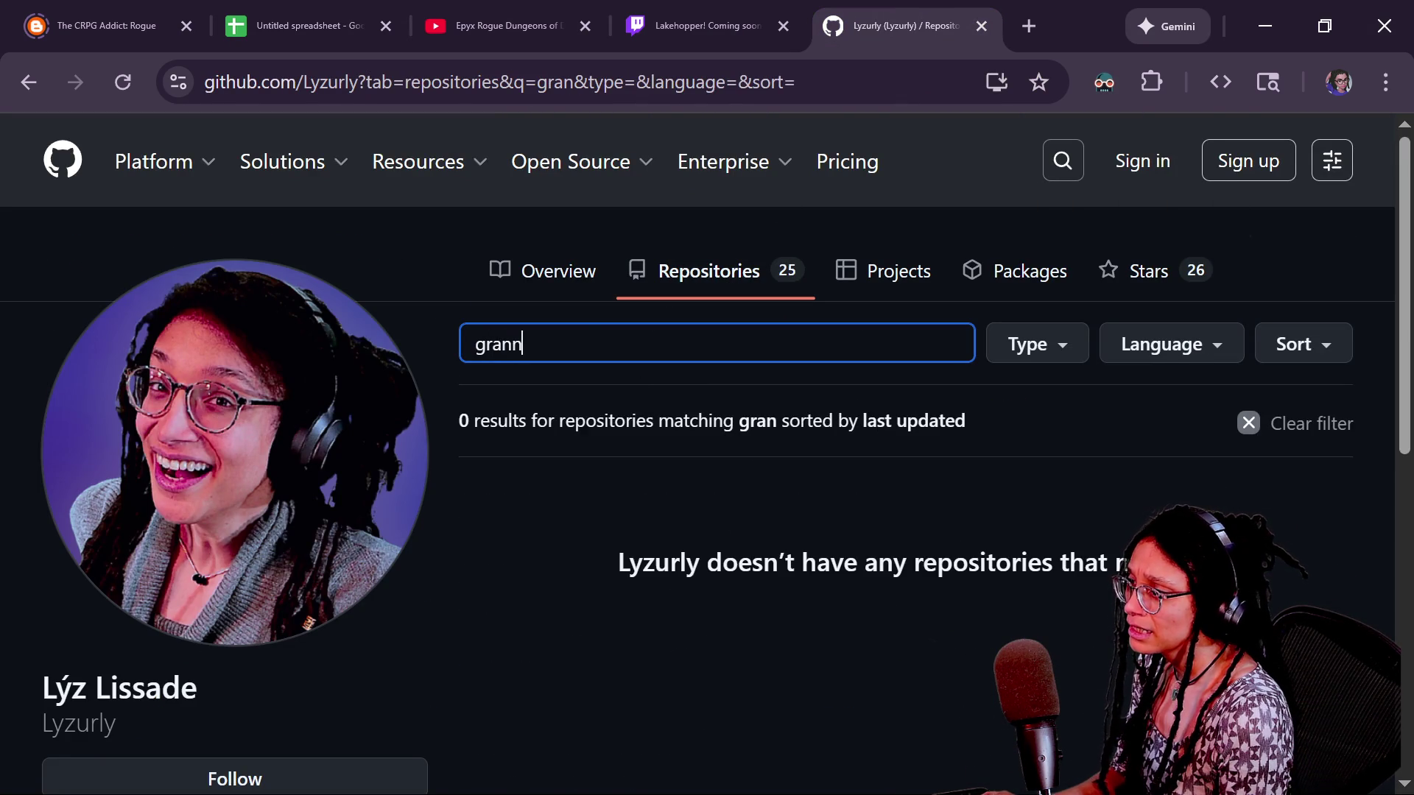
pyautogui.press('BackSpace')
pyautogui.press('BackSpace')
pyautogui.press('BackSpace')
pyautogui.write('wareh')
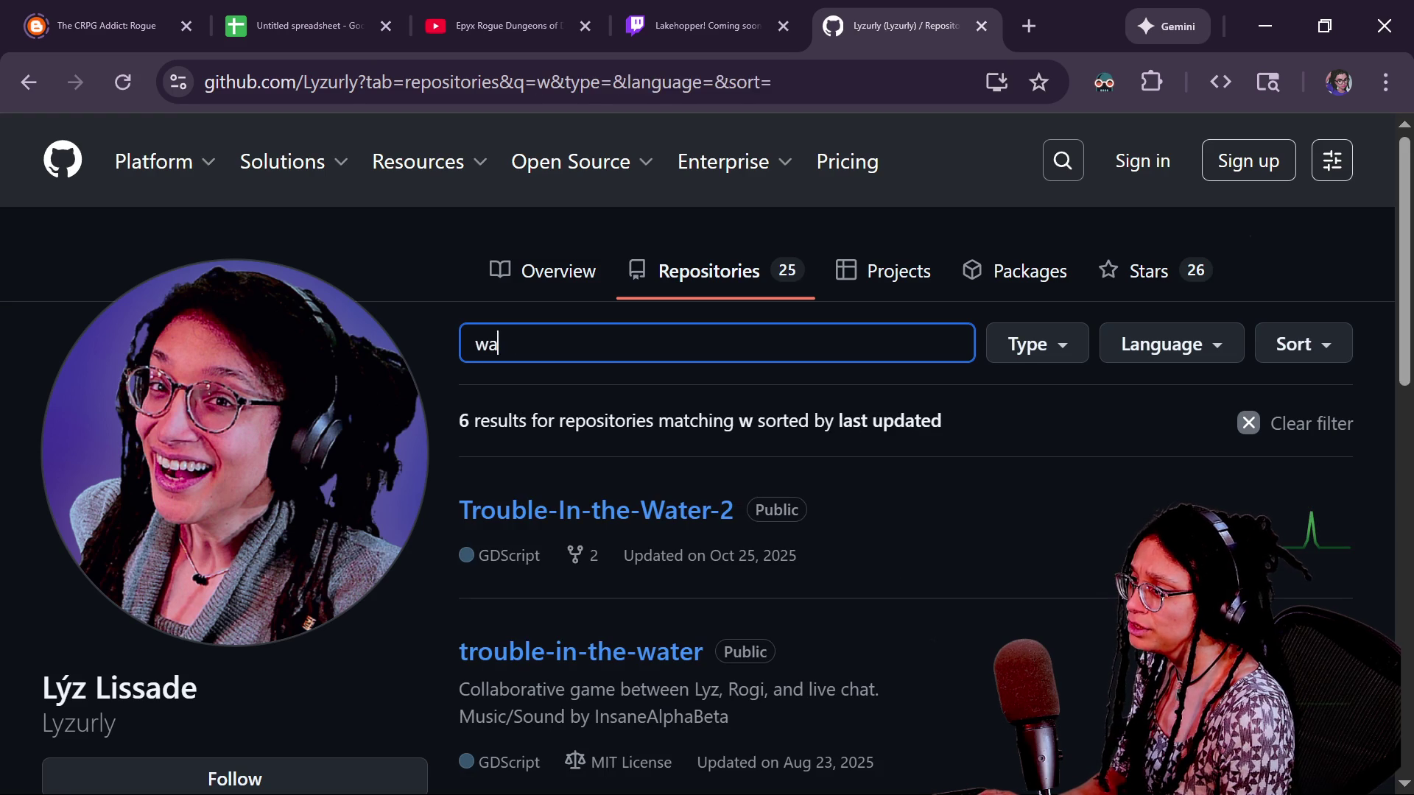
pyautogui.hotkey('ctrl', 'a')
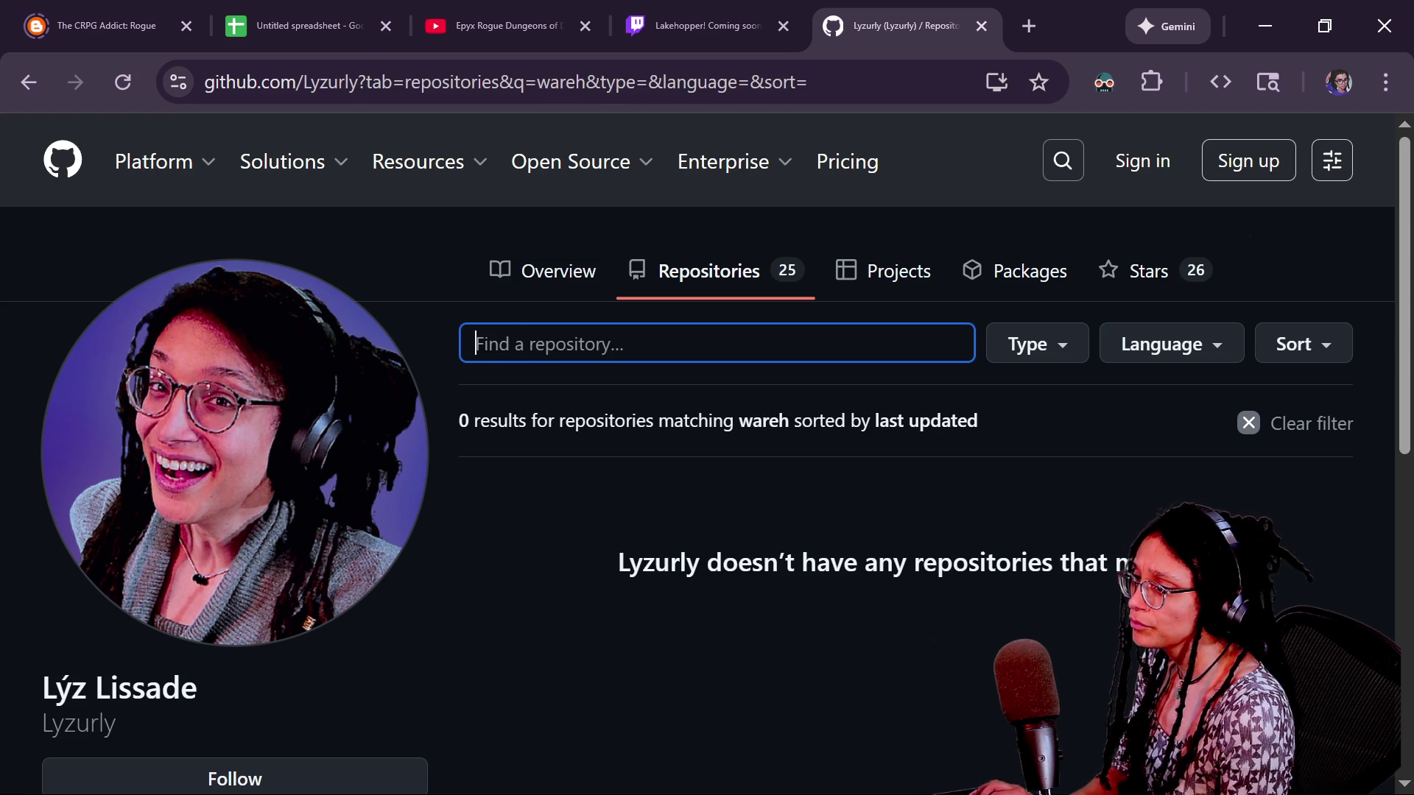
pyautogui.press('BackSpace')
# Scroll through all 25 repositories, return to the top, and switch to File Explorer
pyautogui.scroll(-3, 607, 548)
pyautogui.scroll(-10, 607, 548)
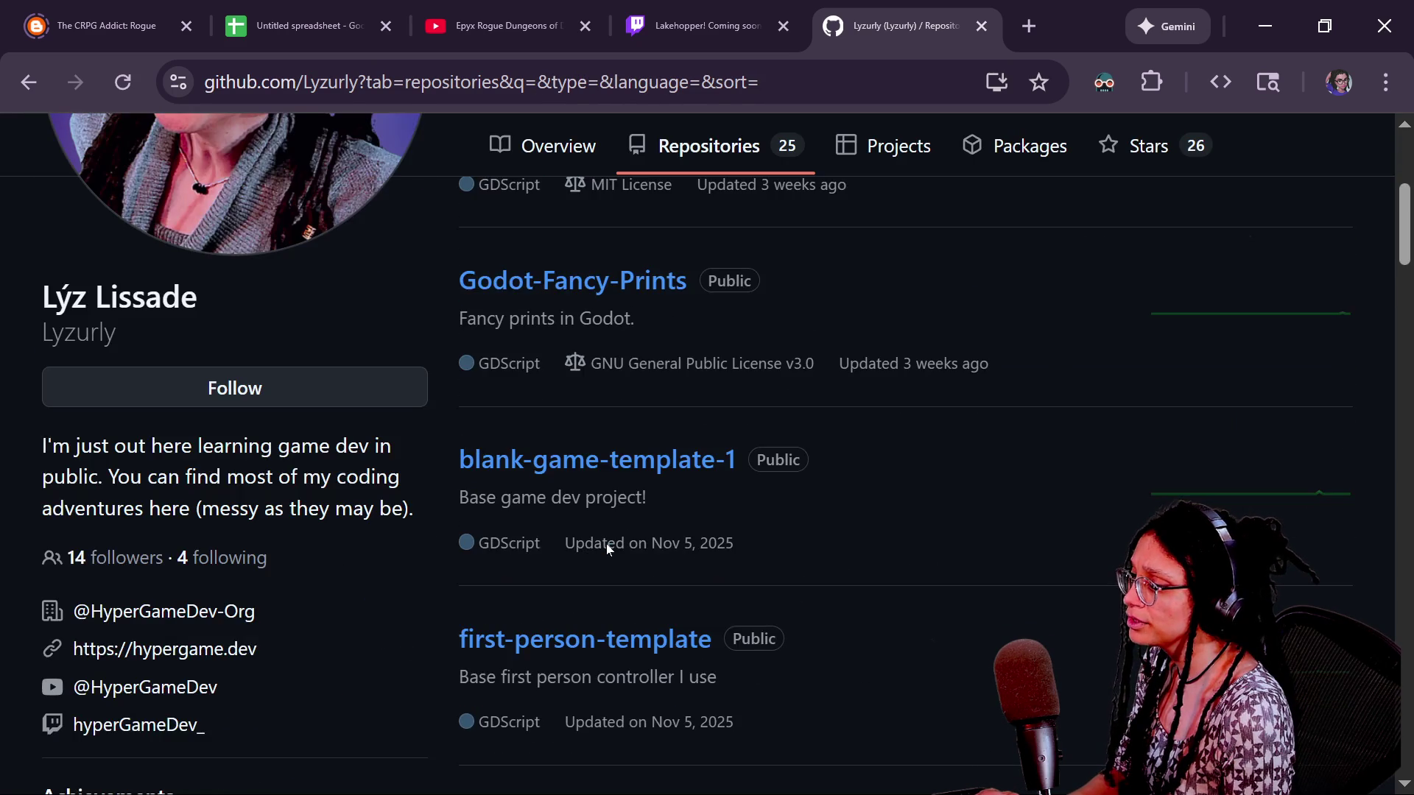
pyautogui.scroll(-13, 607, 546)
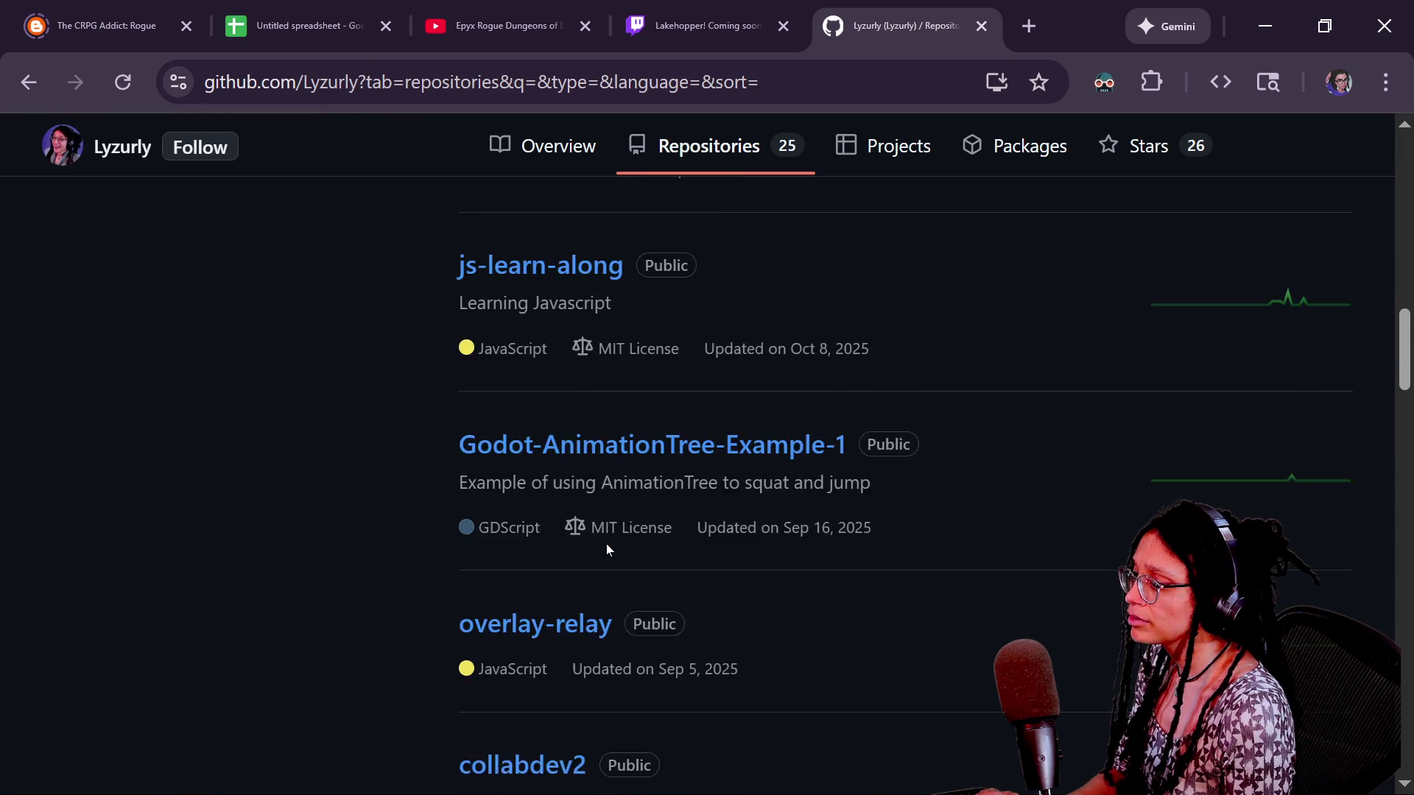
pyautogui.press('Home')
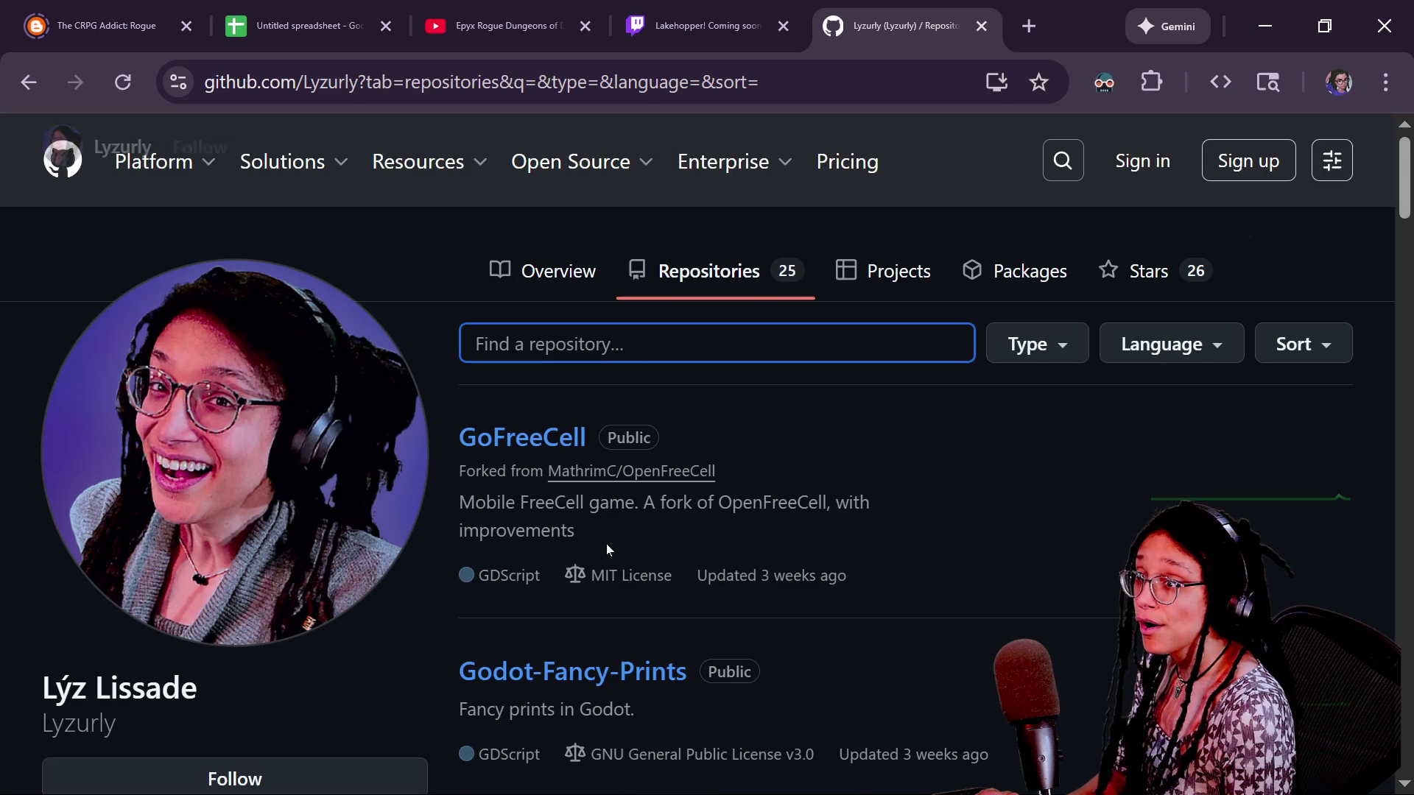
pyautogui.moveTo(670, 145)
pyautogui.click(910, 67)
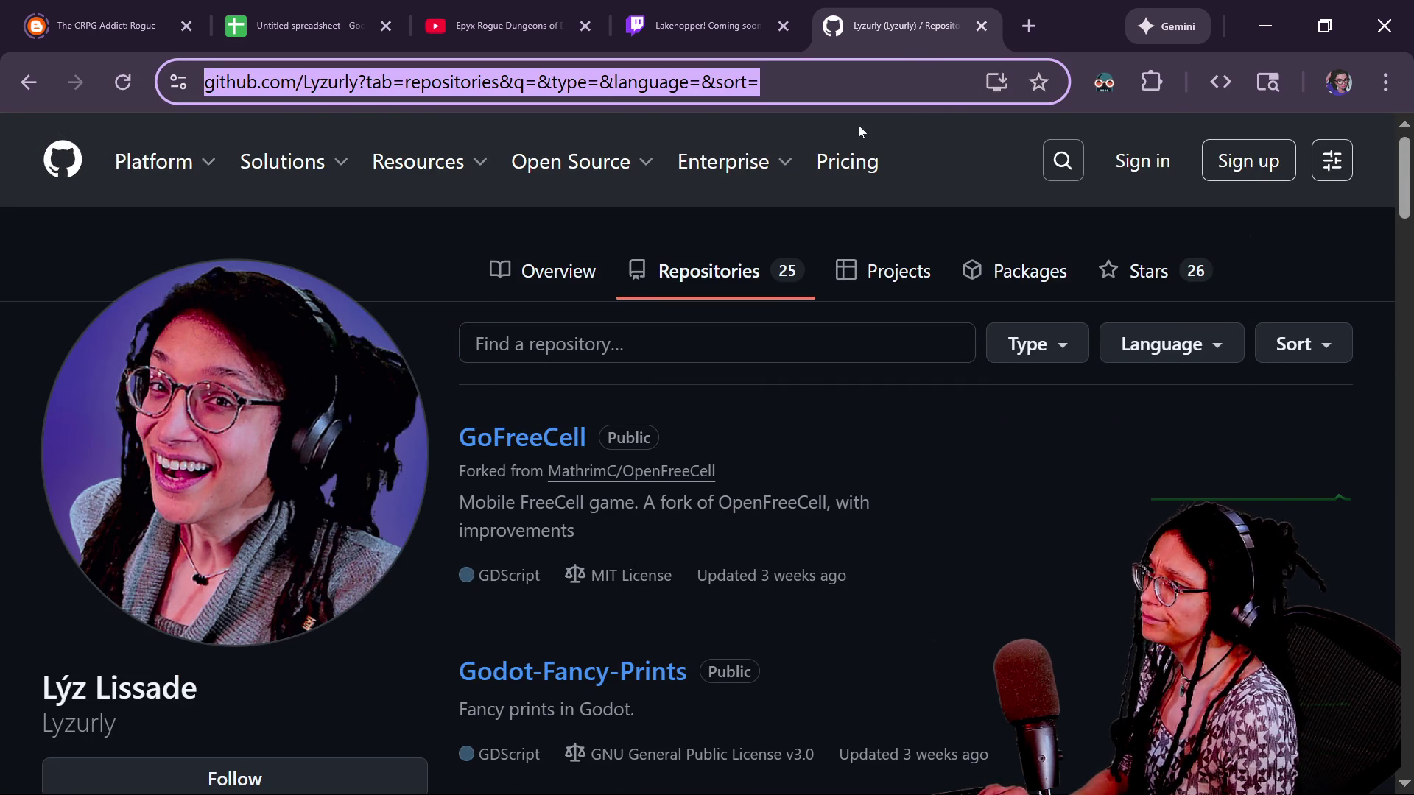
pyautogui.hotkey('alt', 'Tab')
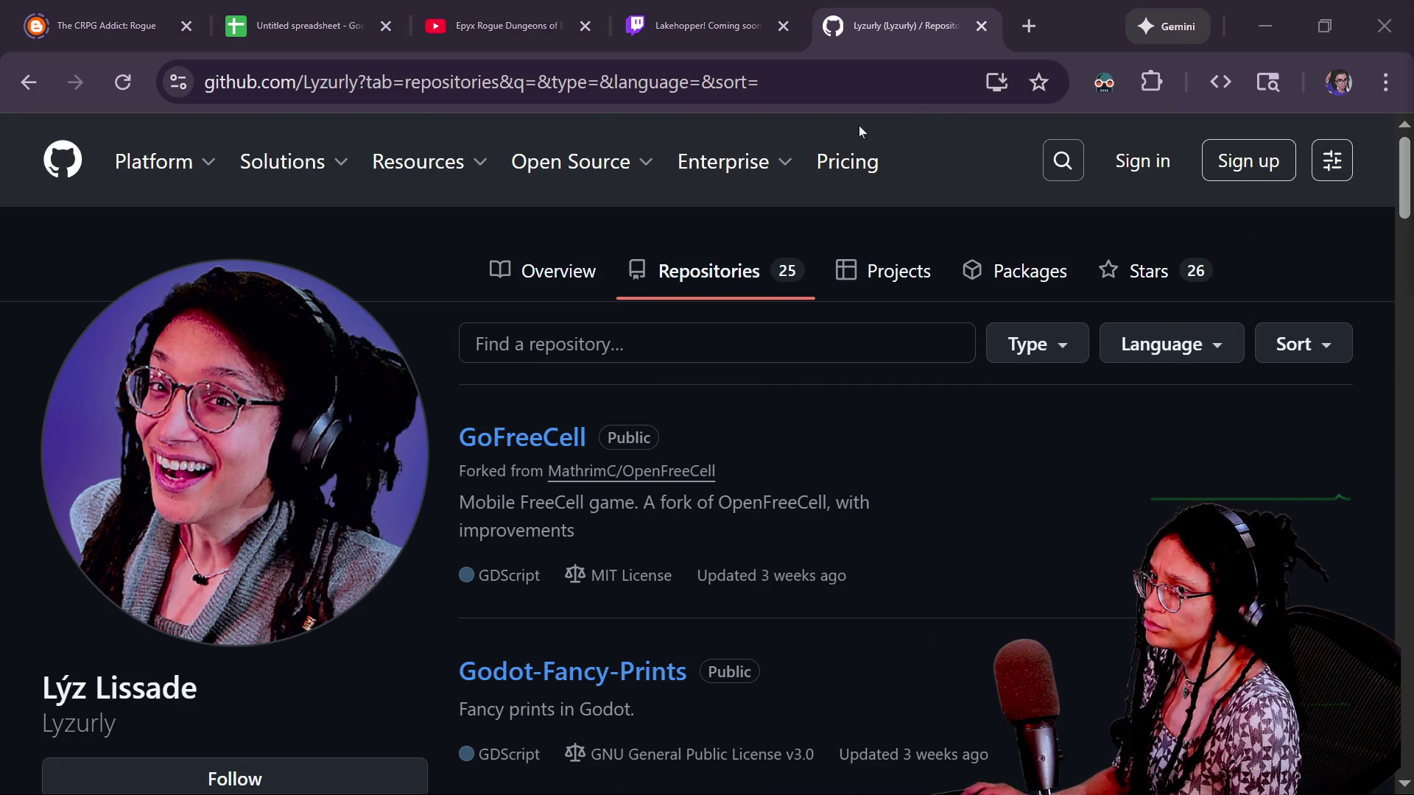
pyautogui.hotkey('alt', 'Tab')
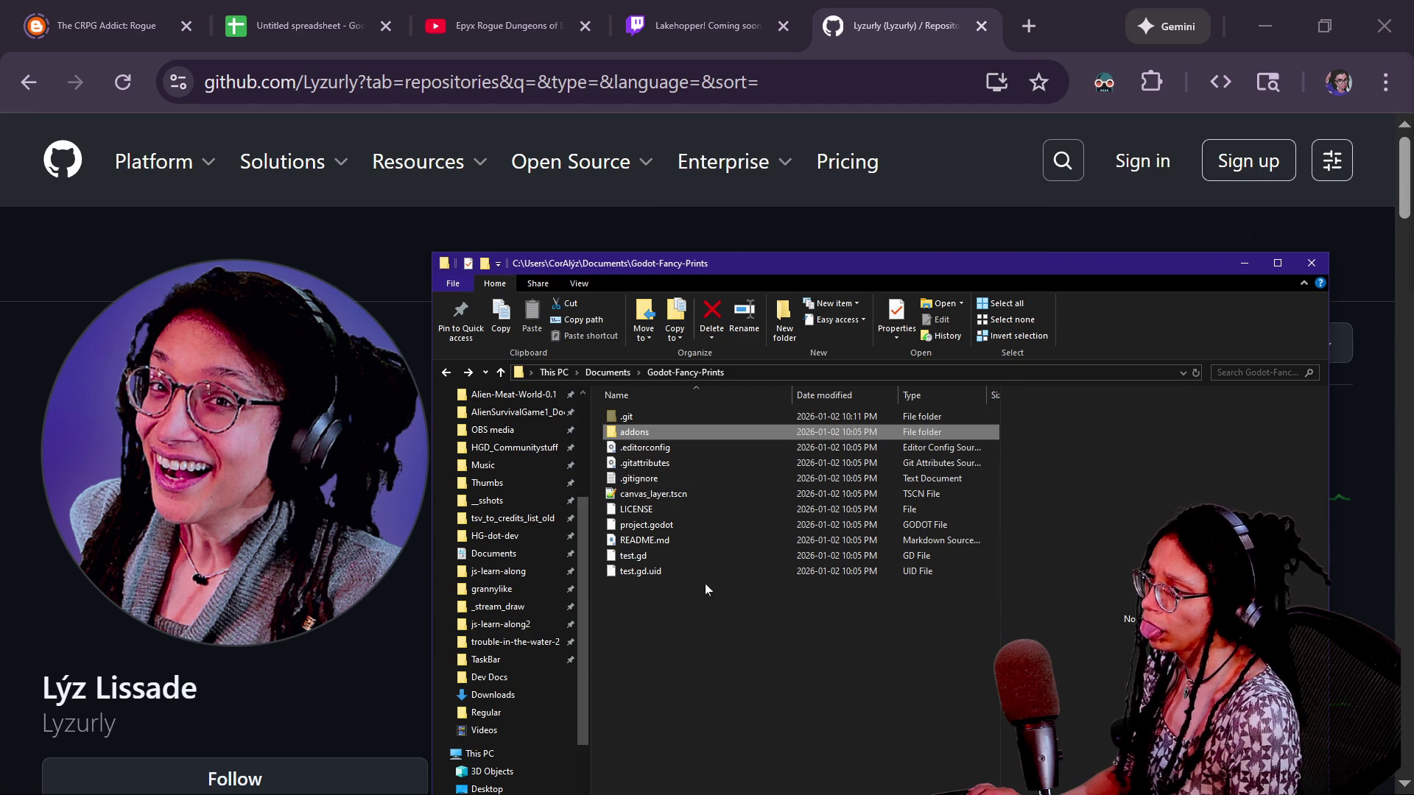
# Bring the Godot project list into view and open the grannylike project
pyautogui.click(740, 227)
pyautogui.hotkey('alt', 'Tab')
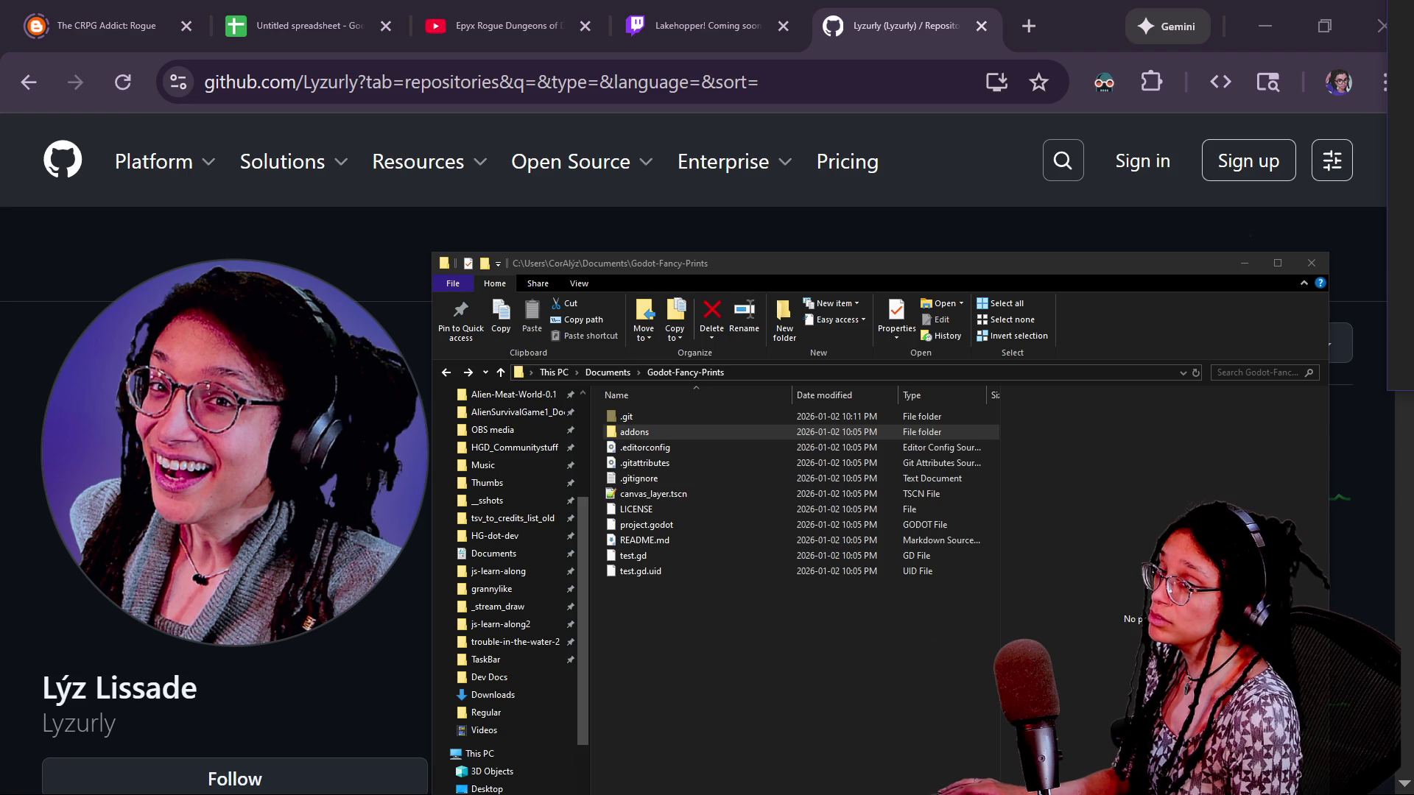
pyautogui.moveTo(1413, 7)
pyautogui.mouseDown()
pyautogui.moveTo(1051, 162)
pyautogui.moveTo(528, 15)
pyautogui.moveTo(524, 60)
pyautogui.mouseUp()
pyautogui.doubleClick(310, 360)
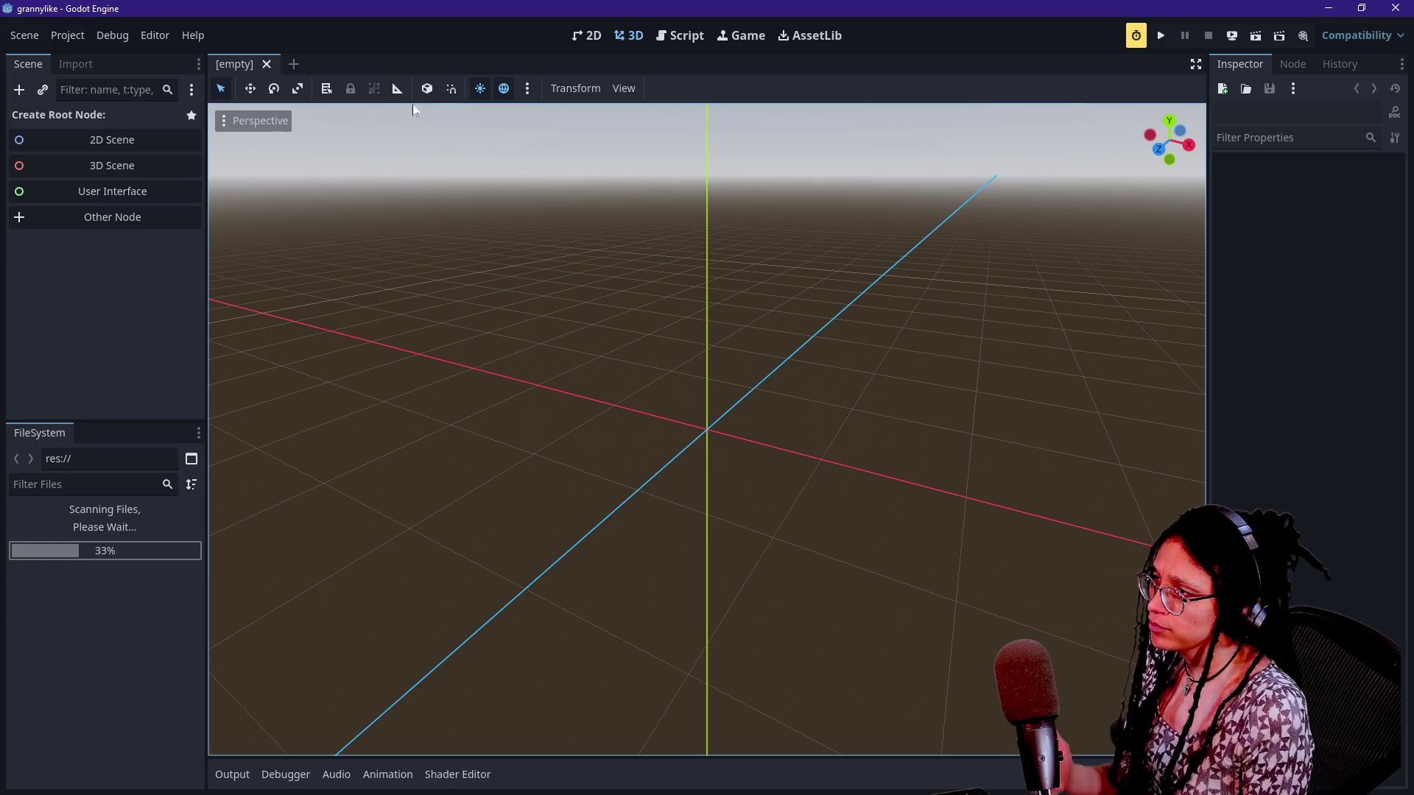
# Browse ettercap.gd, ABSTRACT_activatable.gd and ABSTRACT_activatable_general.gd in the Script workspace
pyautogui.click(676, 44)
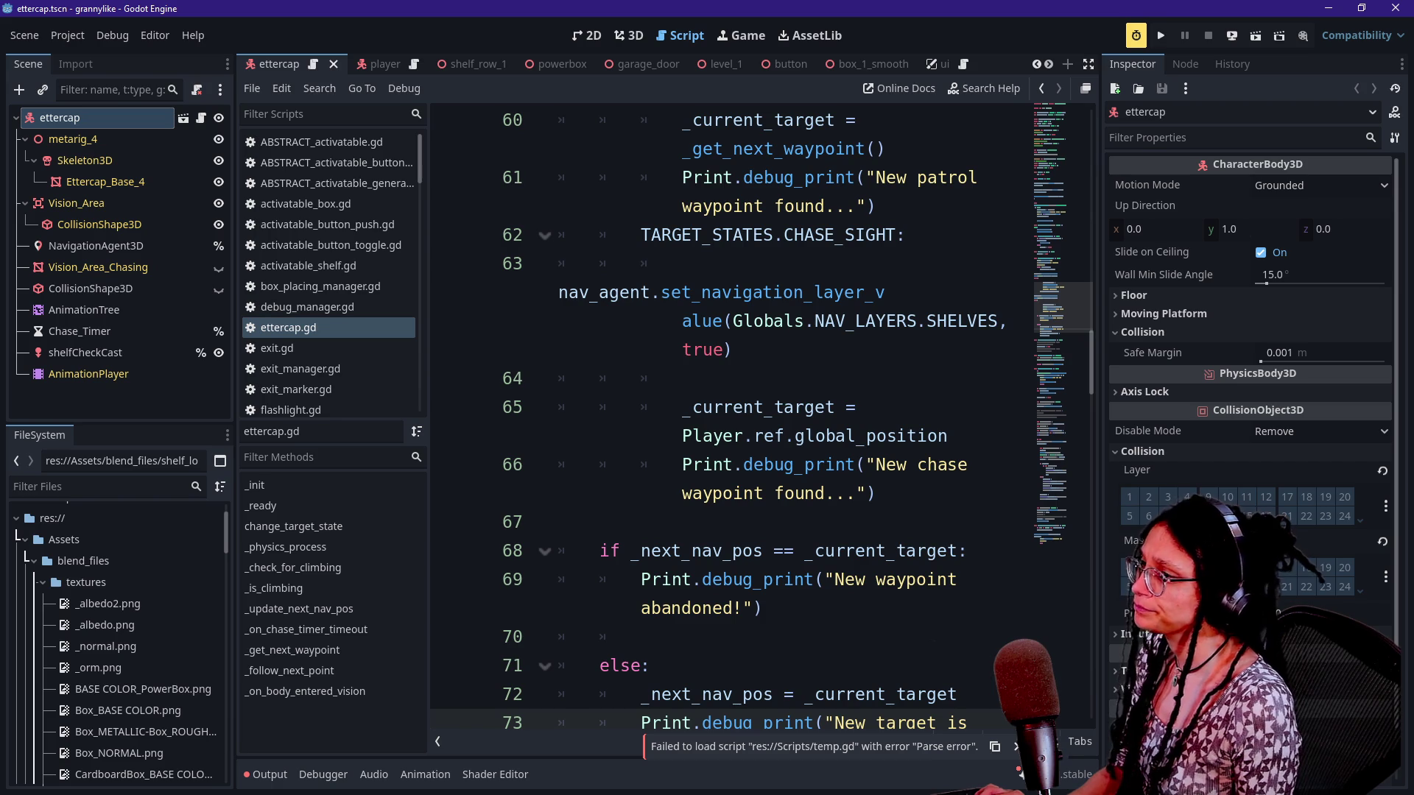
pyautogui.click(735, 350)
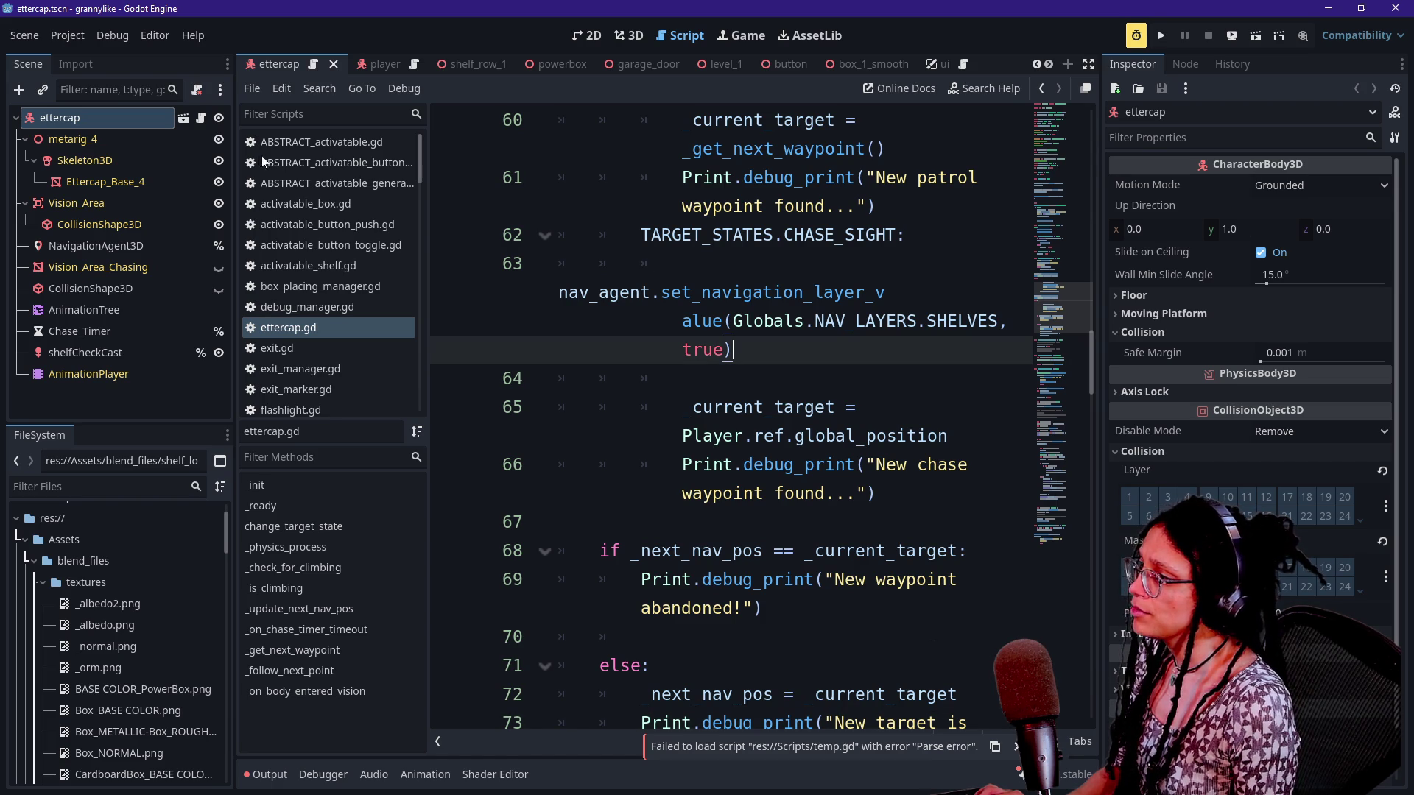
pyautogui.hotkey('alt', 'Left')
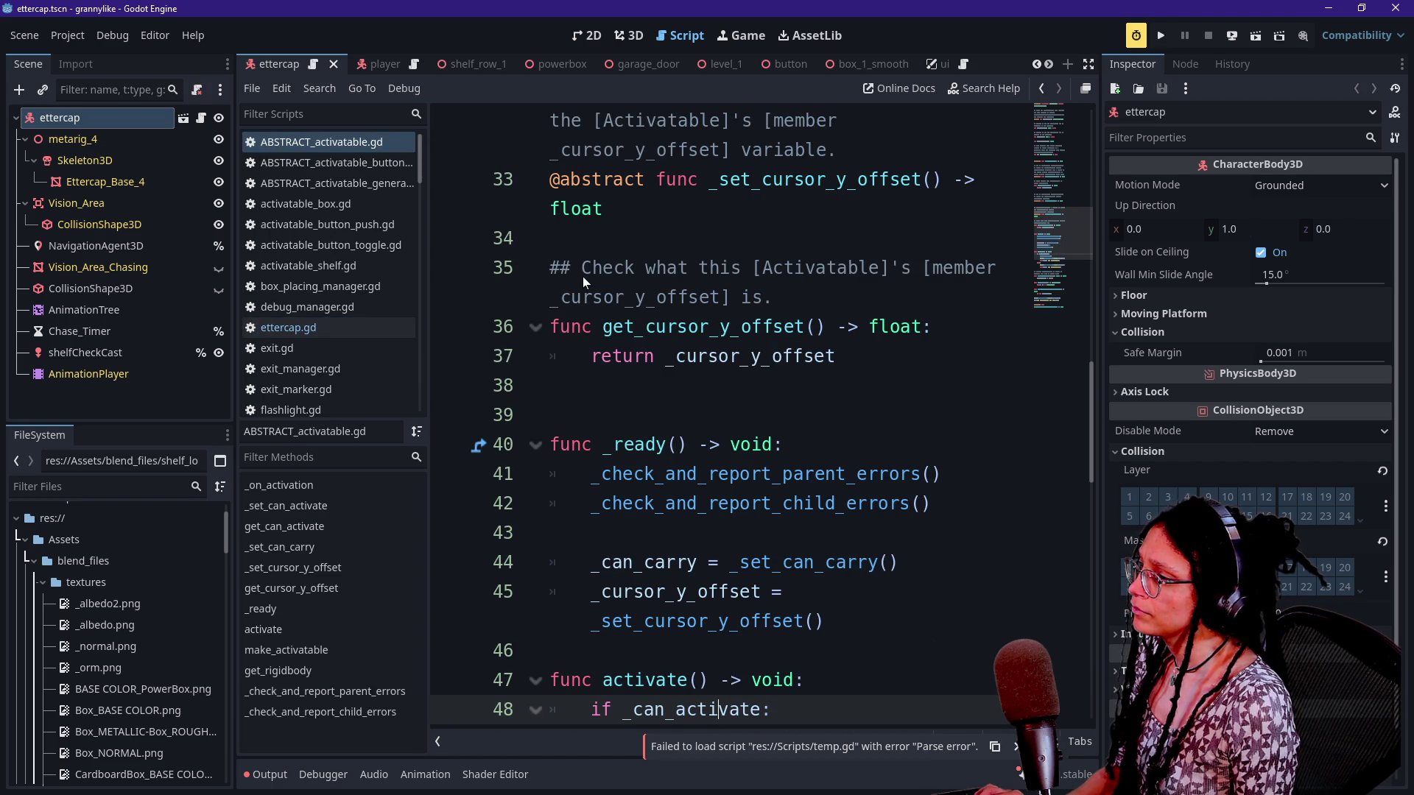
pyautogui.hotkey('alt', 'Left')
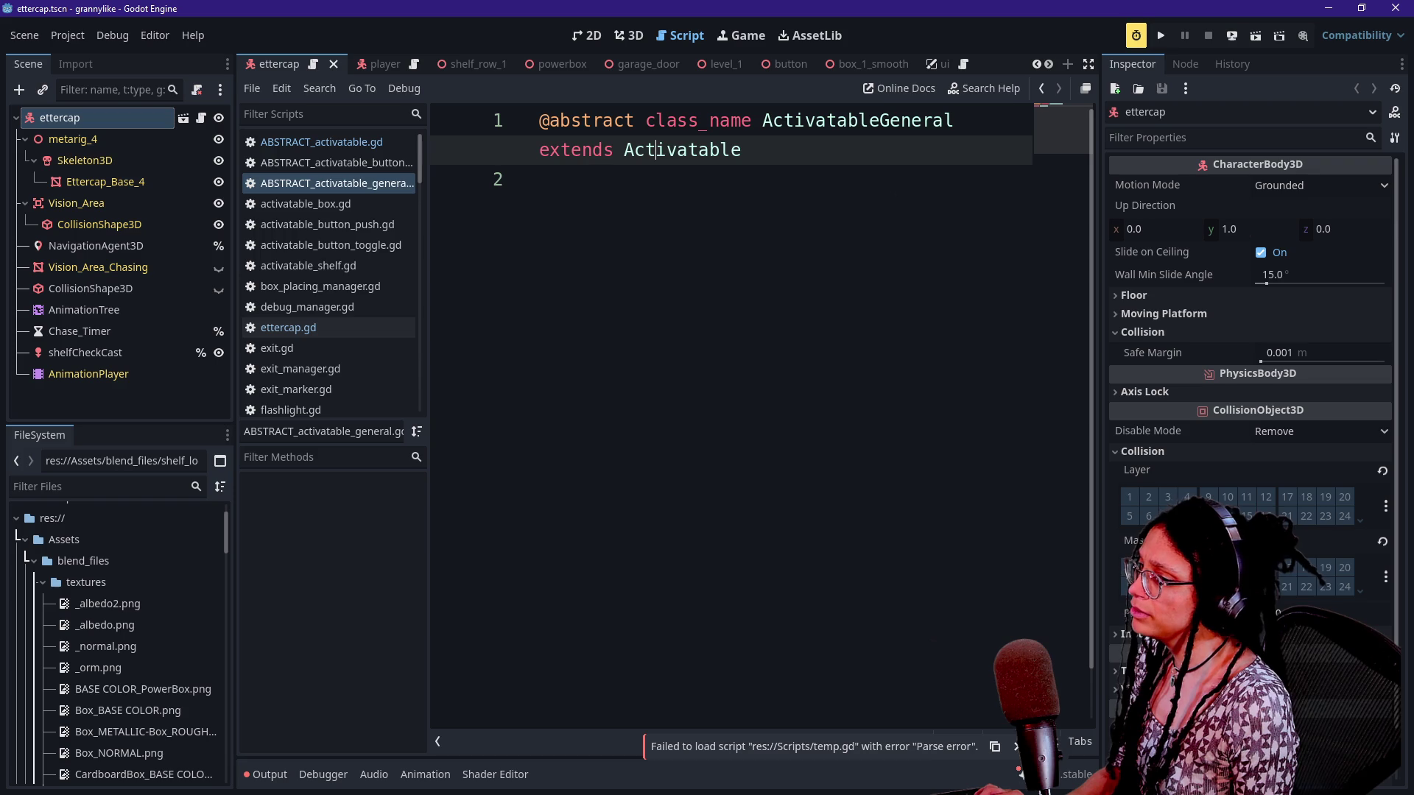
pyautogui.click(541, 180)
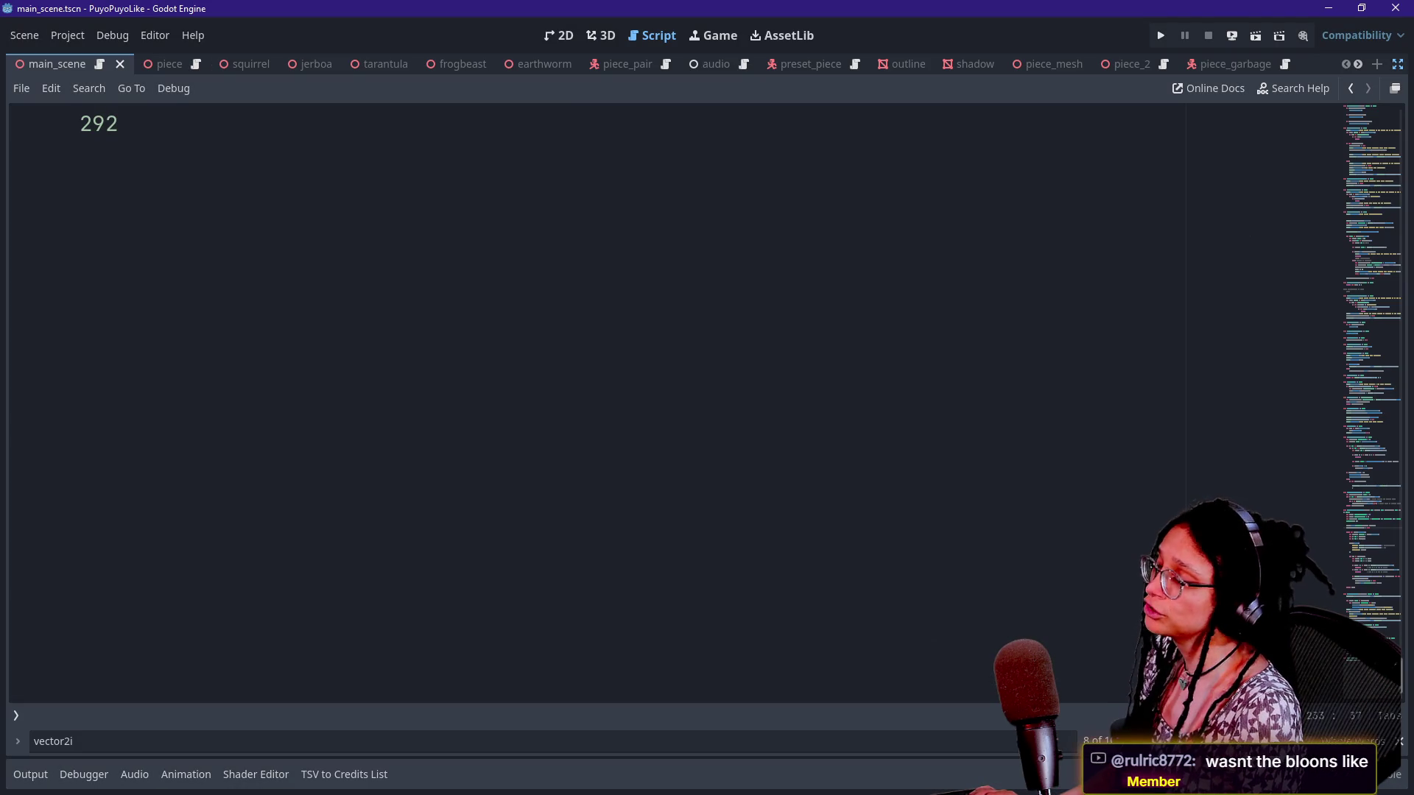
# Scroll to the top of the script and browse the recent scripts in Quick Open
pyautogui.rightClick(443, 166)
pyautogui.click(442, 164)
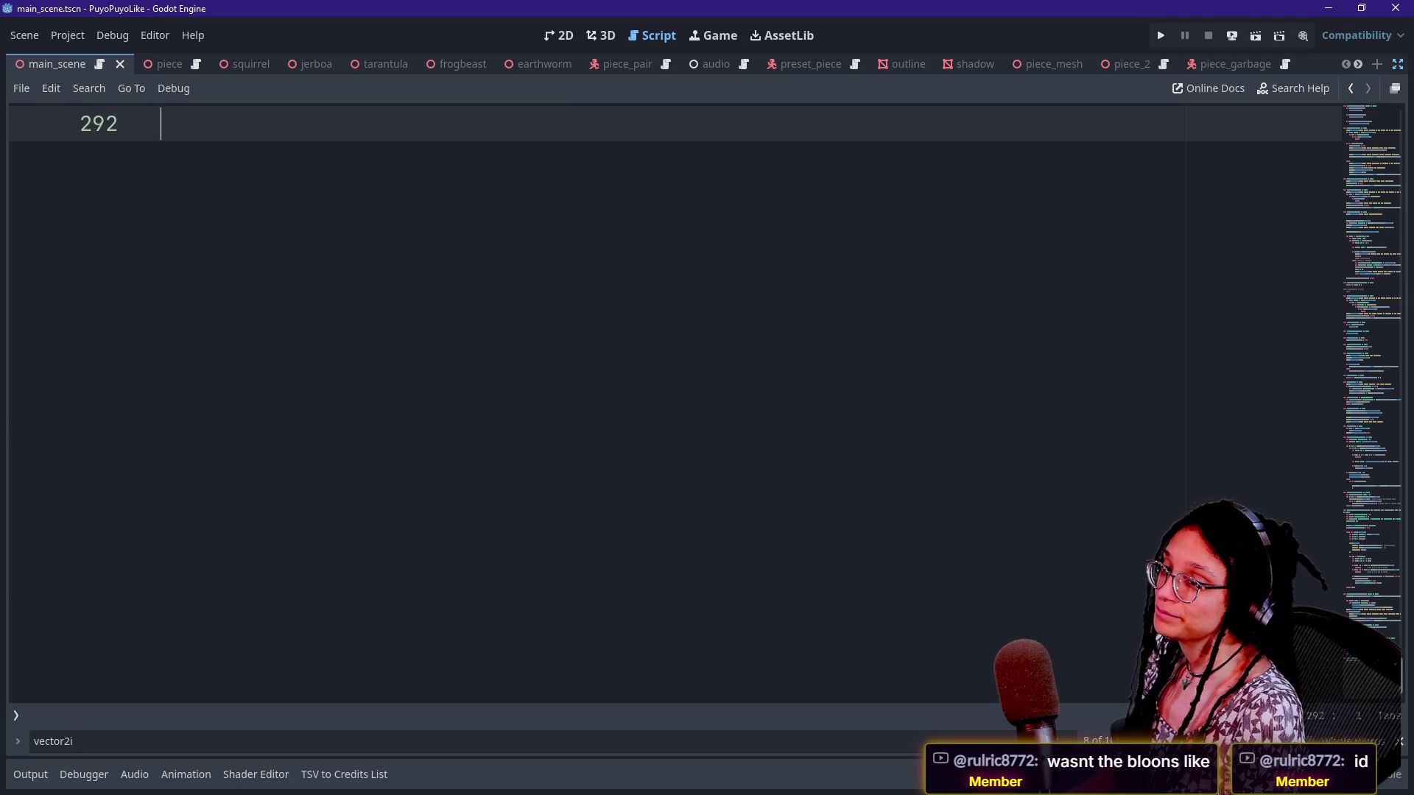
pyautogui.scroll(20, 589, 177)
pyautogui.scroll(20, 589, 191)
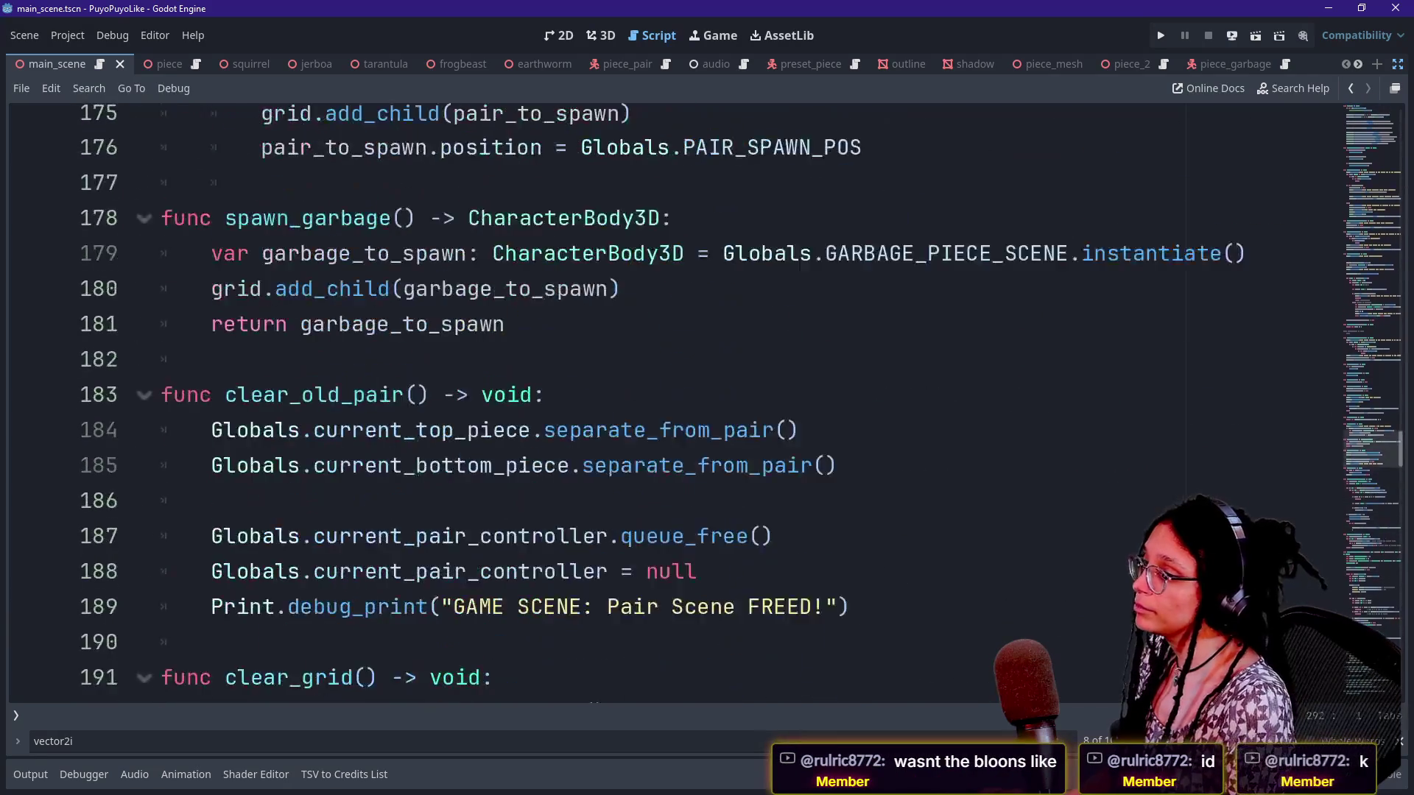
pyautogui.scroll(2, 589, 206)
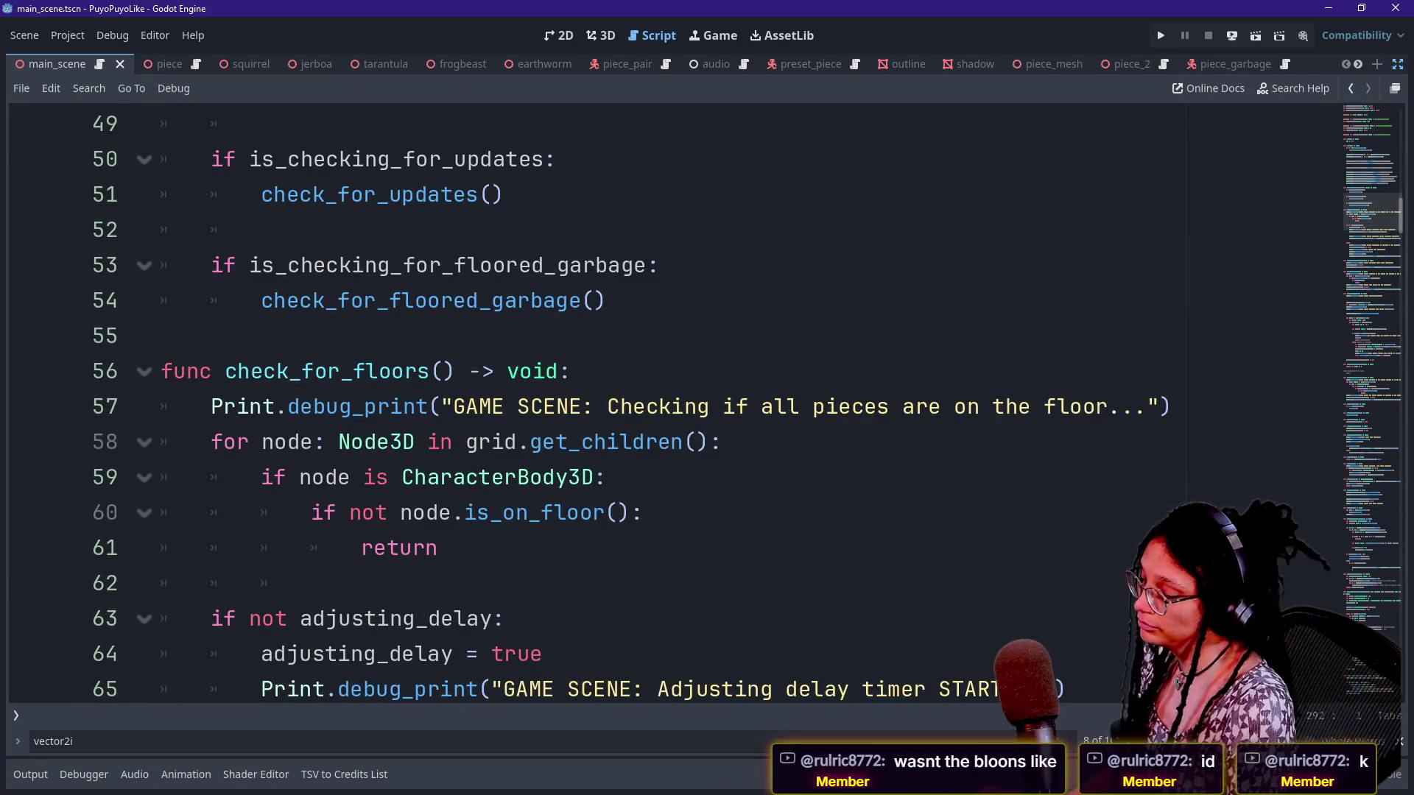
pyautogui.hotkey('ctrl', 'alt', 'o')
pyautogui.press('Down')
pyautogui.press('Down')
pyautogui.press('Up')
pyautogui.press('Up')
pyautogui.press('Up')
pyautogui.press('Down')
pyautogui.press('Down')
pyautogui.press('Down')
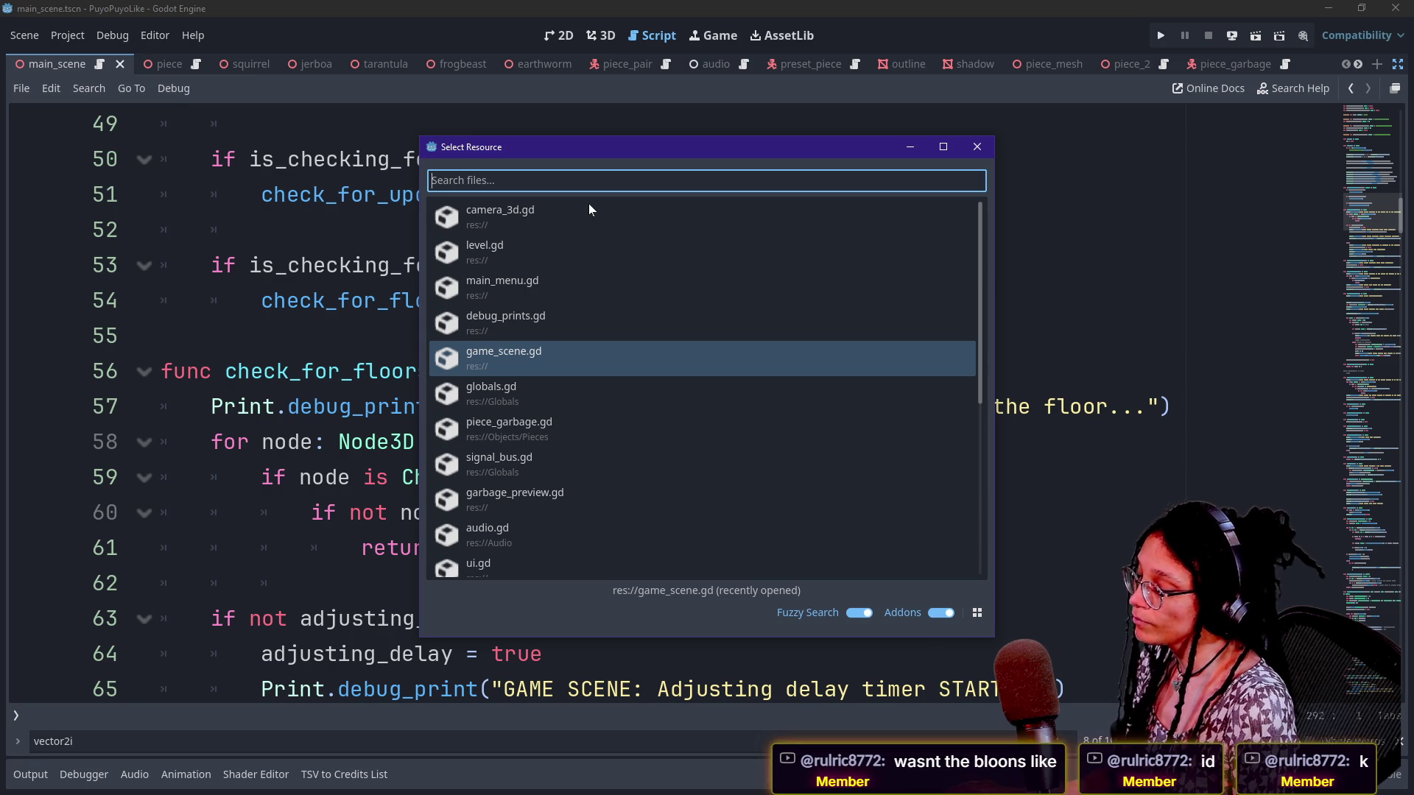
pyautogui.press('Return')
# Search the project files for 'dispatcher', then 'act', closing without opening anything
pyautogui.hotkey('ctrl', 'f')
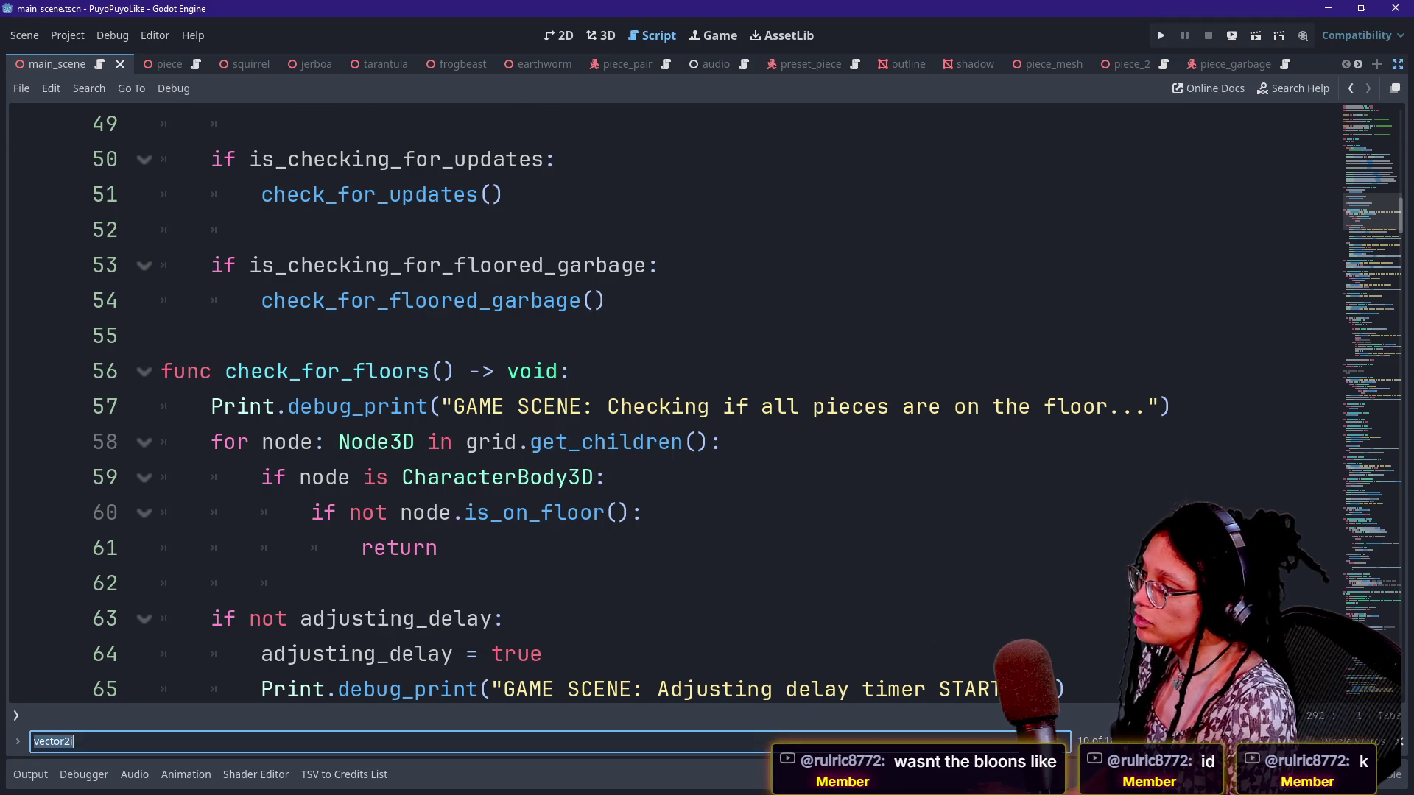
pyautogui.write('d')
pyautogui.hotkey('shift', 'alt', 'o')
pyautogui.write('dispatcher')
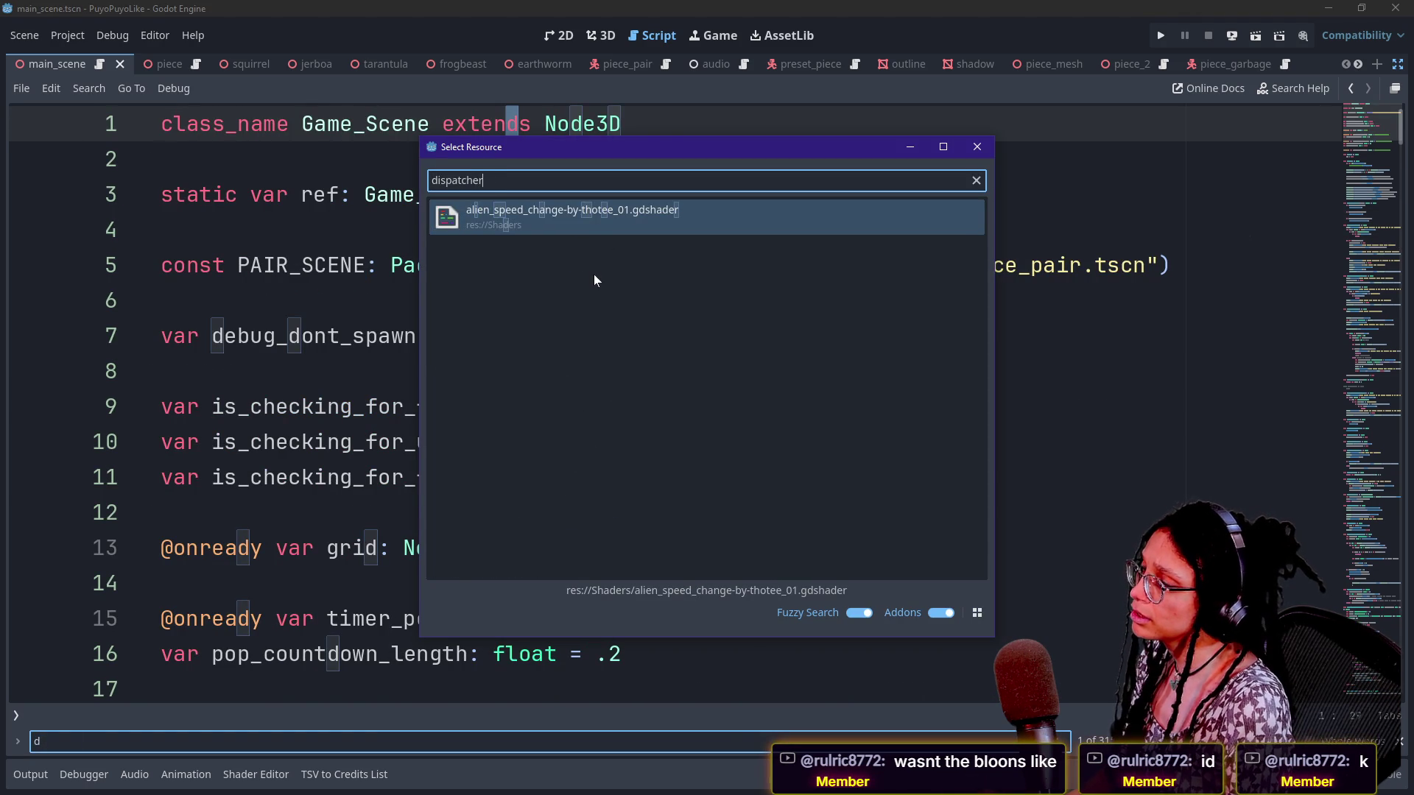
pyautogui.hotkey('ctrl', 'a')
pyautogui.write('a')
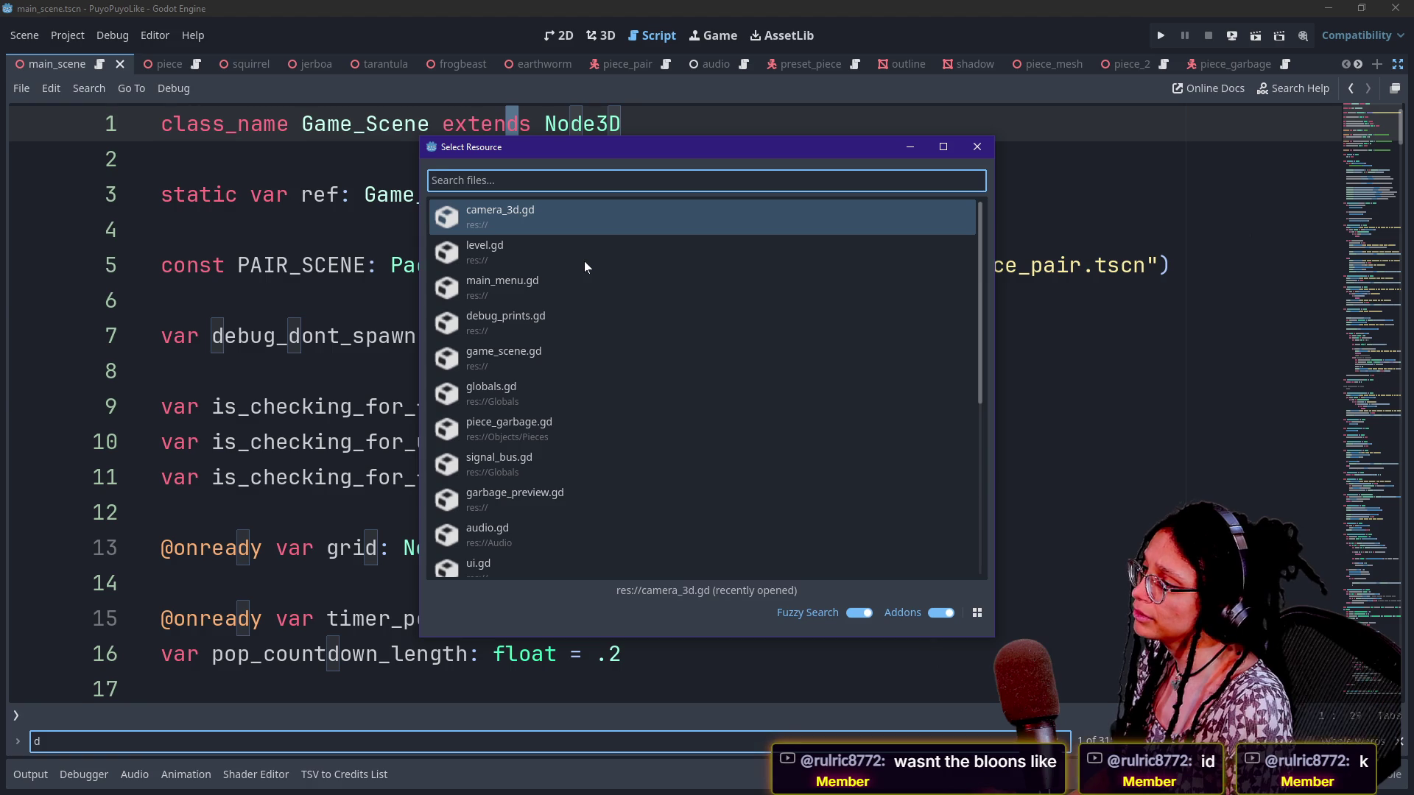
pyautogui.write('ction')
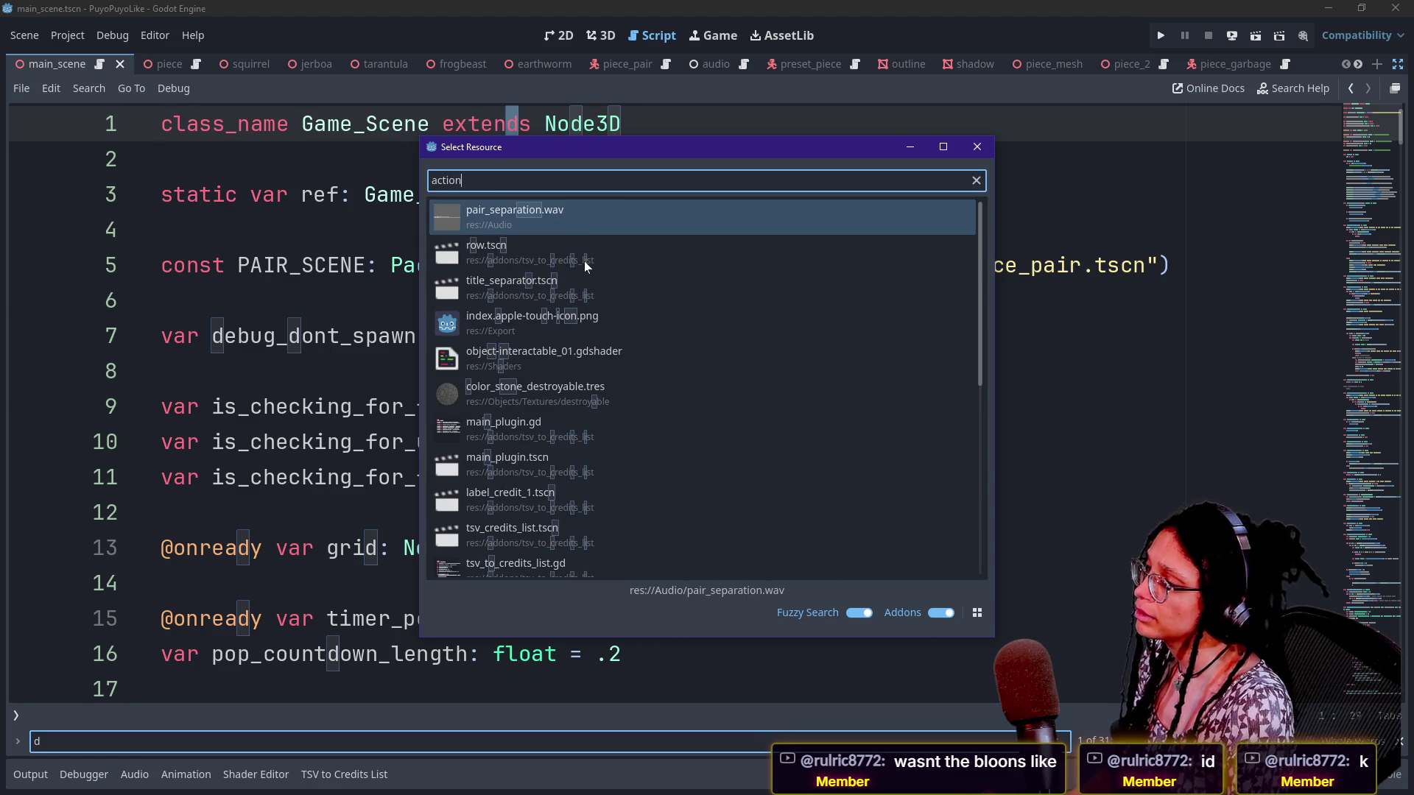
pyautogui.press('Escape')
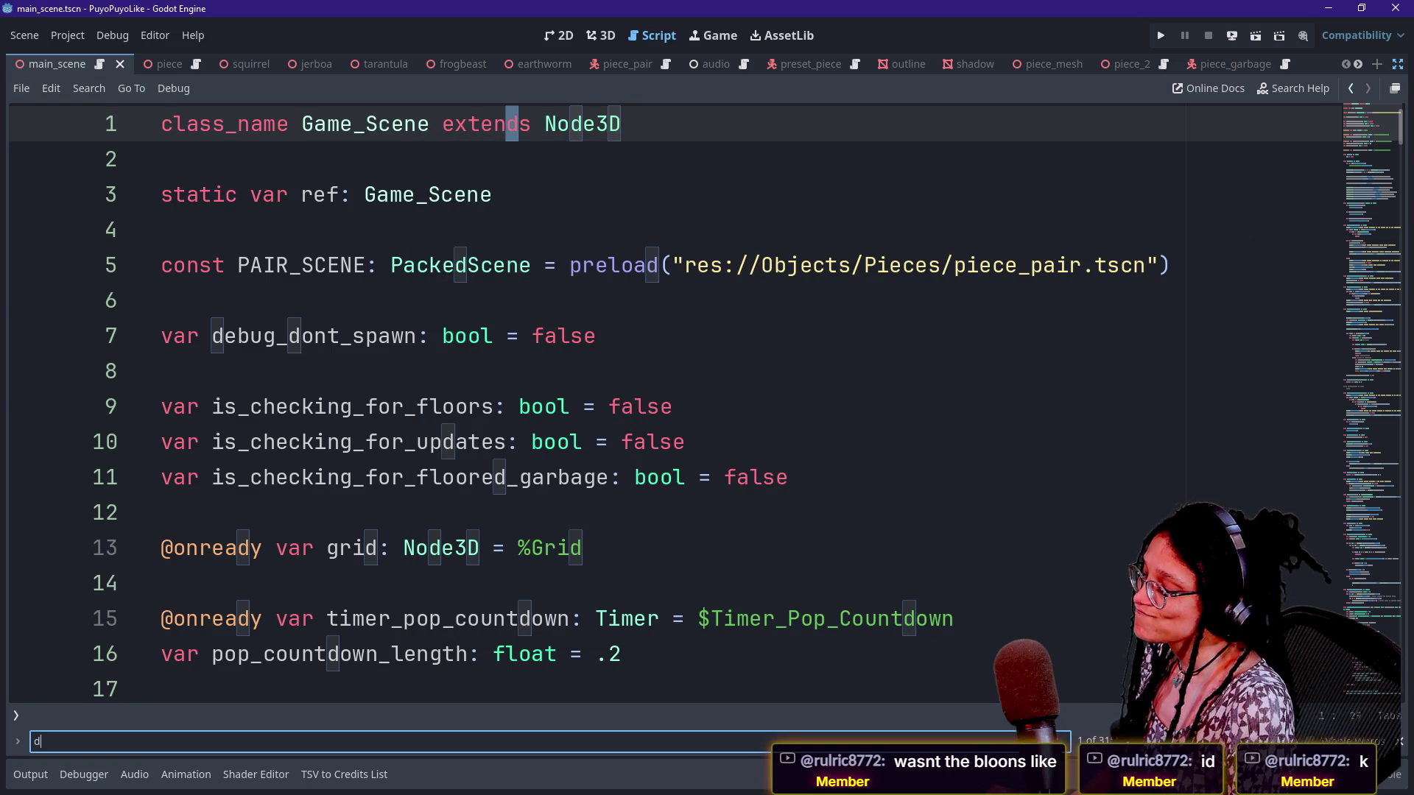
# Search the project files for 'action' and close the search without a match
pyautogui.press('BackSpace')
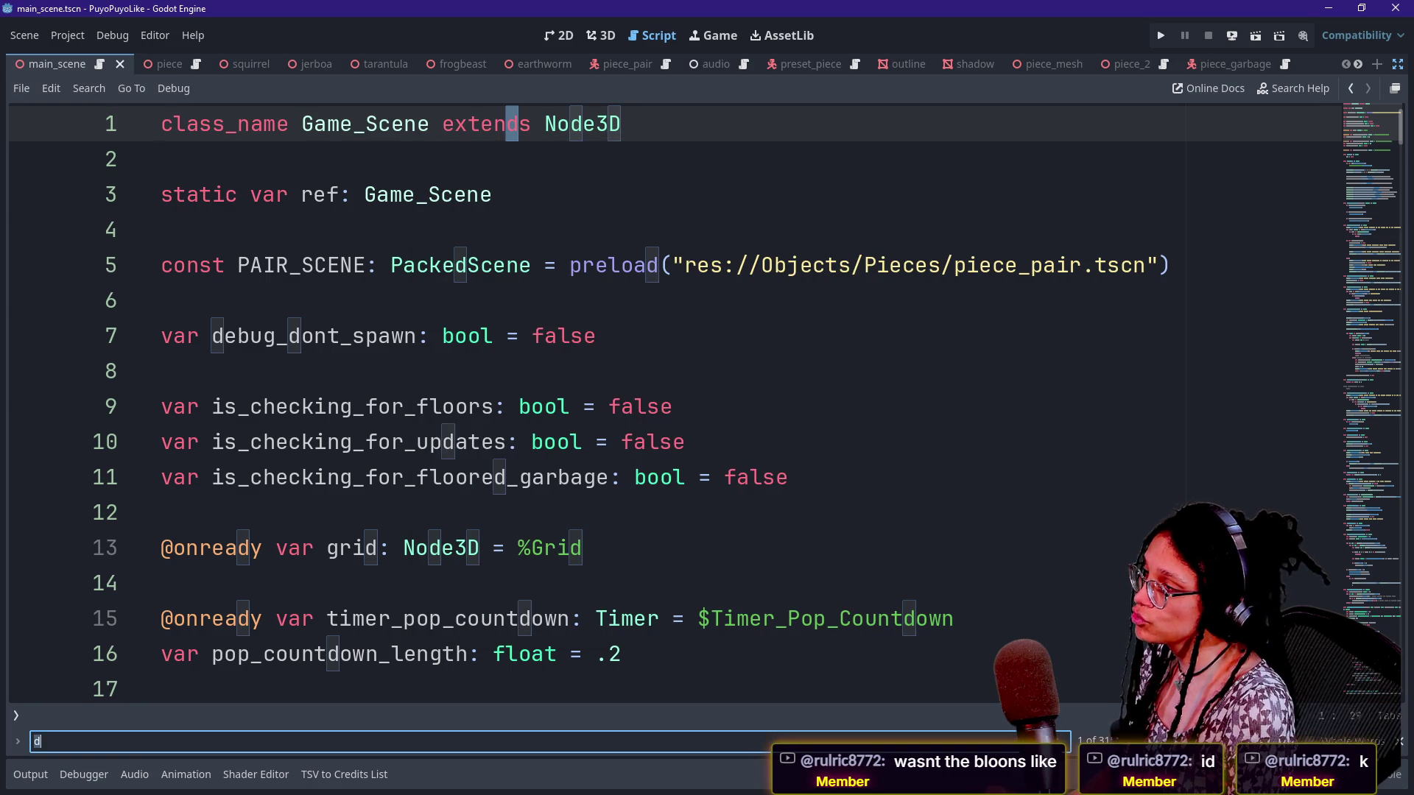
pyautogui.write('a')
pyautogui.hotkey('ctrl', 'alt', 'o')
pyautogui.write('action')
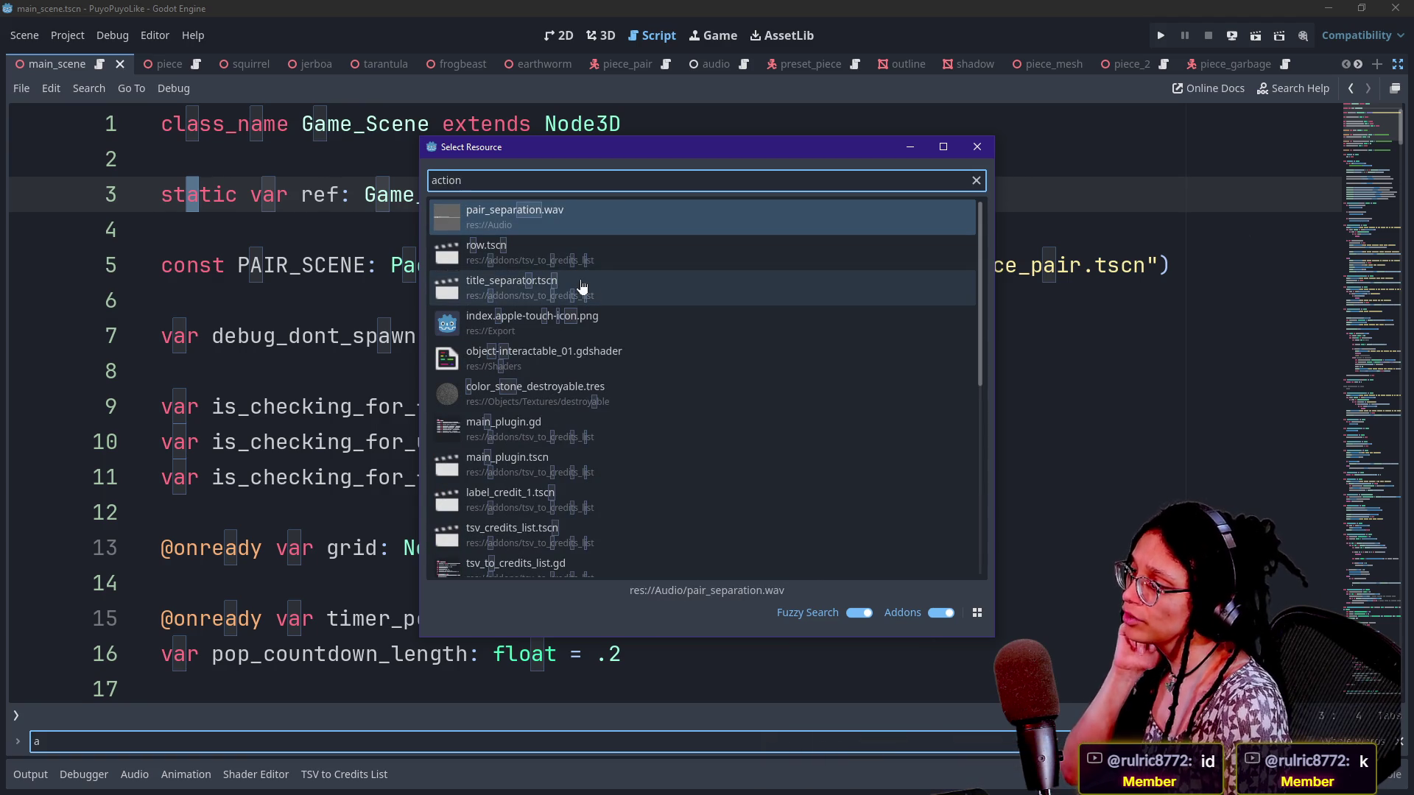
pyautogui.scroll(-2, 622, 376)
pyautogui.scroll(2, 622, 376)
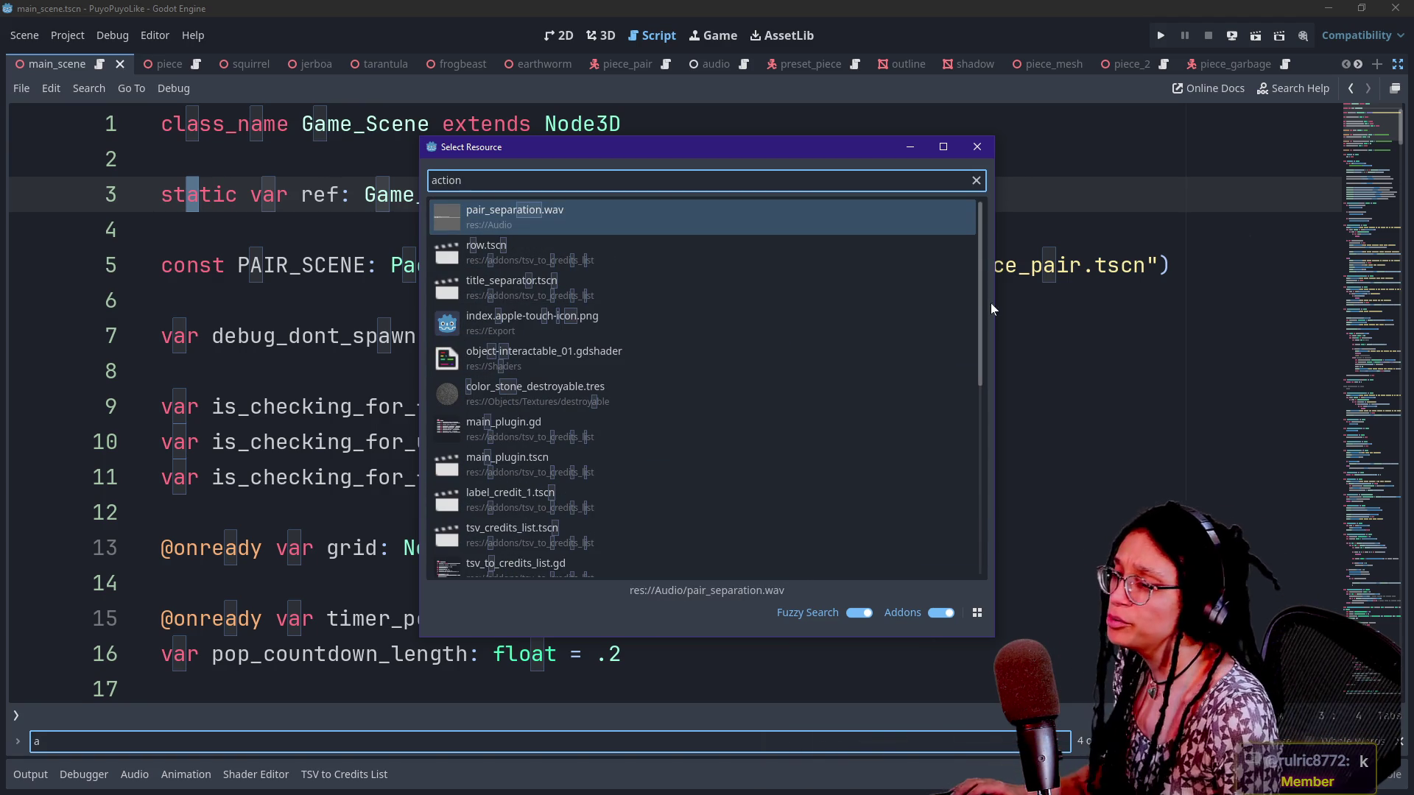
pyautogui.click(977, 146)
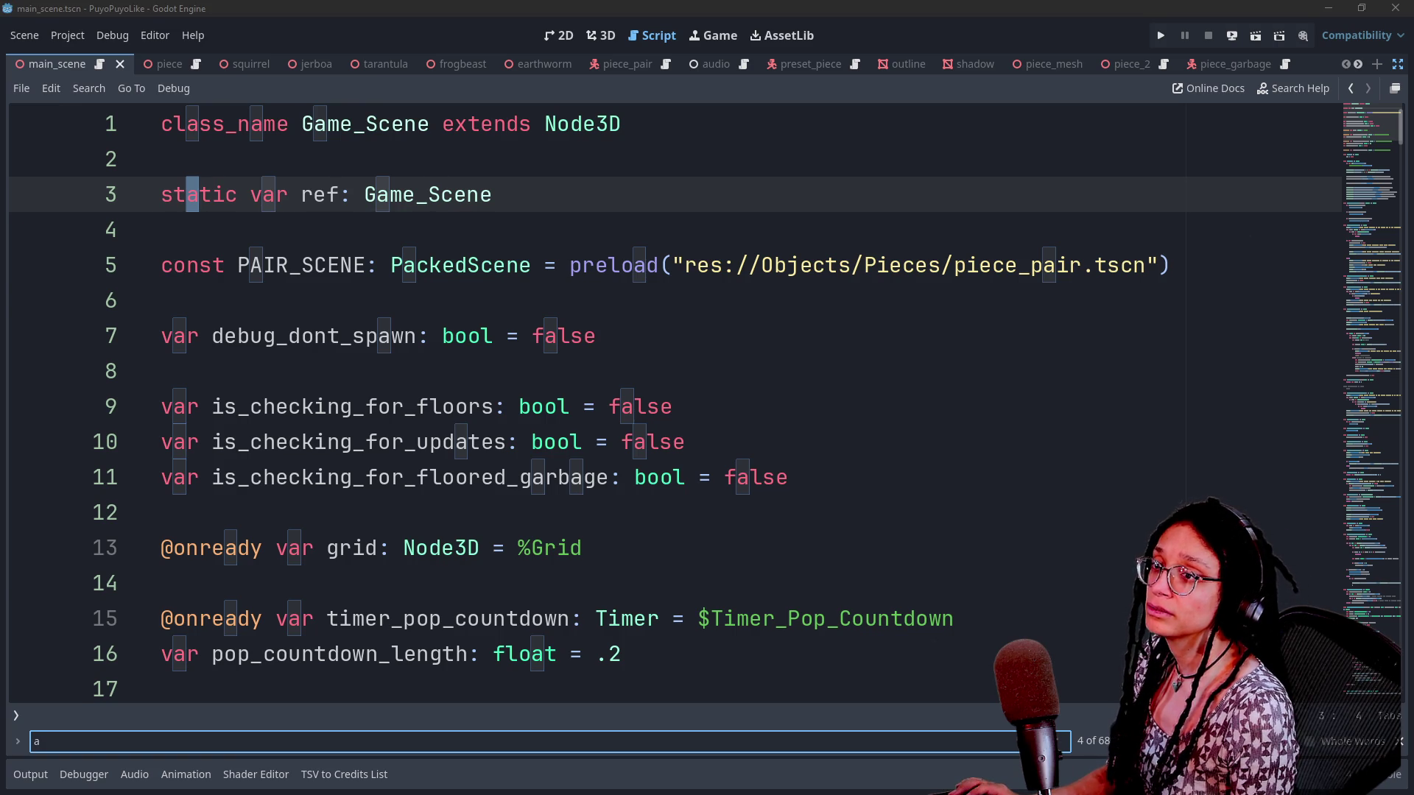
# Glance at the Godot-Fancy-Prints folder, then return to the roguelike script editor
pyautogui.click(161, 371)
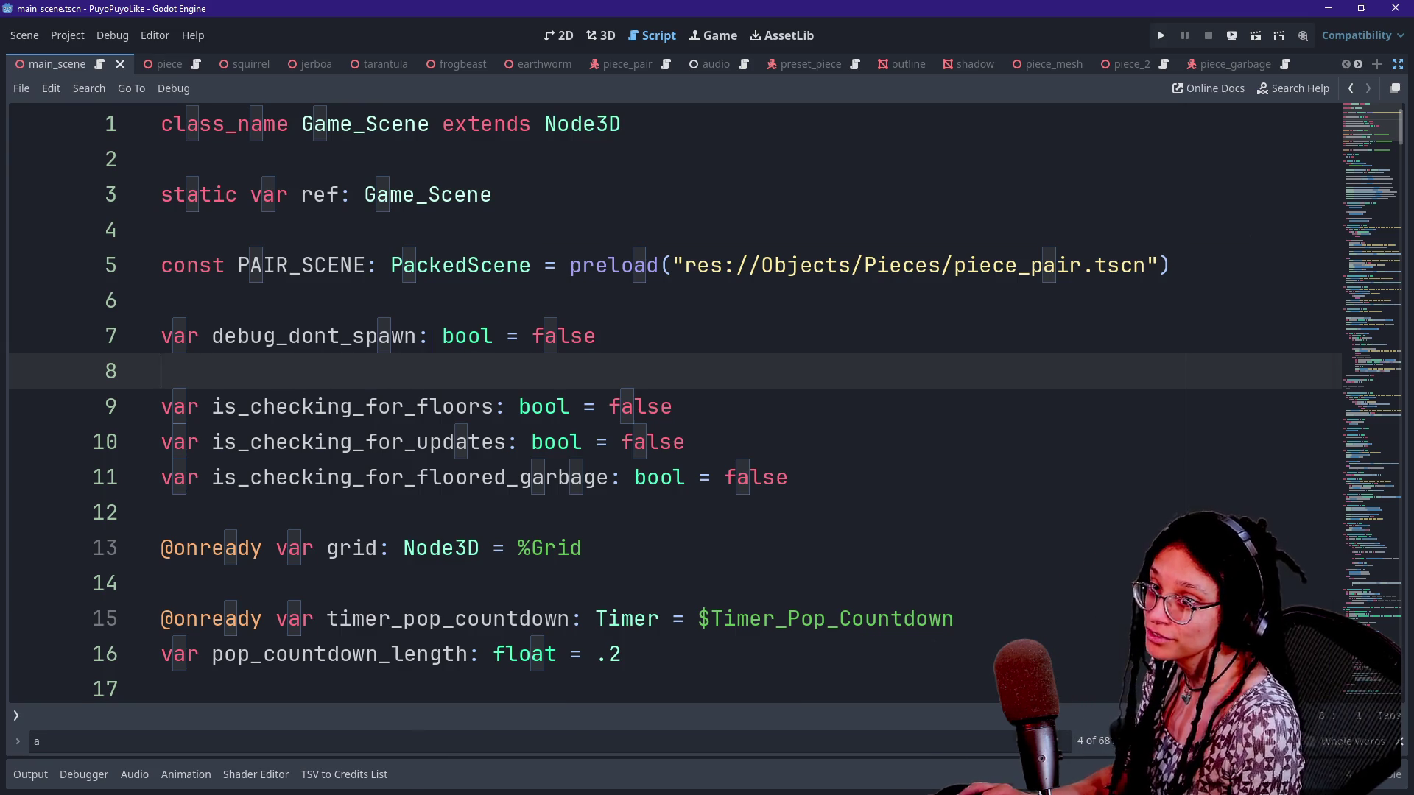
pyautogui.hotkey('alt', 'Tab')
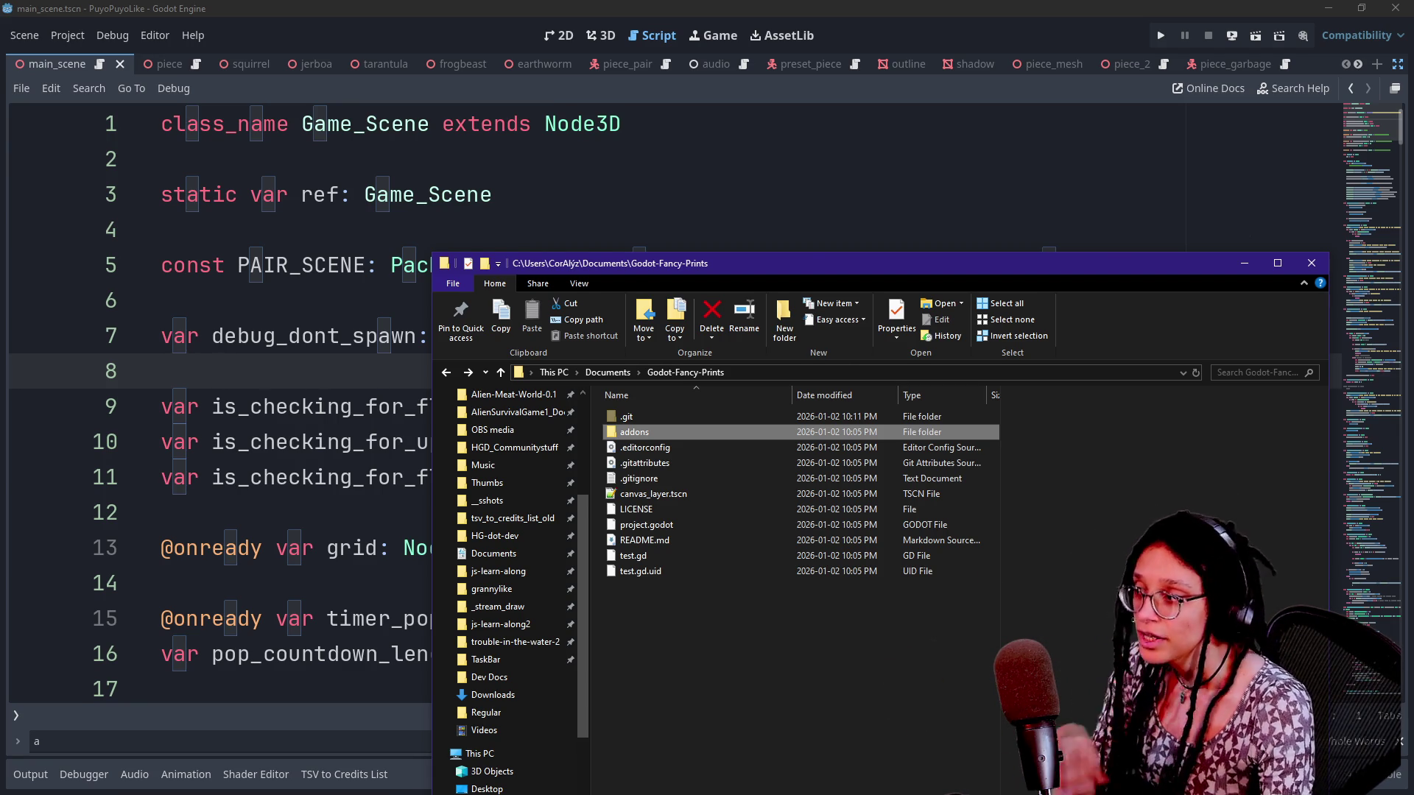
pyautogui.hotkey('alt', 'Tab')
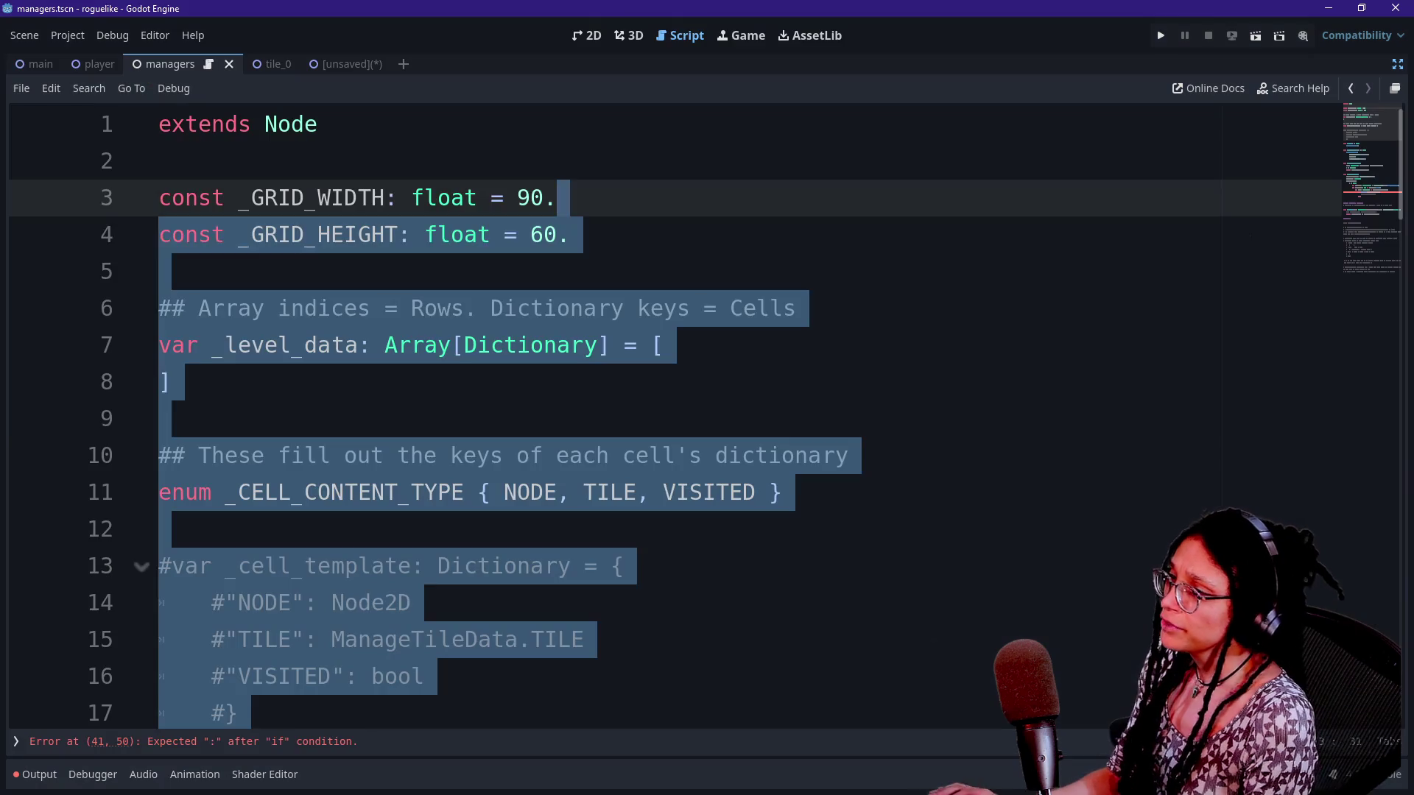
# Insert 'for arg: int in gen_ok_args.size():' on a new line after line 40
pyautogui.click(822, 383)
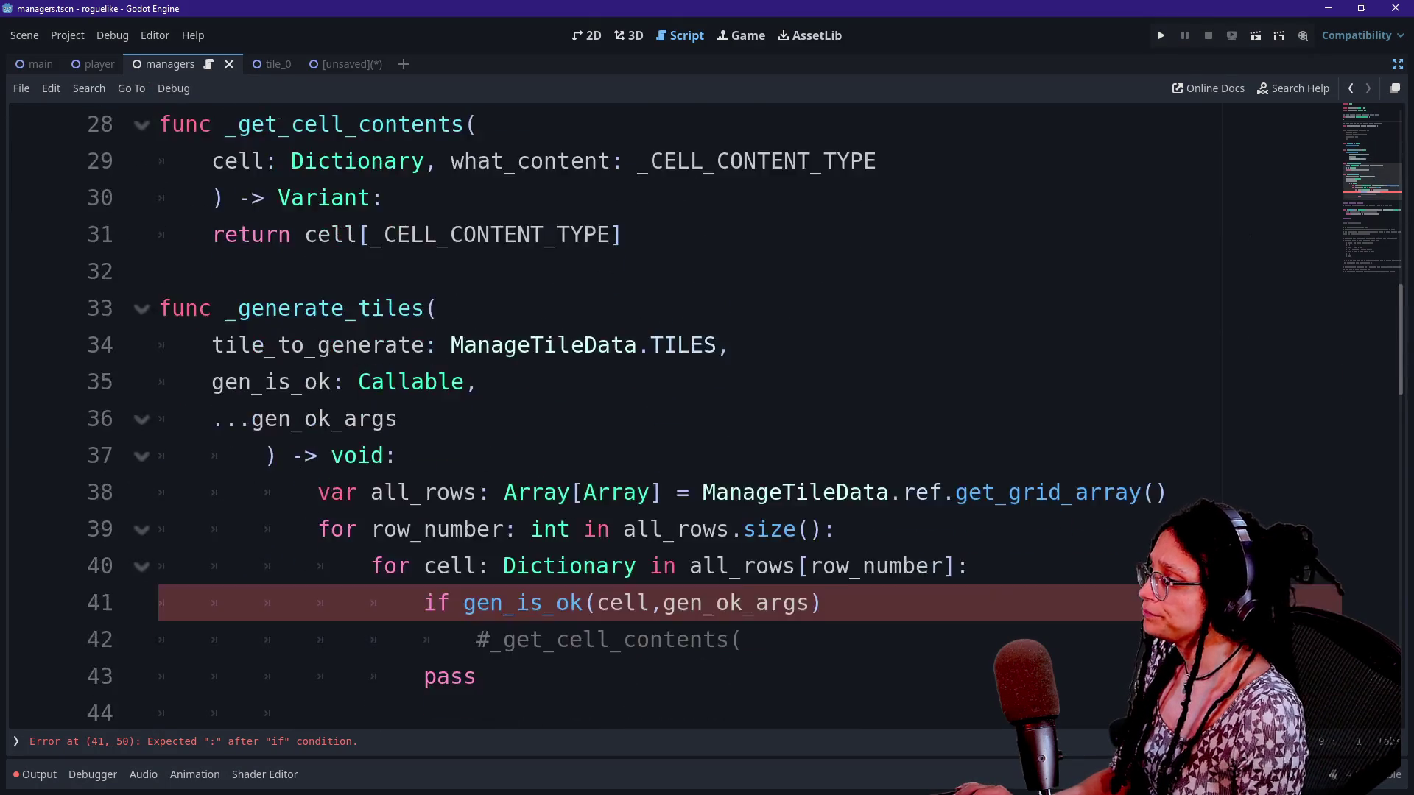
pyautogui.click(969, 345)
pyautogui.press('Return')
pyautogui.write('for ')
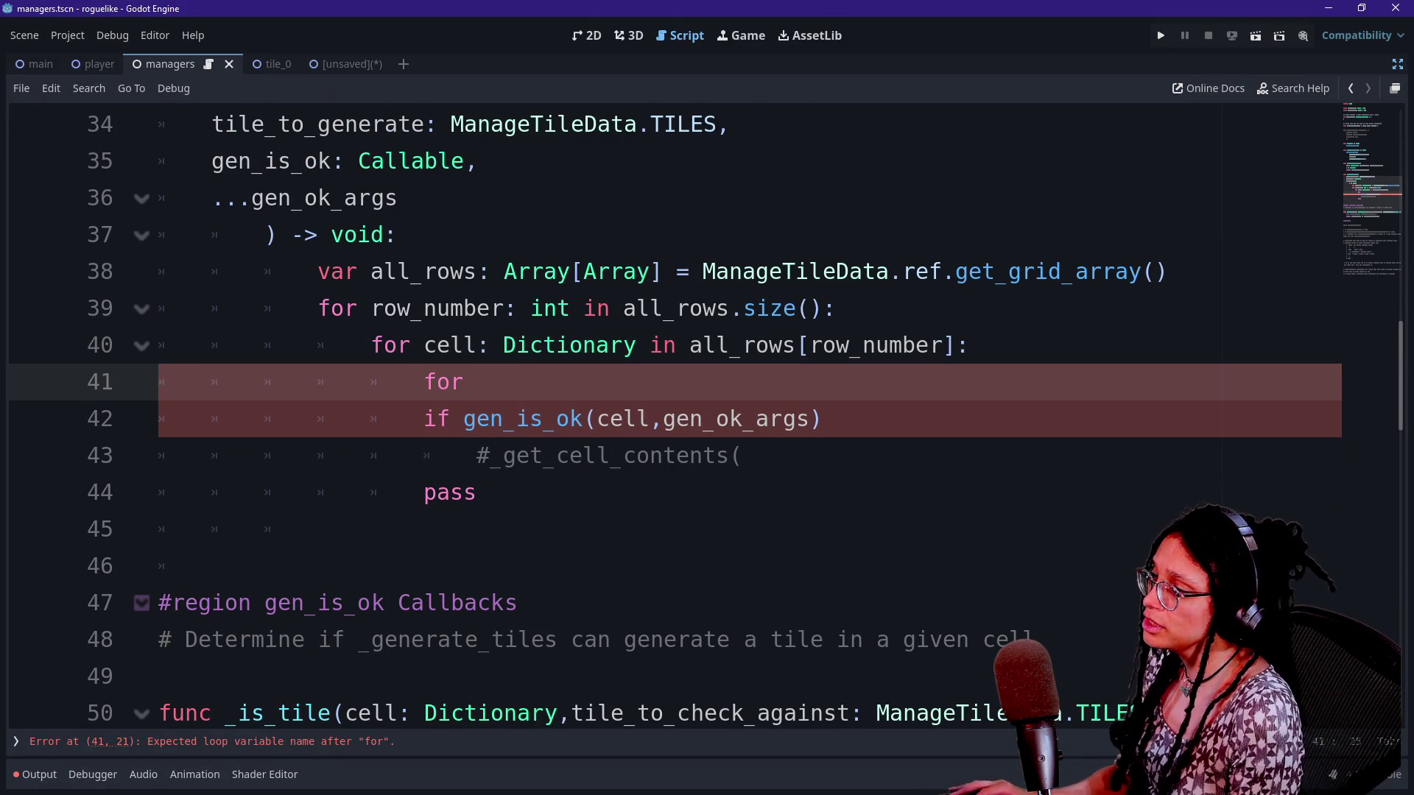
pyautogui.write('i')
pyautogui.press('BackSpace')
pyautogui.write('arg in')
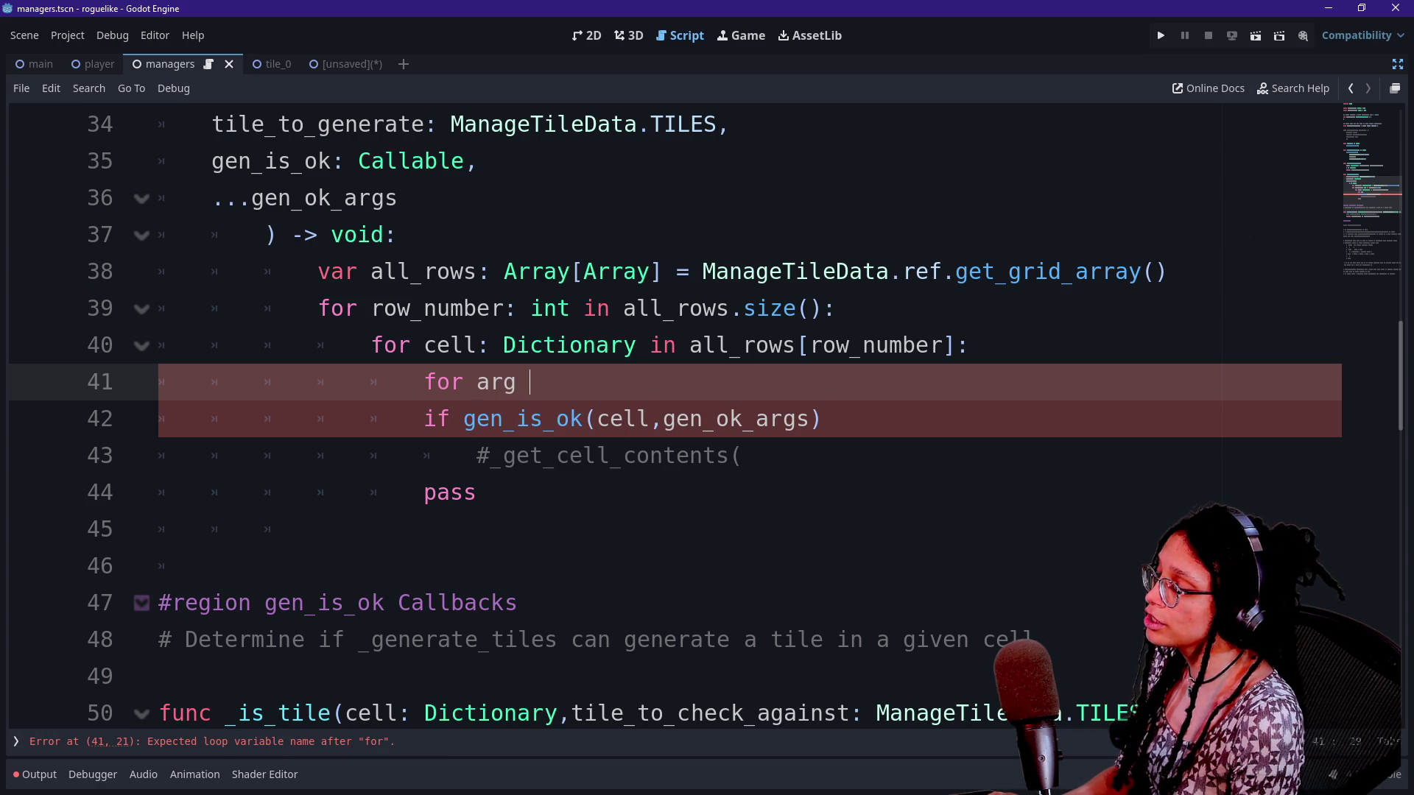
pyautogui.press('BackSpace')
pyautogui.press('BackSpace')
pyautogui.press('BackSpace')
pyautogui.write(':')
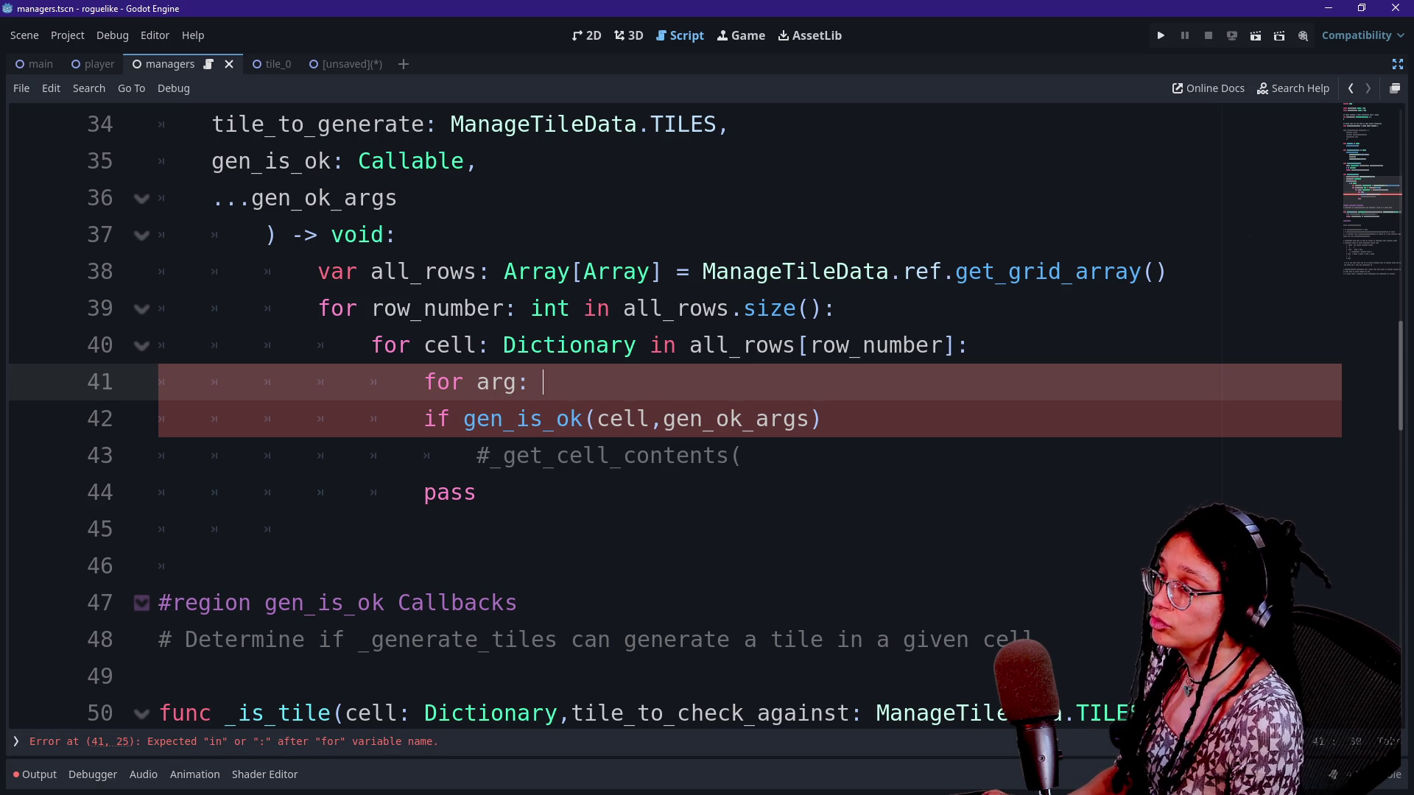
pyautogui.write('int in ')
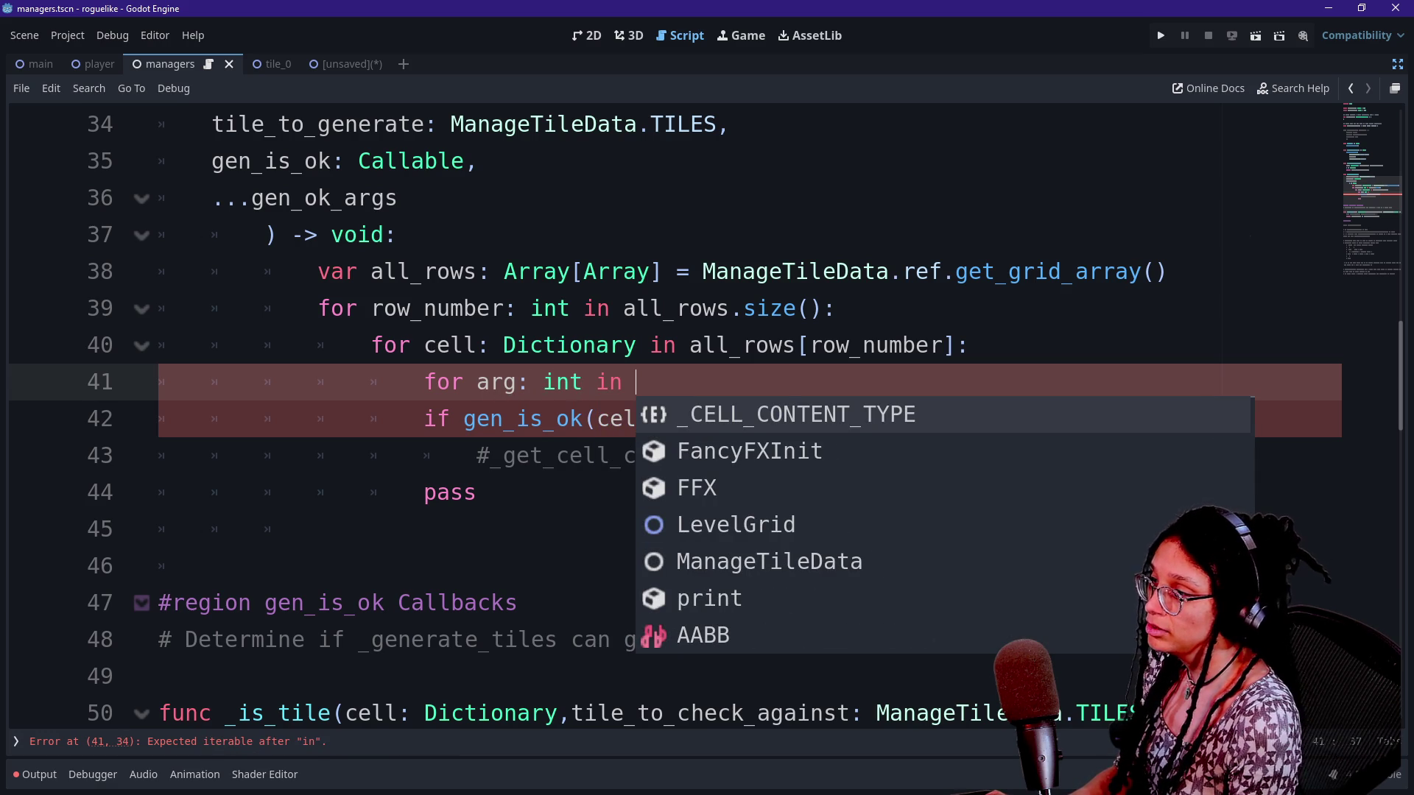
pyautogui.write('gen_o')
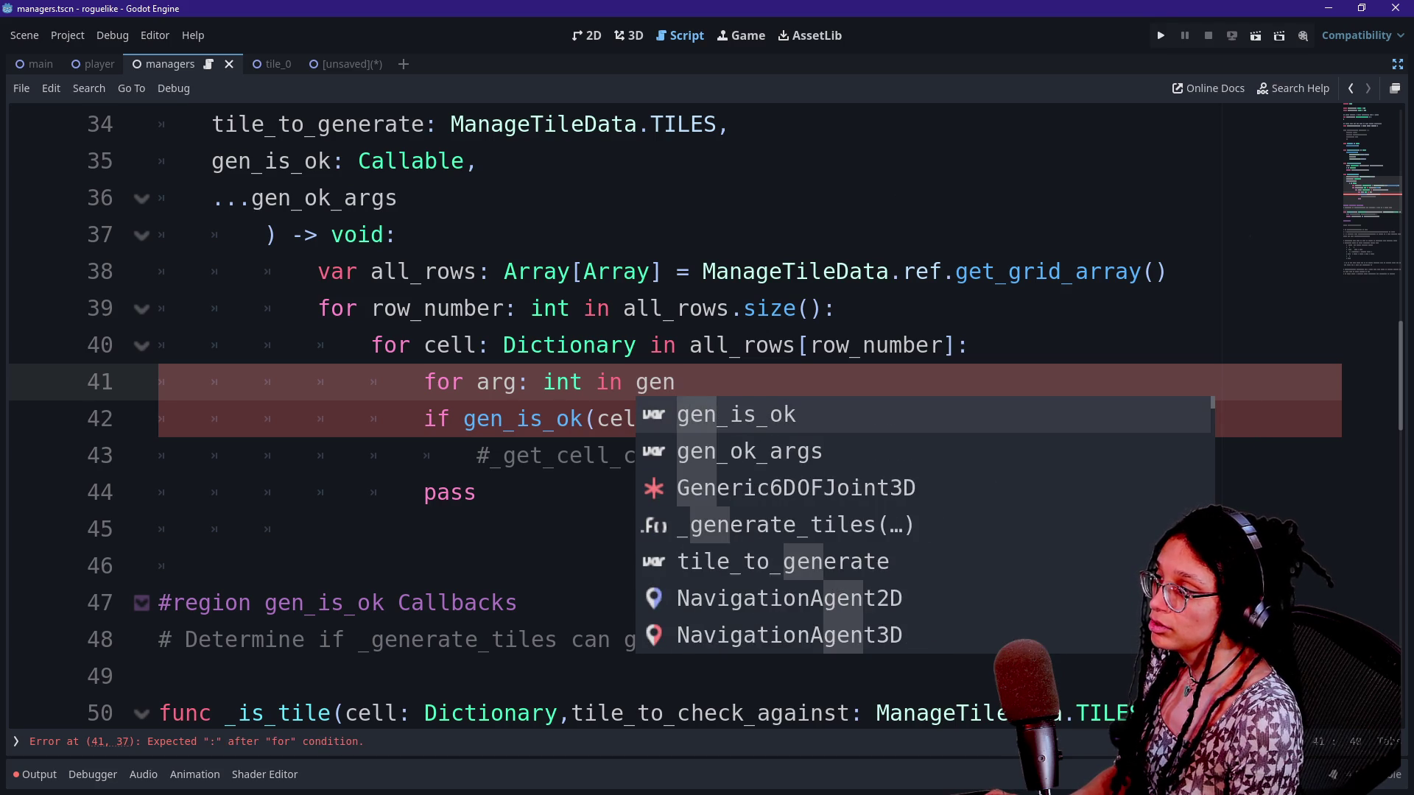
pyautogui.press('Return')
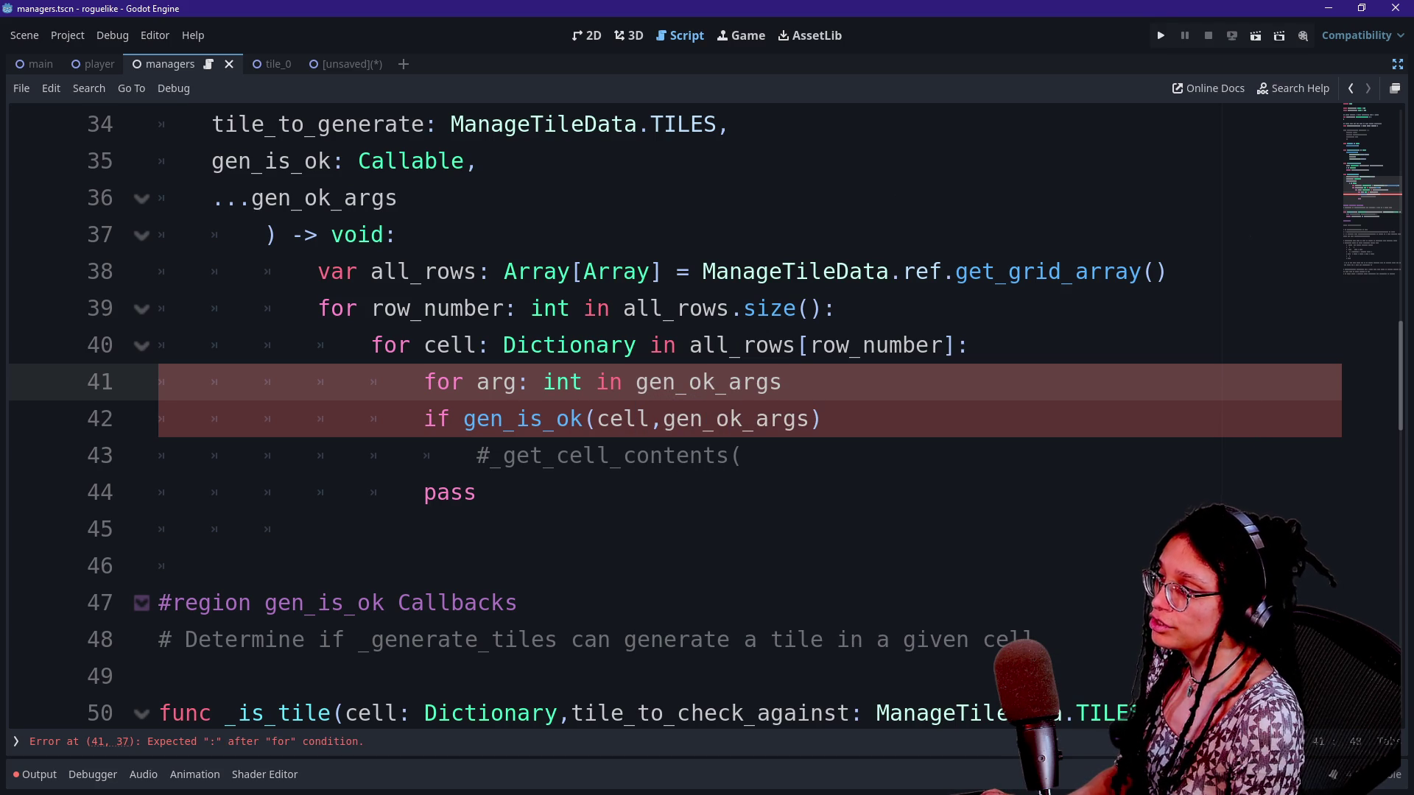
pyautogui.write('.s')
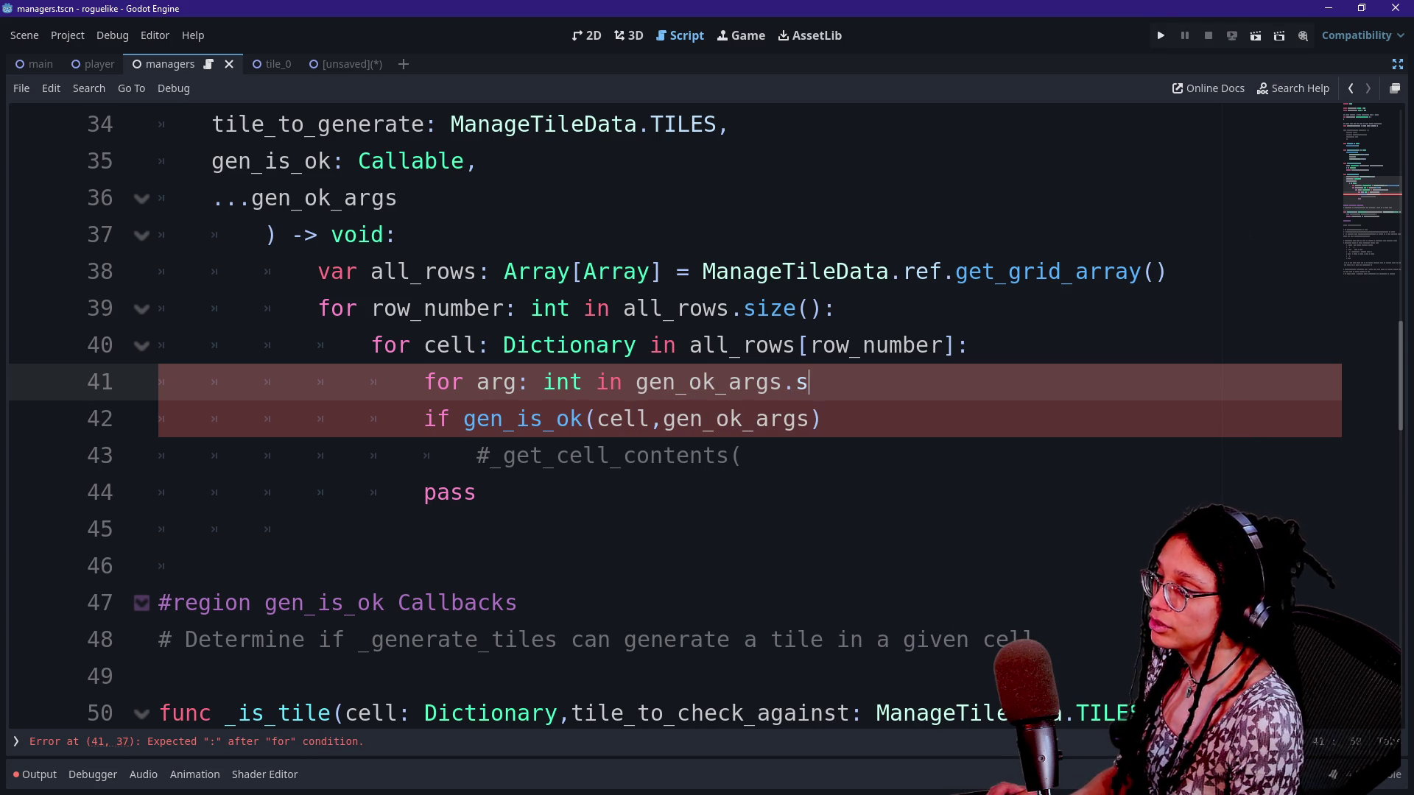
pyautogui.write('ize():')
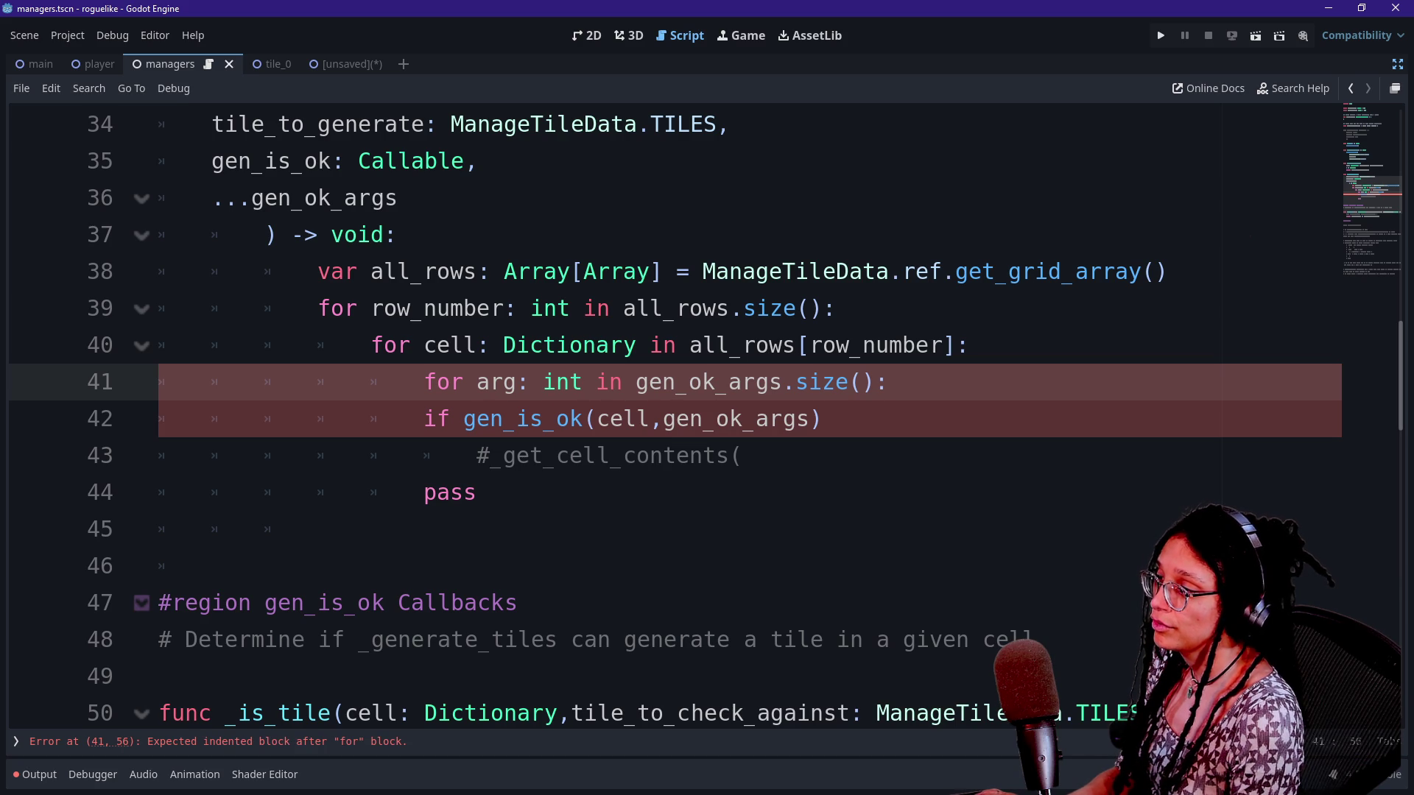
# Check the gen_is_ok if line beneath the new loop
pyautogui.click(425, 418)
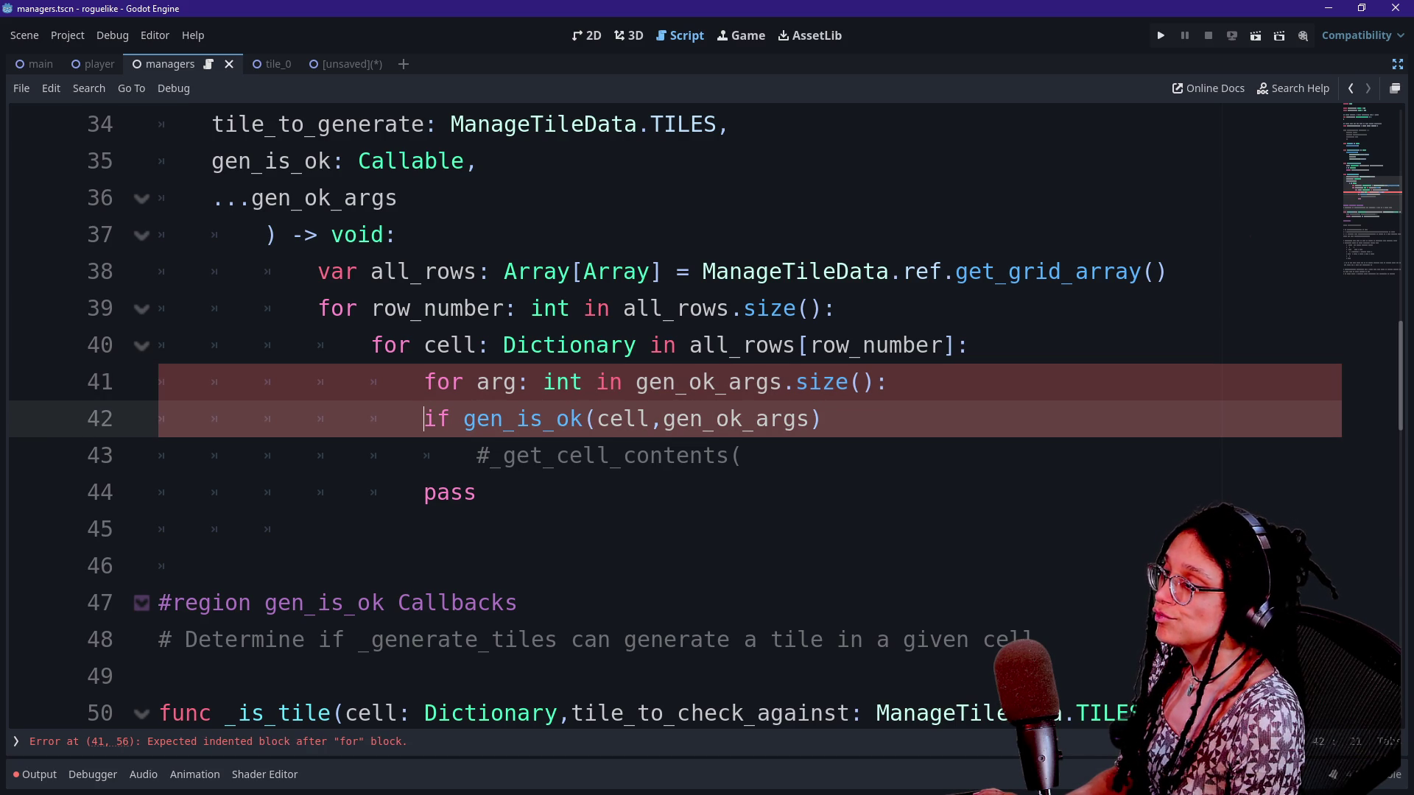
pyautogui.hotkey('ctrl', 'shift', 'Right')
pyautogui.hotkey('ctrl', 'shift', 'Right')
pyautogui.press('Right')
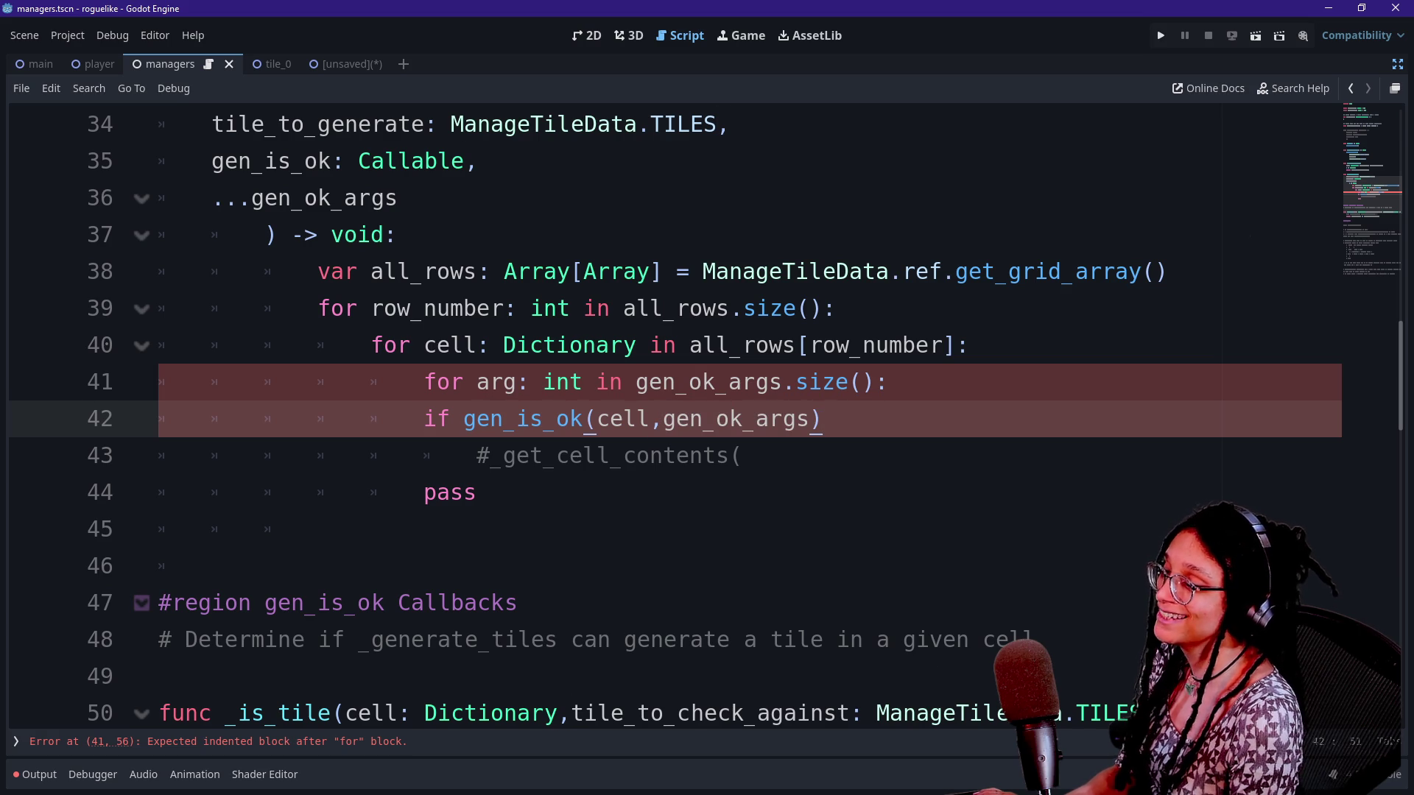
pyautogui.click(888, 382)
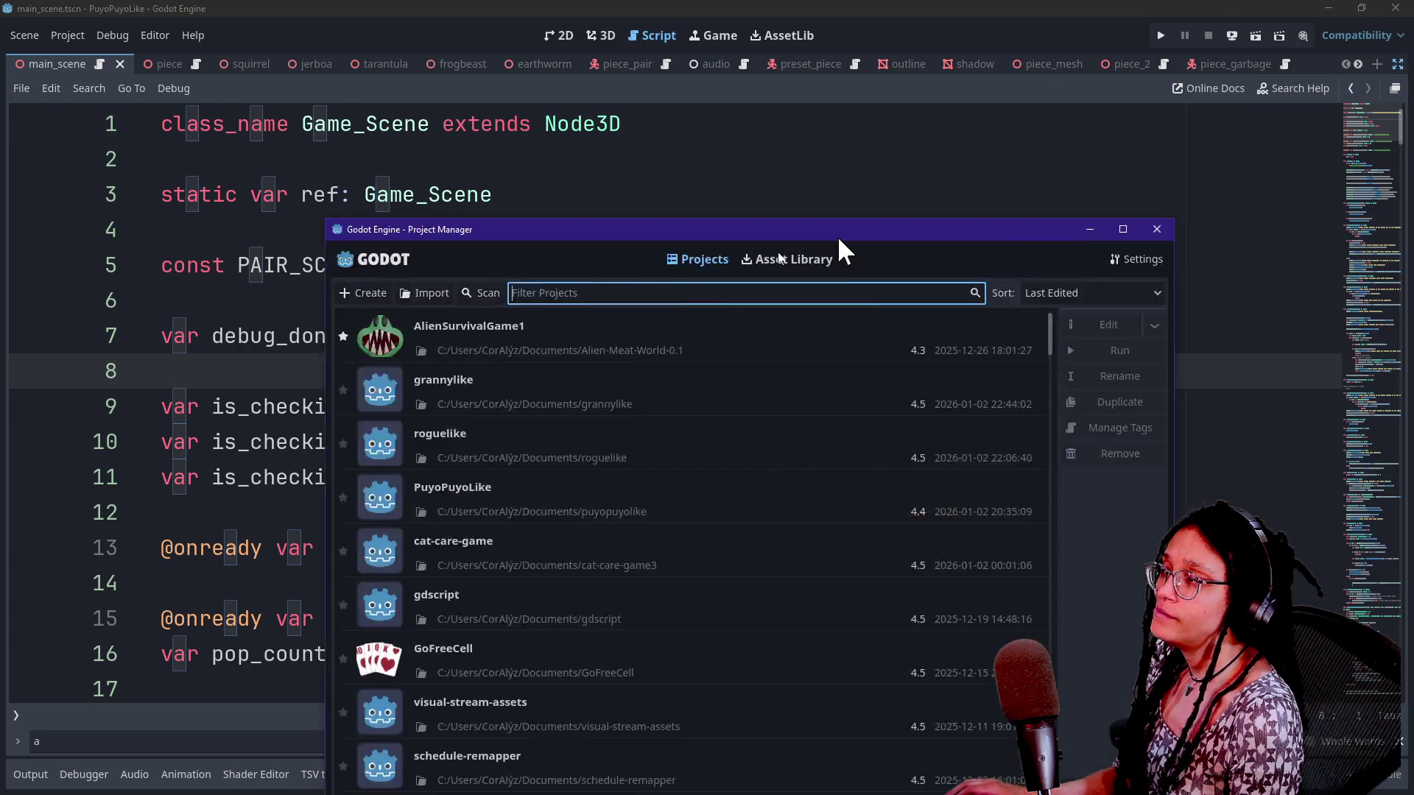
# Open the cat-care-game project and open ActionDispatcher.gd through a 'disp' file search
pyautogui.click(479, 331)
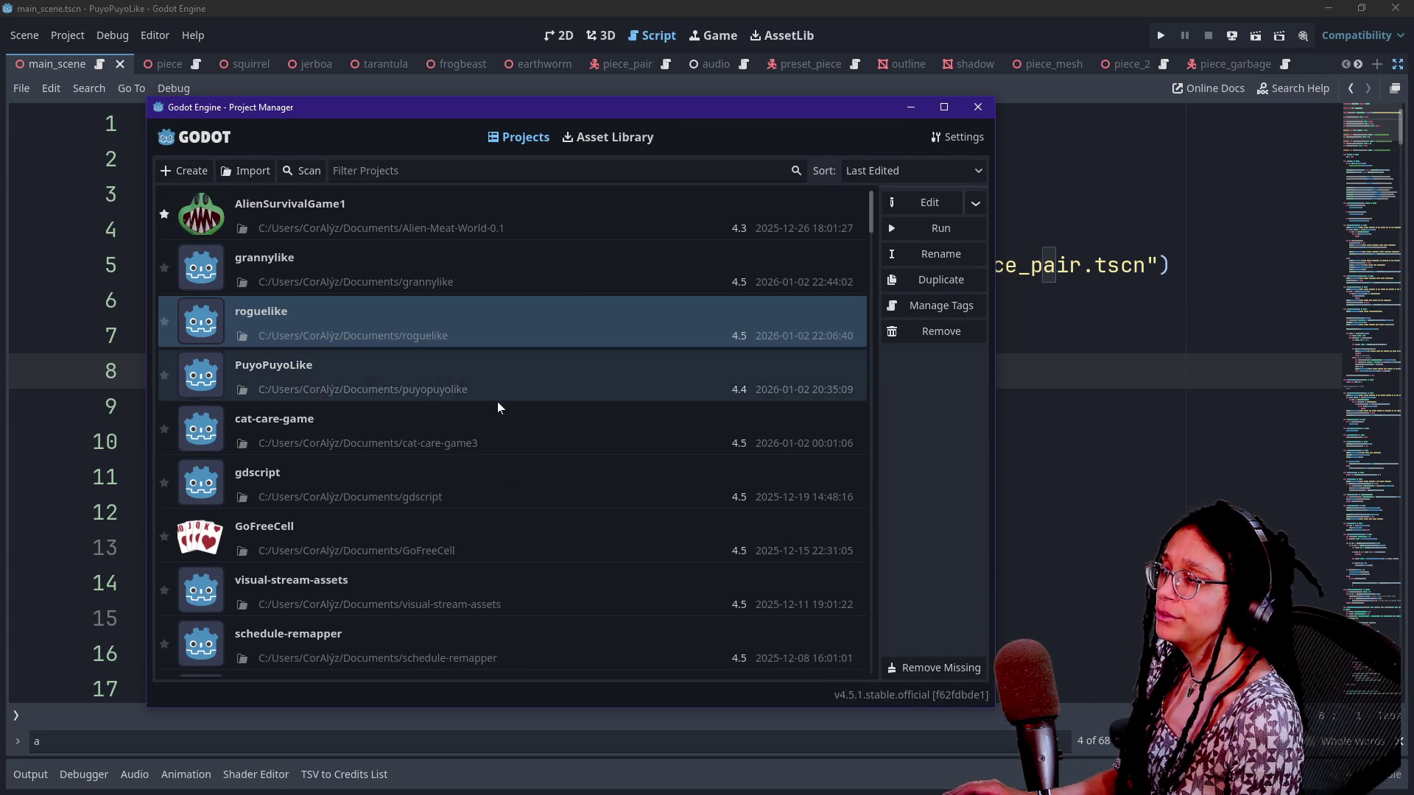
pyautogui.doubleClick(449, 419)
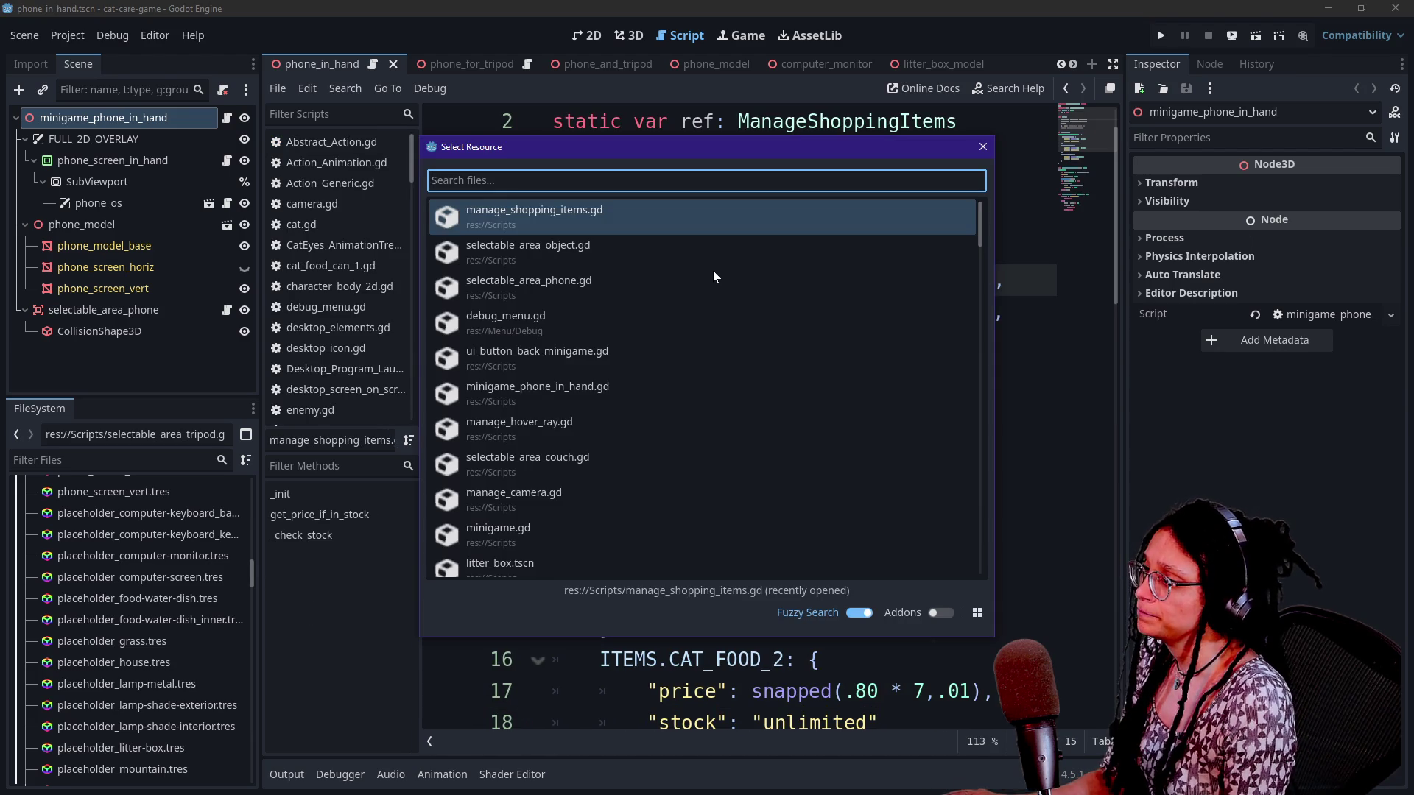
pyautogui.press('Escape')
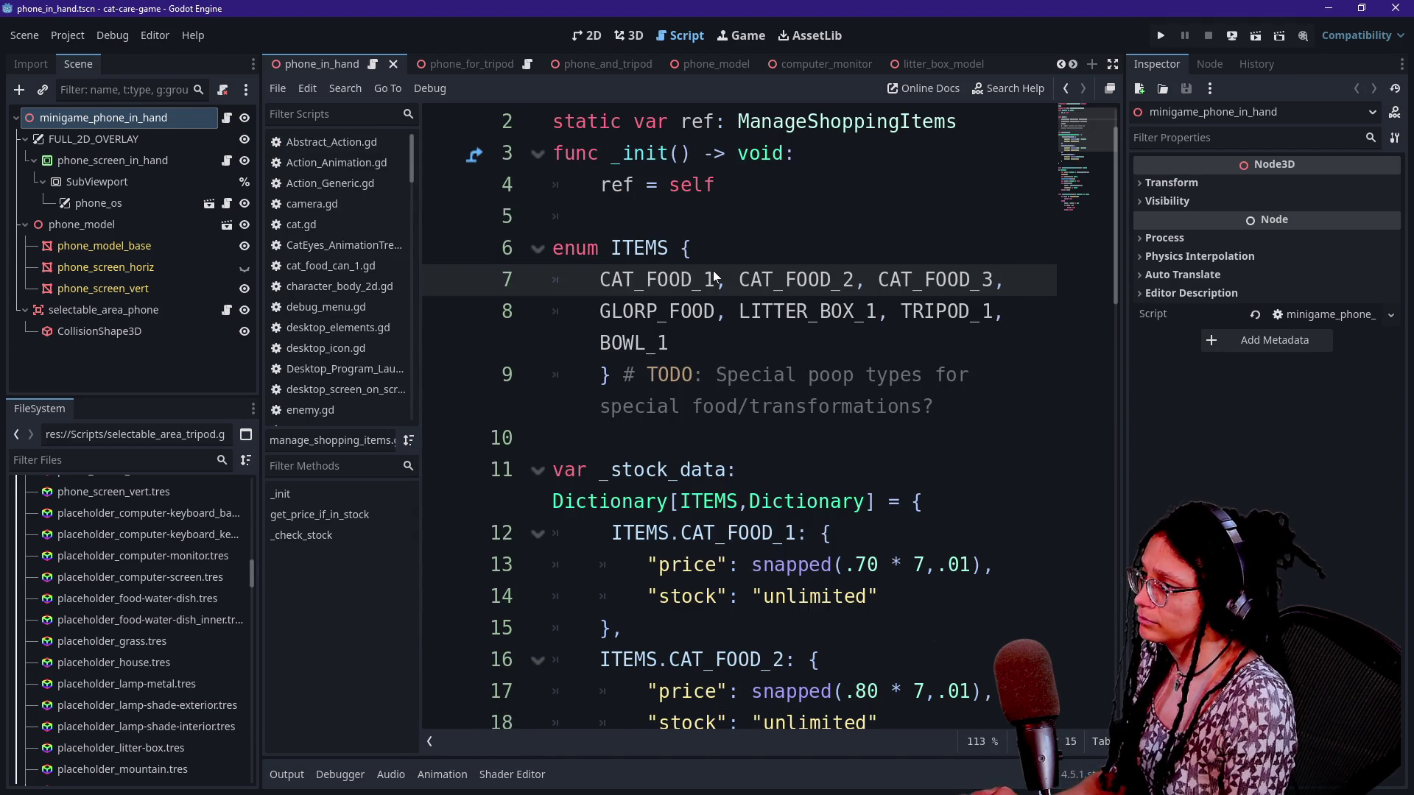
pyautogui.hotkey('ctrl', 'alt', 'o')
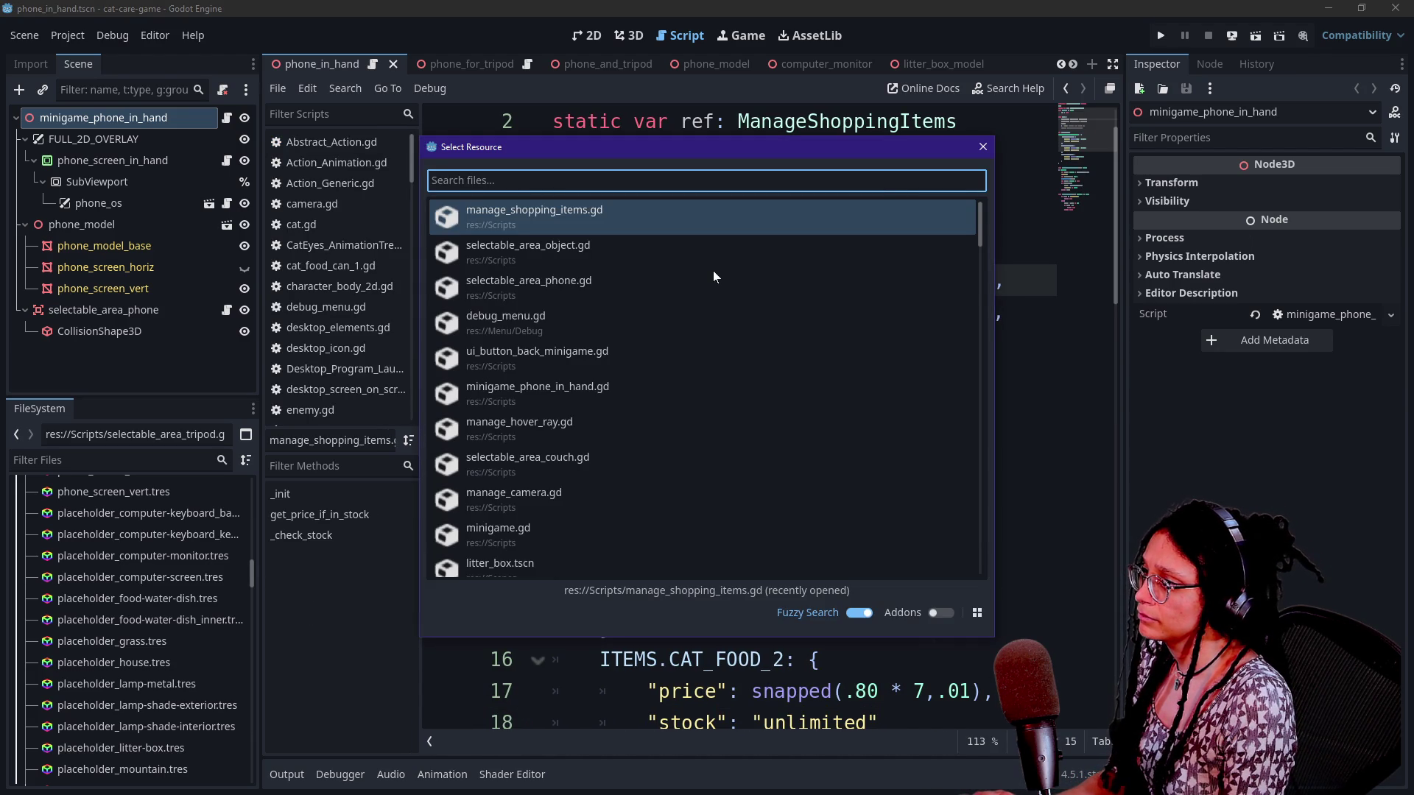
pyautogui.write('dispa')
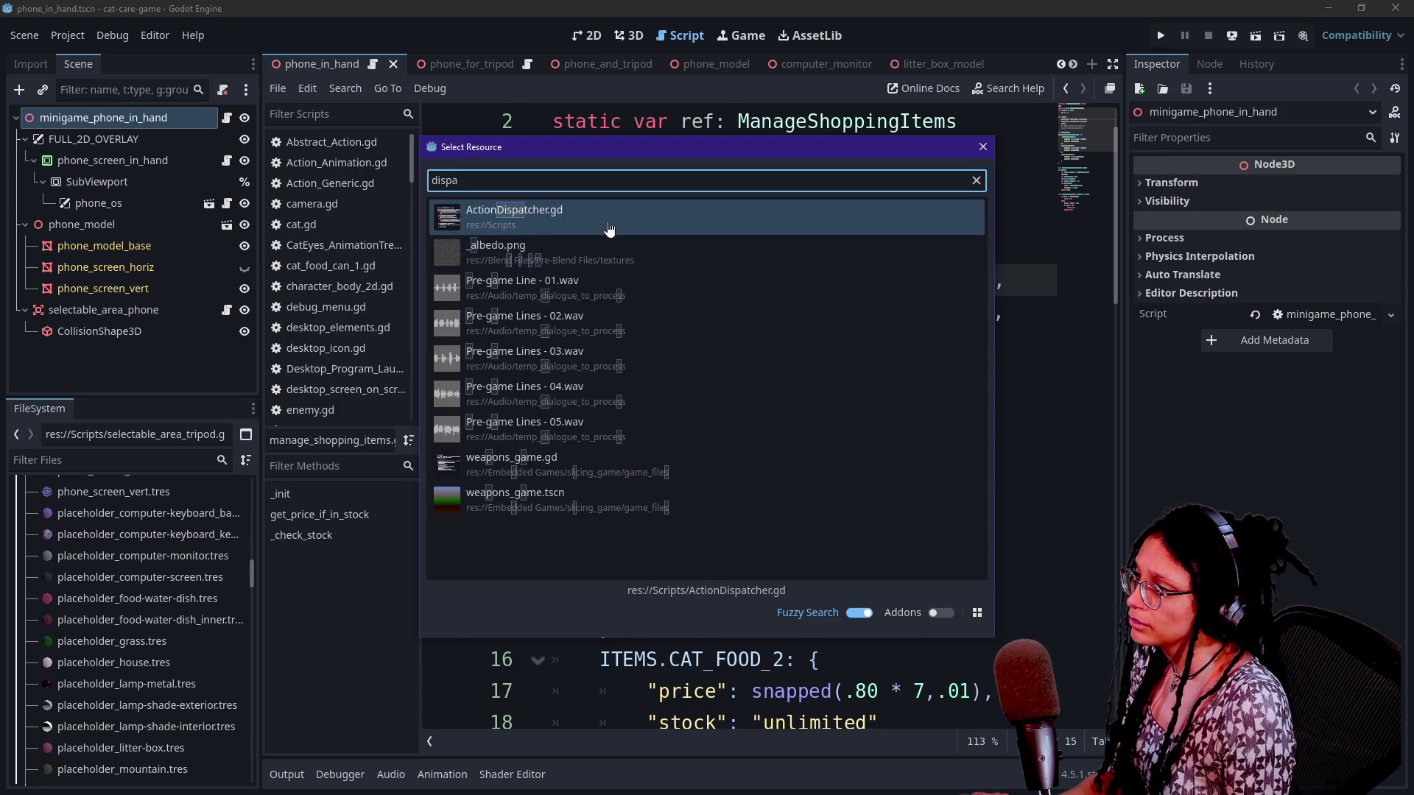
pyautogui.click(611, 221)
# Switch to distraction-free mode and inspect the parameter_array and preparameters code on lines 46–48
pyautogui.hotkey('ctrl', 'shift', 'F11')
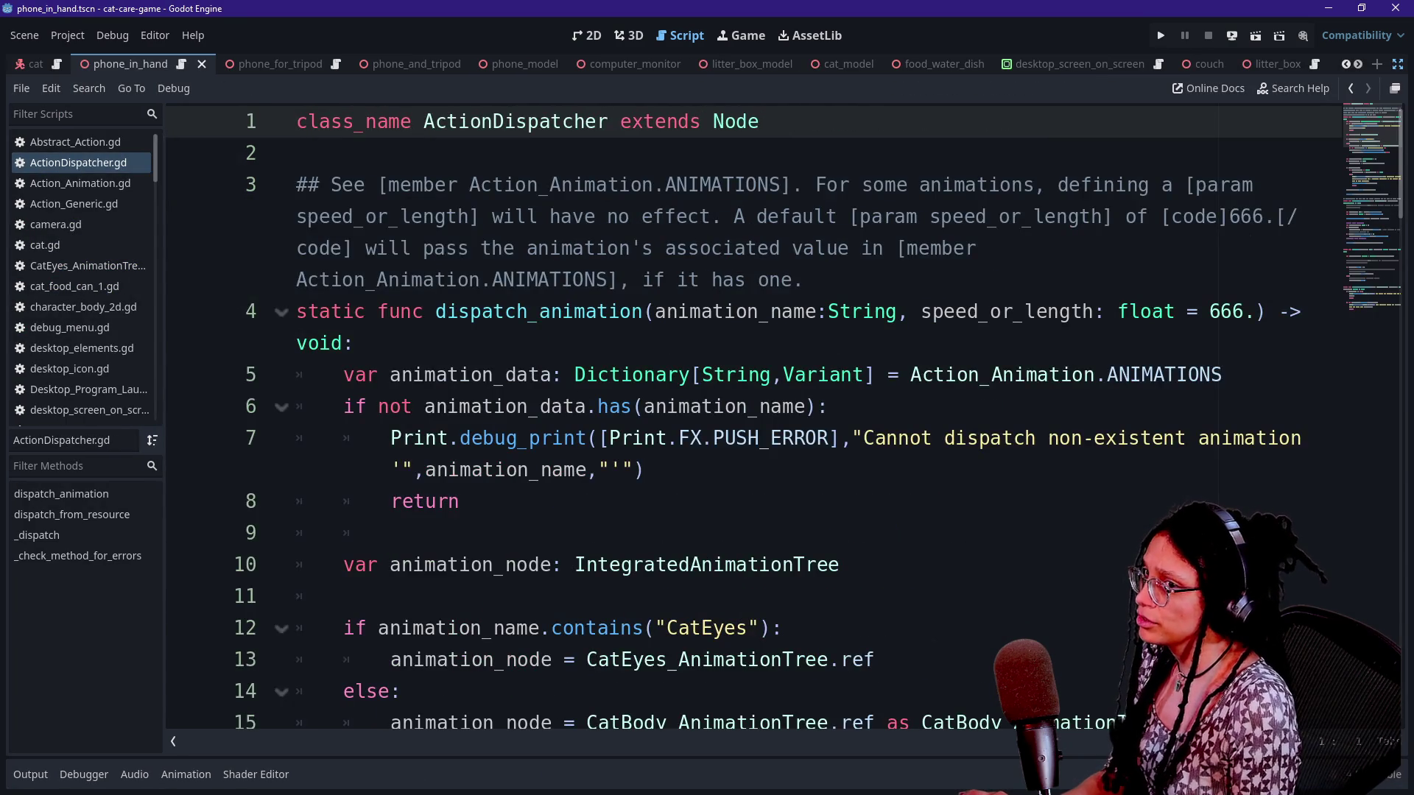
pyautogui.scroll(-10, 736, 412)
pyautogui.scroll(-4, 736, 412)
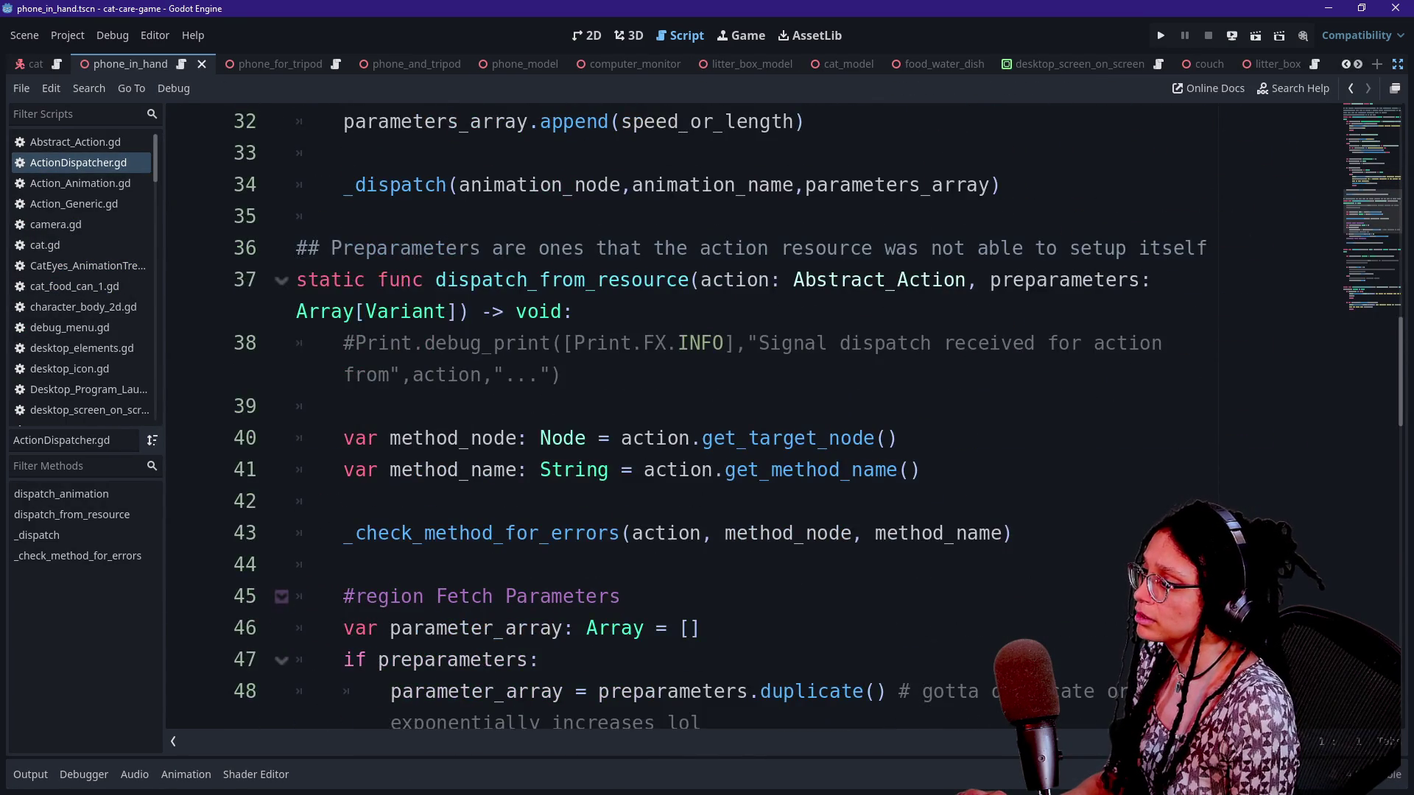
pyautogui.scroll(-3, 736, 412)
pyautogui.click(355, 343)
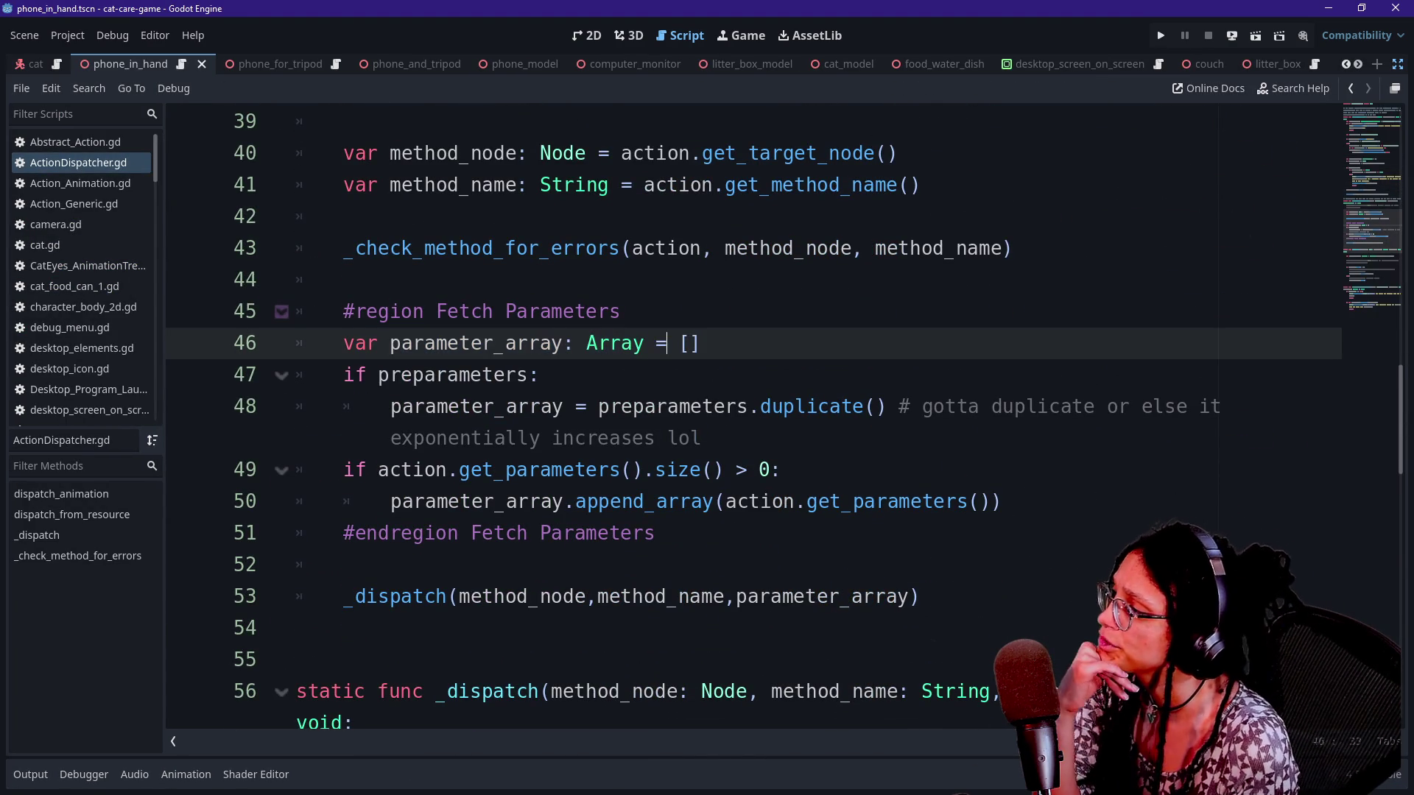
pyautogui.click(389, 375)
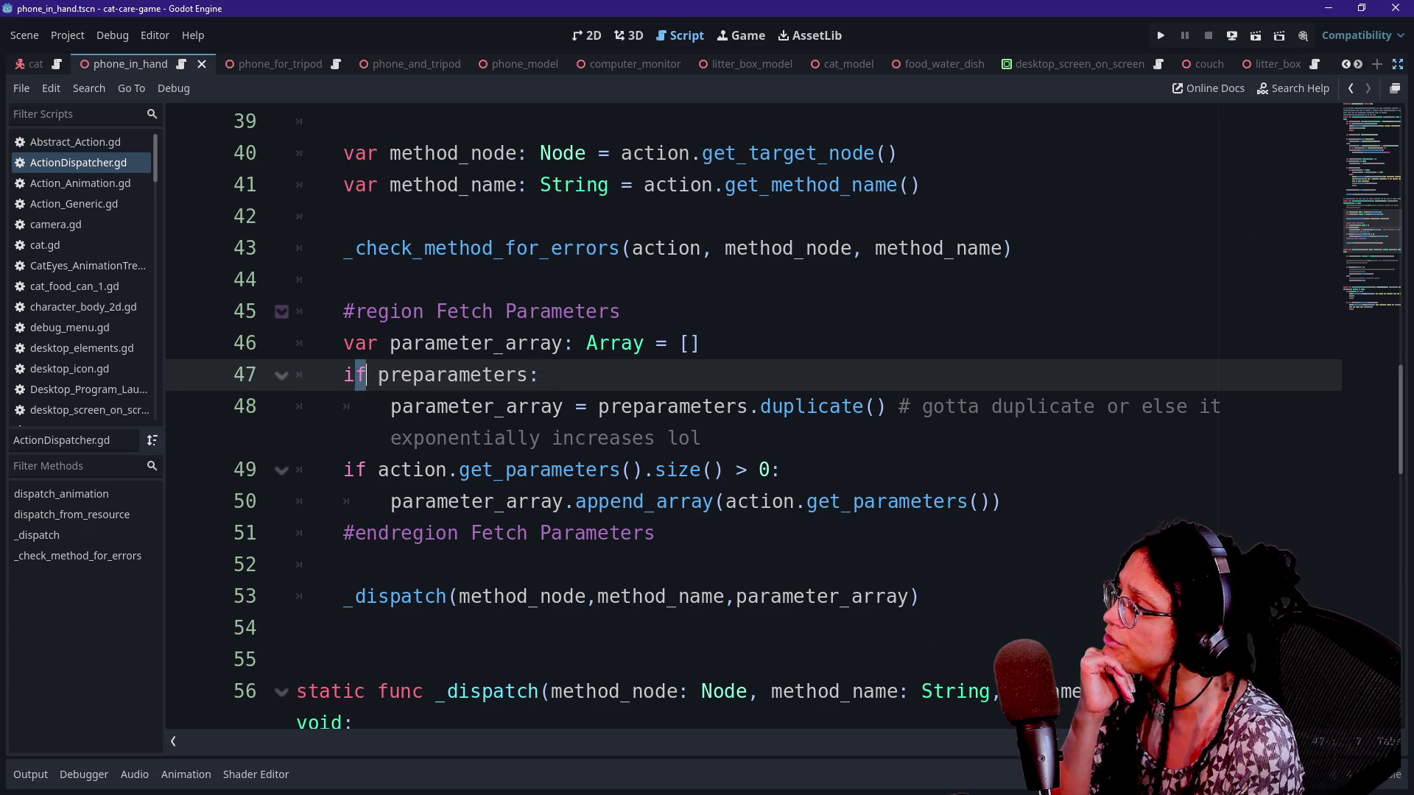
pyautogui.click(714, 407)
pyautogui.click(460, 406)
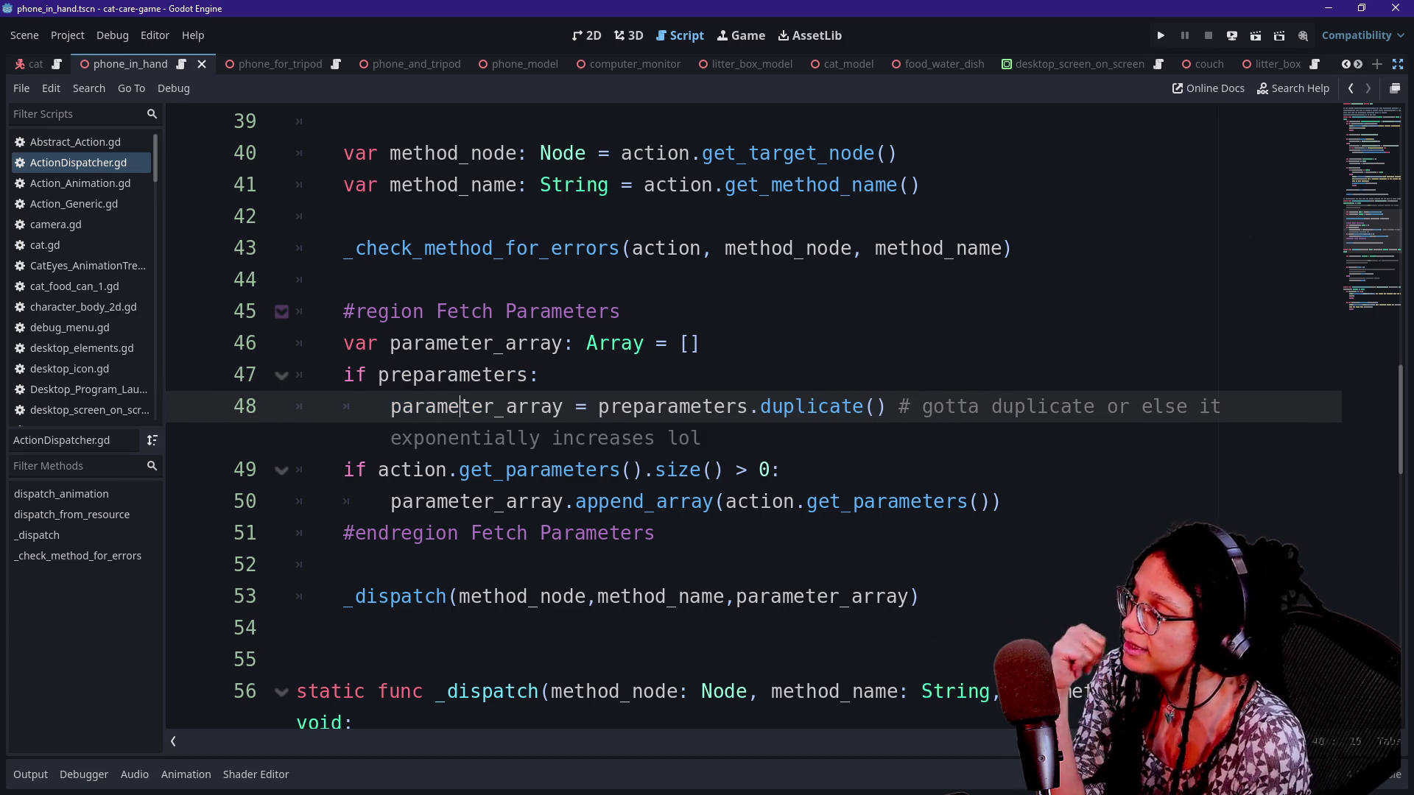
pyautogui.click(541, 375)
# Review how preparameters is duplicated into parameter_array on lines 47–48
pyautogui.scroll(-1, 471, 397)
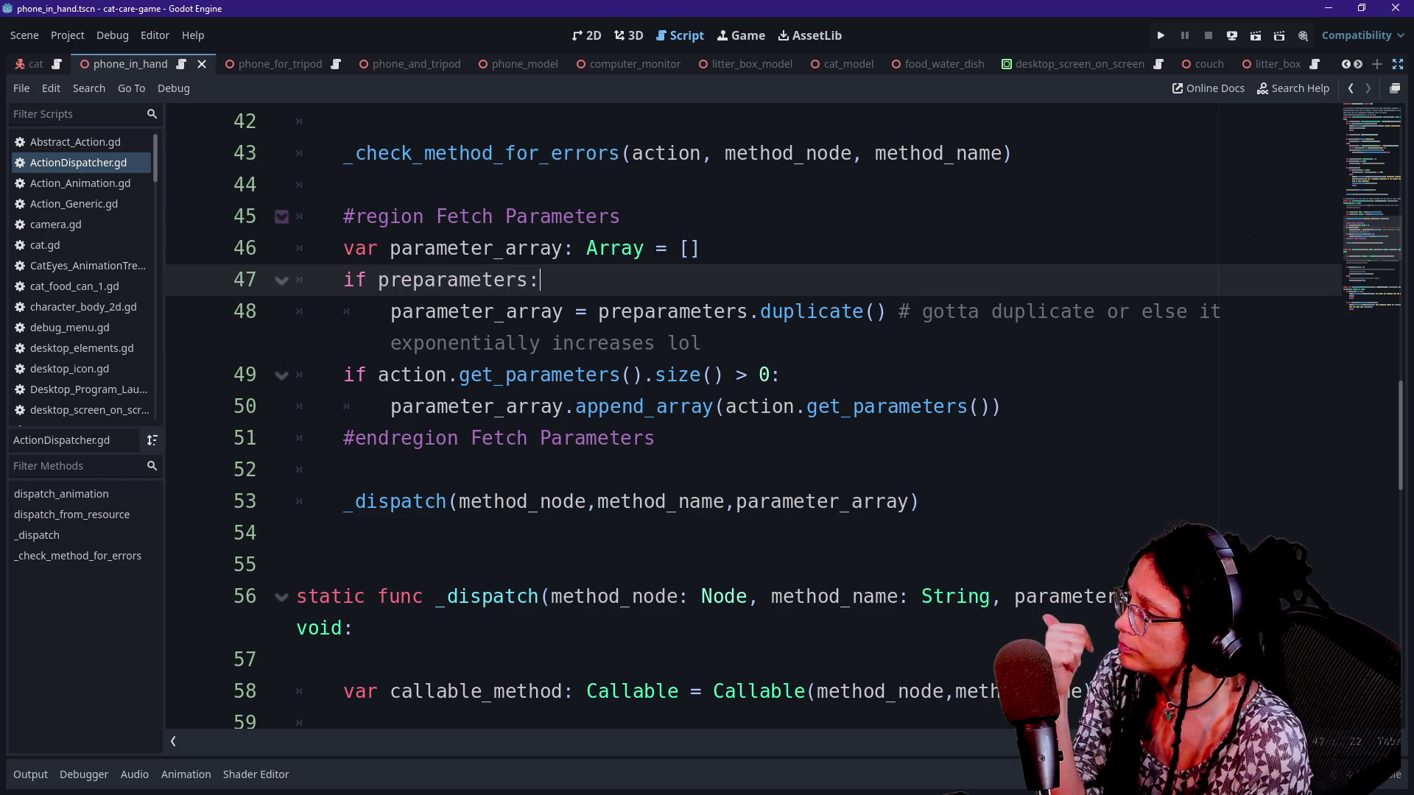
pyautogui.click(531, 311)
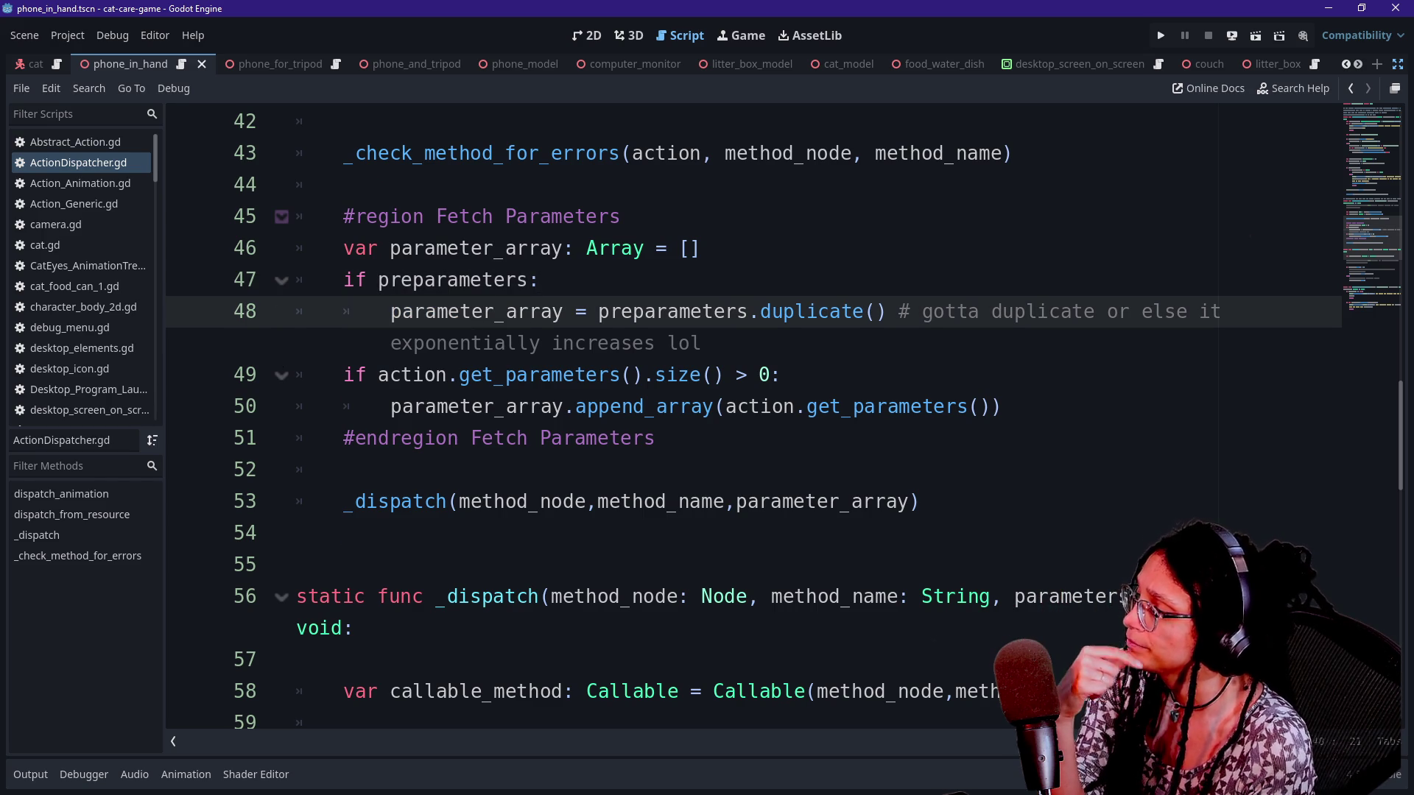
pyautogui.doubleClick(452, 279)
pyautogui.click(541, 280)
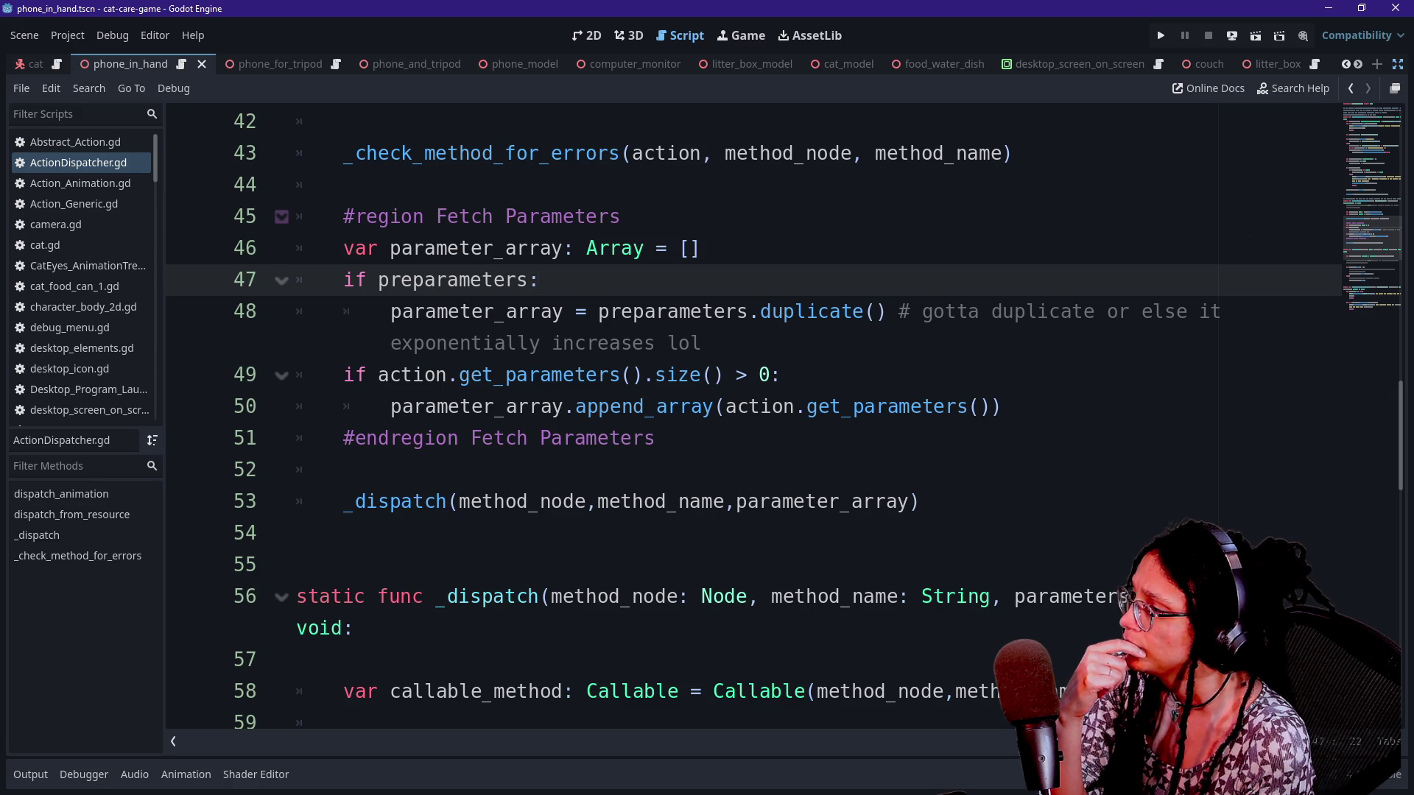
pyautogui.moveTo(610, 311); pyautogui.dragTo(736, 312)
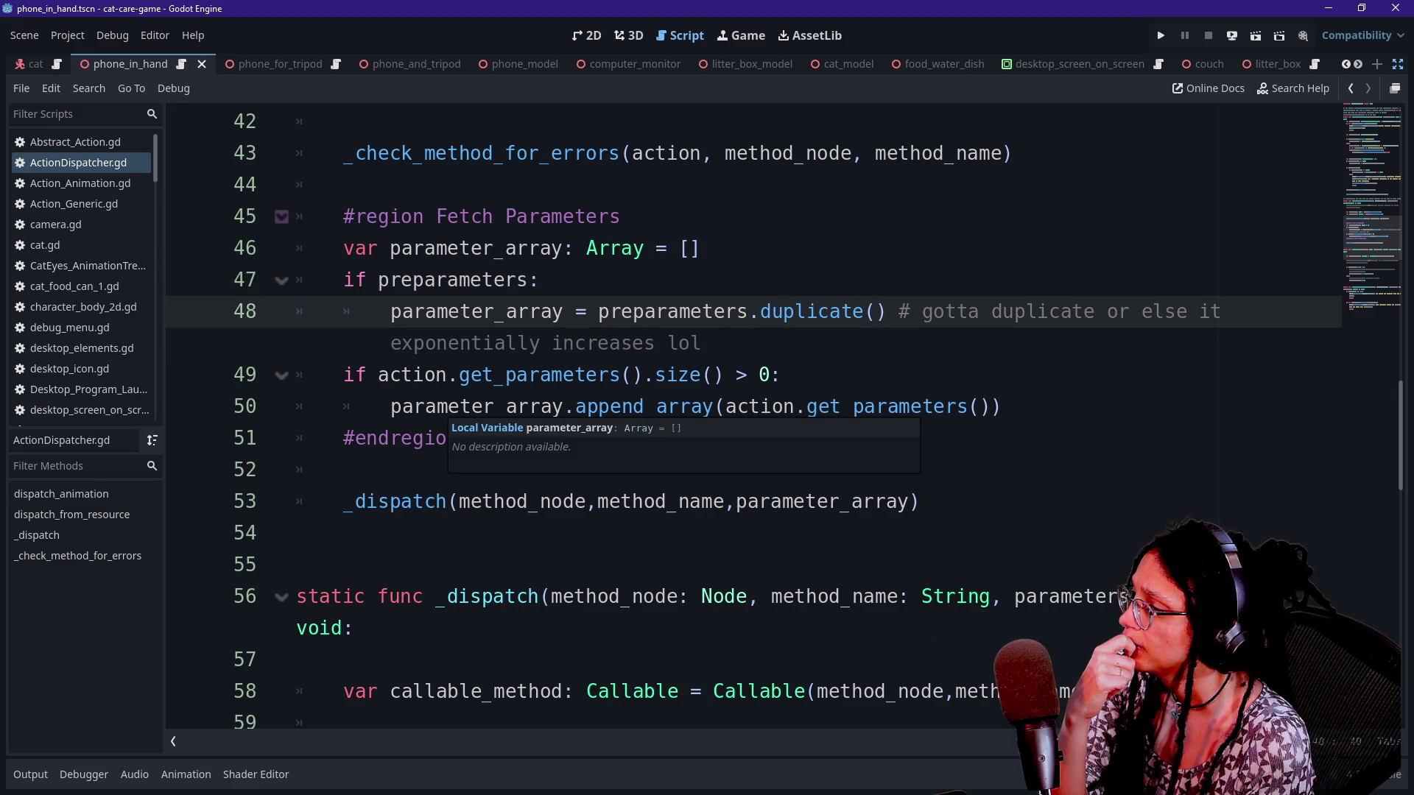
# Highlight the get_parameters().size() check on line 49 to study it
pyautogui.moveTo(459, 374); pyautogui.dragTo(725, 375)
pyautogui.click(724, 375)
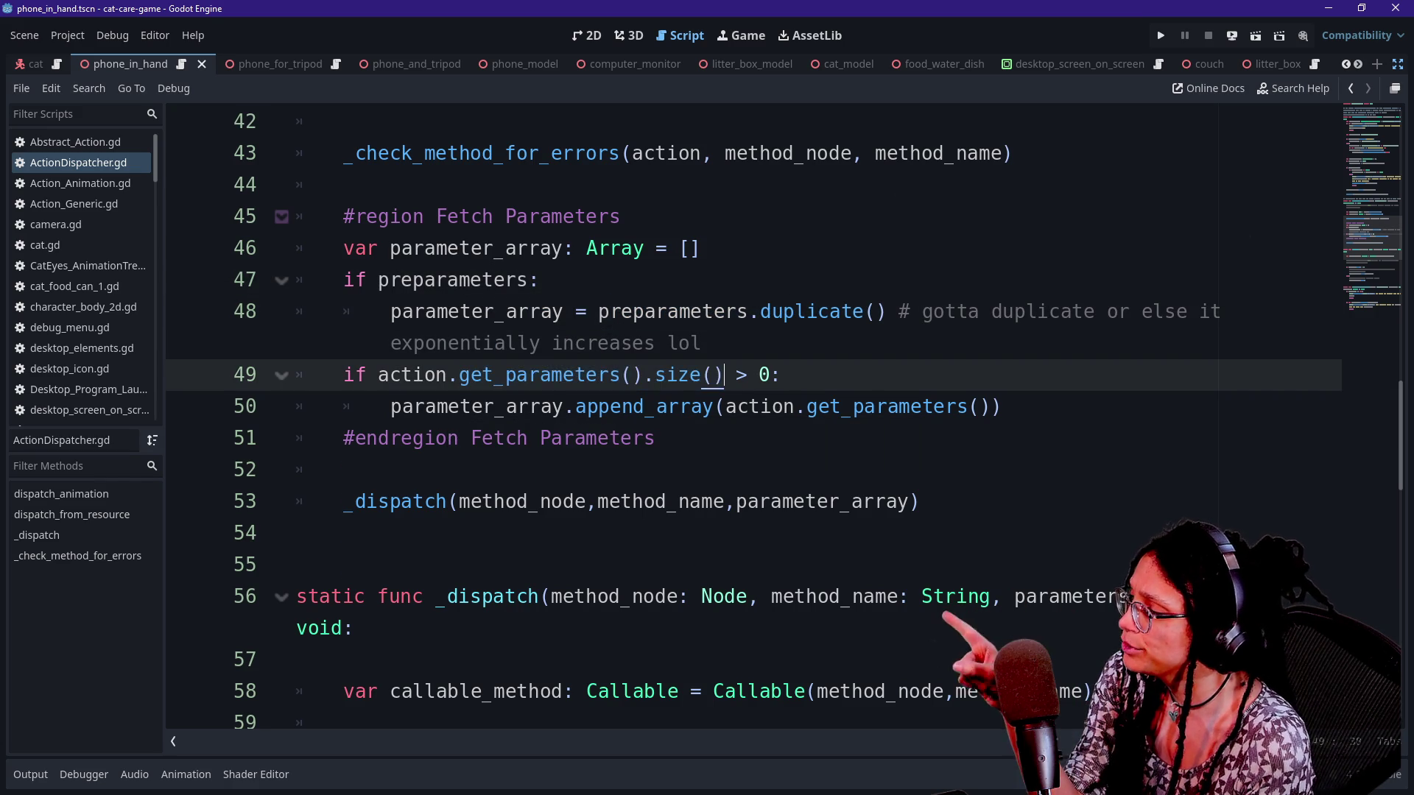
pyautogui.moveTo(460, 375); pyautogui.dragTo(759, 375)
pyautogui.click(759, 375)
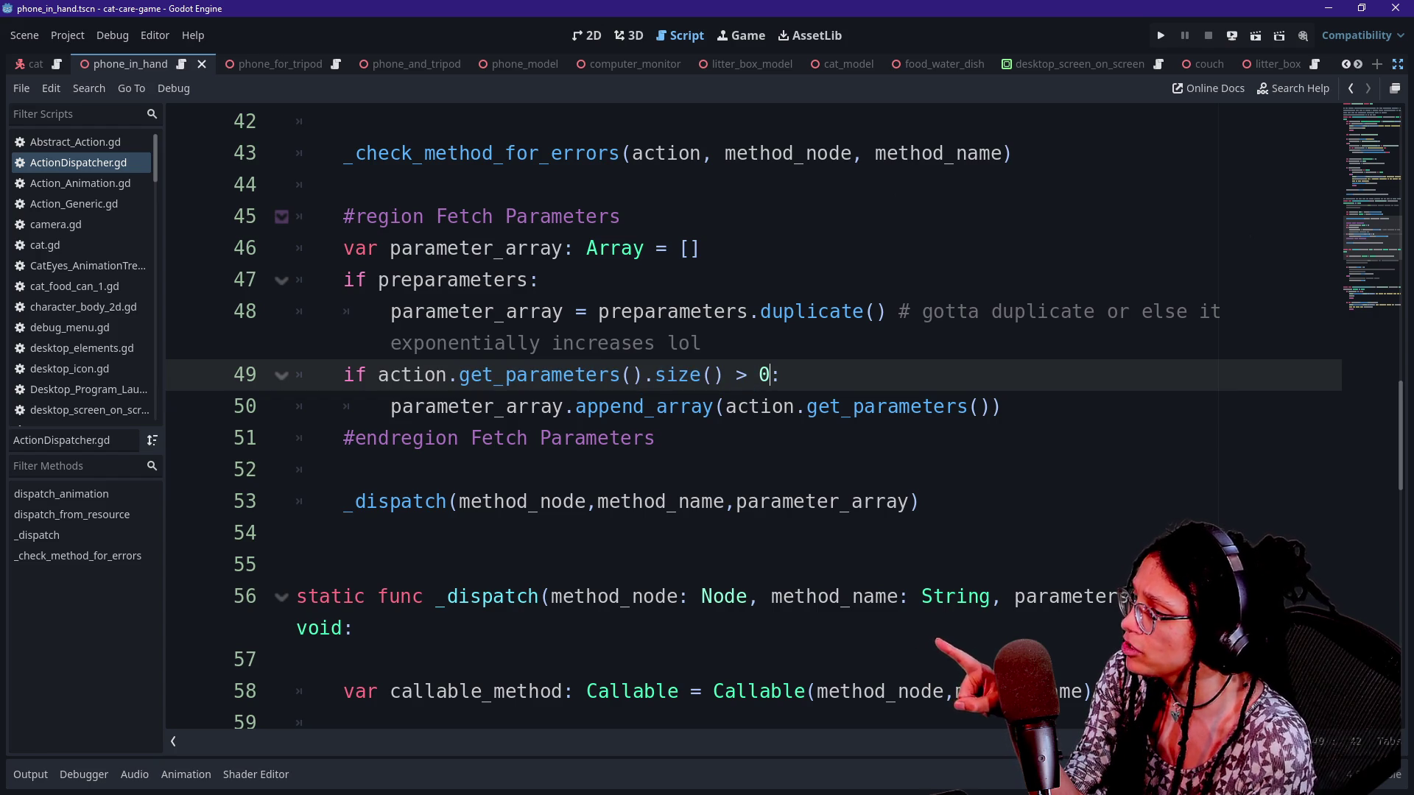
pyautogui.moveTo(654, 375)
pyautogui.mouseDown()
pyautogui.moveTo(738, 375)
pyautogui.moveTo(366, 374)
pyautogui.mouseUp()
pyautogui.click(781, 375)
pyautogui.moveTo(781, 375)
pyautogui.mouseDown()
pyautogui.moveTo(492, 375)
pyautogui.moveTo(488, 407)
pyautogui.moveTo(656, 406)
pyautogui.mouseUp()
pyautogui.click(780, 375)
# Examine the append_array call using get_parameters() on line 50
pyautogui.click(569, 406)
pyautogui.click(656, 407)
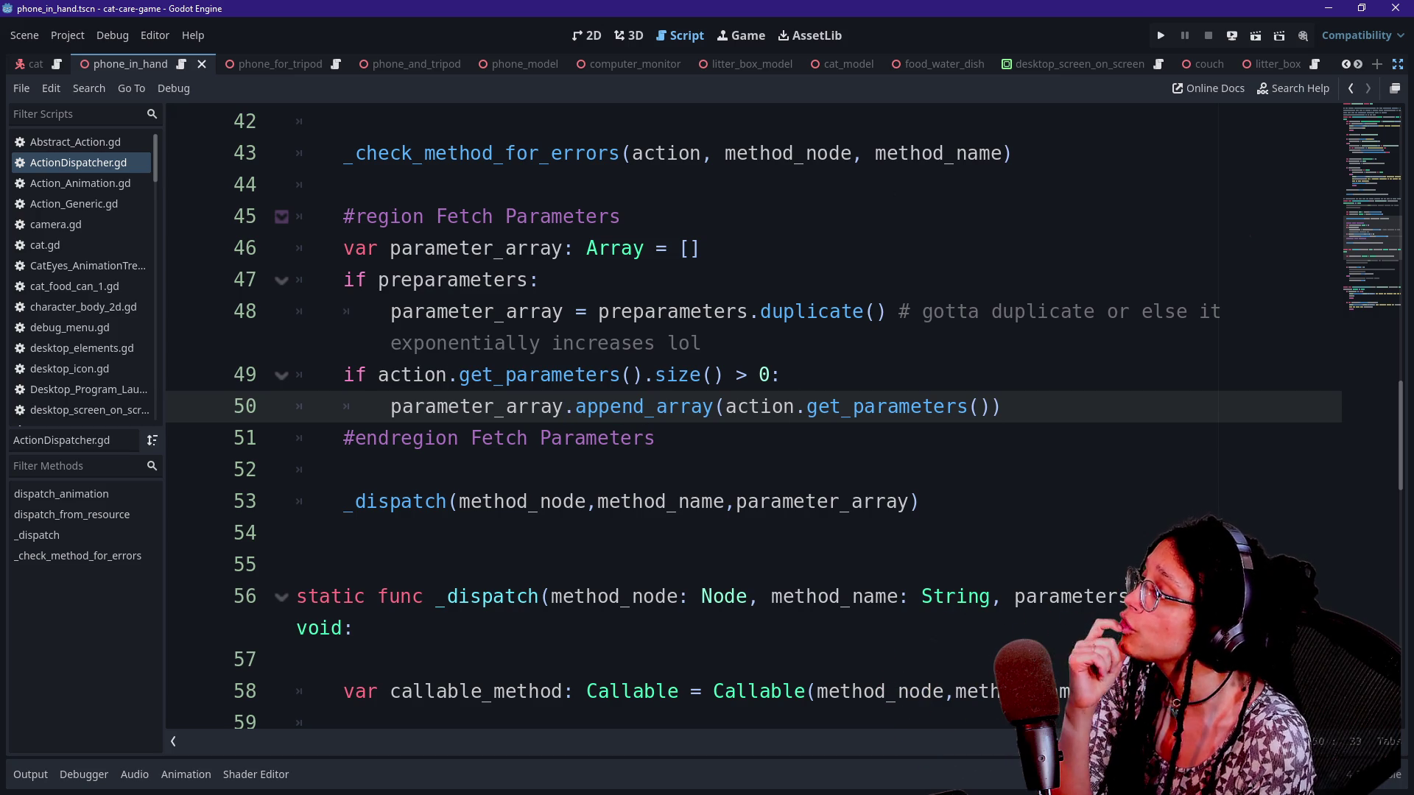
pyautogui.moveTo(806, 406); pyautogui.dragTo(957, 406)
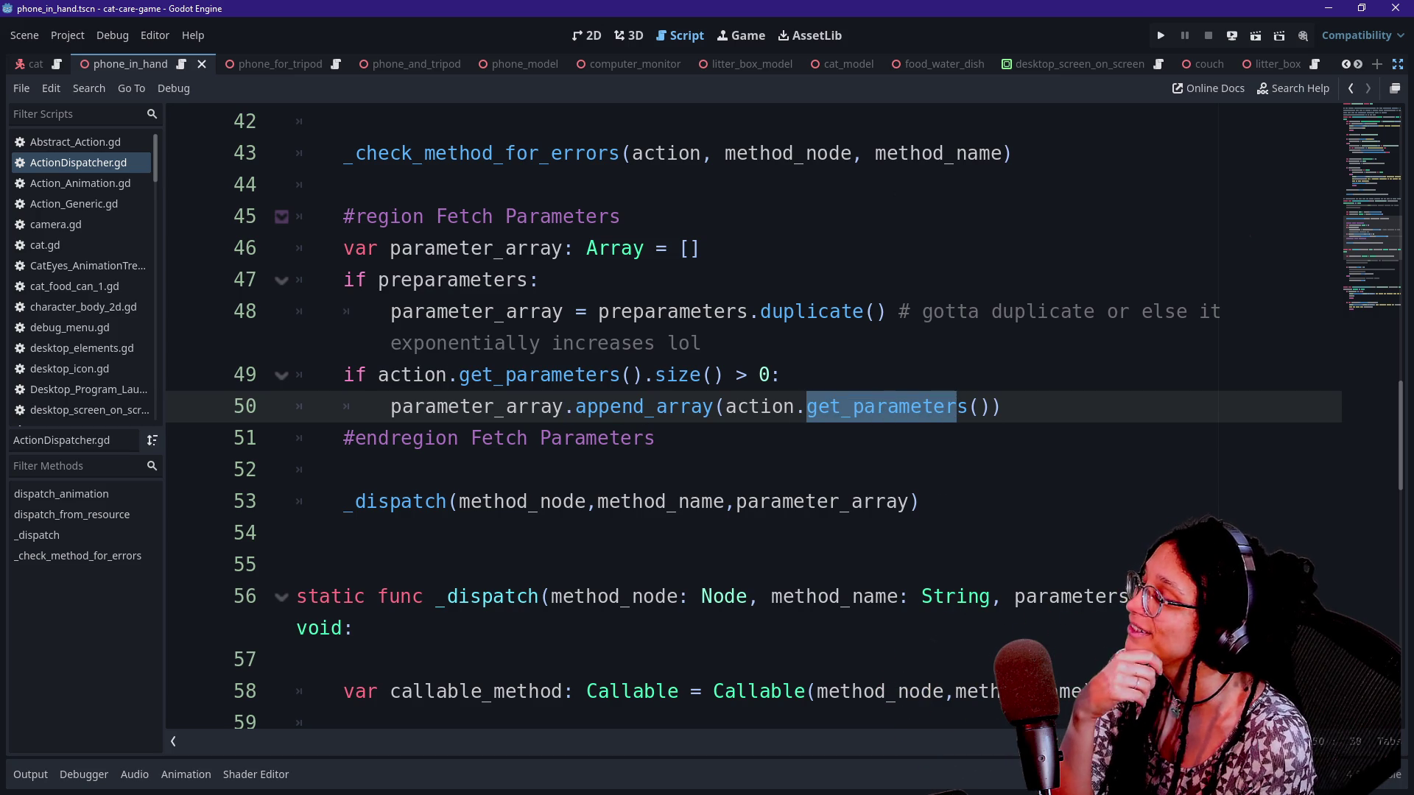
pyautogui.click(471, 343)
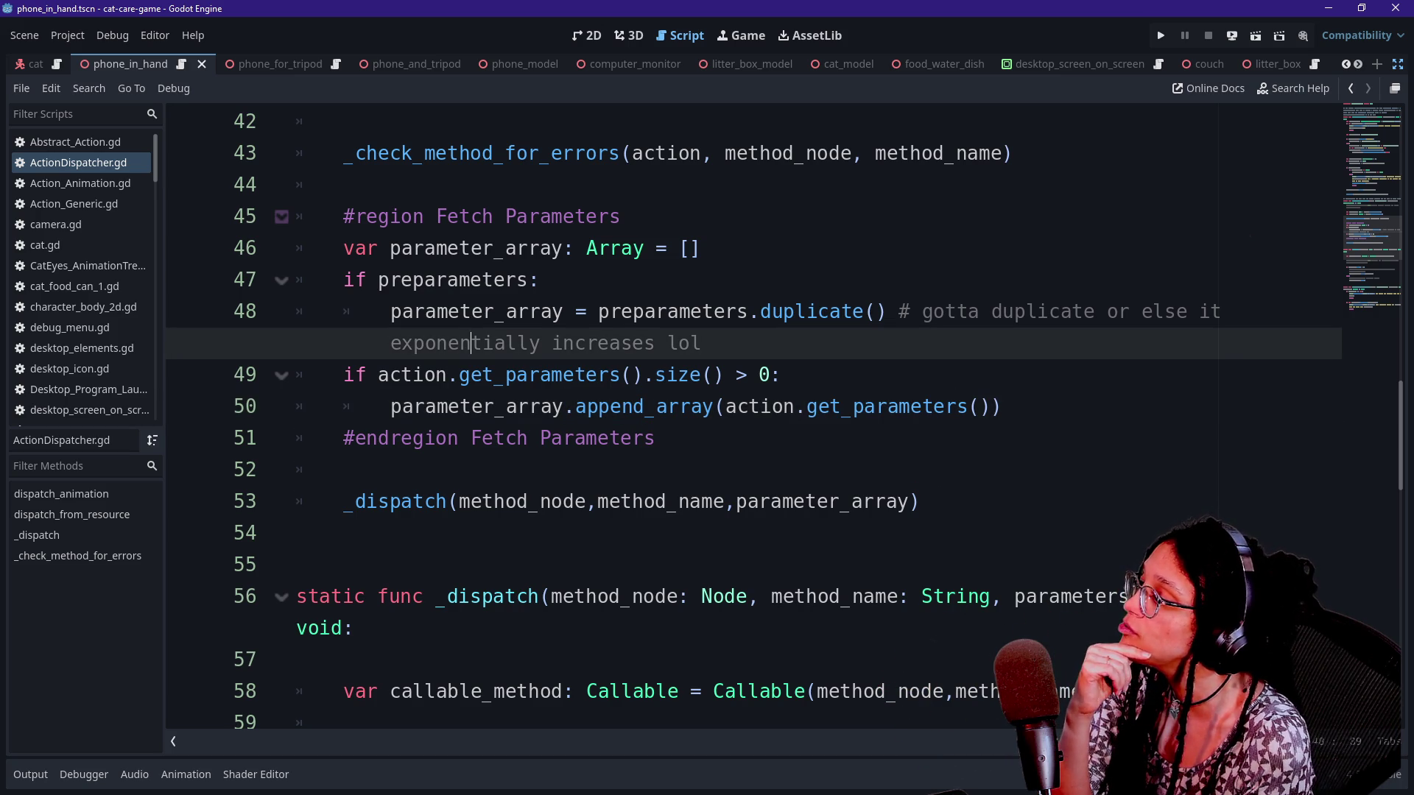
pyautogui.moveTo(388, 248); pyautogui.dragTo(648, 248)
pyautogui.click(541, 279)
# Scroll down to _dispatch and bring up the callv documentation tooltip on line 64
pyautogui.scroll(-1, 751, 416)
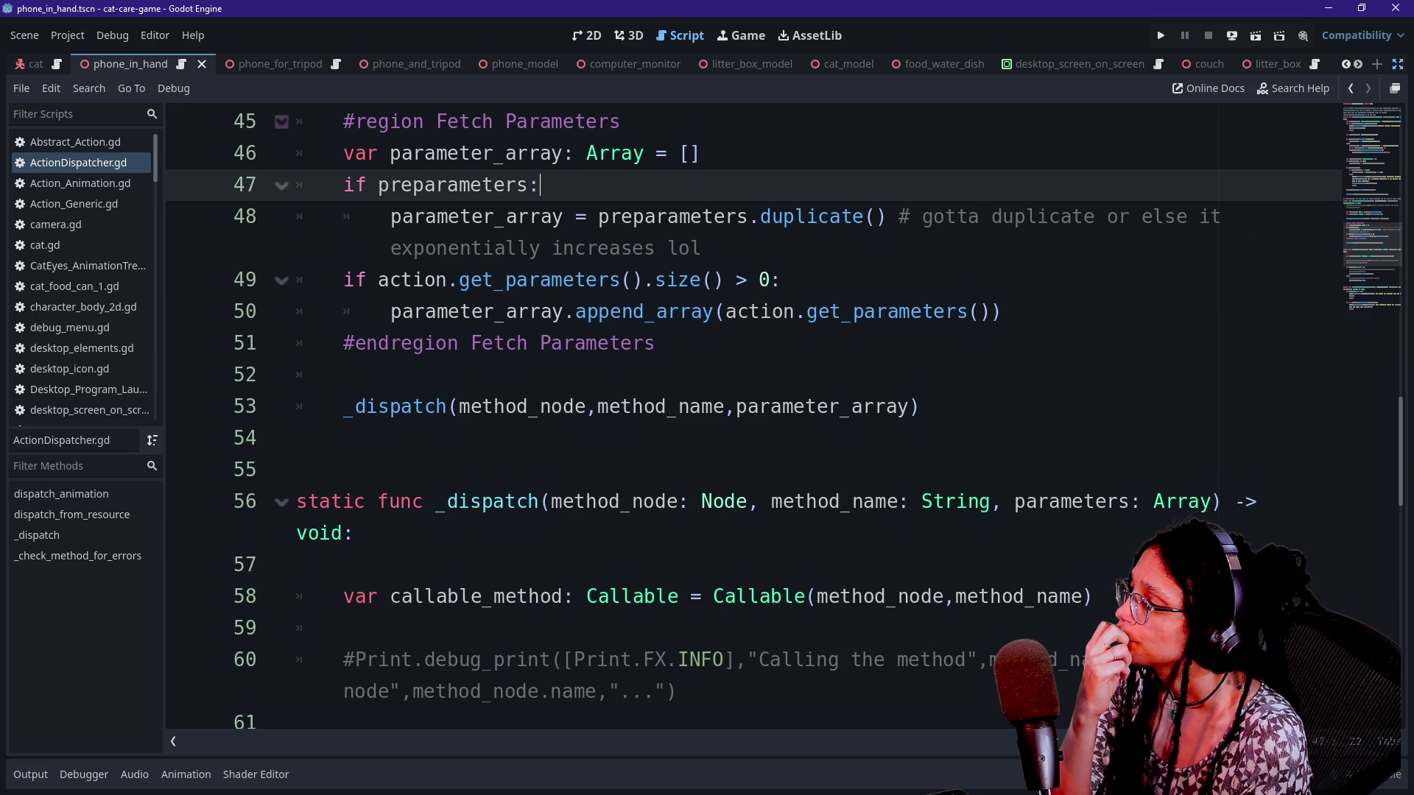
pyautogui.click(758, 406)
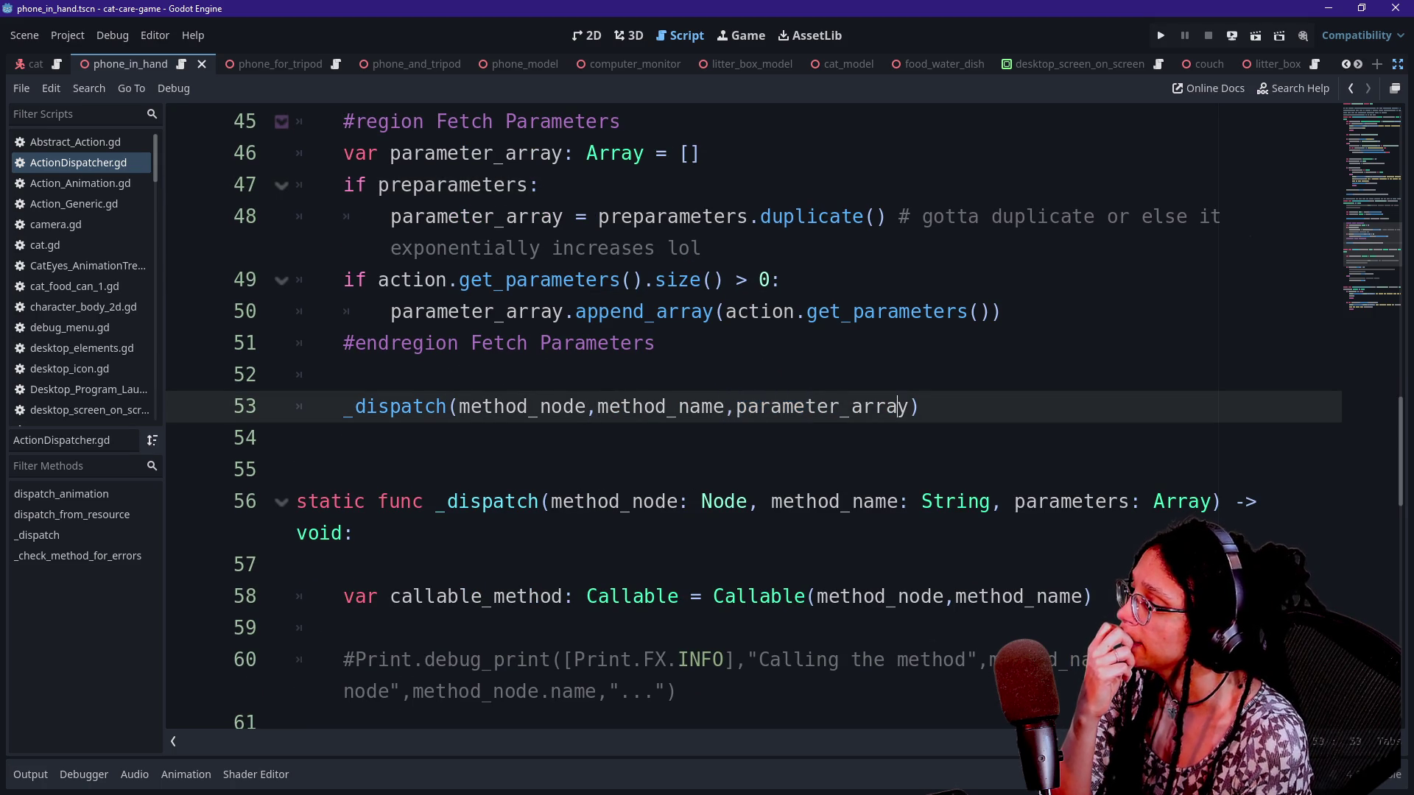
pyautogui.scroll(-1, 758, 406)
pyautogui.moveTo(351, 279); pyautogui.dragTo(758, 312)
pyautogui.click(759, 342)
pyautogui.scroll(-1, 759, 343)
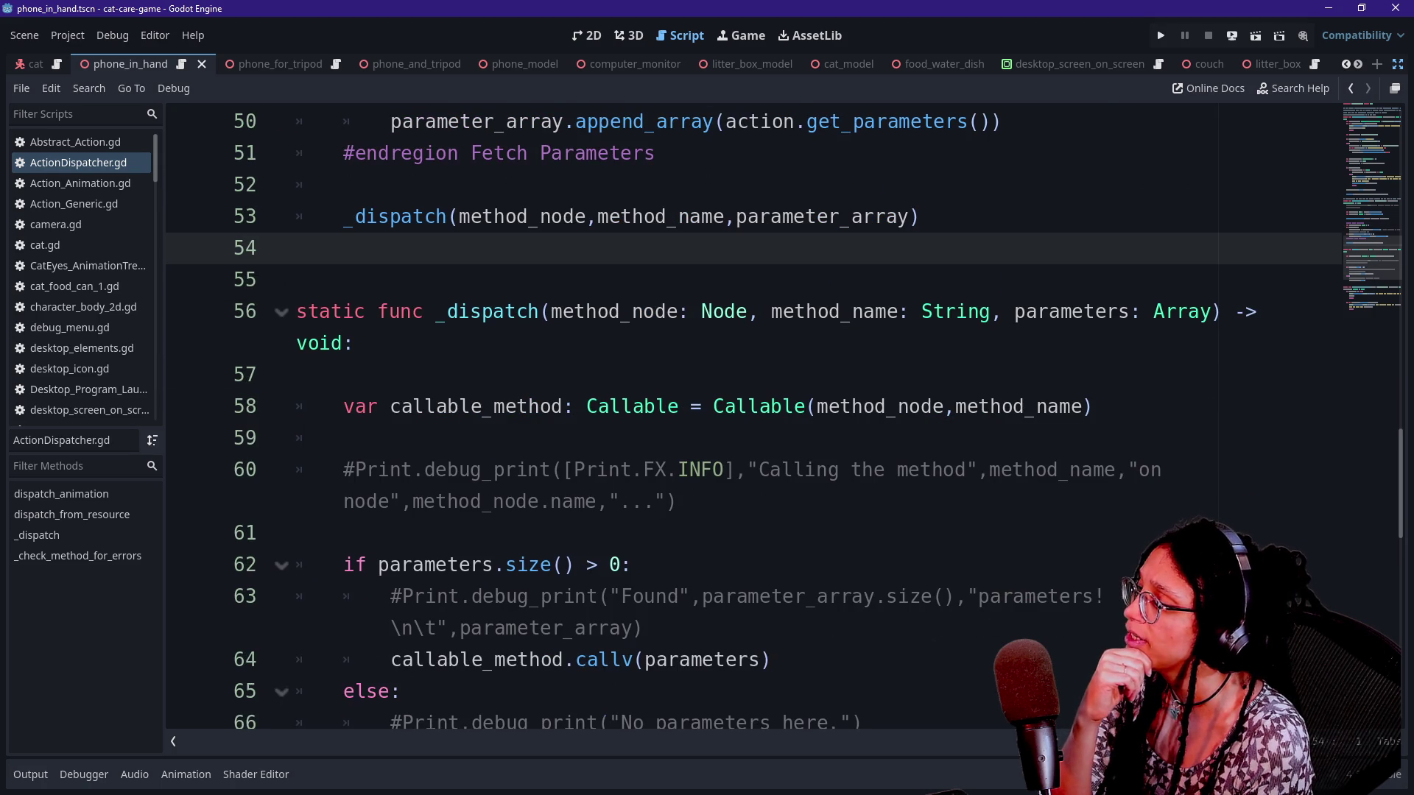
pyautogui.scroll(-1, 759, 342)
pyautogui.scroll(-1, 758, 342)
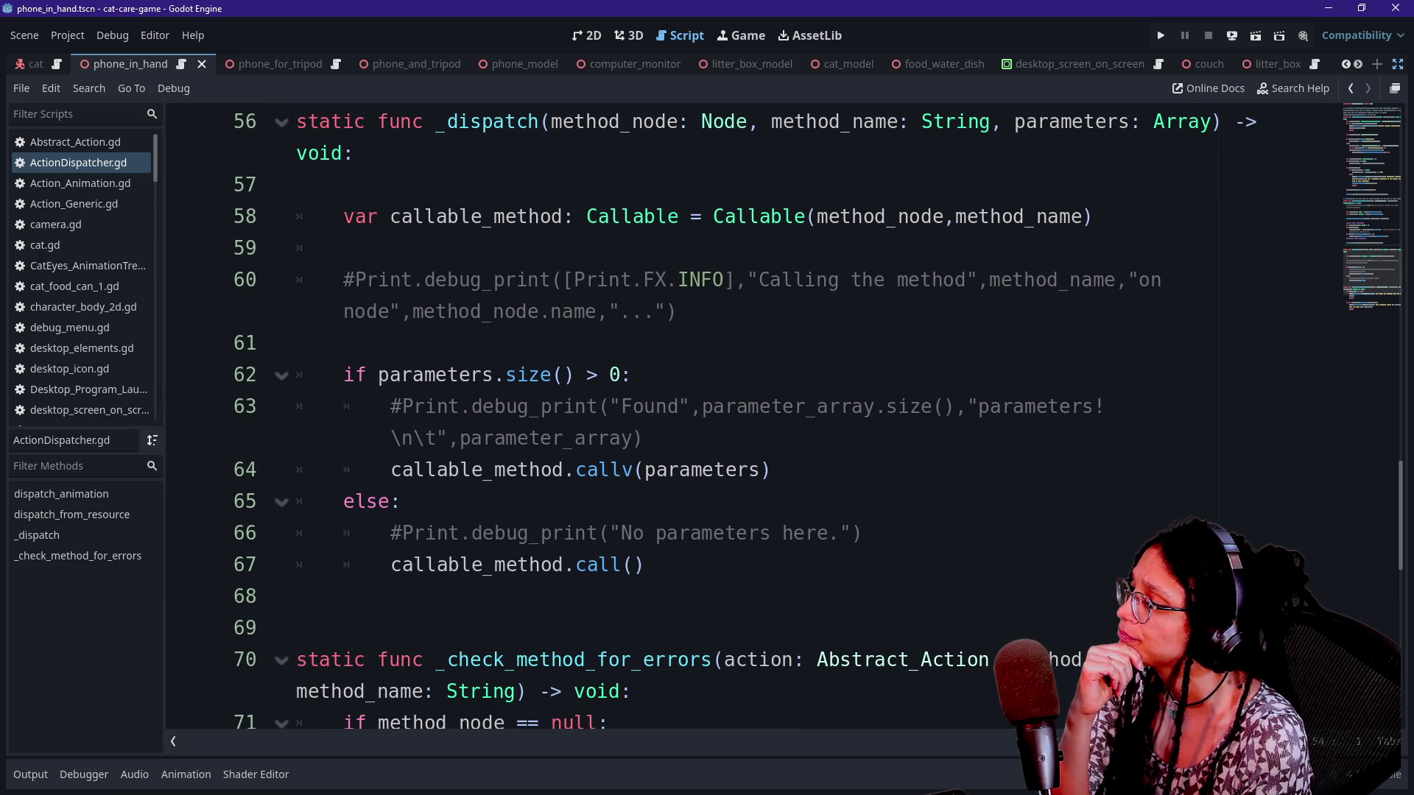
pyautogui.click(622, 469)
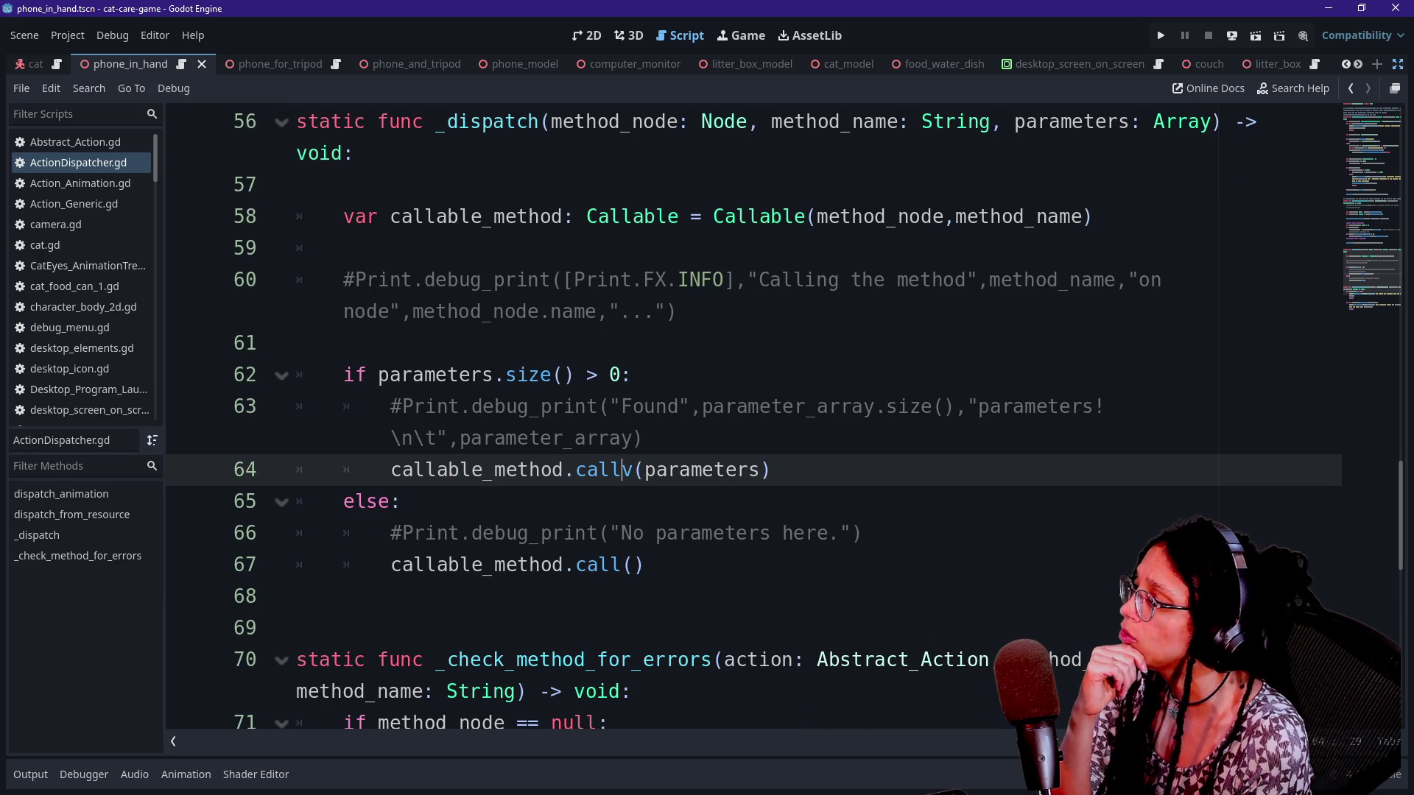
pyautogui.moveTo(623, 469)
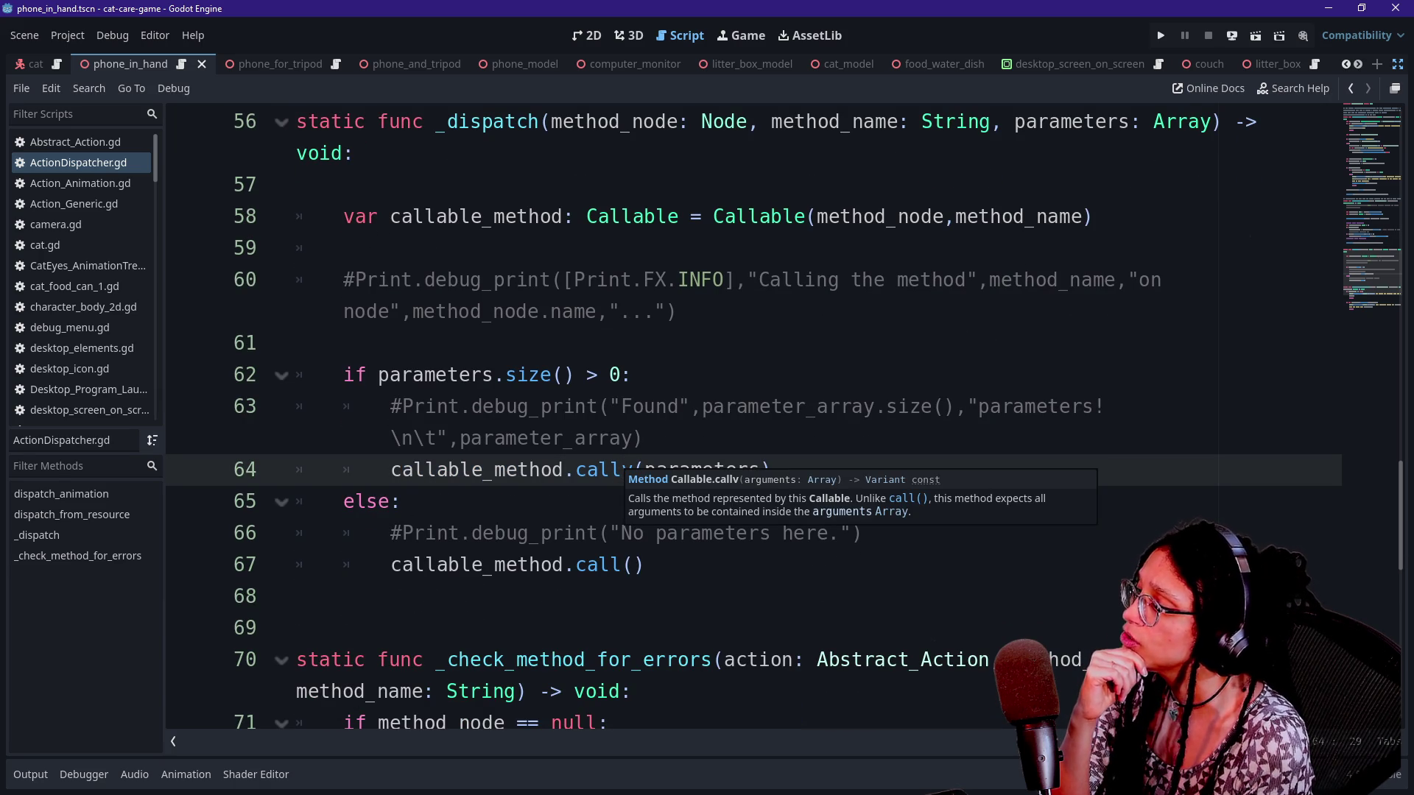